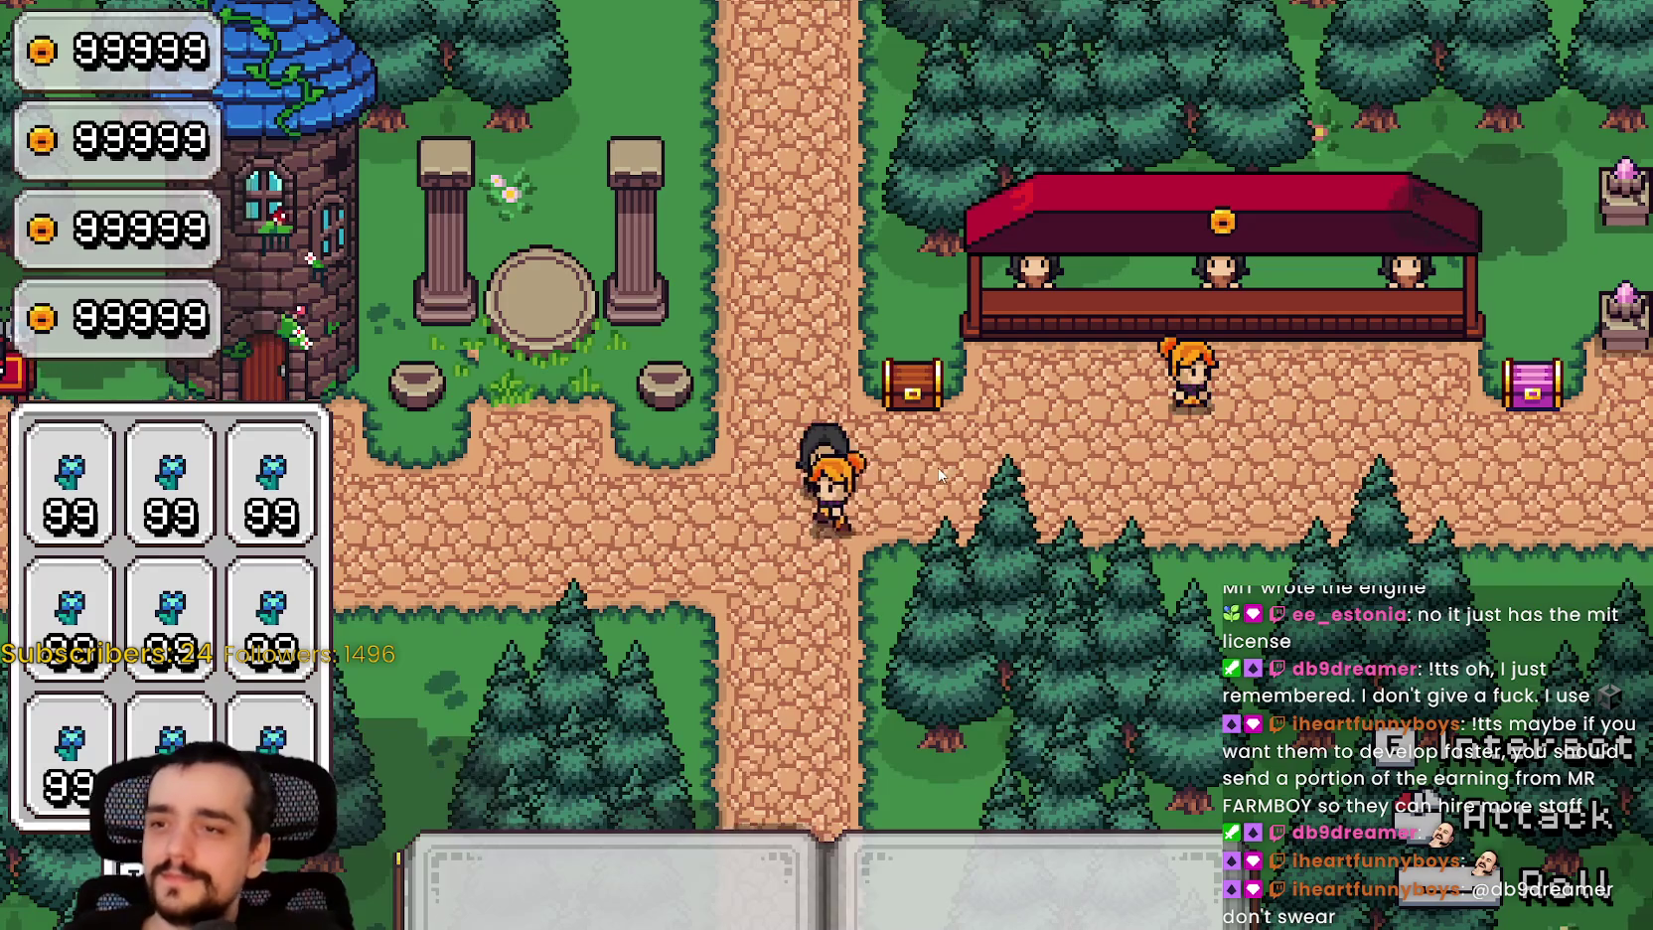
Step: Walk the player up, down, left and right along the cobblestone path, then return to the player script
key(w)
key(s)
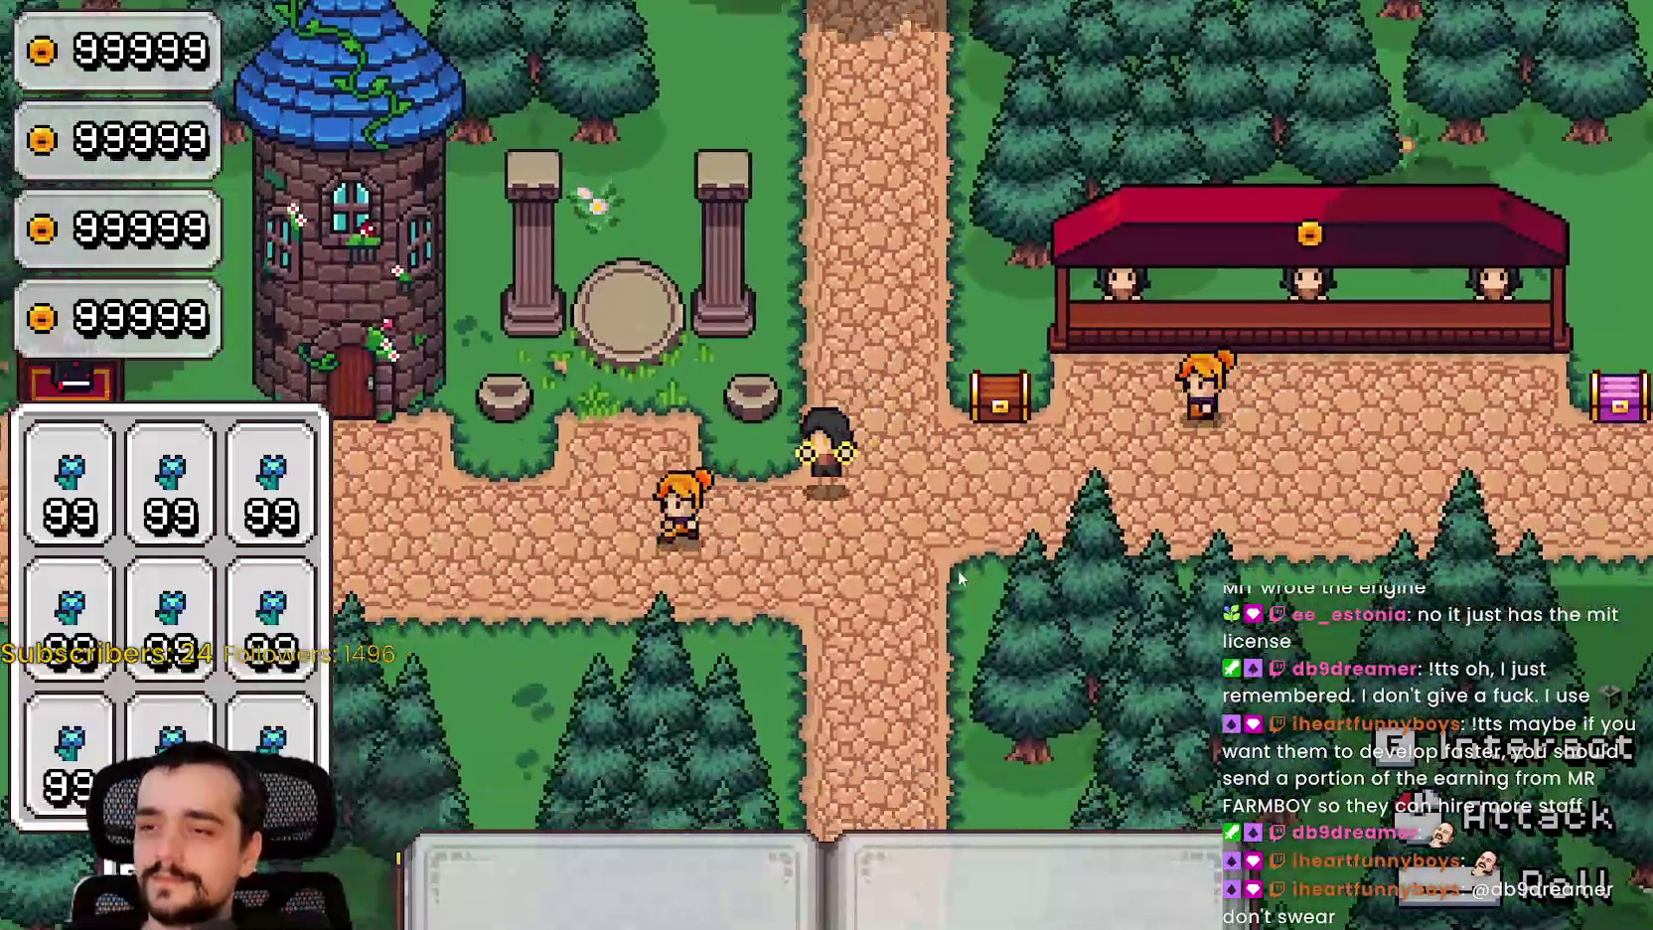
key(a)
key(w)
key(d)
key(d)
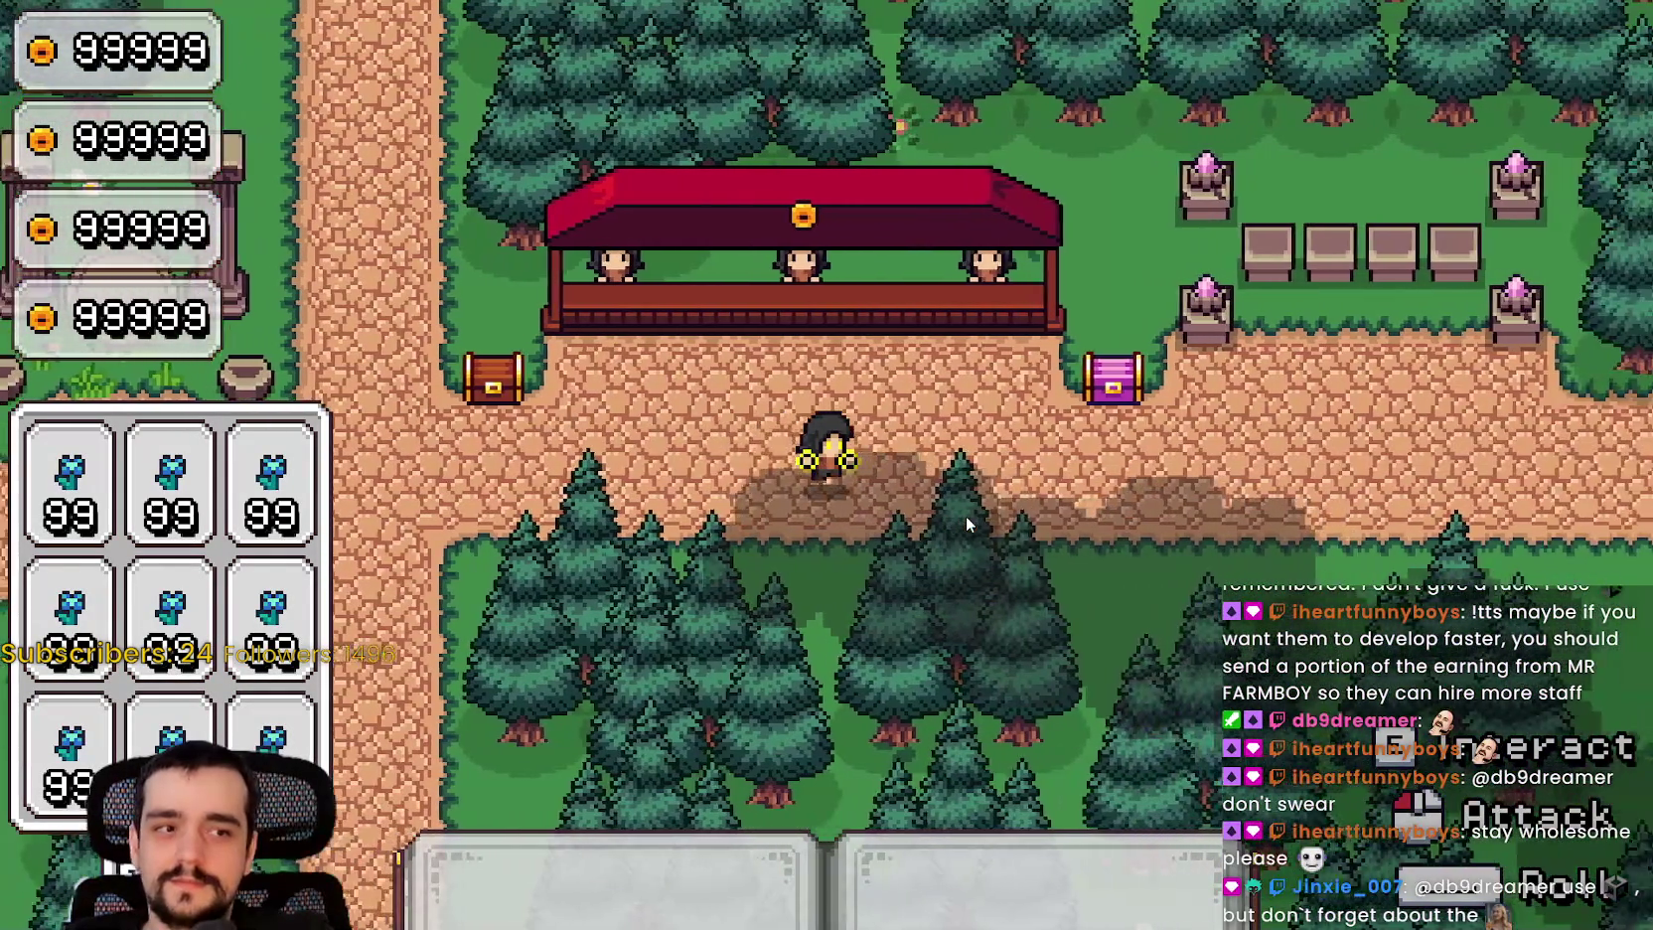
key(a)
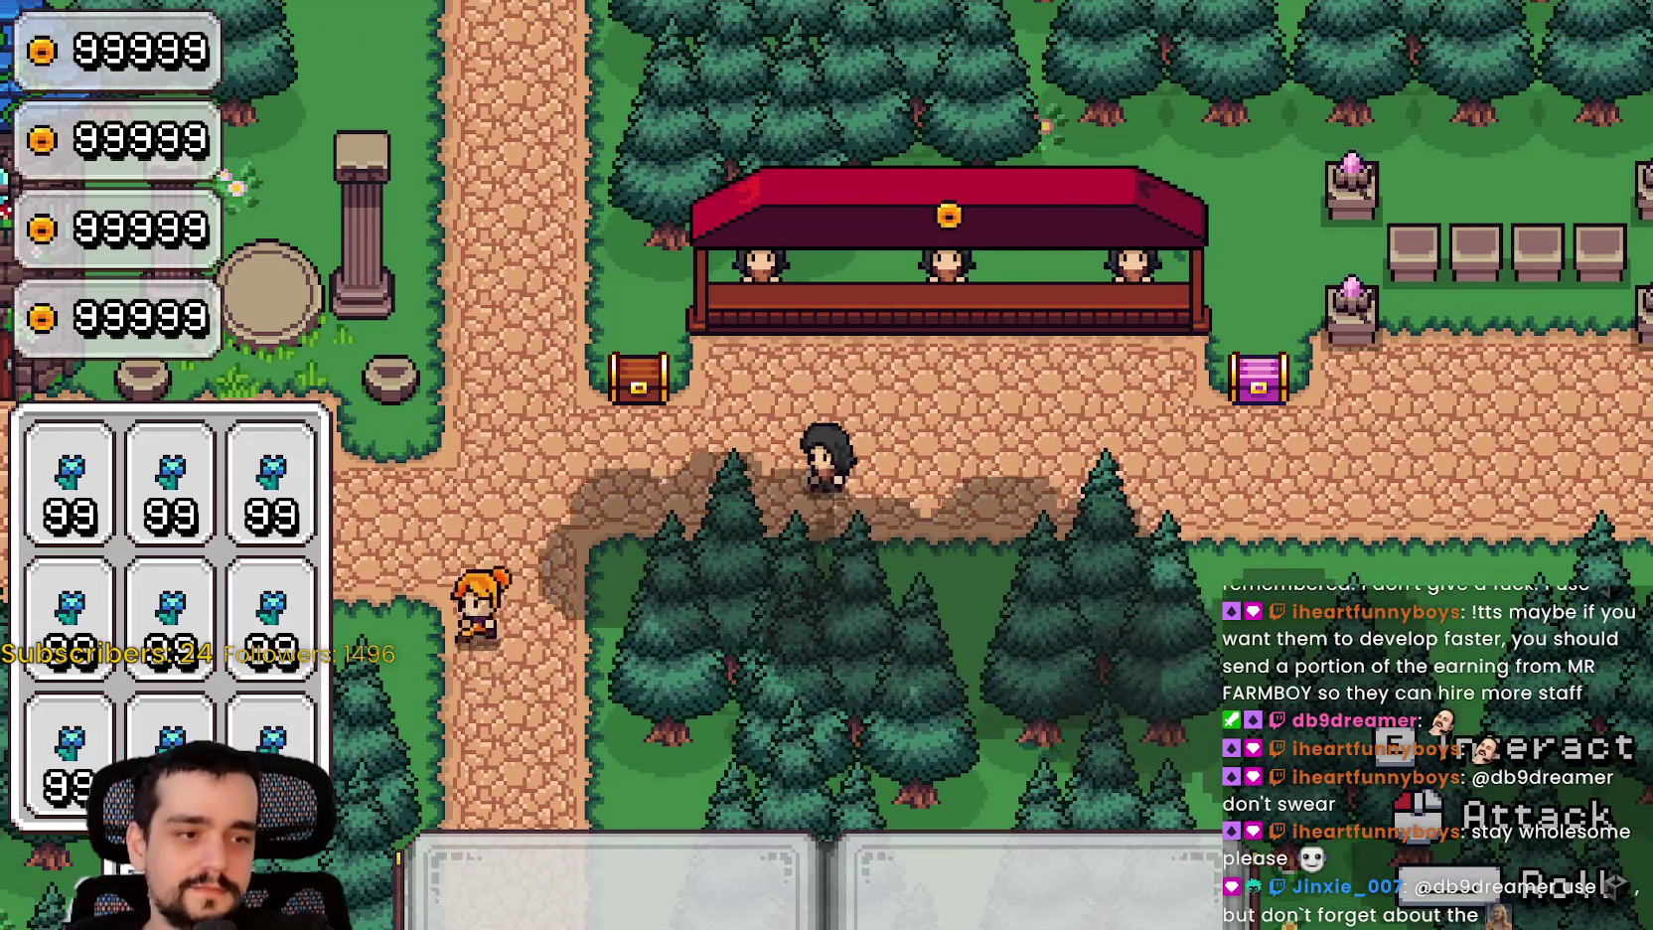
key(alt+Tab)
Step: Browse idle_update and ability_update to locate the ability_1 release check
scroll(1110, 419, up, 3)
scroll(1092, 402, down, 5)
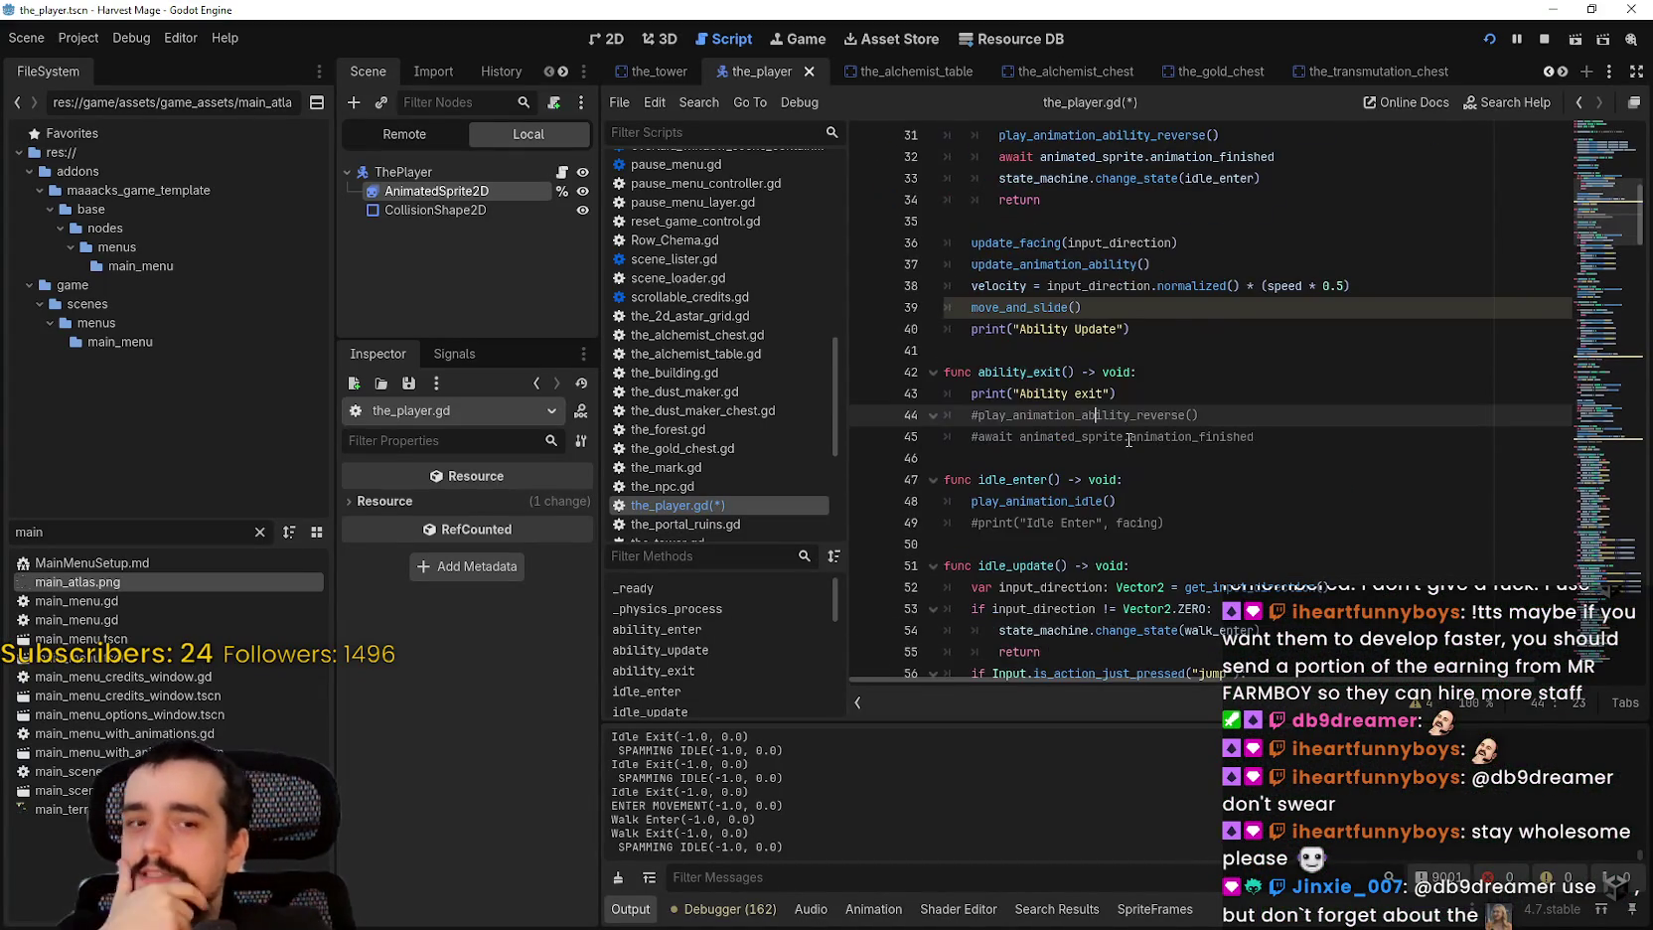
click(1127, 436)
scroll(1125, 438, down, 2)
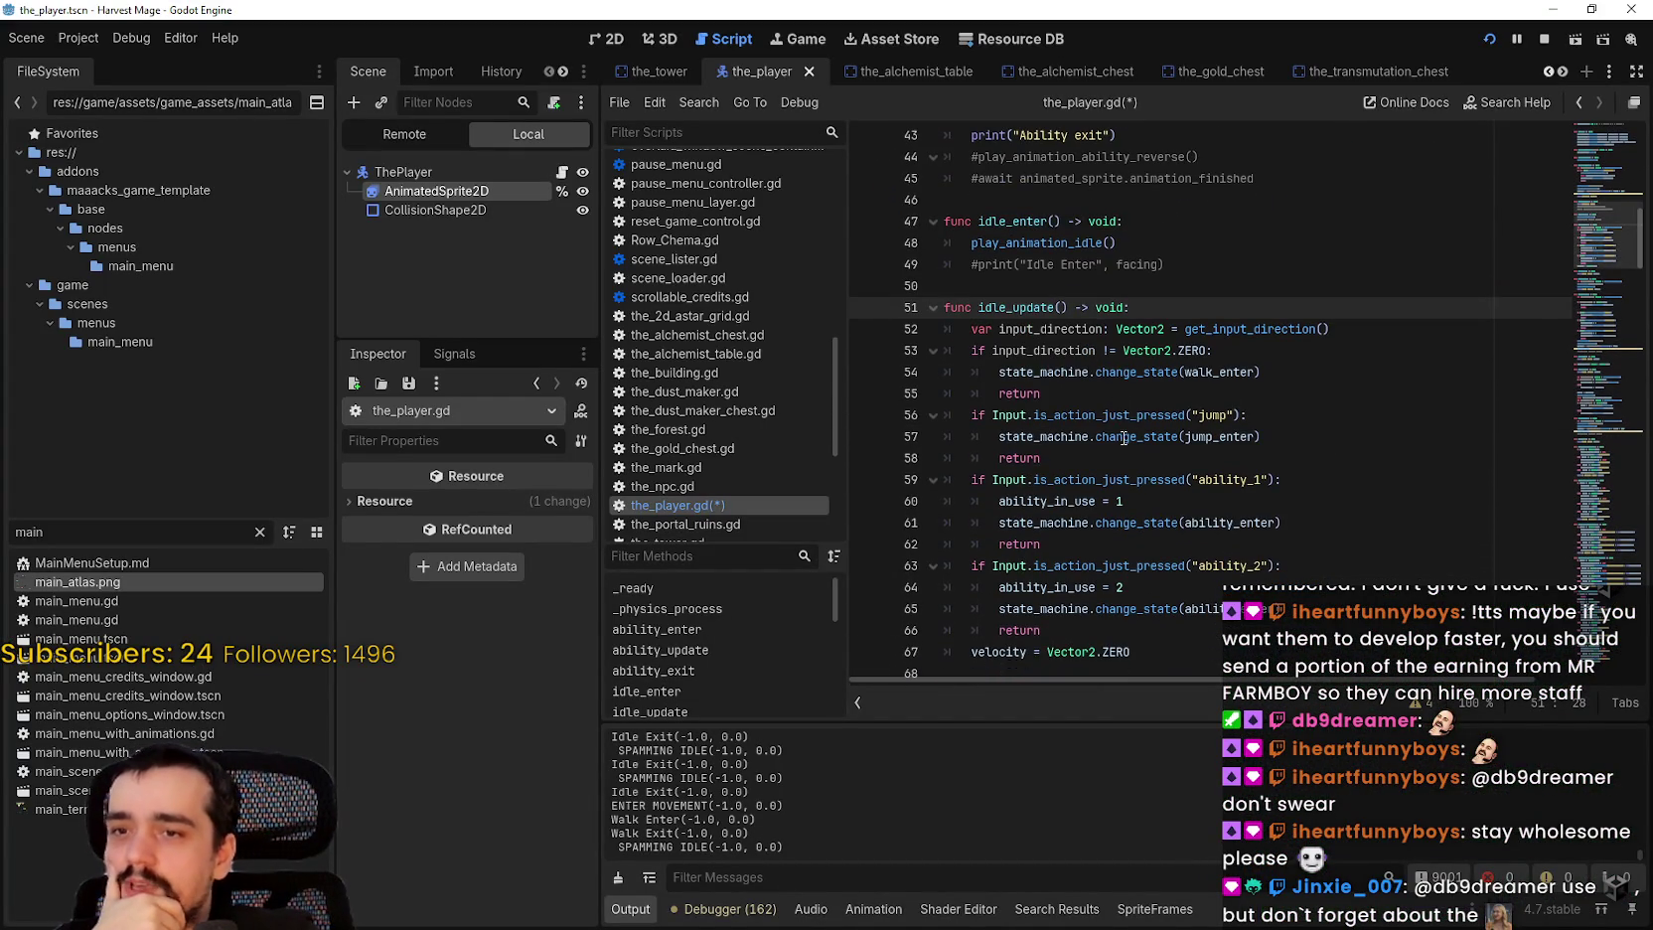
scroll(1090, 228, down, 2)
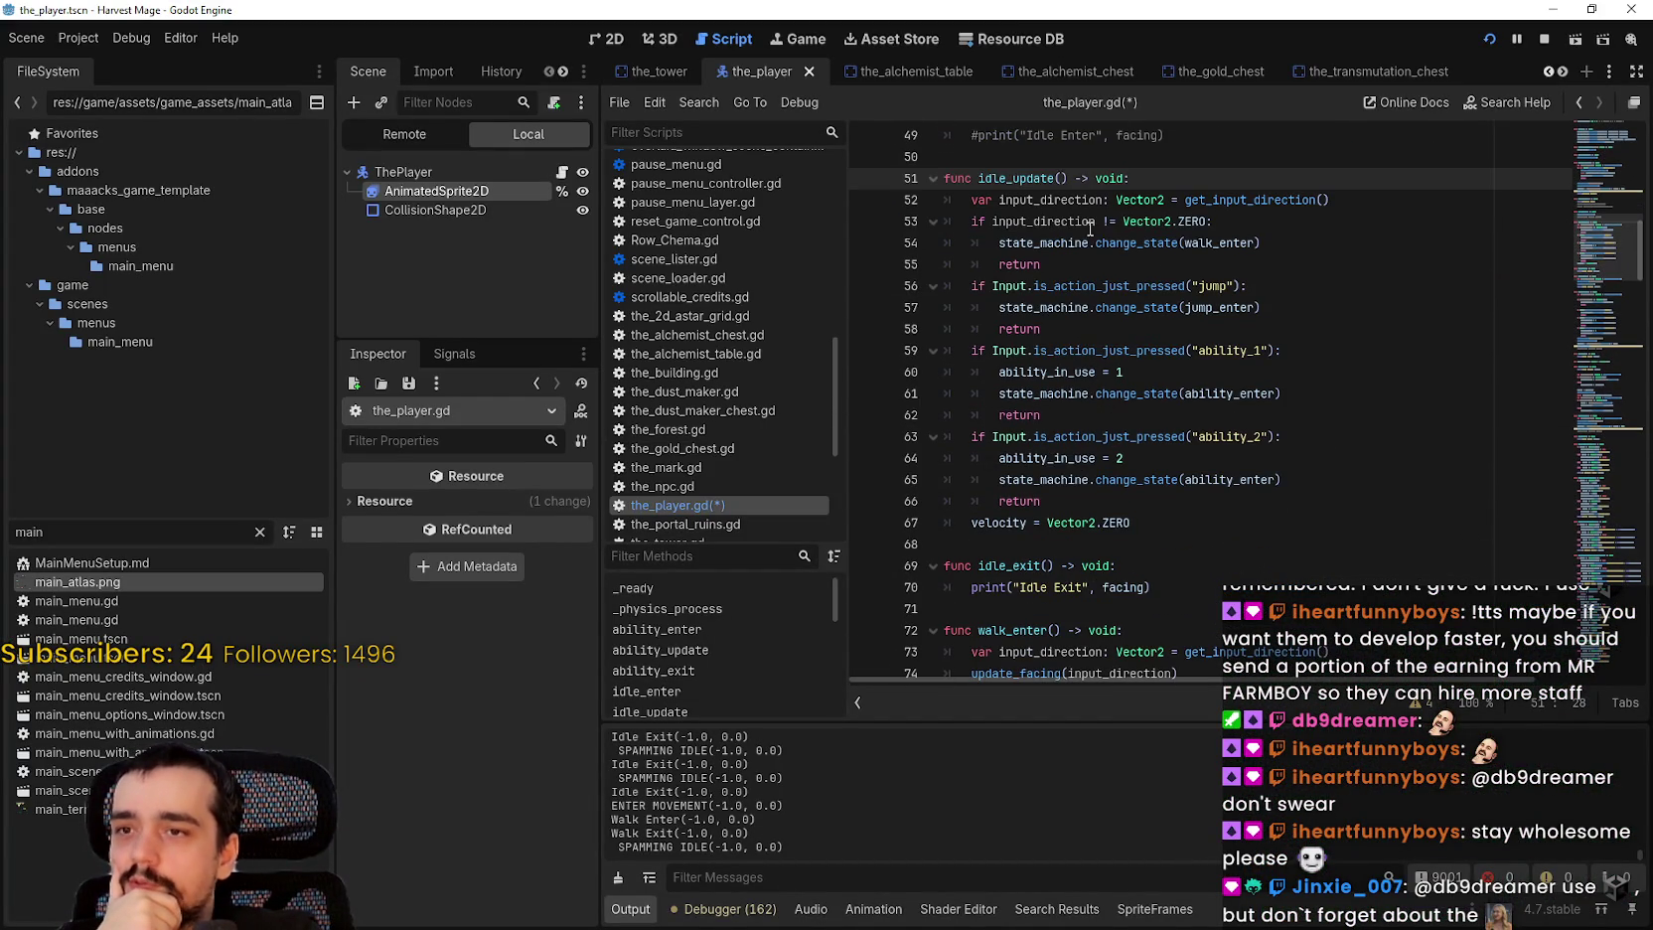
click(1193, 566)
click(1197, 544)
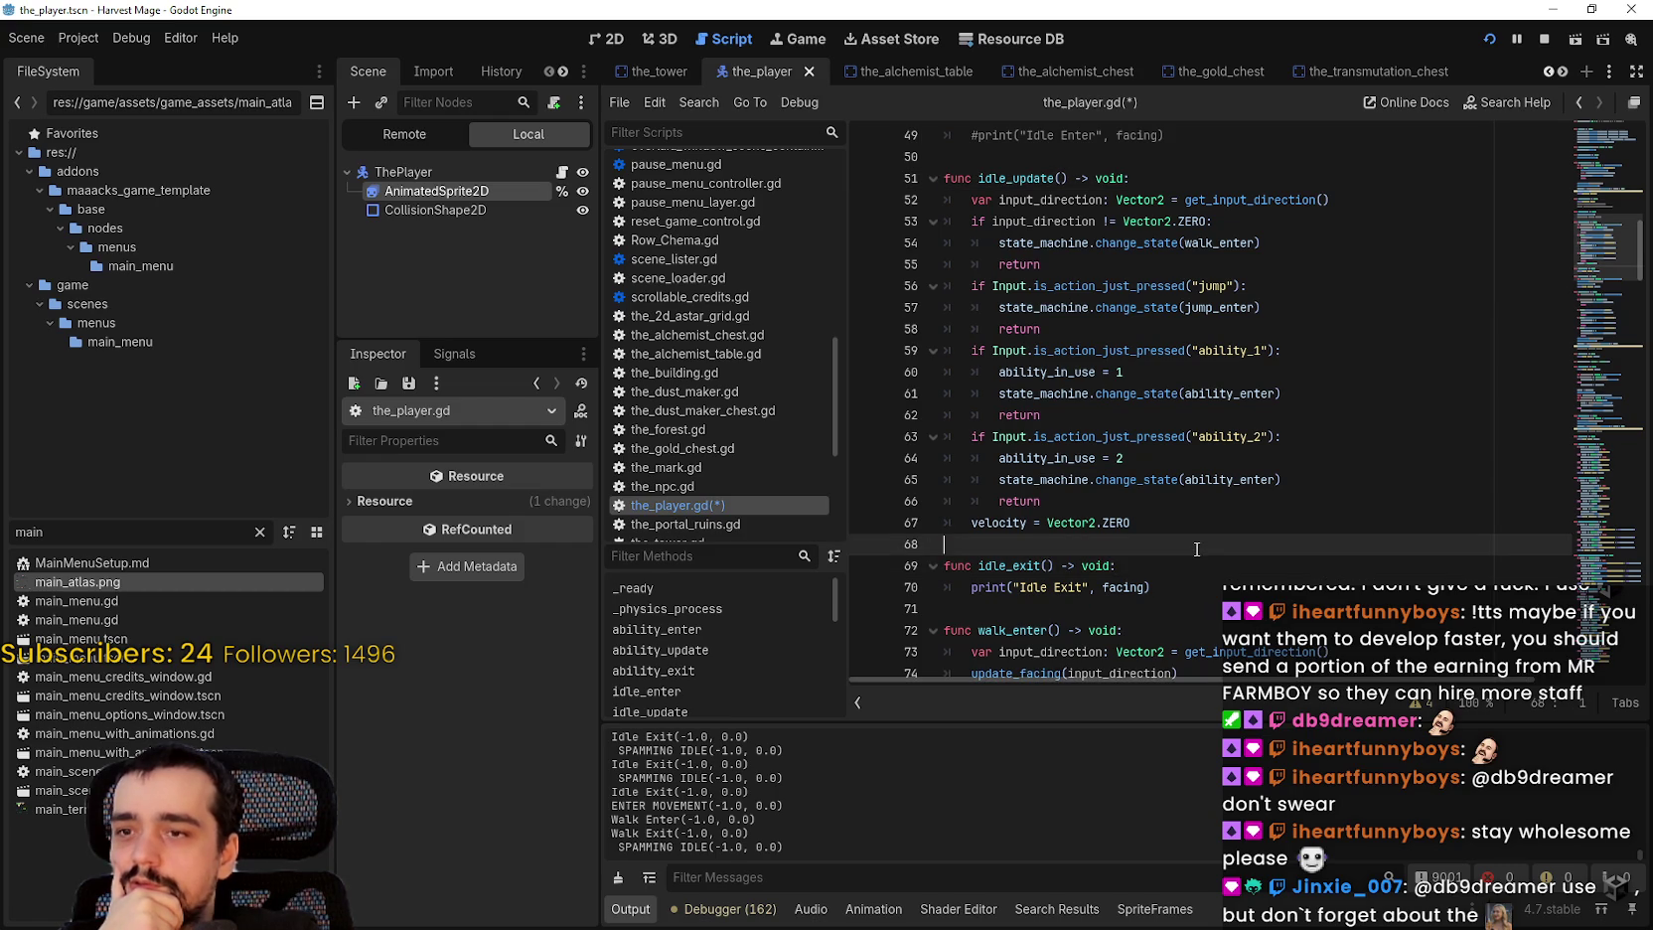
scroll(1197, 549, up, 7)
scroll(1198, 549, up, 3)
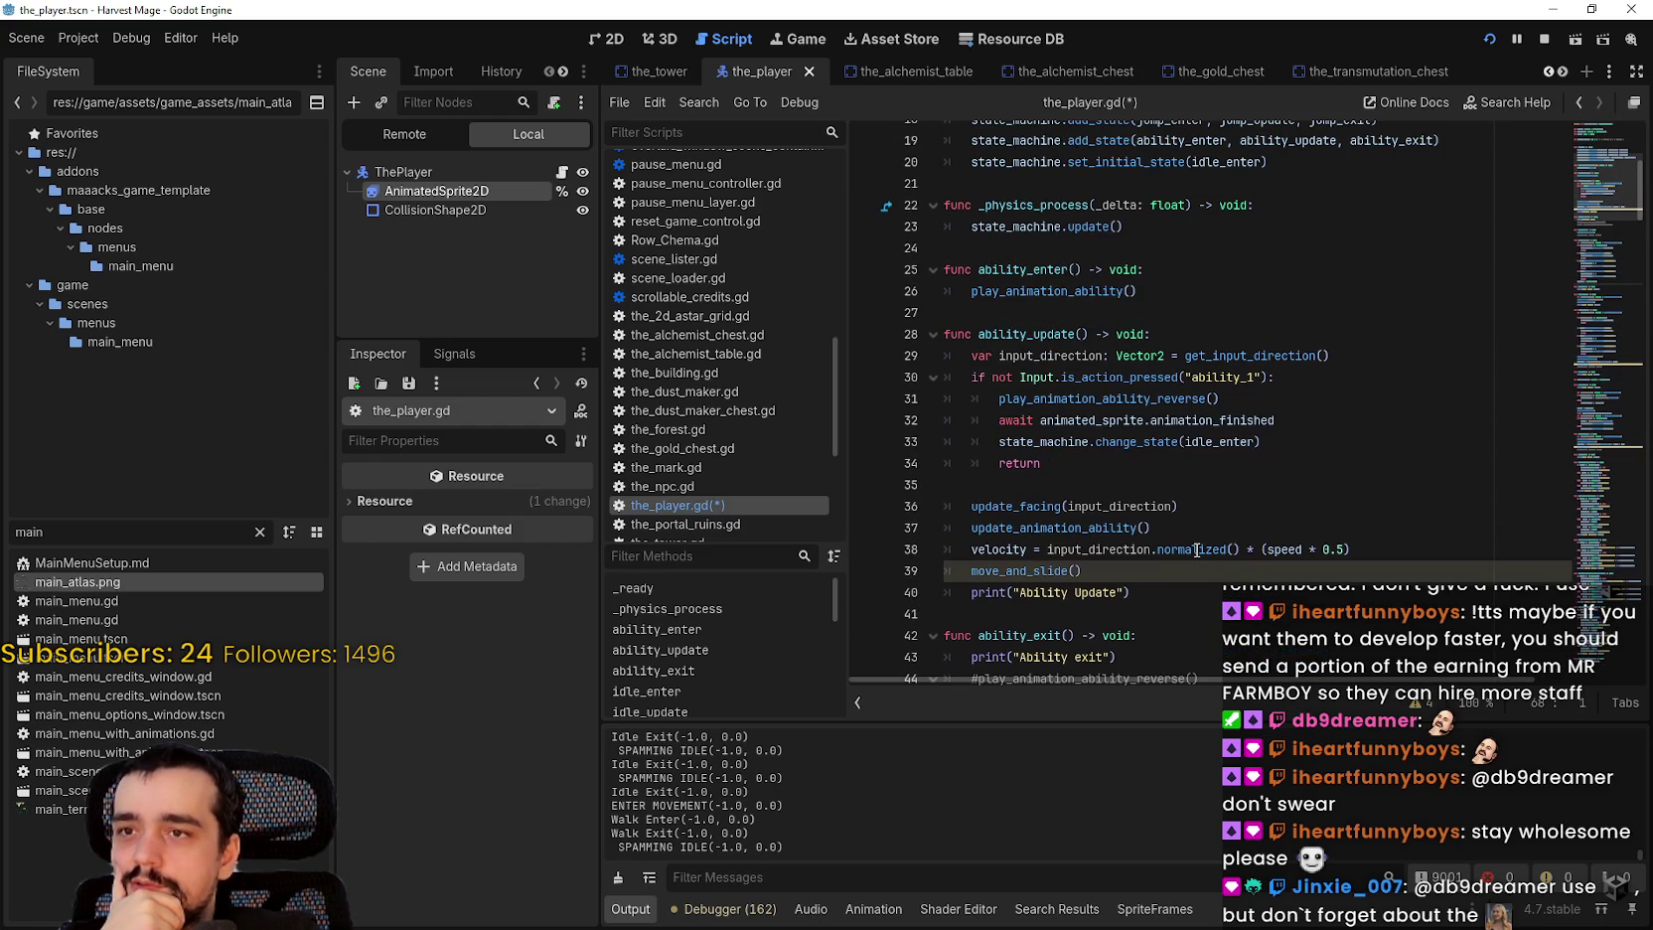
click(1073, 506)
click(1073, 486)
scroll(1073, 486, up, 3)
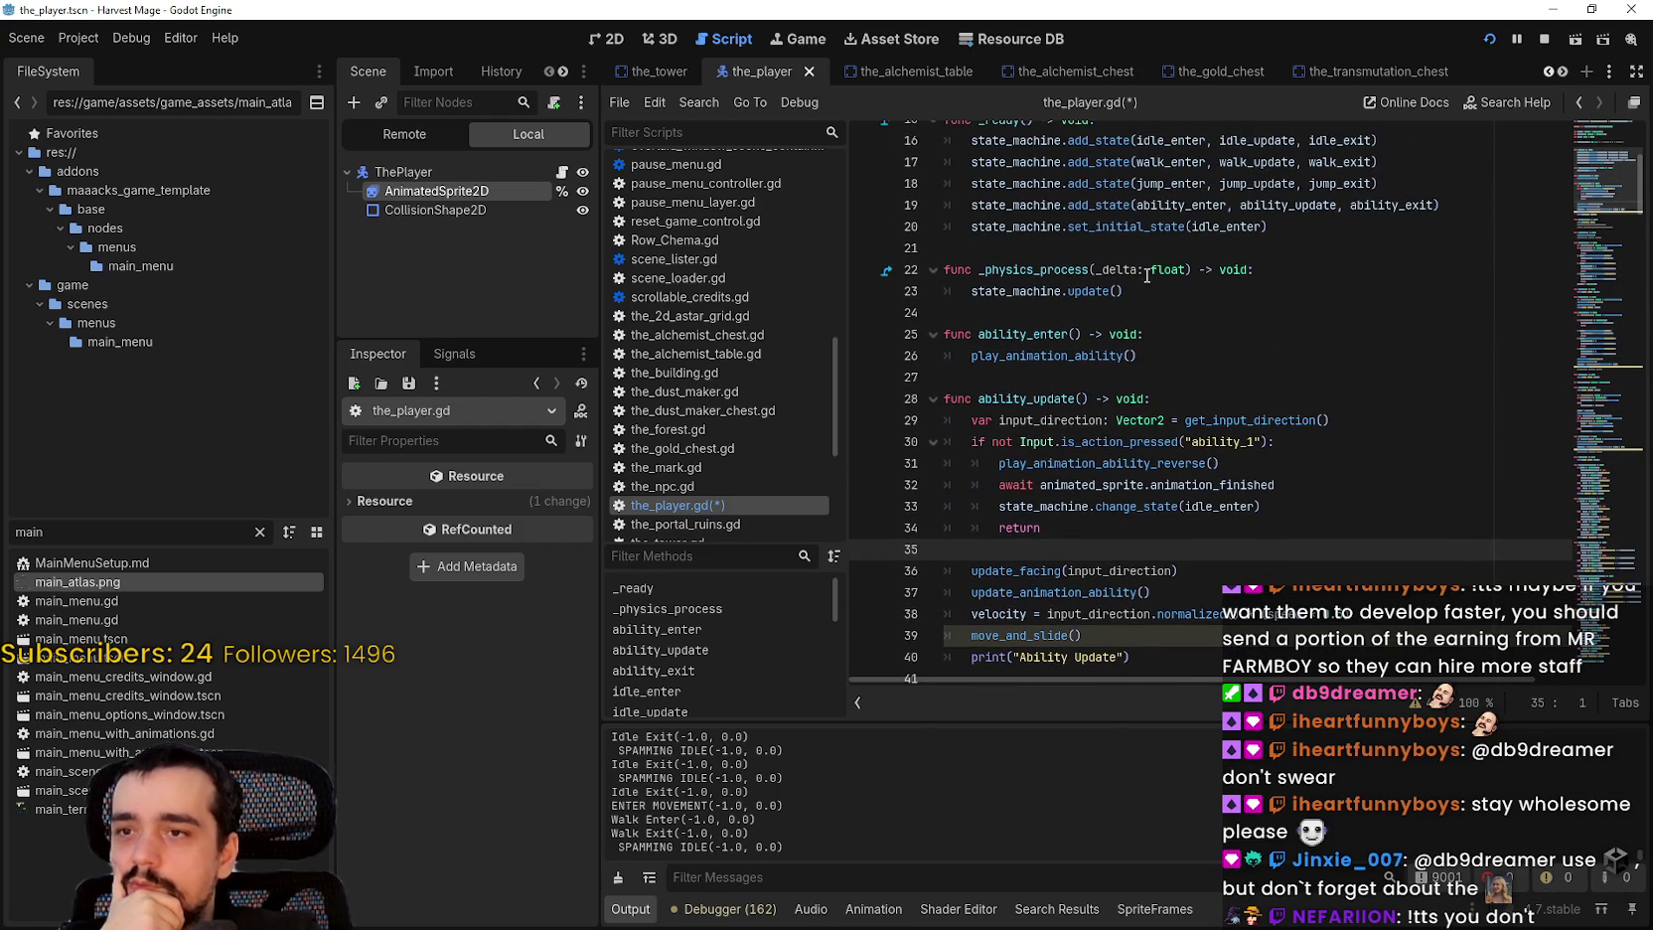
scroll(1113, 309, down, 2)
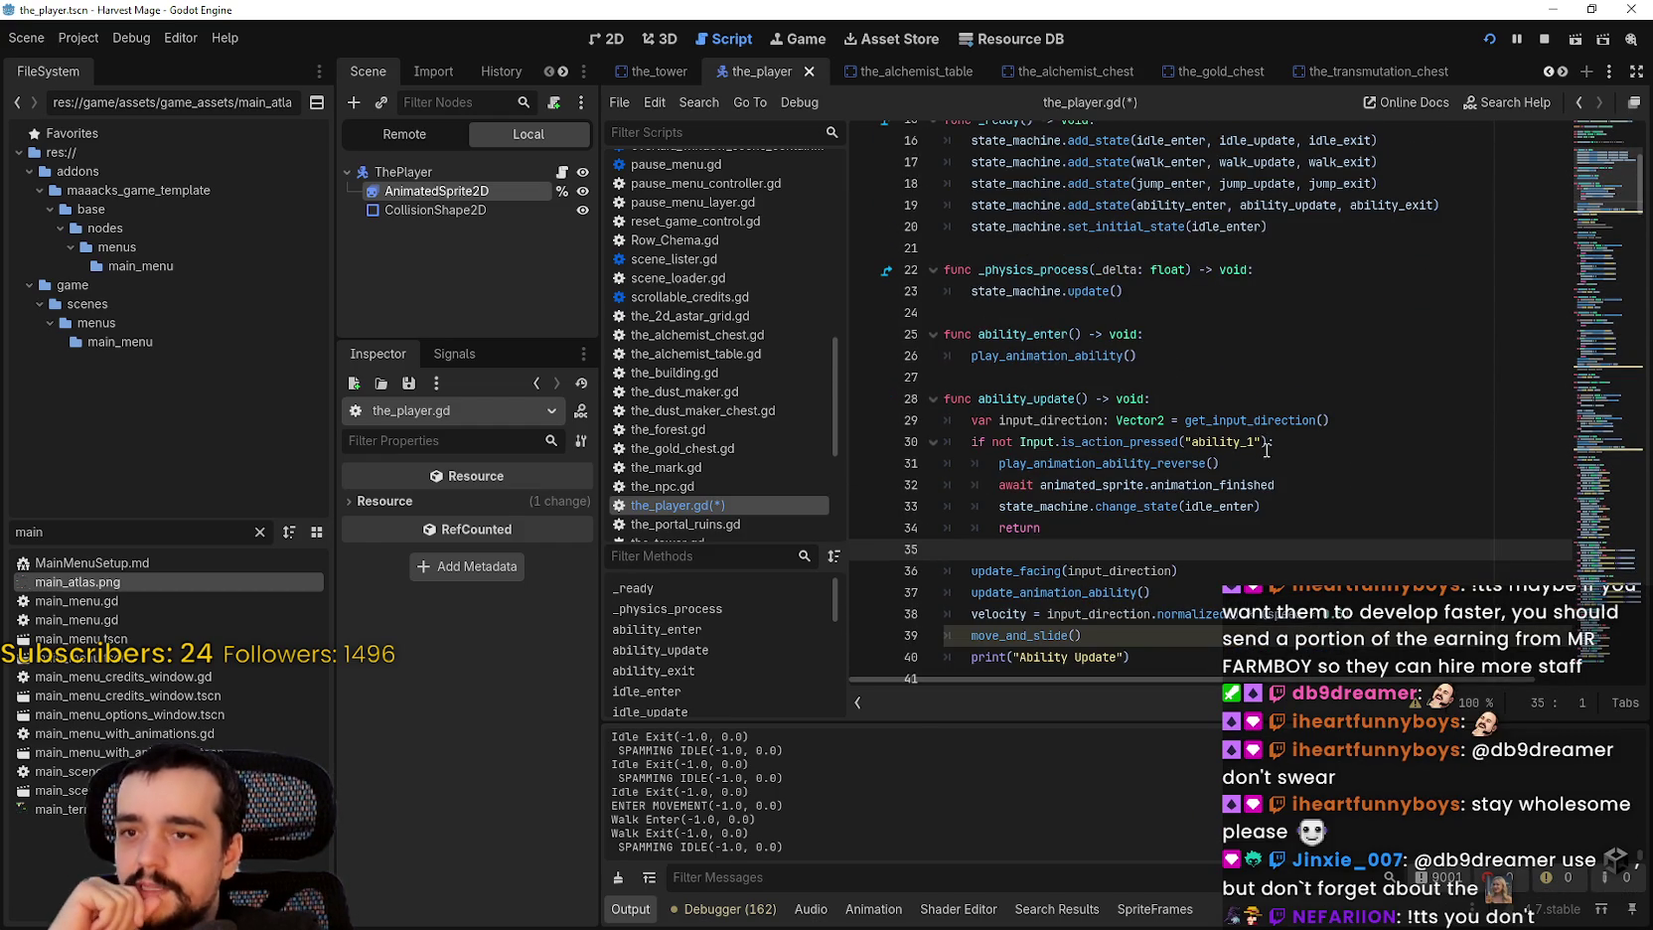
Step: Cut the 'if not Input.is_action_pressed("ability_1")' block (lines 30–34) and remove leftover blank lines
drag(1076, 532, 858, 443)
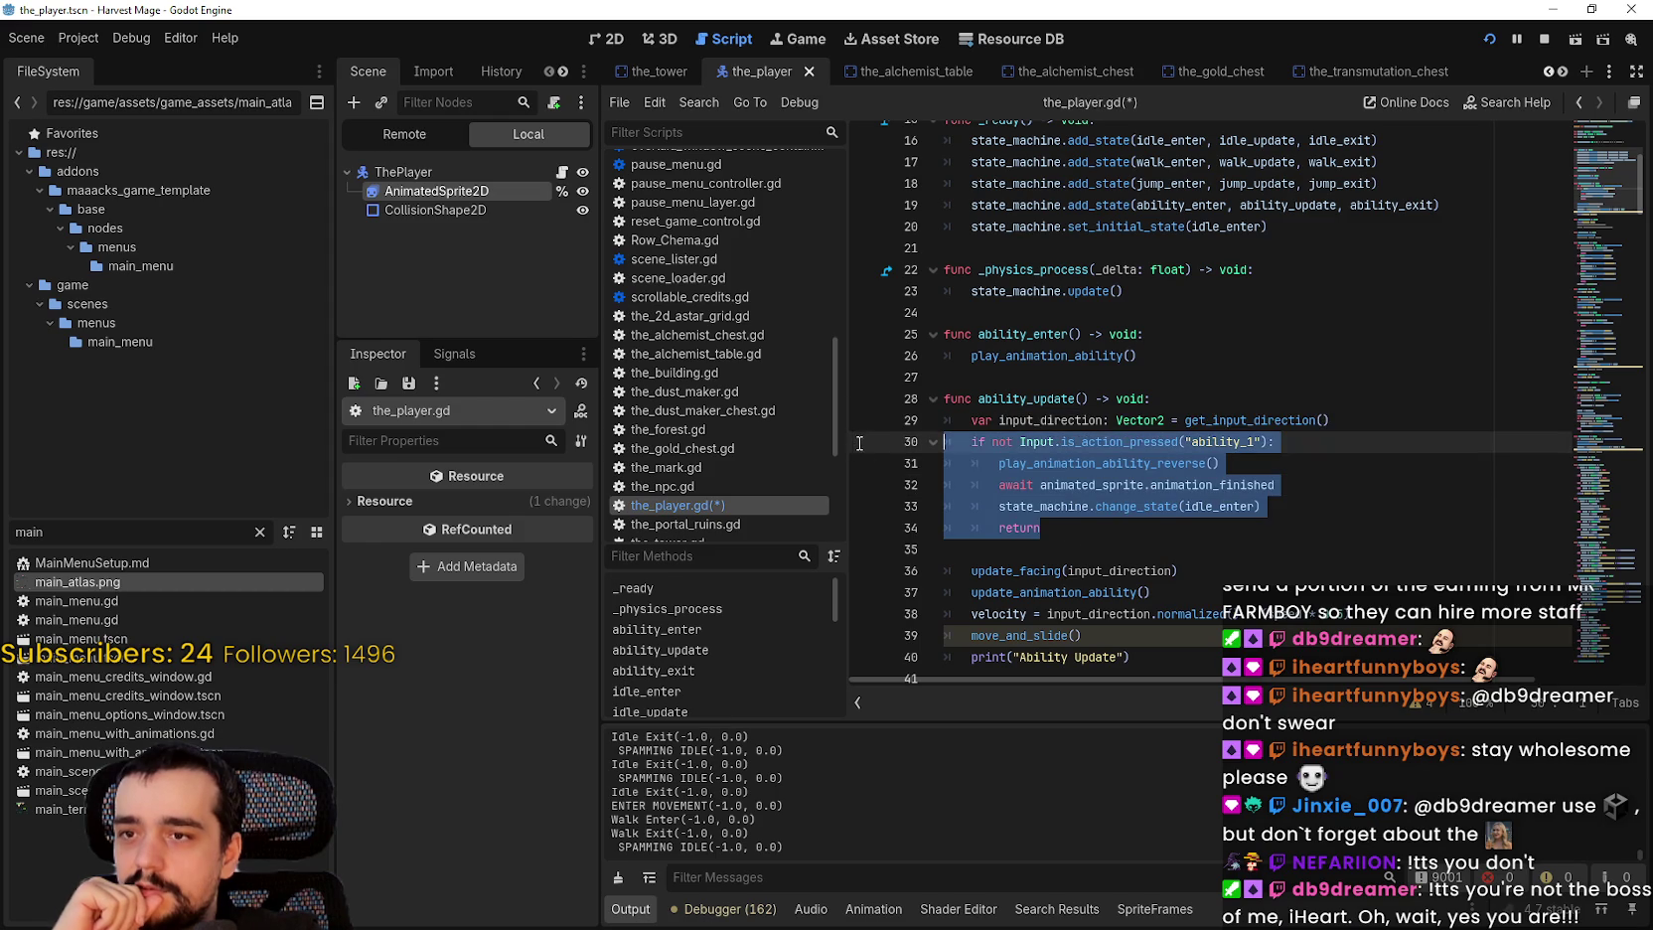
scroll(1133, 465, down, 1)
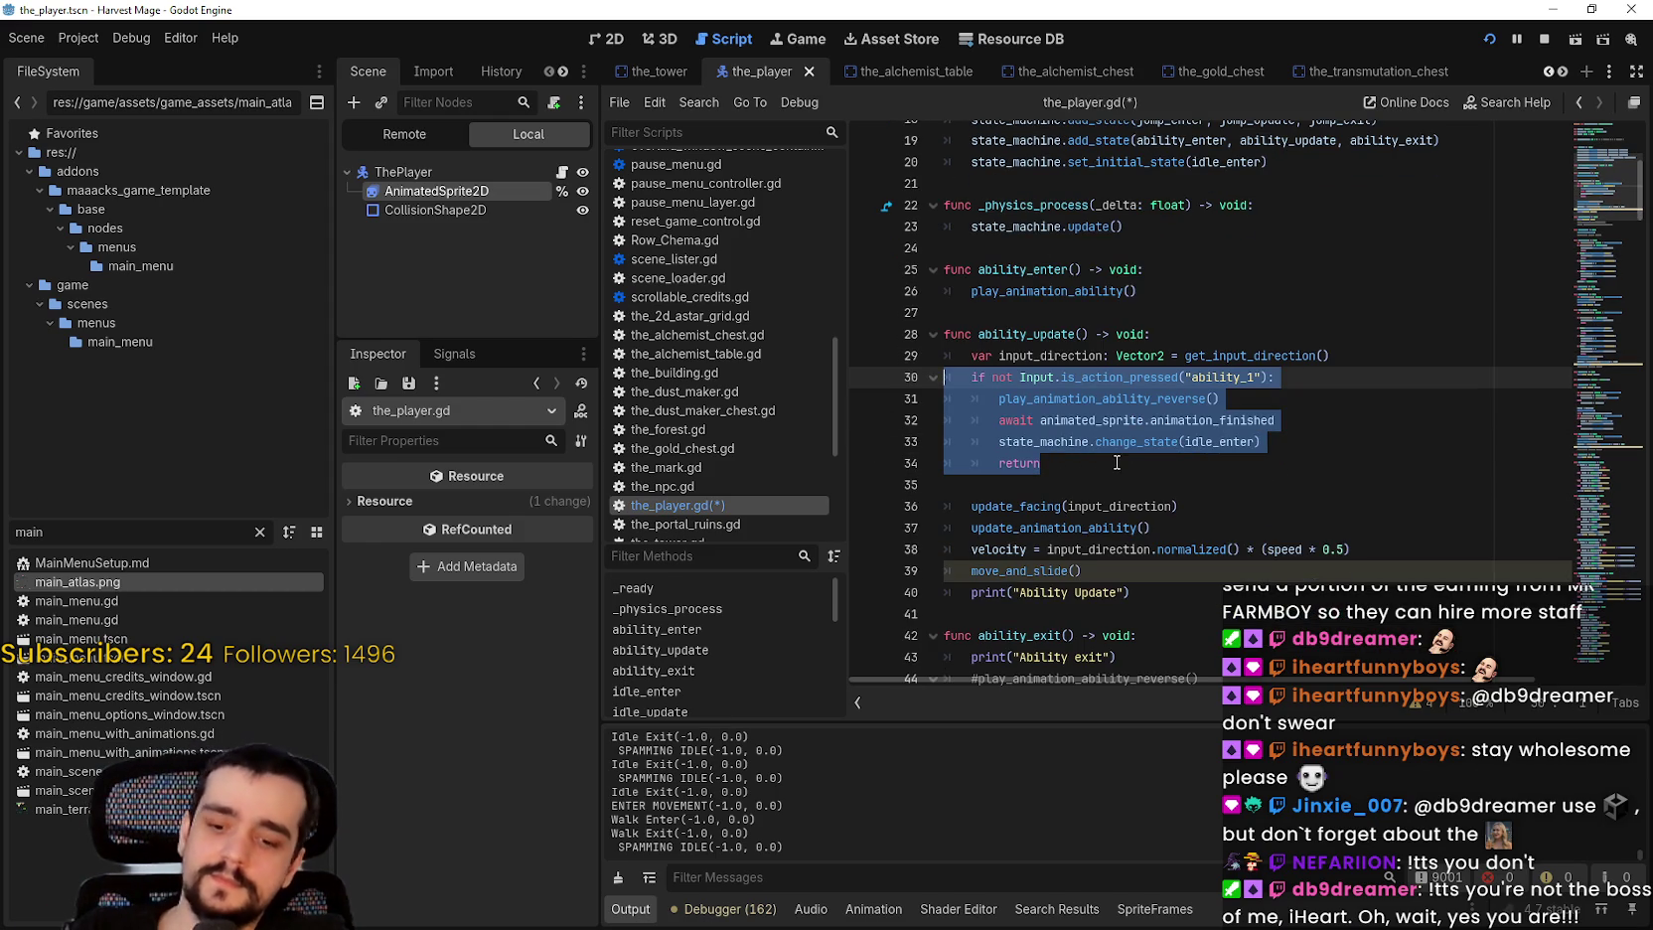
mouse_move(1055, 485)
mouse_down()
mouse_move(1068, 481)
mouse_move(954, 463)
mouse_move(897, 379)
mouse_up()
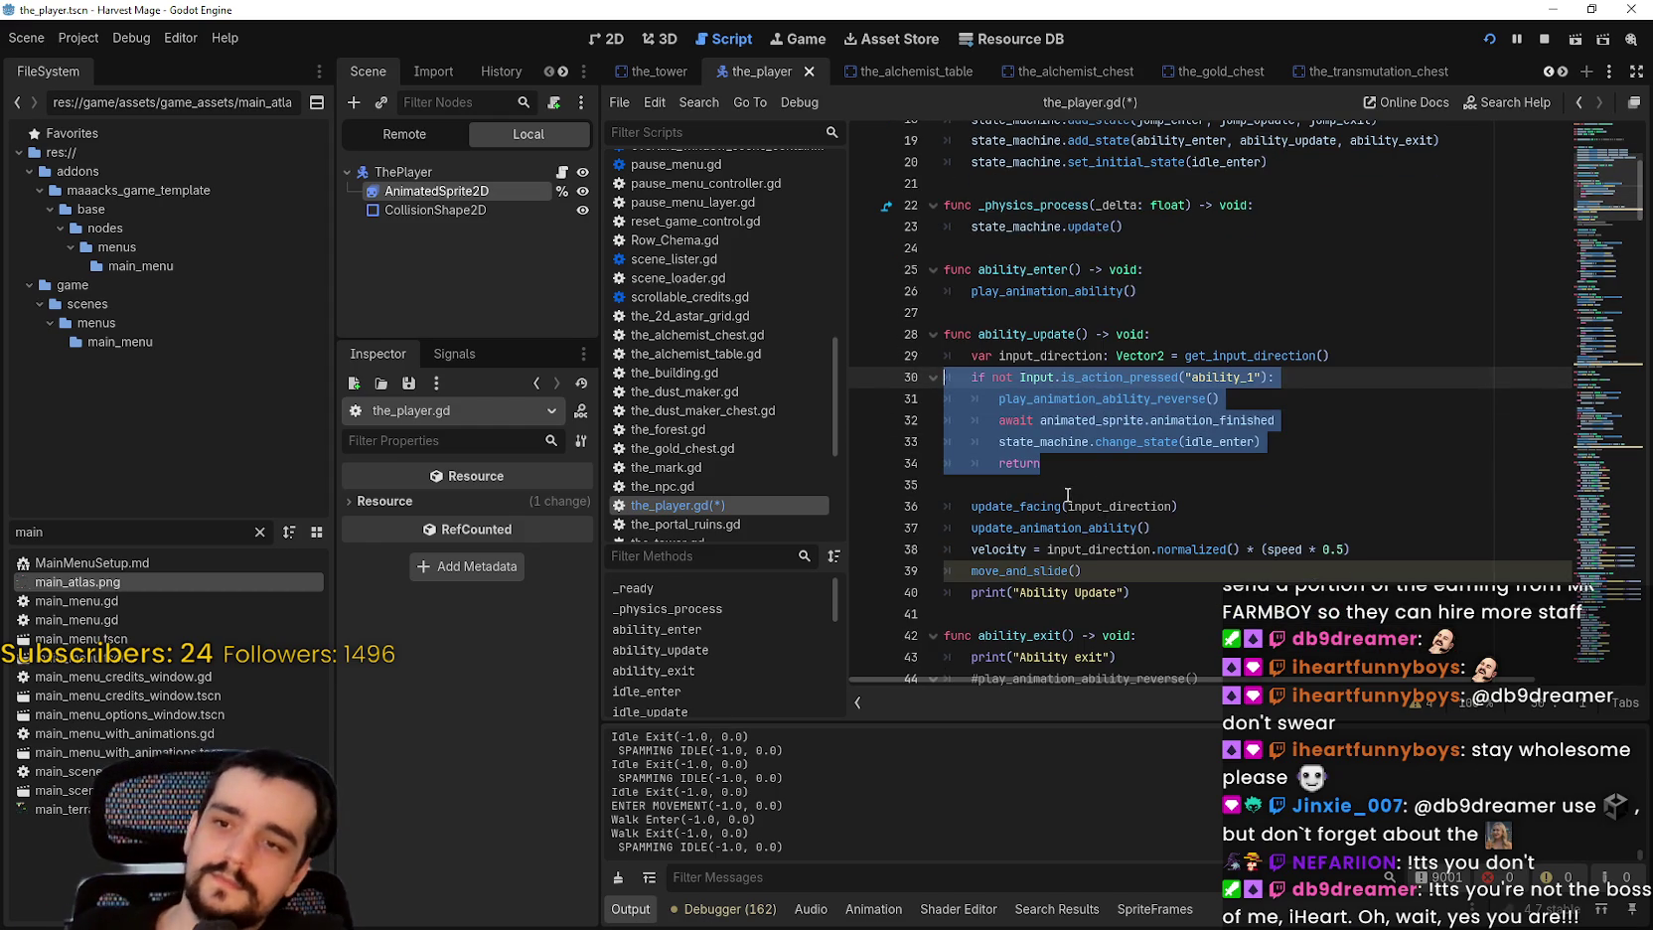
key(BackSpace)
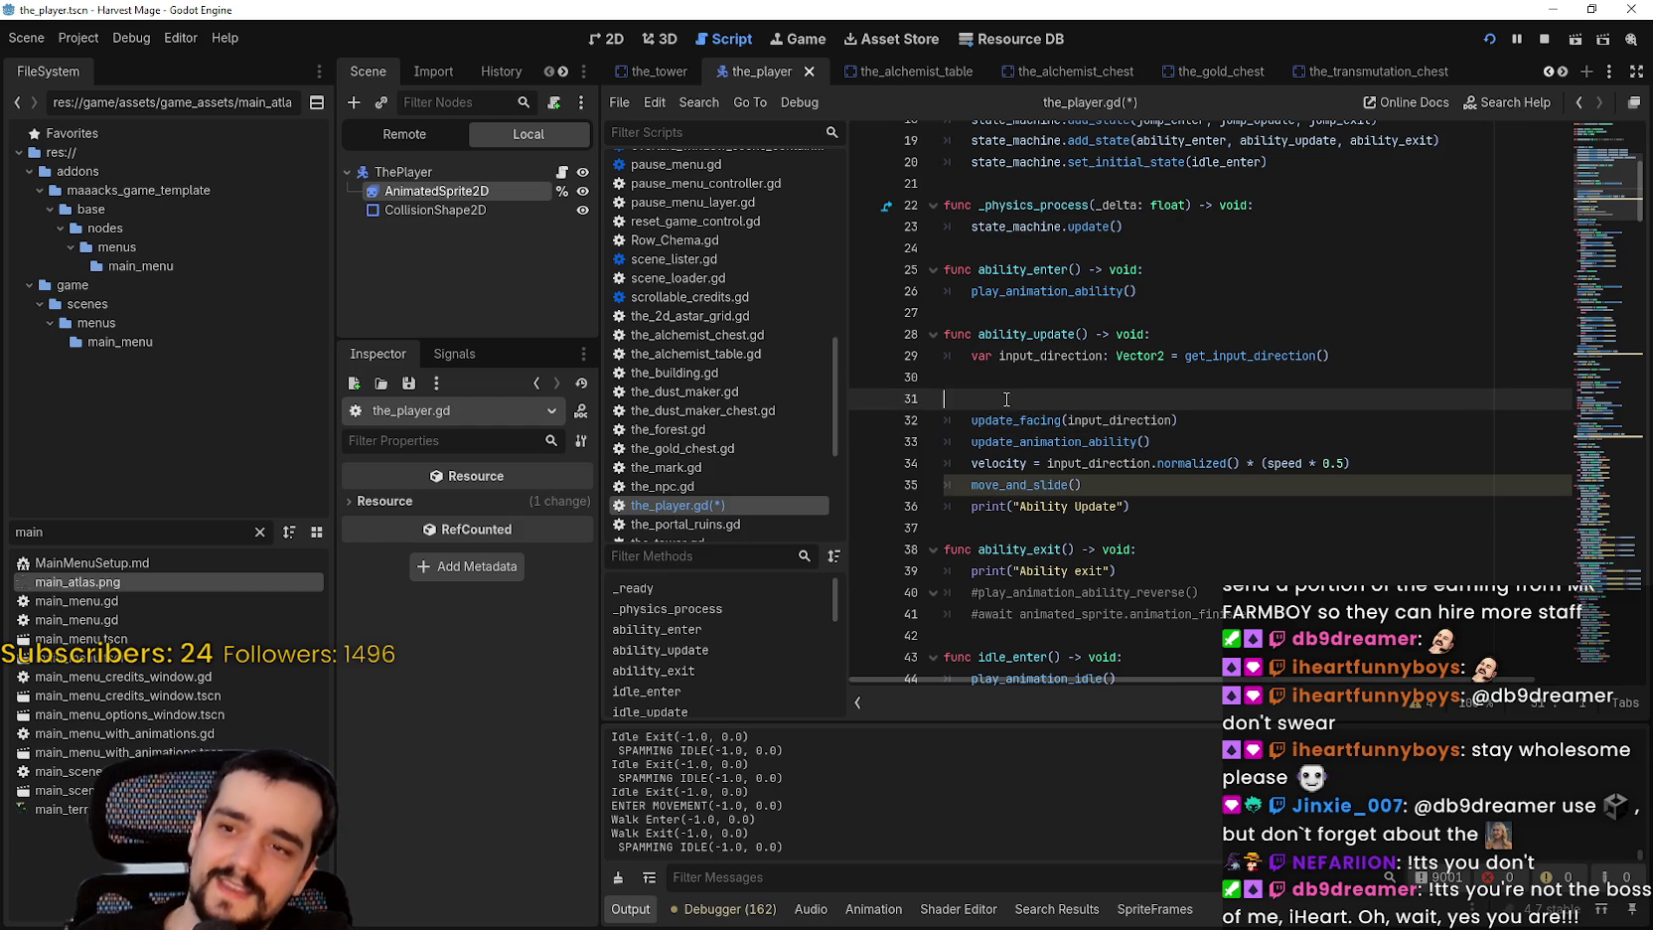
key(Delete)
key(BackSpace)
Step: Paste the ability_1 block after move_and_slide(), save the script and restart the game
click(1152, 465)
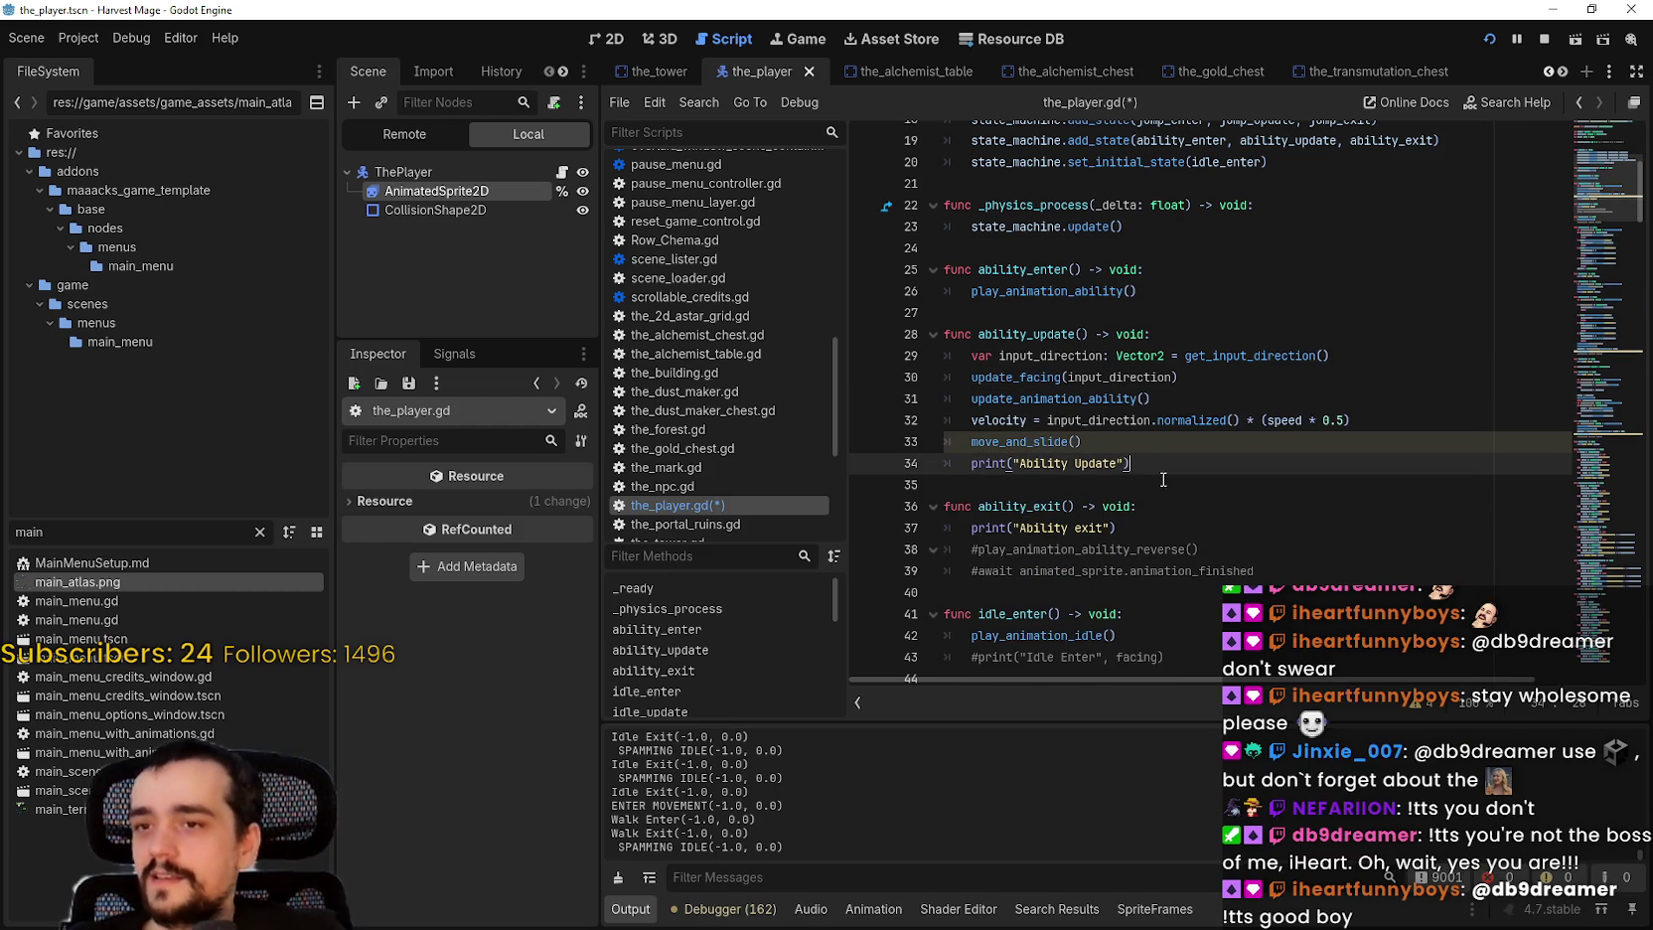
click(1197, 335)
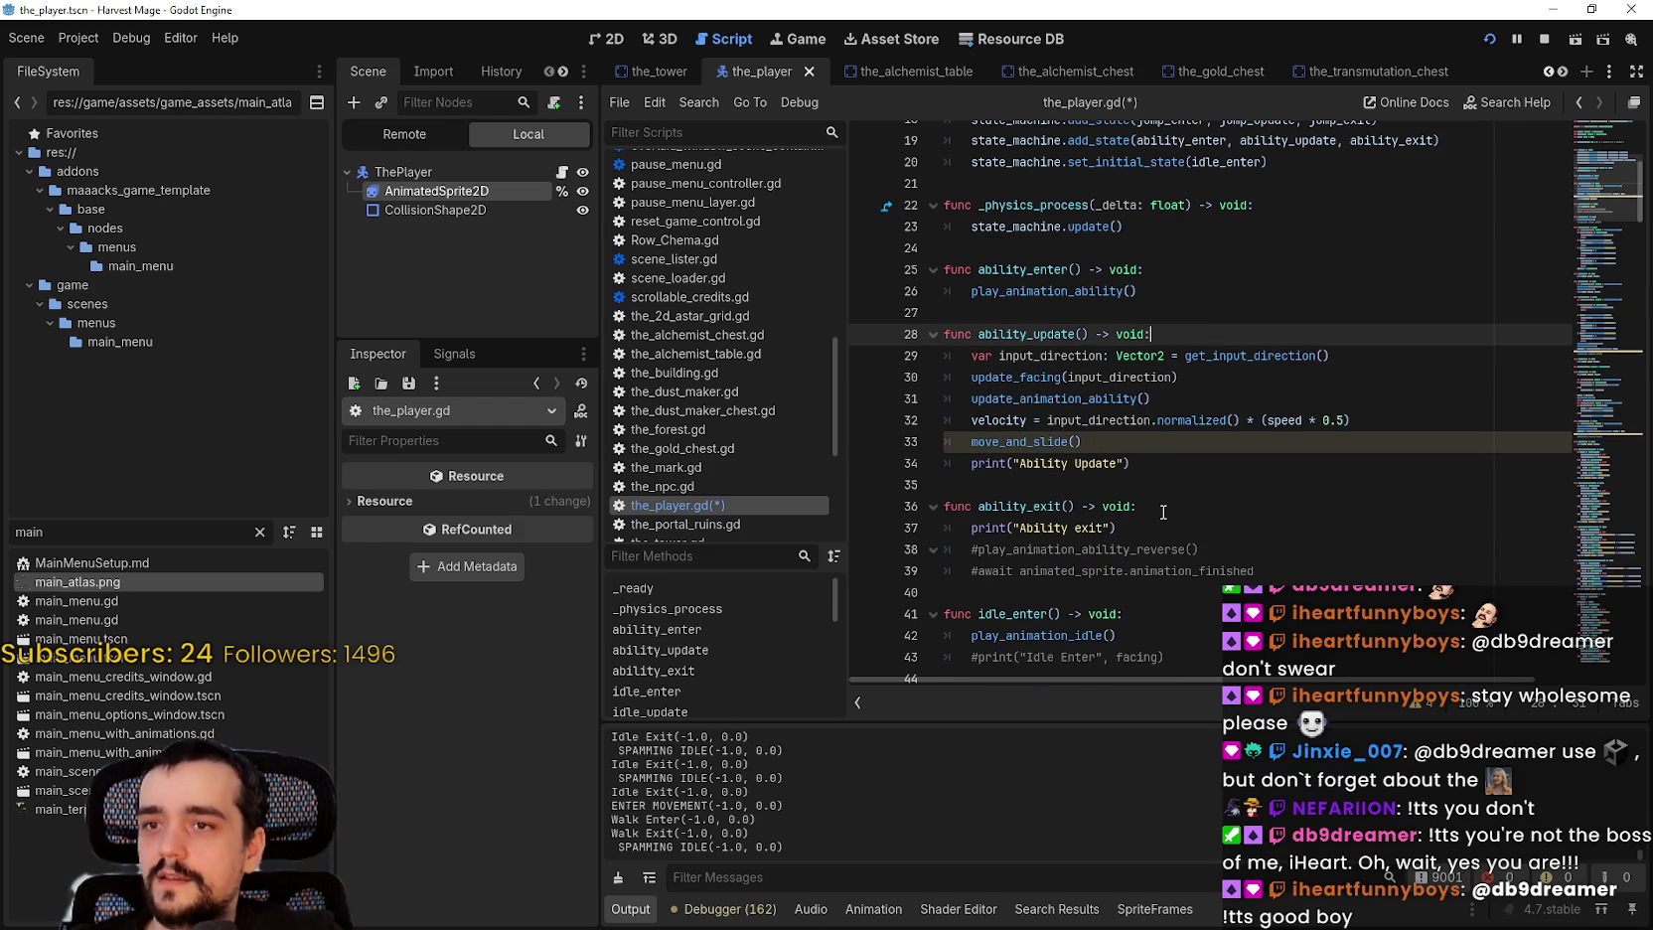
click(1140, 481)
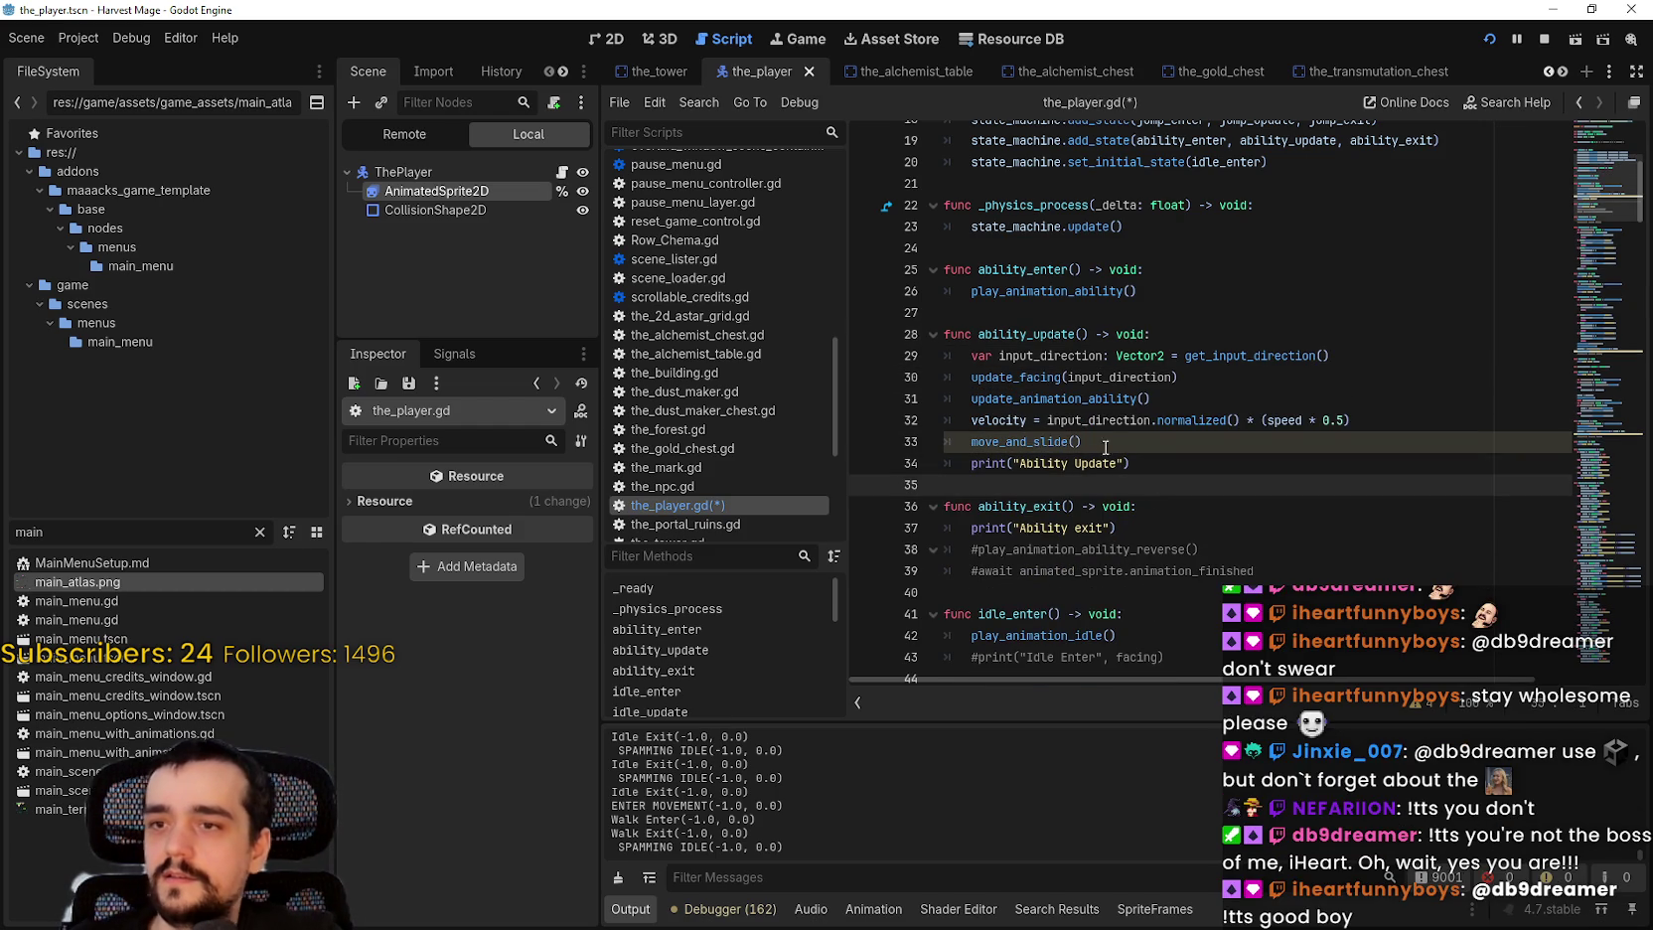
key(Return)
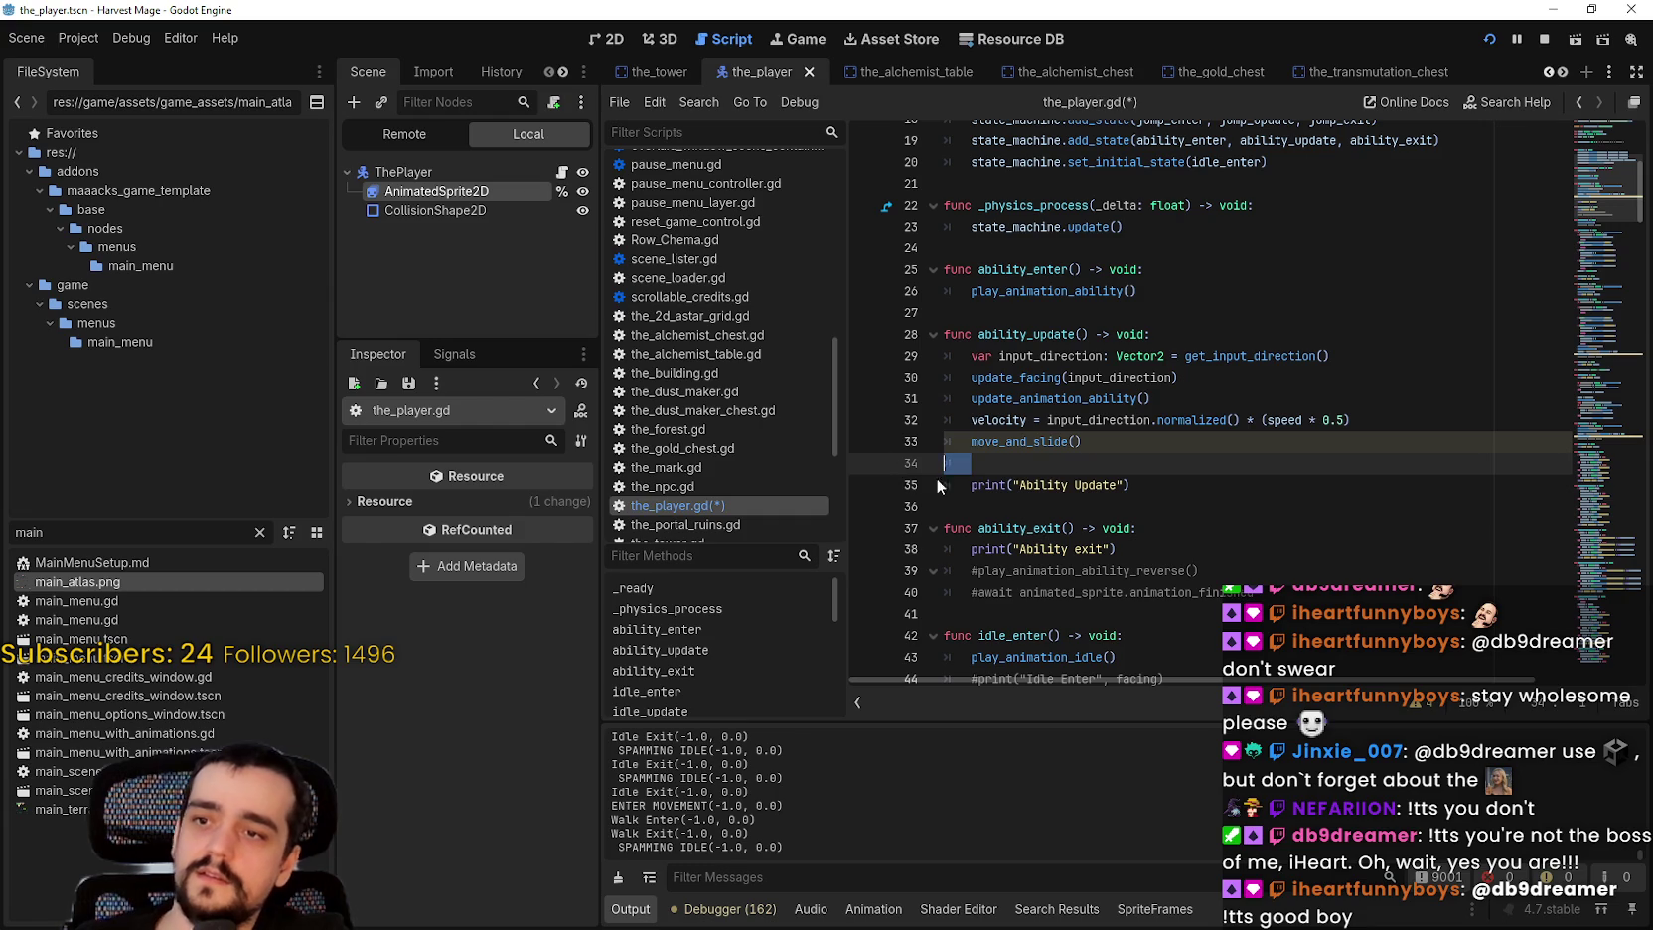
text(if not Input.is_action_pressed("ability_1"): 		play_animation_ability_reverse() 		await animated_sprite.animation_finished 		state_machine.change_state(idle_enter) 		return)
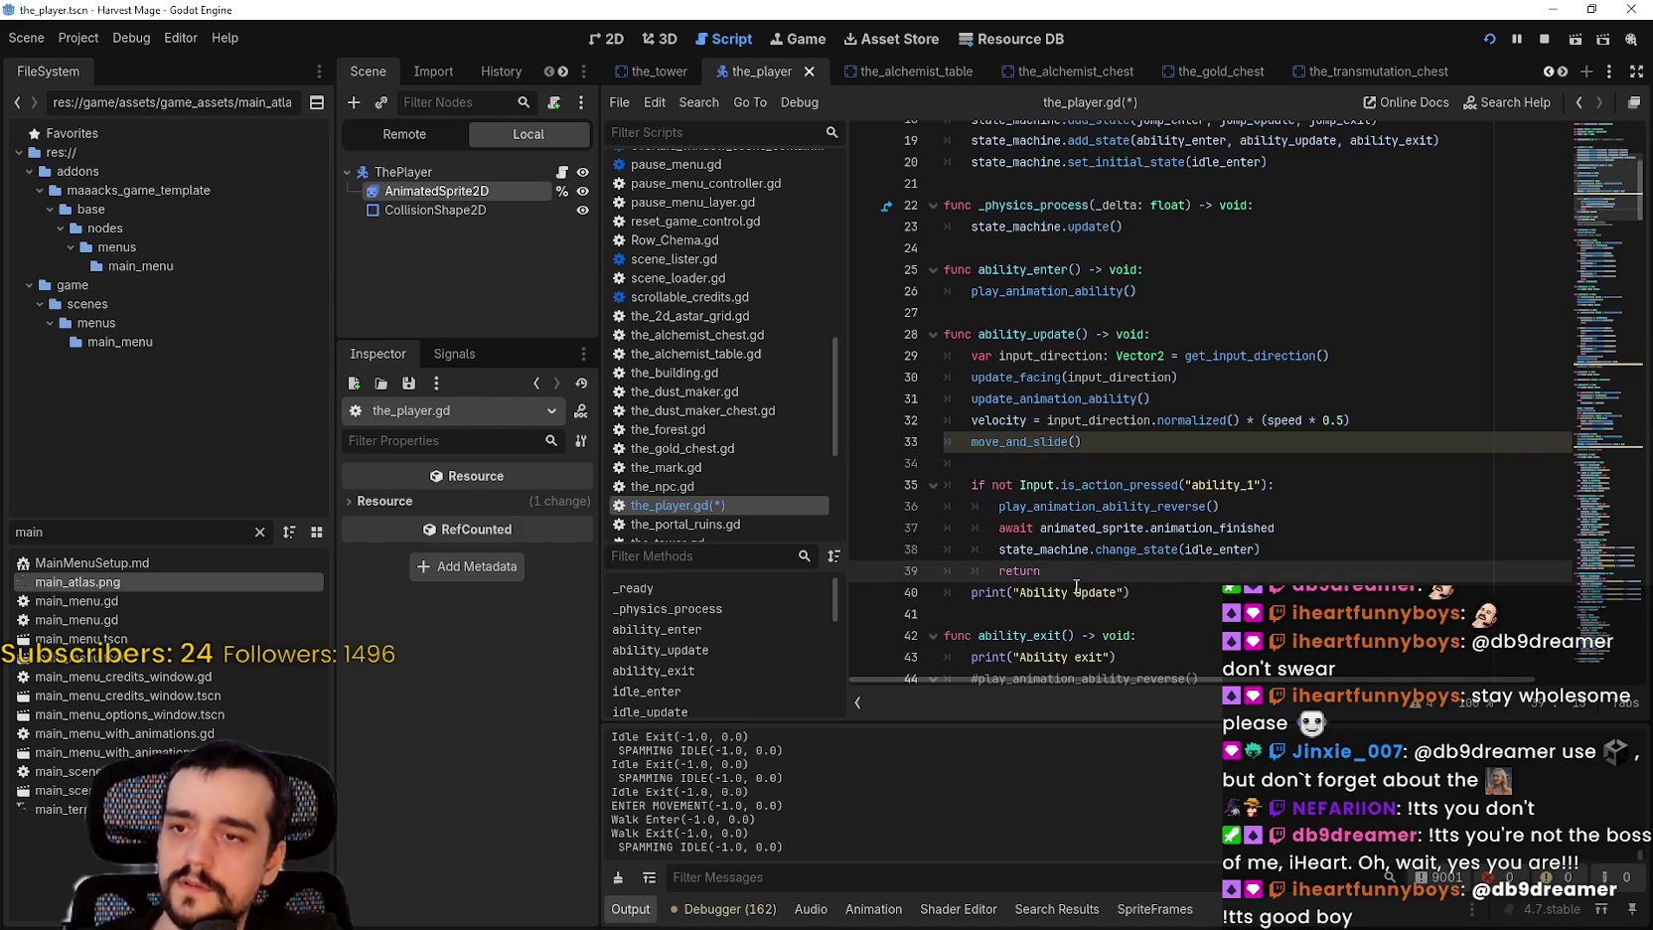
key(ctrl+s)
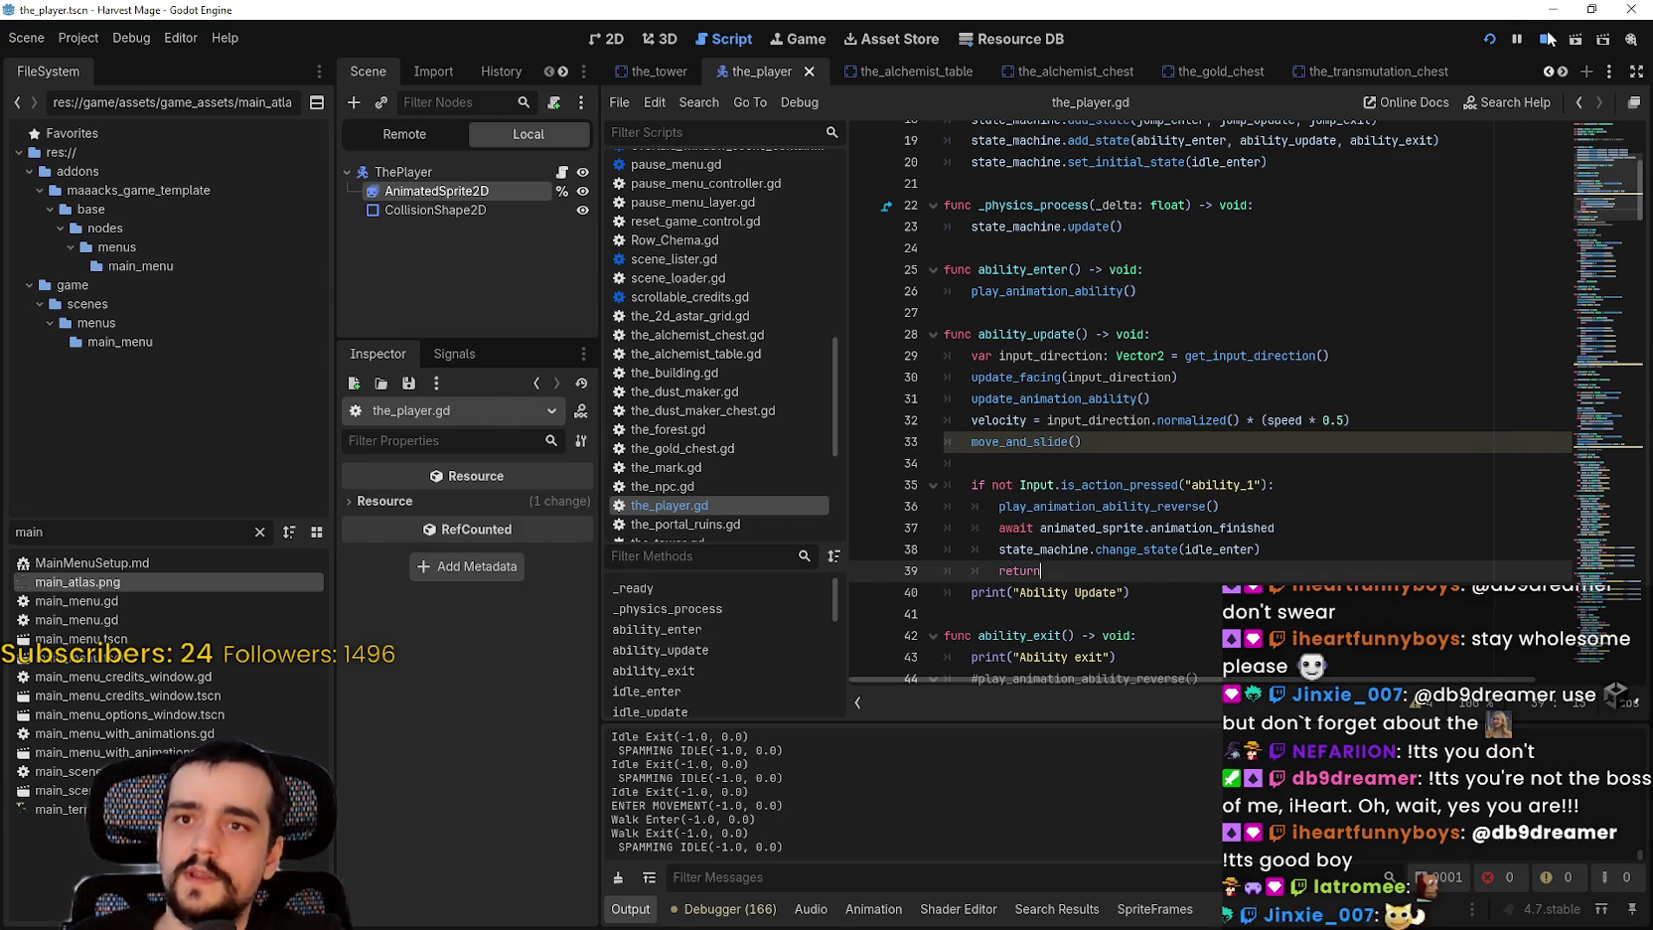
click(1493, 41)
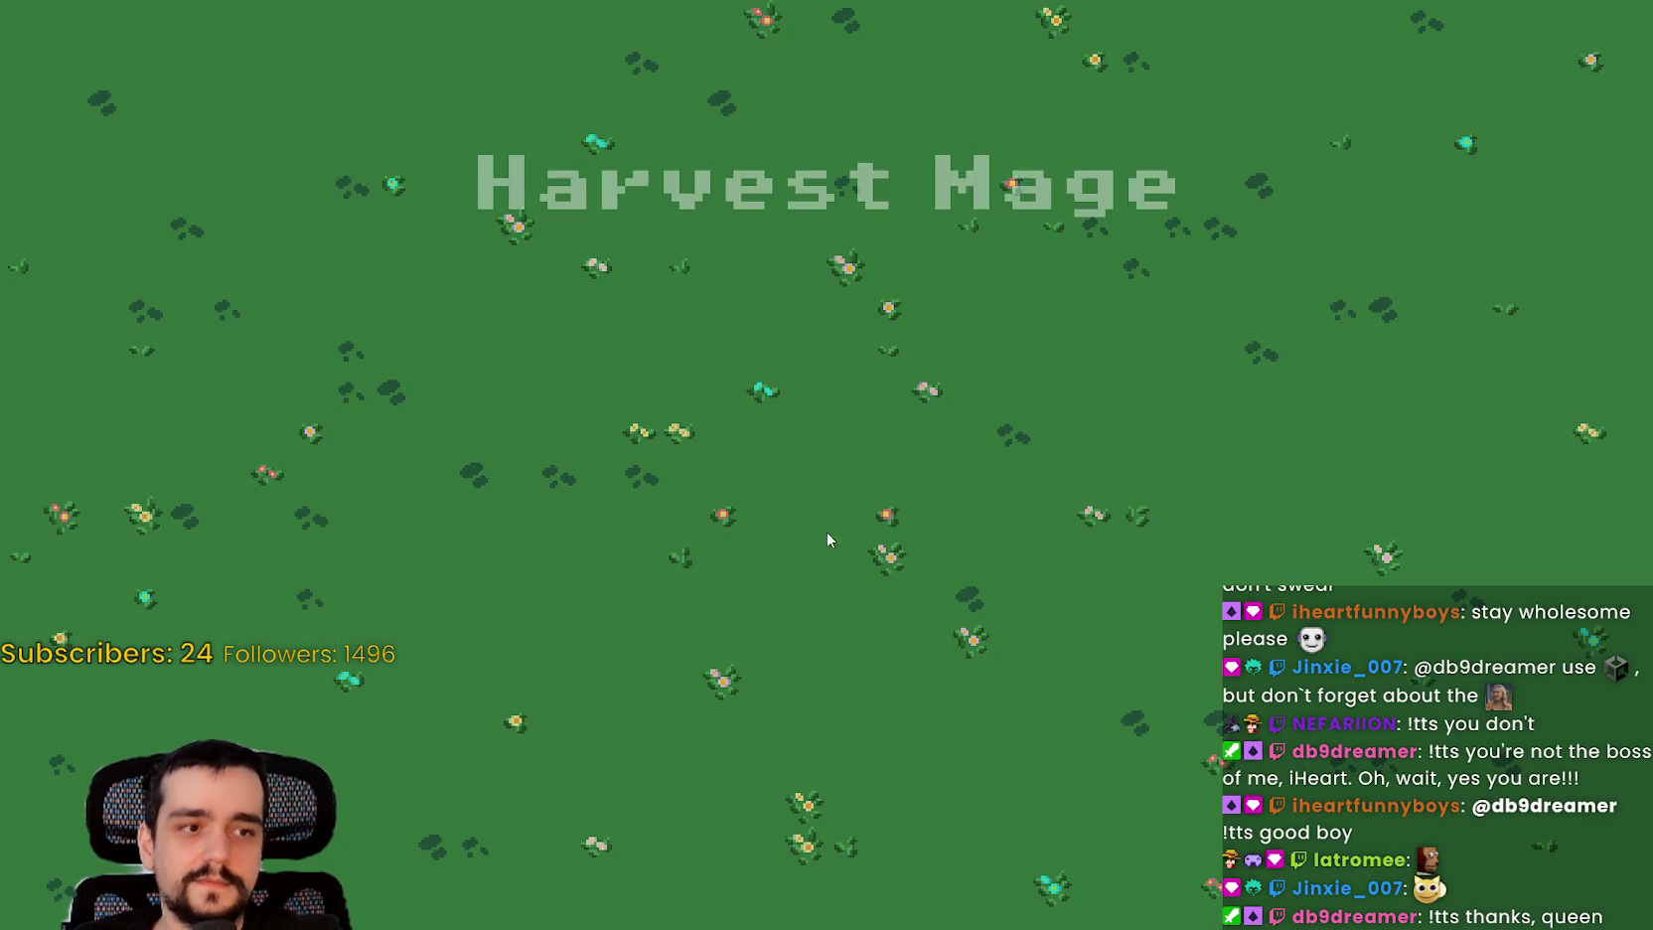
Step: Walk the player from the crossroads past the chest, along the market path and back toward the pillars
key(s)
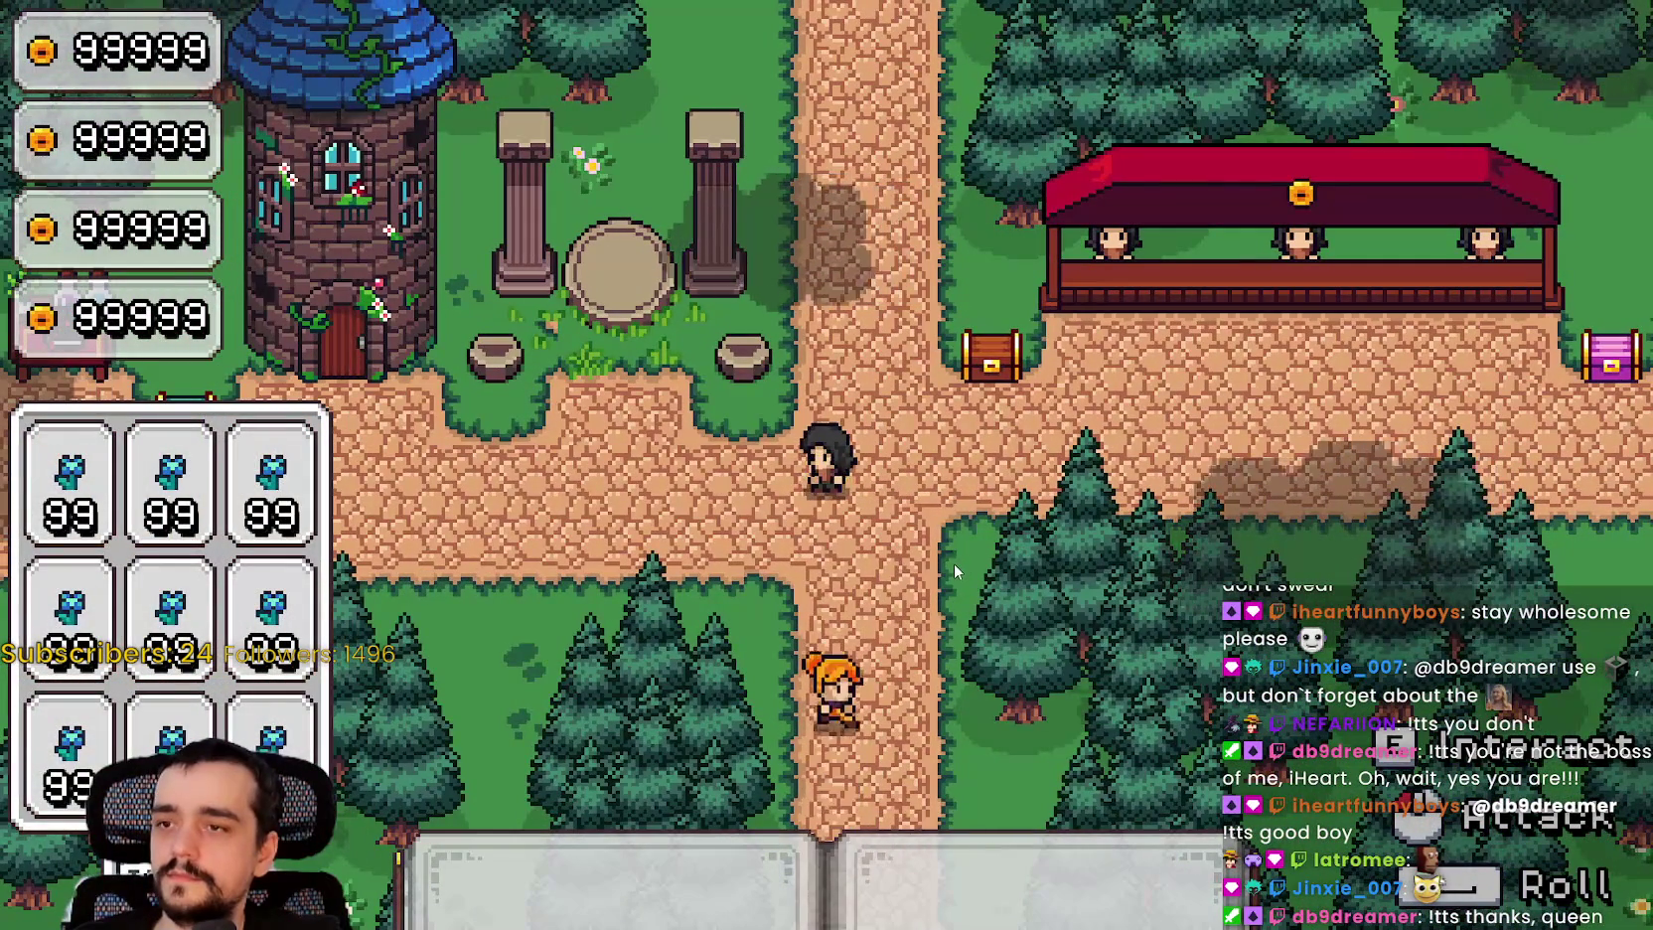
key(d)
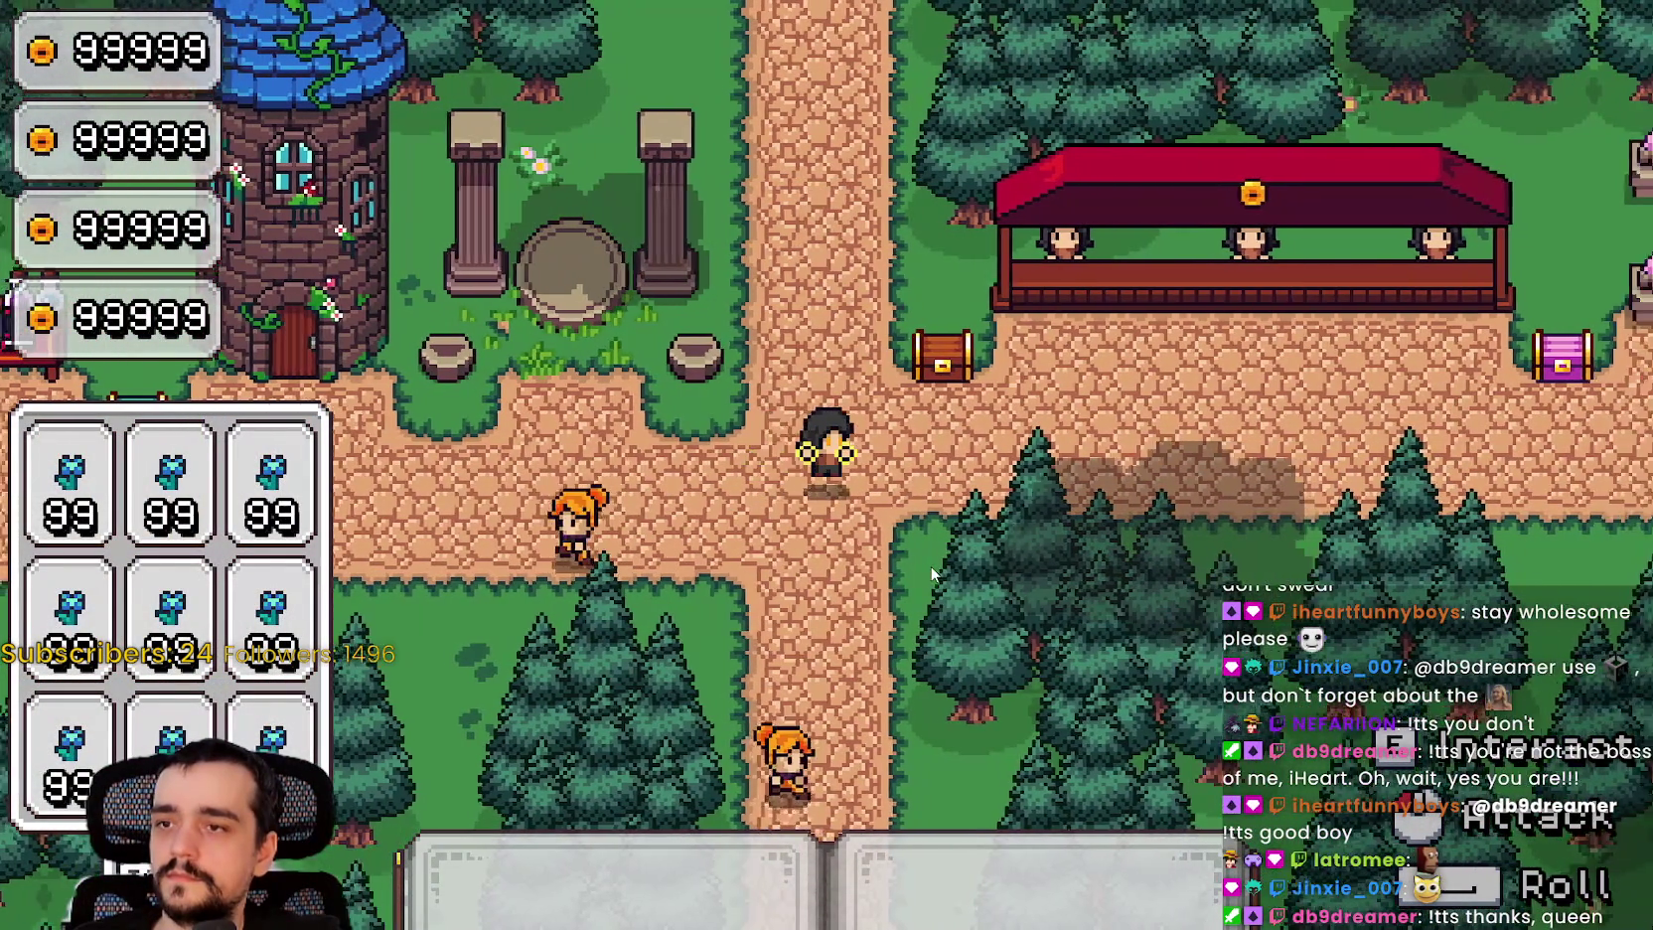
key(w)
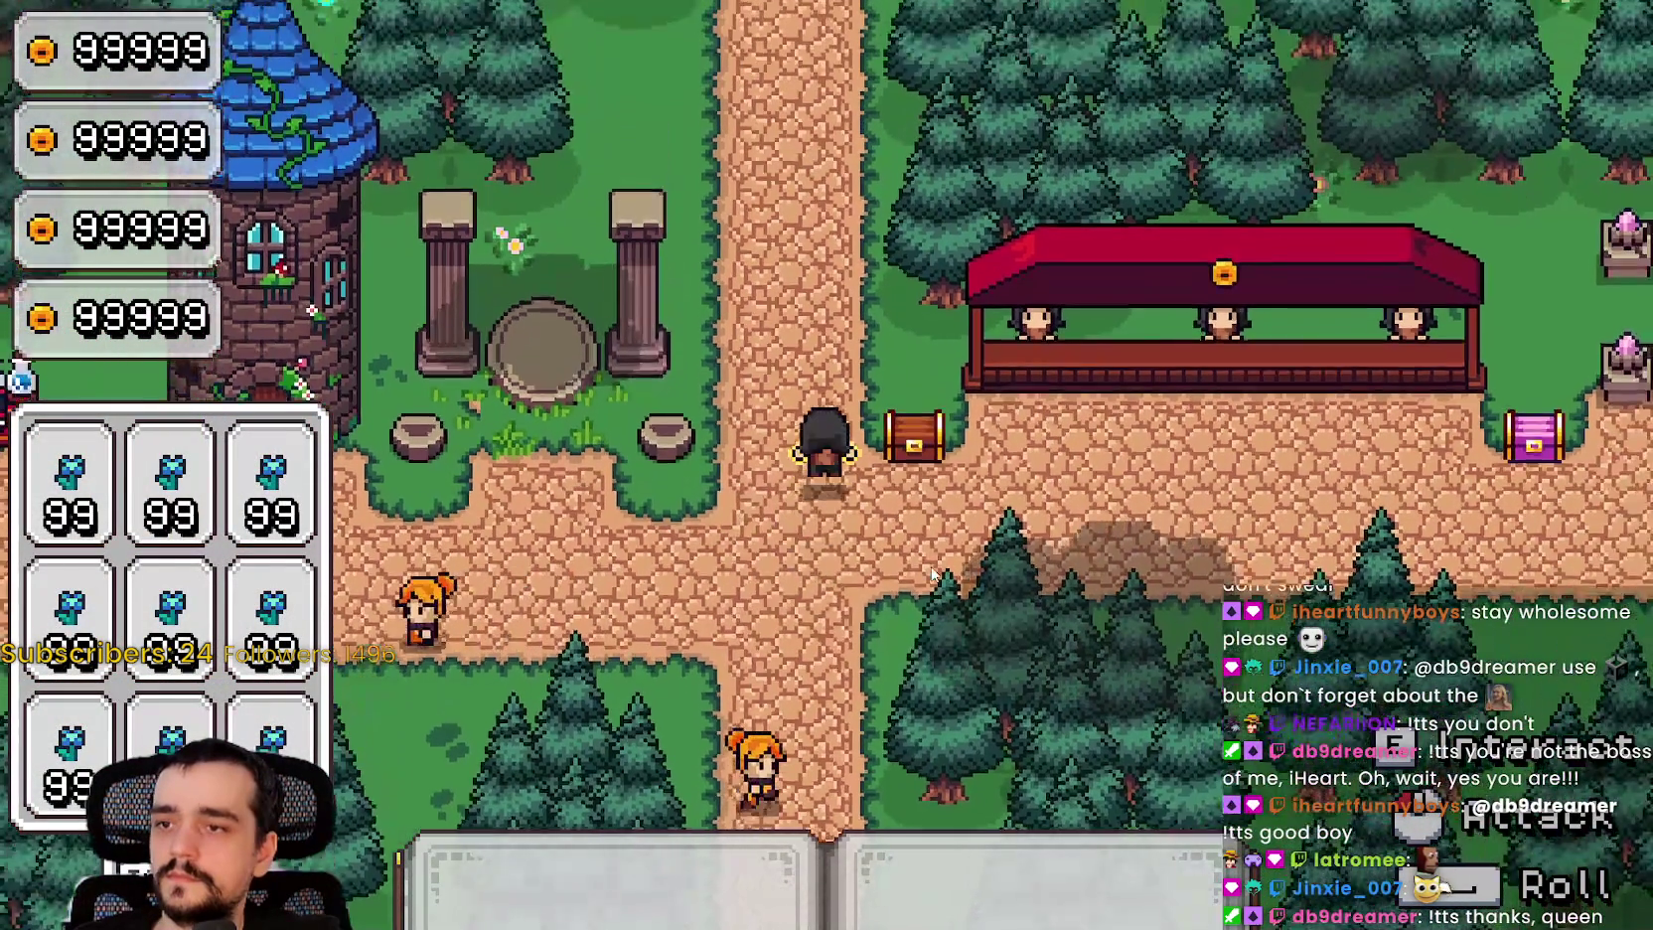
key(a)
key(s)
key(d)
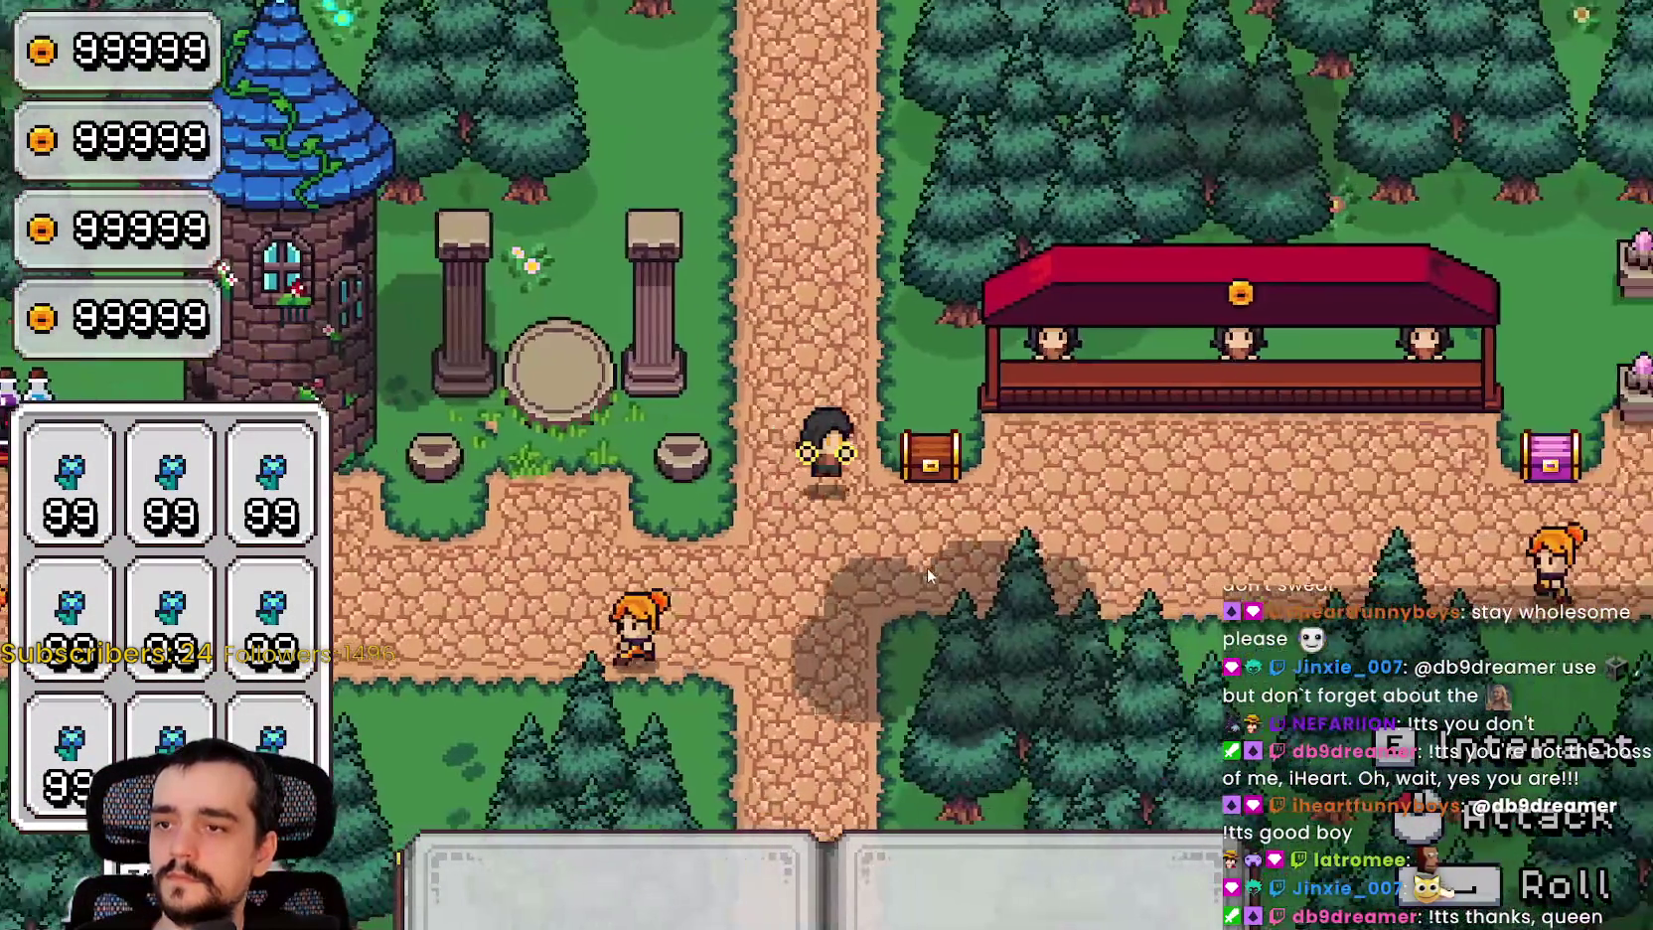
key(d)
key(w)
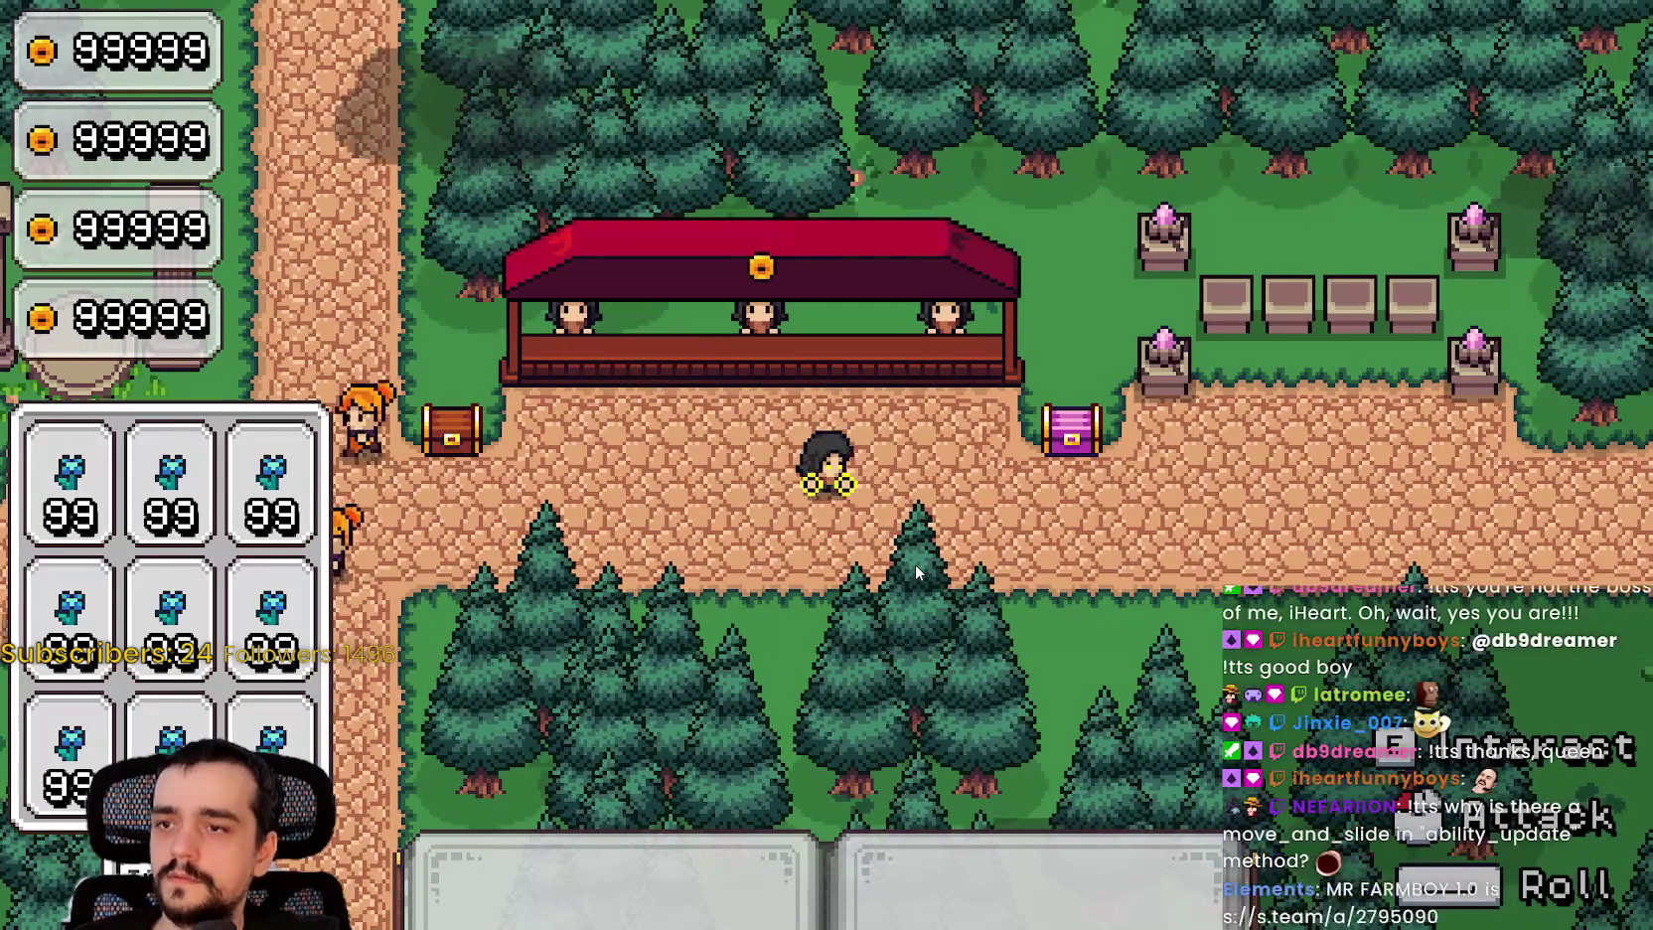
key(a)
key(s)
key(a)
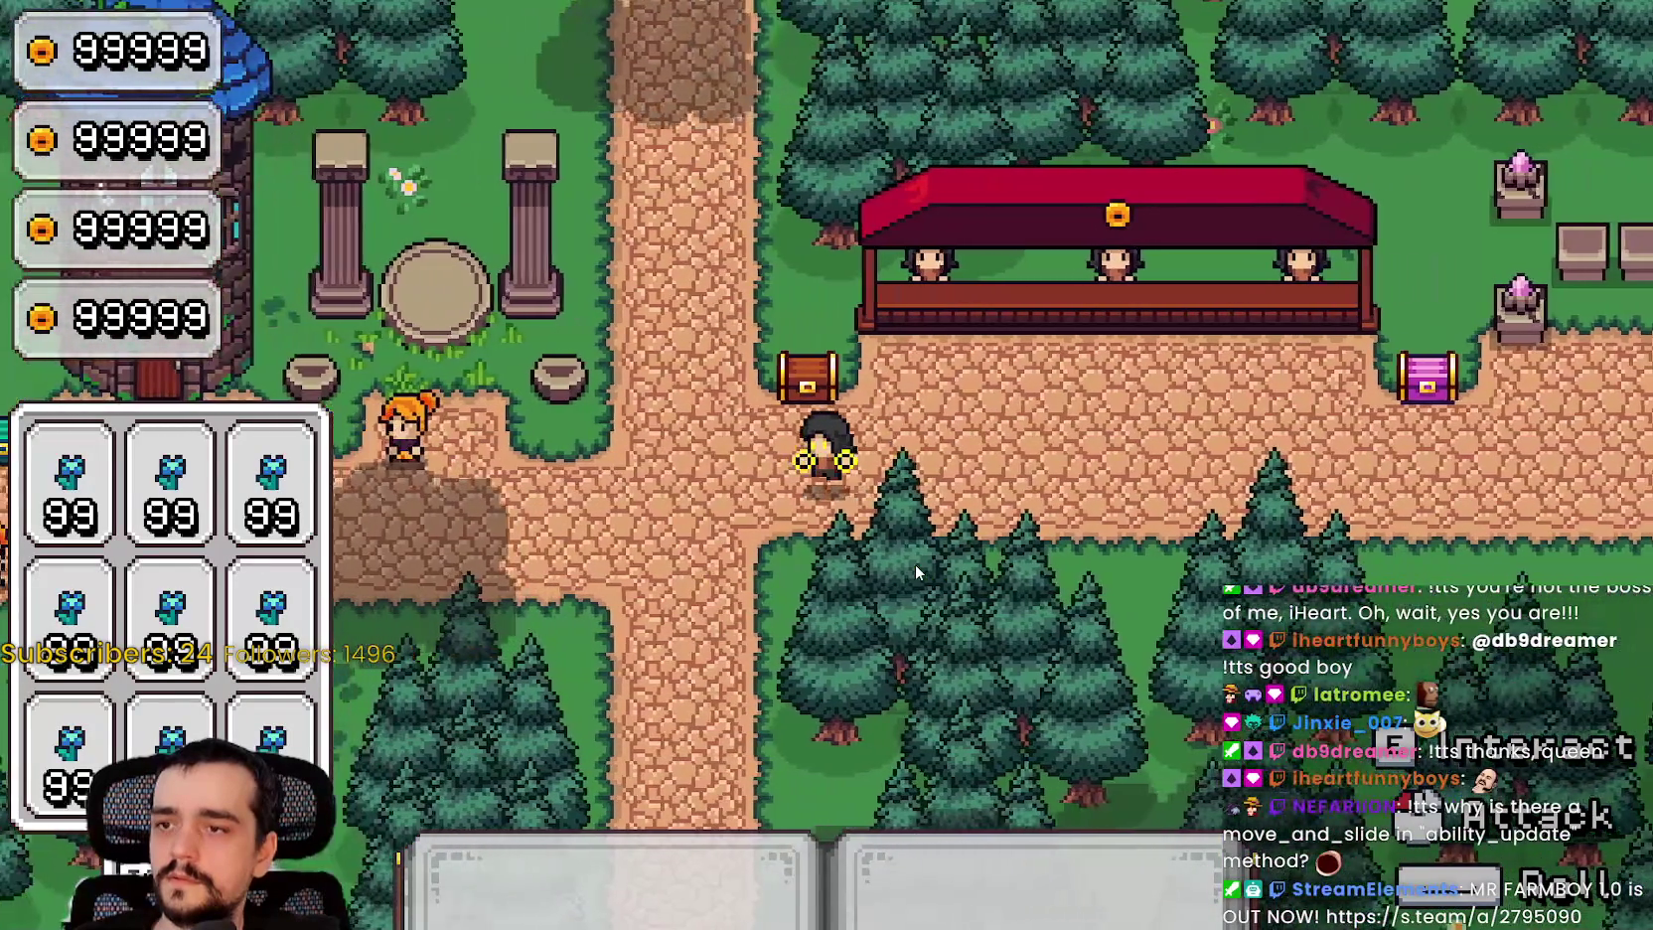
key(s)
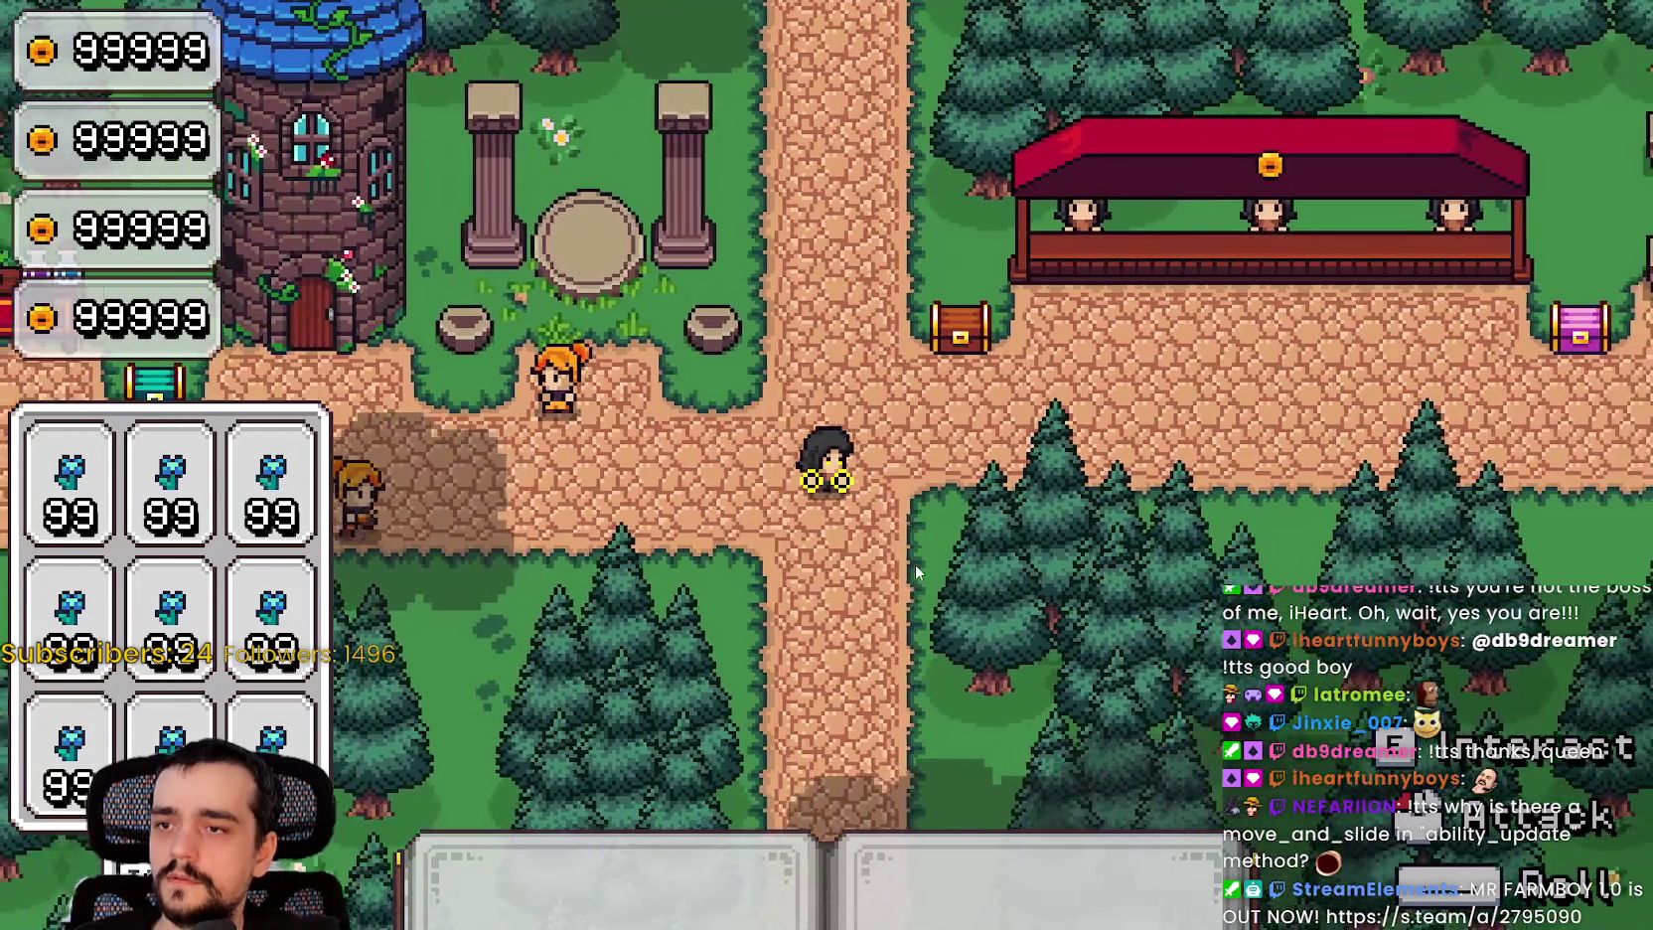
Step: Walk up to the purple chest and back, then return to the script after move_and_slide() on line 33
key(d)
key(w)
key(d)
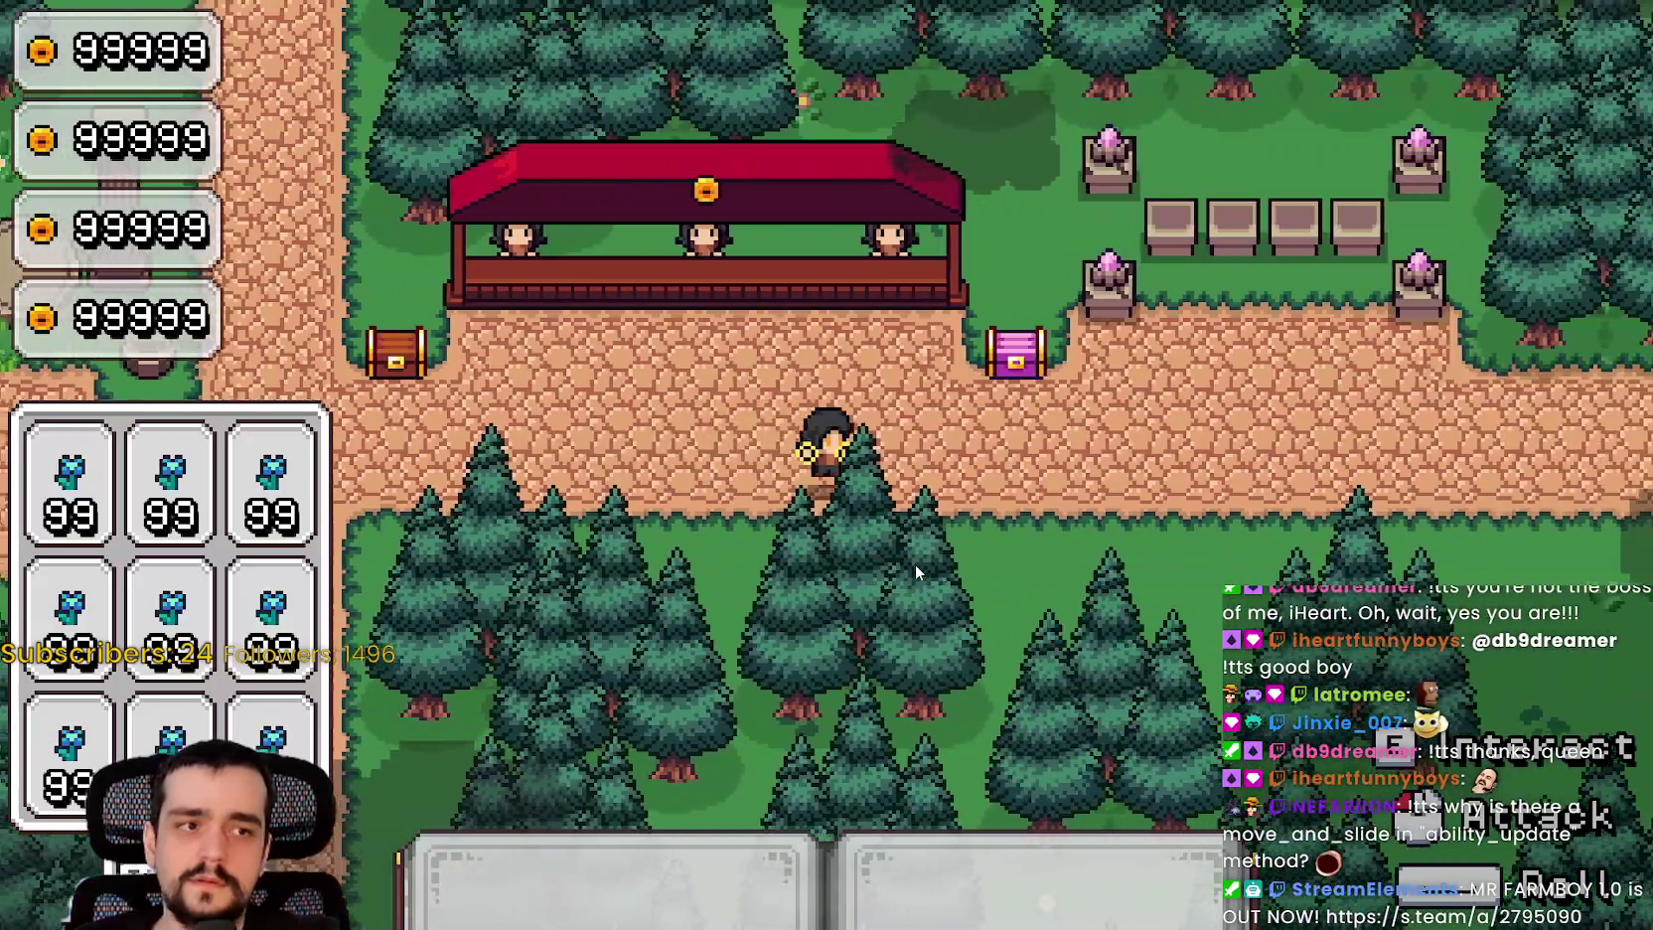
key(w)
key(d)
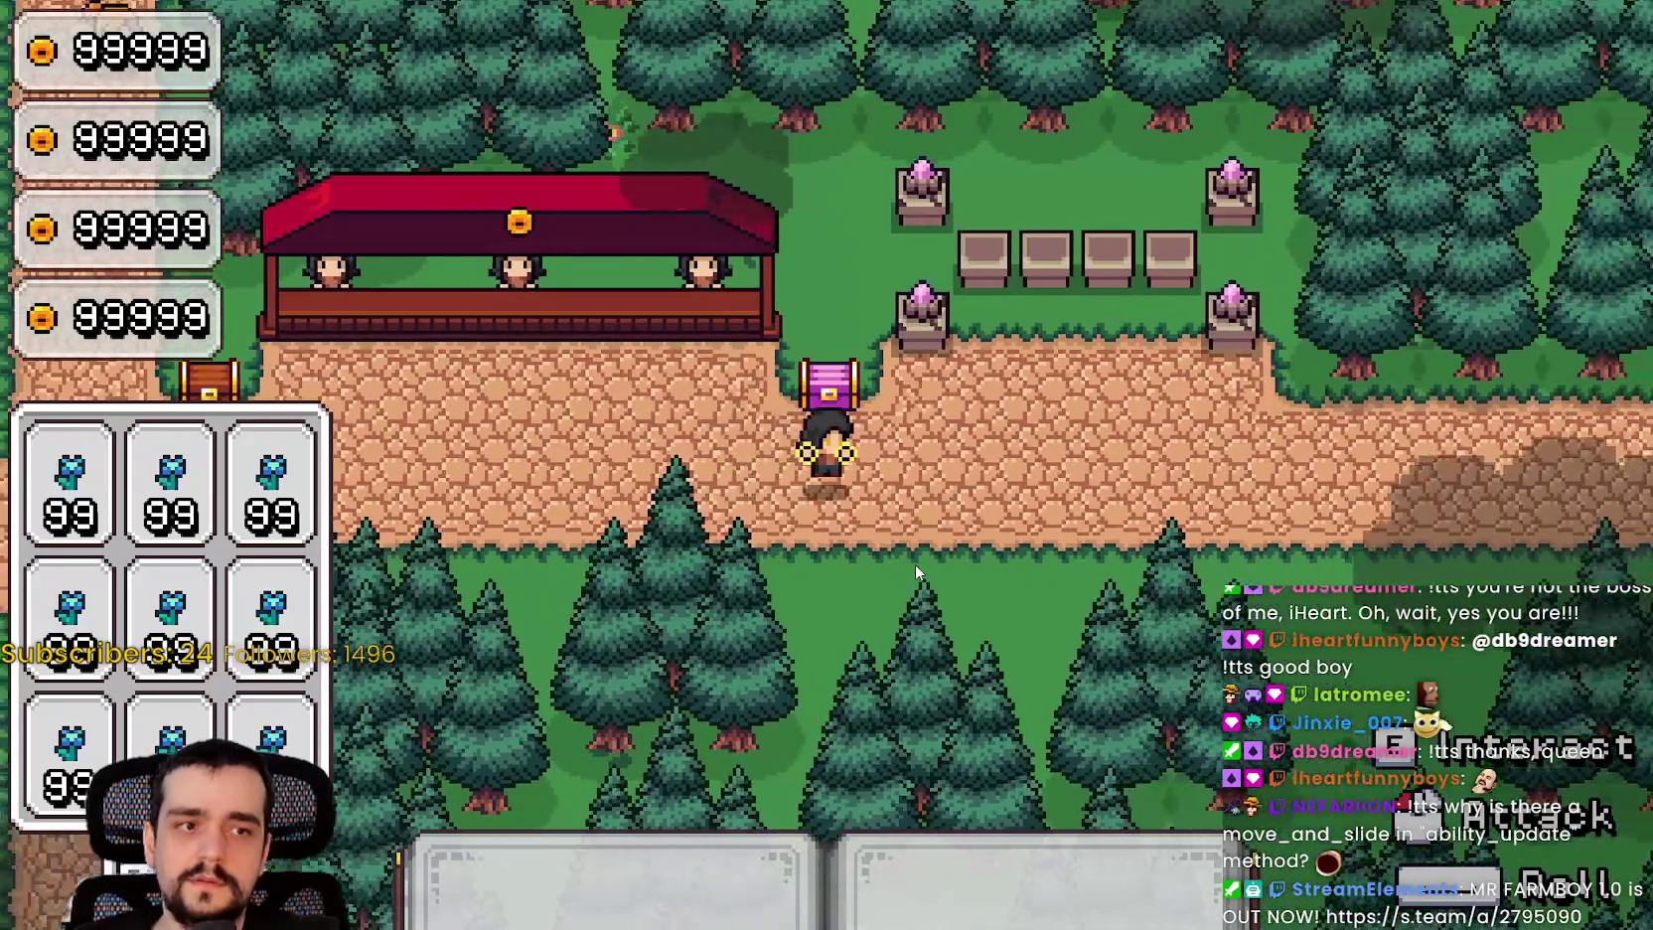
key(w)
key(a)
key(a)
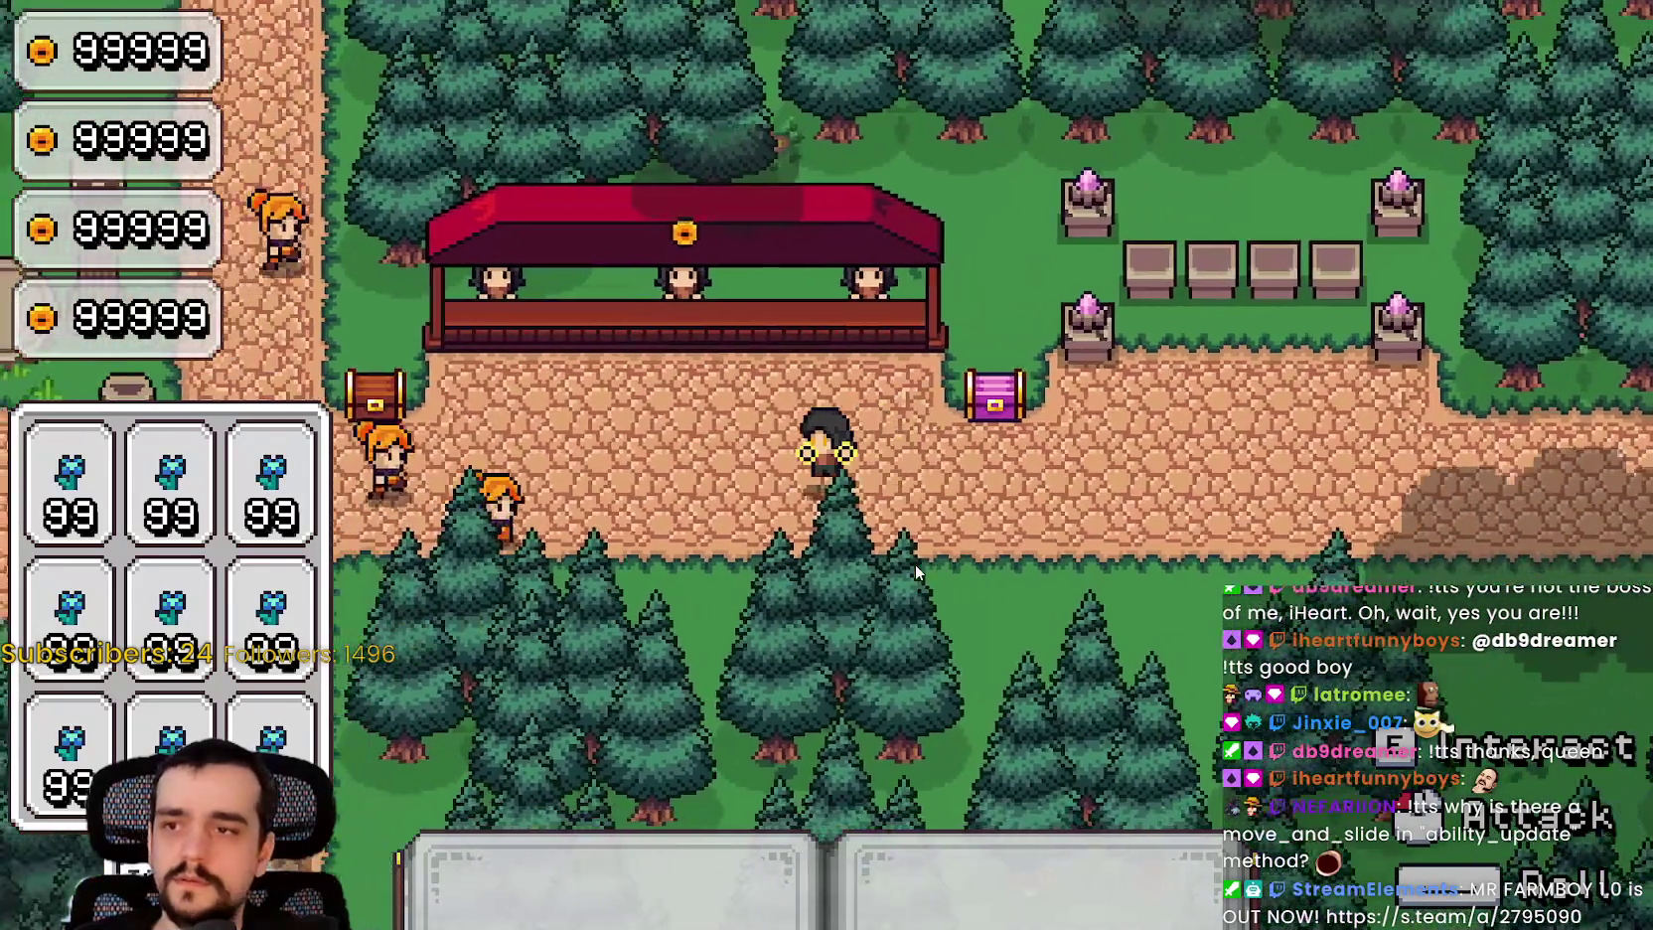
key(w)
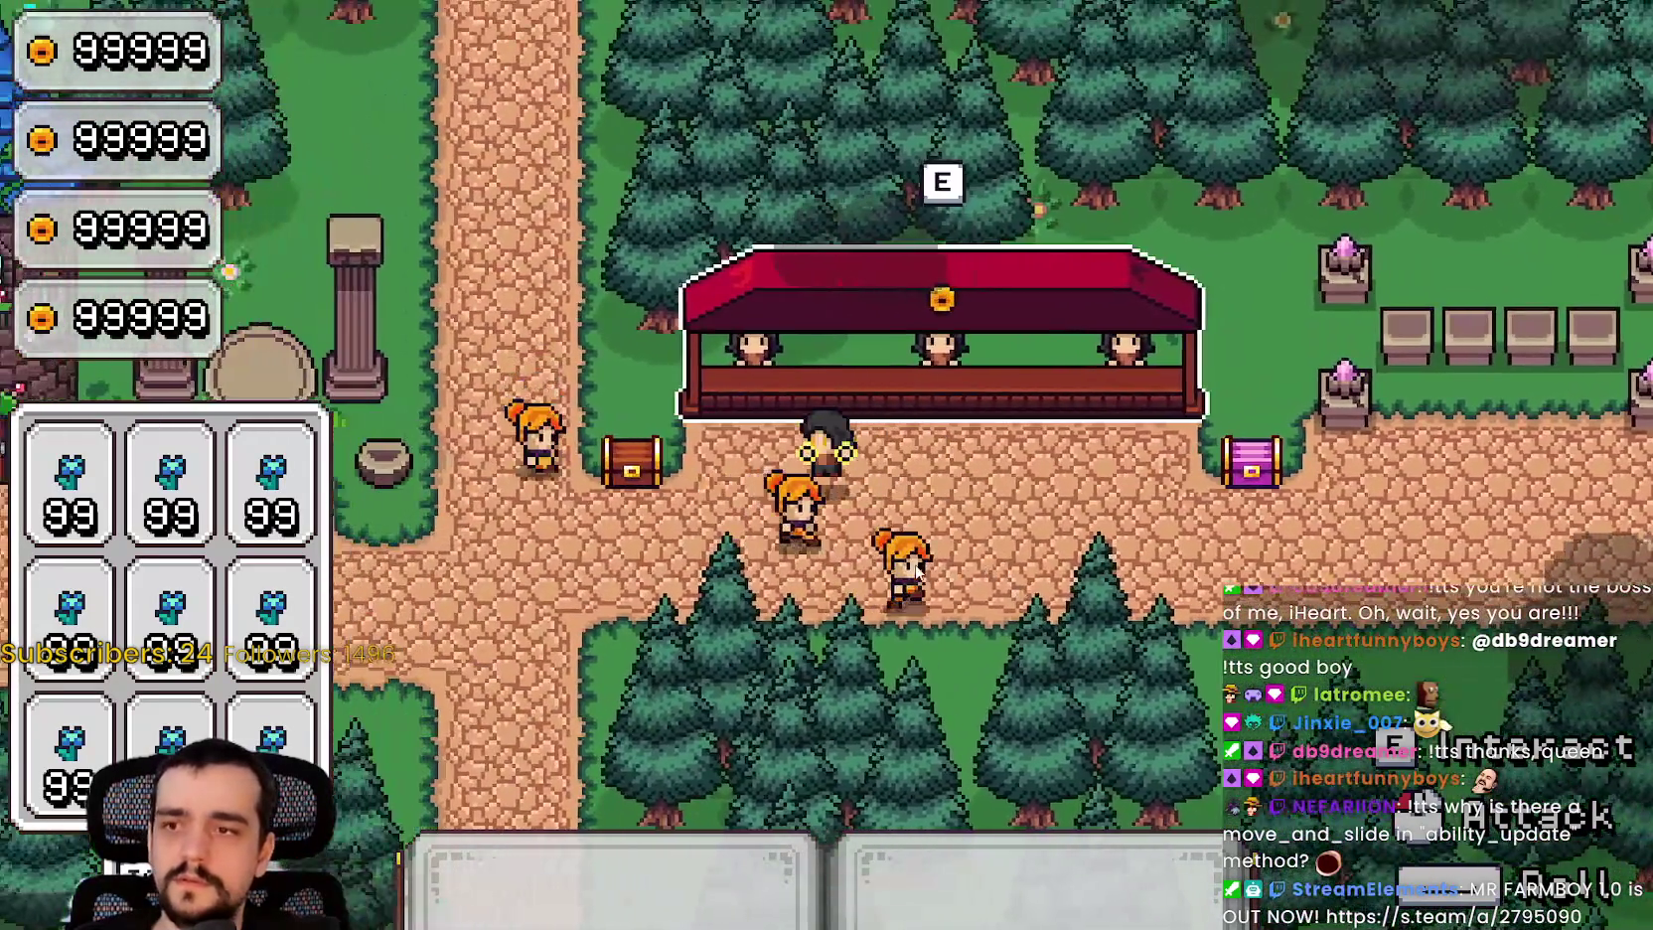
key(s)
key(a)
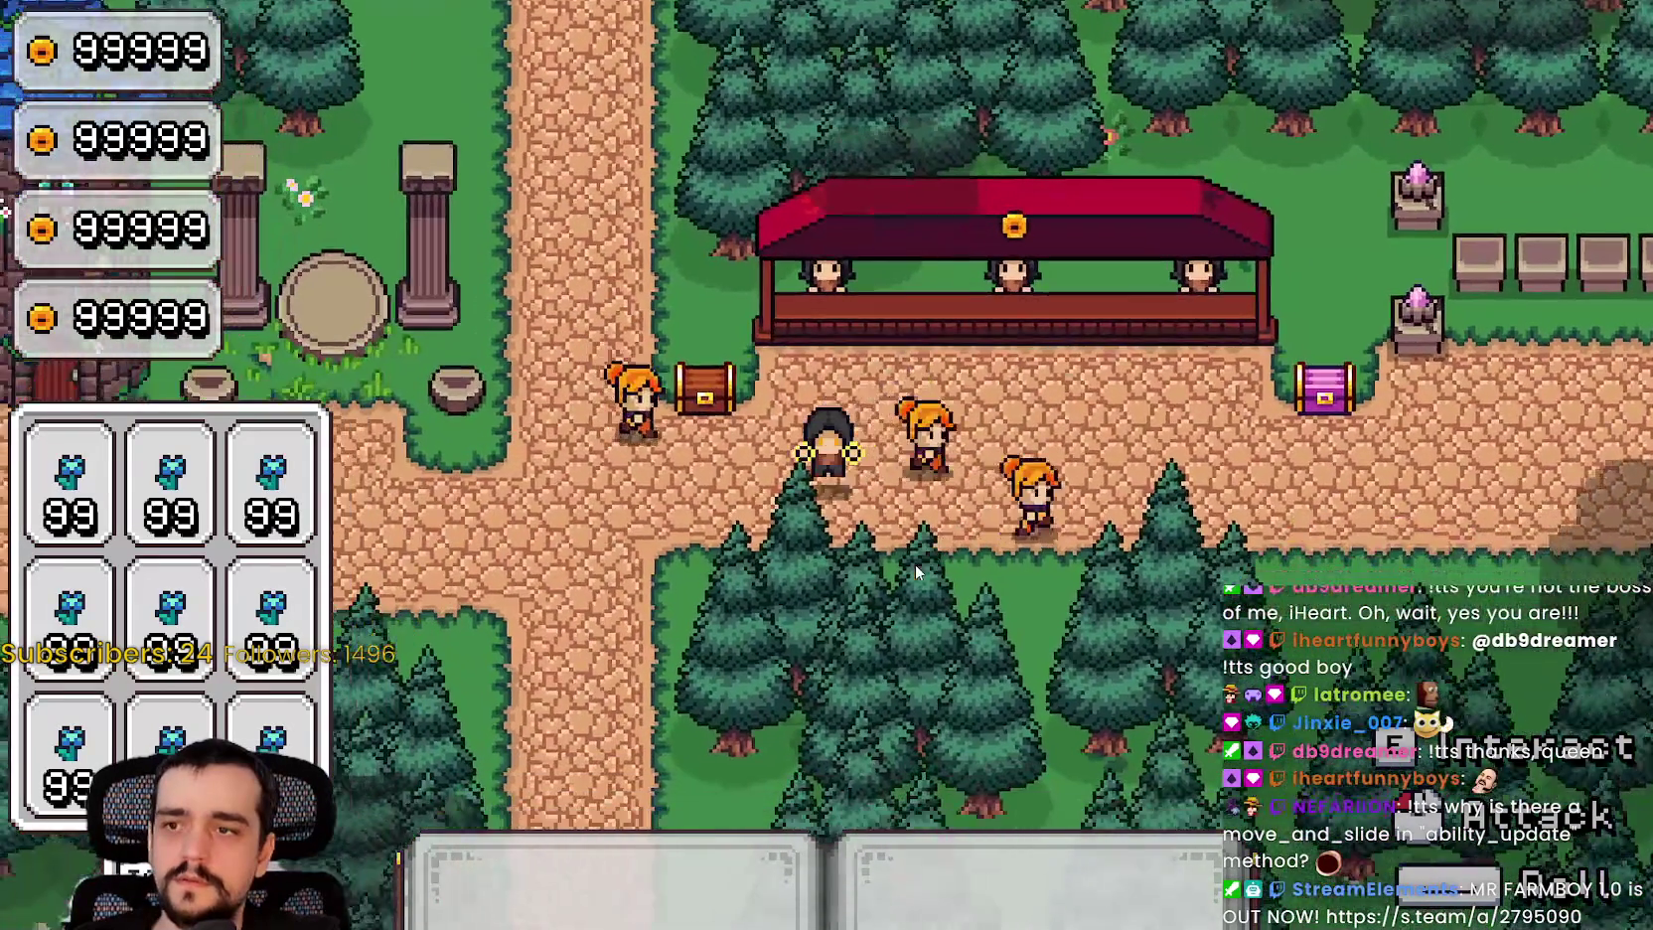
key(d)
key(s)
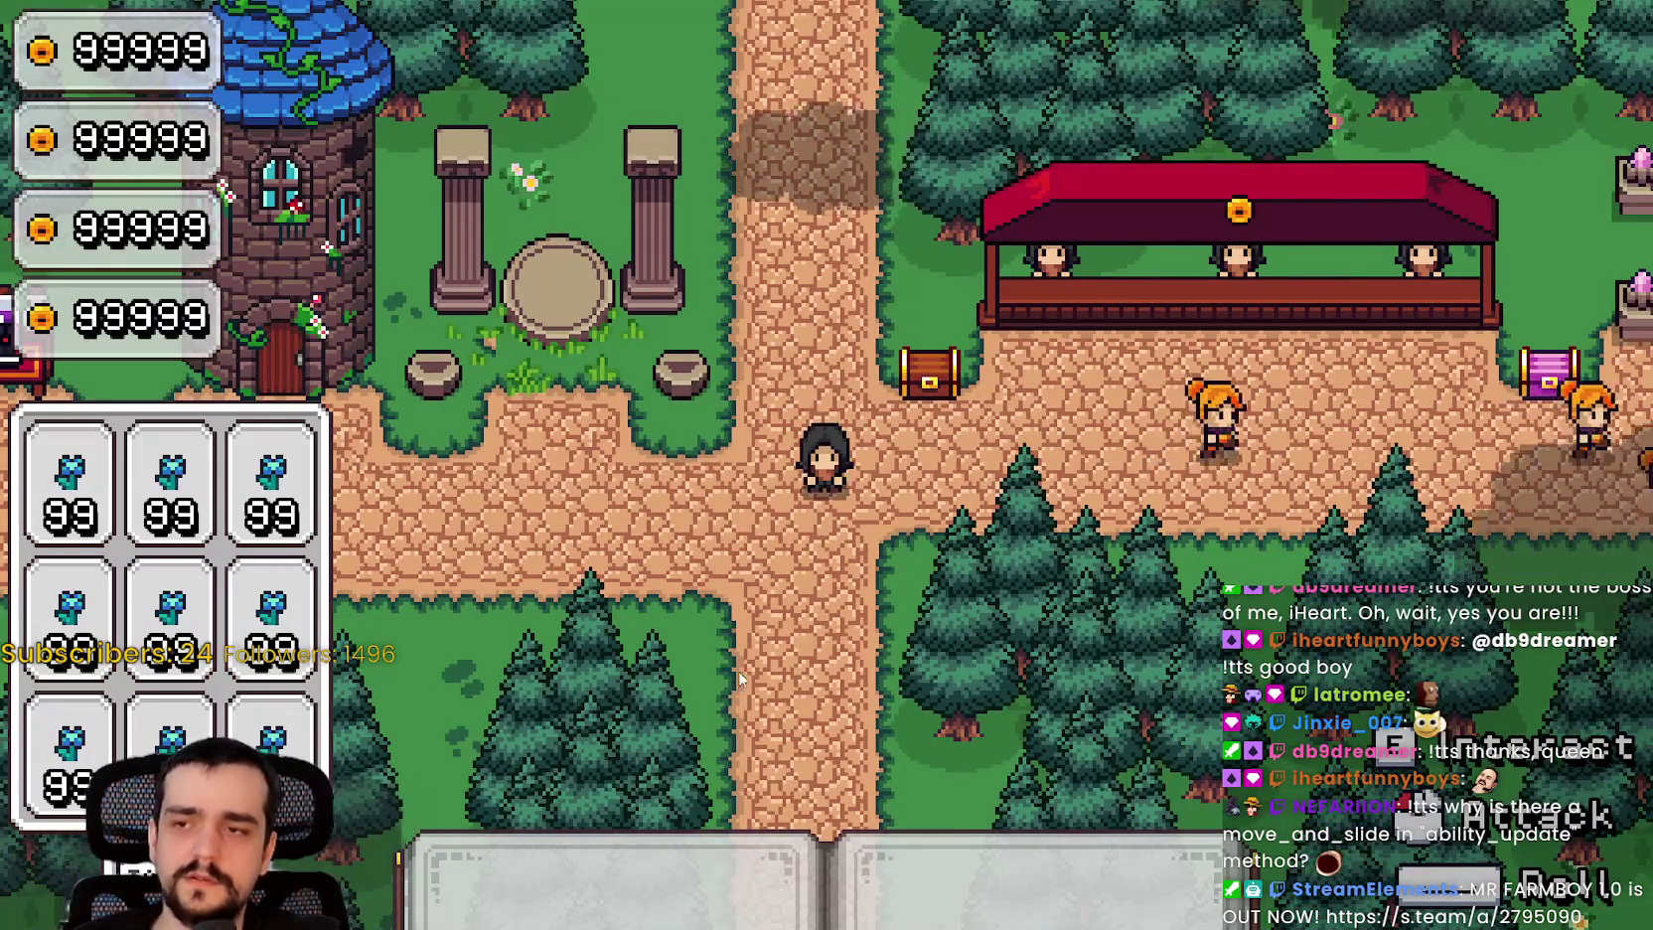
key(alt+Tab)
click(1081, 441)
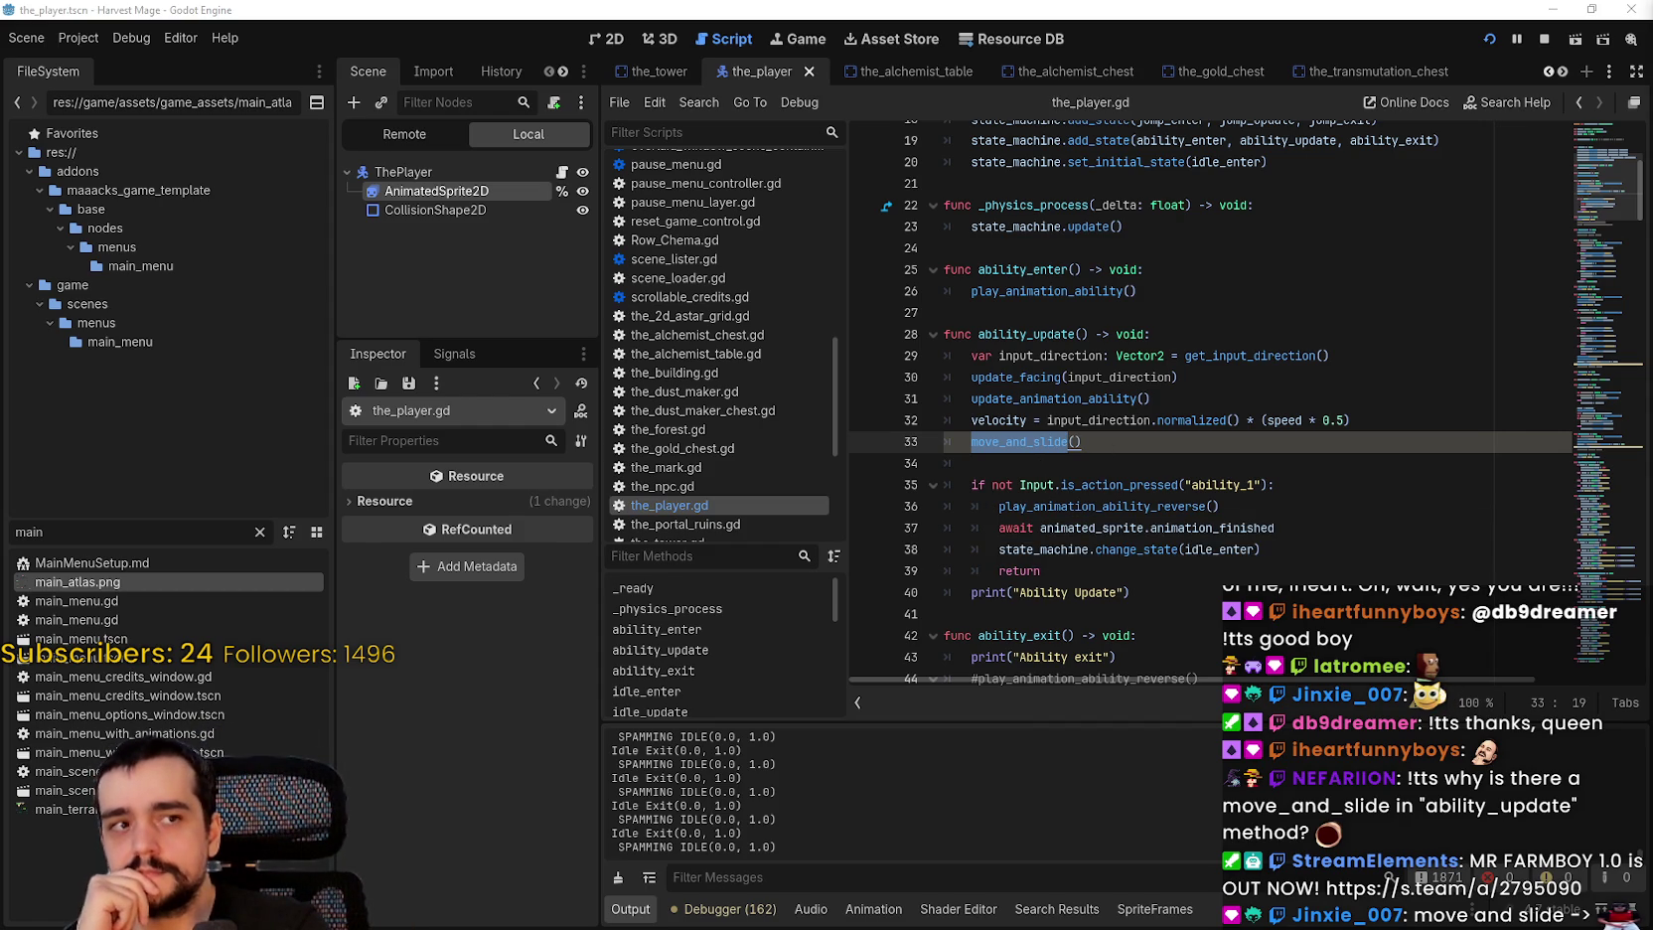
Step: Cut the update_facing and update_animation_ability calls from before the velocity code
click(1157, 454)
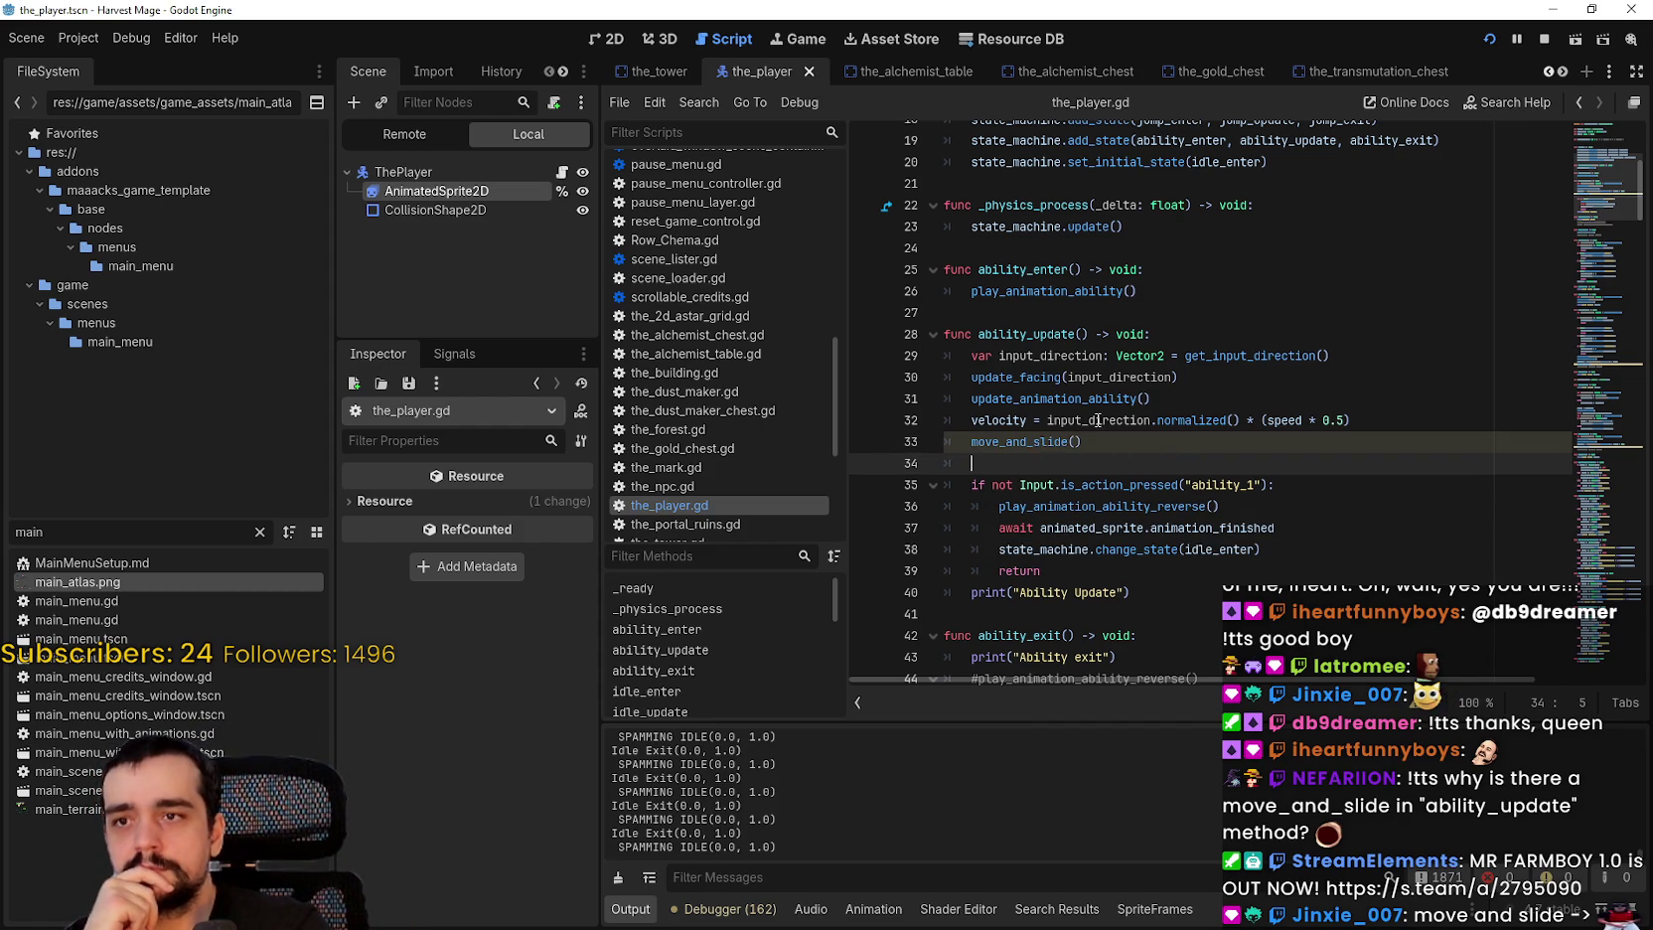
scroll(1097, 420, down, 2)
click(1167, 441)
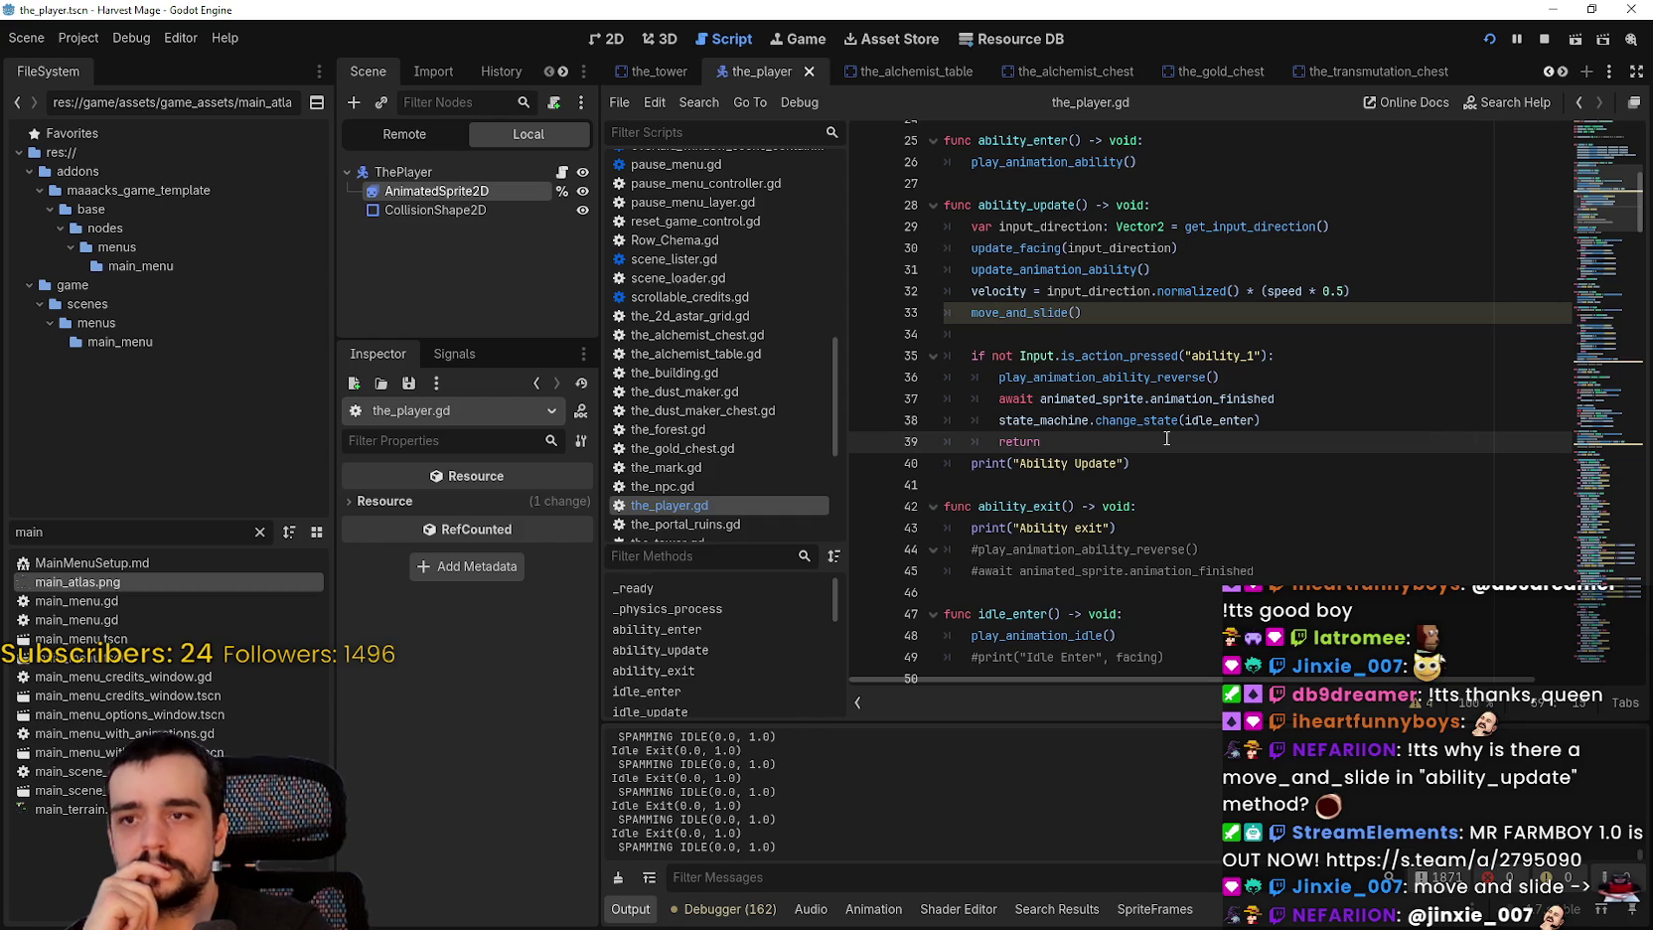
scroll(1167, 439, up, 2)
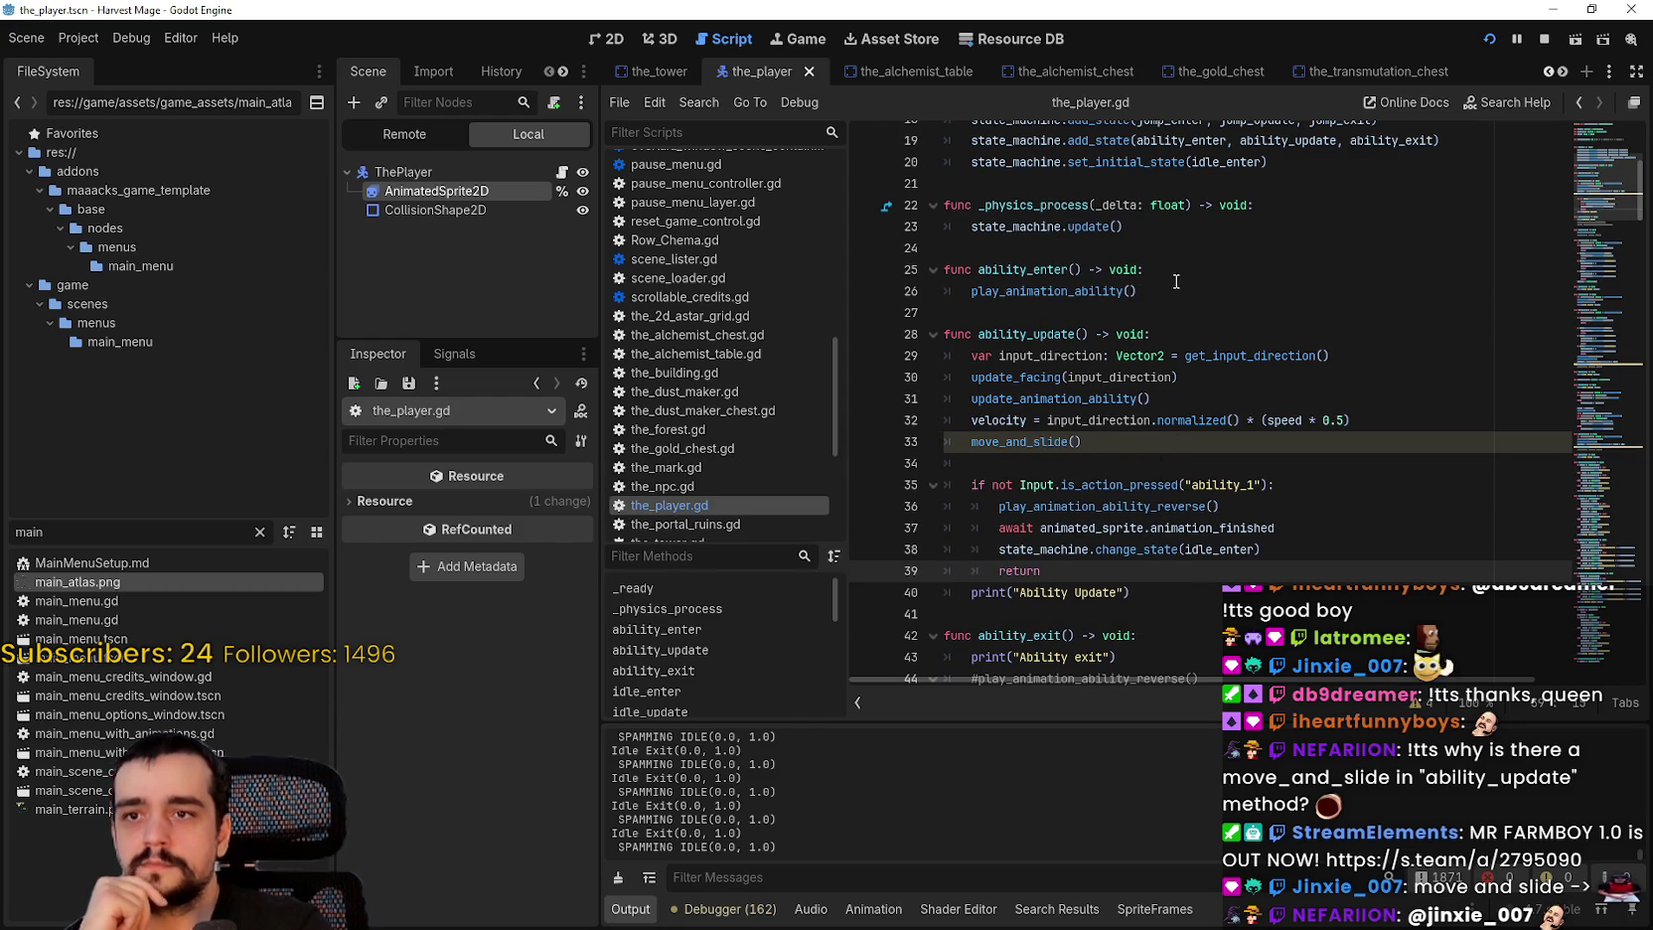
click(1053, 447)
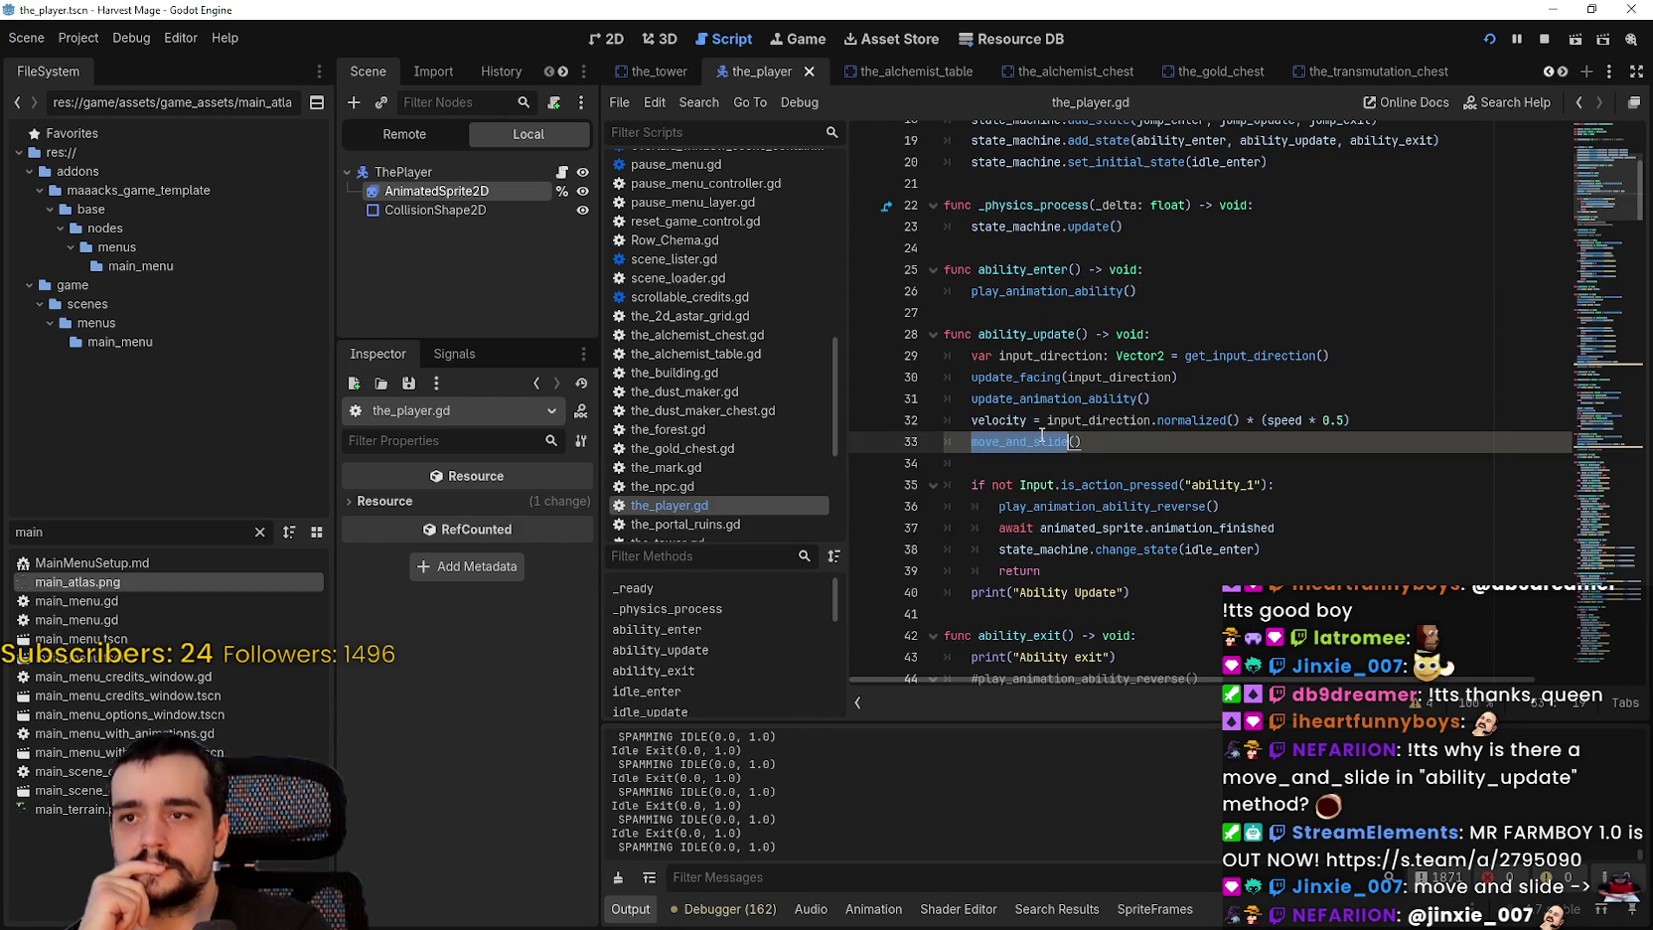
double_click(1105, 398)
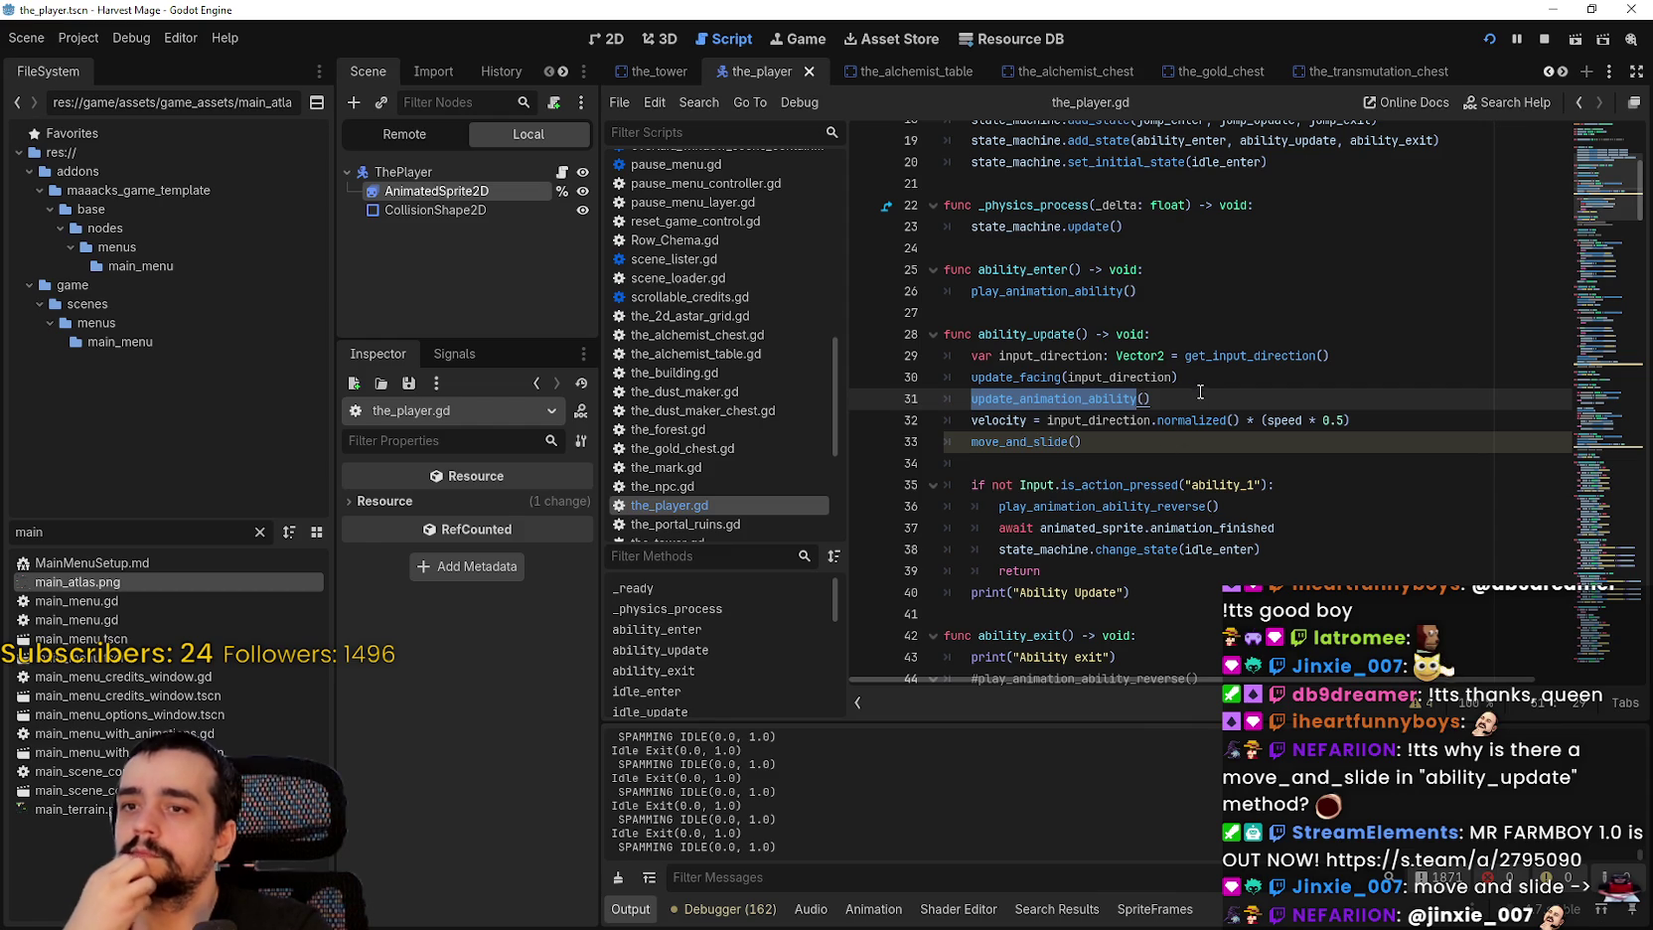
mouse_move(1200, 389)
mouse_down()
mouse_move(894, 362)
mouse_move(899, 386)
mouse_up()
key(ctrl+c)
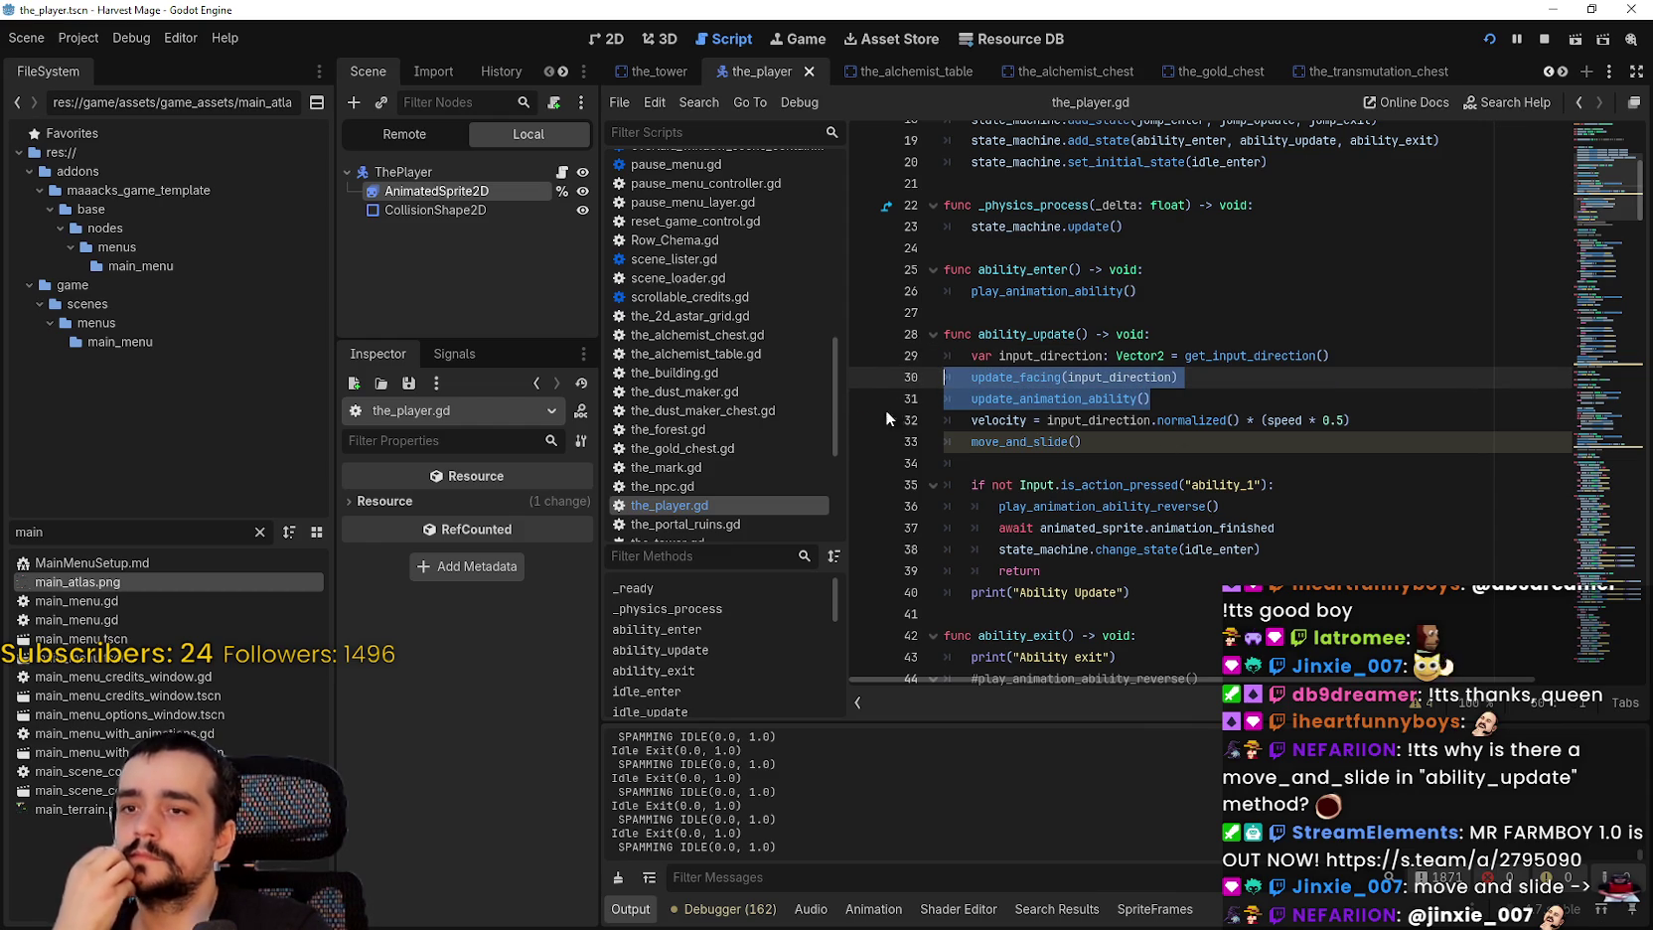
key(BackSpace)
key(BackSpace)
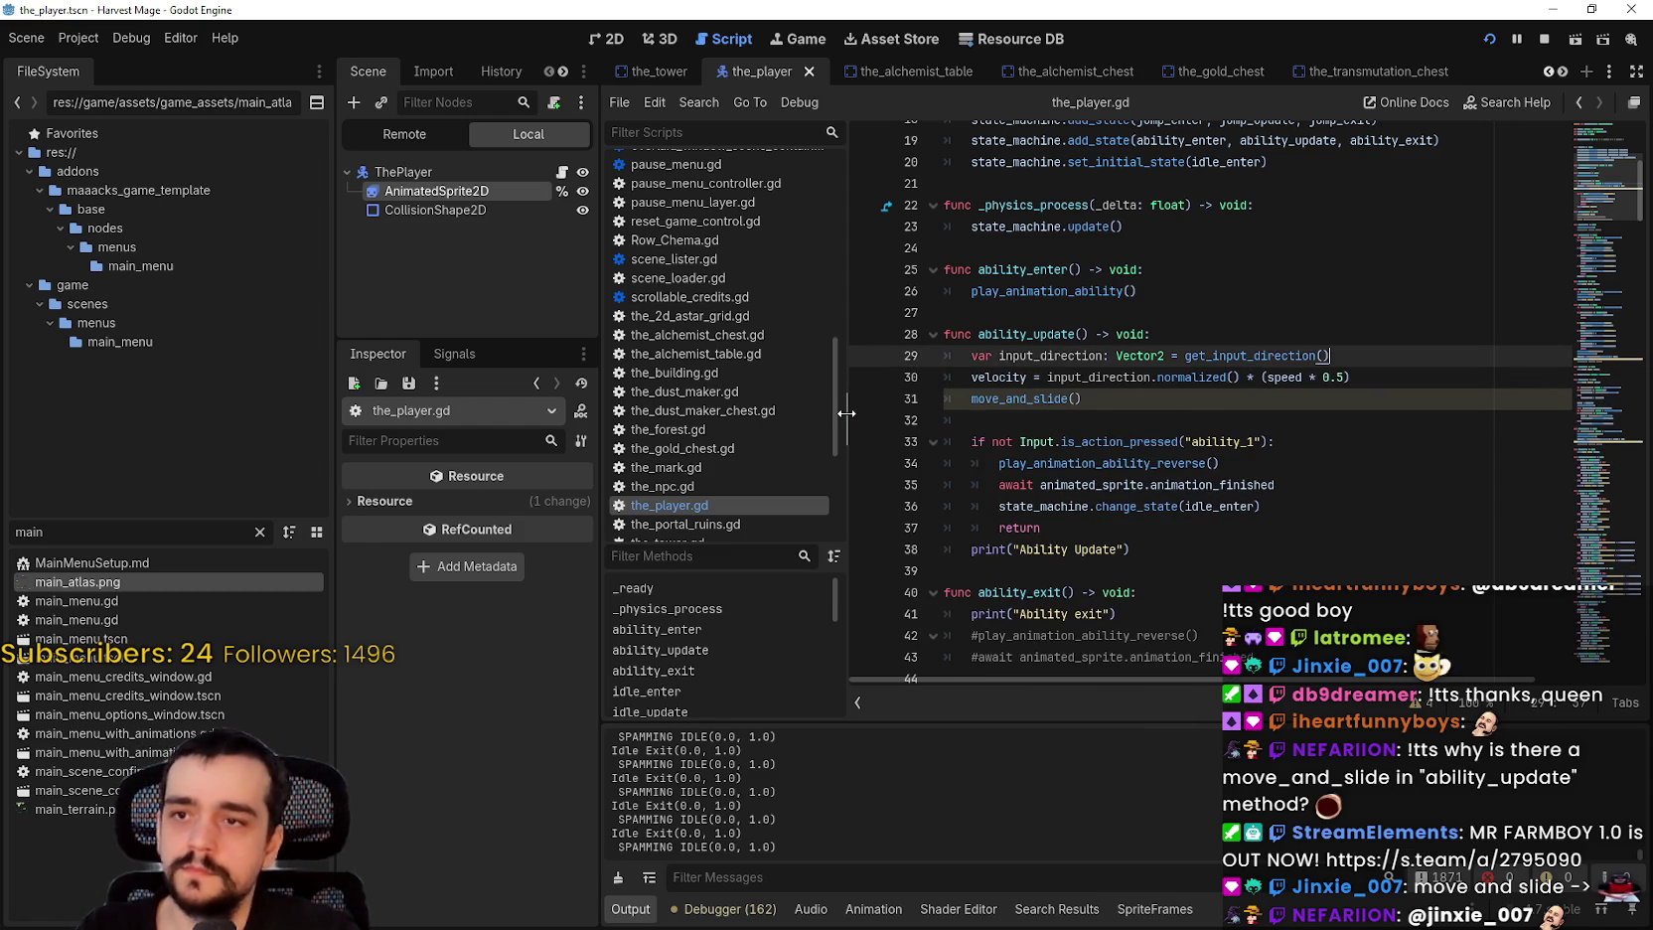
Step: Paste both update calls after 'return' in the release block, add a blank line, save and run
click(1136, 522)
key(Return)
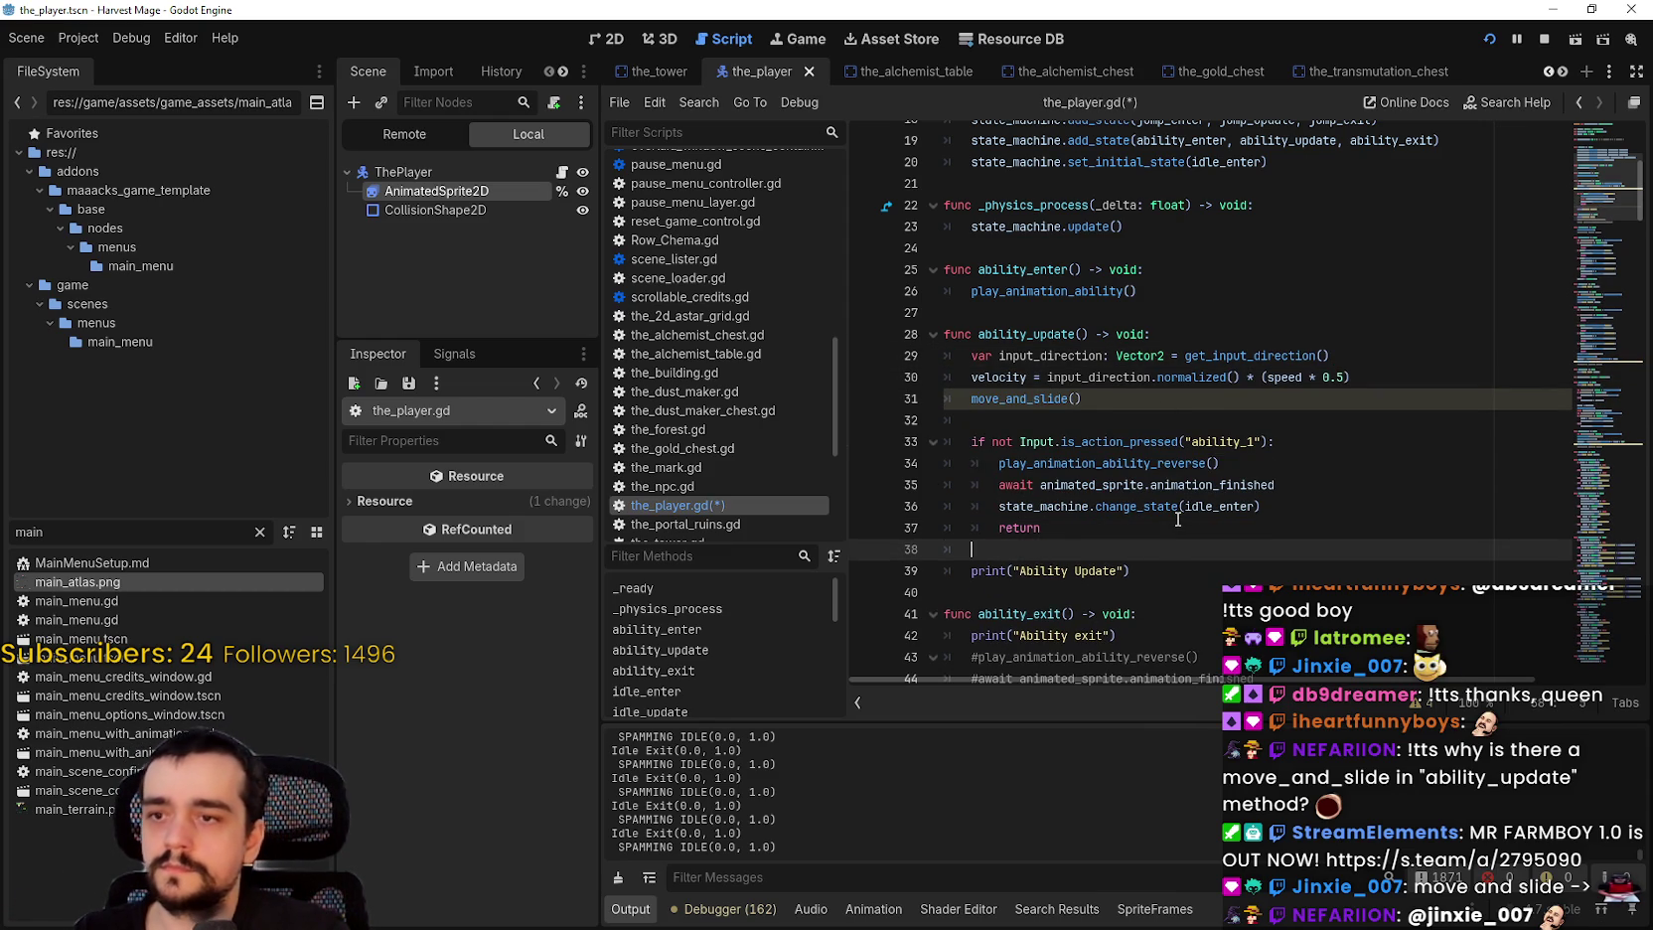
key(ctrl+v)
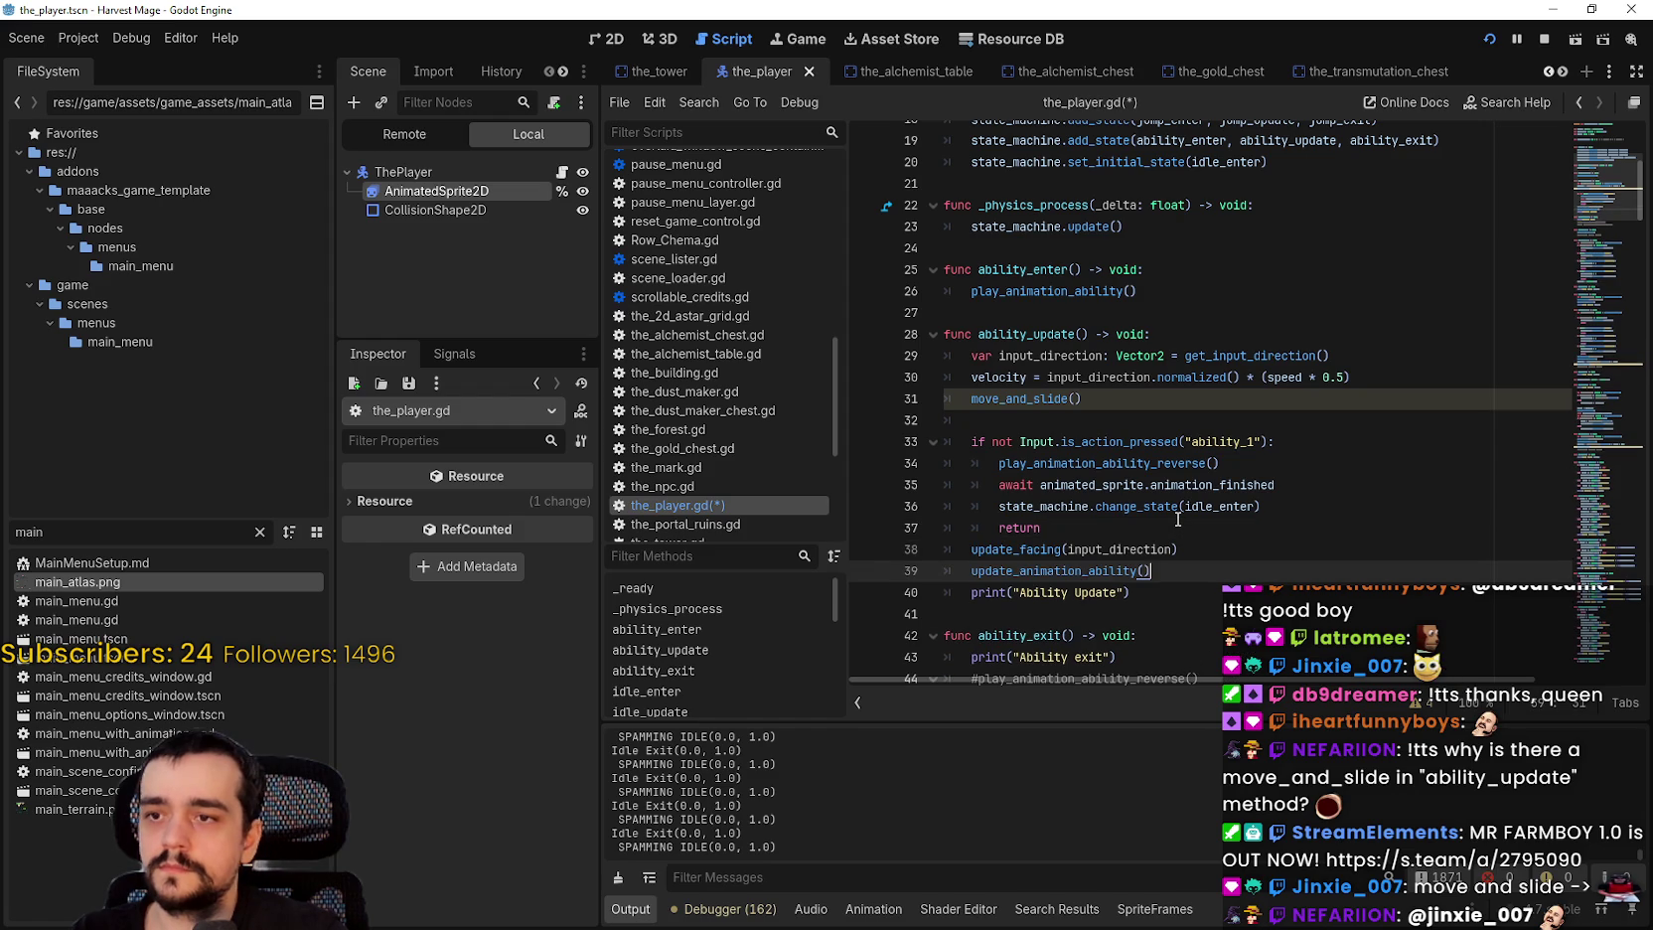
click(1148, 532)
click(1192, 573)
key(Return)
key(BackSpace)
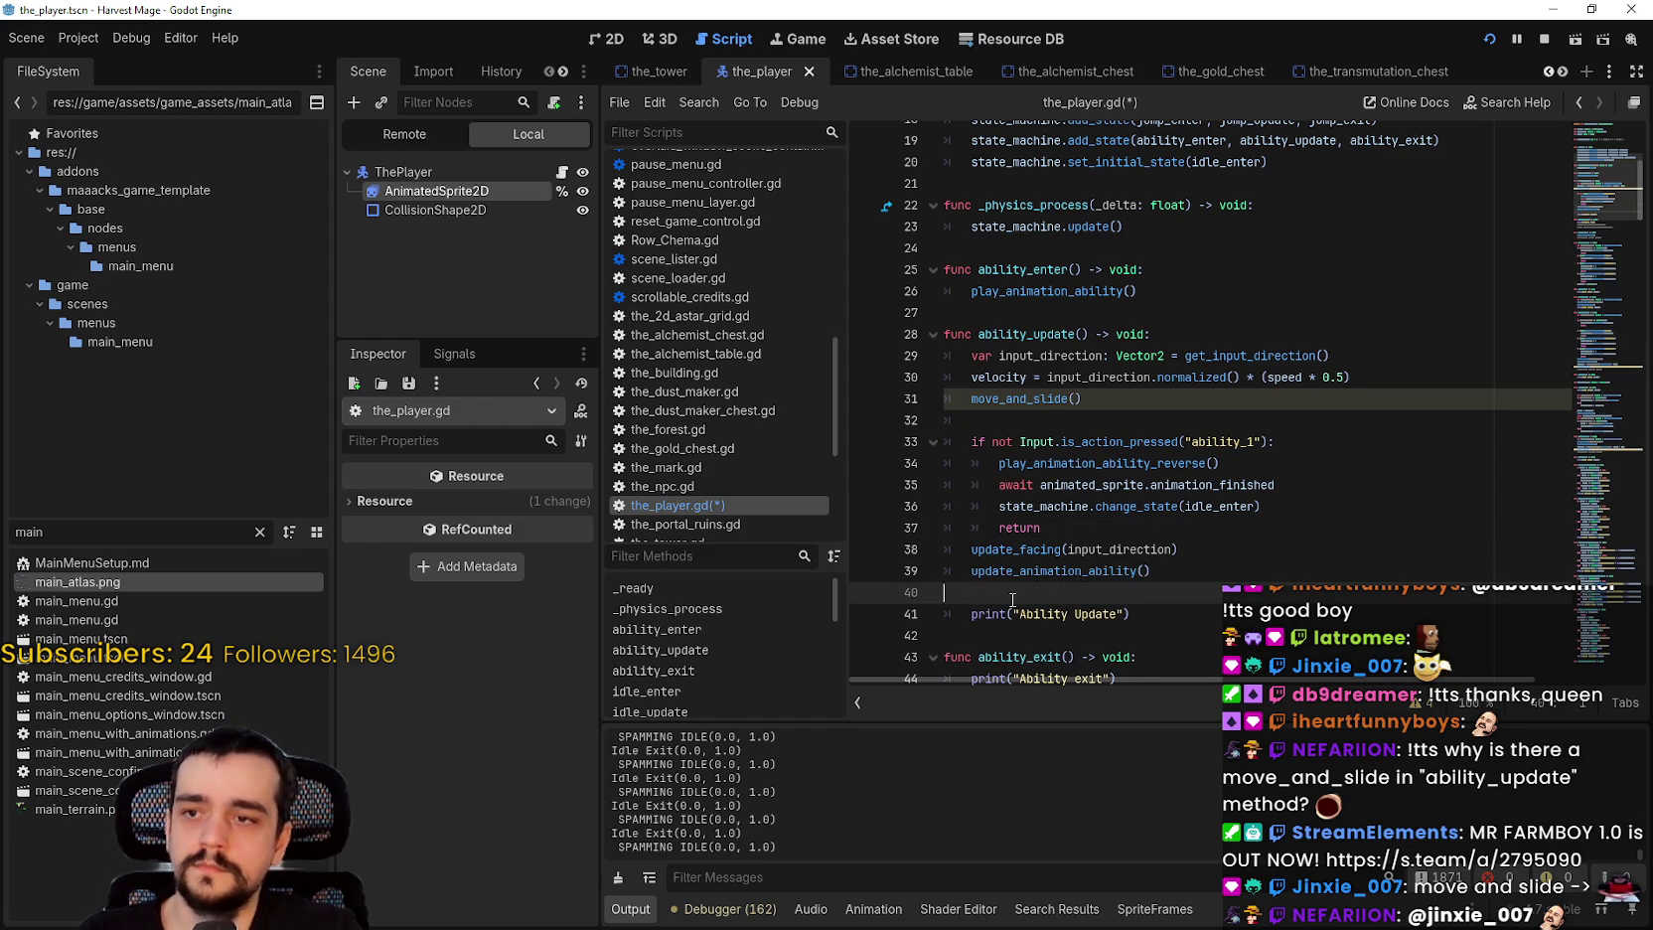
key(ctrl+s)
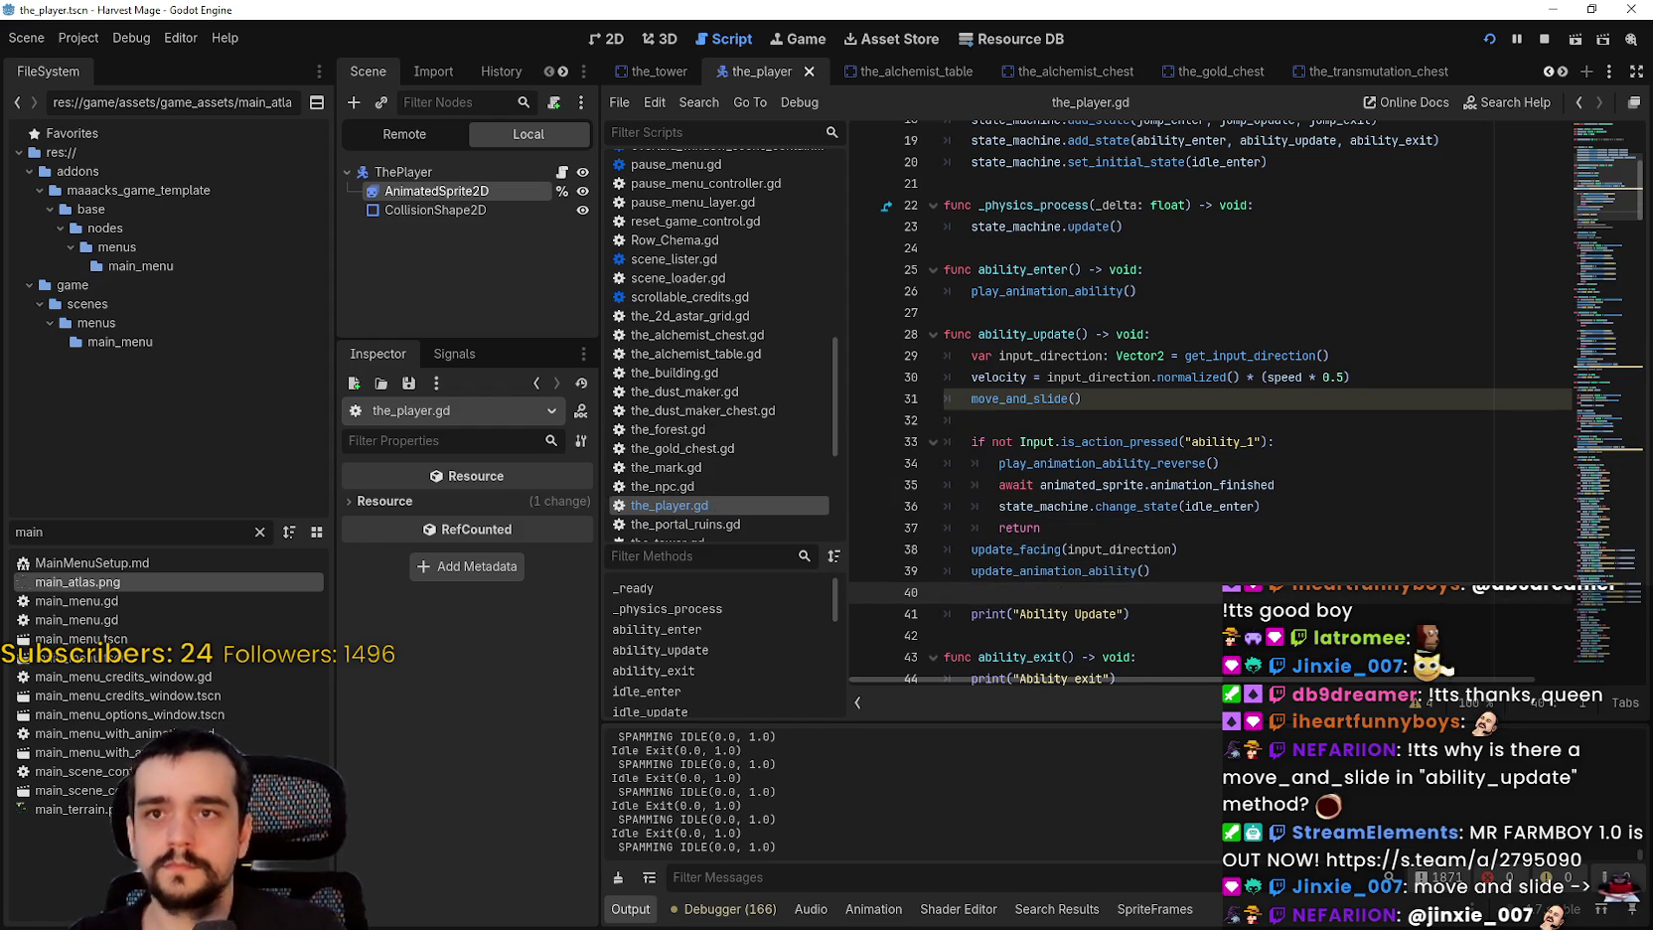
key(F5)
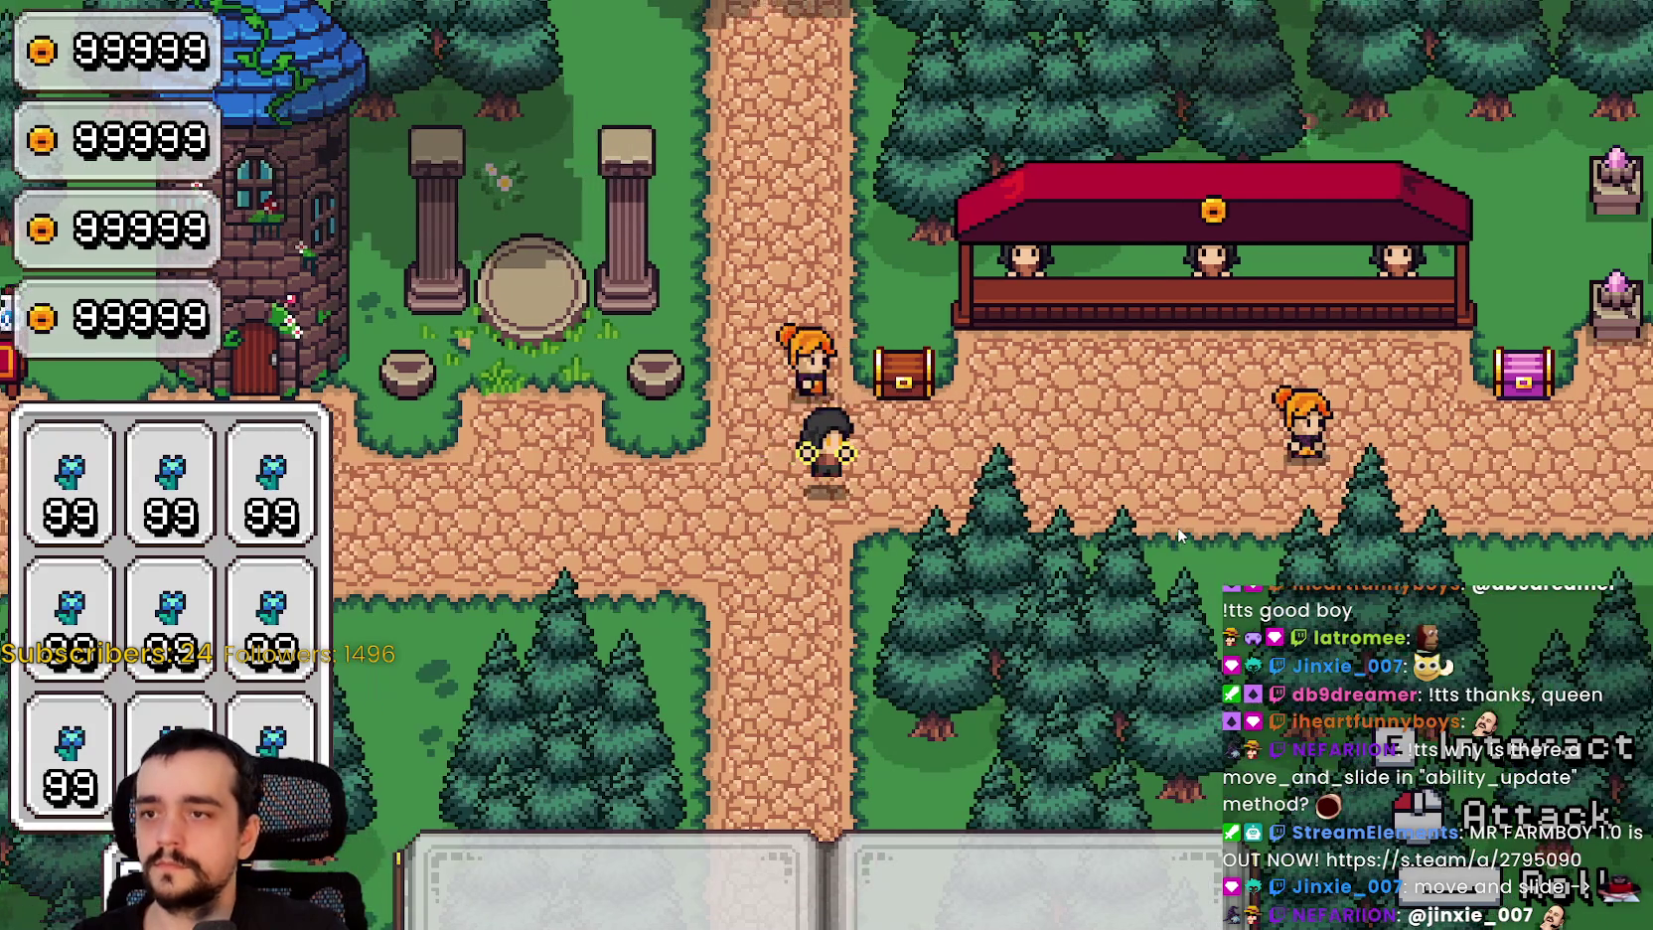
Step: Walk the player around the crossroads, toward the tower and over to the market stall
key(d)
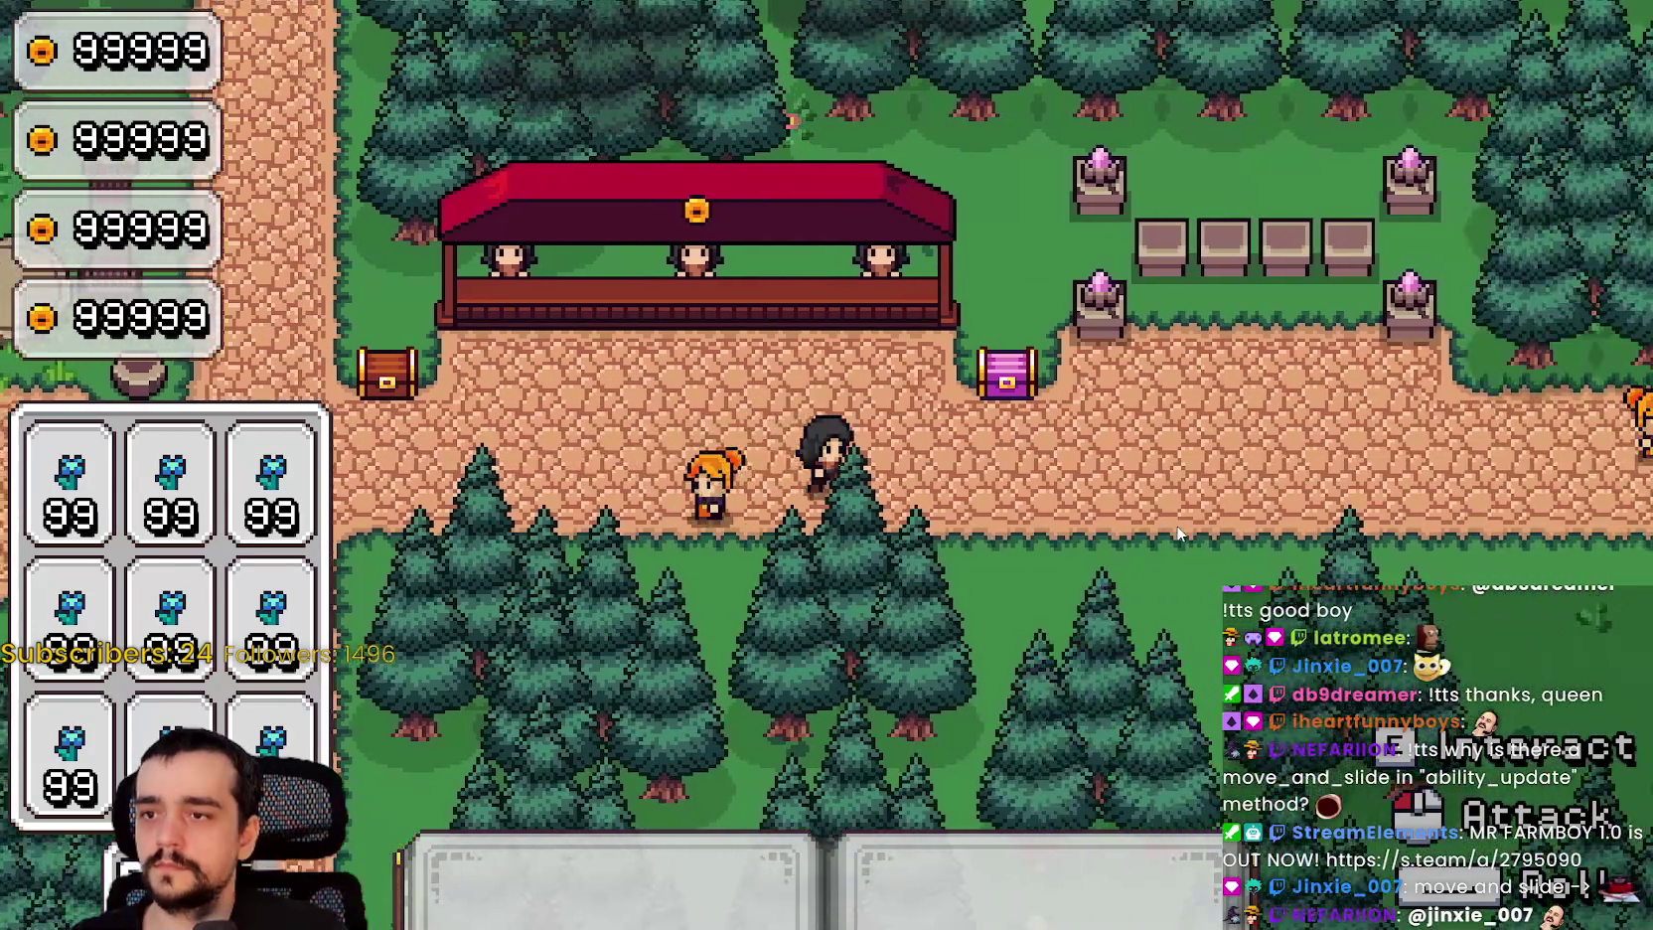
key(w)
key(a)
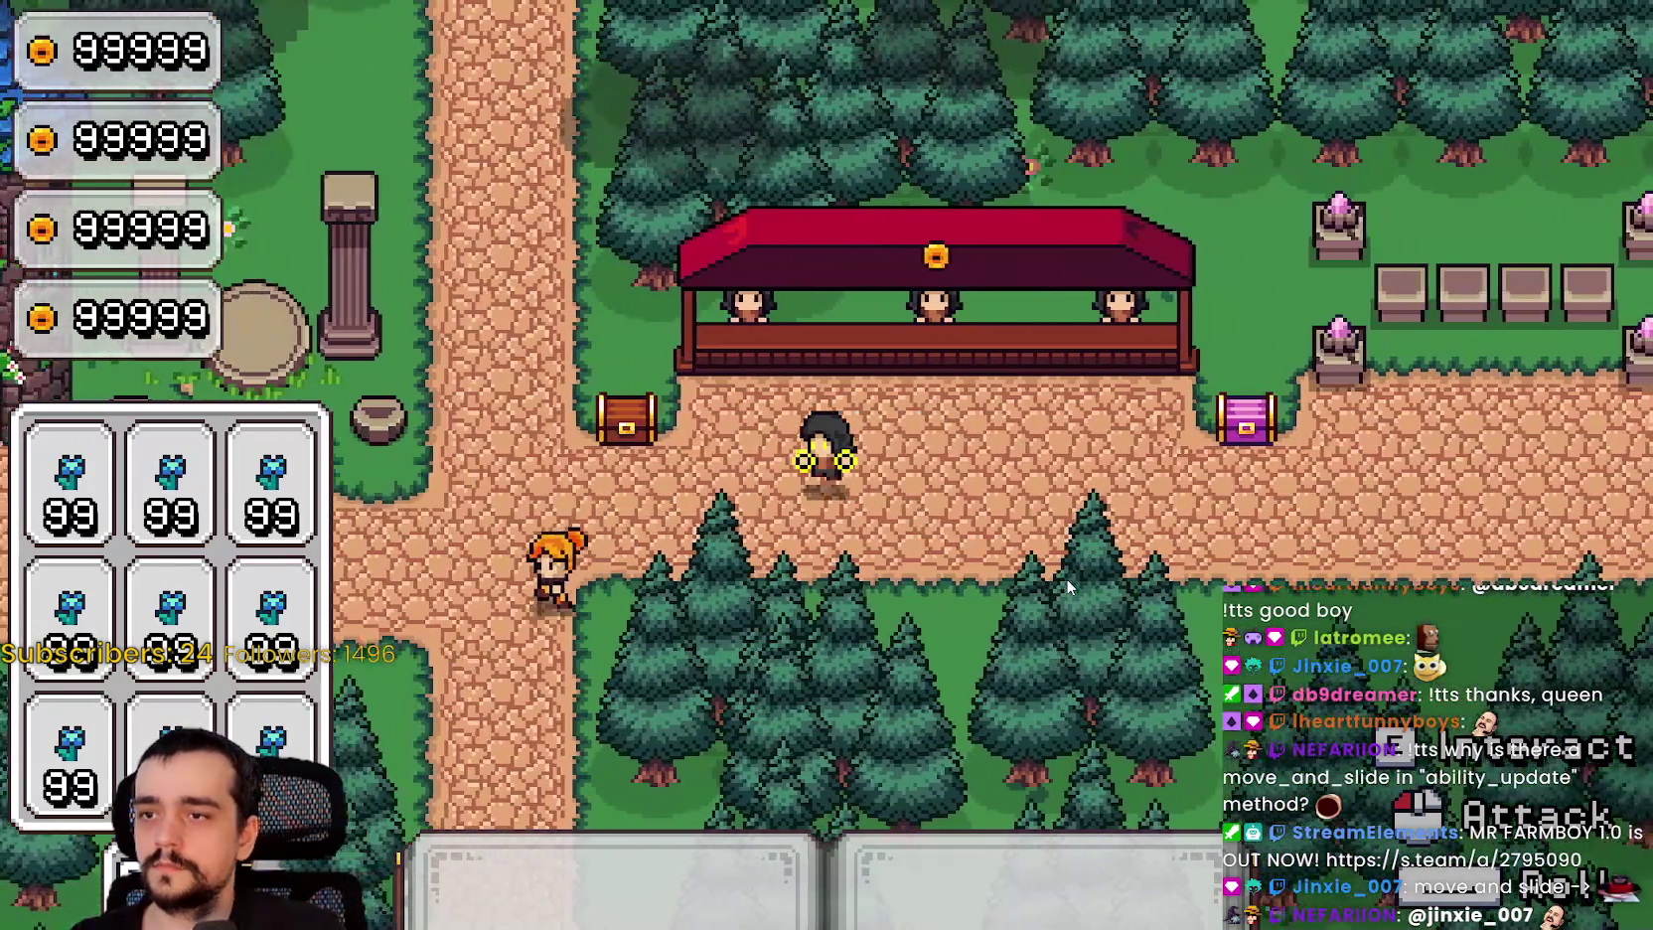
key(a)
key(s)
key(d)
key(s)
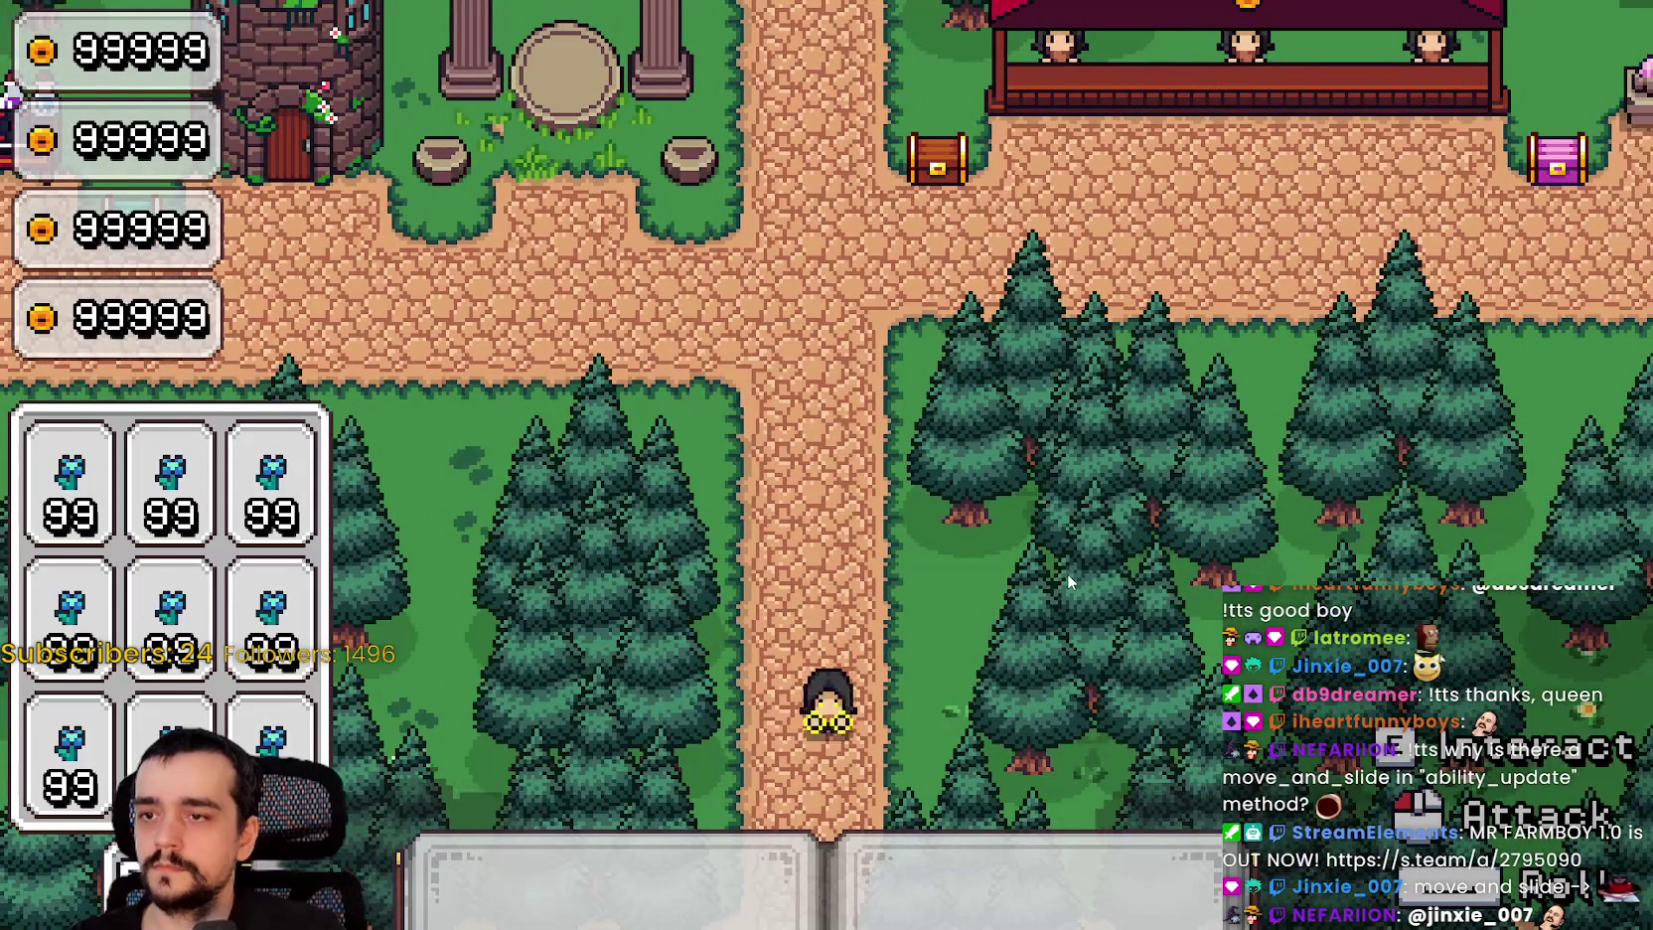
key(w)
key(a)
key(d)
key(w)
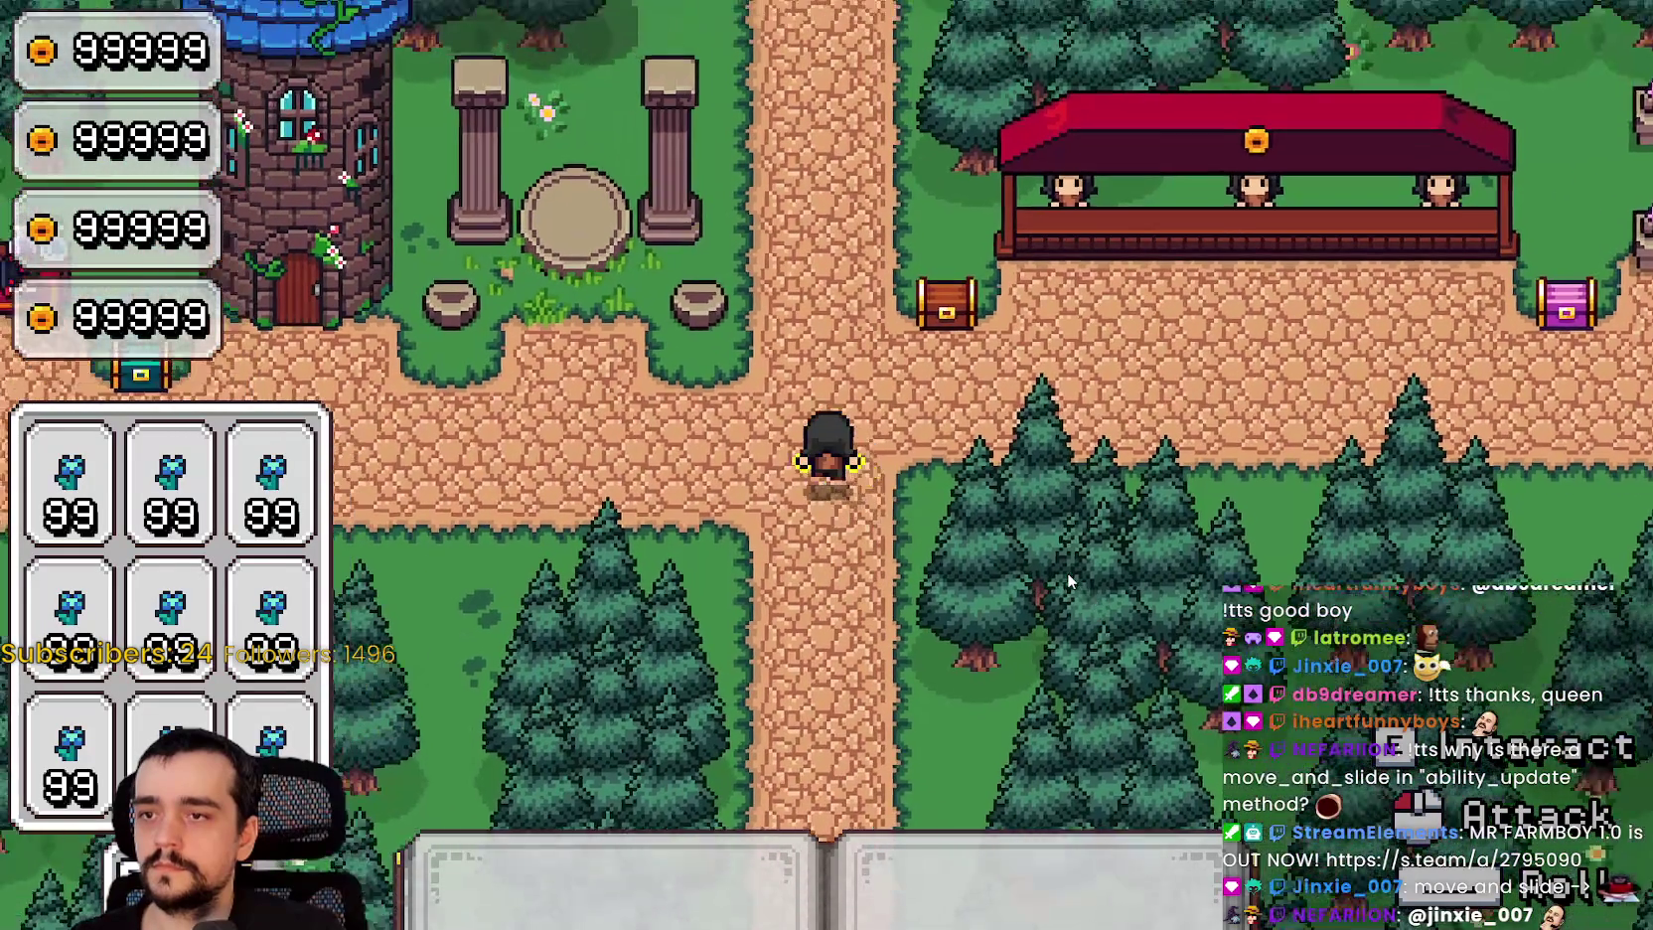
key(a)
key(d)
key(d)
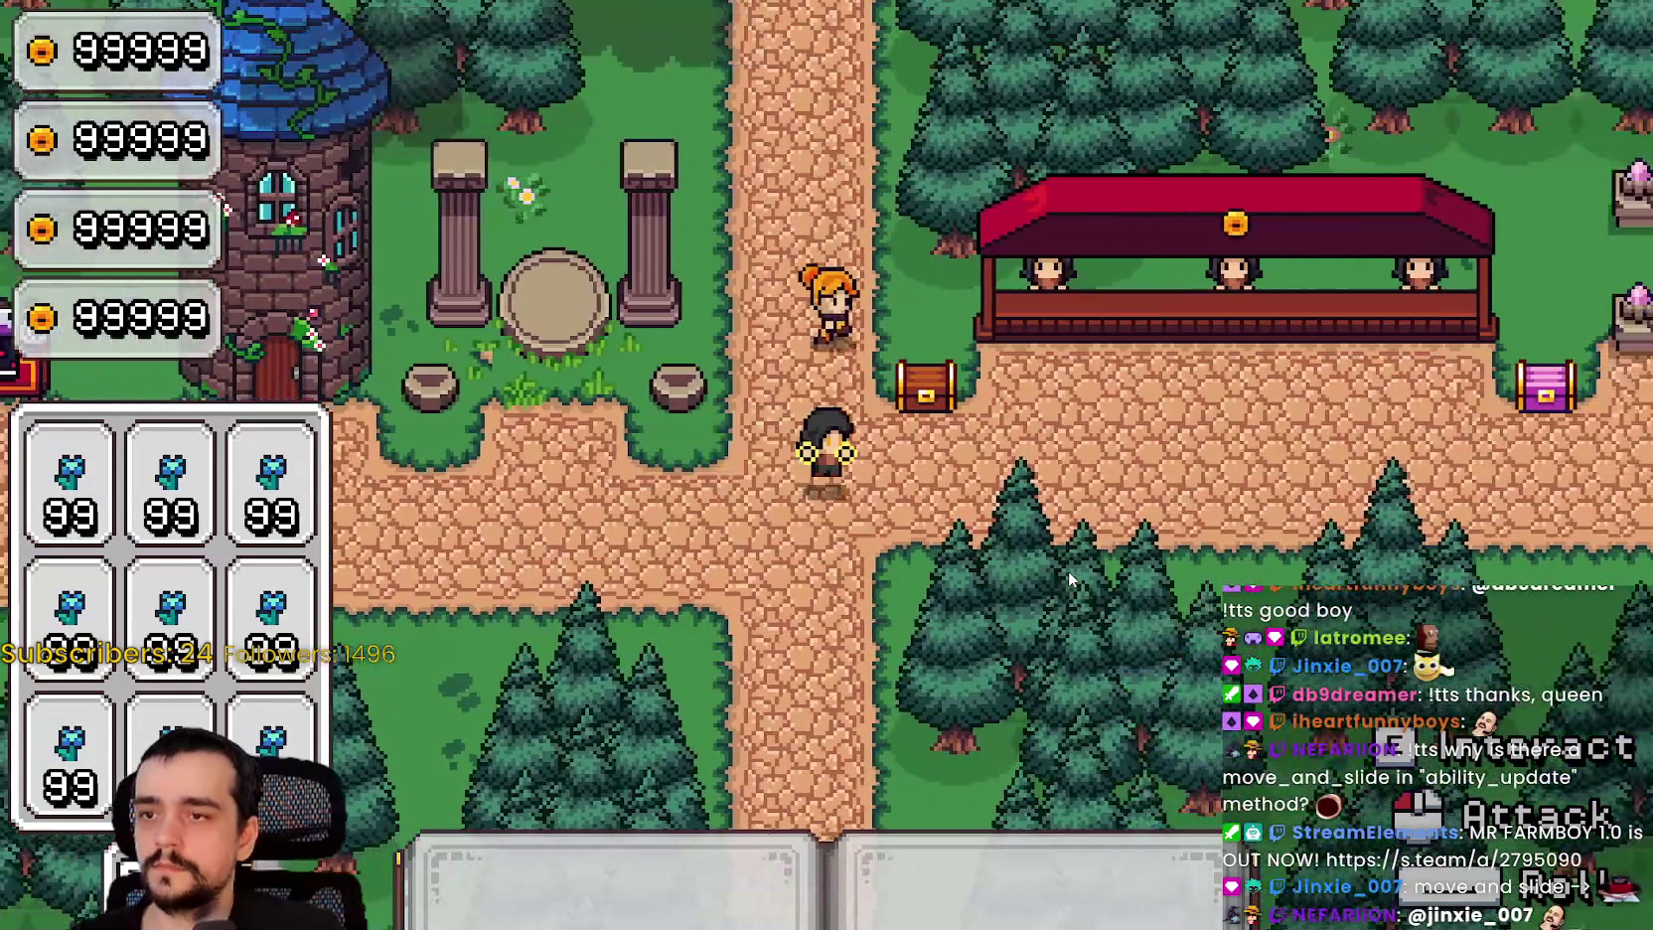
key(d)
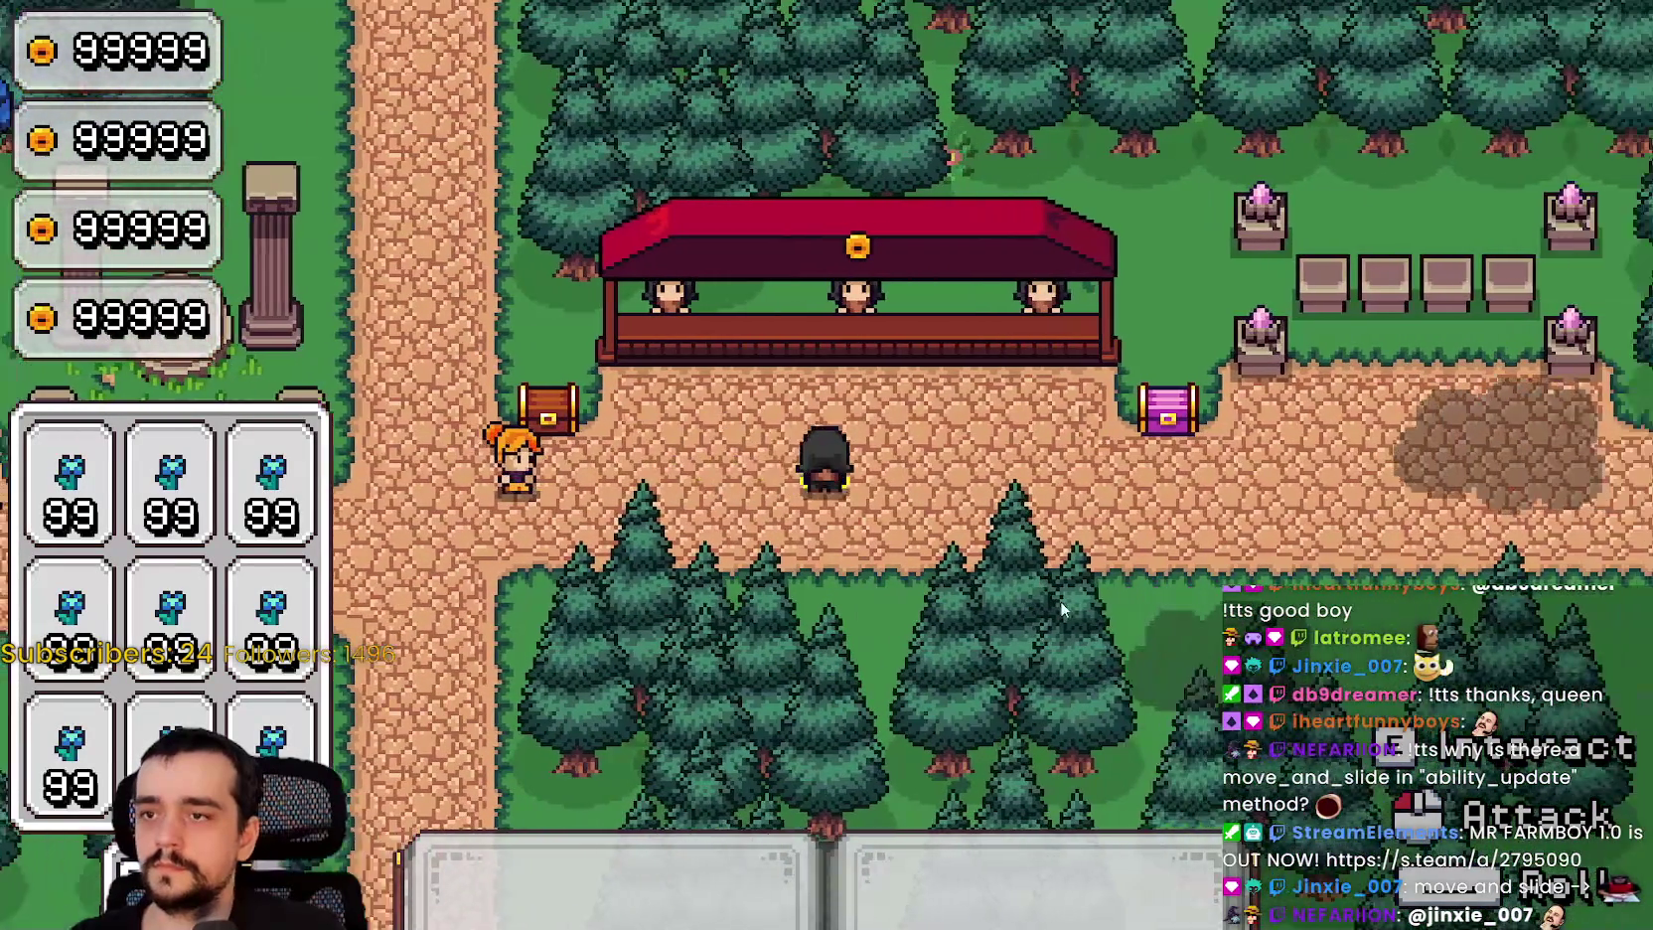
key(s)
key(a)
key(a)
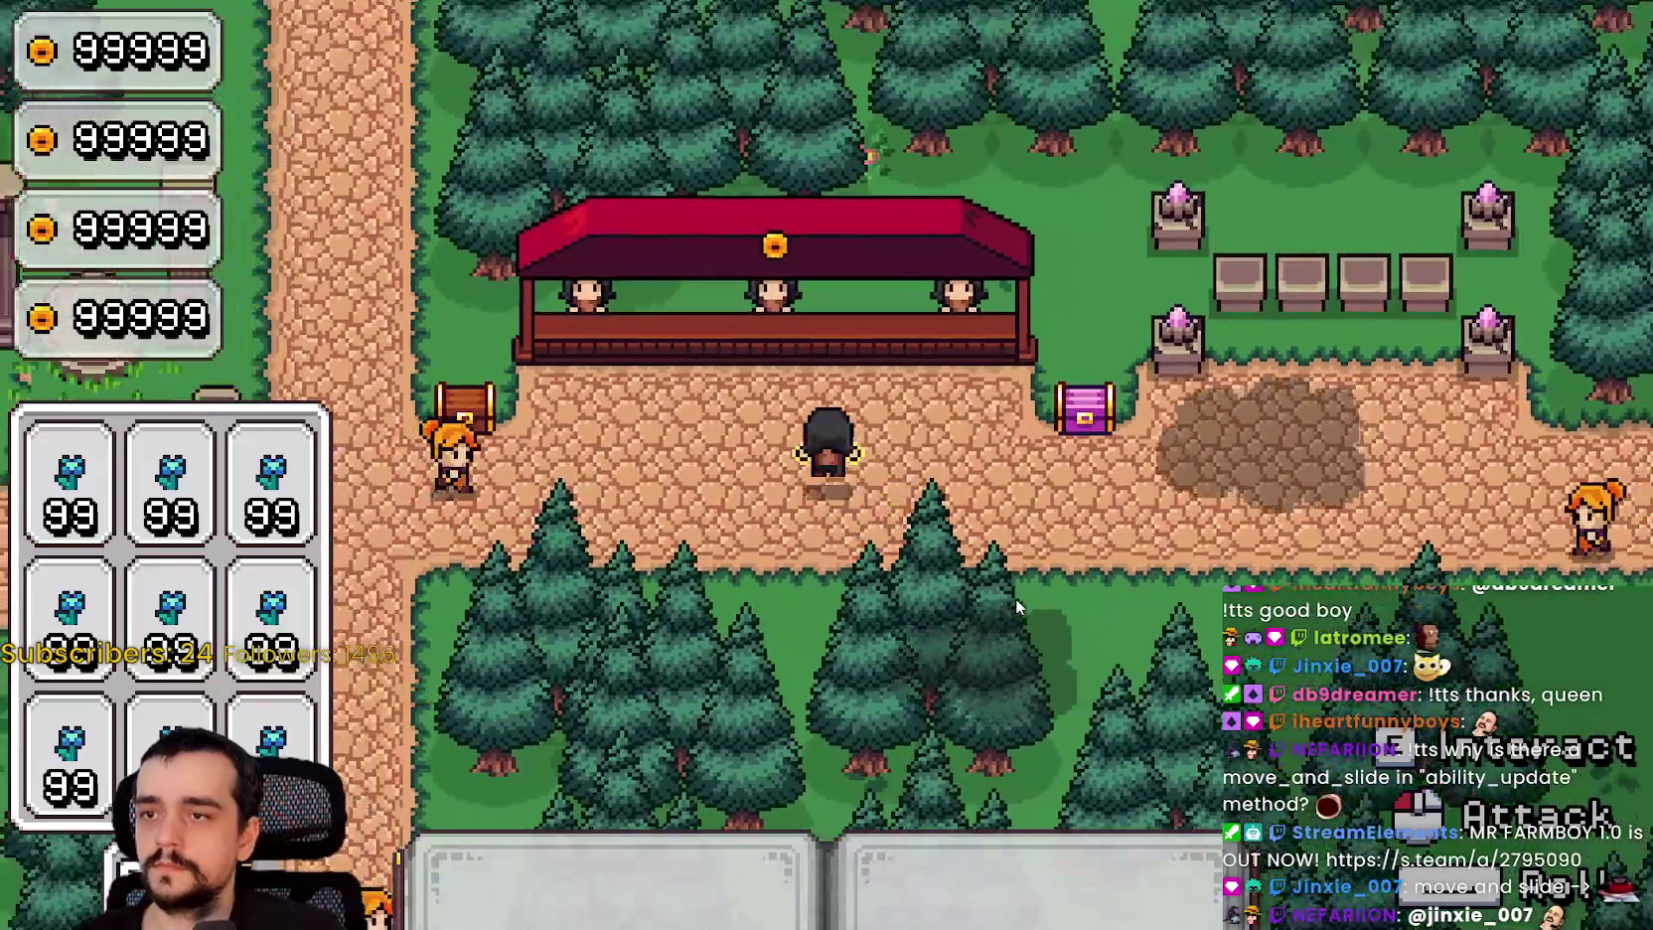
key(a)
key(w)
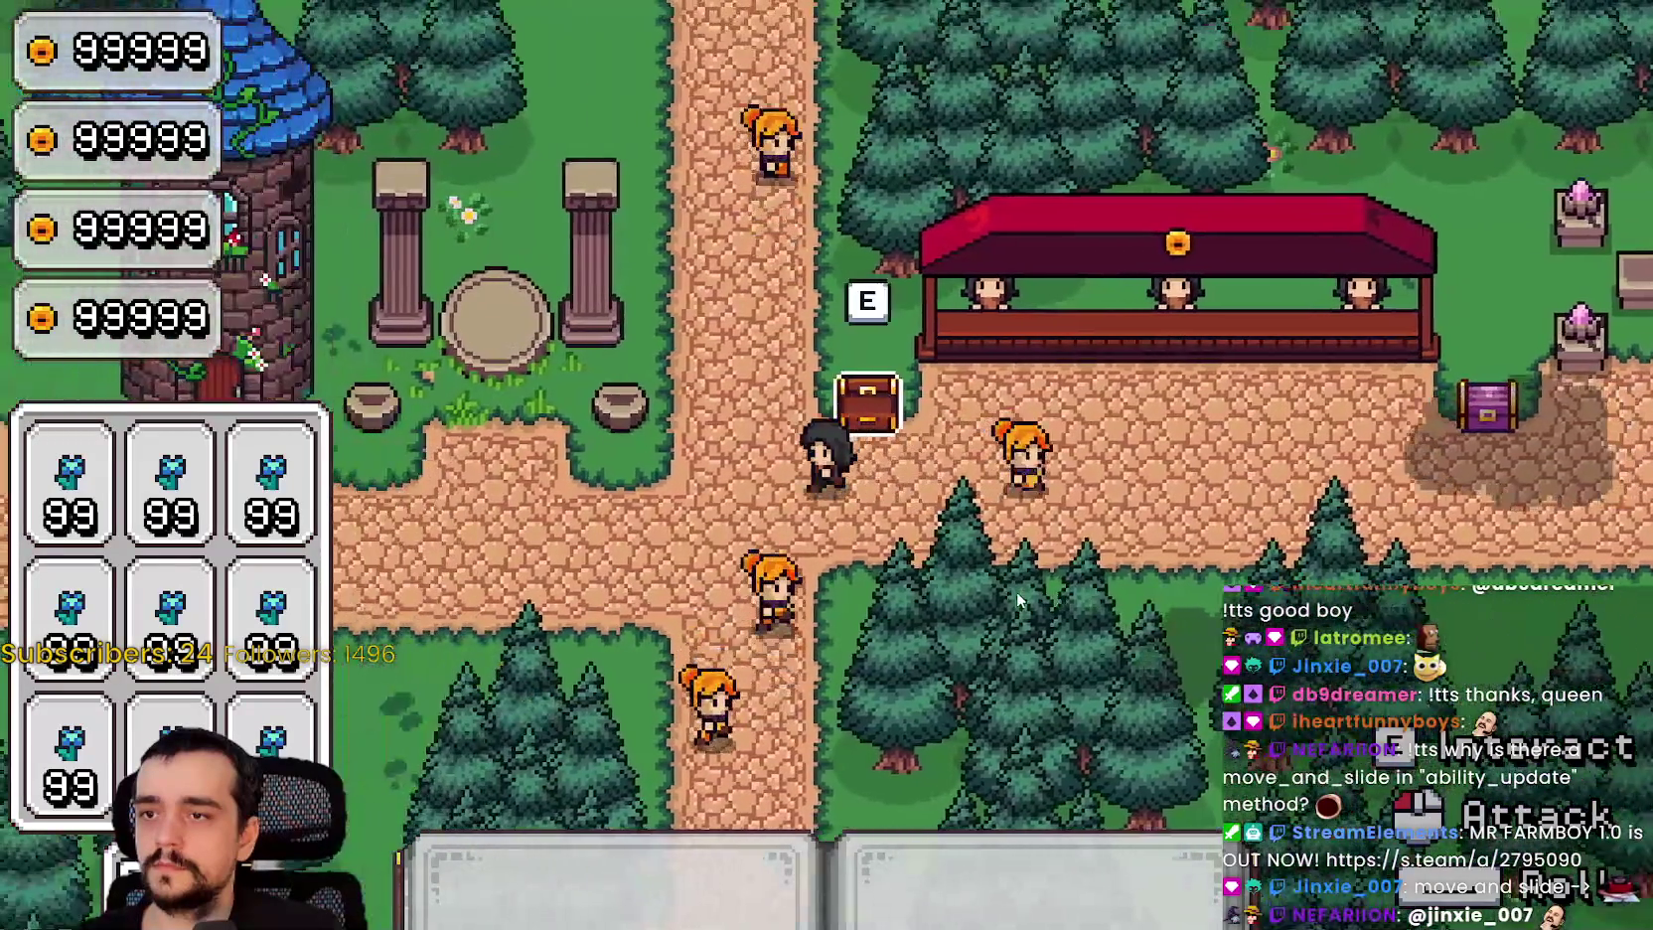
key(s)
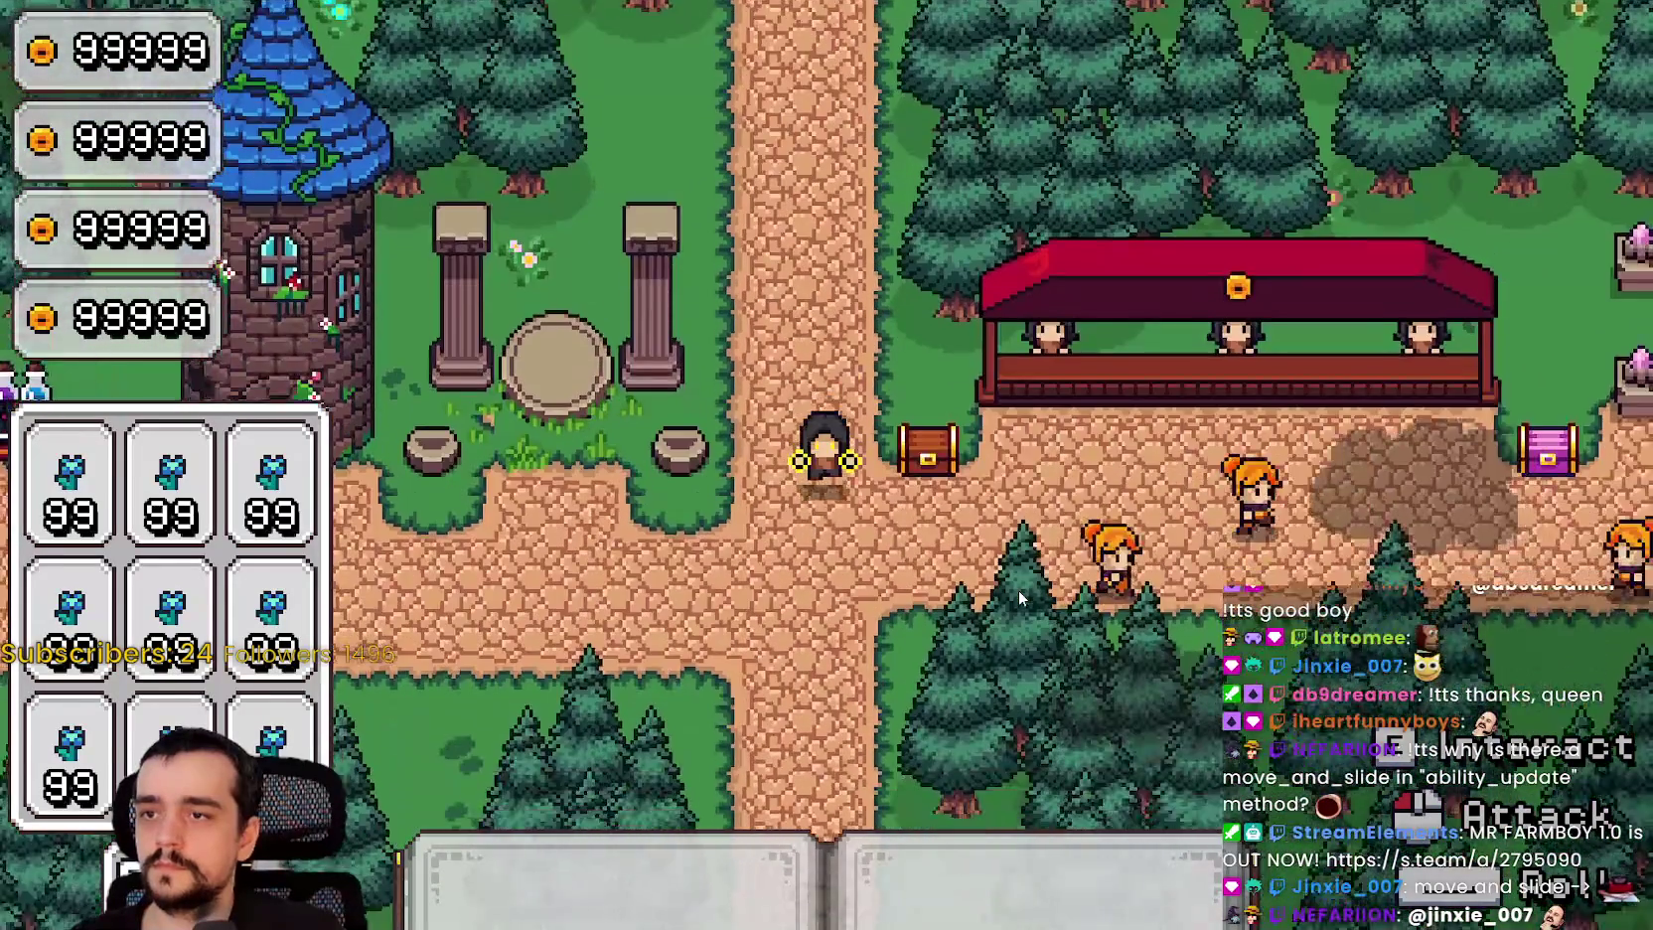
key(d)
key(d)
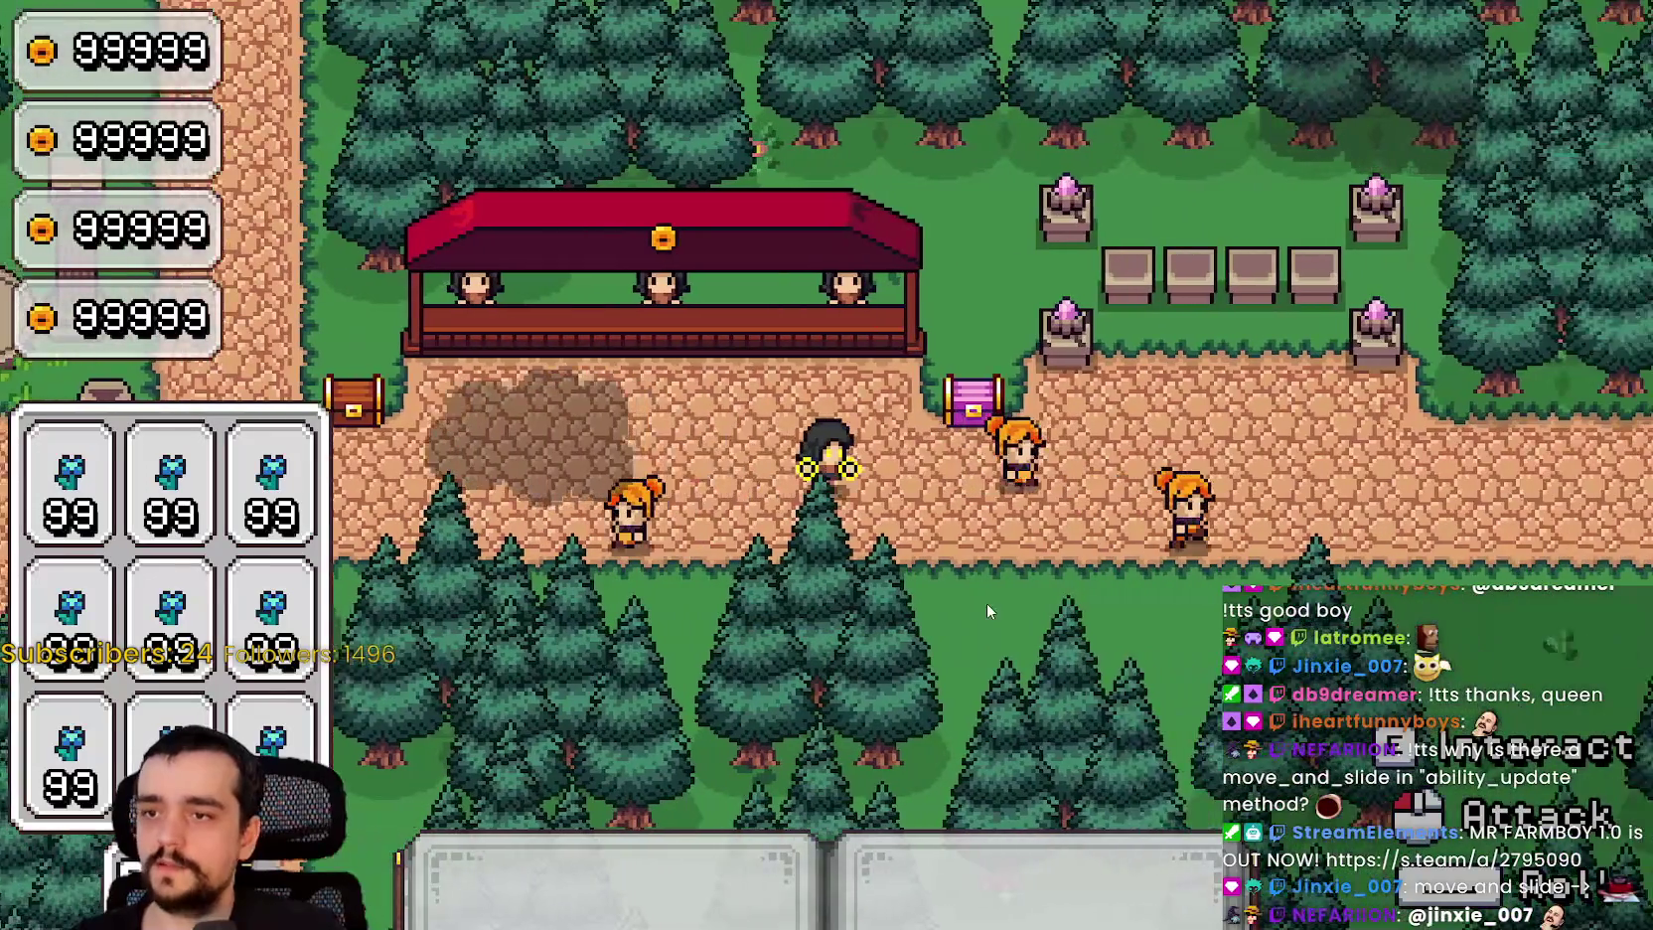
key(s)
key(a)
key(a)
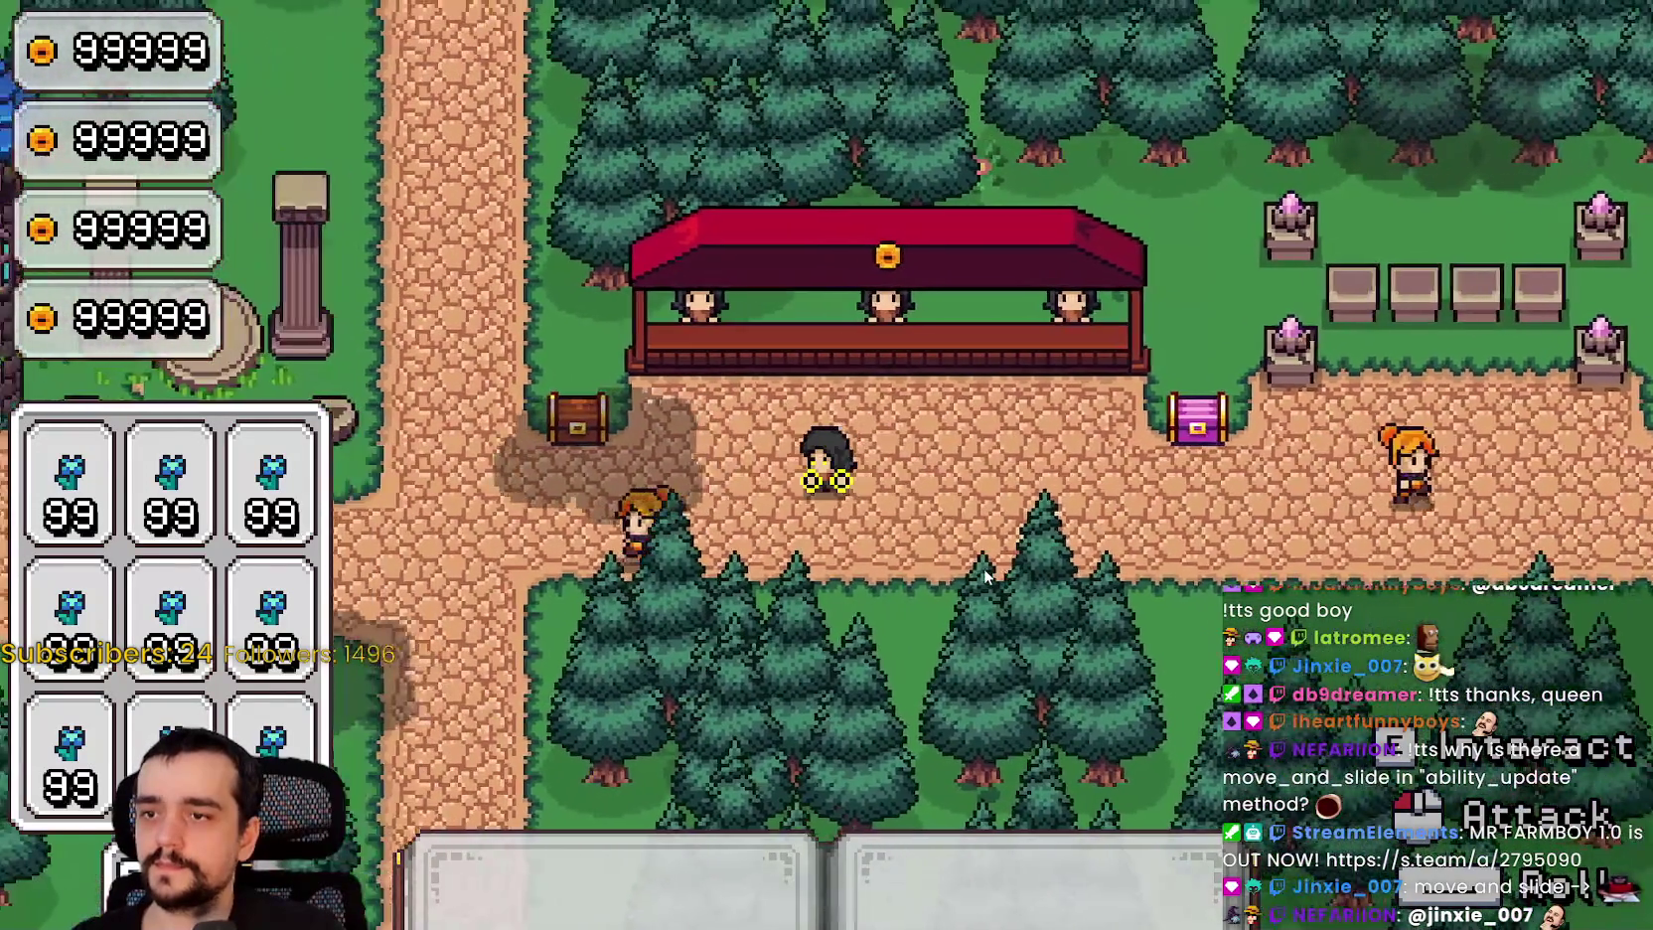
Step: Walk back and forth along the paths to the chest, then stop the game with F8
key(w)
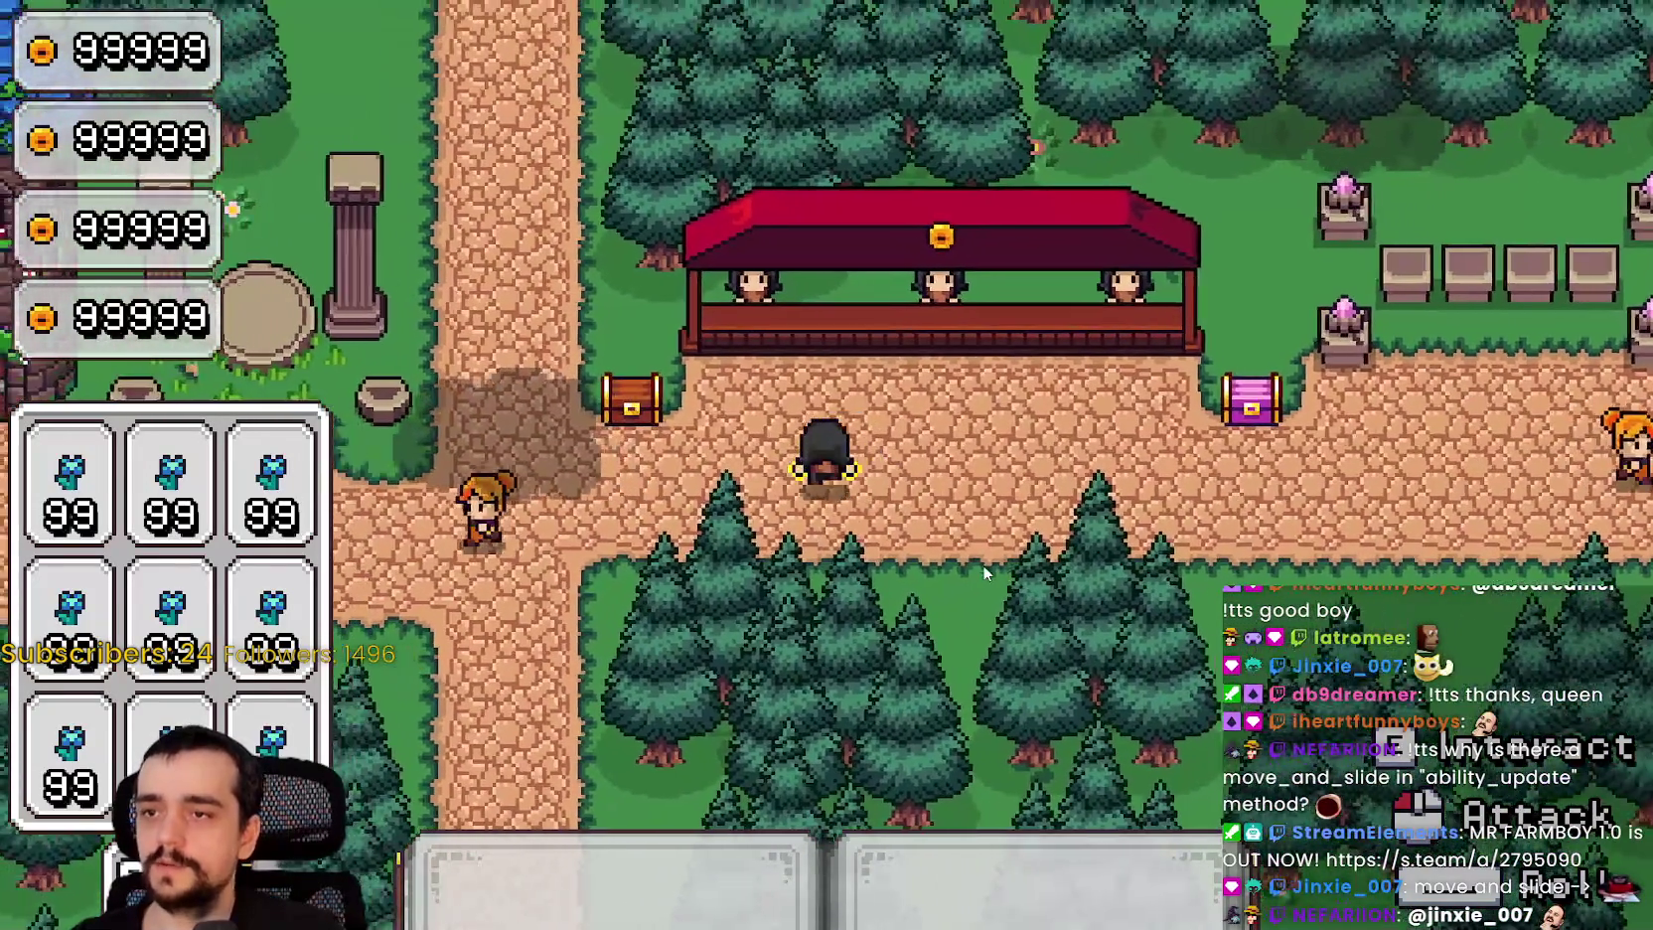
key(a)
key(s)
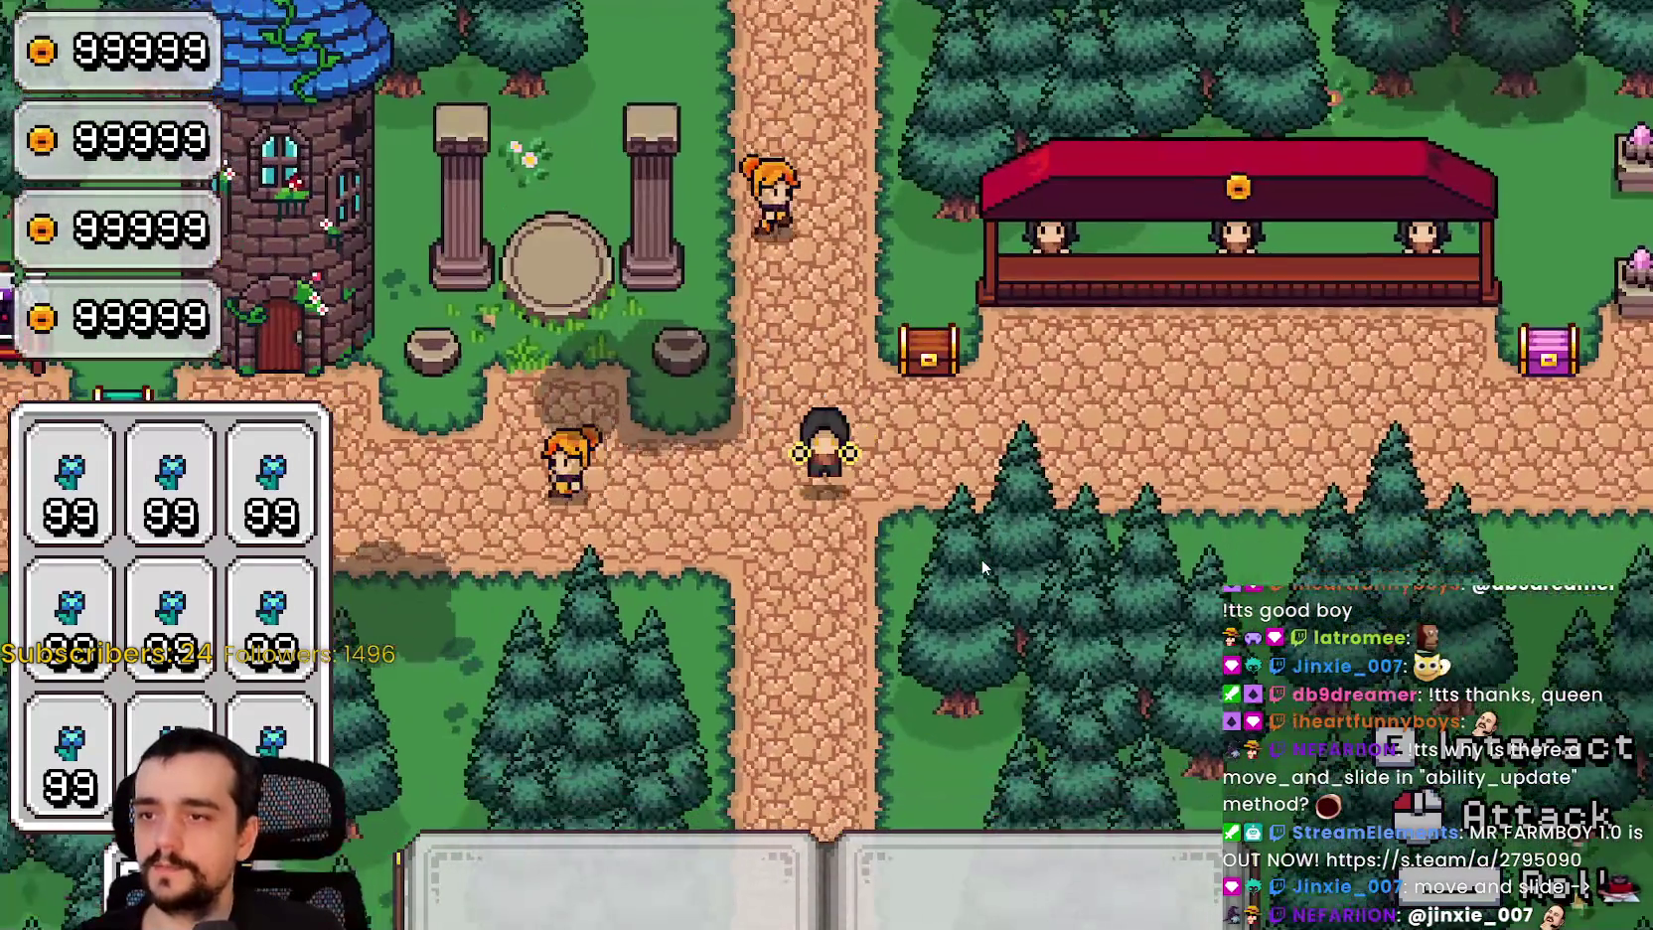
key(w)
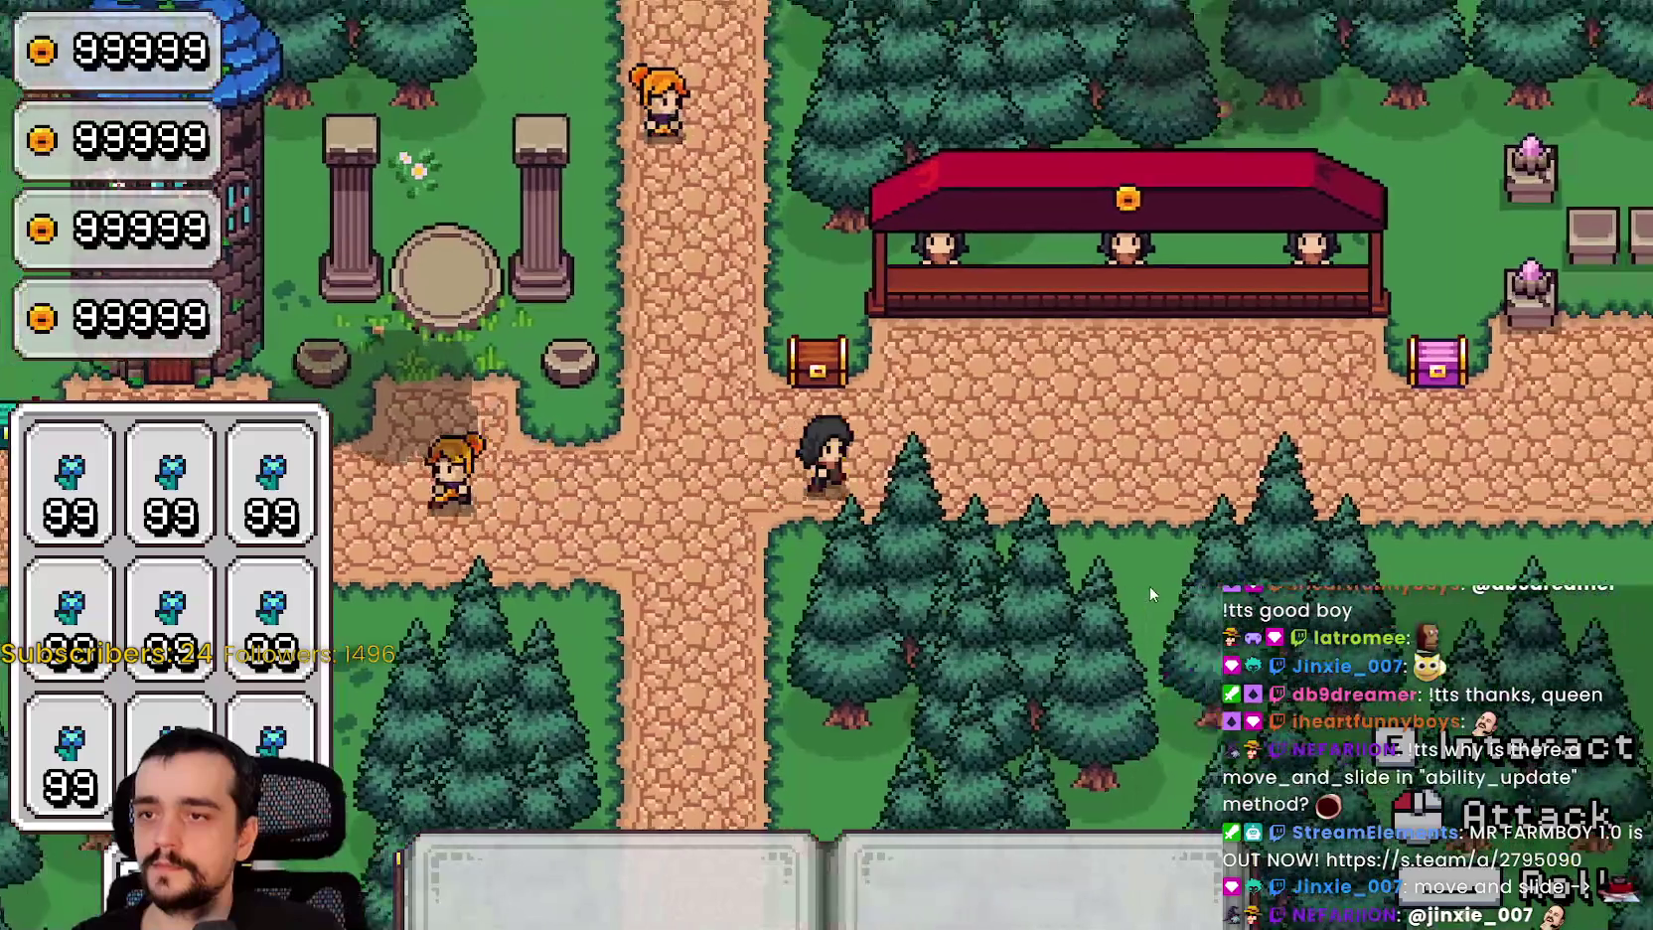
key(d)
key(a)
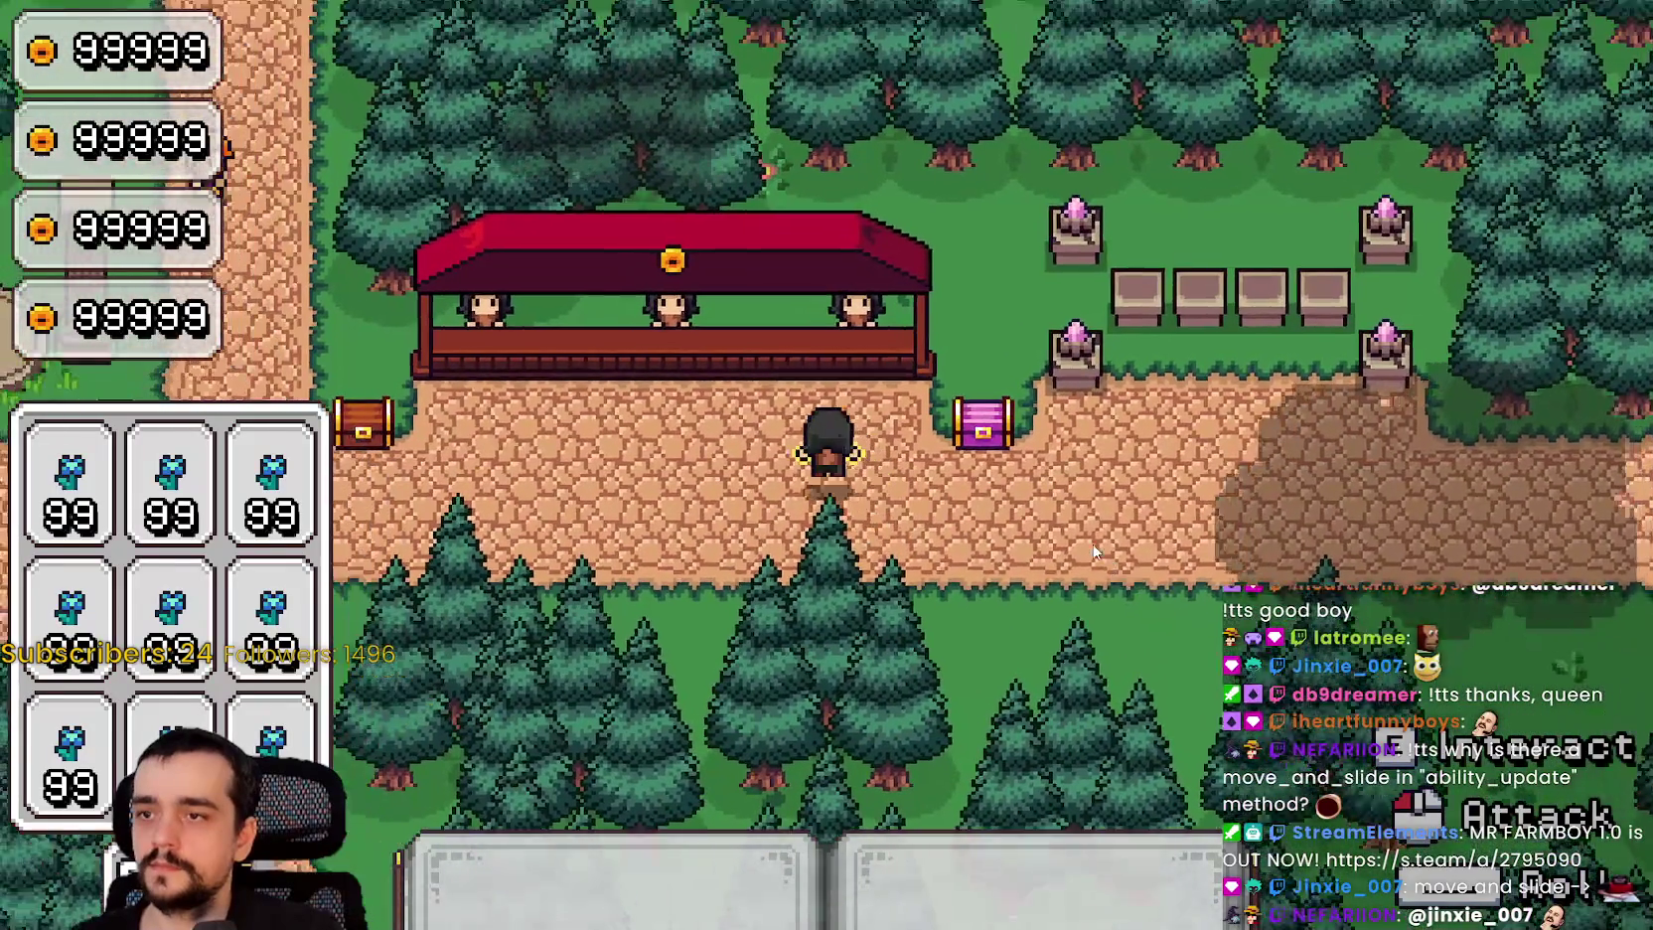
key(s)
key(w)
key(d)
key(w)
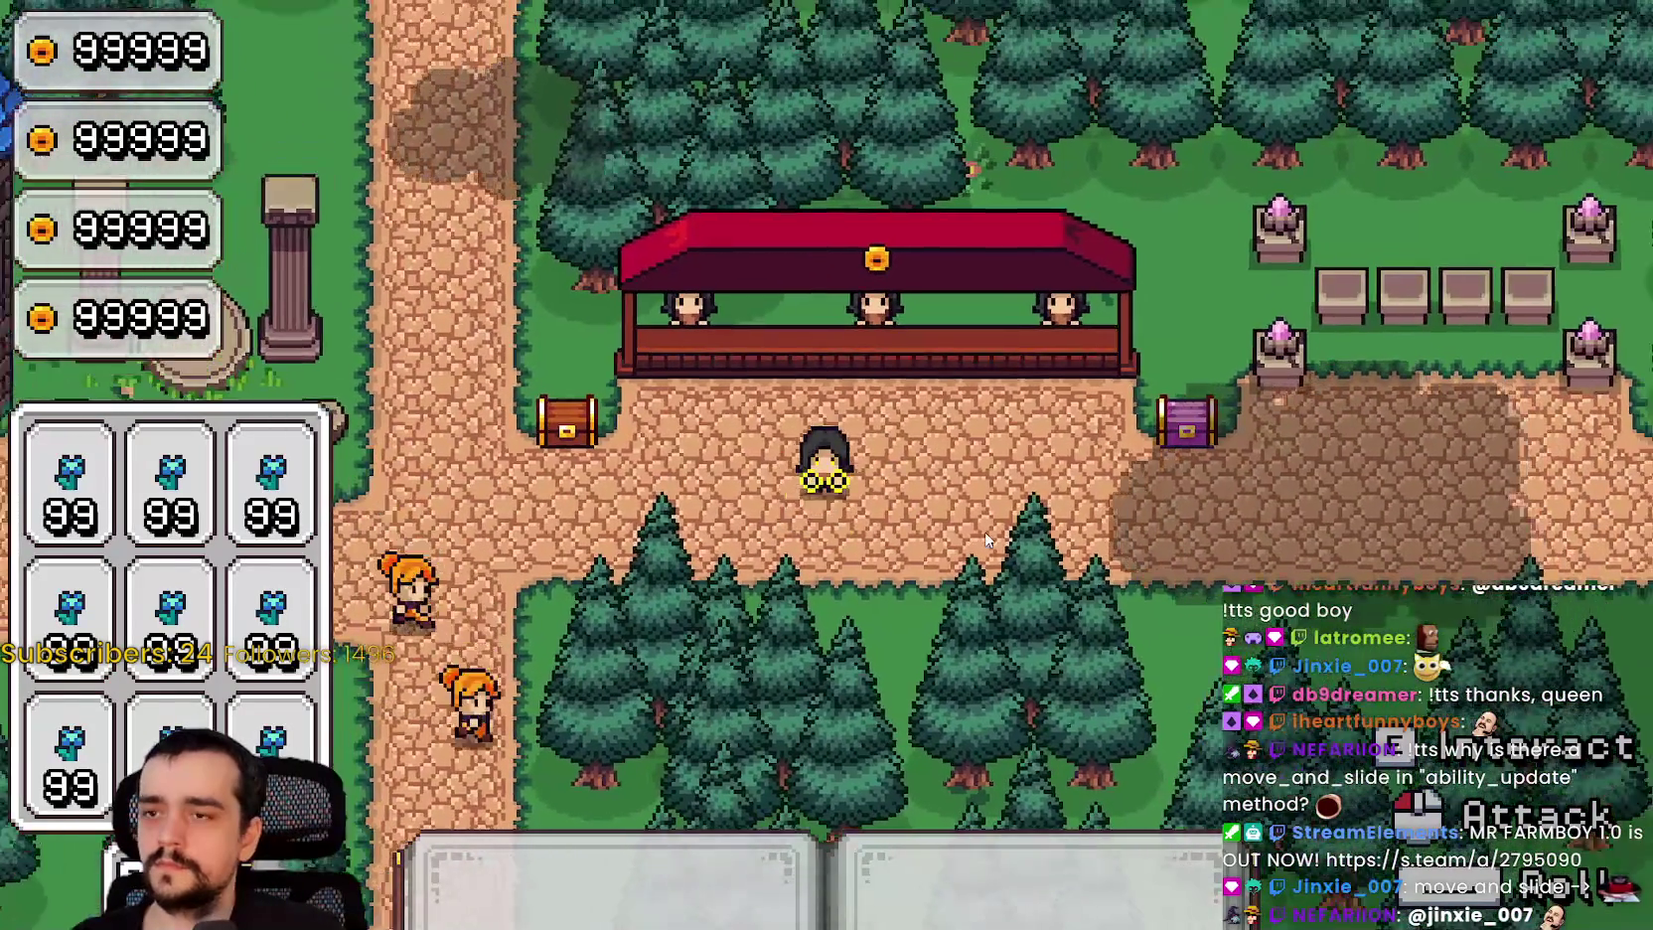
key(d)
key(a)
key(a)
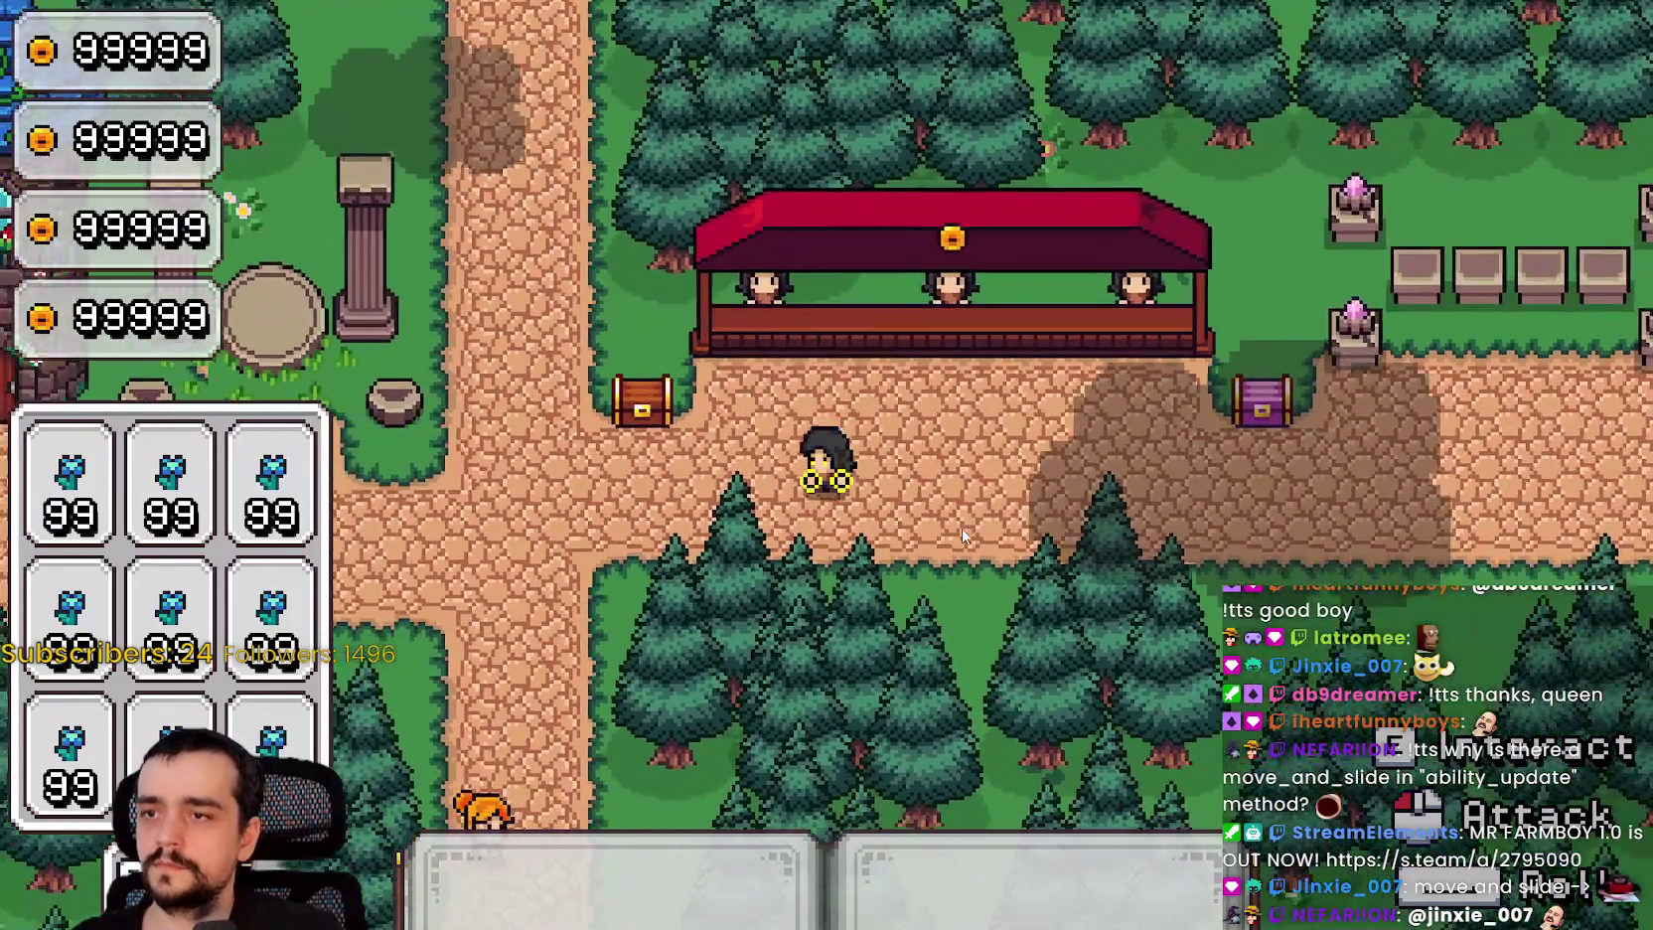
key(s)
key(d)
key(a)
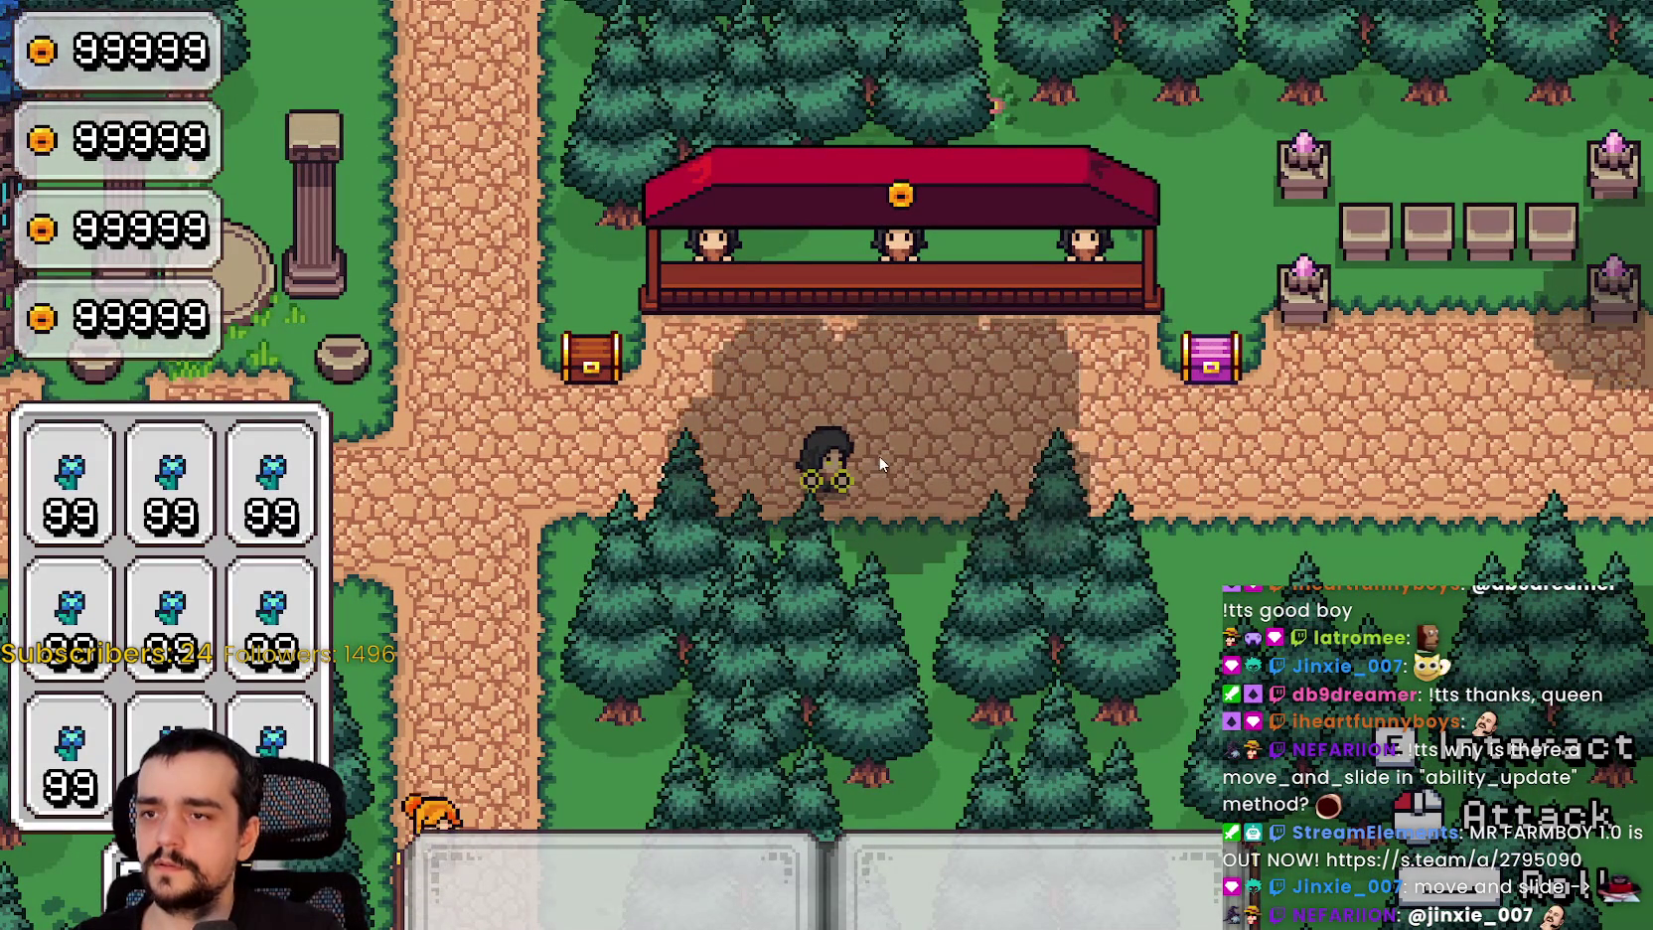
key(d)
key(w)
key(d)
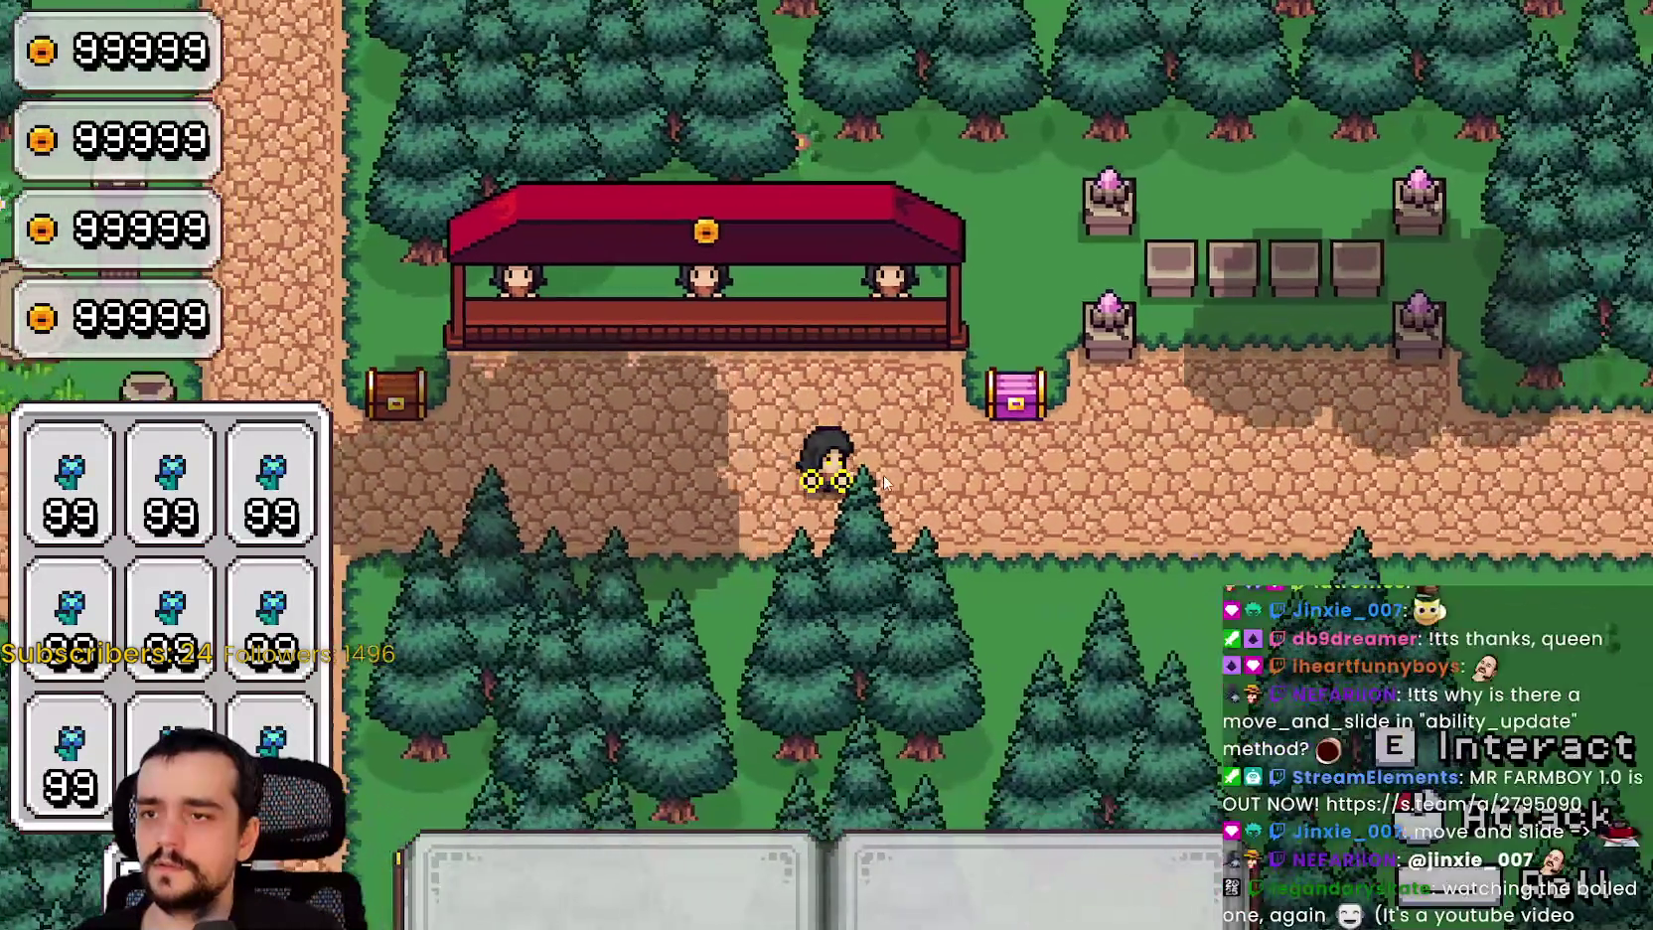
key(a)
key(a)
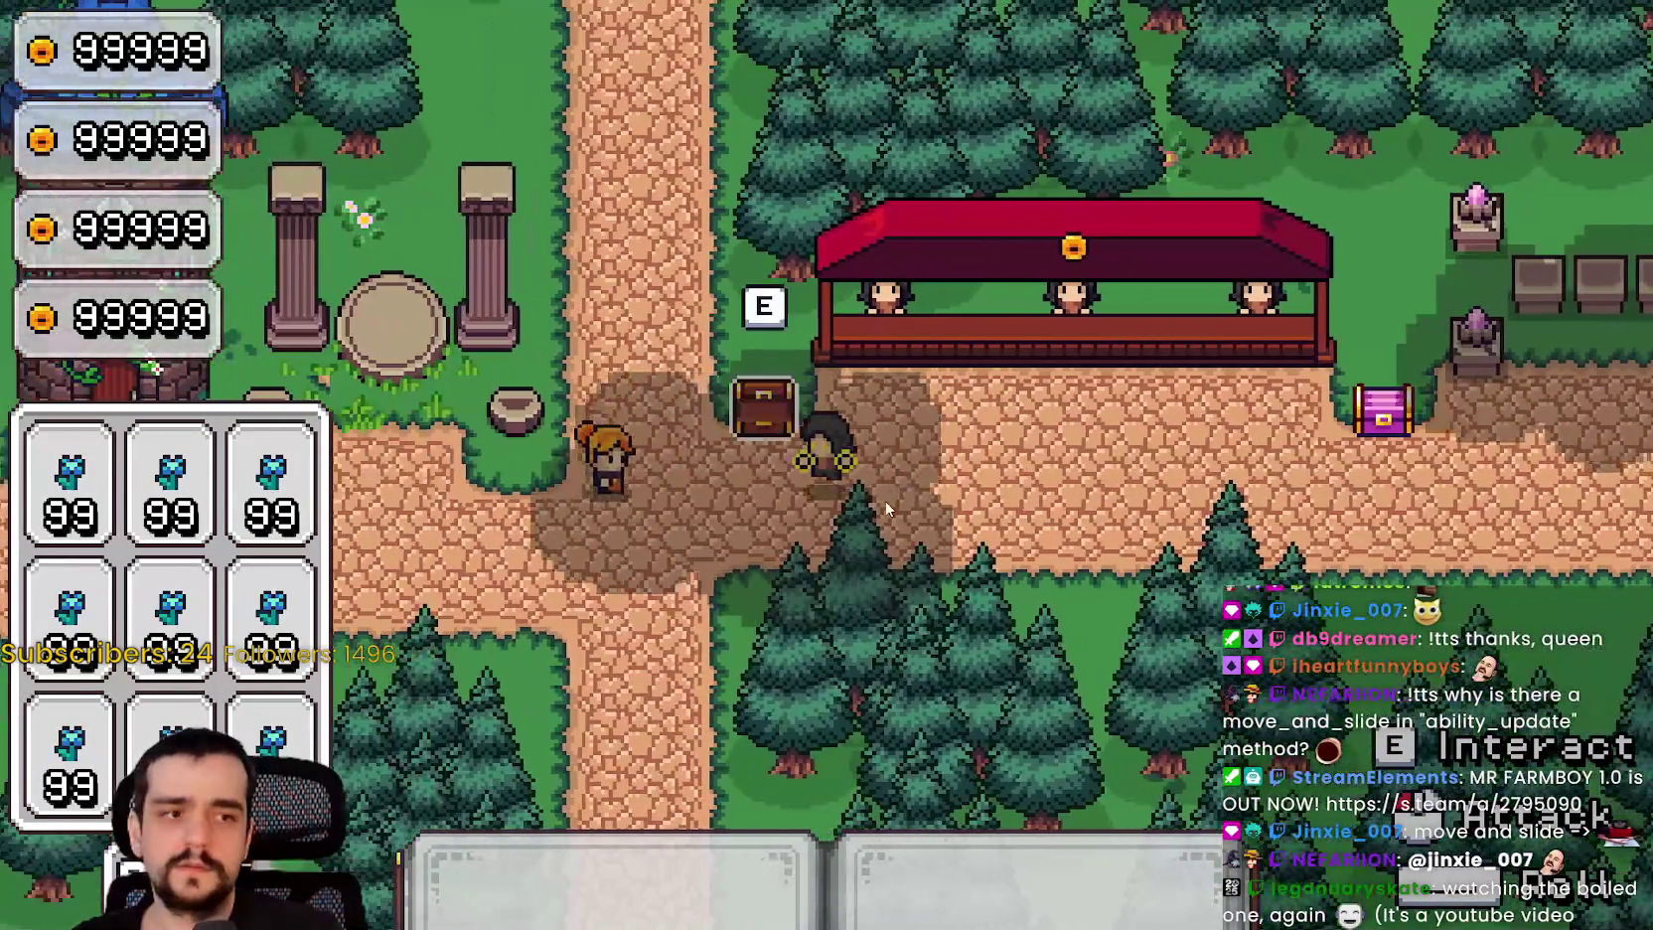
key(d)
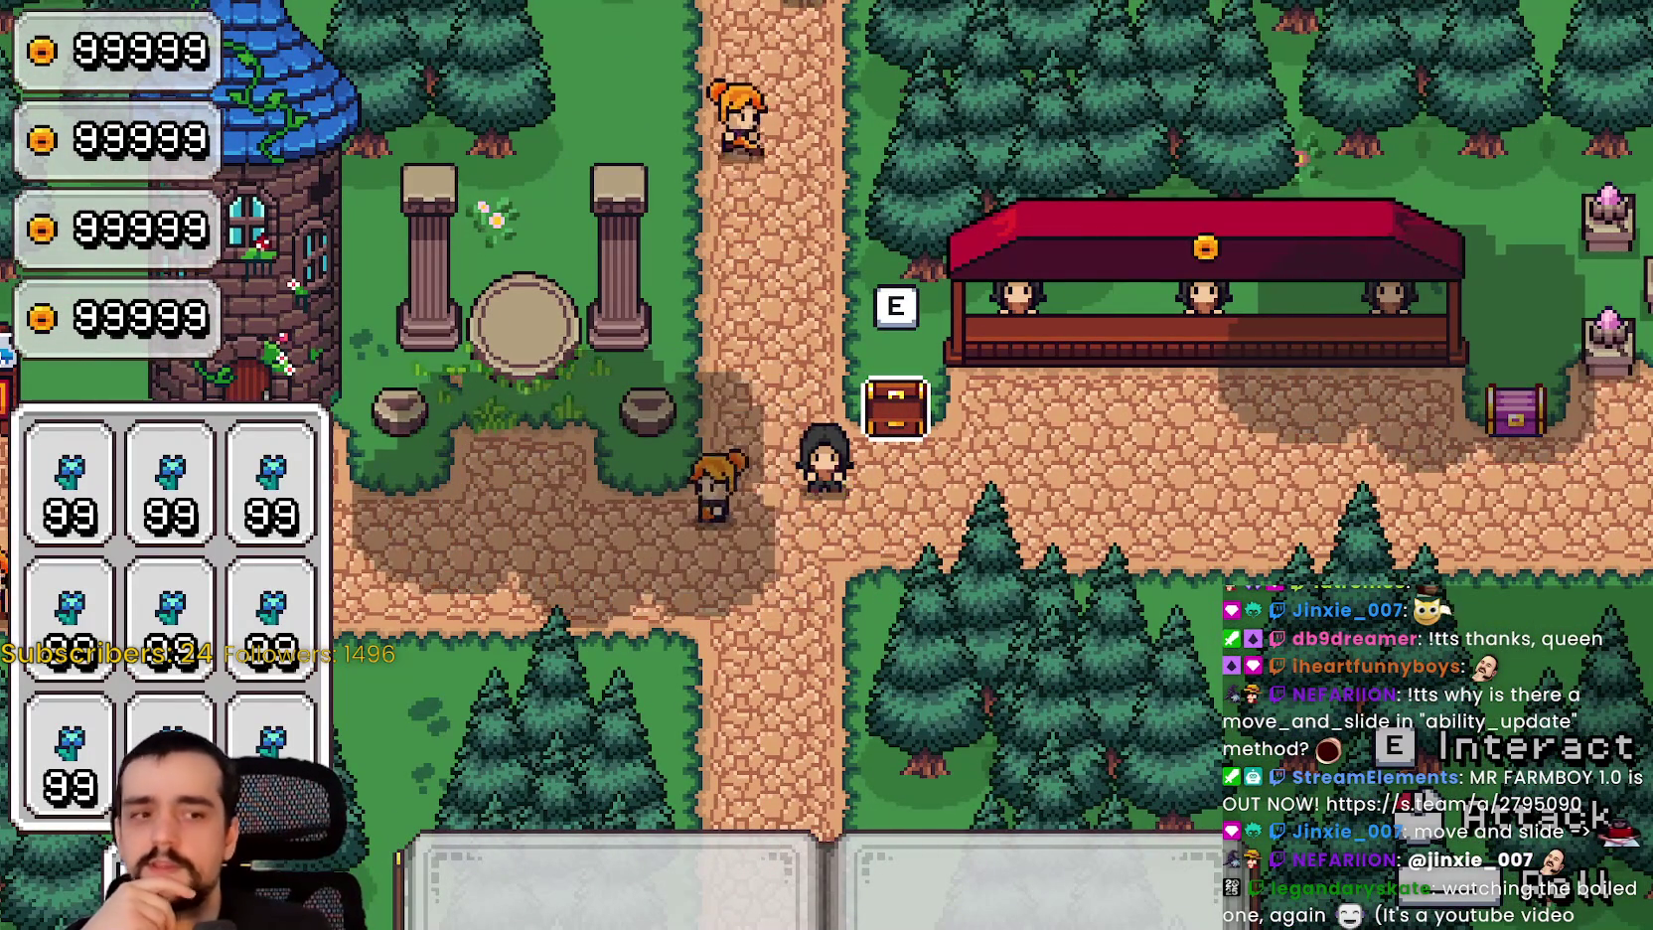
key(F8)
click(1280, 445)
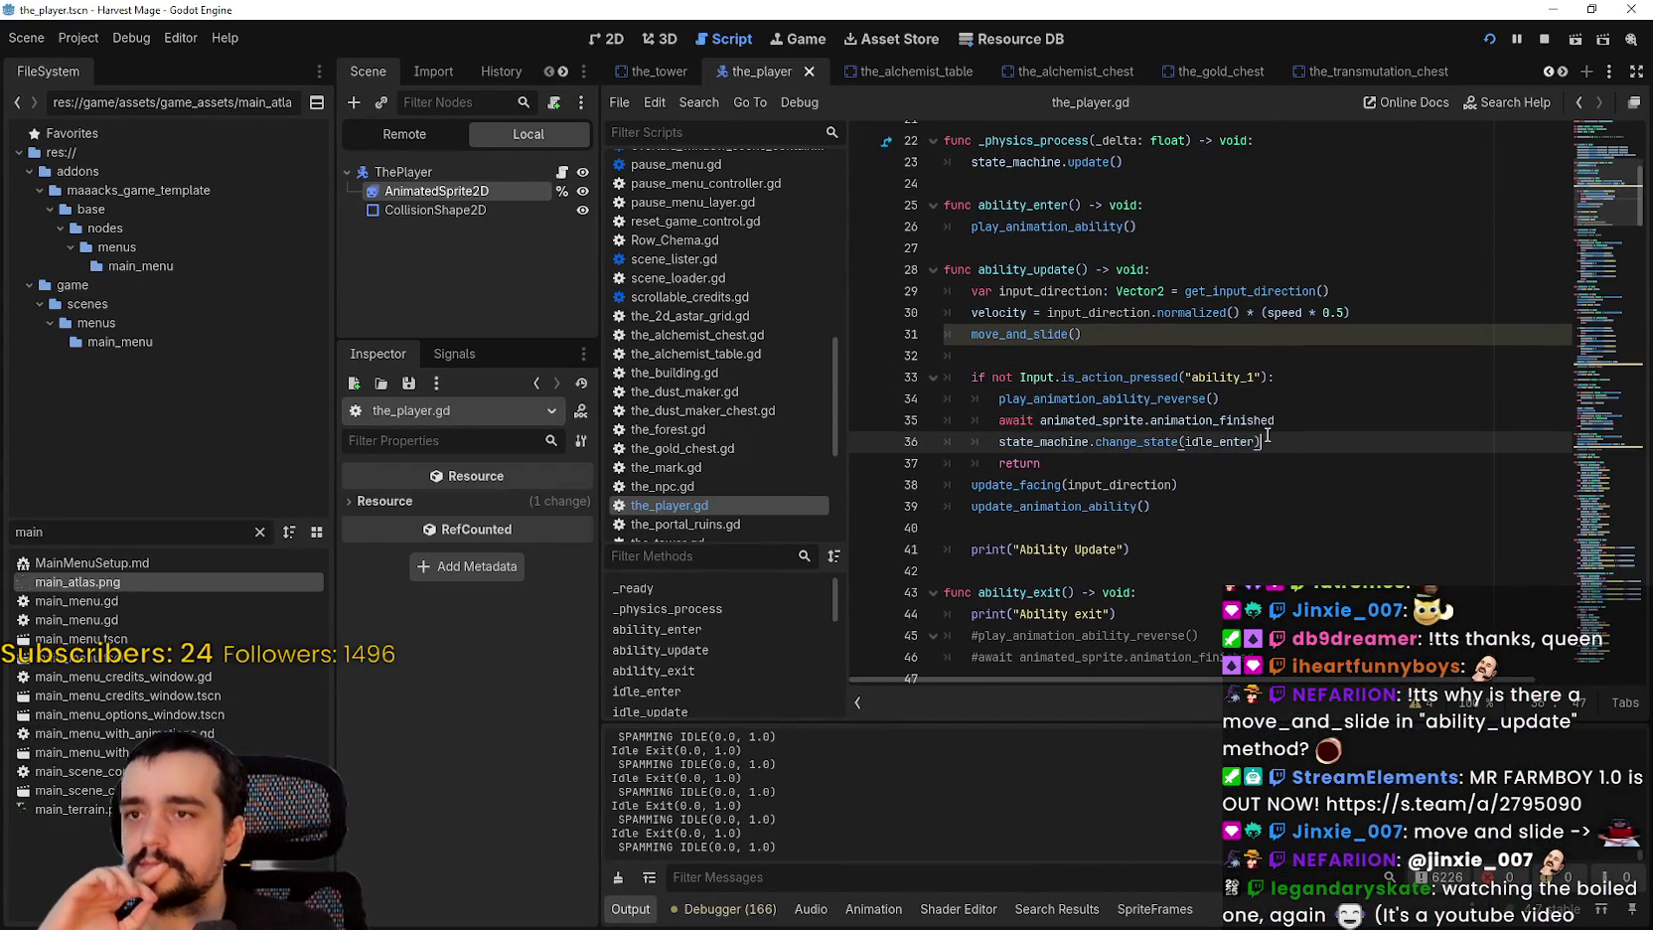
Step: Add a not-pressed ability_2 check after 'and' on line 33 and save the script
click(1254, 376)
scroll(1260, 494, down, 1)
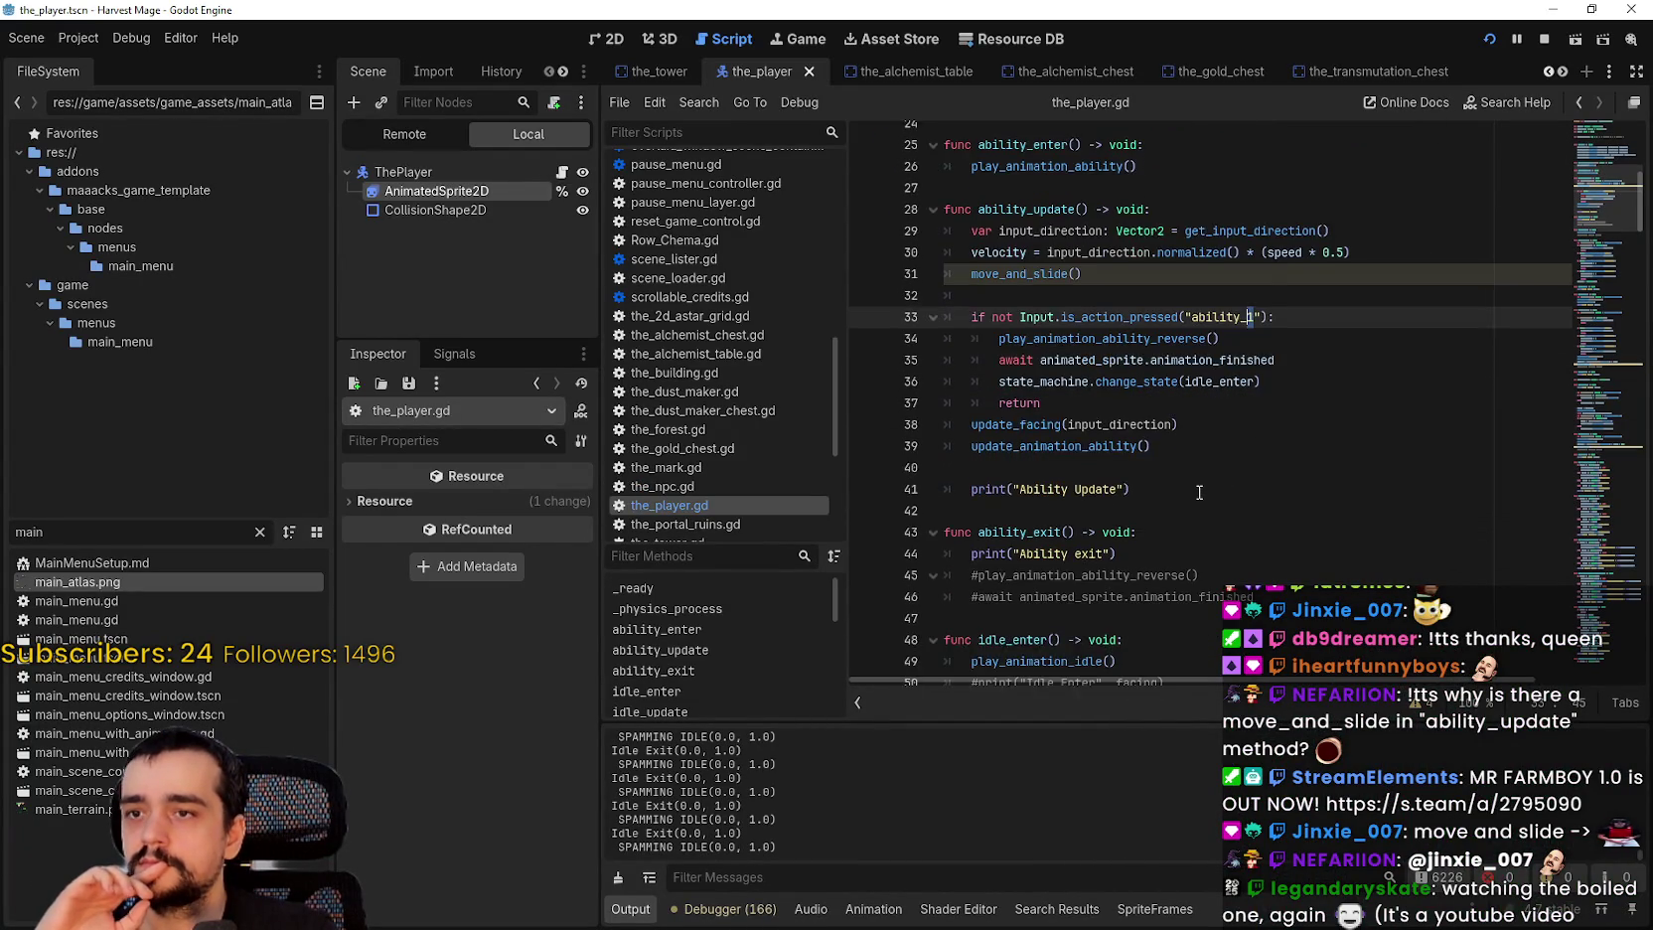
scroll(1200, 489, up, 3)
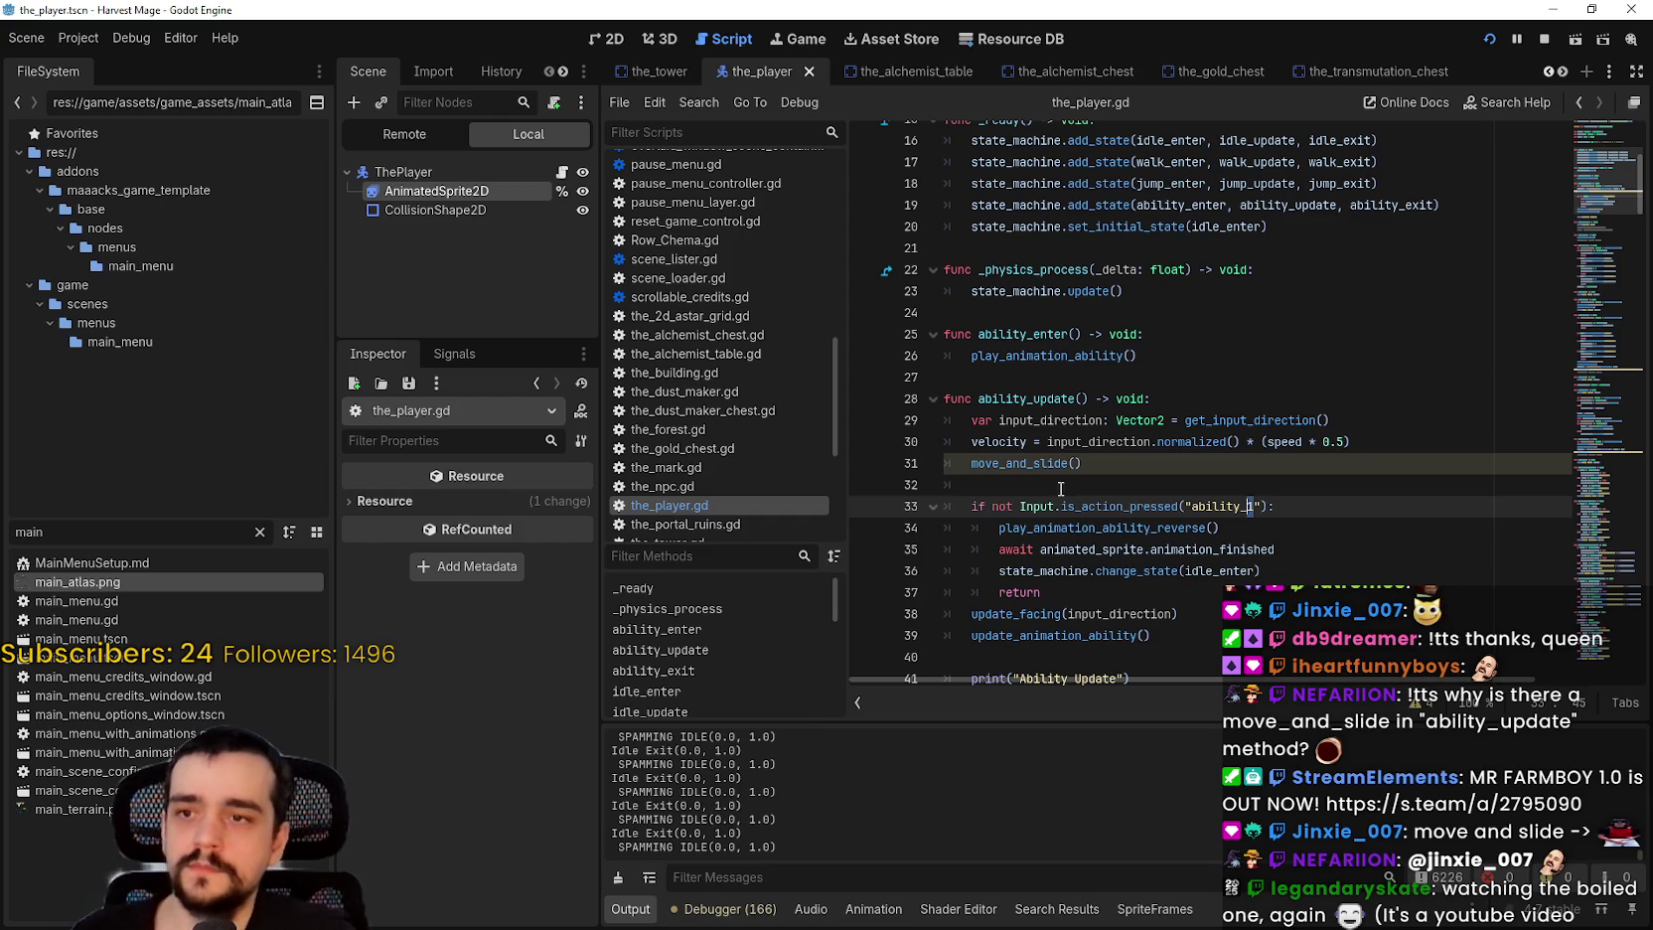
drag(1027, 504, 1269, 506)
key(ctrl+c)
click(1272, 505)
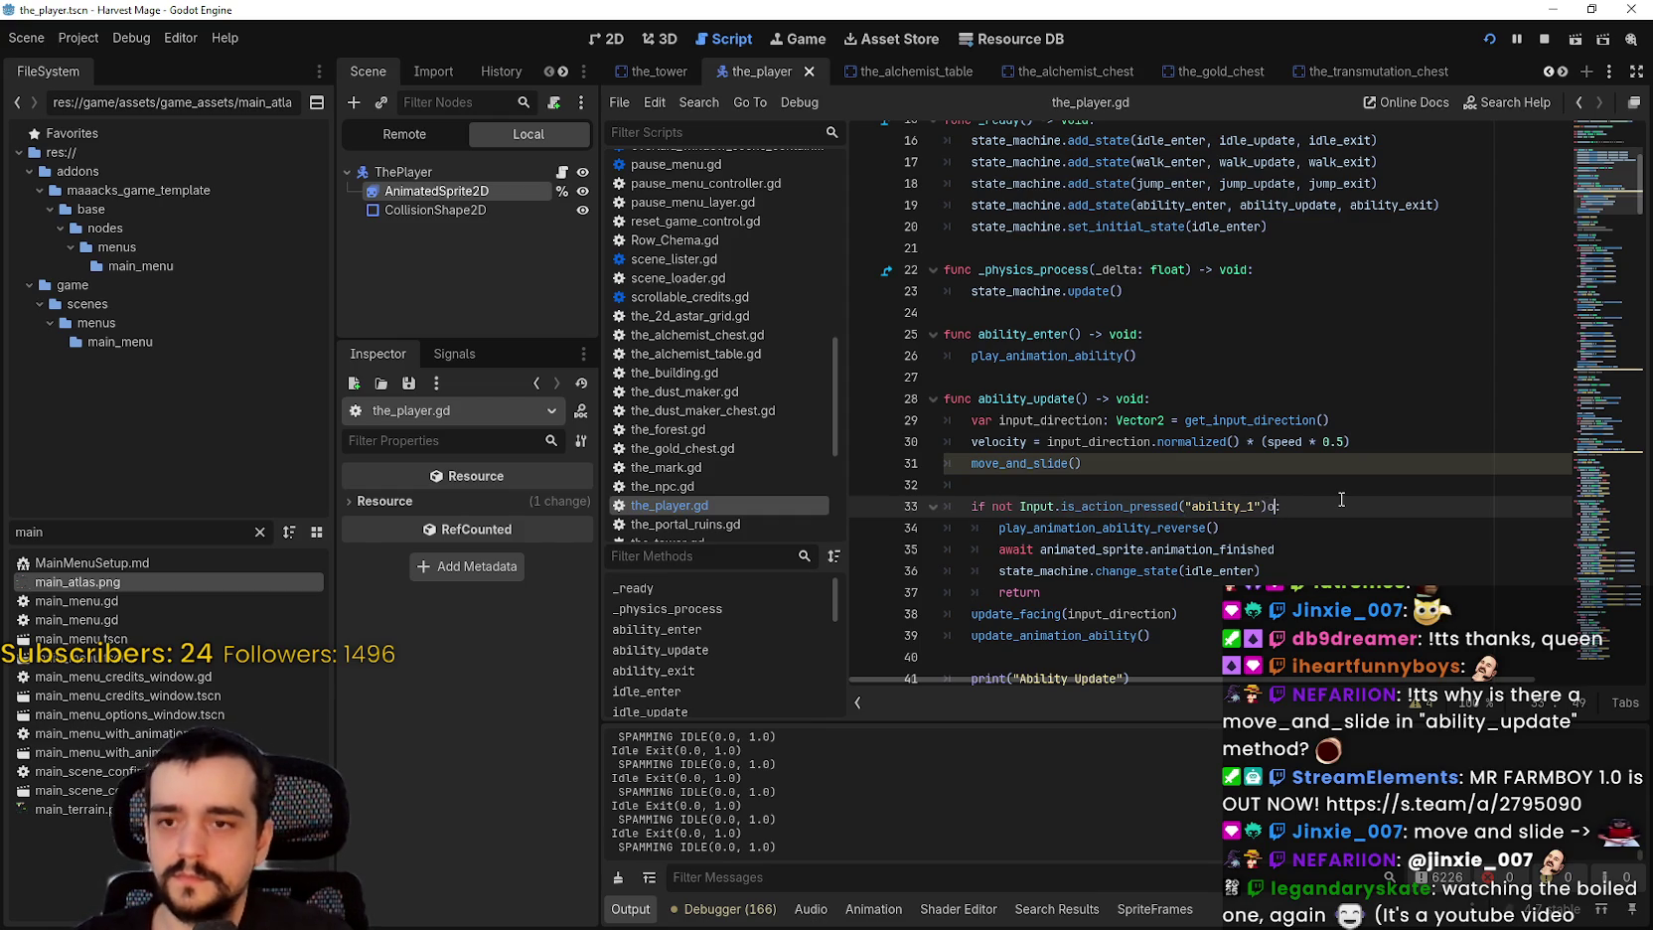
text(and)
key(ctrl+v)
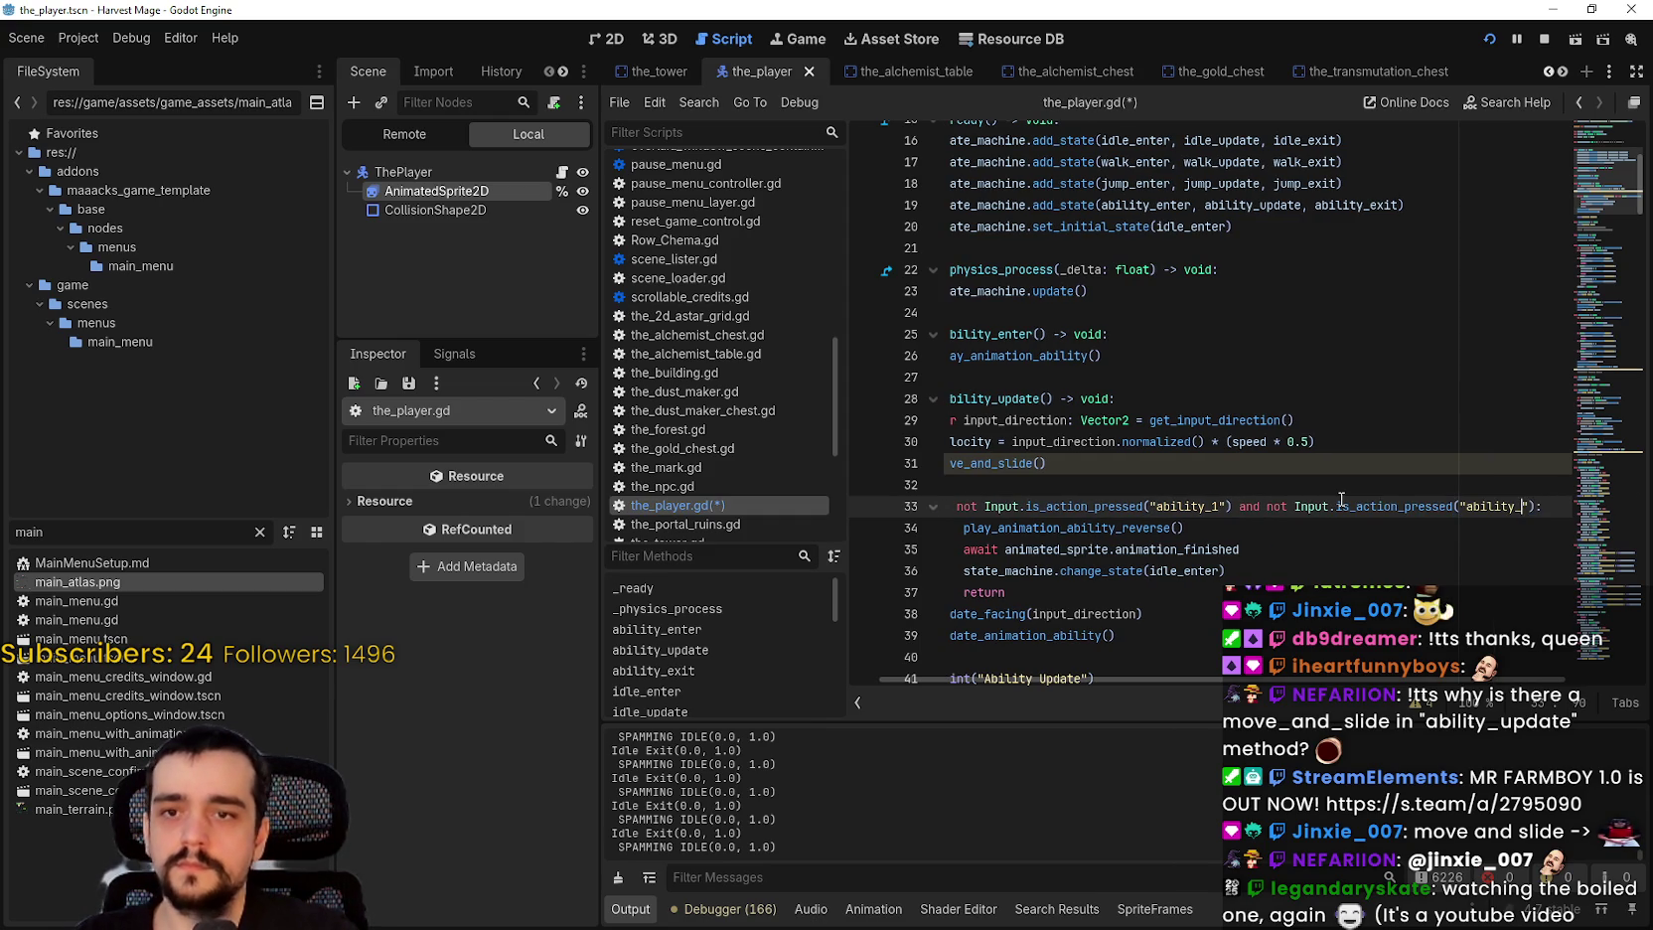
key(BackSpace)
text(2)
key(ctrl+s)
Step: Review the reverse-animation lines and idle_update, then switch to the running game
drag(1242, 550, 1101, 527)
scroll(1010, 534, left, 3)
scroll(1011, 534, up, 5)
scroll(1010, 534, down, 11)
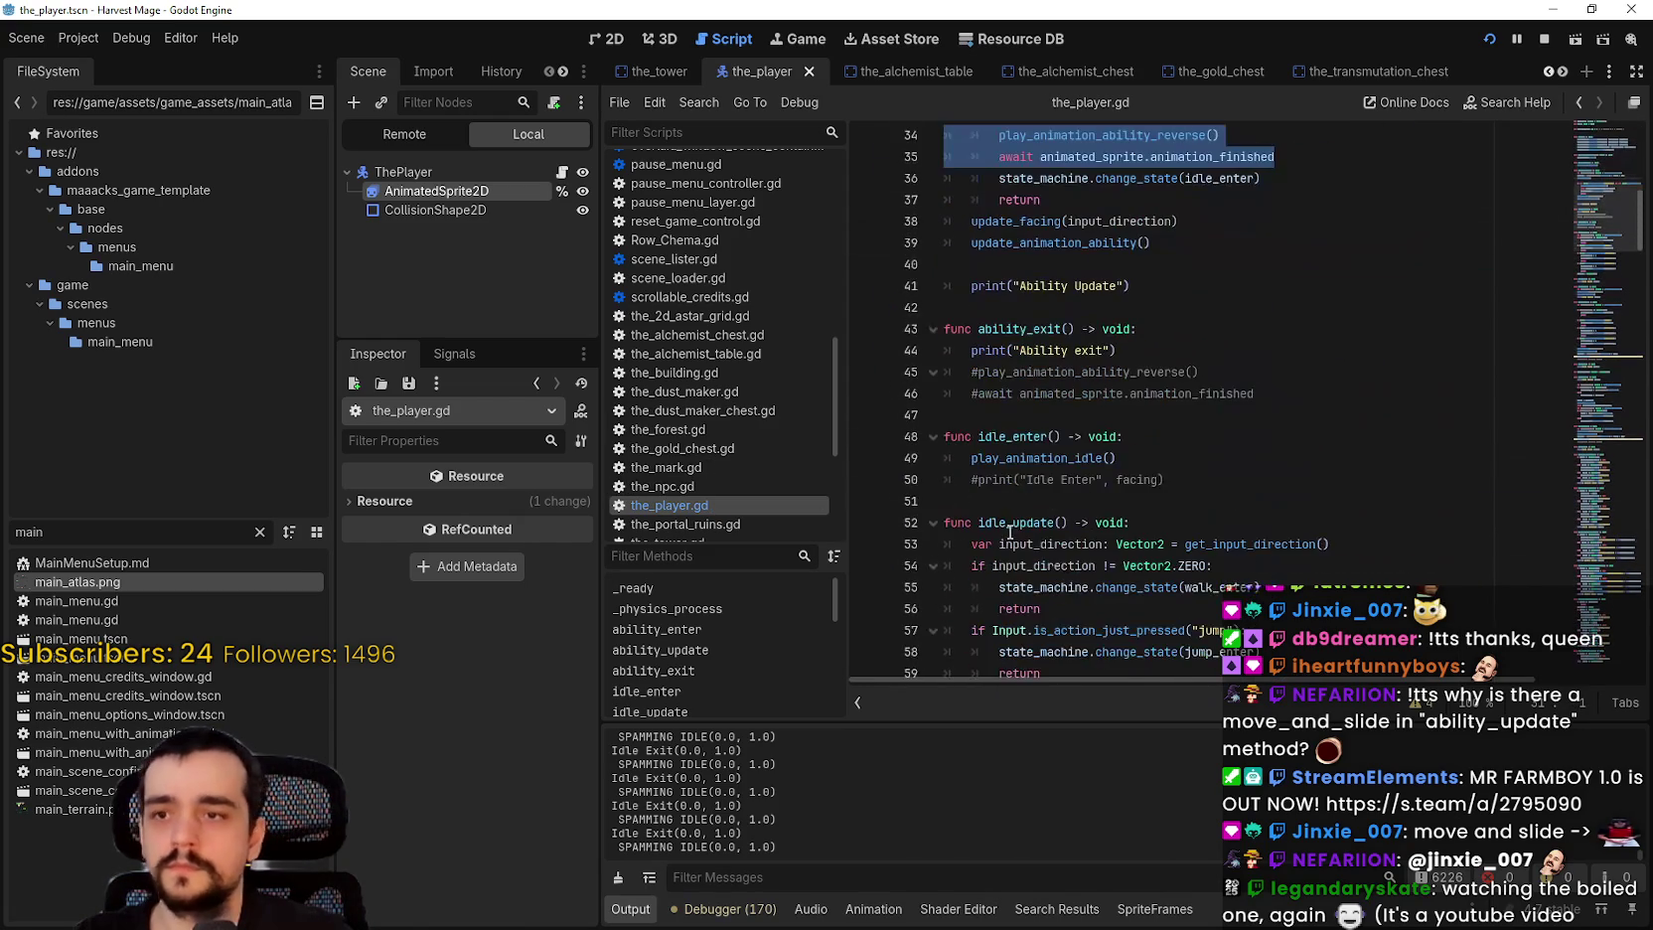
click(1055, 412)
scroll(1053, 422, down, 6)
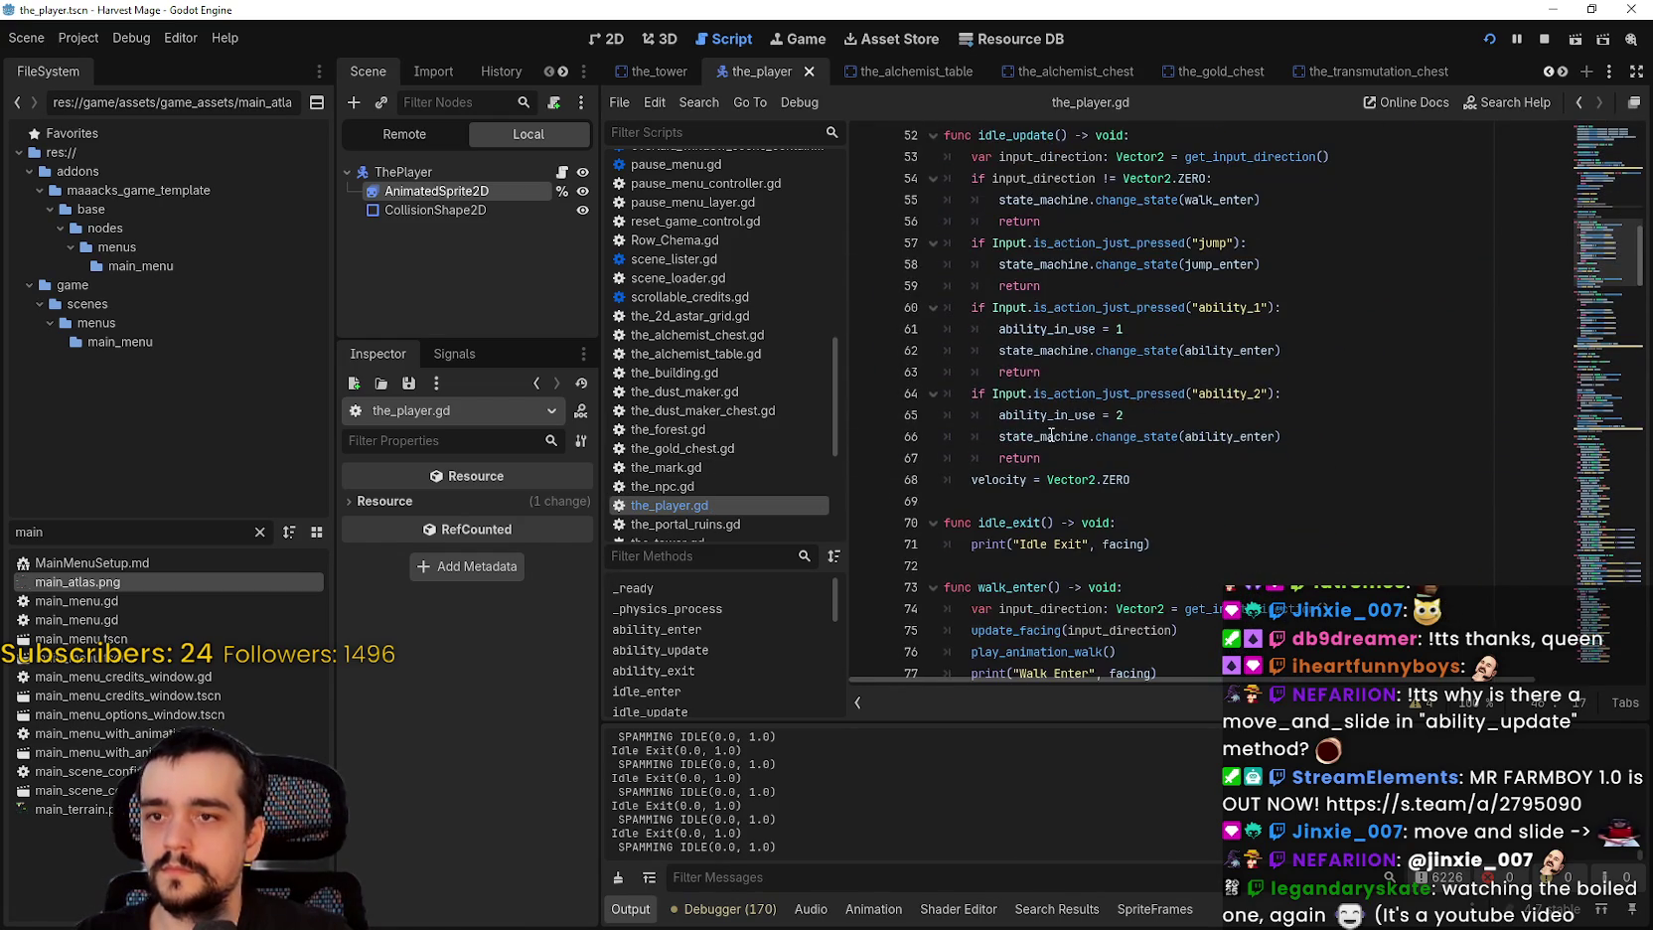
click(1174, 436)
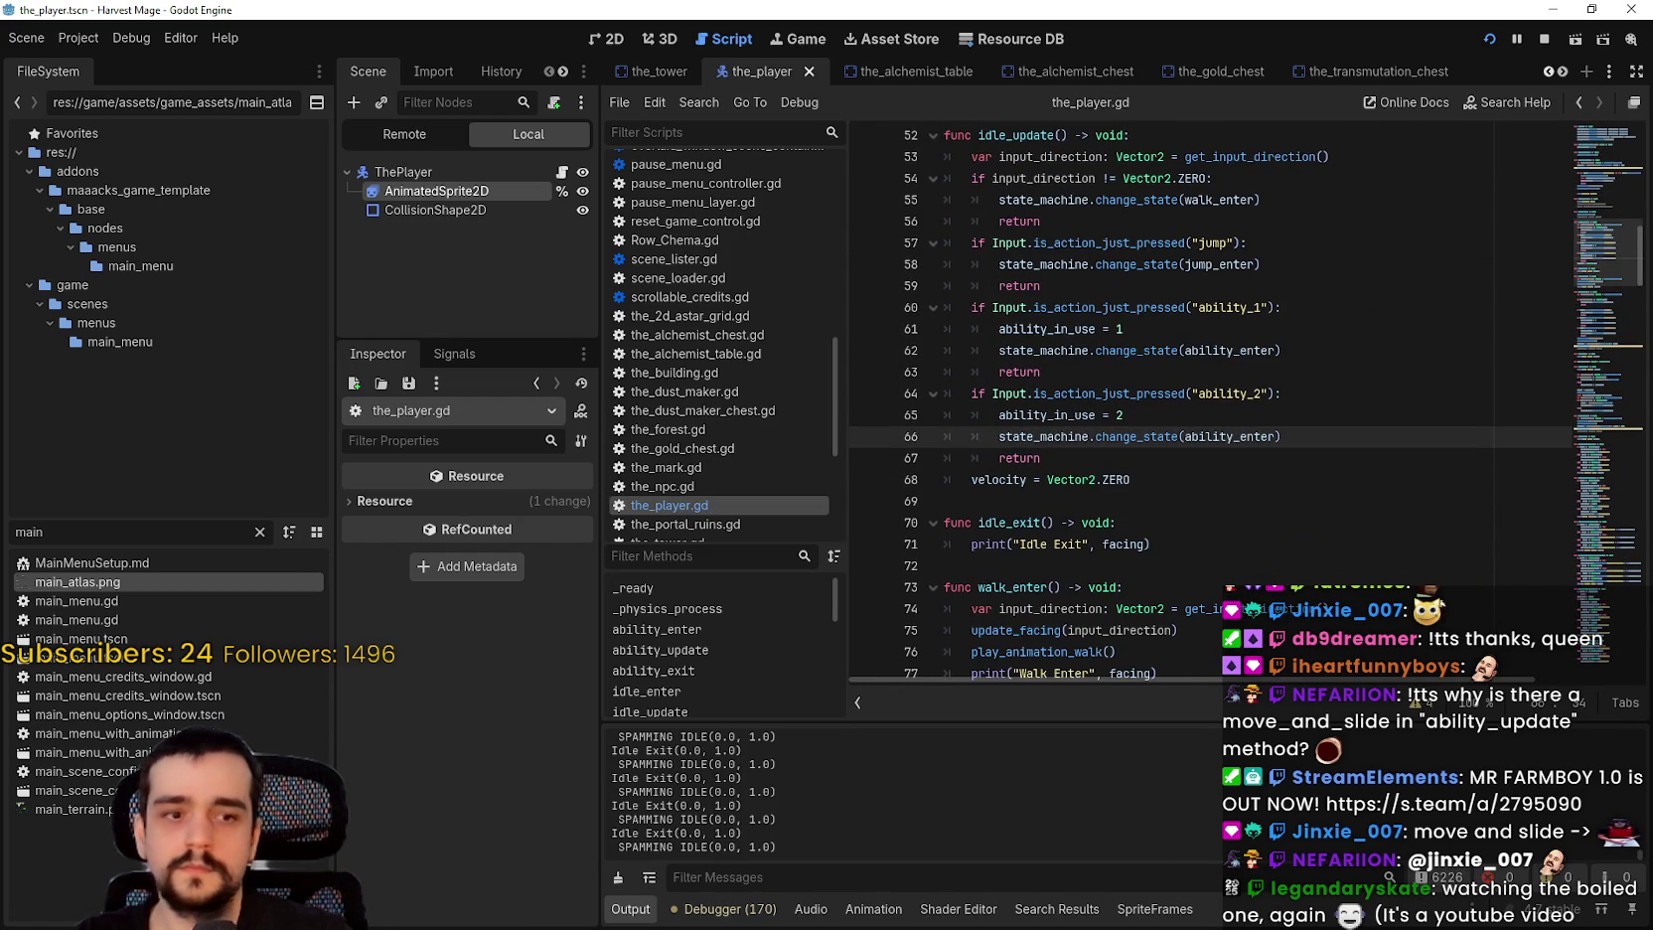
key(alt+Tab)
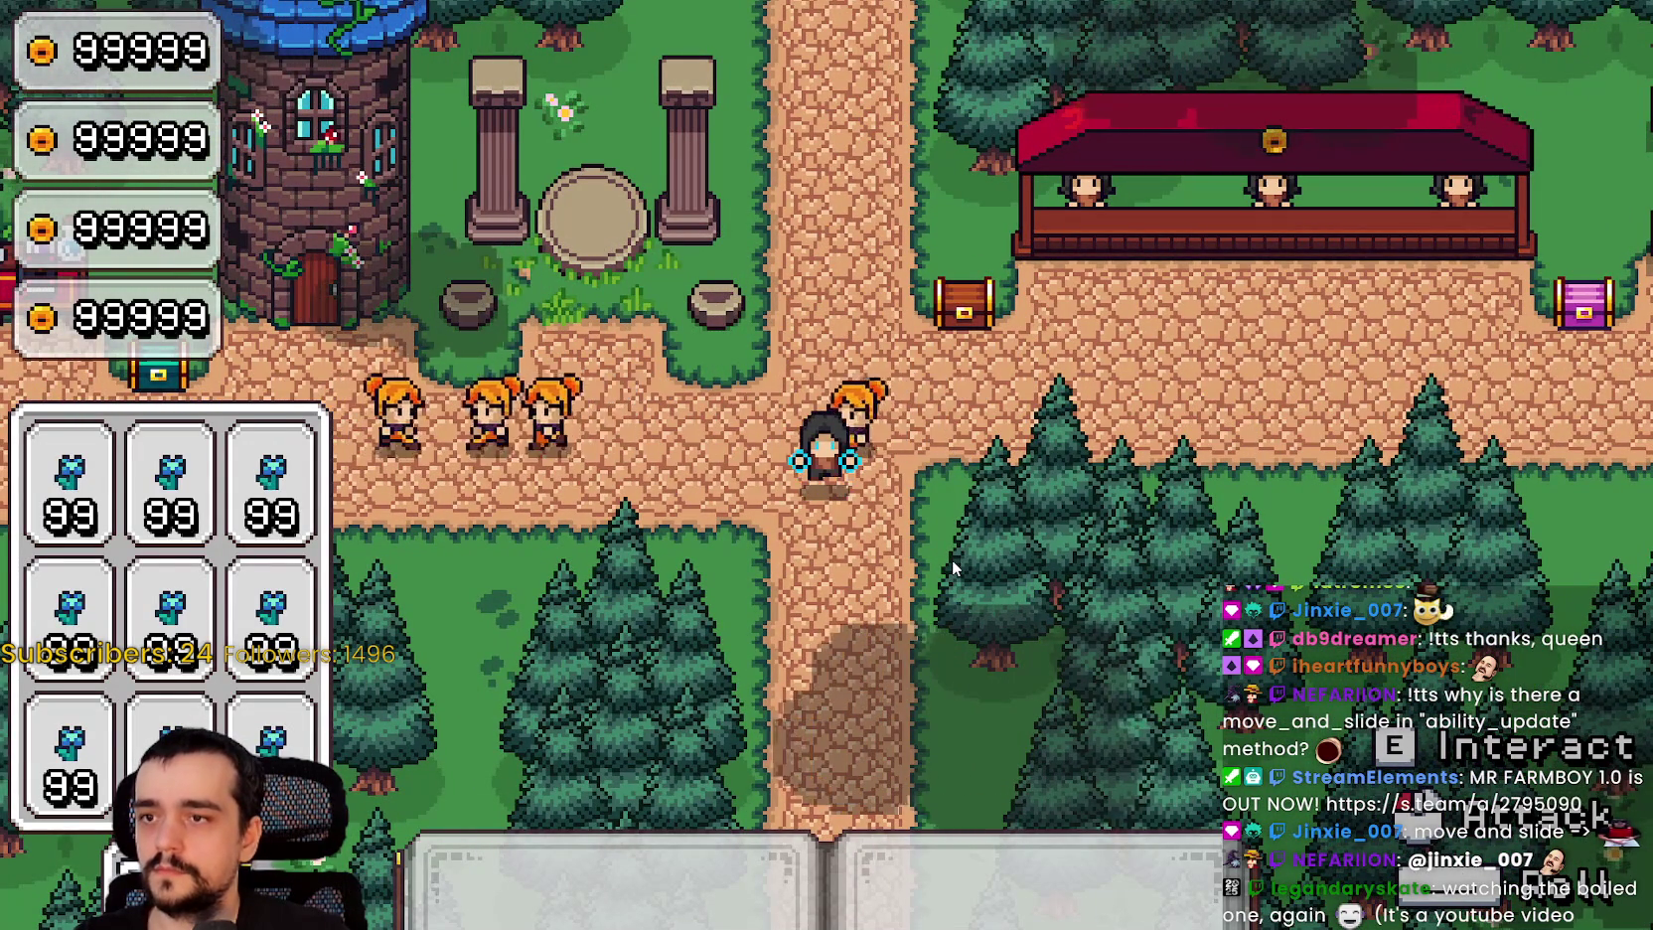
Step: Walk the player right and left along the path while casting the first and second abilities
key(w+d)
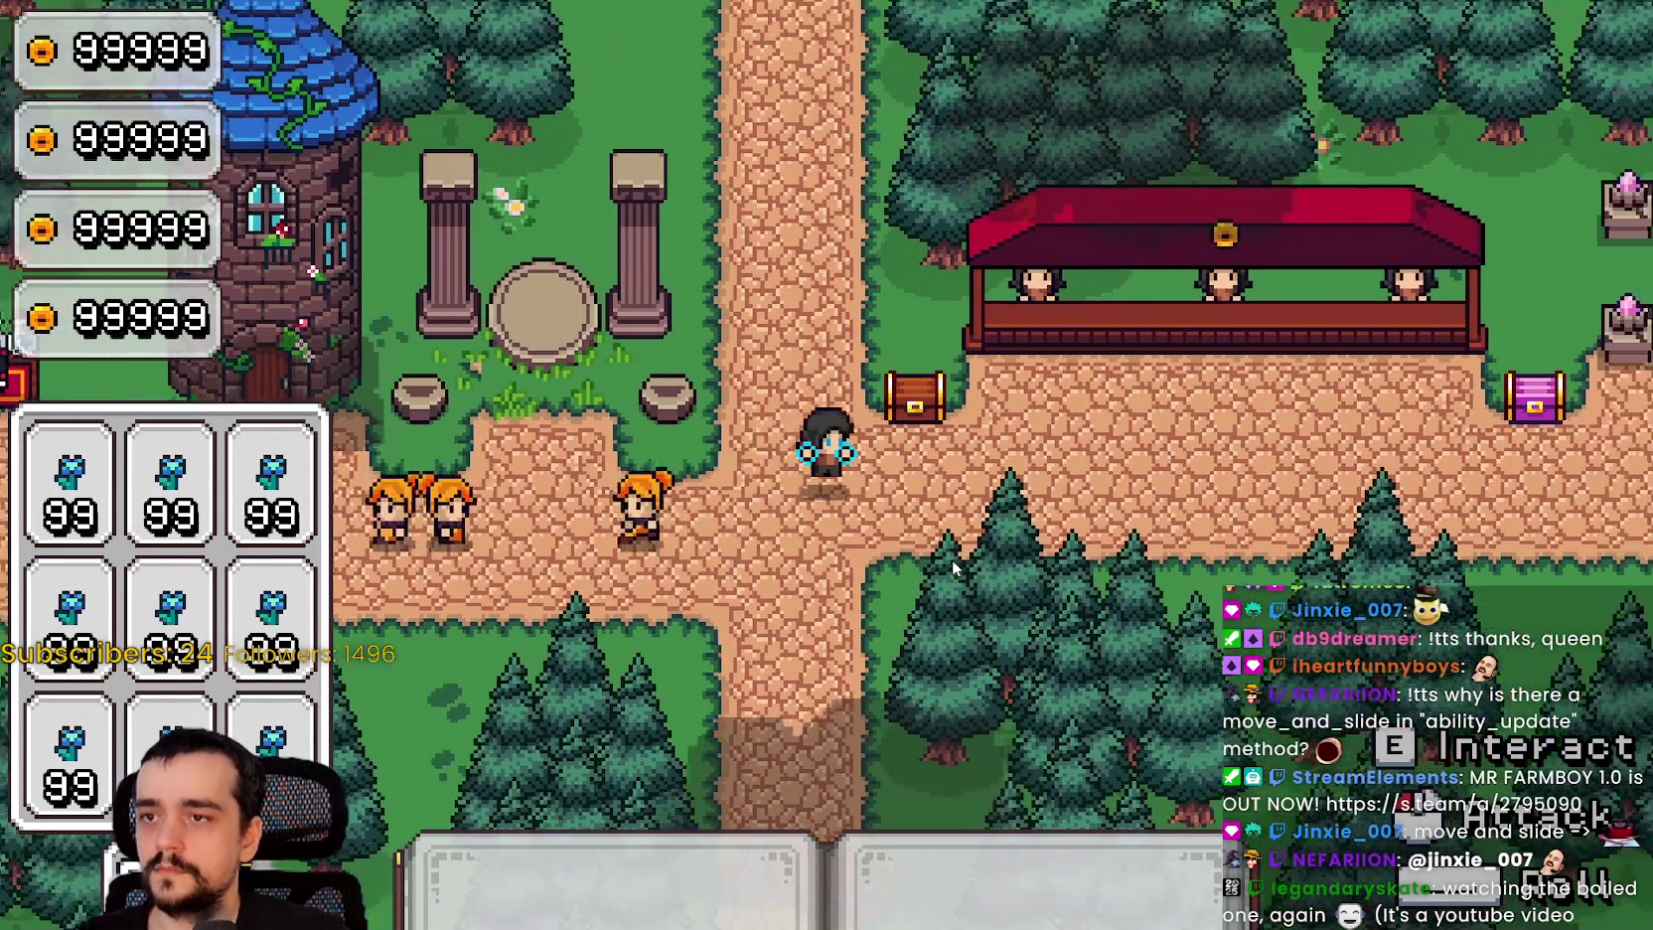
key(d)
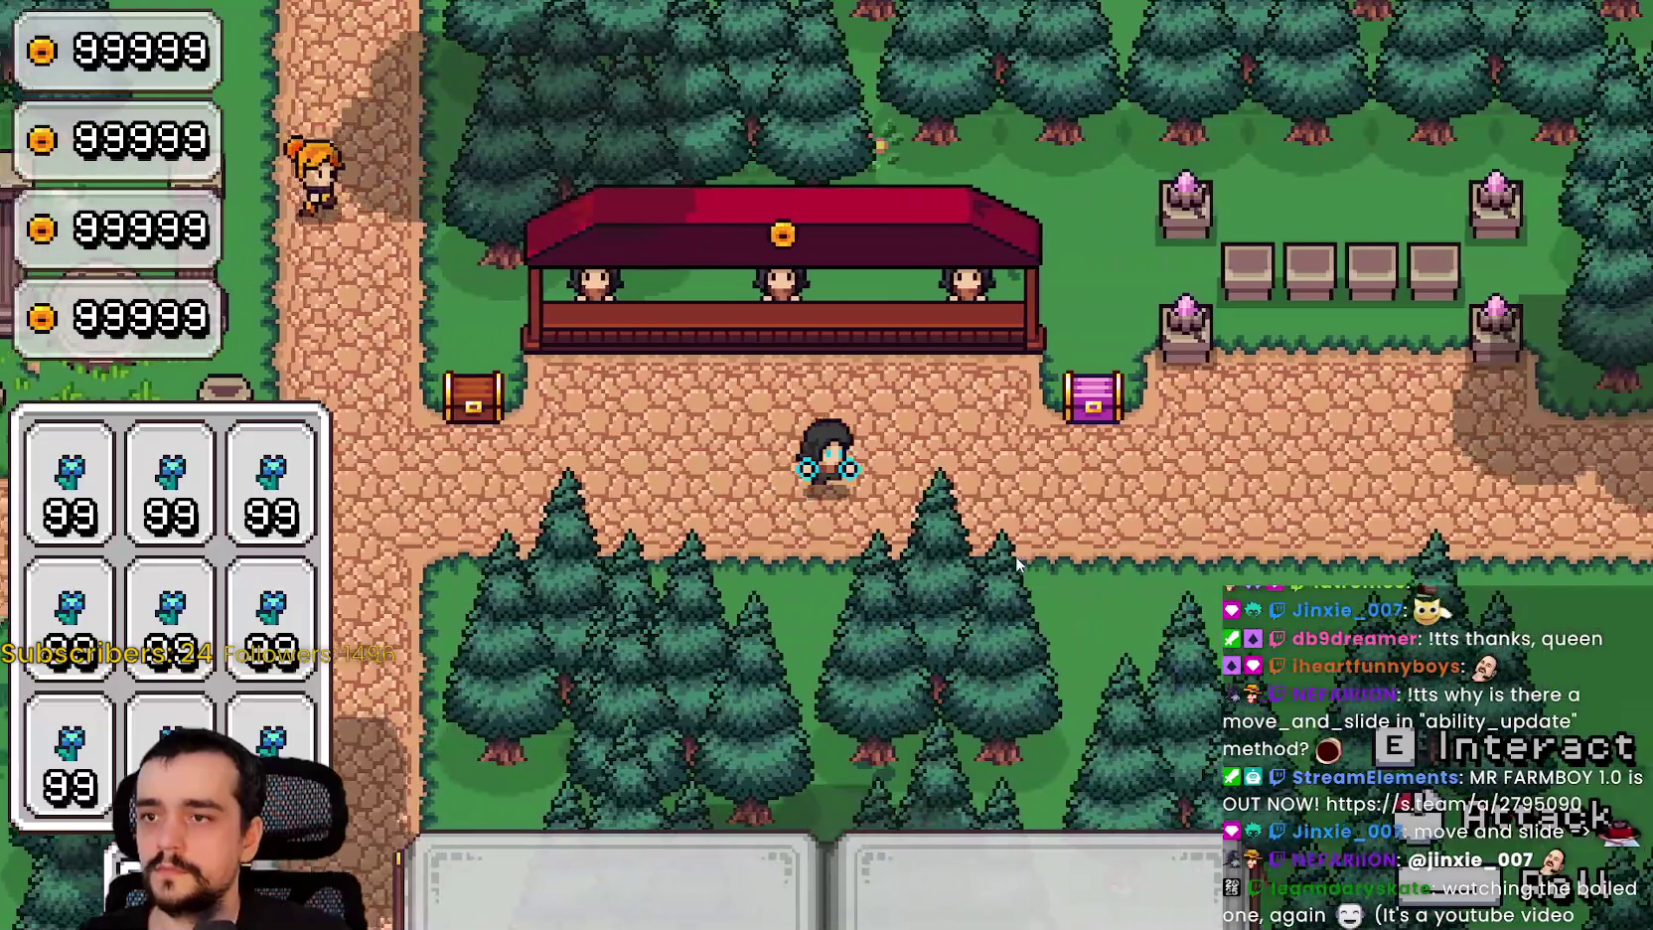
key(s)
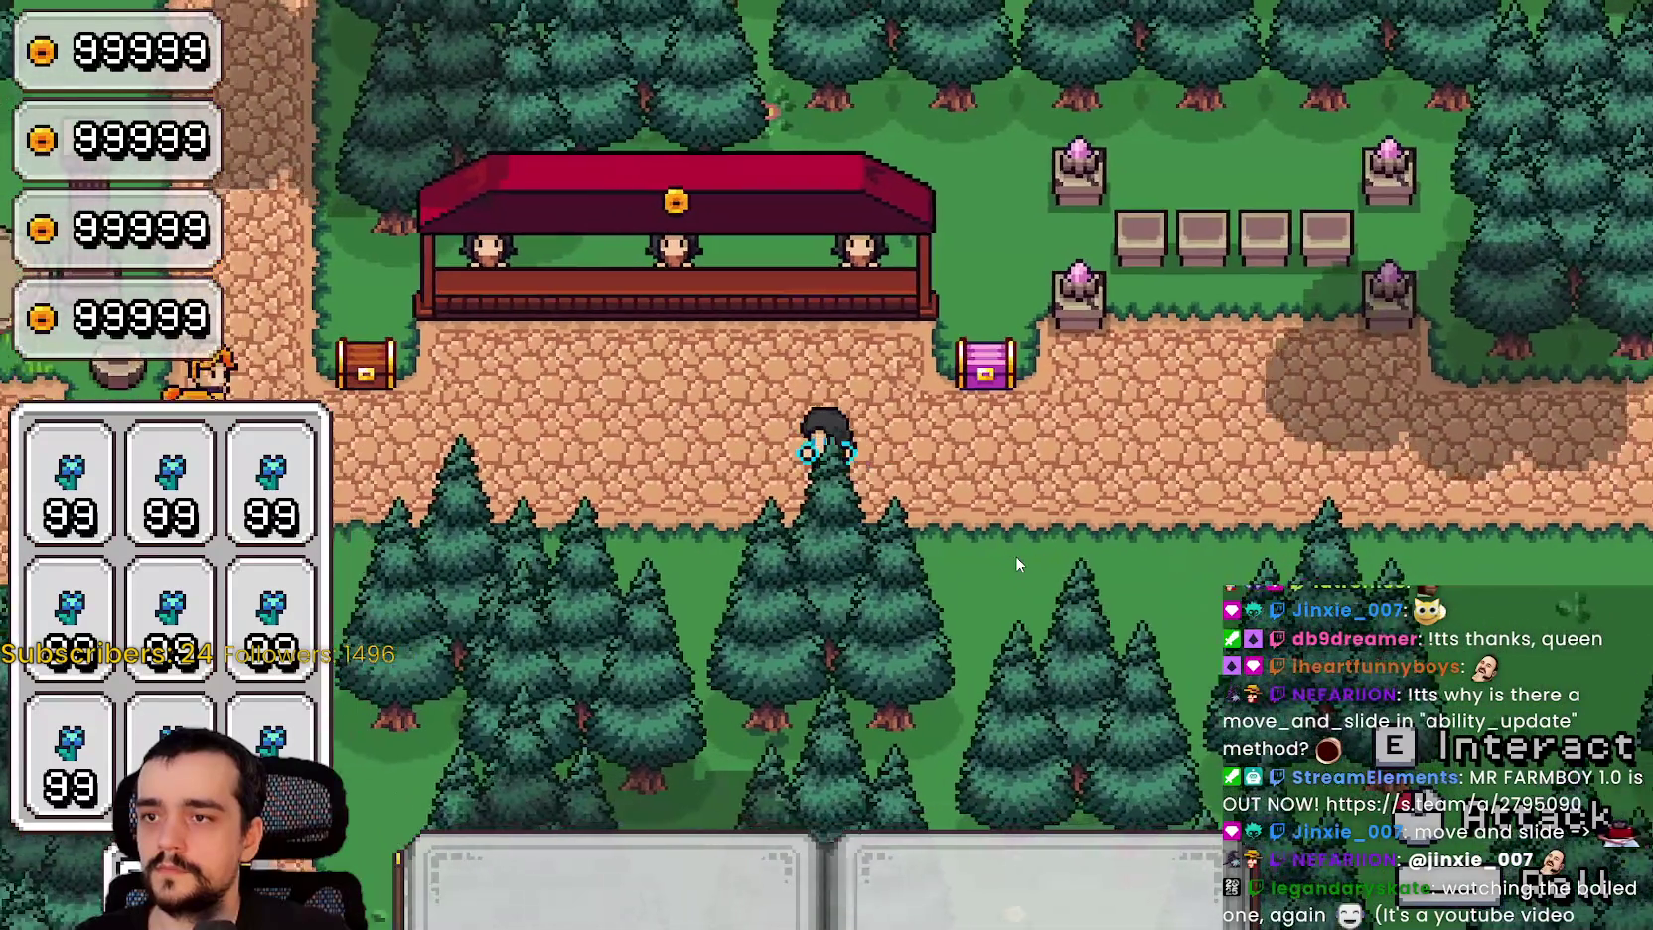
key(a)
key(a)
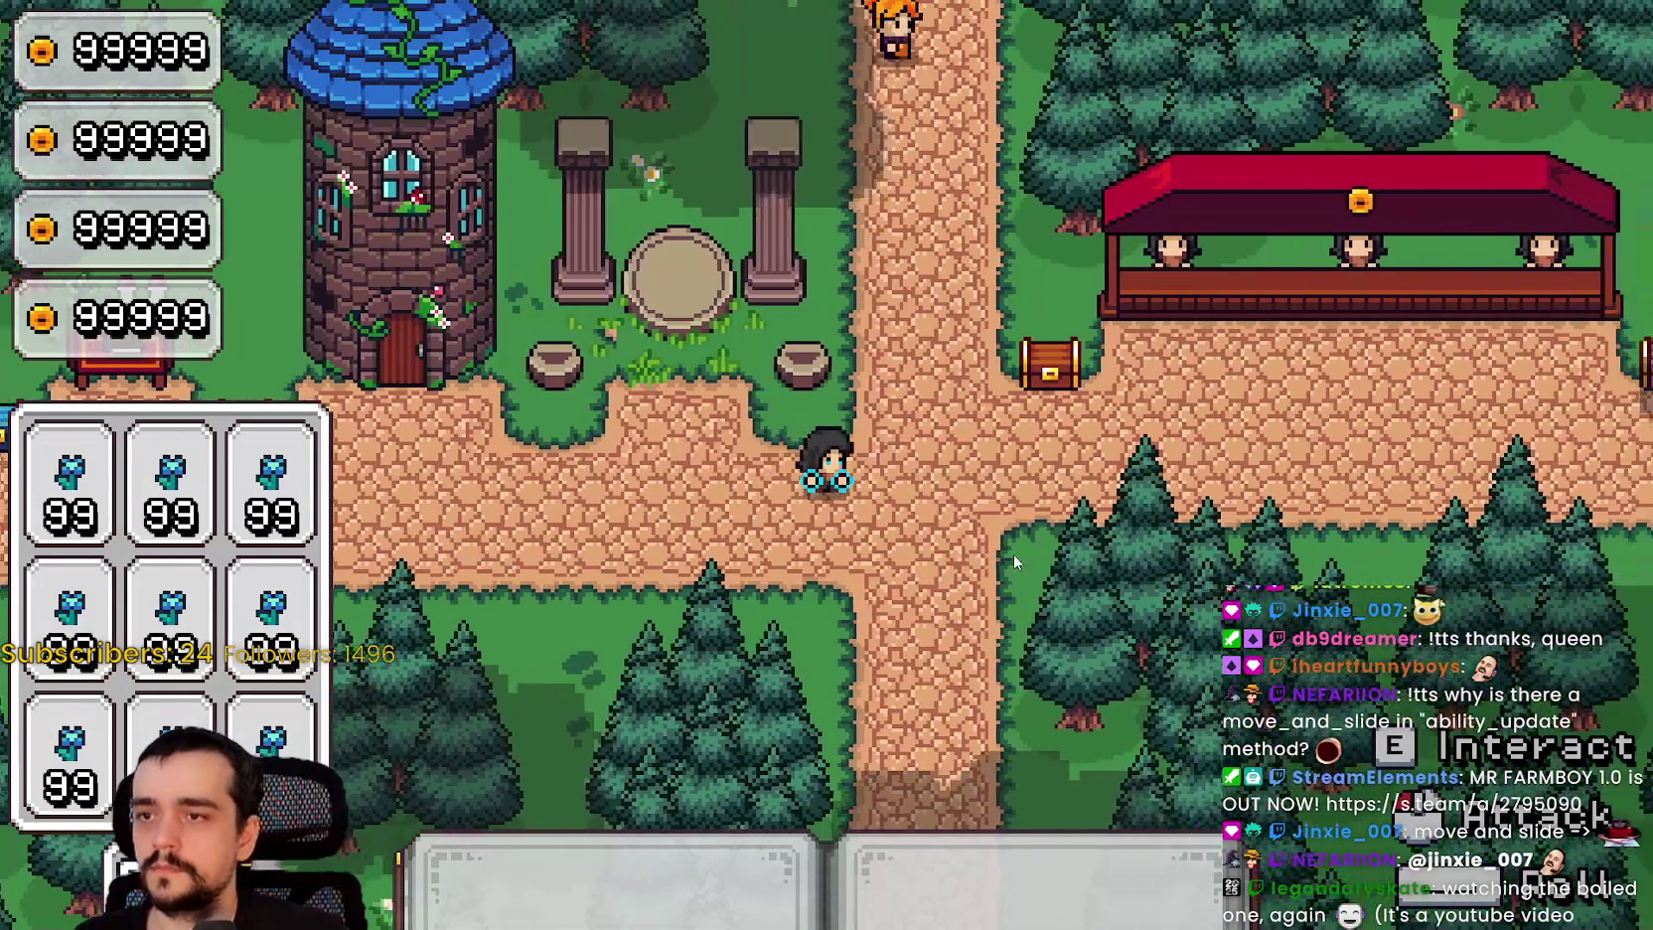
key(d)
key(d)
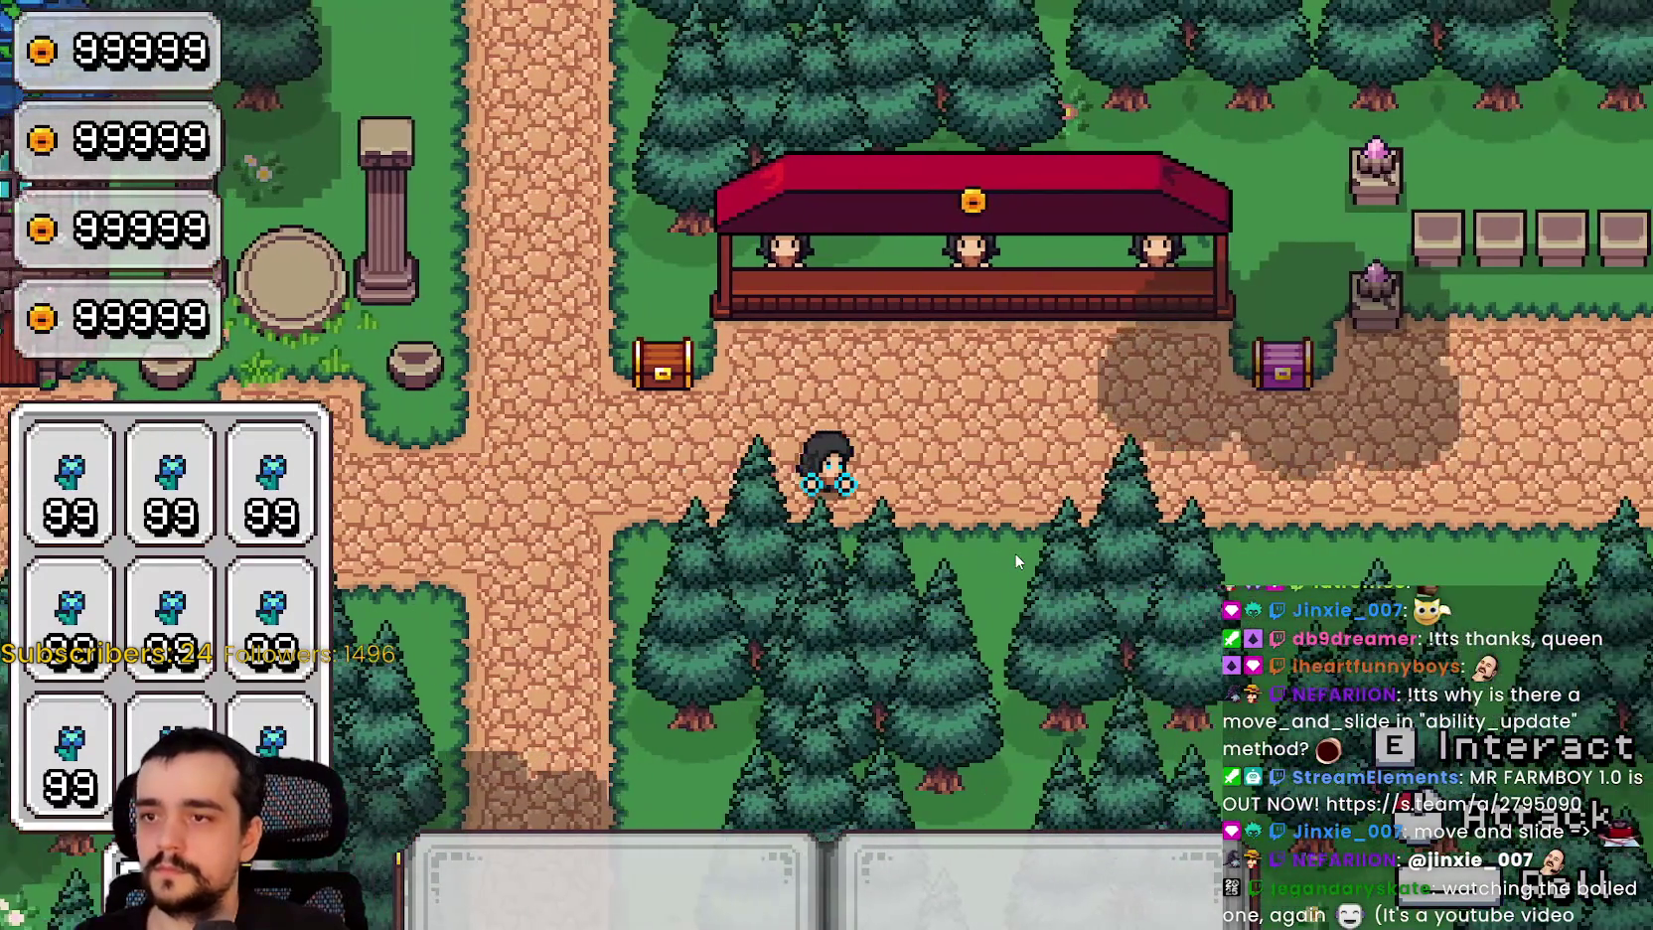
key(d)
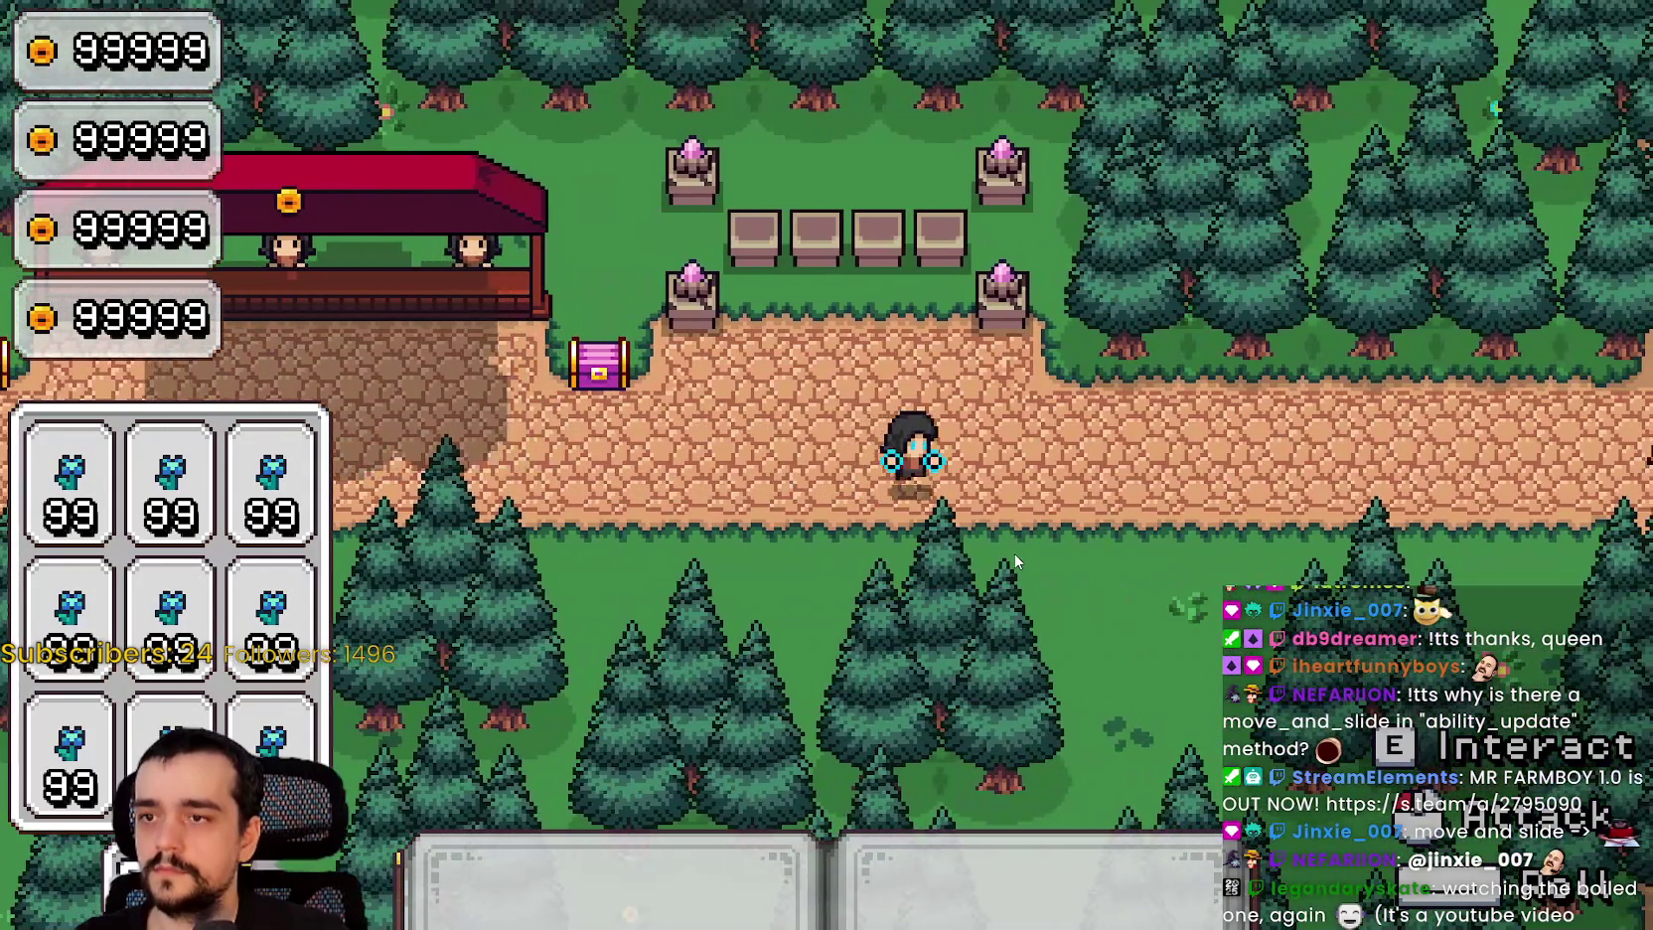
key(a)
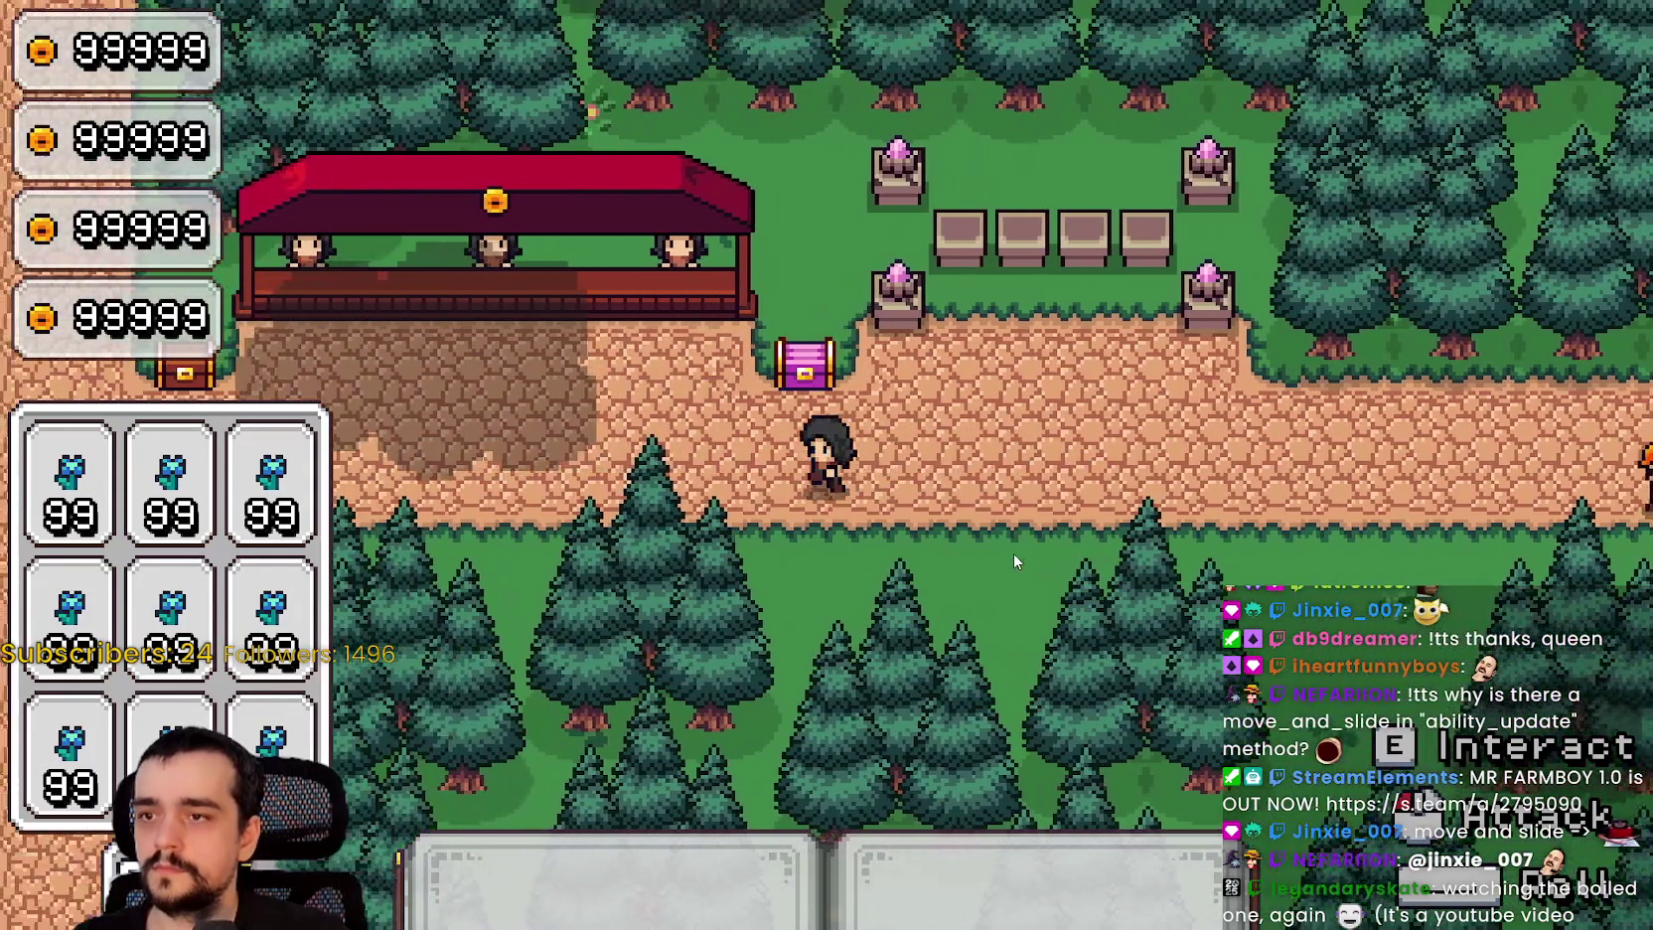
key(a)
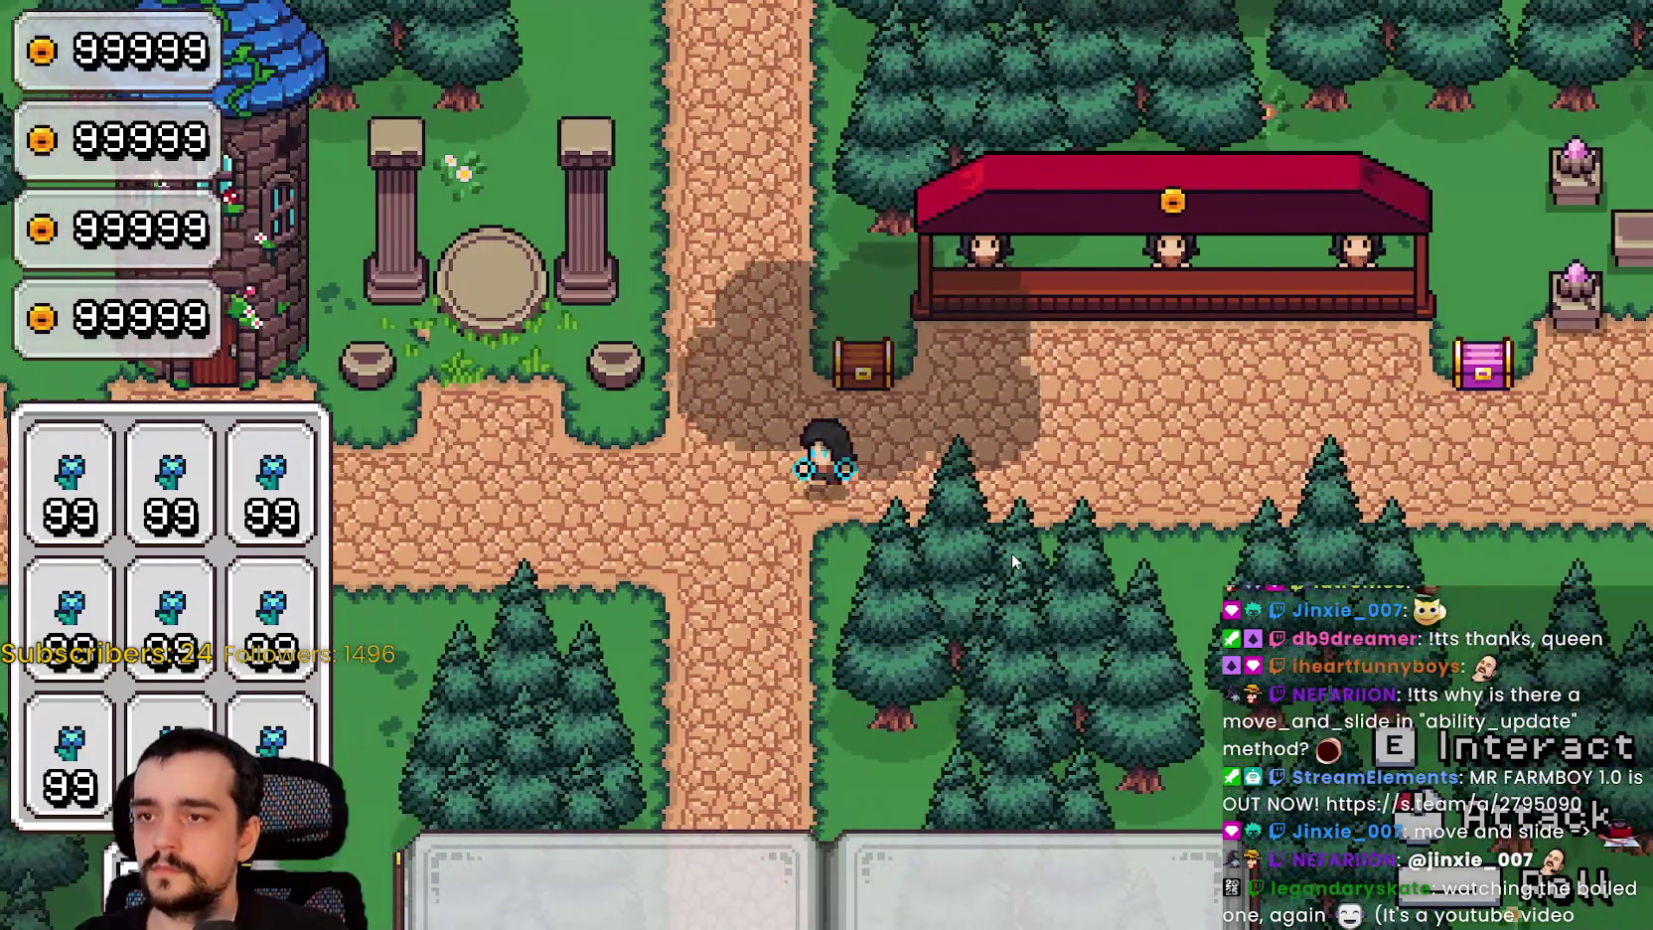
Step: Walk up, down, right and left past the chest, then stop the game with F8
key(w)
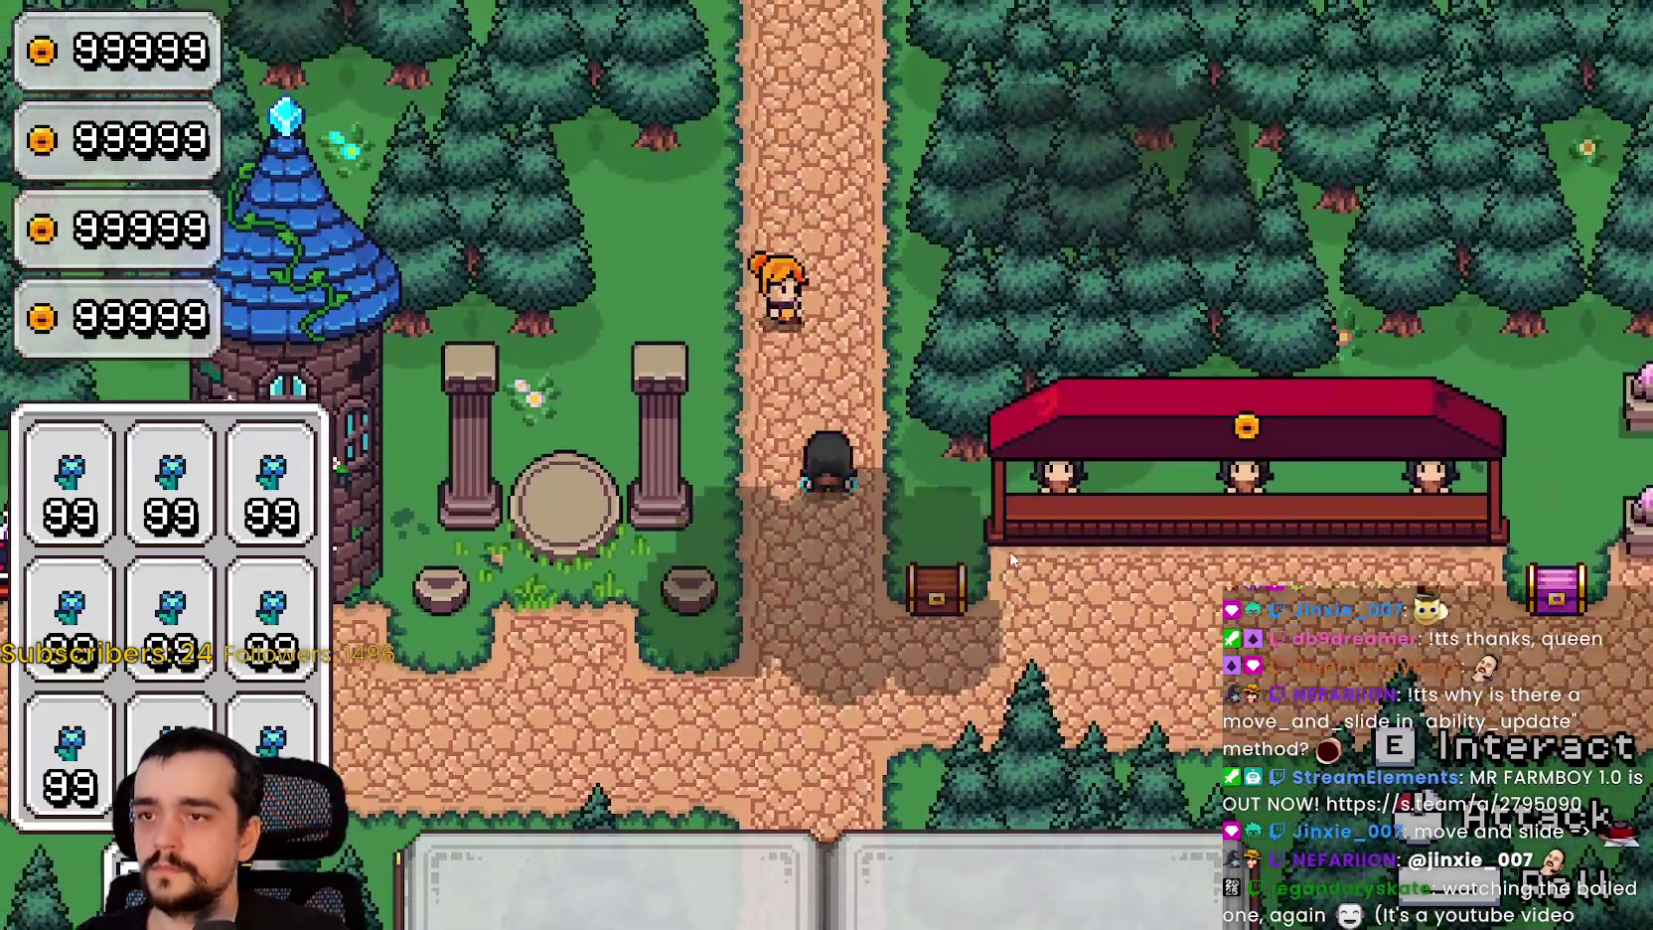
key(s)
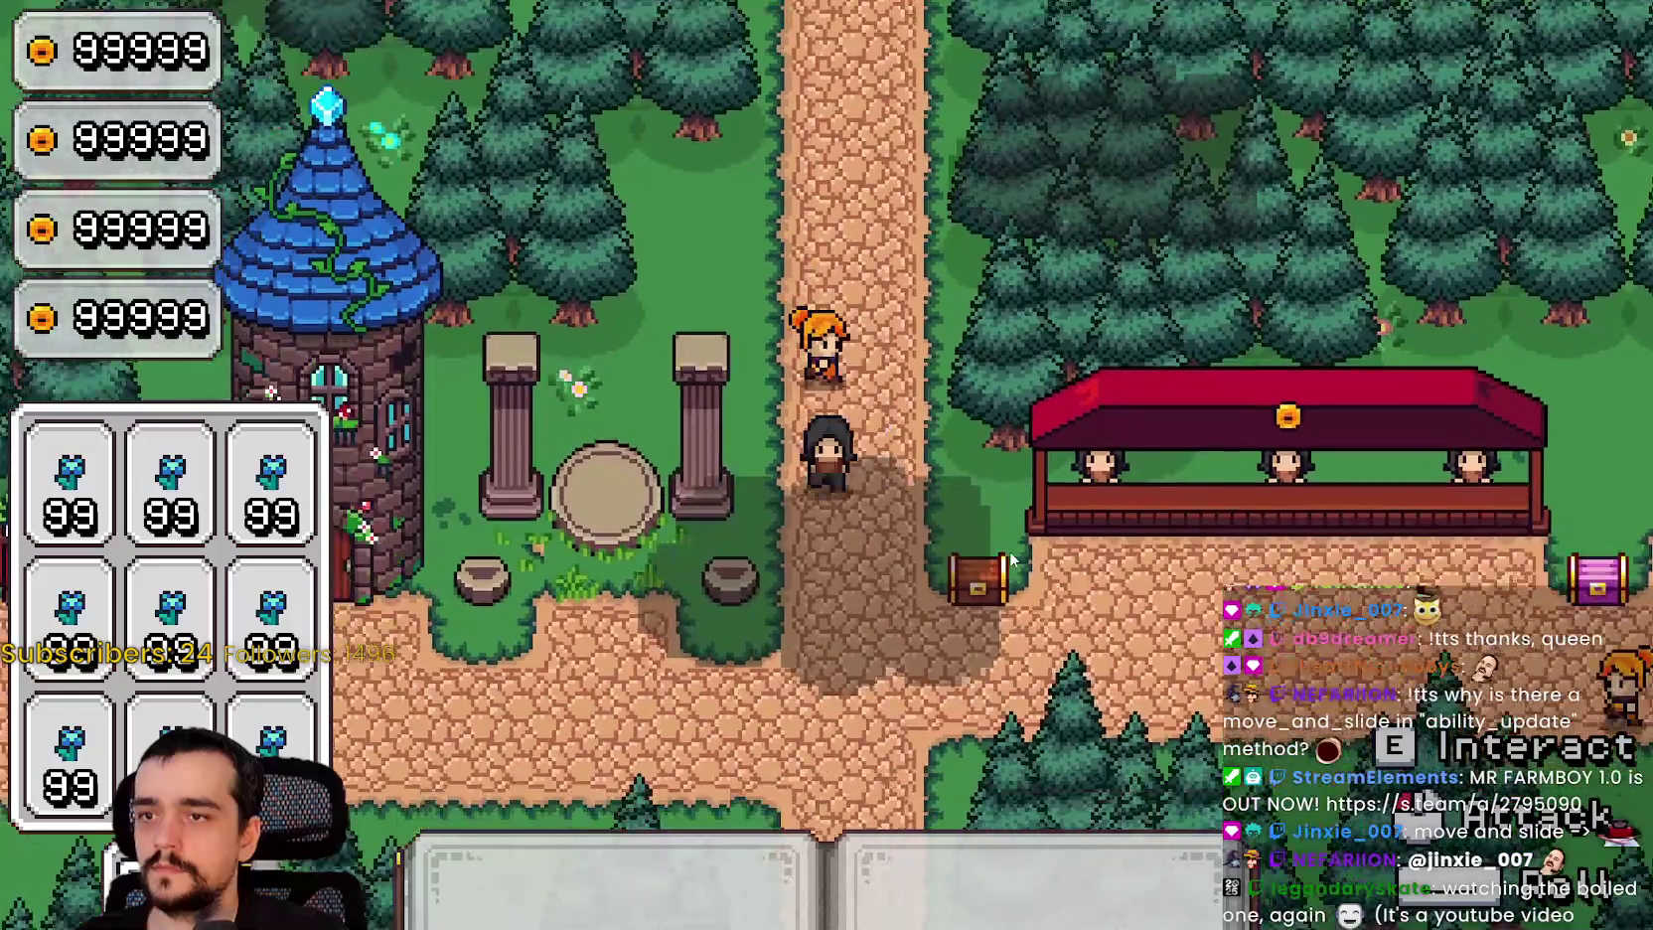
key(d)
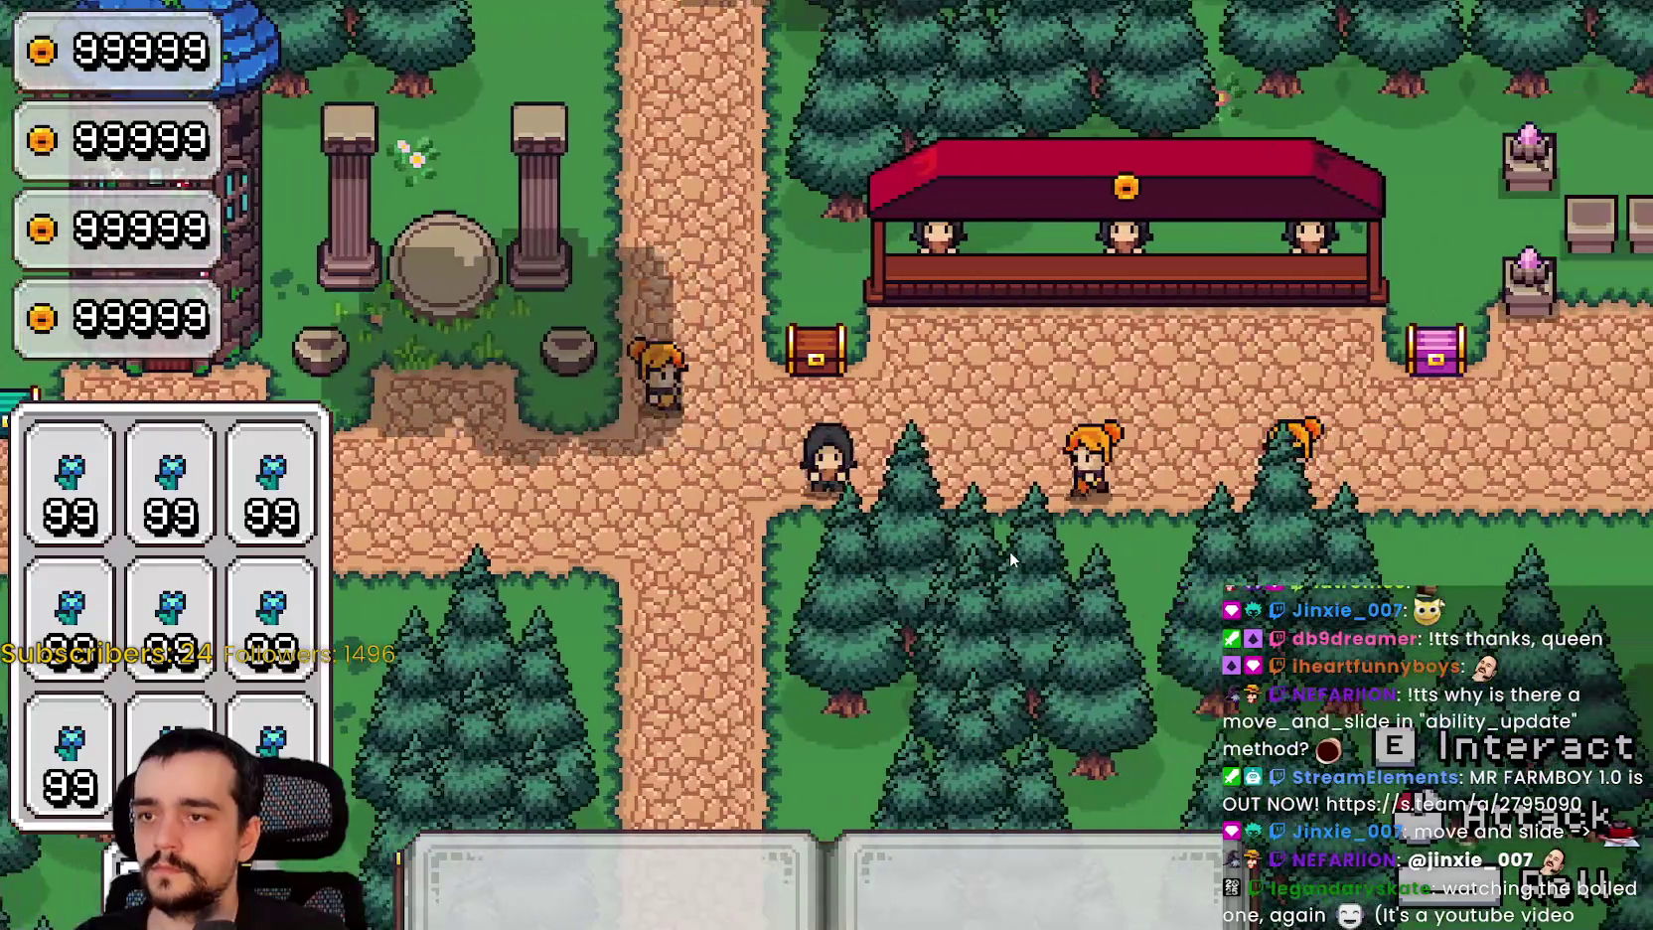
key(d)
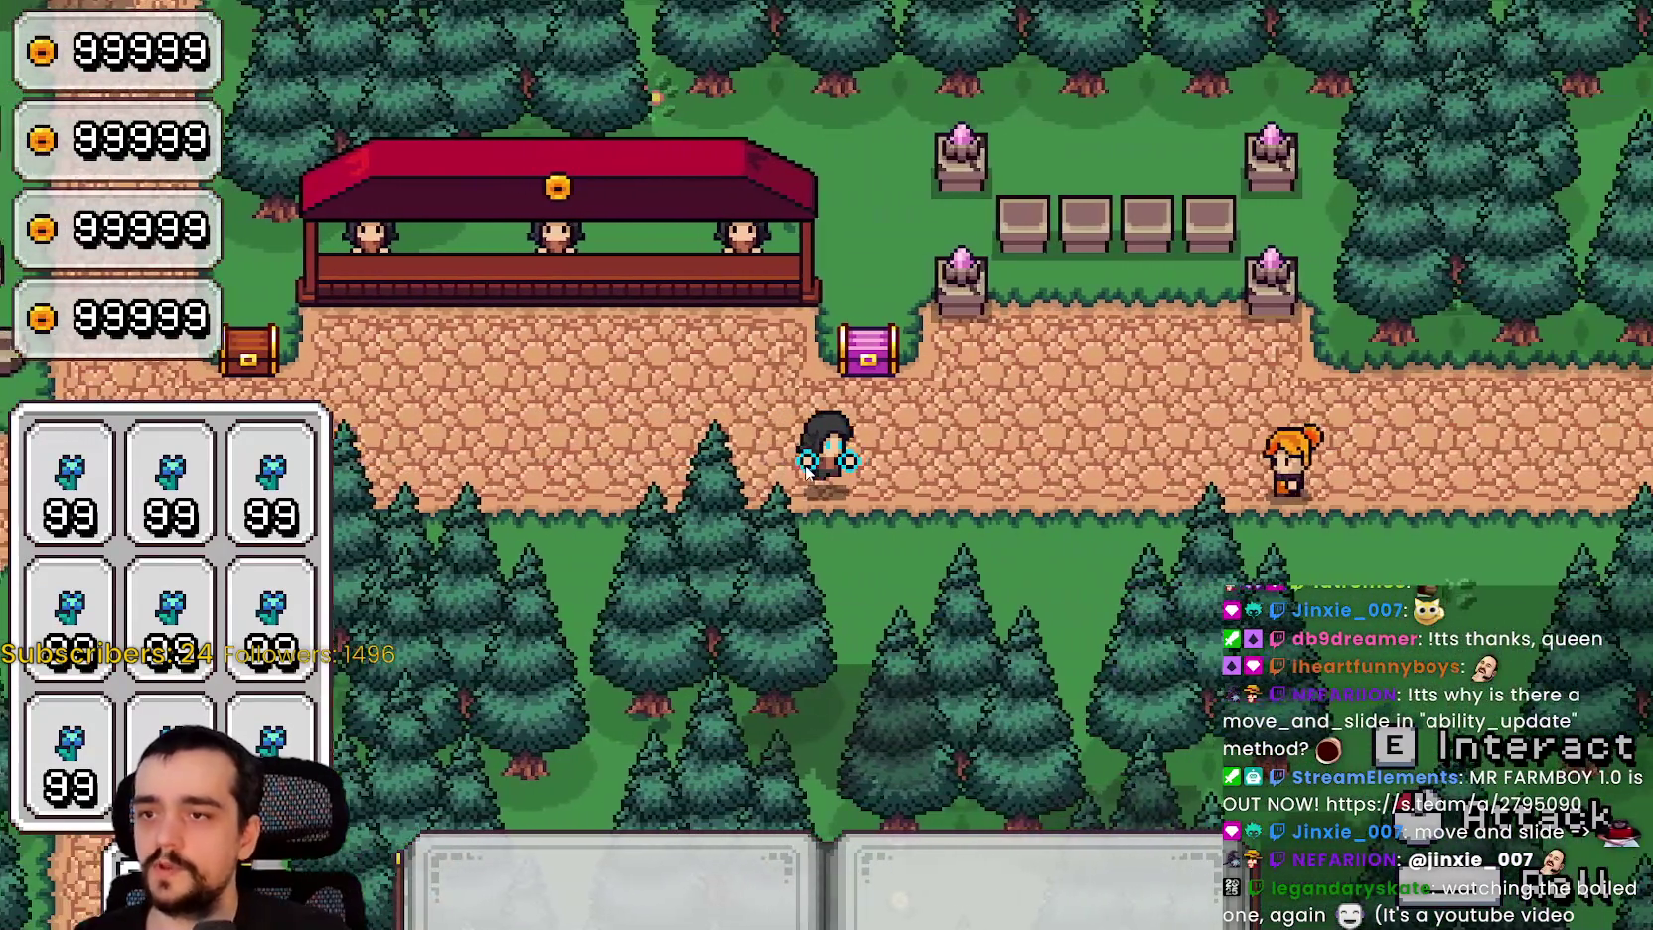
key(d)
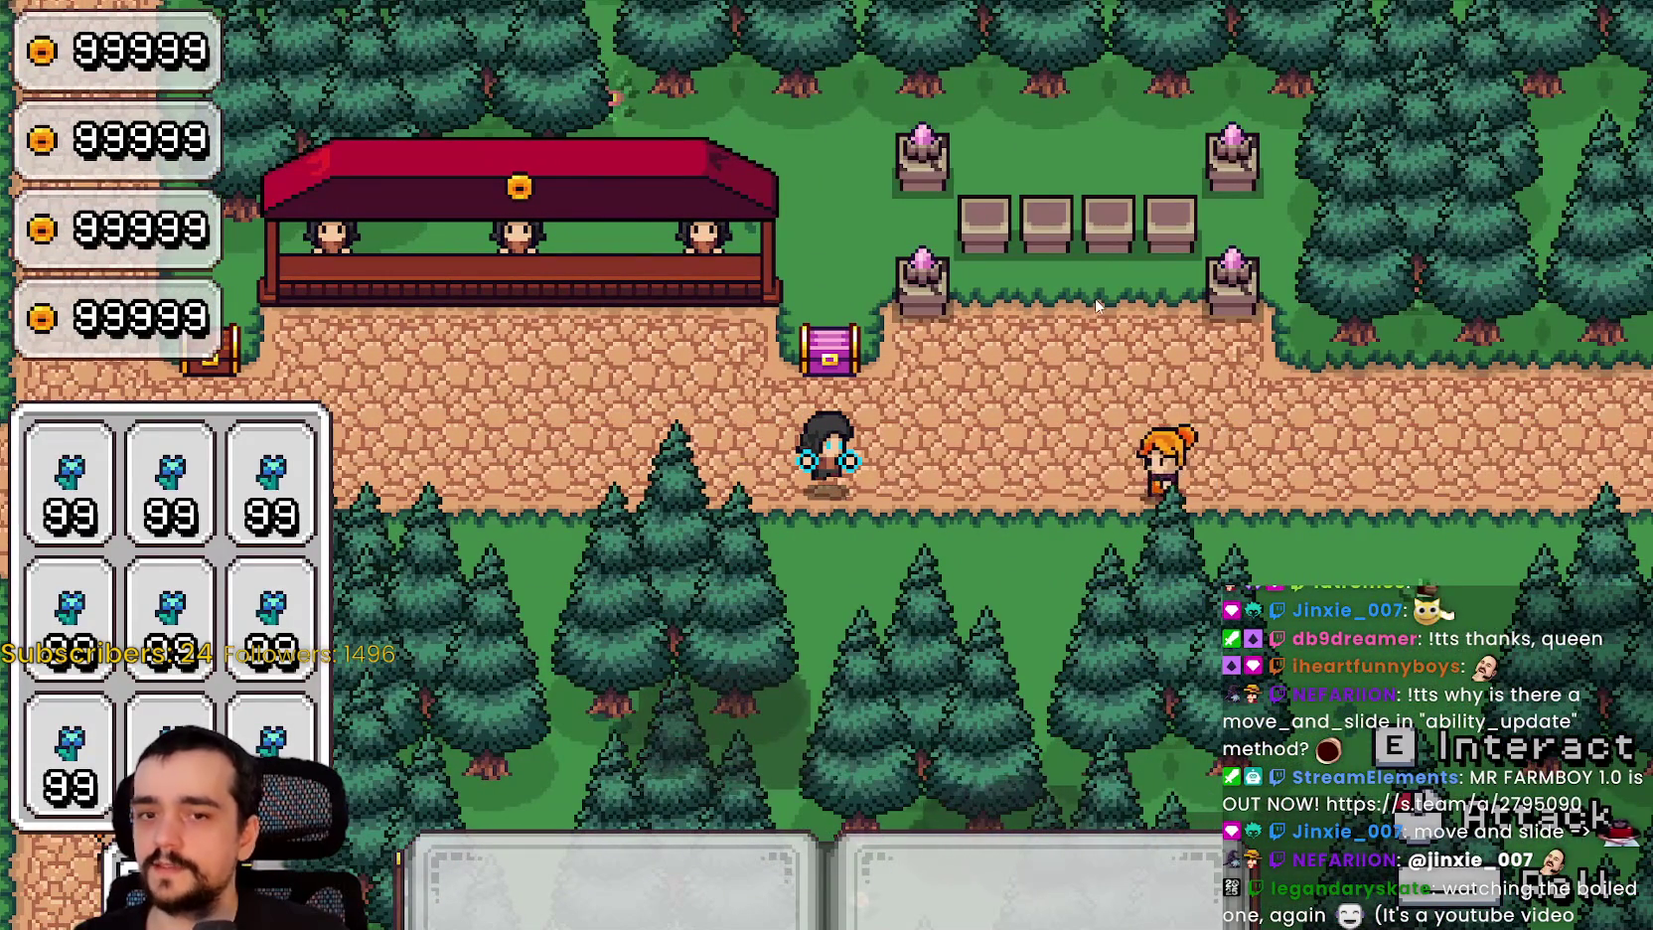
key(a)
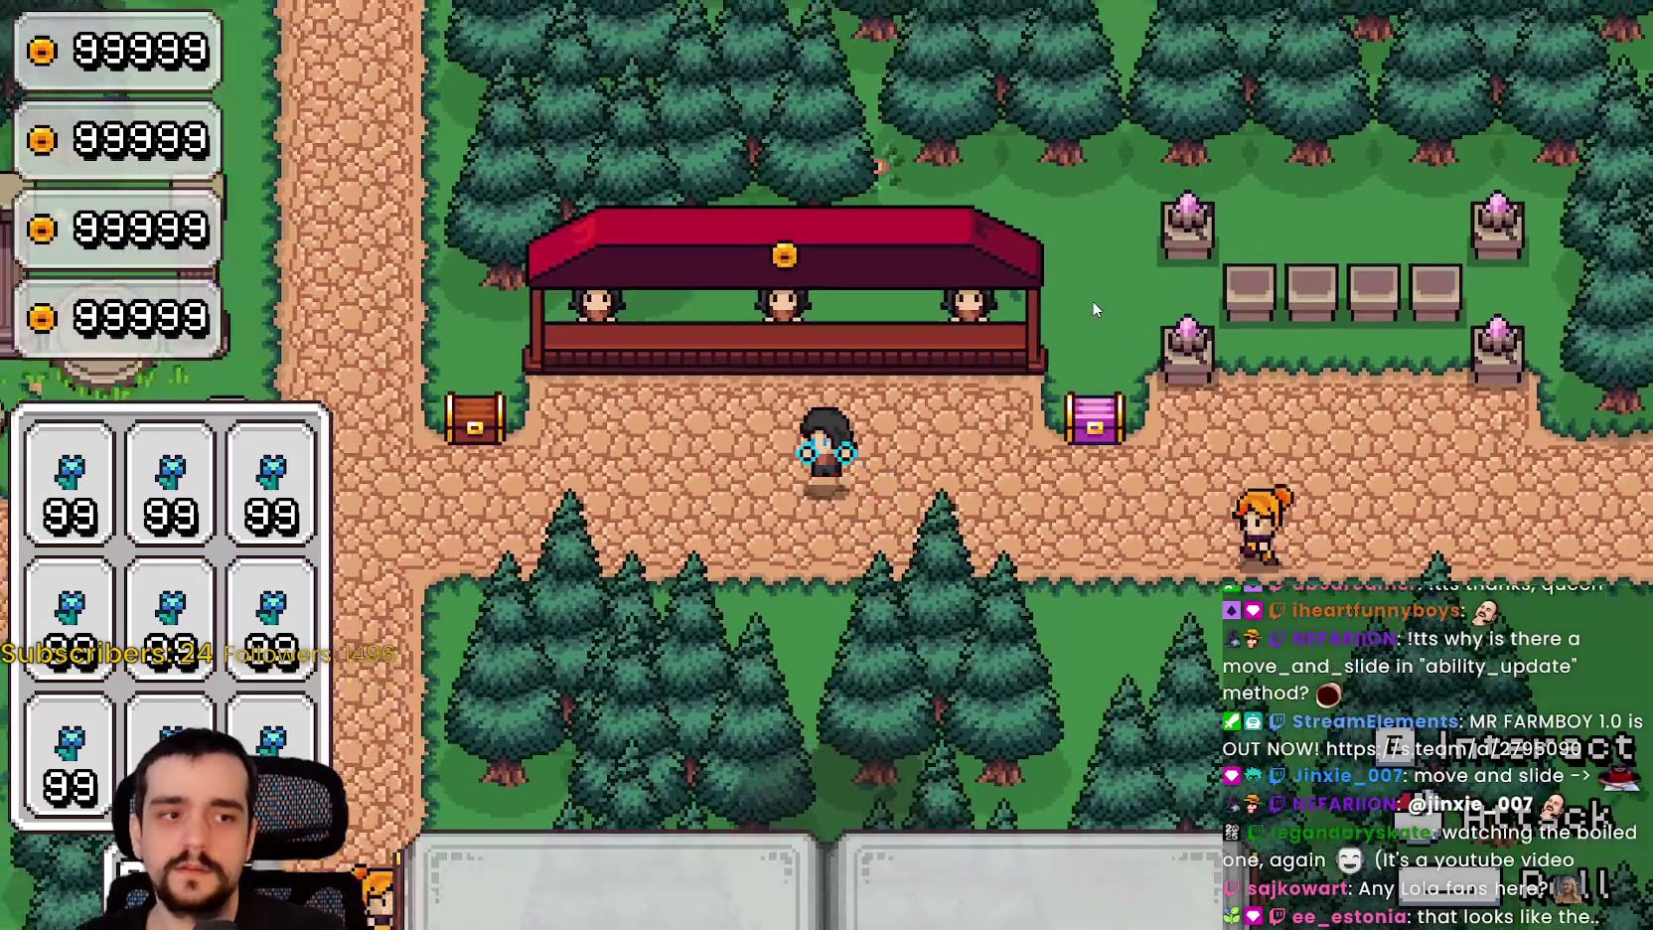
key(a)
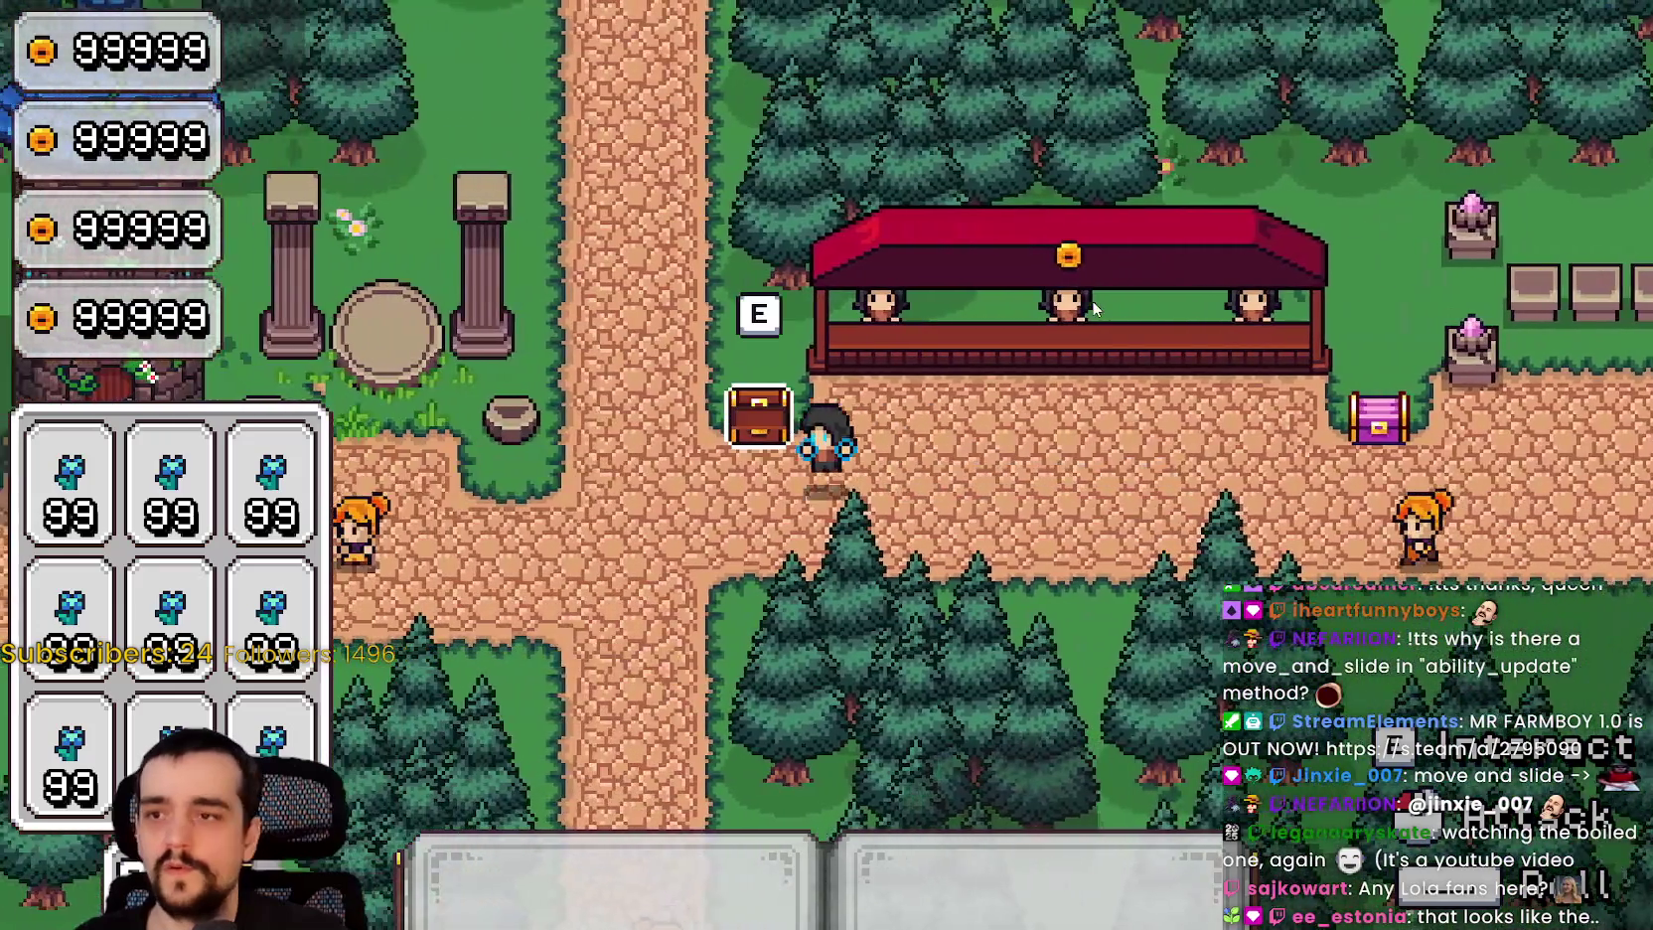
key(s)
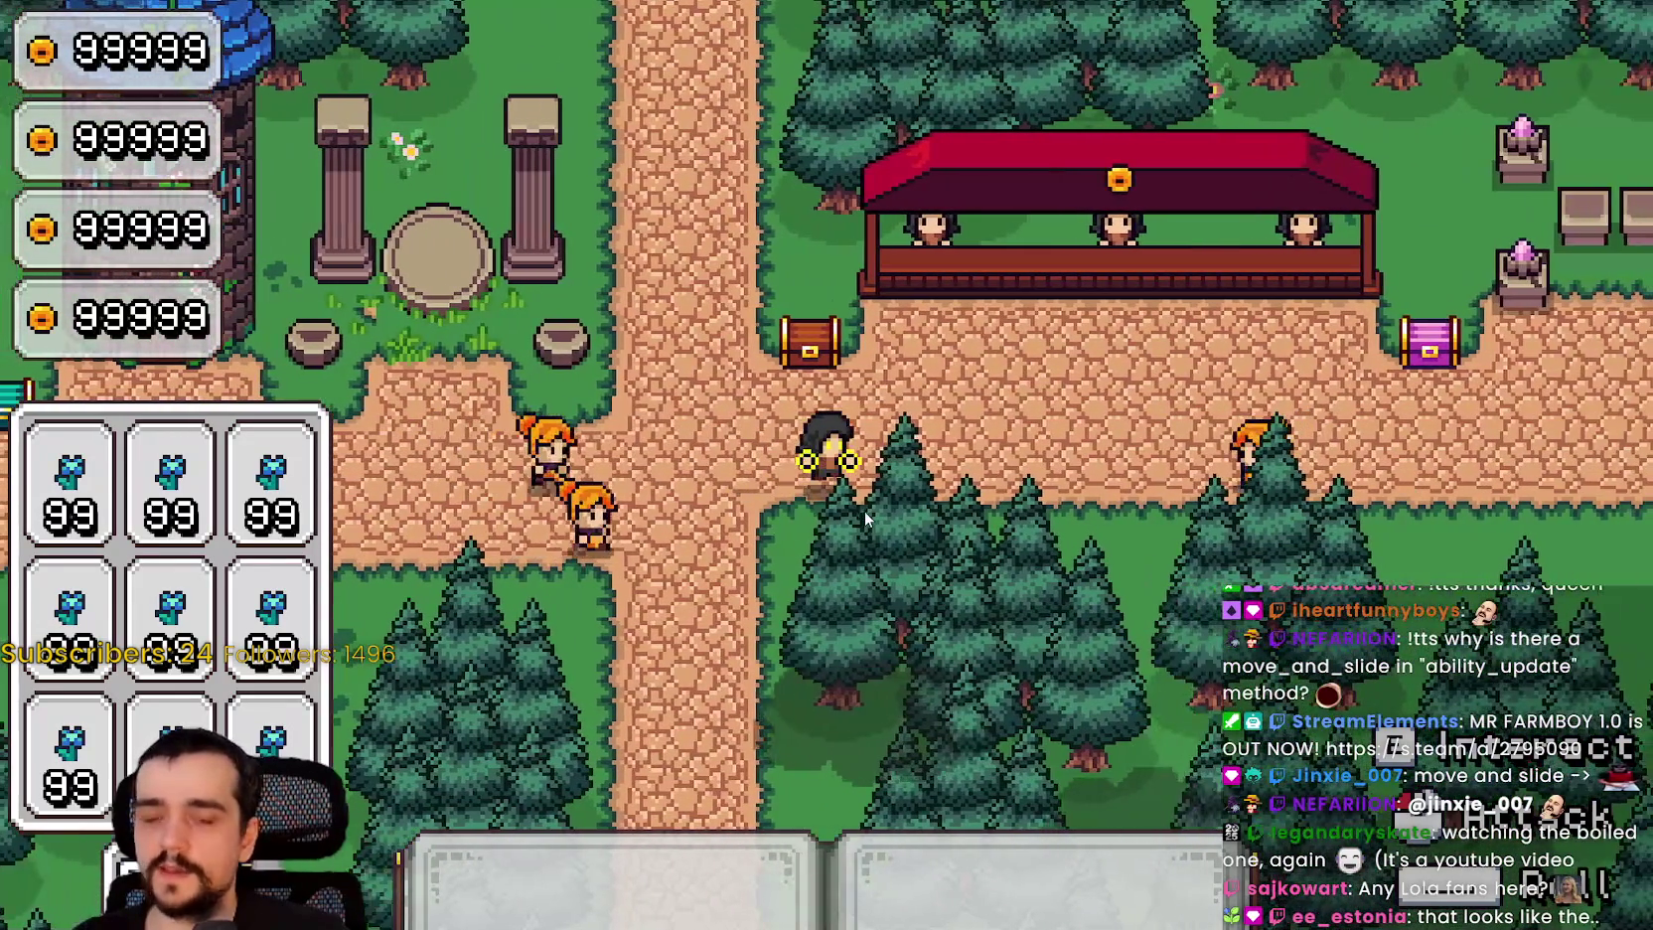
key(F8)
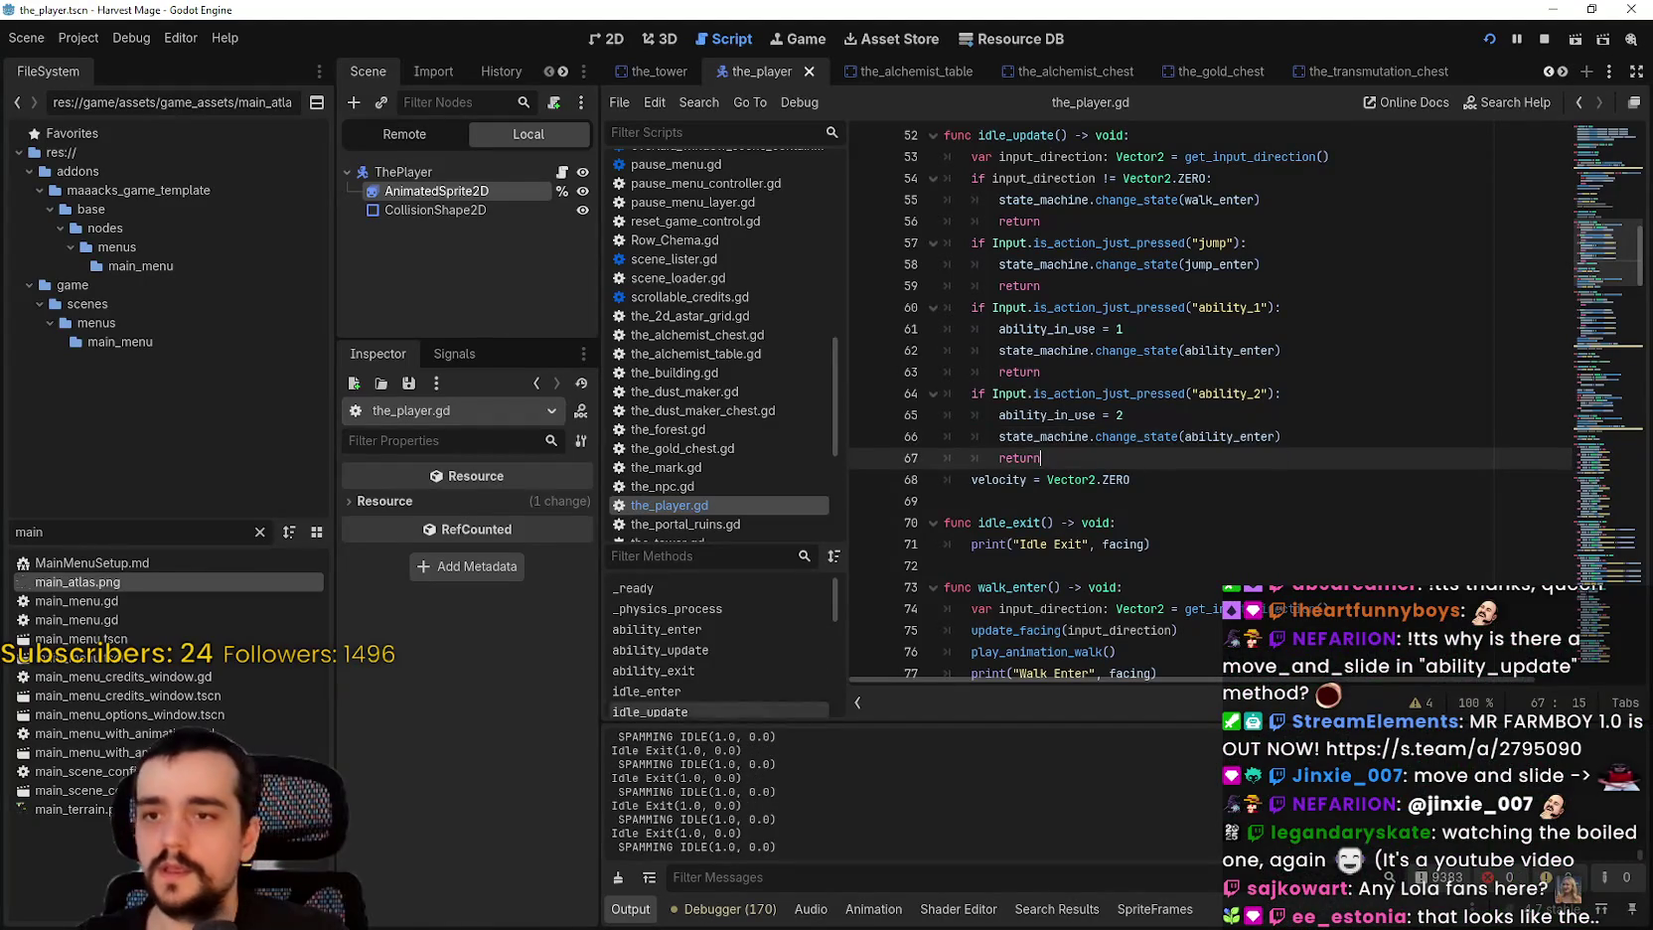
Step: Review the play_animation_ability call in ability_enter and the speed multiplier and early return in ability_update
key(Up)
key(Up)
key(Up)
scroll(1280, 402, up, 5)
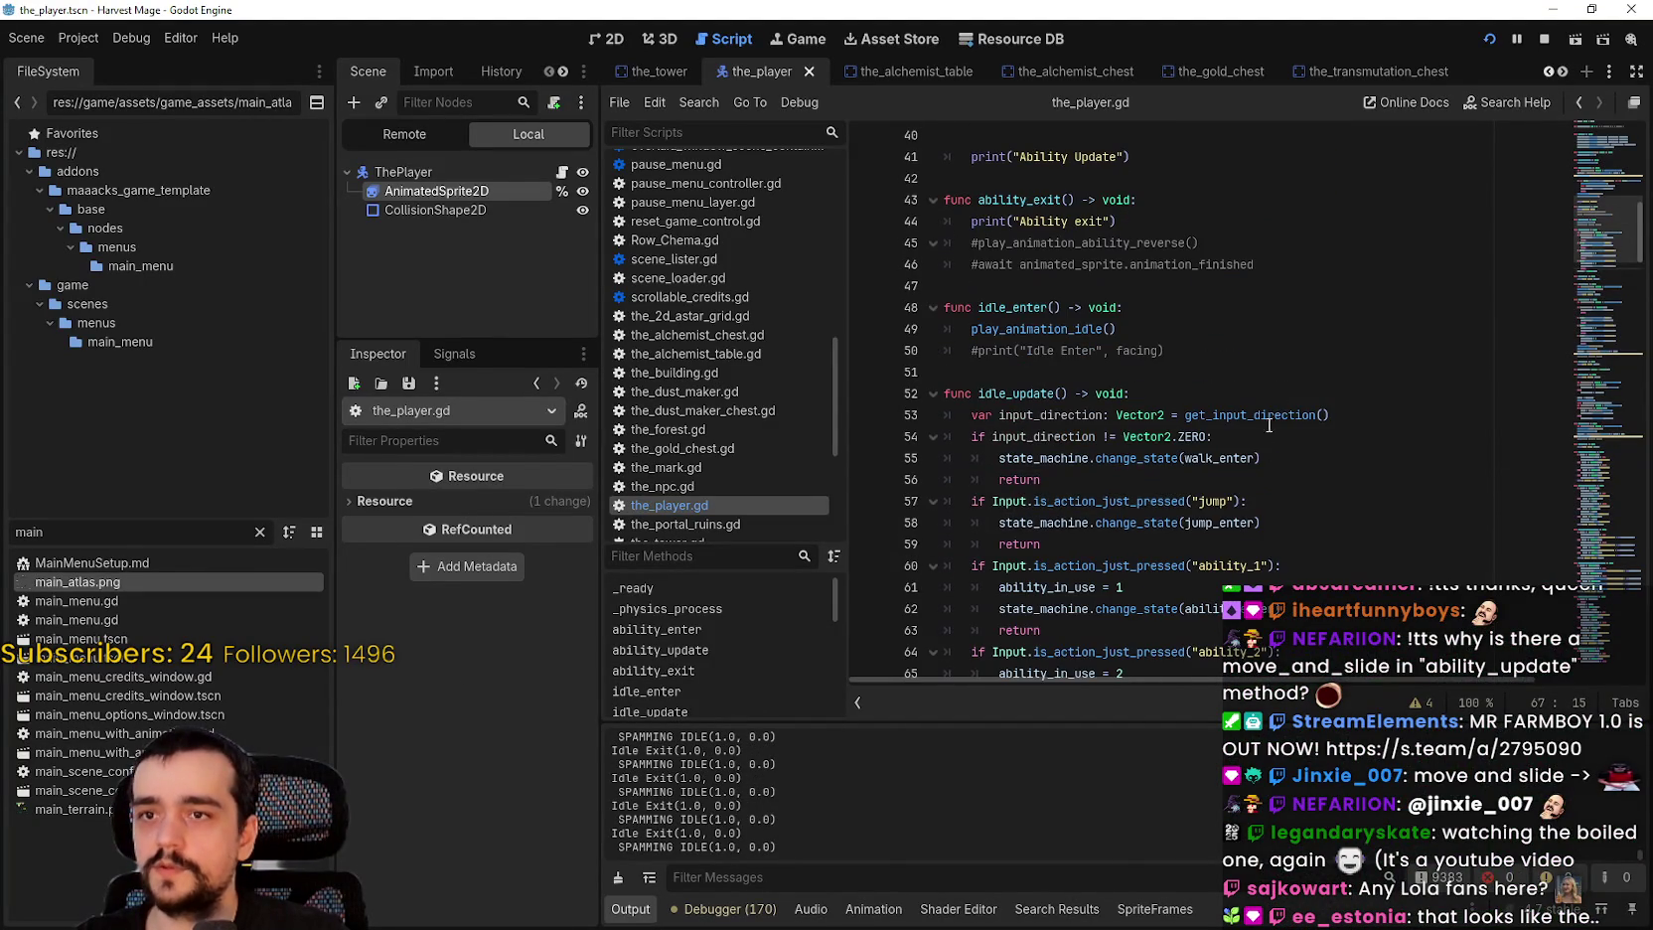
scroll(1292, 453, up, 8)
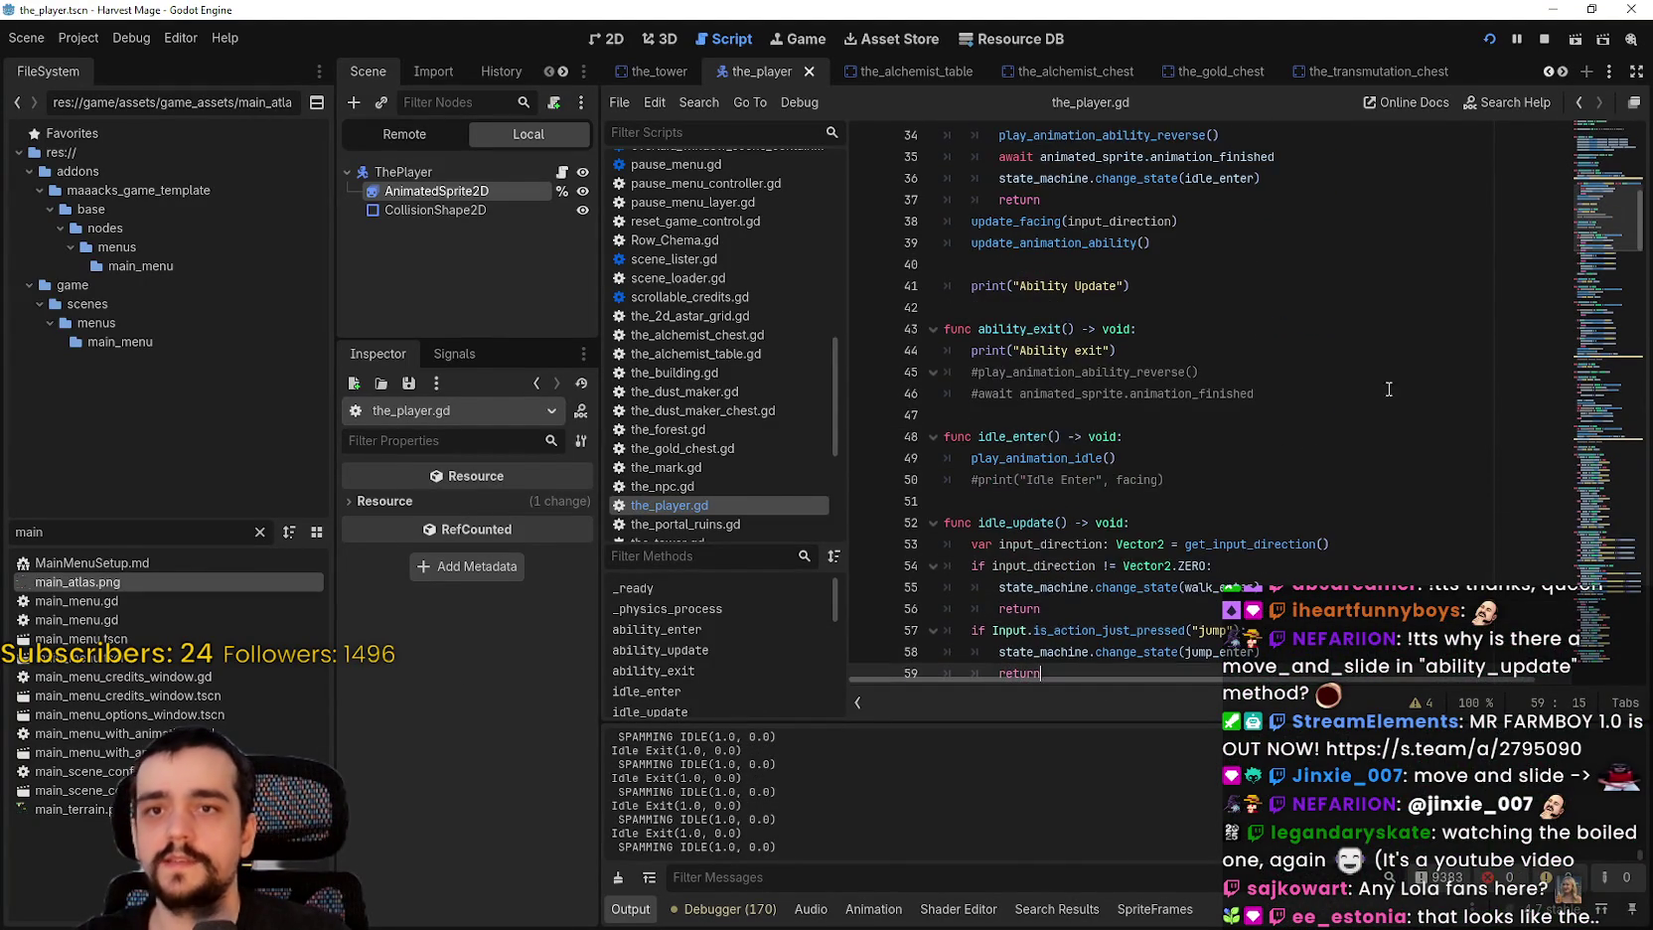
click(1292, 422)
scroll(1289, 421, up, 4)
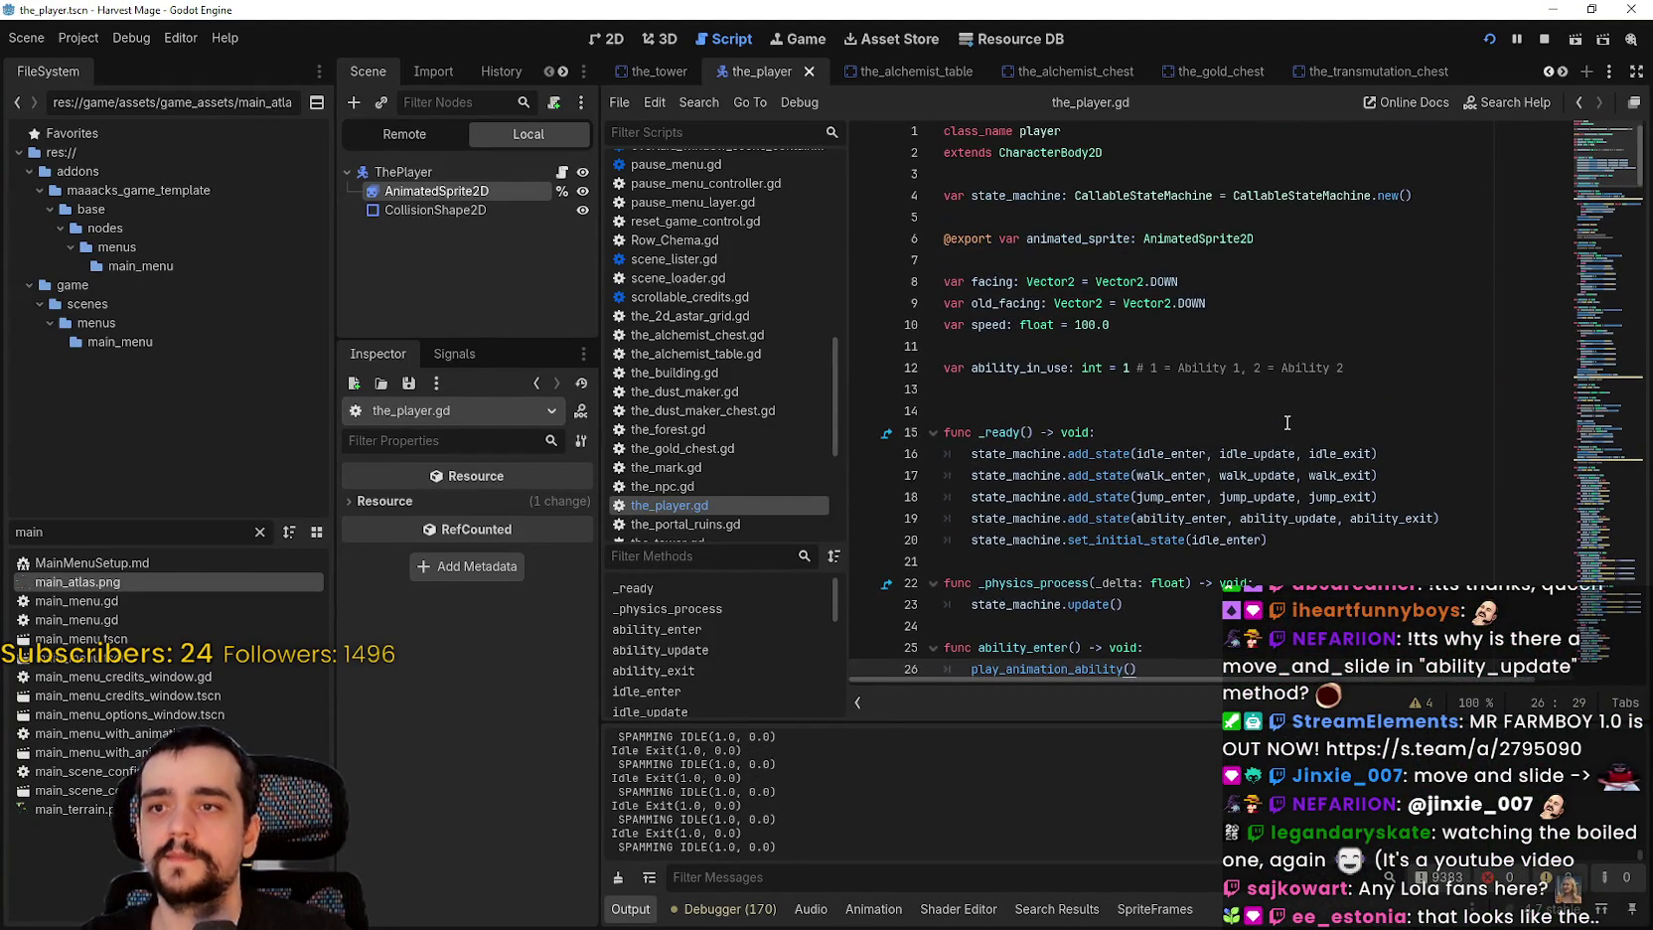
scroll(1290, 418, down, 6)
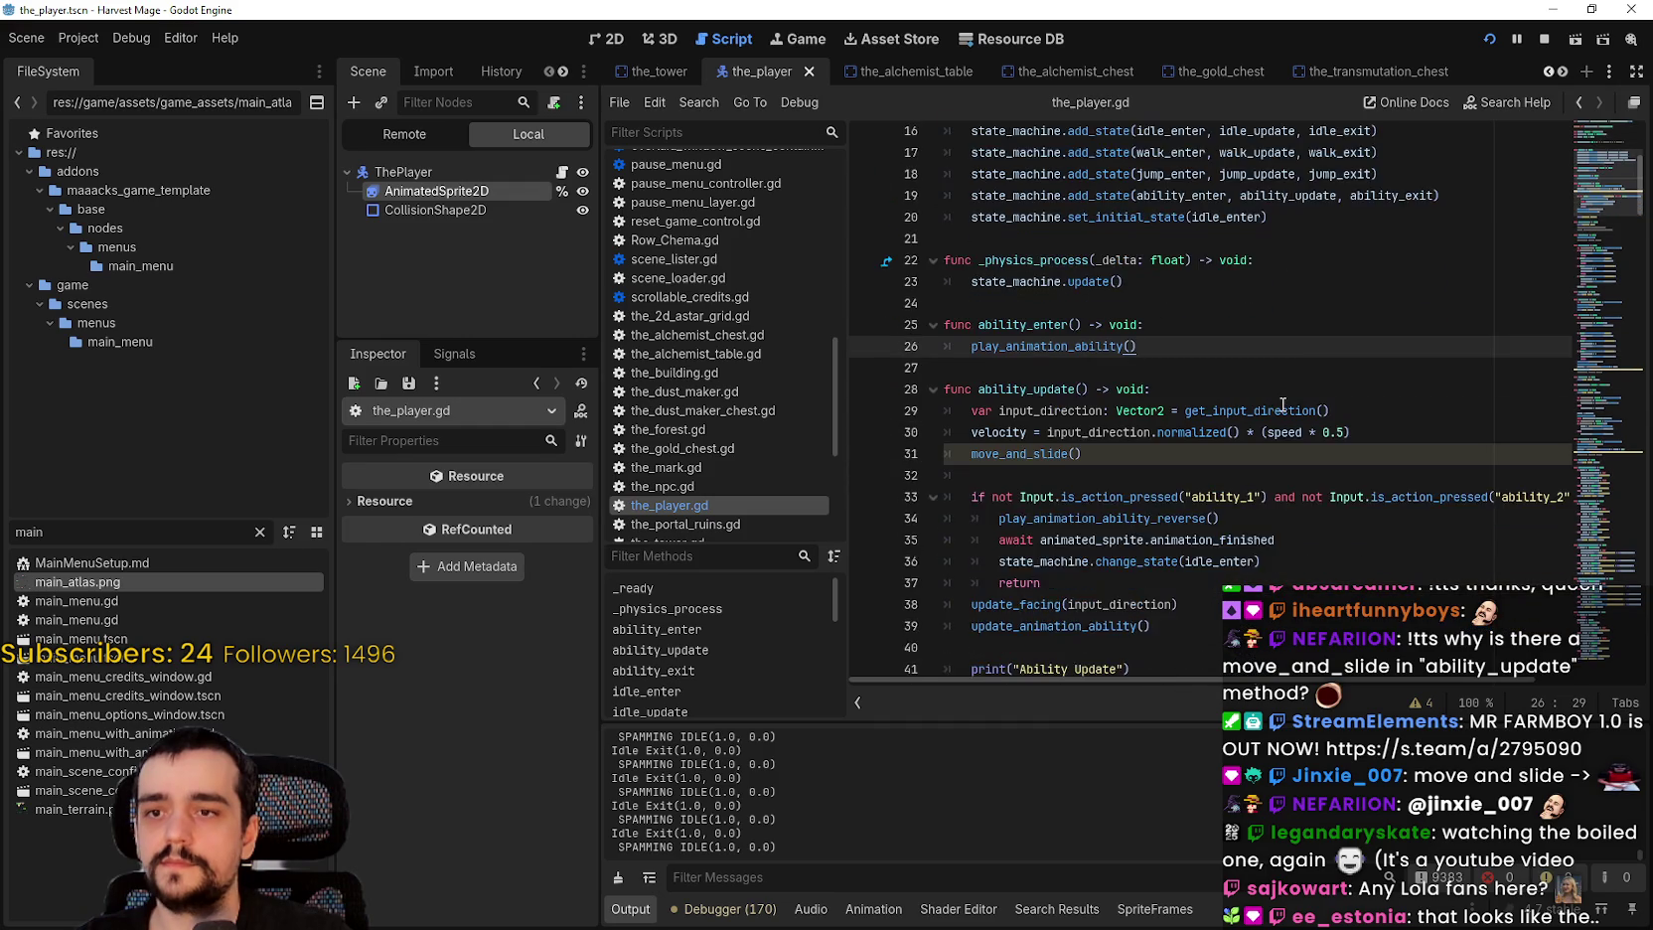
click(1300, 369)
scroll(1247, 448, down, 1)
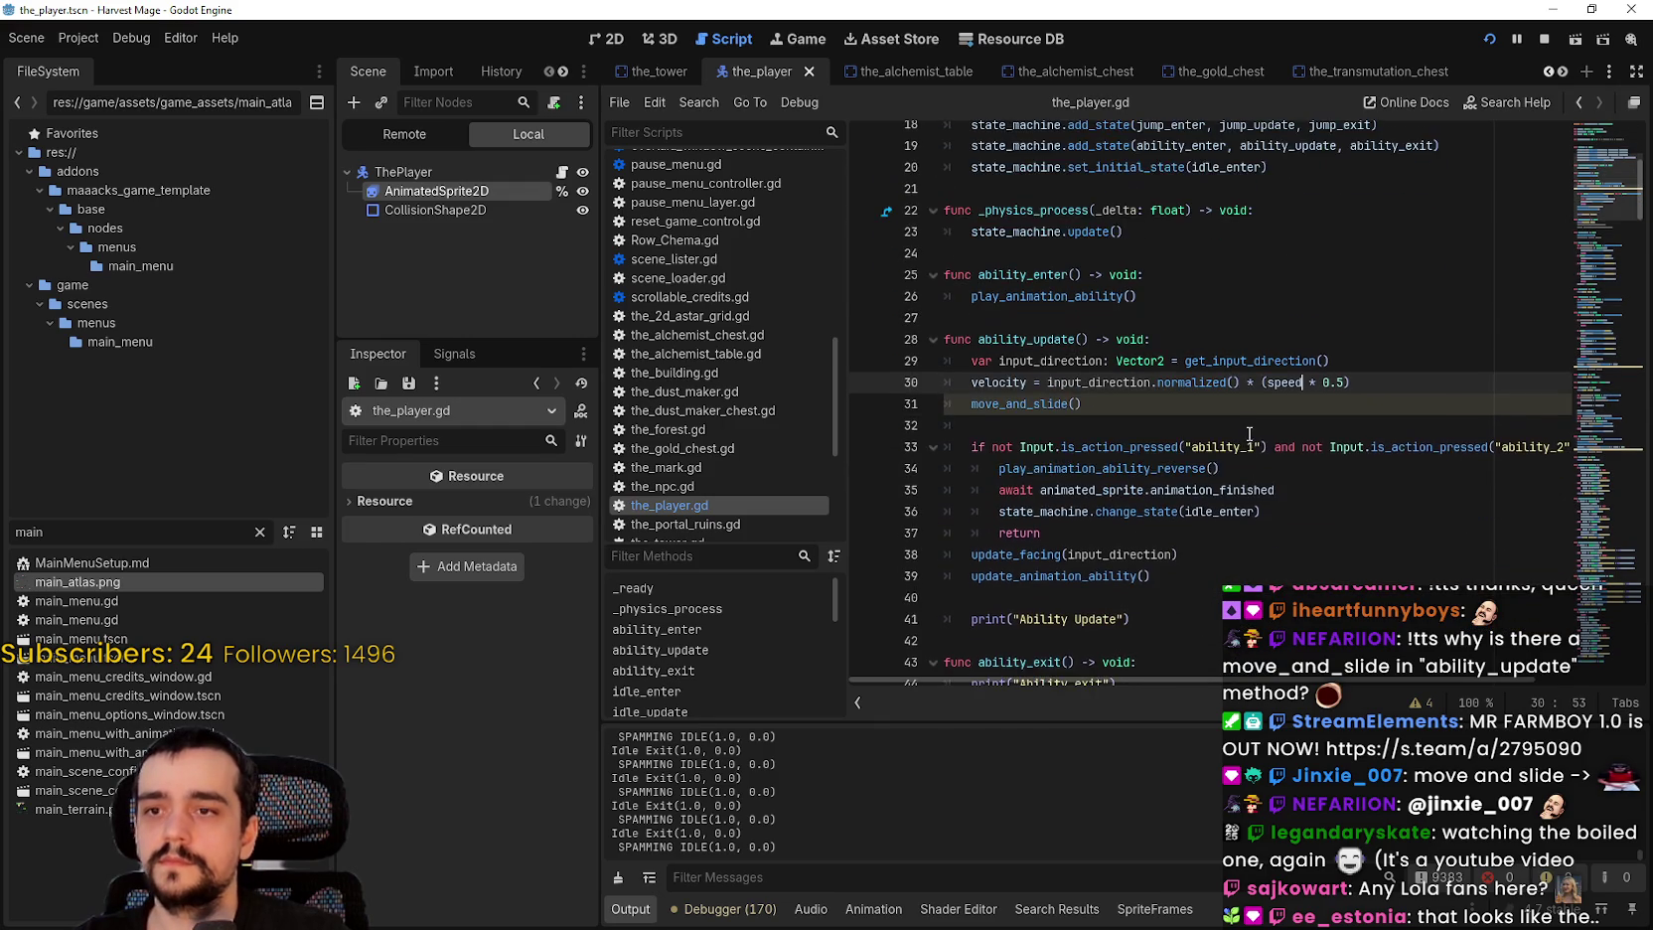
click(1267, 469)
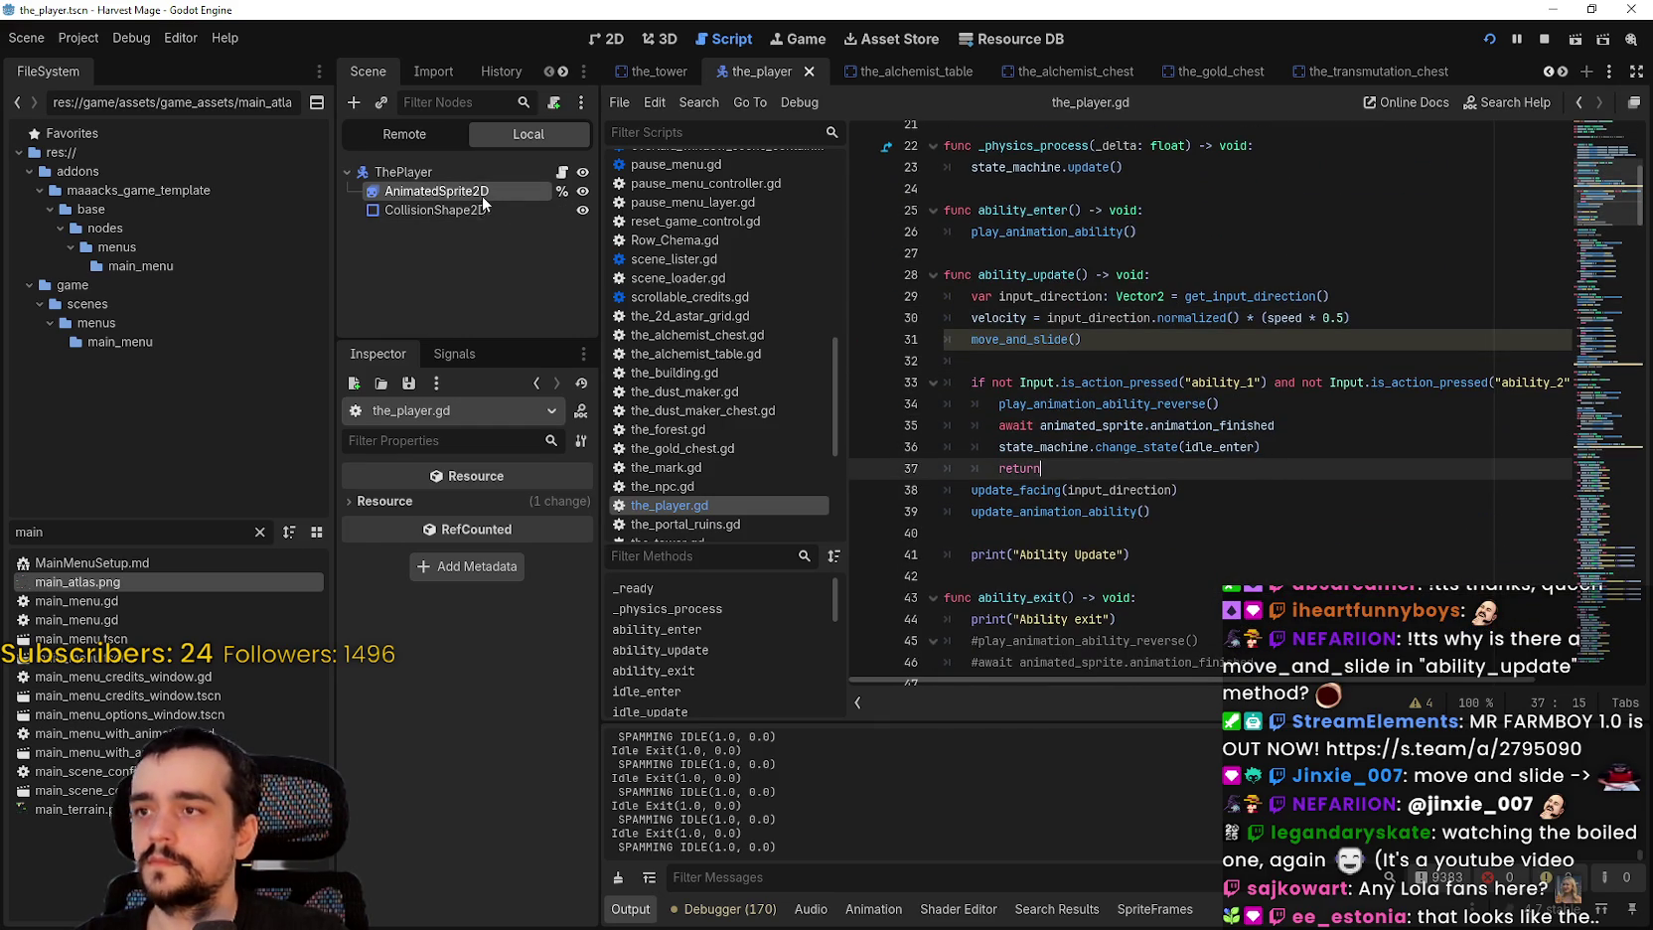
Step: Undo the stray edit, then use Lookup Symbol on play_animation_ability() to reach its definition
key(ctrl+z)
scroll(1309, 410, up, 3)
scroll(1309, 403, down, 4)
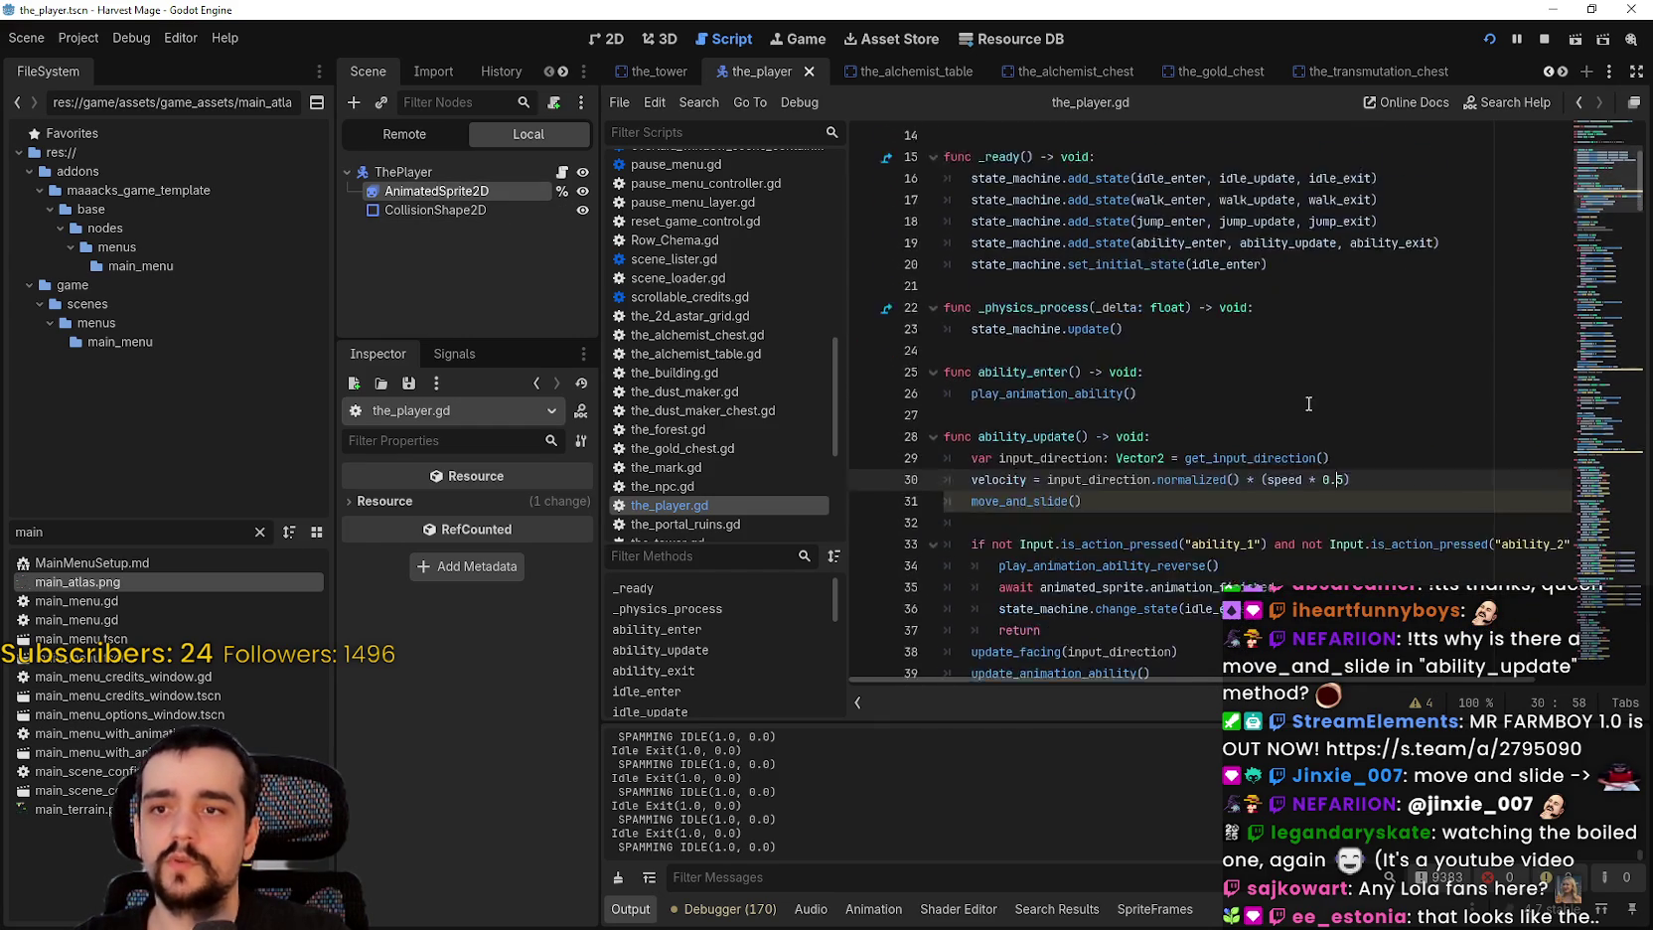
scroll(1242, 378, up, 2)
scroll(1192, 358, down, 2)
scroll(1106, 325, up, 4)
scroll(1106, 325, up, 3)
scroll(1098, 447, down, 2)
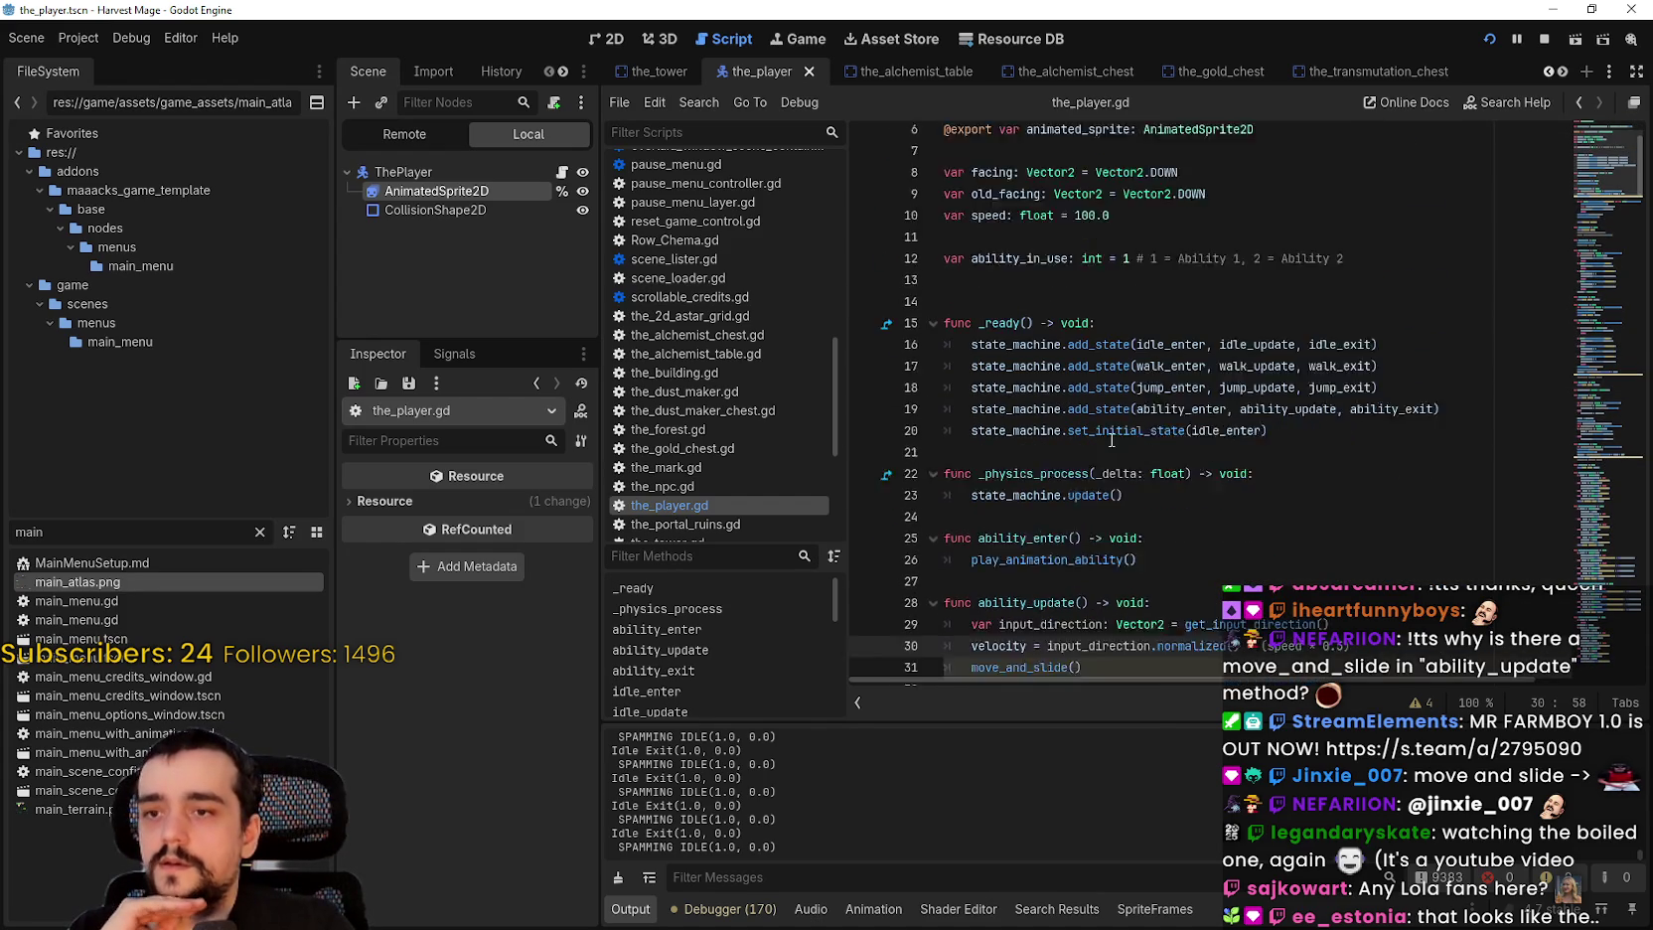
click(1110, 490)
right_click(1103, 491)
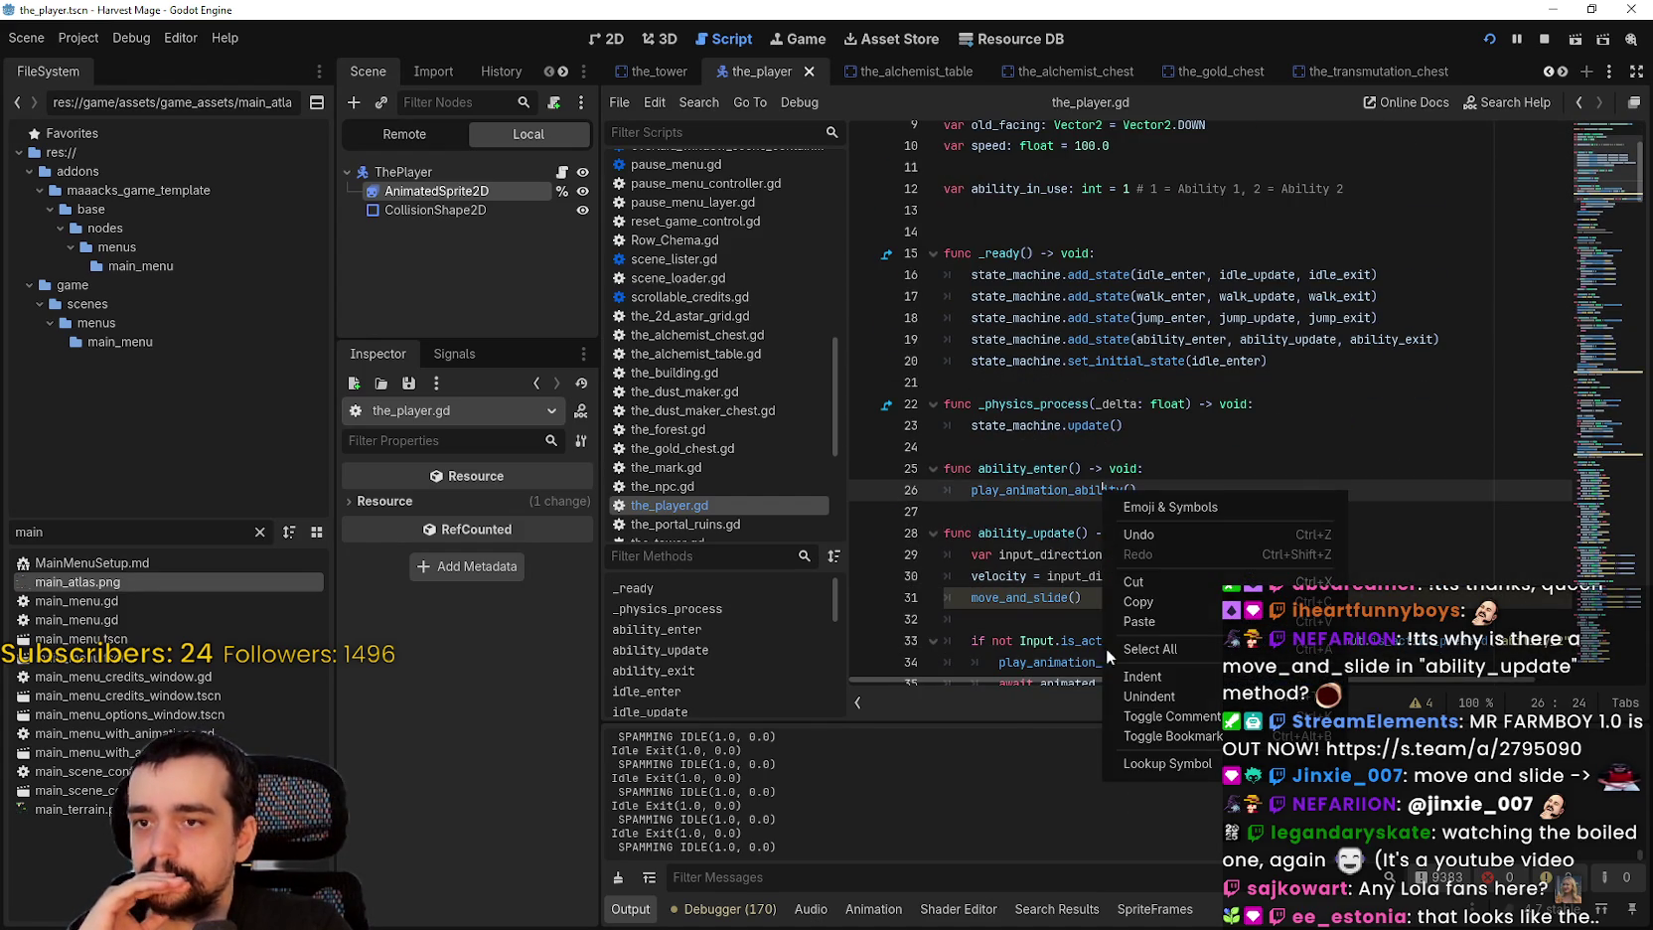
click(1157, 763)
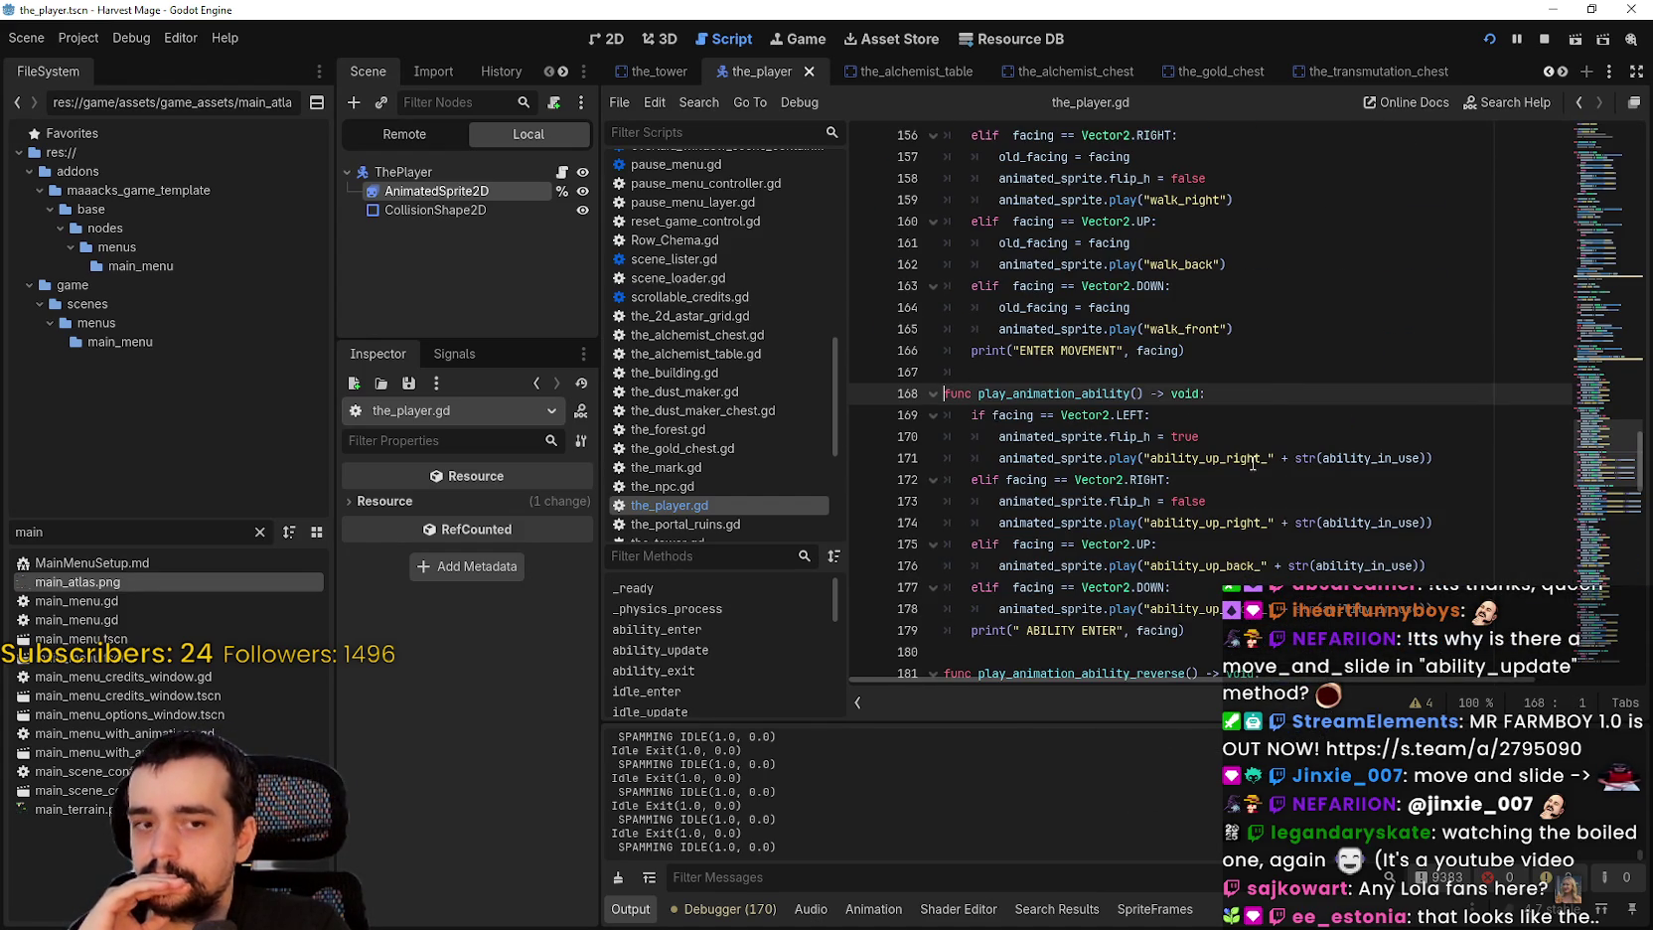
Step: Add ', 1.0 * CAST_SPEED' as the custom speed argument of line 171's play call
click(1427, 458)
text(, 1.0 * _)
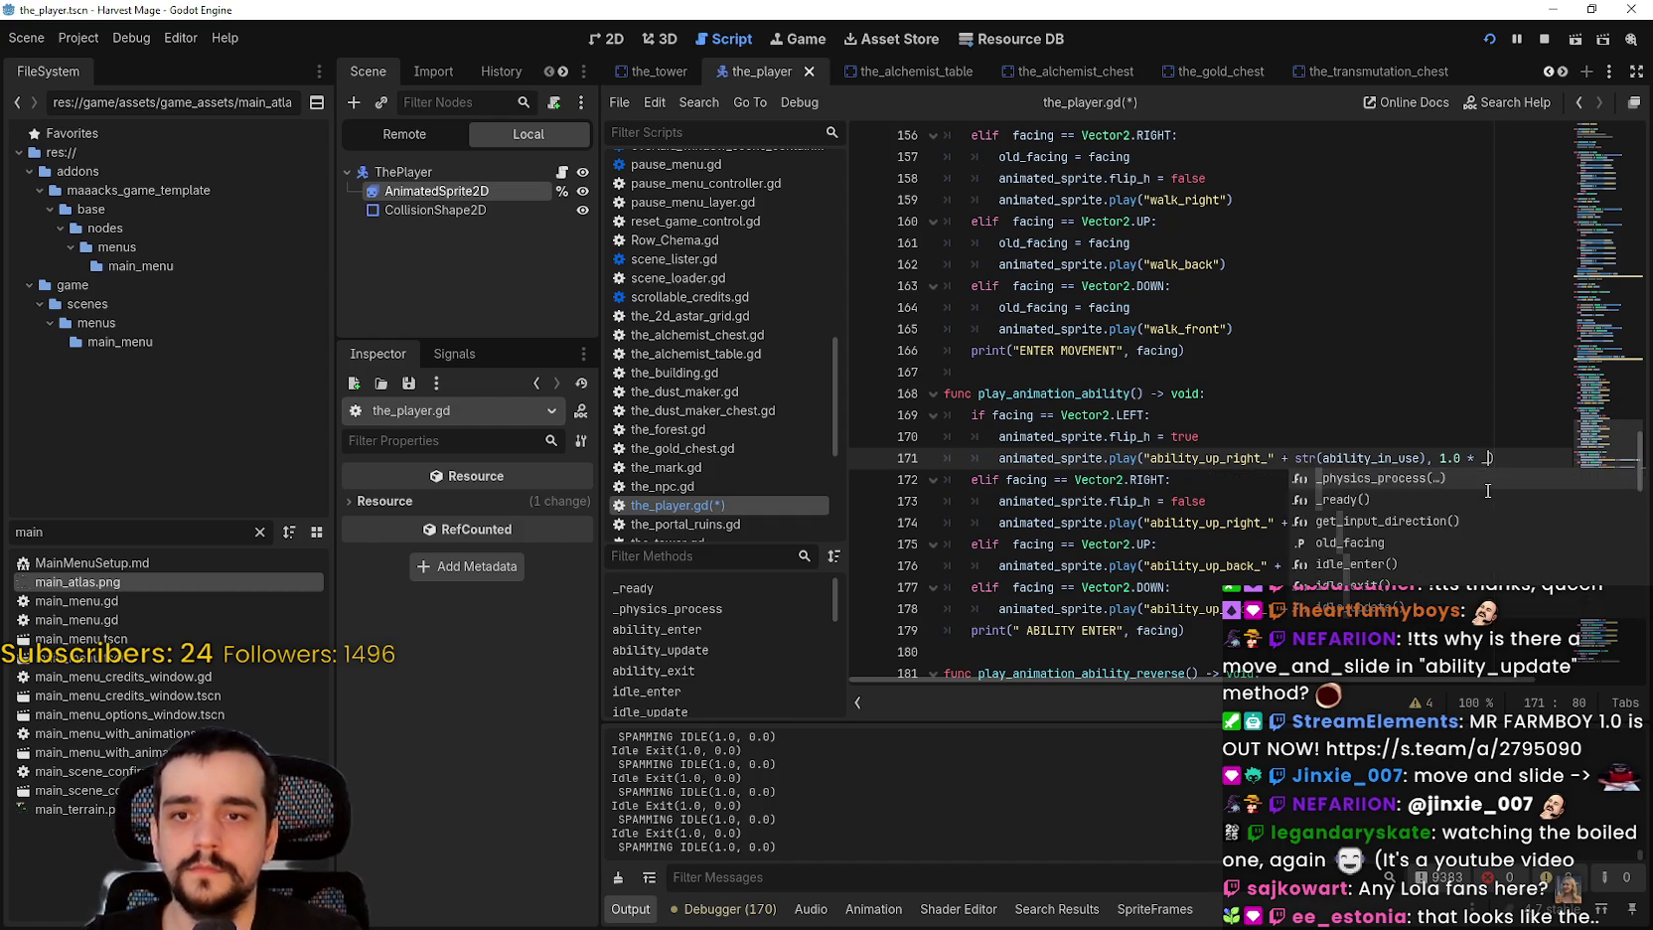
key(Escape)
text(AST_SPEED)
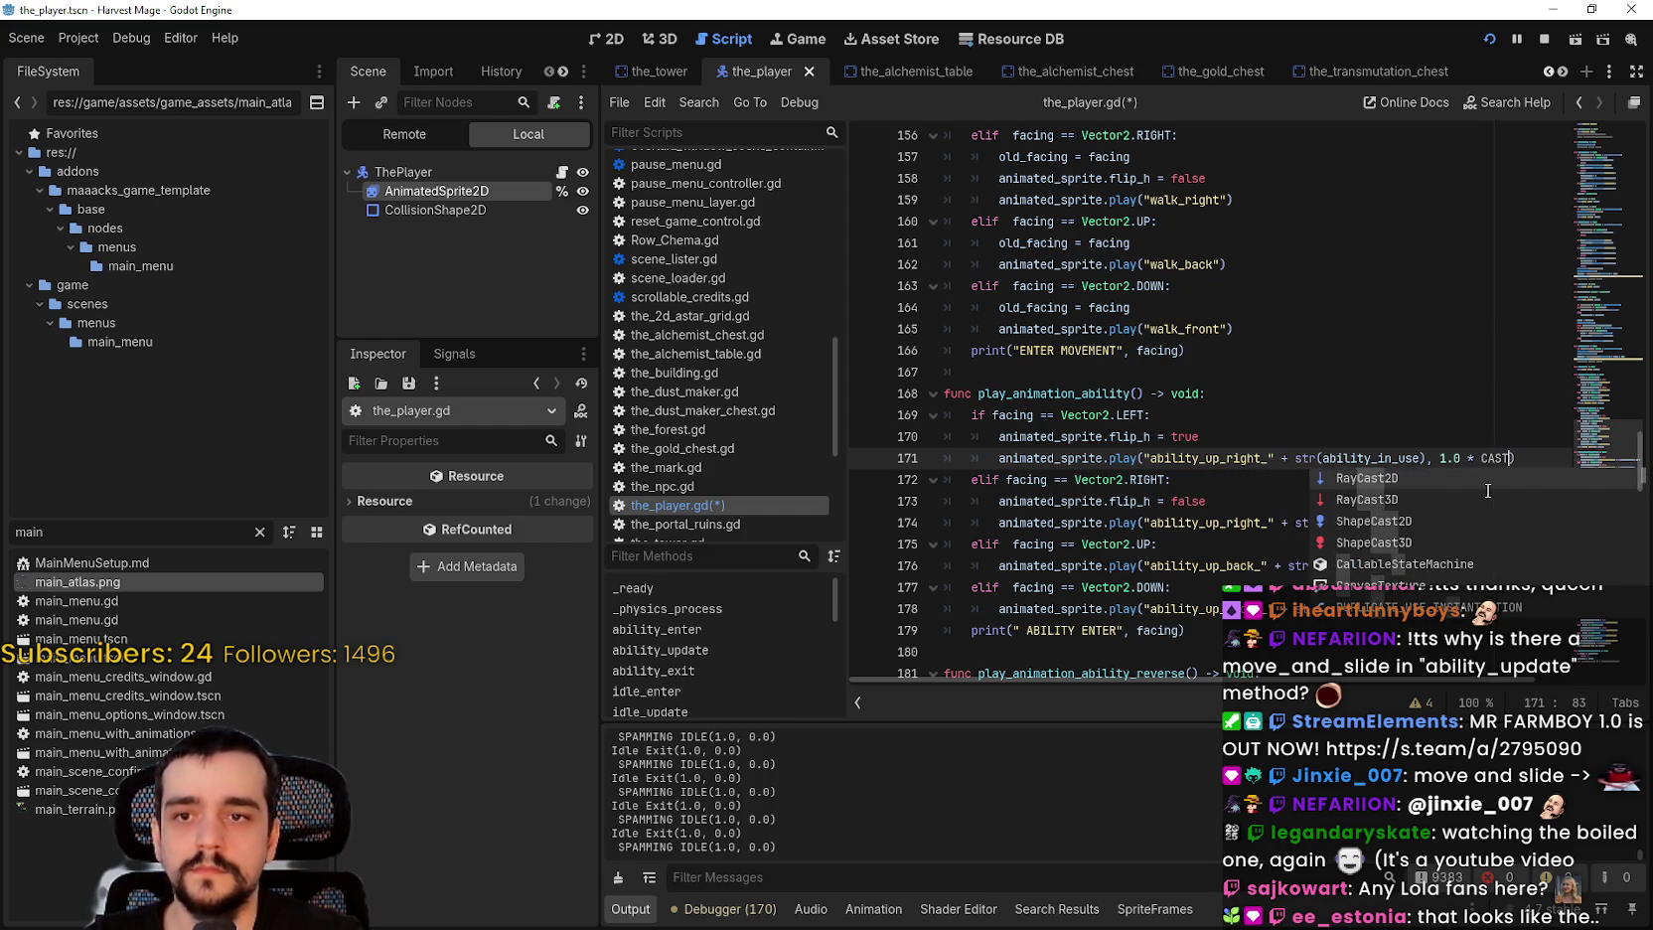
click(1521, 459)
click(1358, 484)
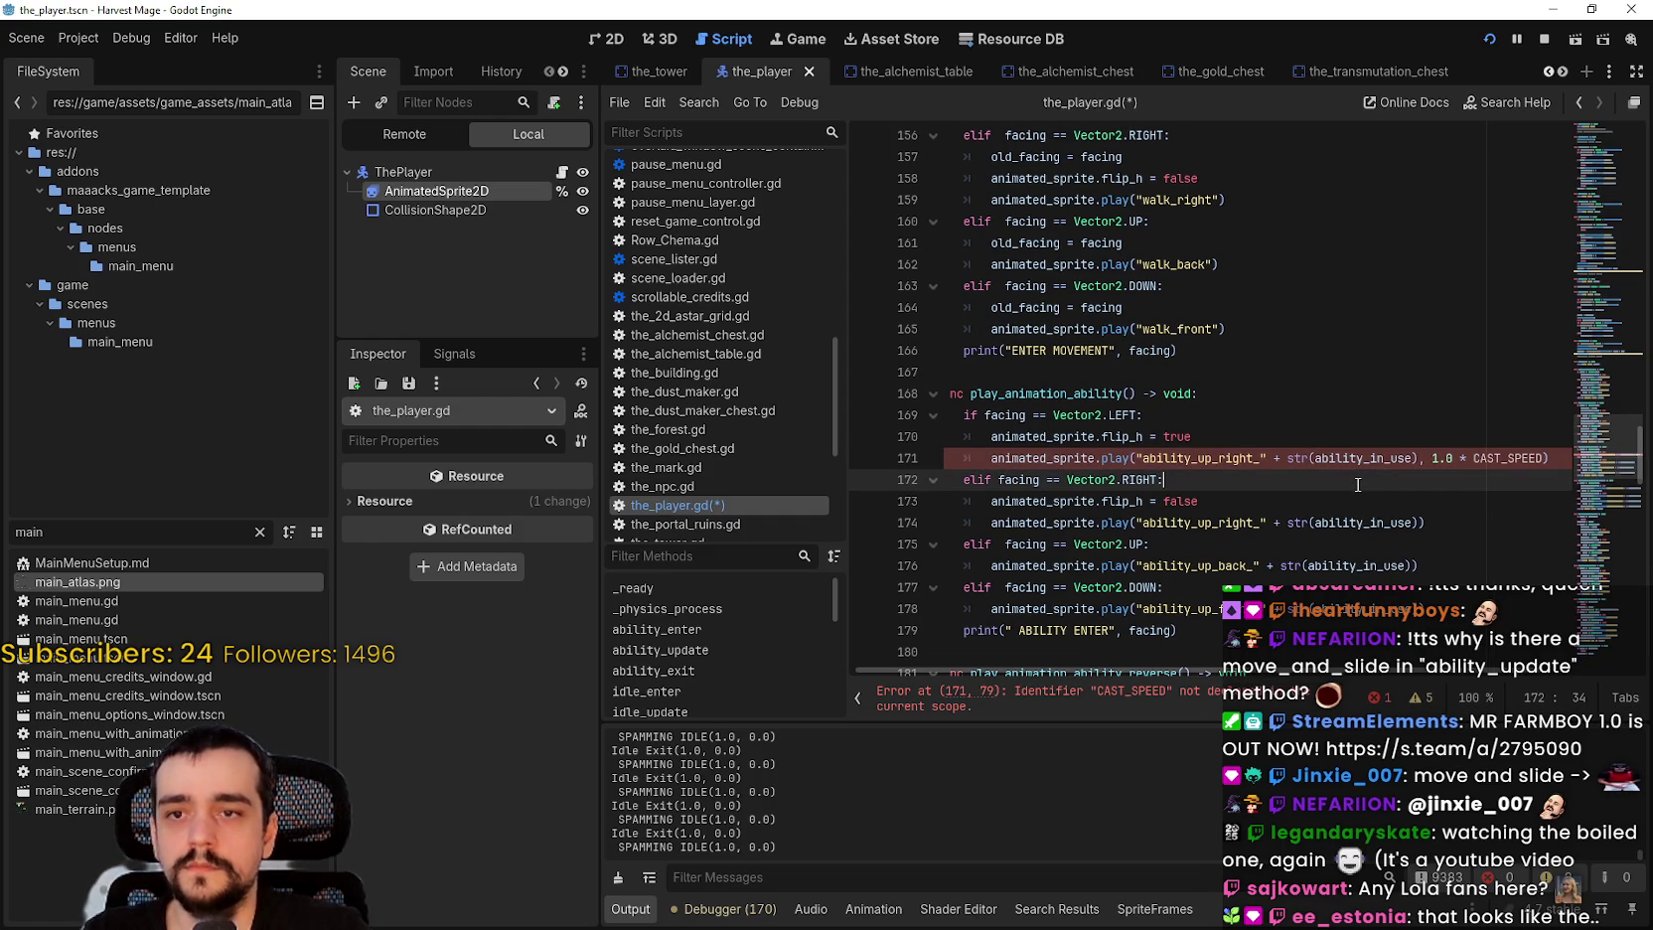
click(1025, 459)
scroll(1490, 283, up, 2)
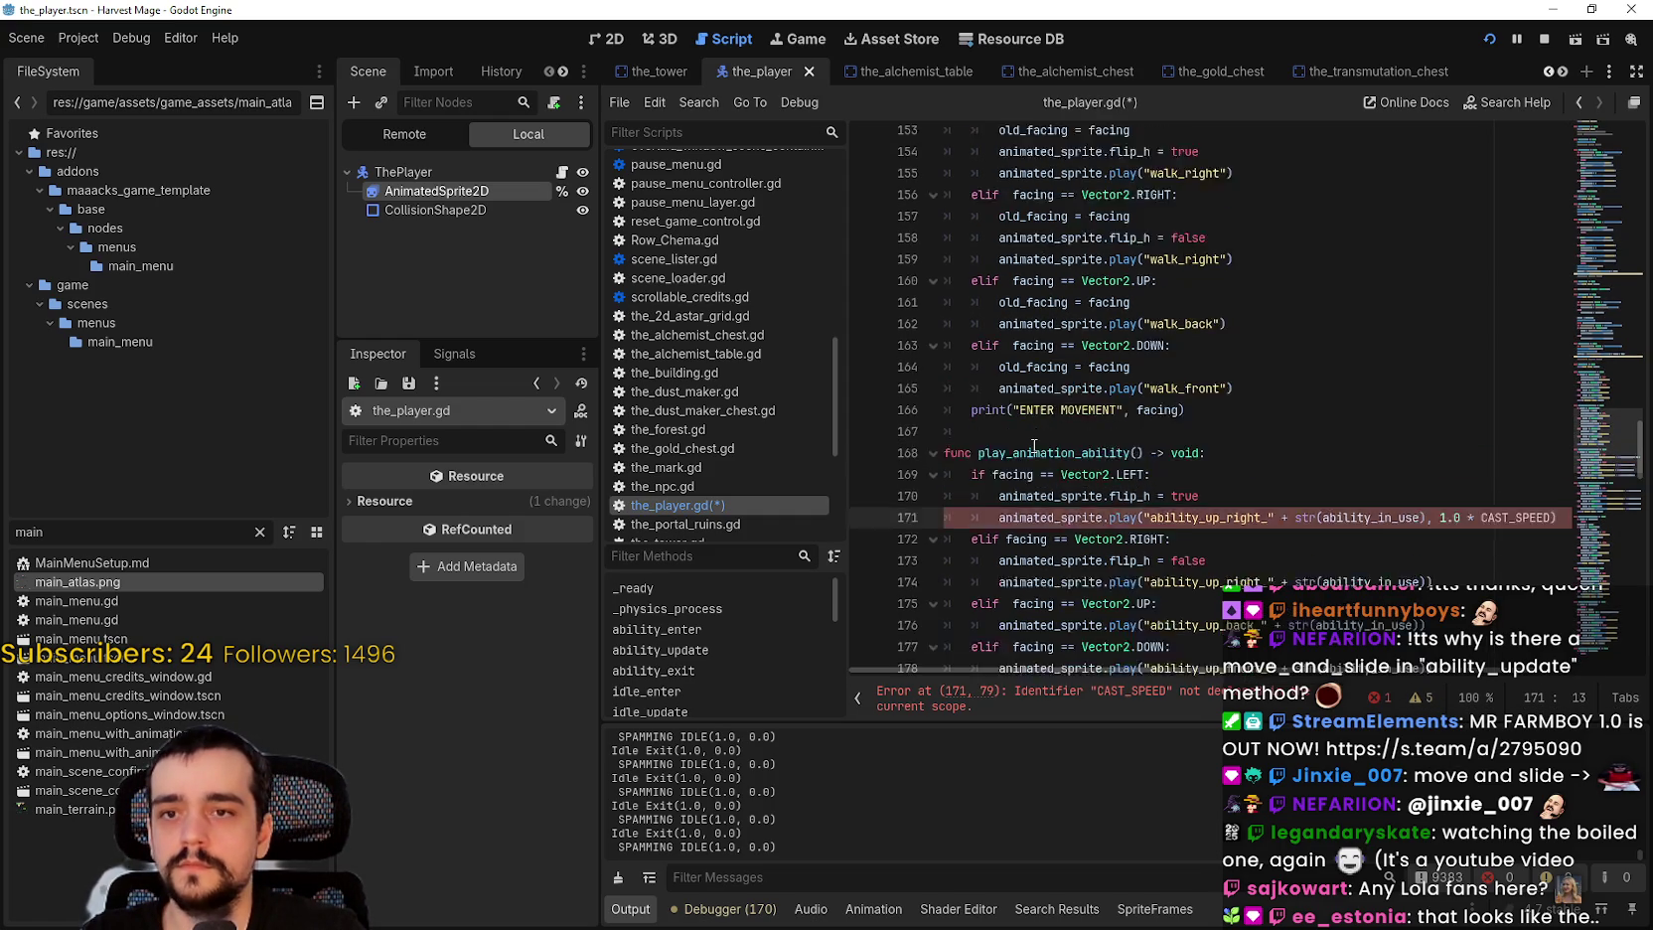
scroll(1530, 395, down, 2)
Step: Copy the new speed argument and paste it into line 174's play call
double_click(1508, 457)
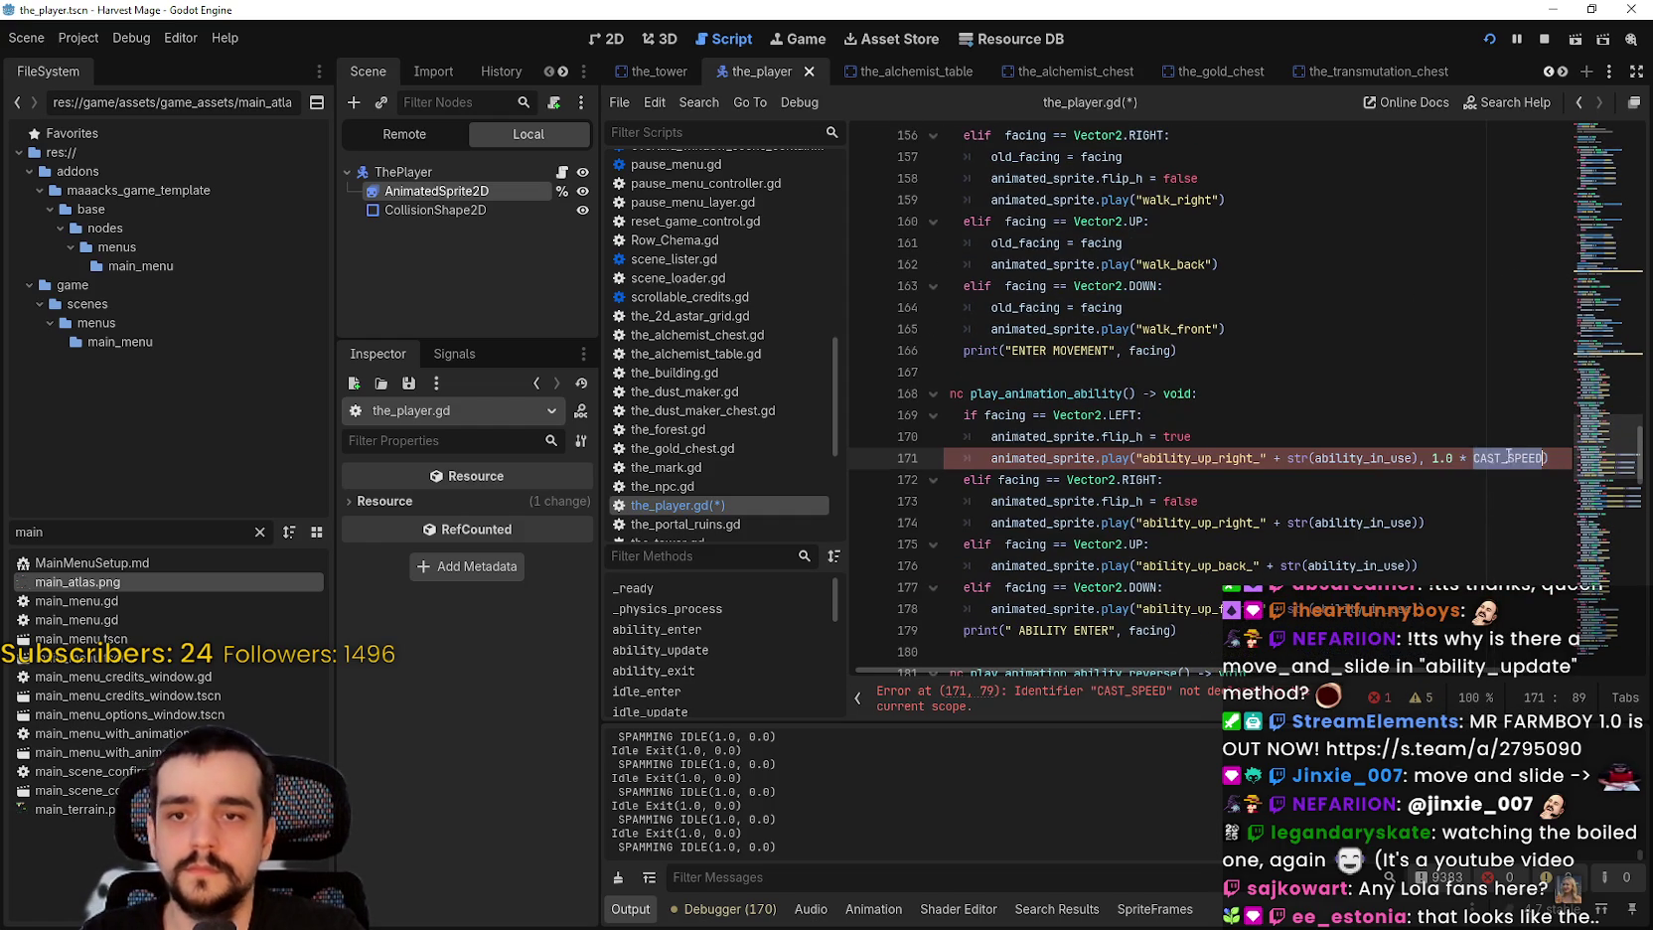
click(1420, 522)
text(, 1.0 * CAST_SPEED)
Step: Paste ', 1.0 * CAST_SPEED' into the play calls on lines 176 and 178
click(1417, 565)
text(, 1.0 * CAST_SPEED)
click(1425, 608)
text(, 1.0 * CAST_SPEED)
scroll(1377, 608, down, 2)
drag(1143, 458, 1187, 502)
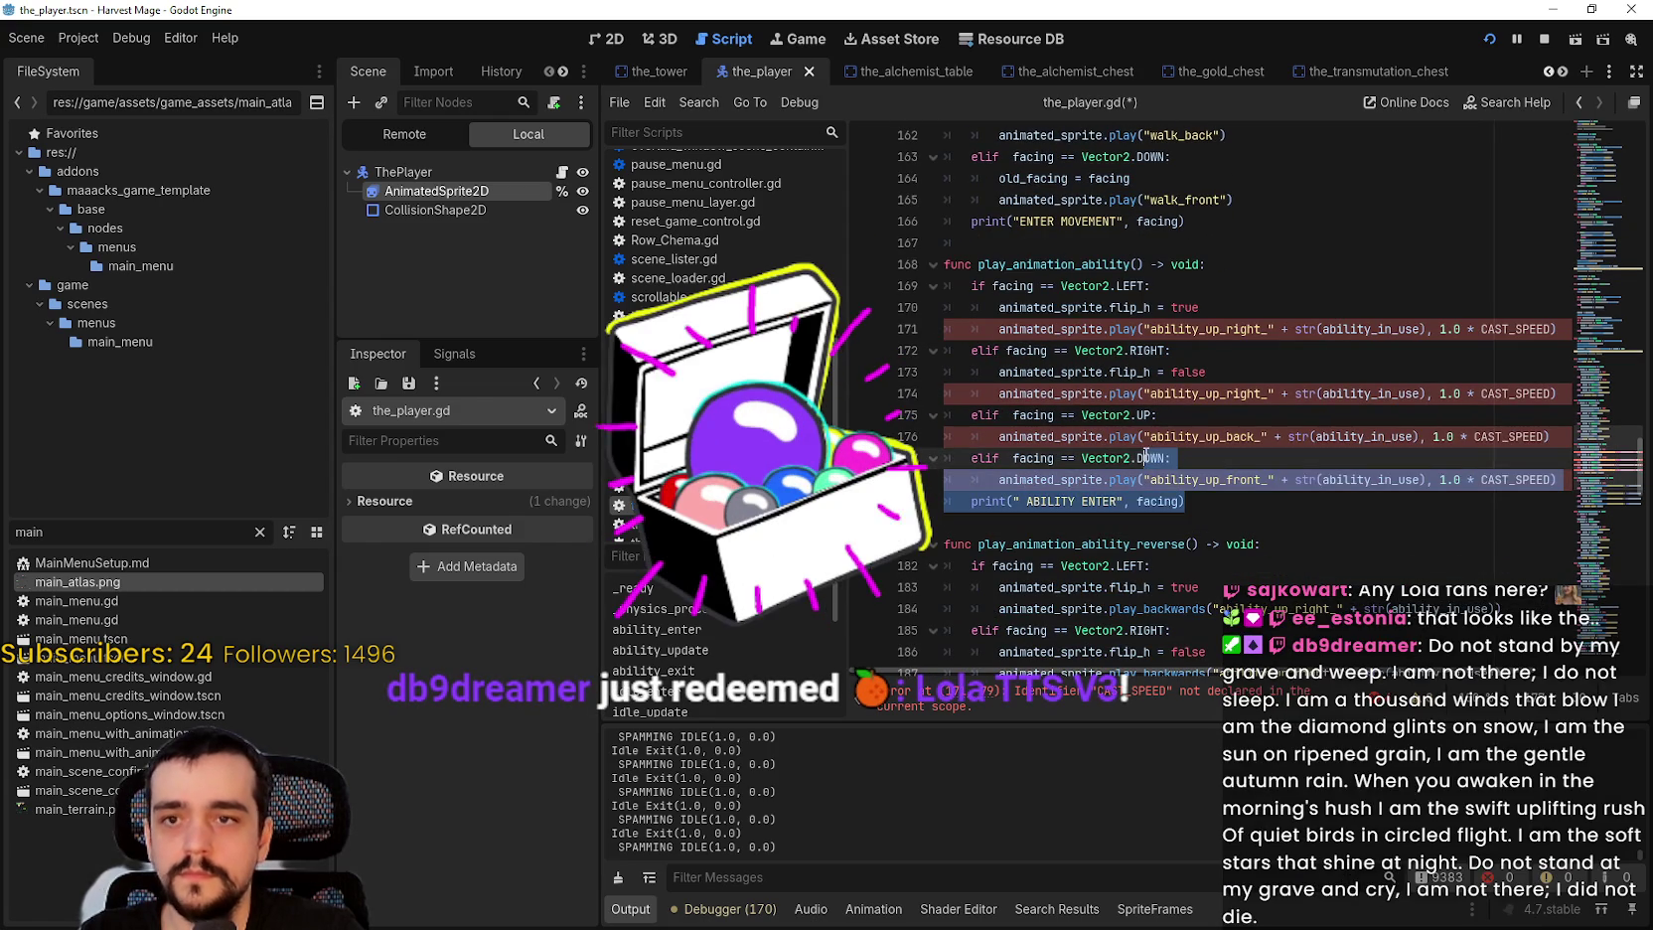
scroll(1199, 470, down, 4)
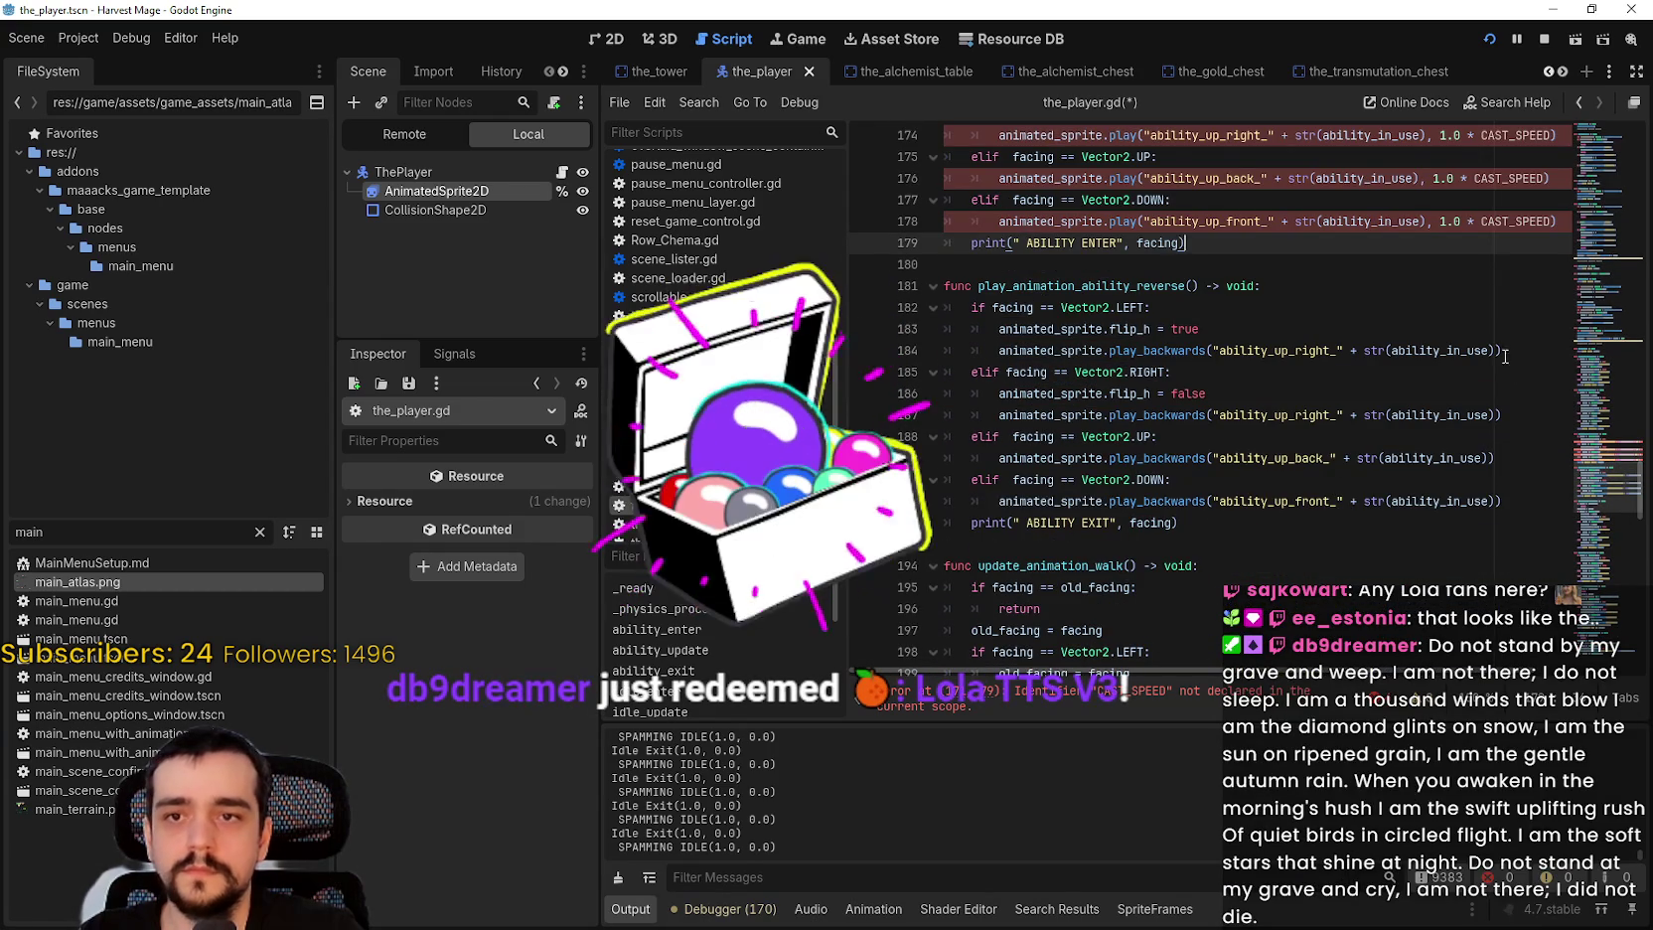
Step: Paste ', 1.0 * CAST_SPEED' into the play_backwards calls on lines 184, 187, 189 and 191
click(1495, 350)
text(, 1.0 * CAST_SPEED)
click(1487, 416)
text(, 1.0 * CAST_SPEED)
click(1411, 458)
key(ctrl+v)
click(1419, 501)
text(, 1.0 * CAST_SPEED)
scroll(1292, 497, down, 2)
click(1095, 439)
scroll(1172, 444, down, 1)
scroll(1172, 444, up, 6)
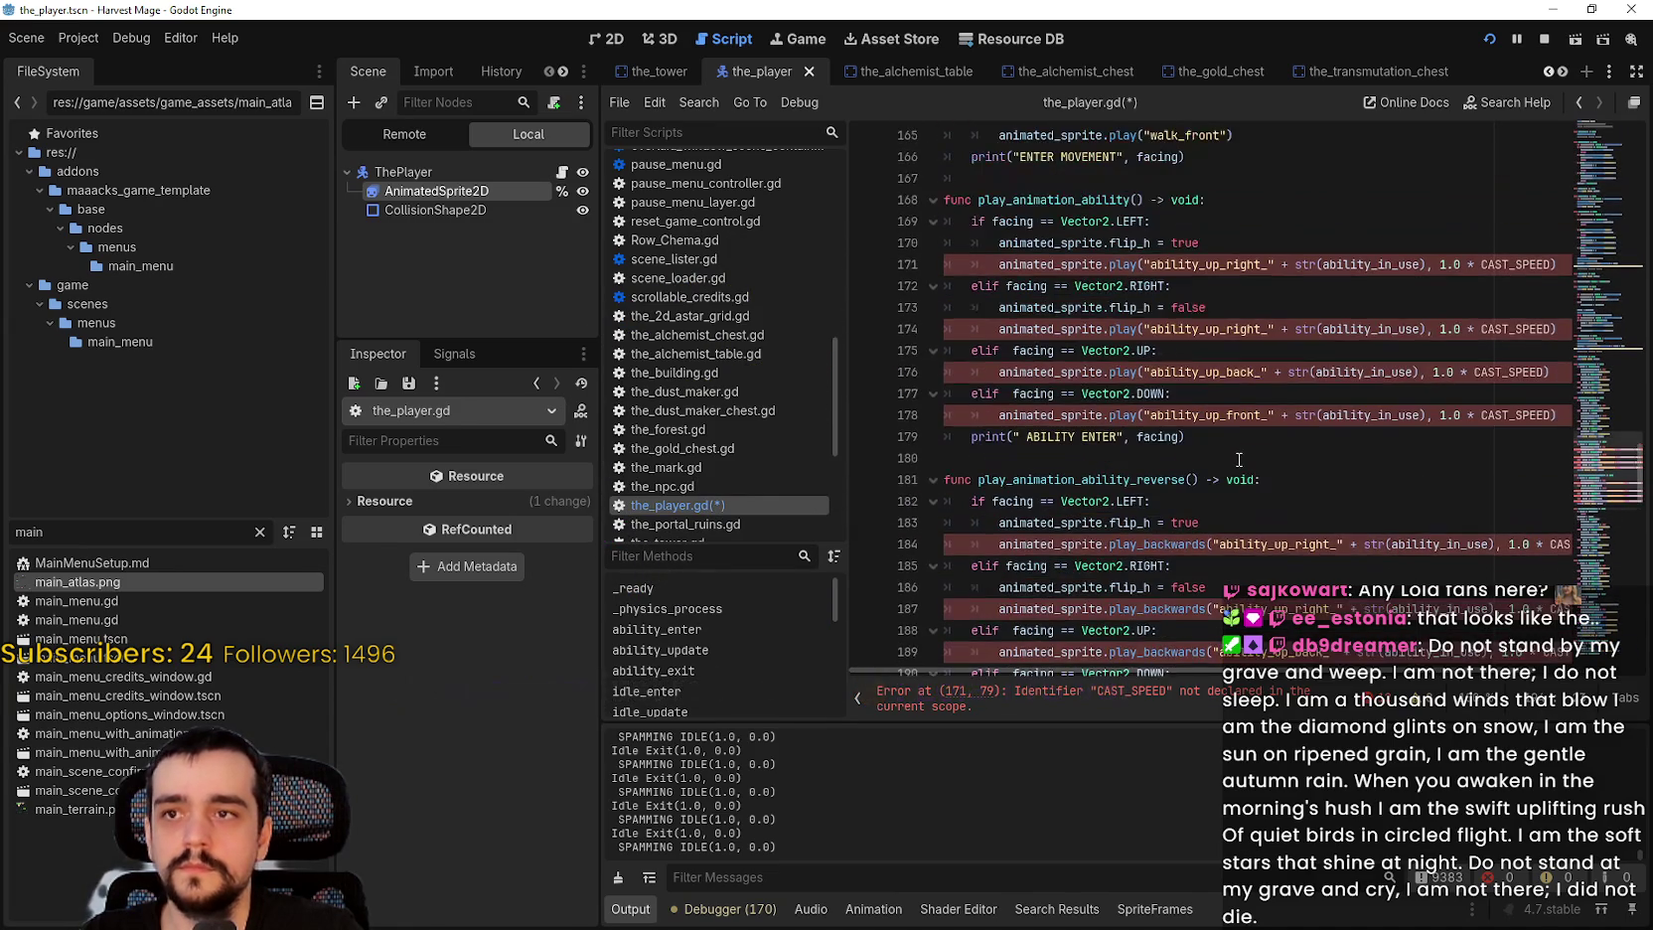
scroll(1238, 460, up, 4)
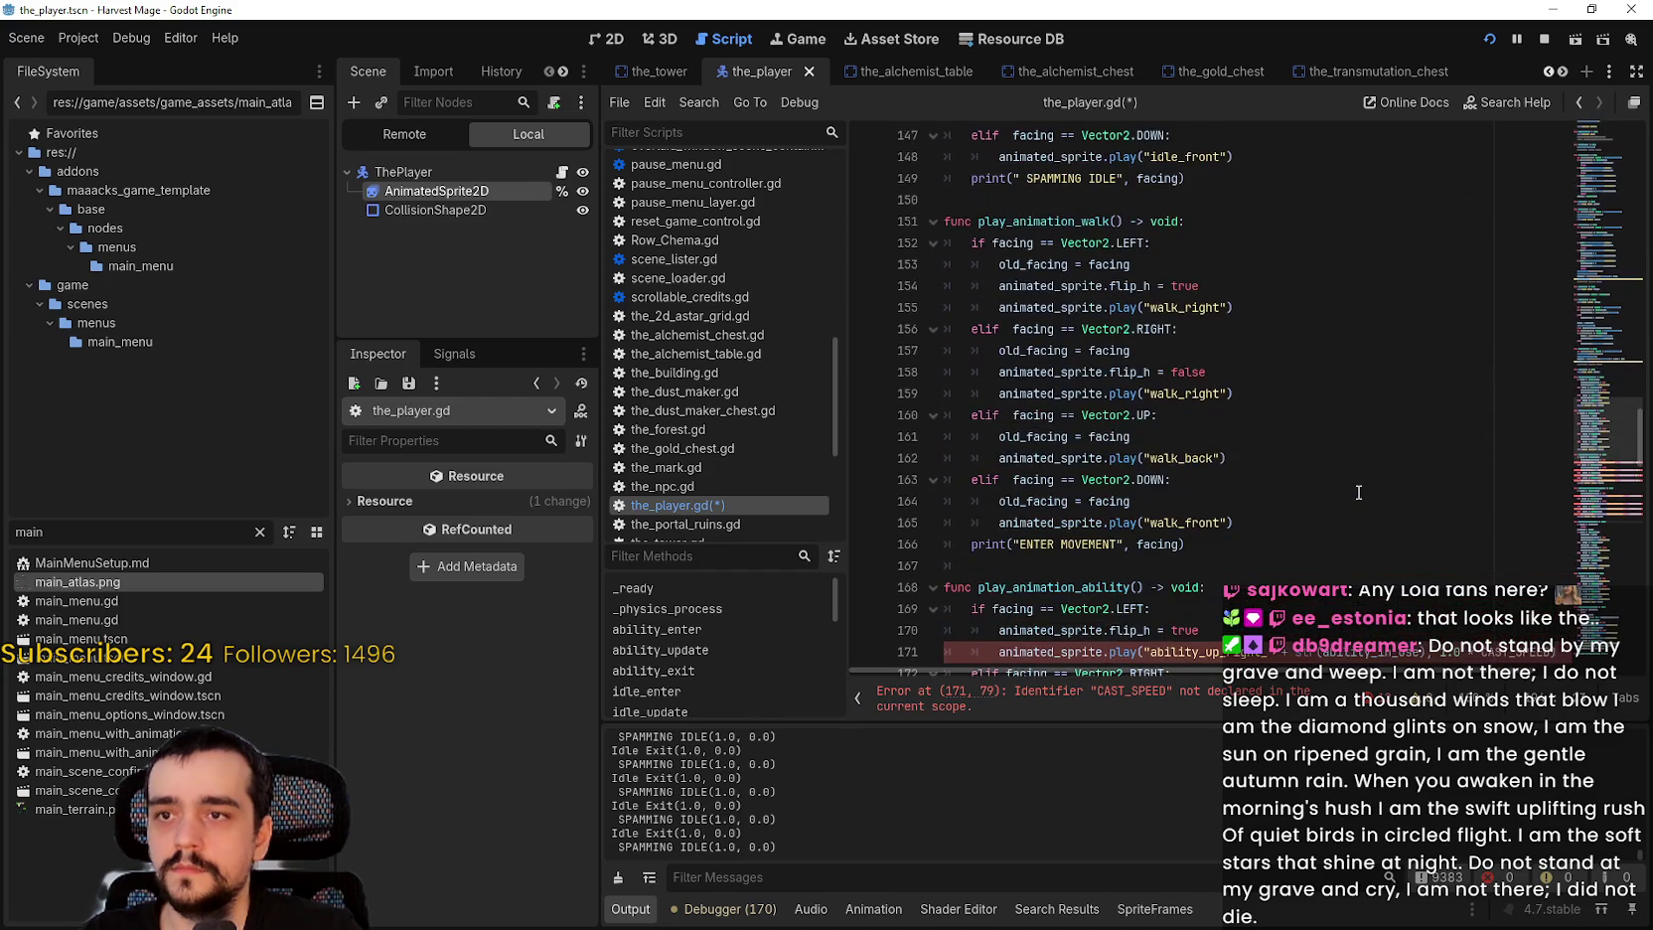
Step: Paste ', 1.0 * CAST_SPEED' into the play calls on lines 252, 255, 257 and 259
scroll(1615, 525, down, 14)
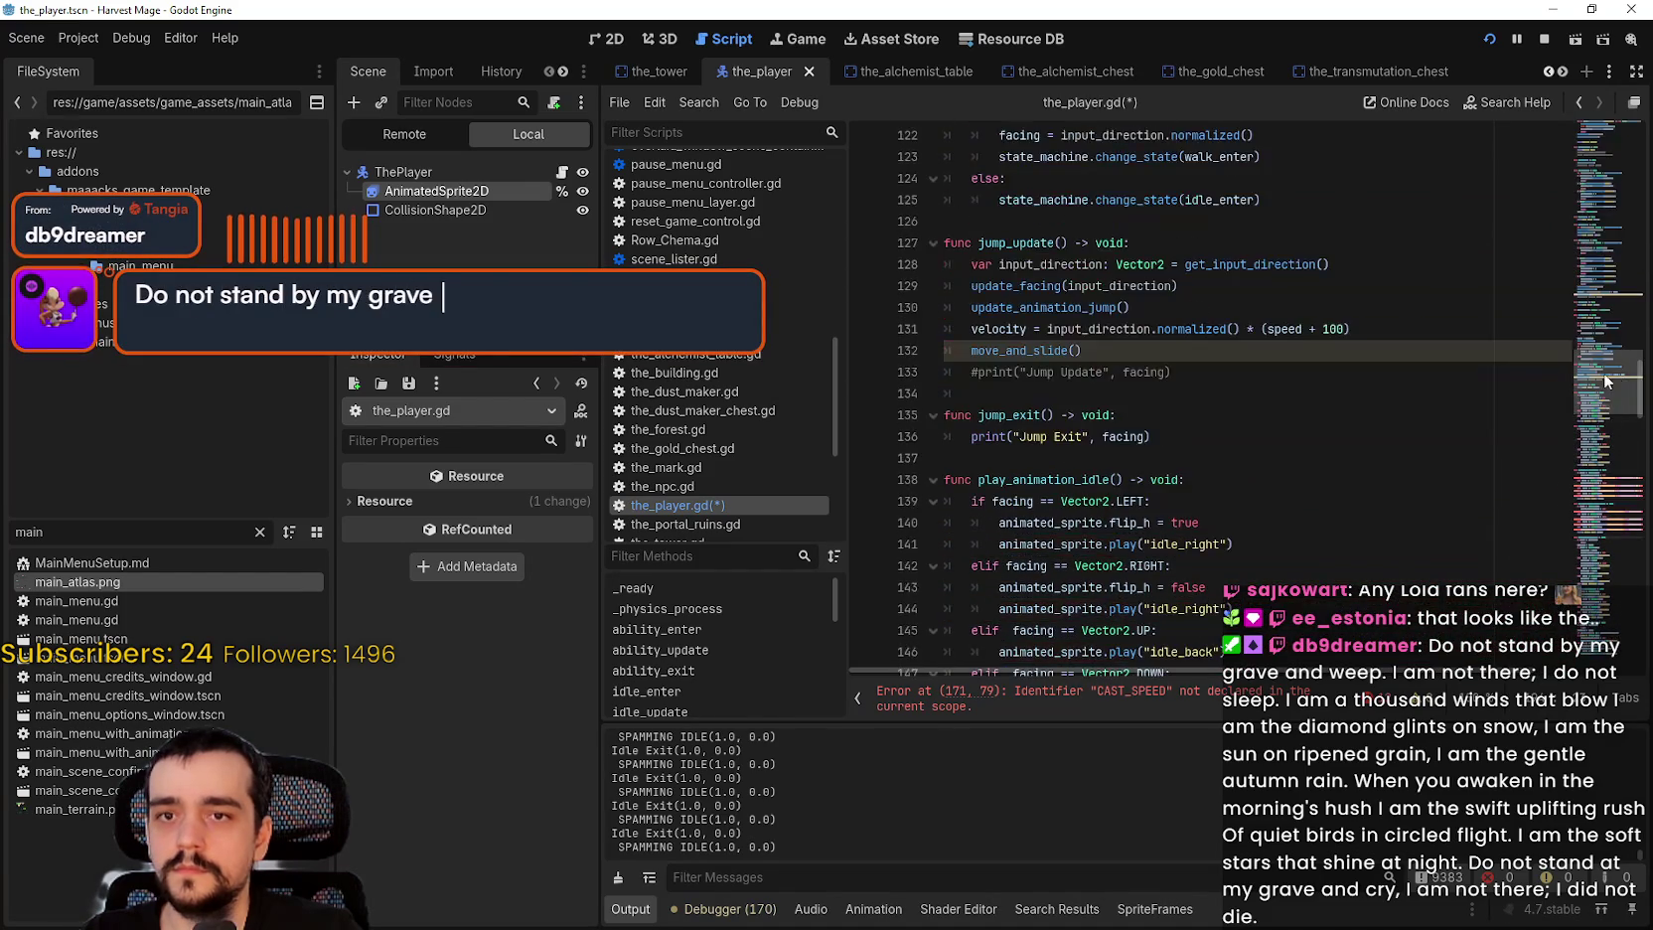
scroll(1606, 553, down, 8)
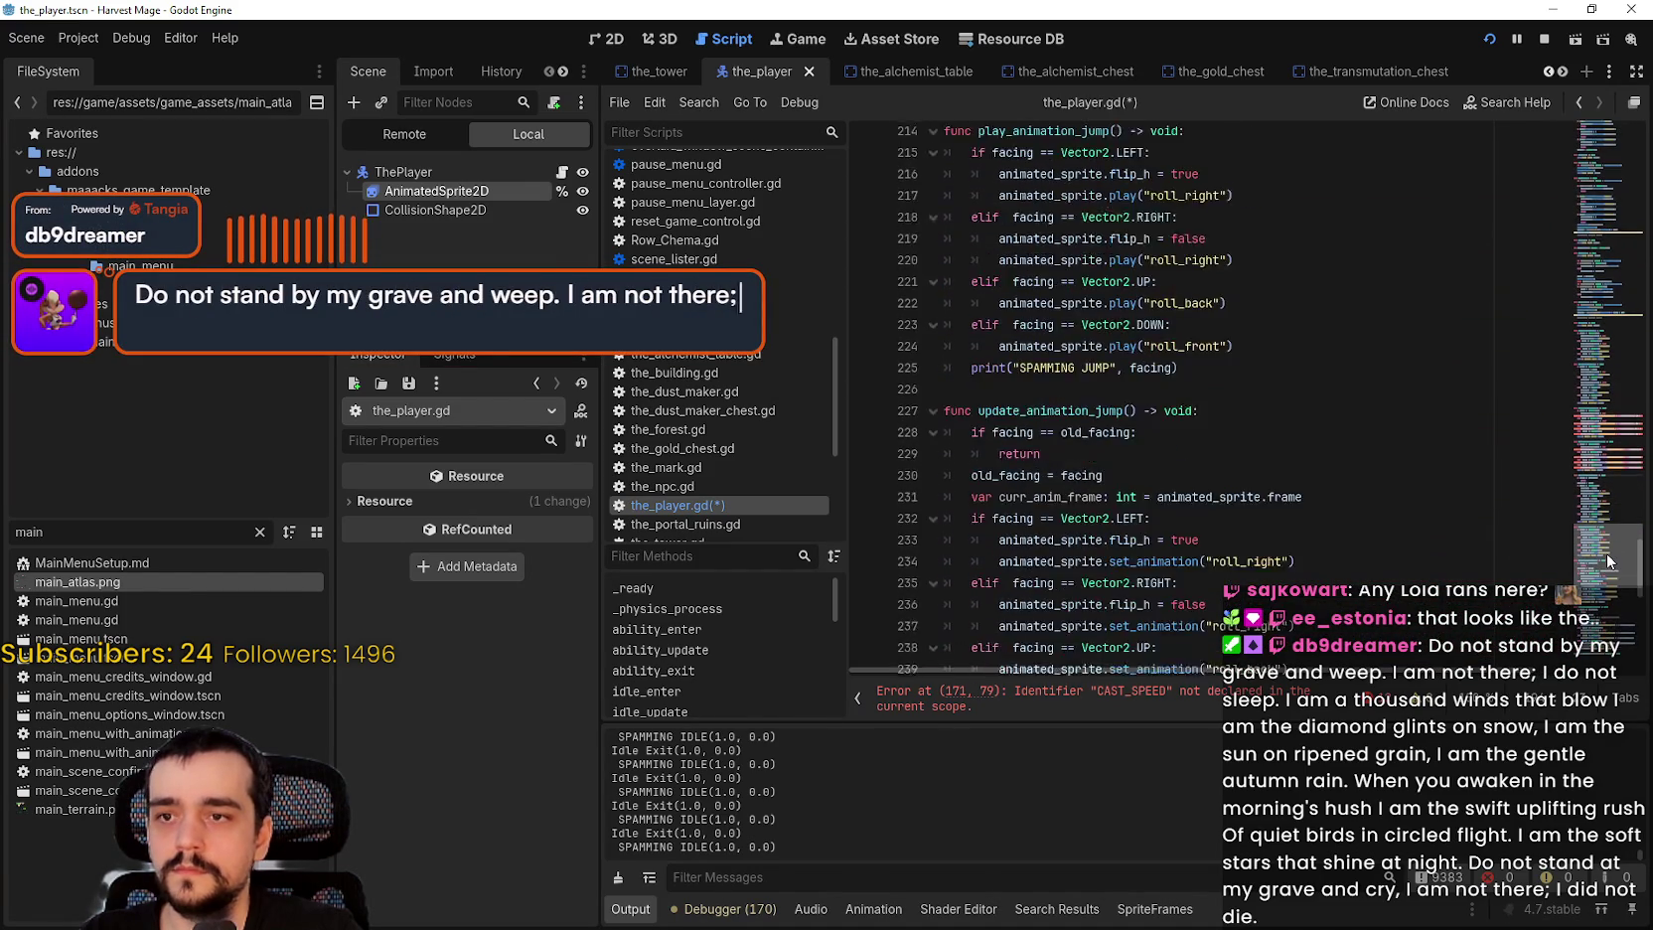
scroll(1341, 482, down, 7)
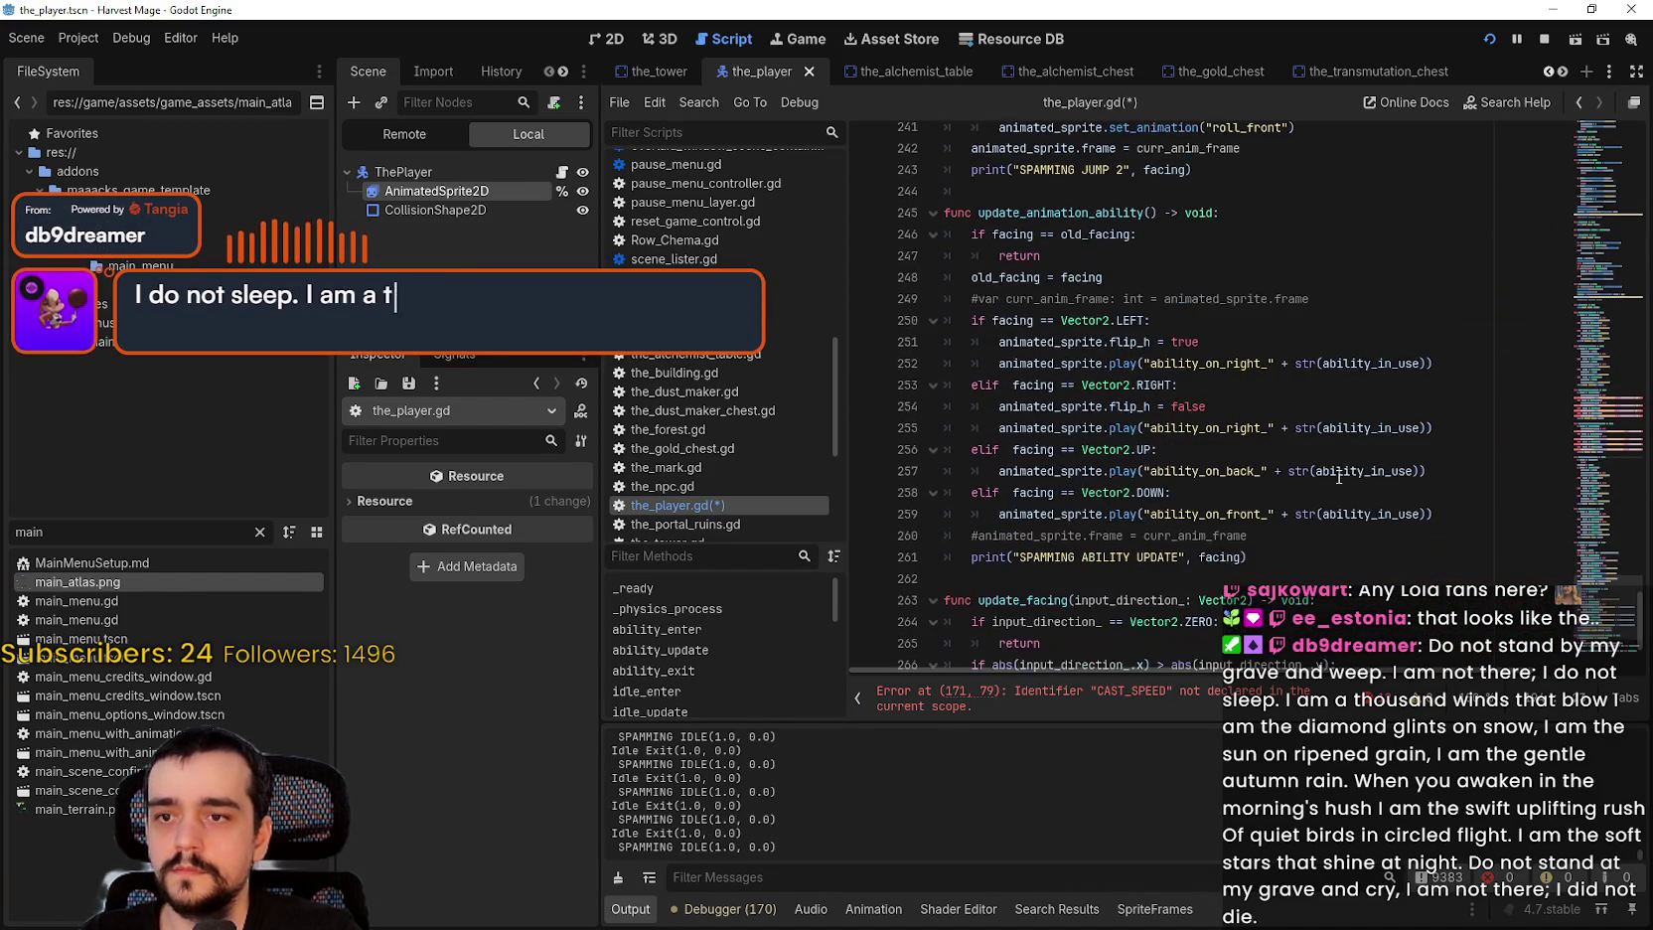
click(1425, 364)
text(, 1.0 * CAST_SPEED)
click(1425, 428)
text(, 1.0 * CAST_SPEED)
click(1414, 471)
click(1418, 514)
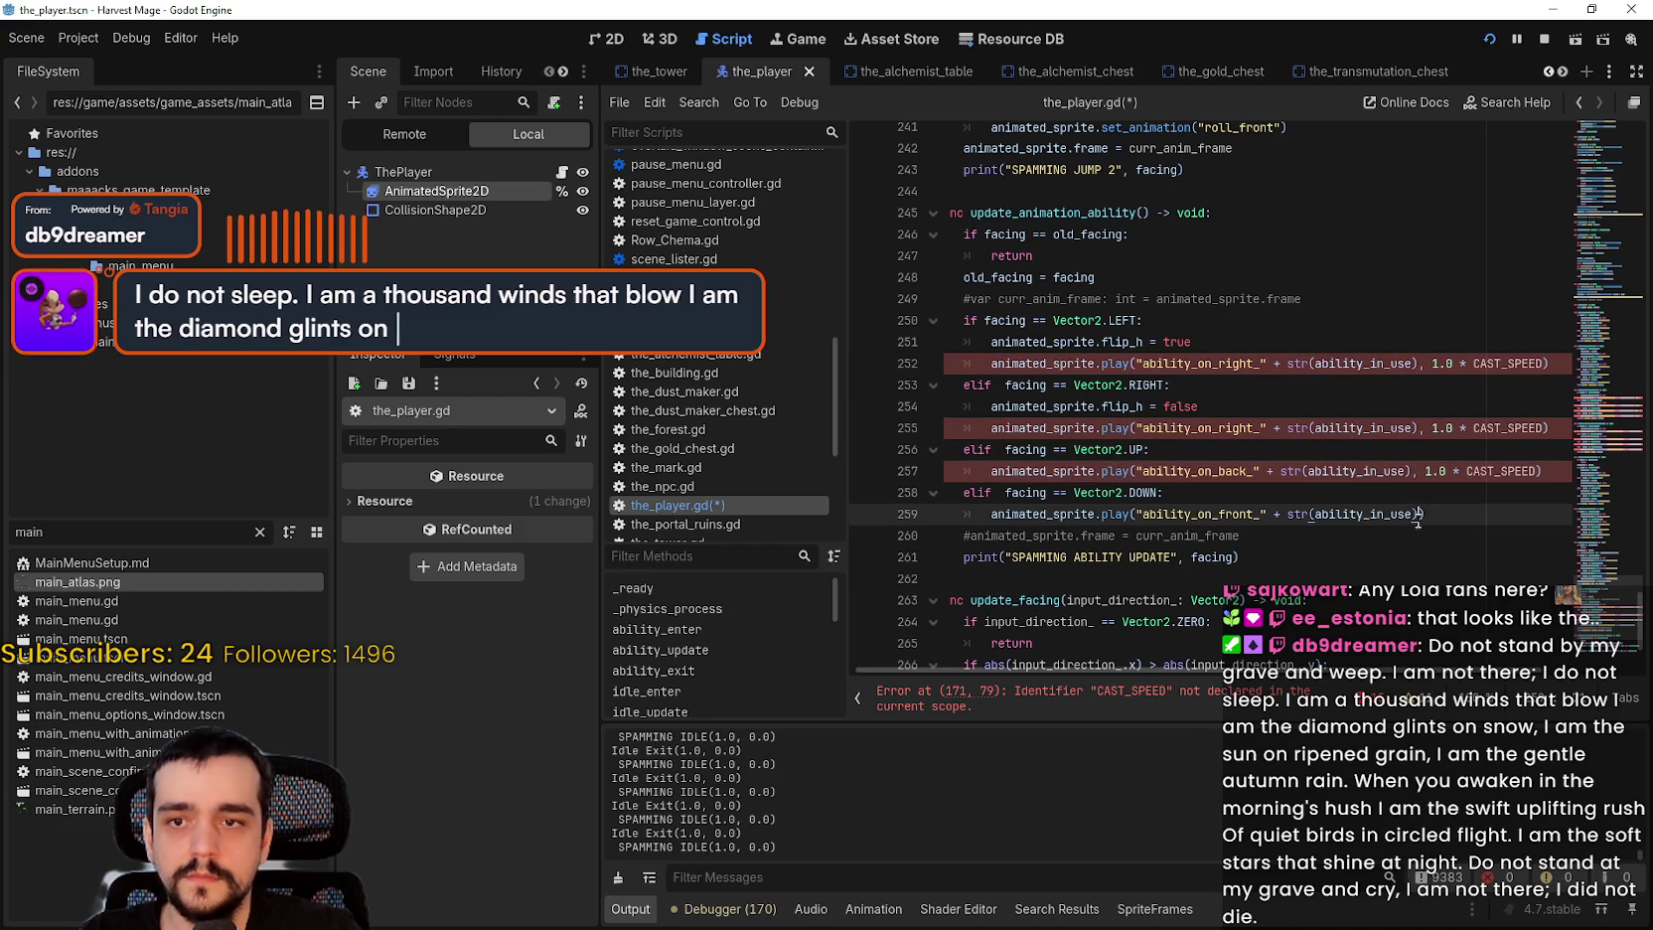
key(ctrl+v)
Step: Return to the top of the script, just below the ability_in_use declaration
double_click(1508, 363)
drag(1617, 628, 1596, 134)
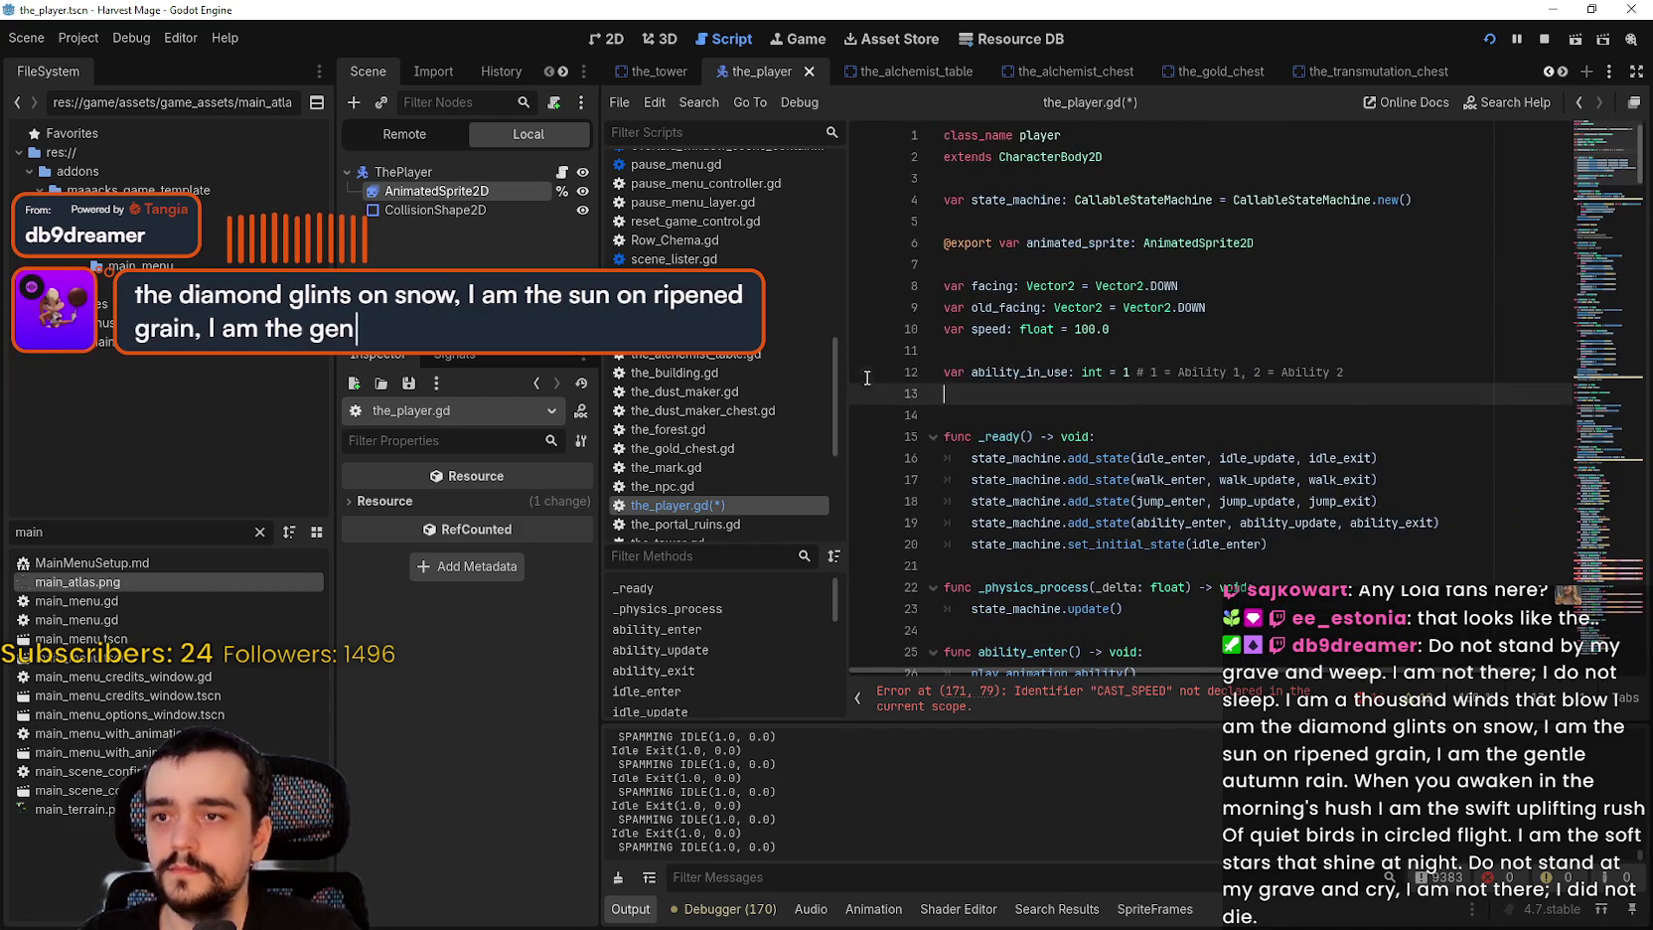
click(1007, 414)
Step: Declare 'var CAST_SPEED: float = 10.0' on line 13 and save the_player.gd
click(1125, 389)
text(var CAST_SPEED:)
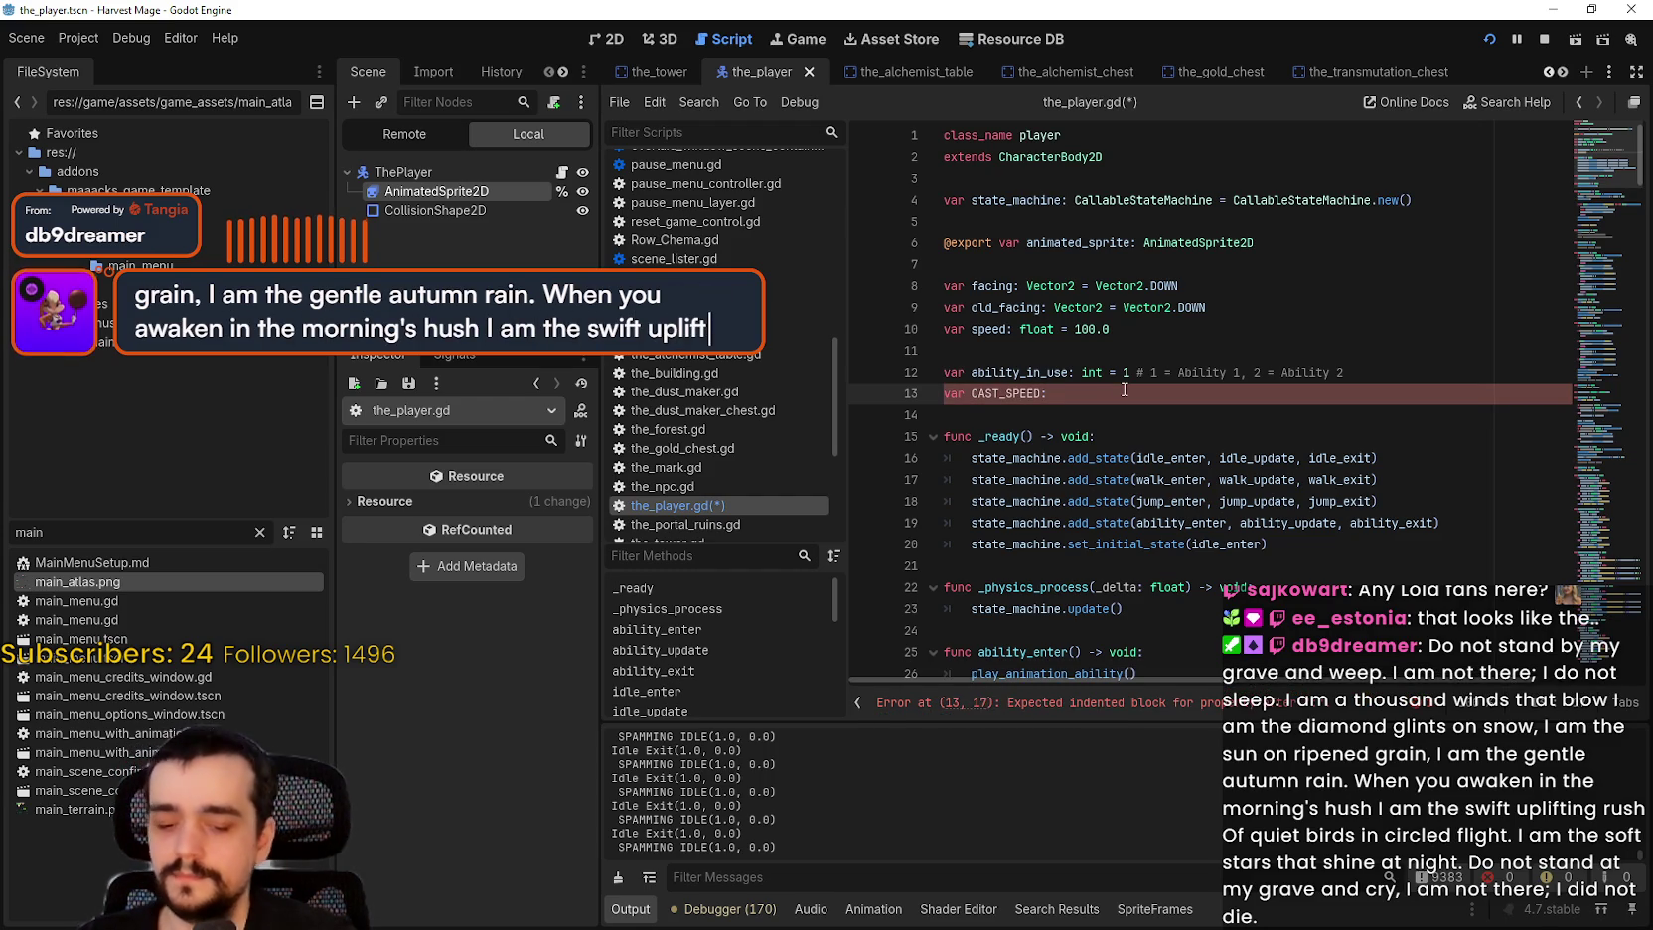
text( loat)
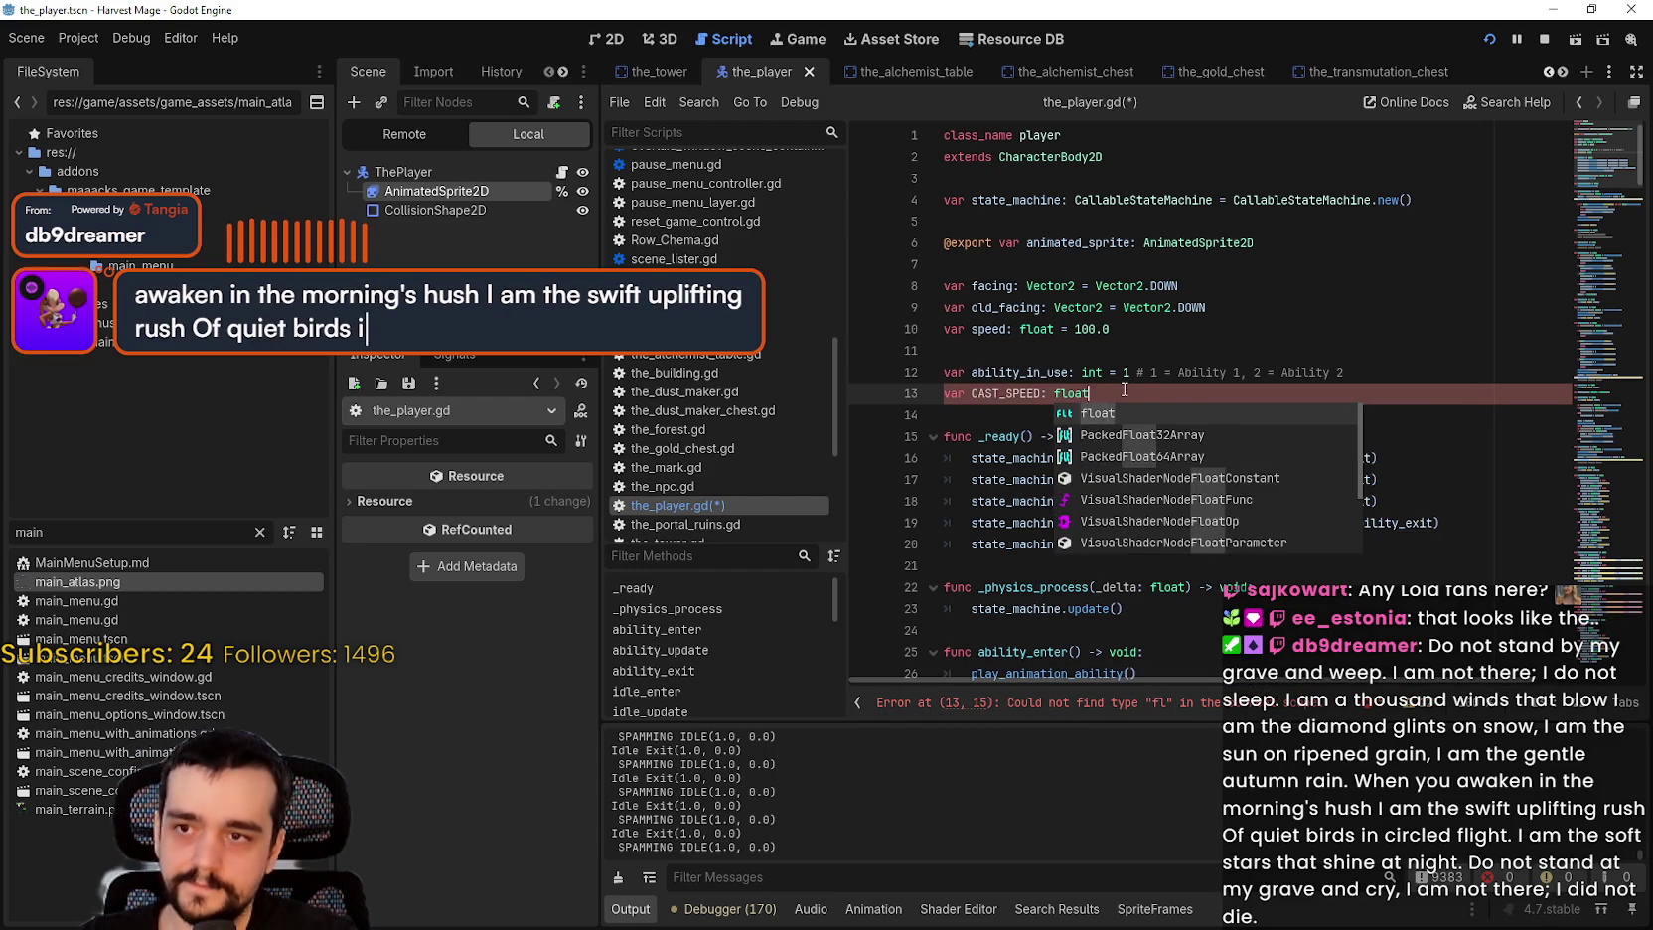
text( = 1.)
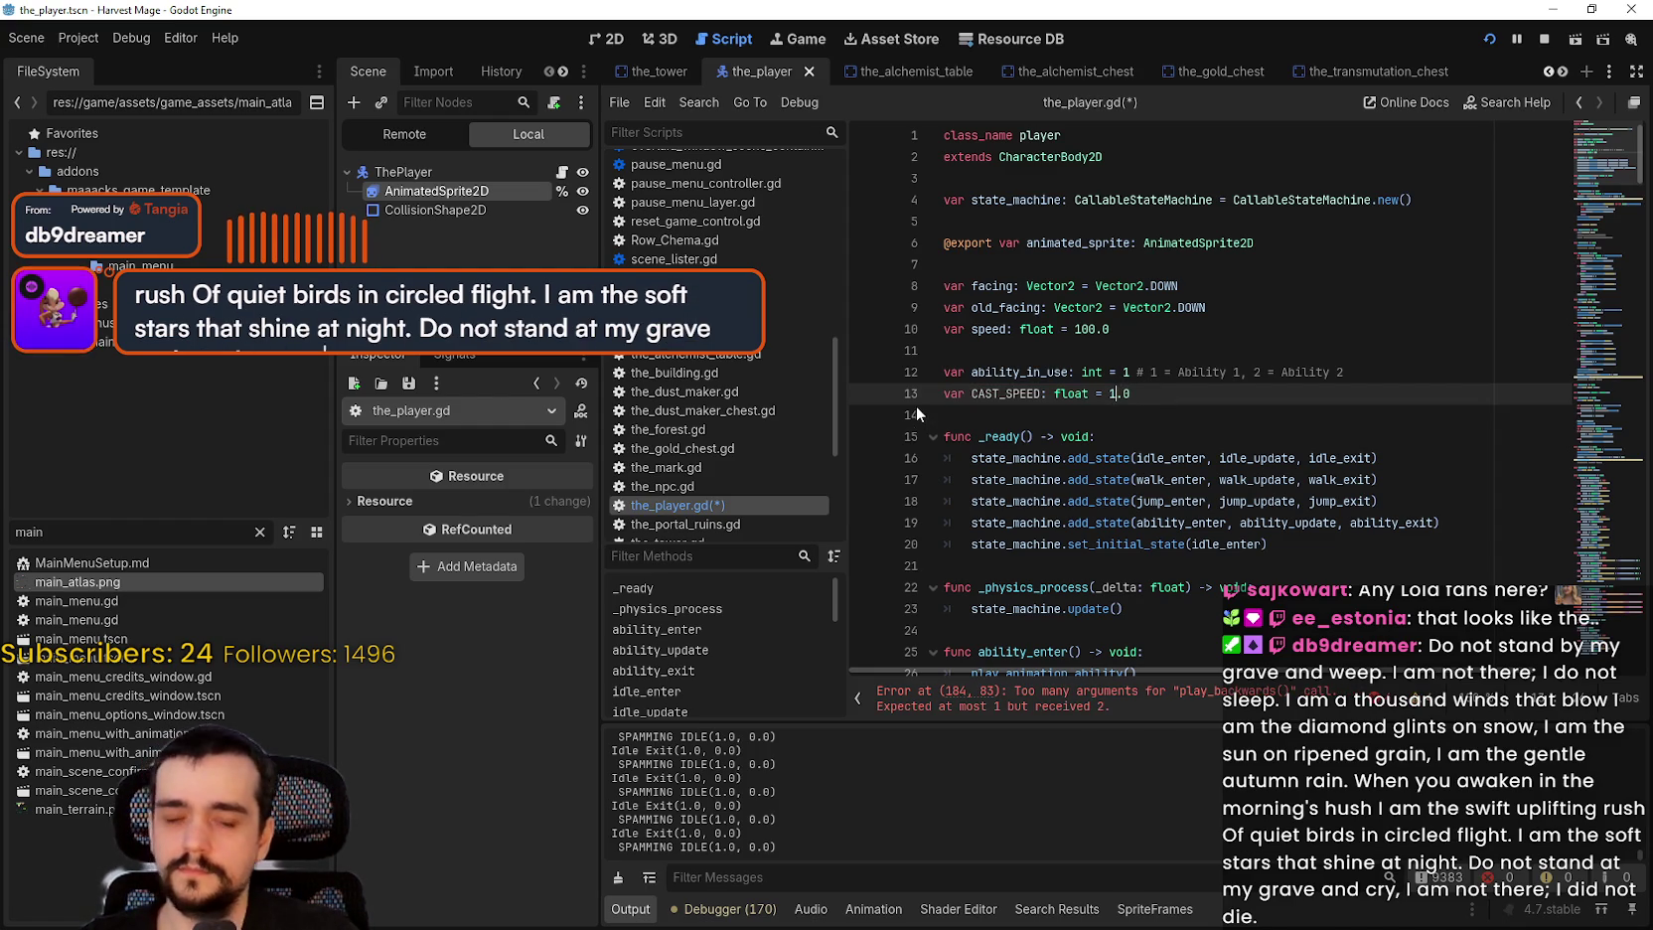
text(0)
key(Down)
key(ctrl+s)
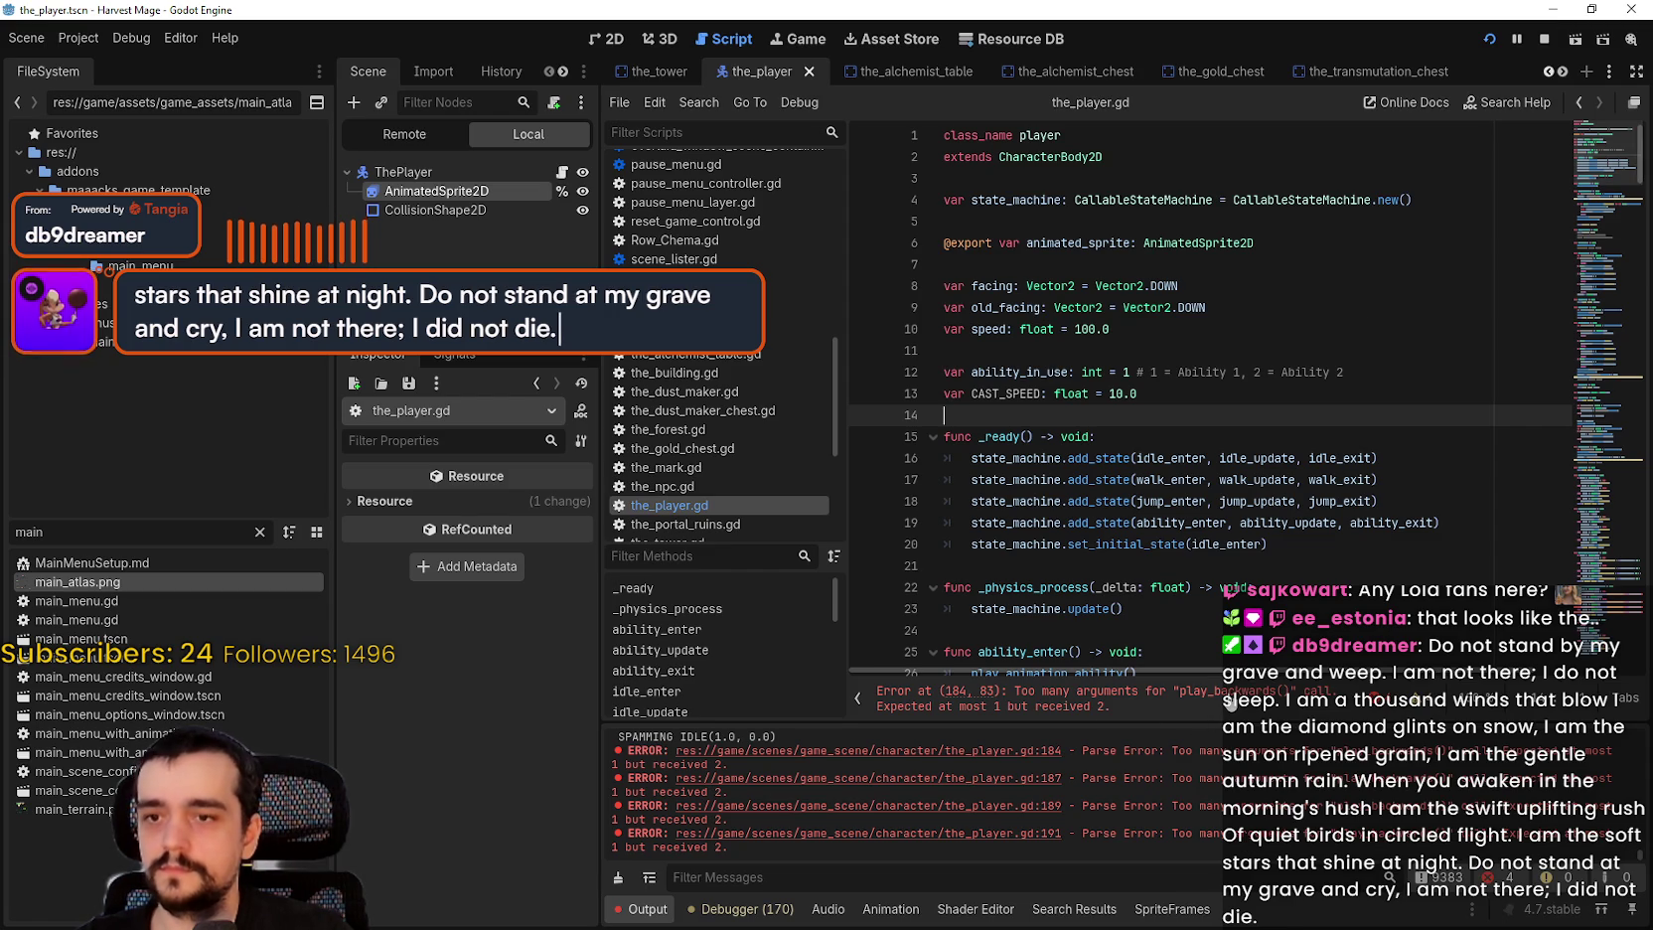
Step: Follow the 'Error at (184, 83)' message to the flagged play_backwards calls on lines 184–191
click(1015, 395)
click(1252, 704)
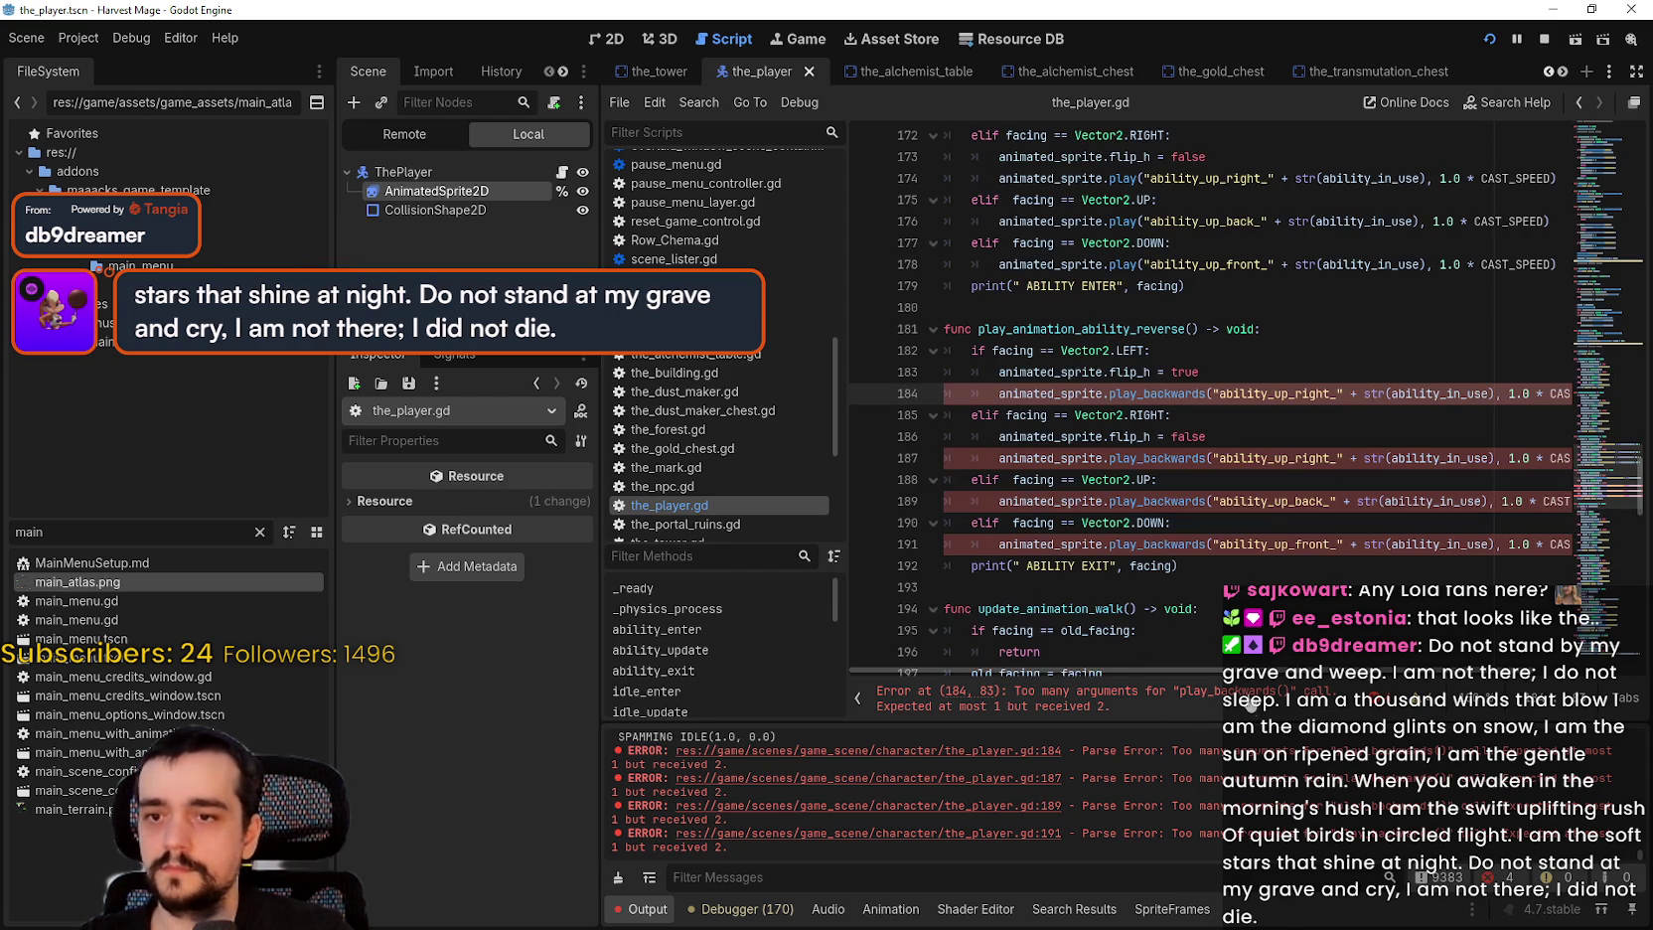
click(1262, 505)
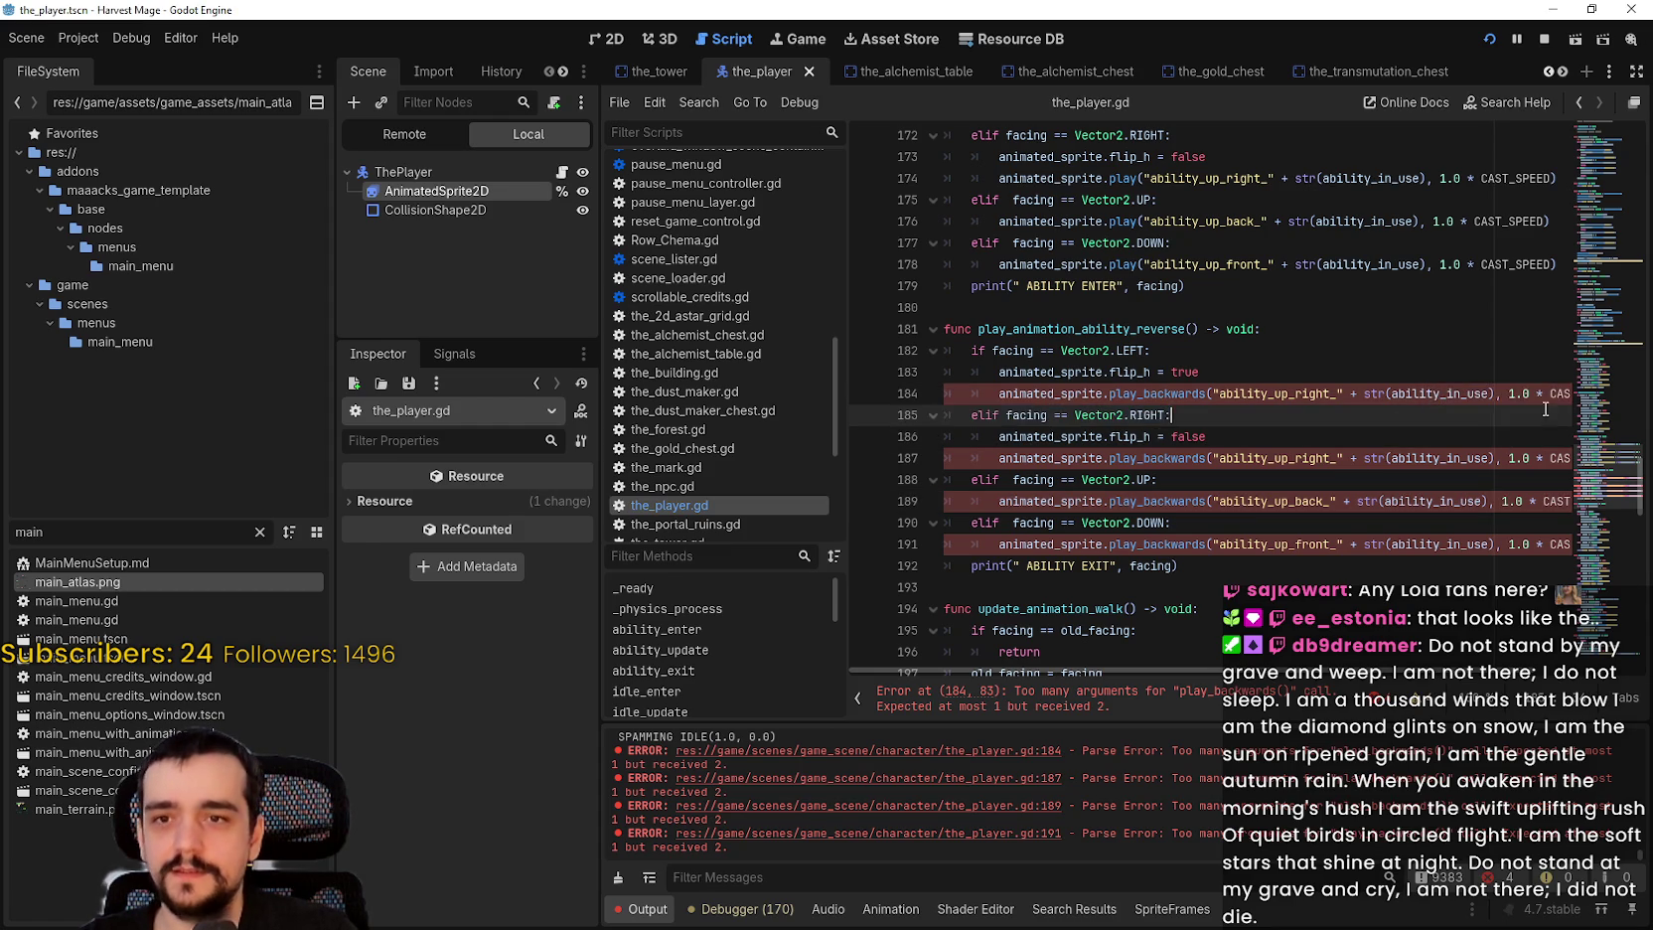
click(1513, 394)
key(End)
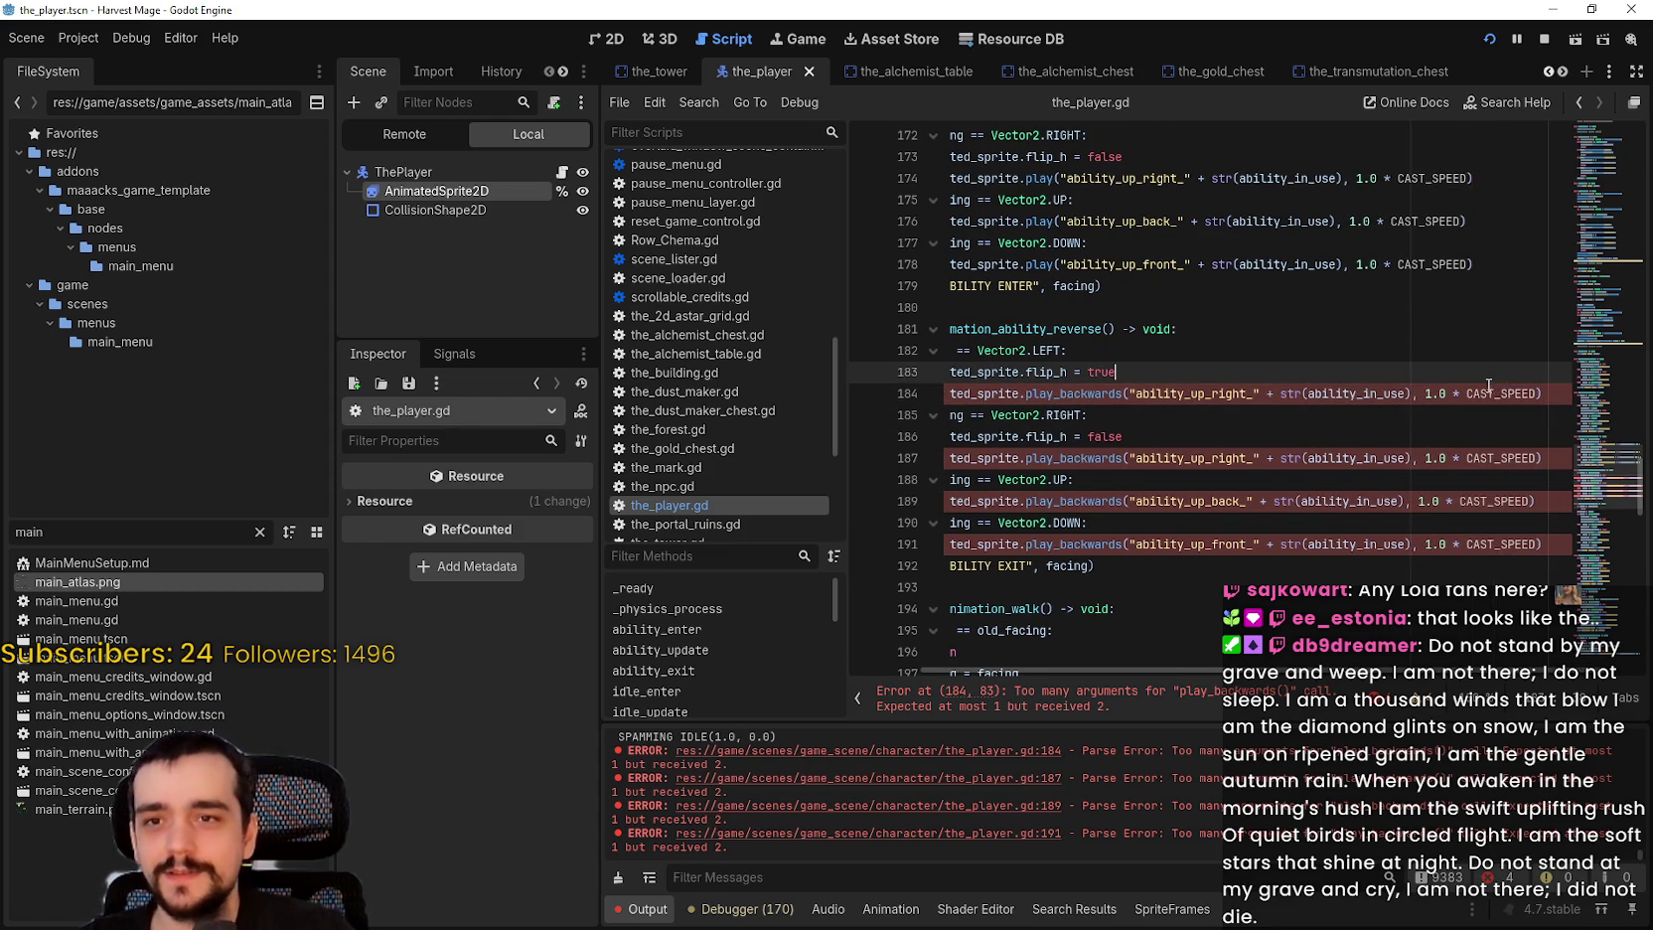
Step: Delete the ', 1.0 * CAST_SPEED' argument from the play_backwards calls on lines 184 and 187
key(Down)
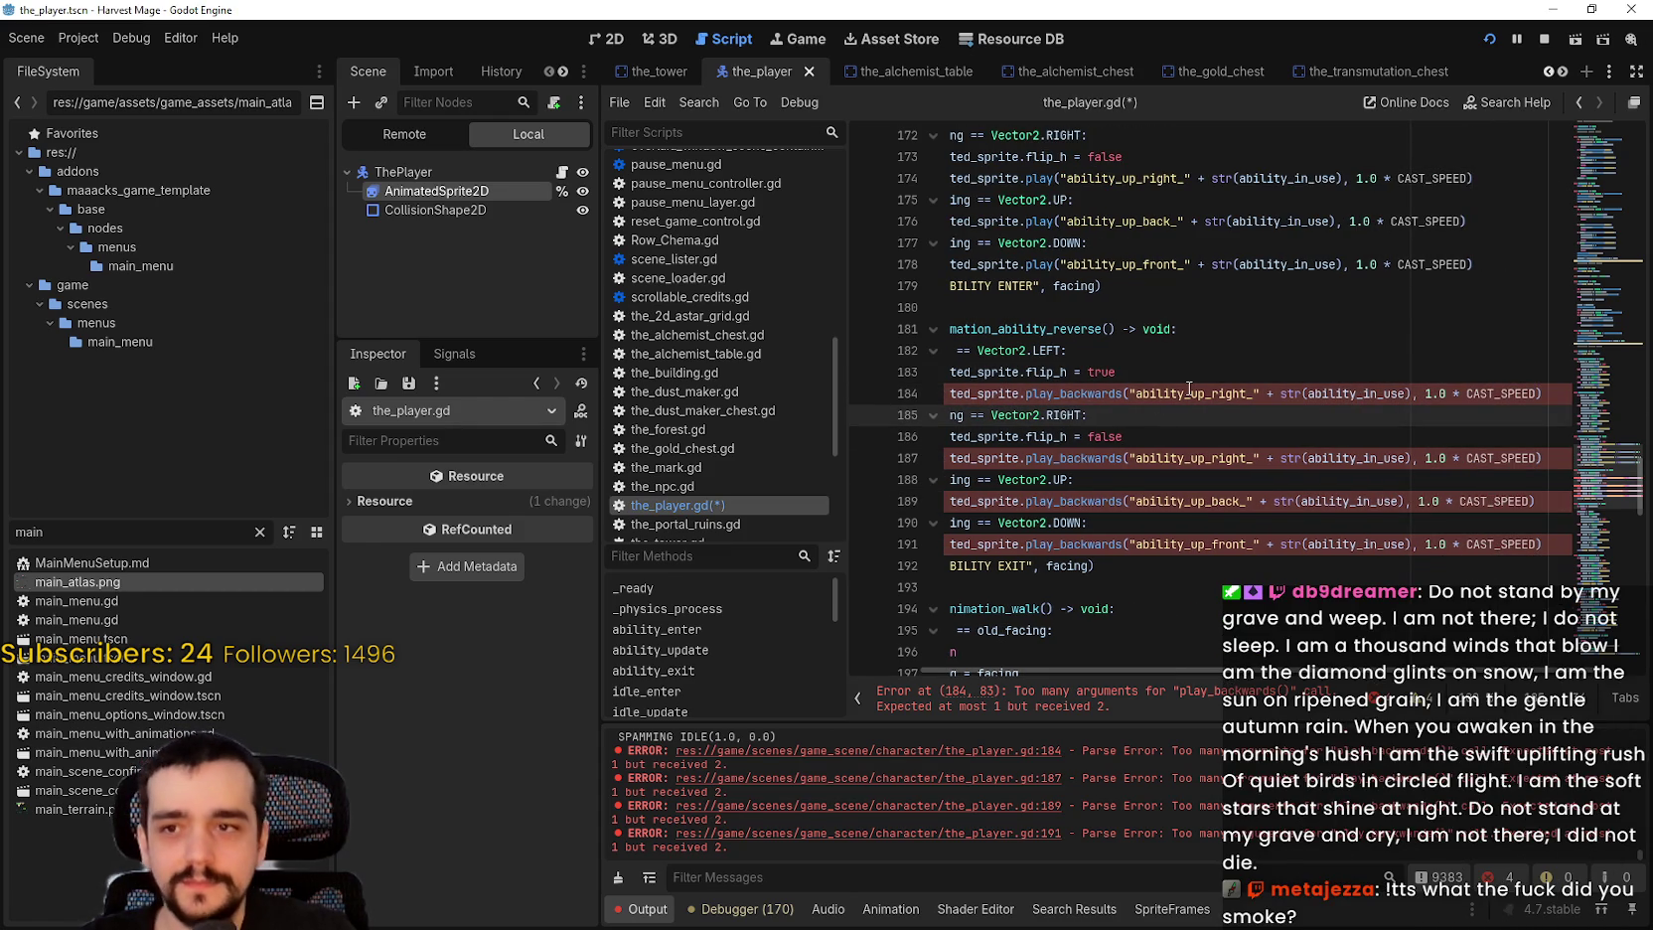
key(Up)
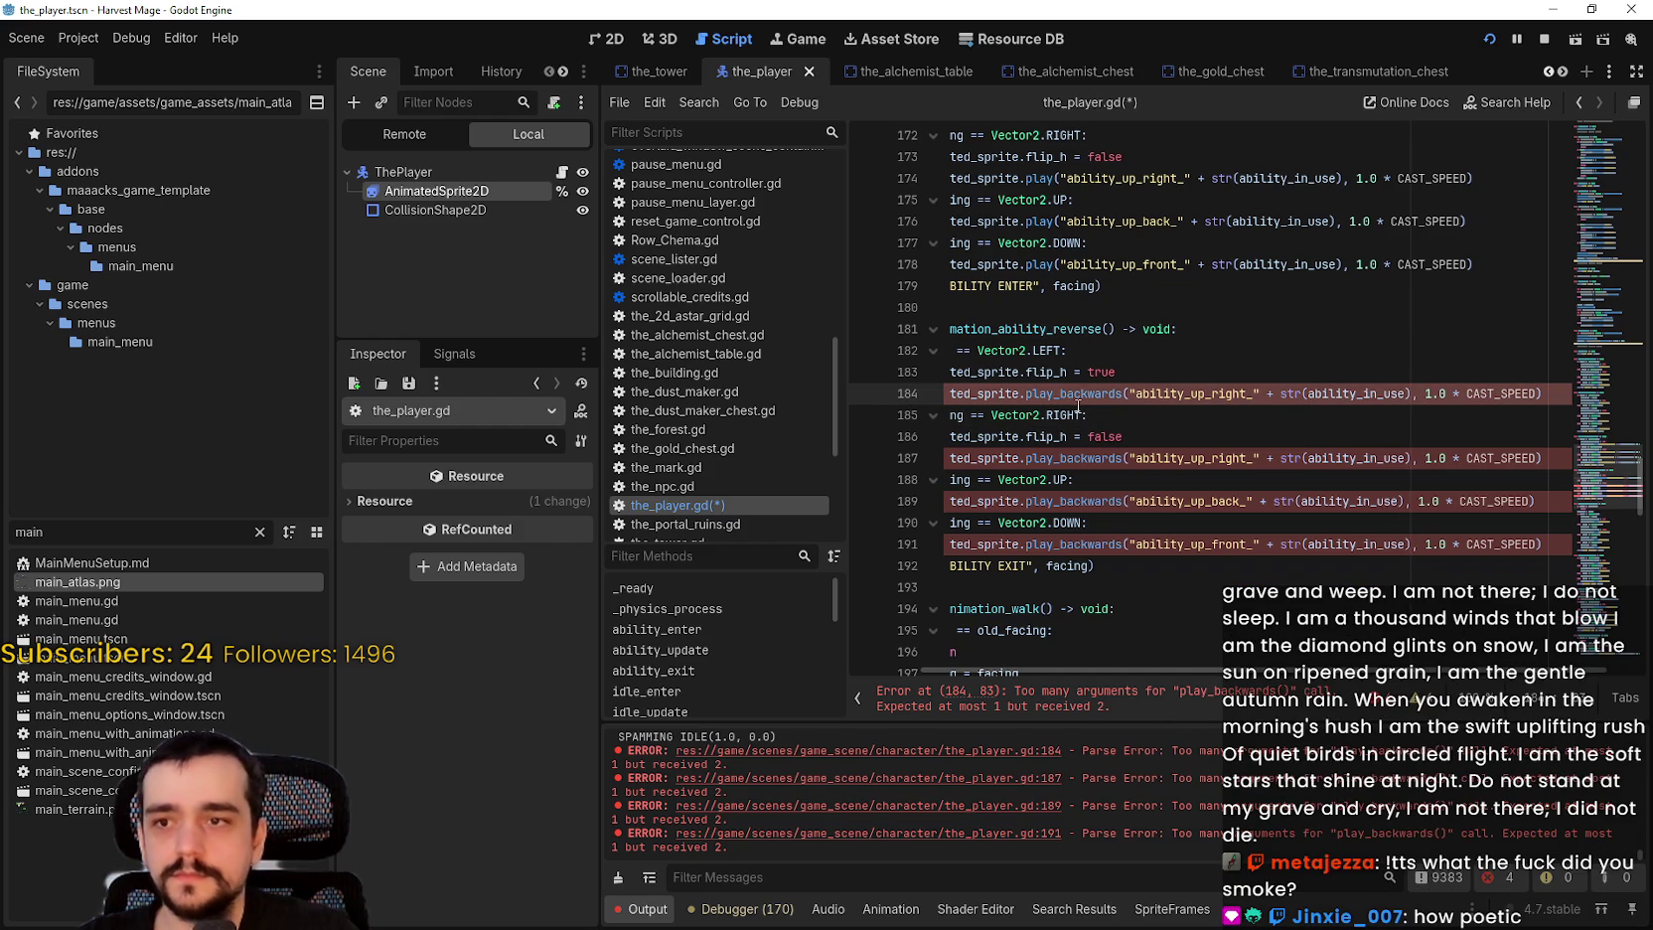
mouse_move(1079, 392)
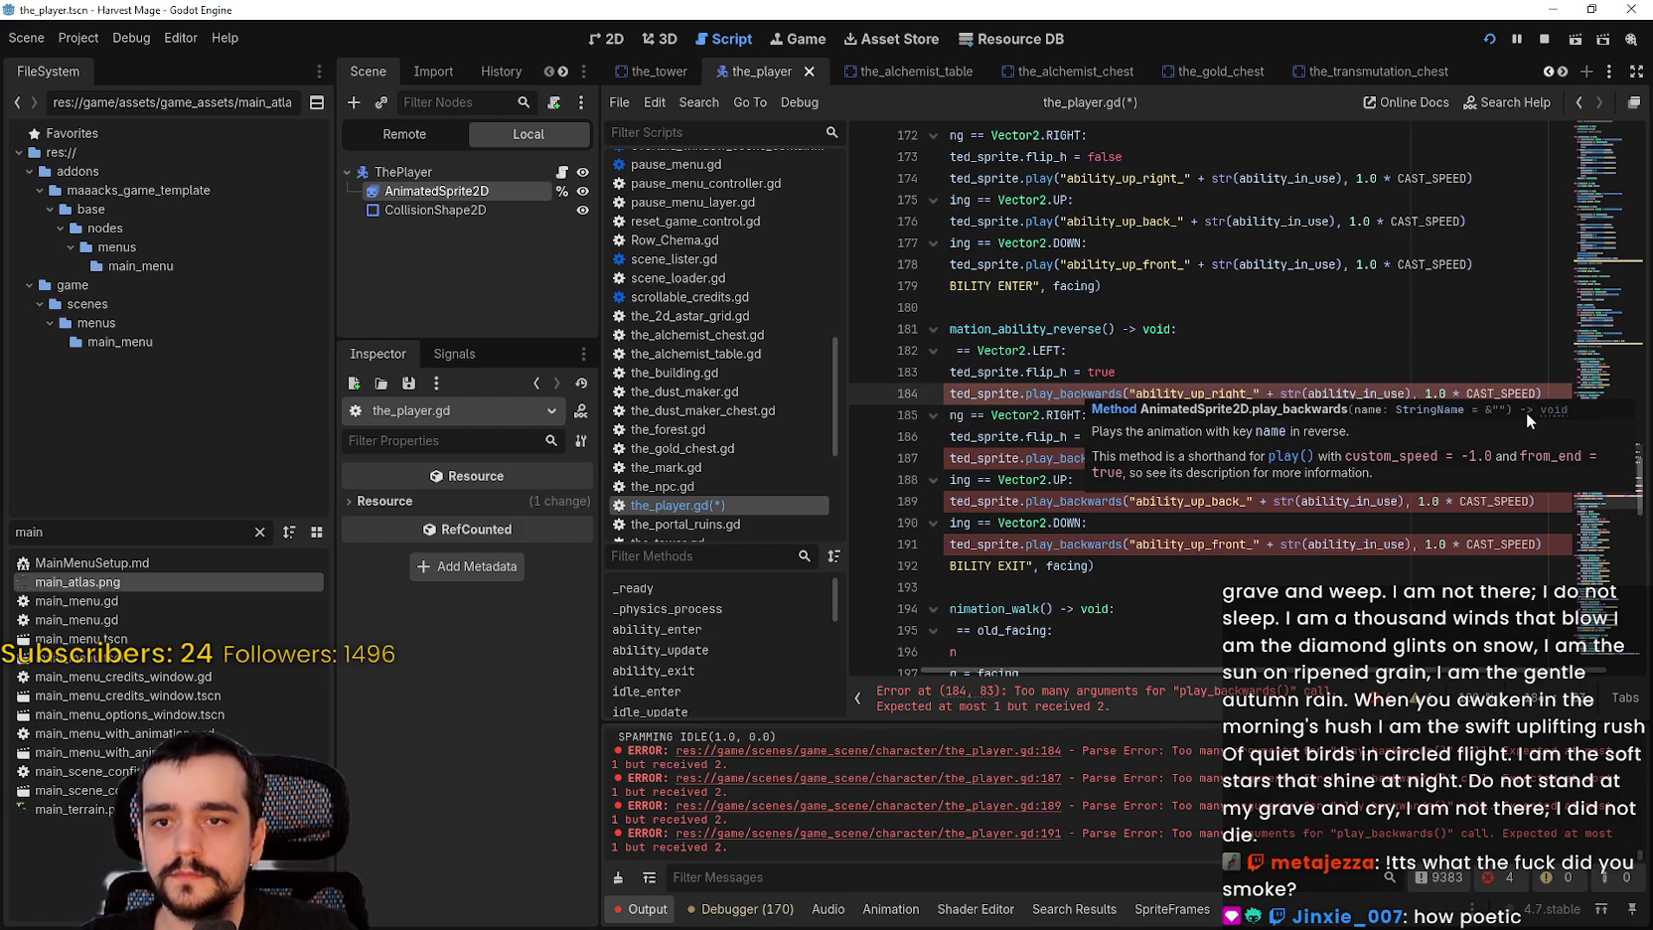
double_click(1485, 401)
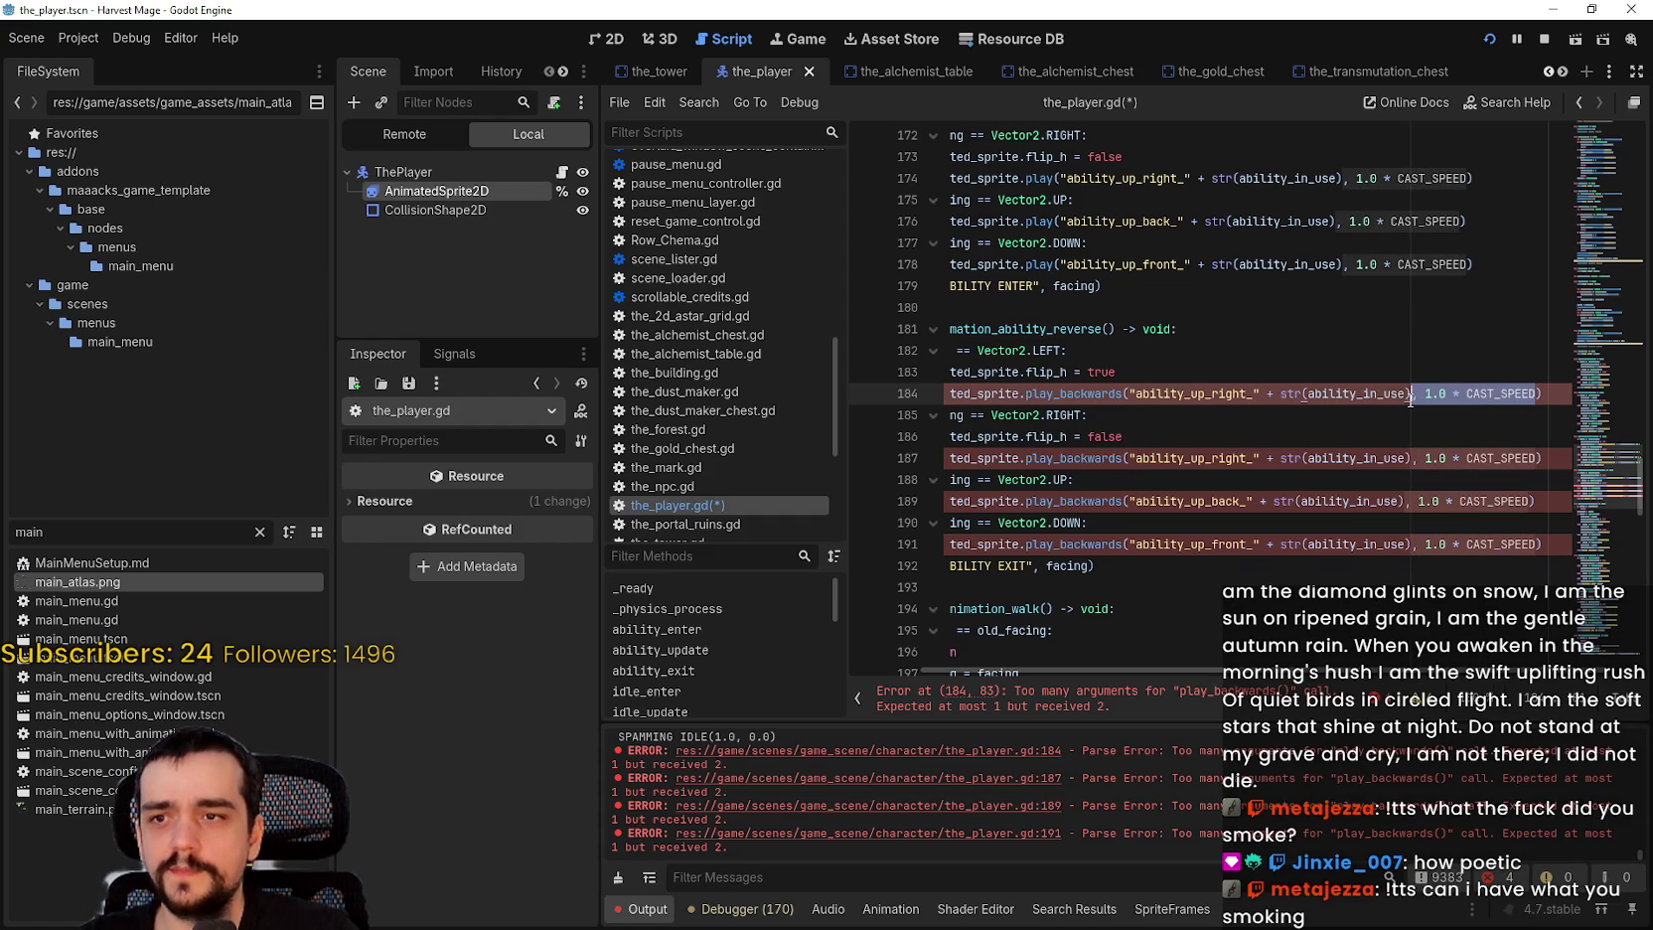
key(BackSpace)
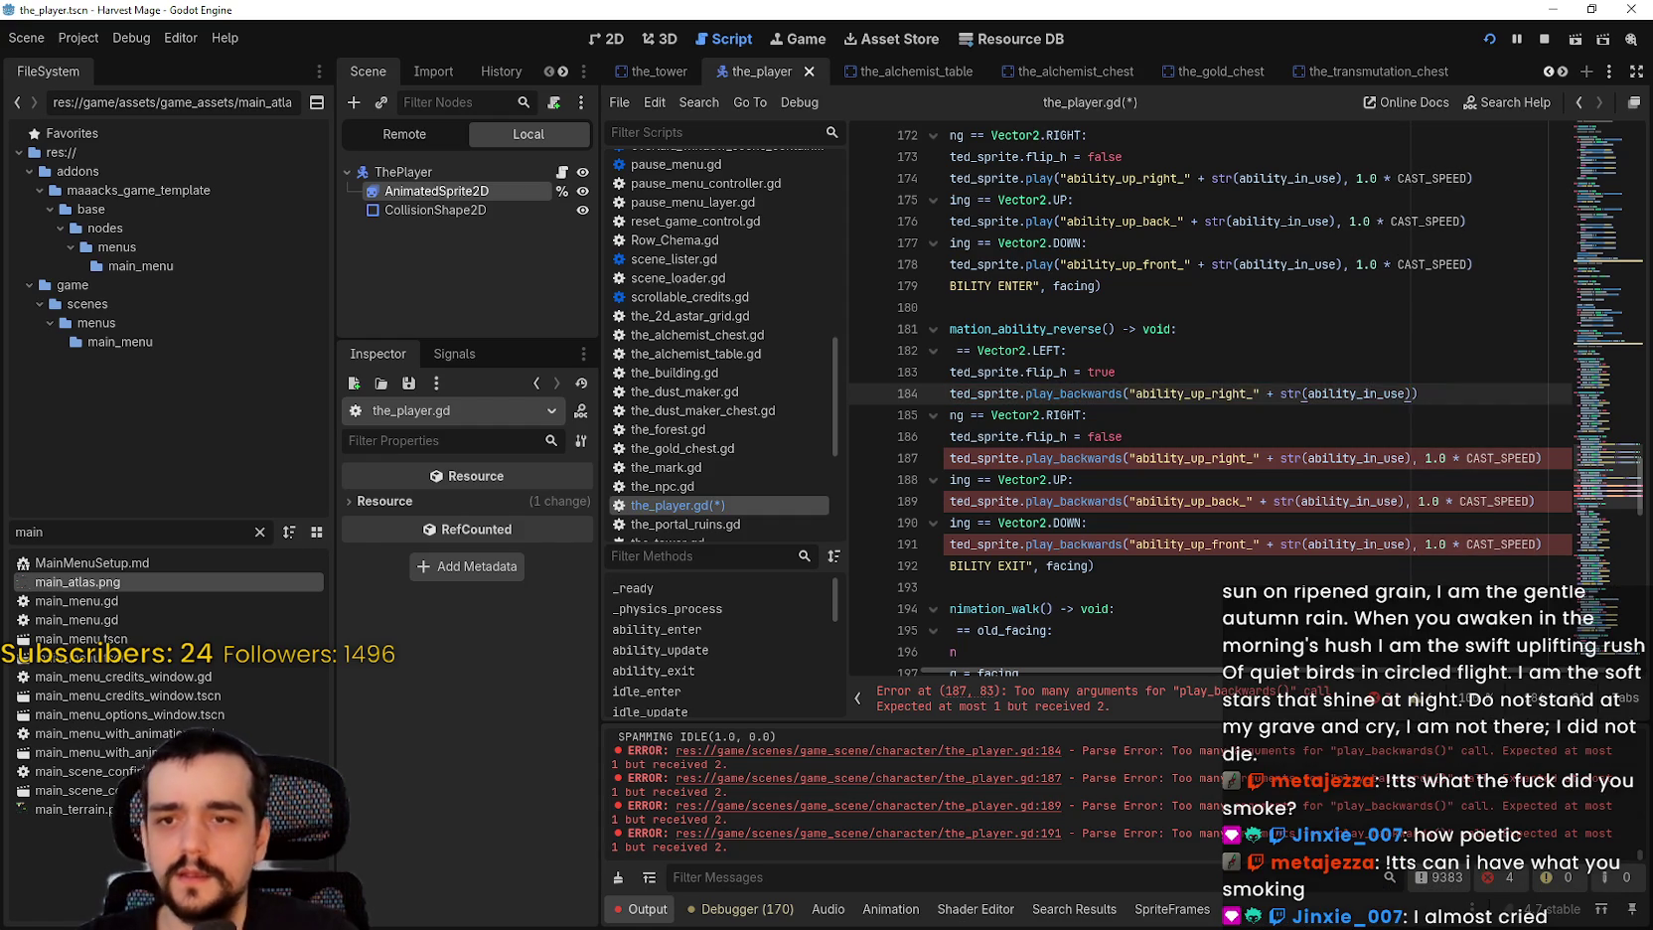
drag(1502, 460, 1405, 457)
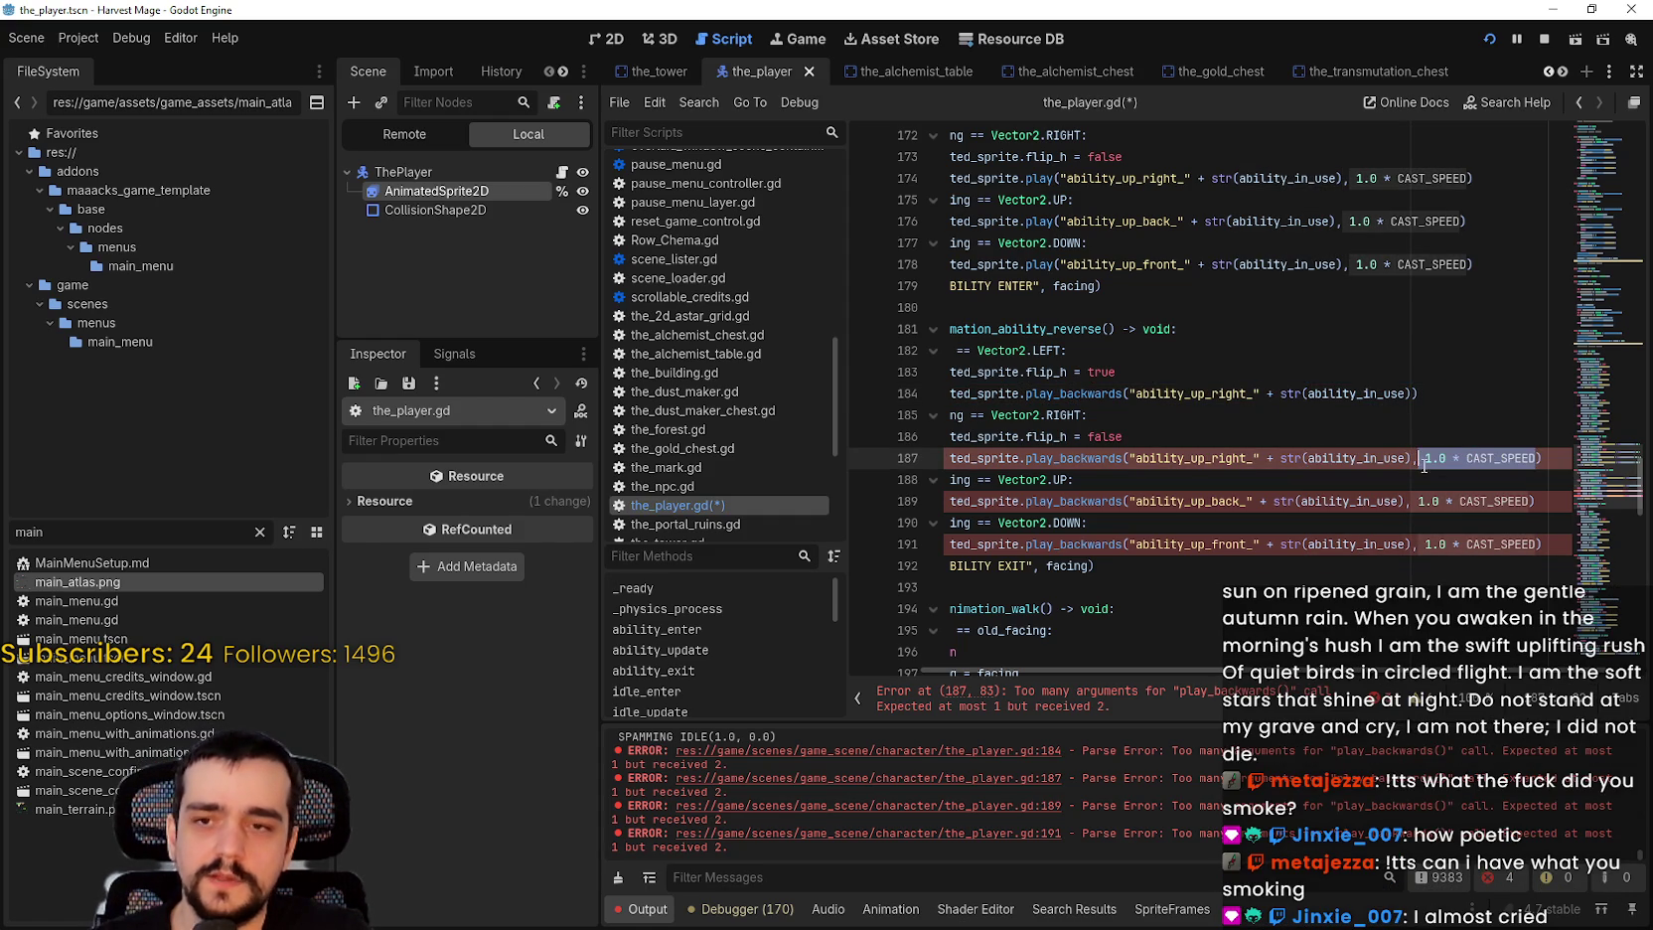
key(BackSpace)
Step: Delete the speed argument from lines 189 and 191, then save the_player.gd
drag(1537, 502, 1401, 501)
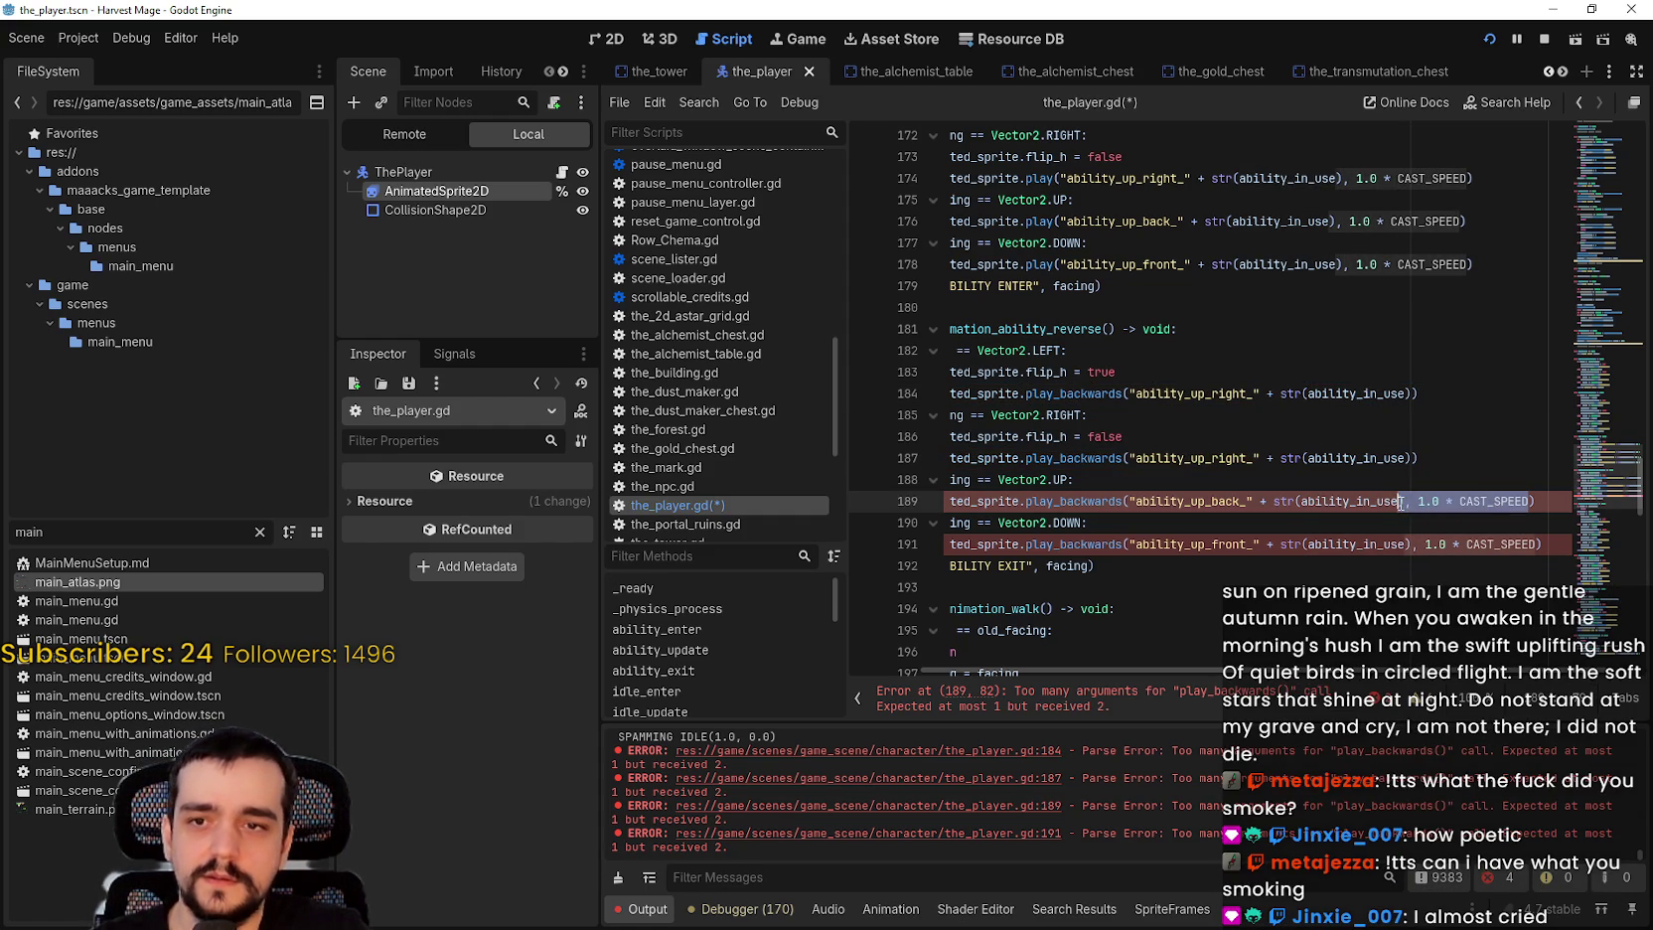
drag(1535, 502, 1401, 502)
key(BackSpace)
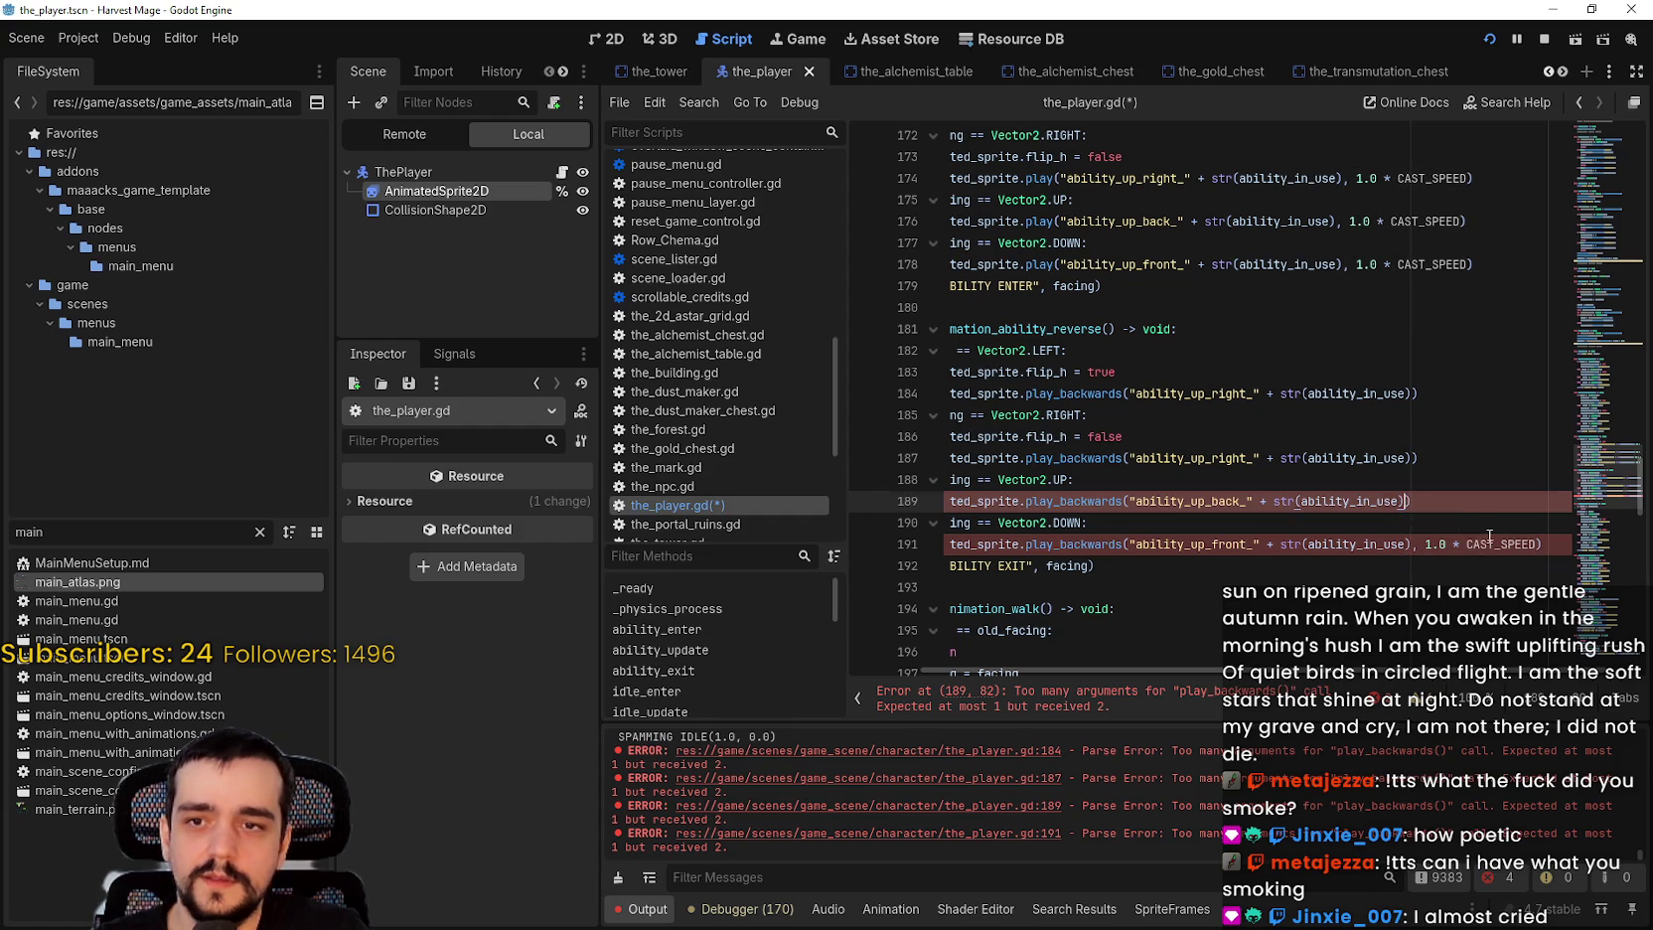
drag(1540, 545, 1451, 536)
click(1430, 523)
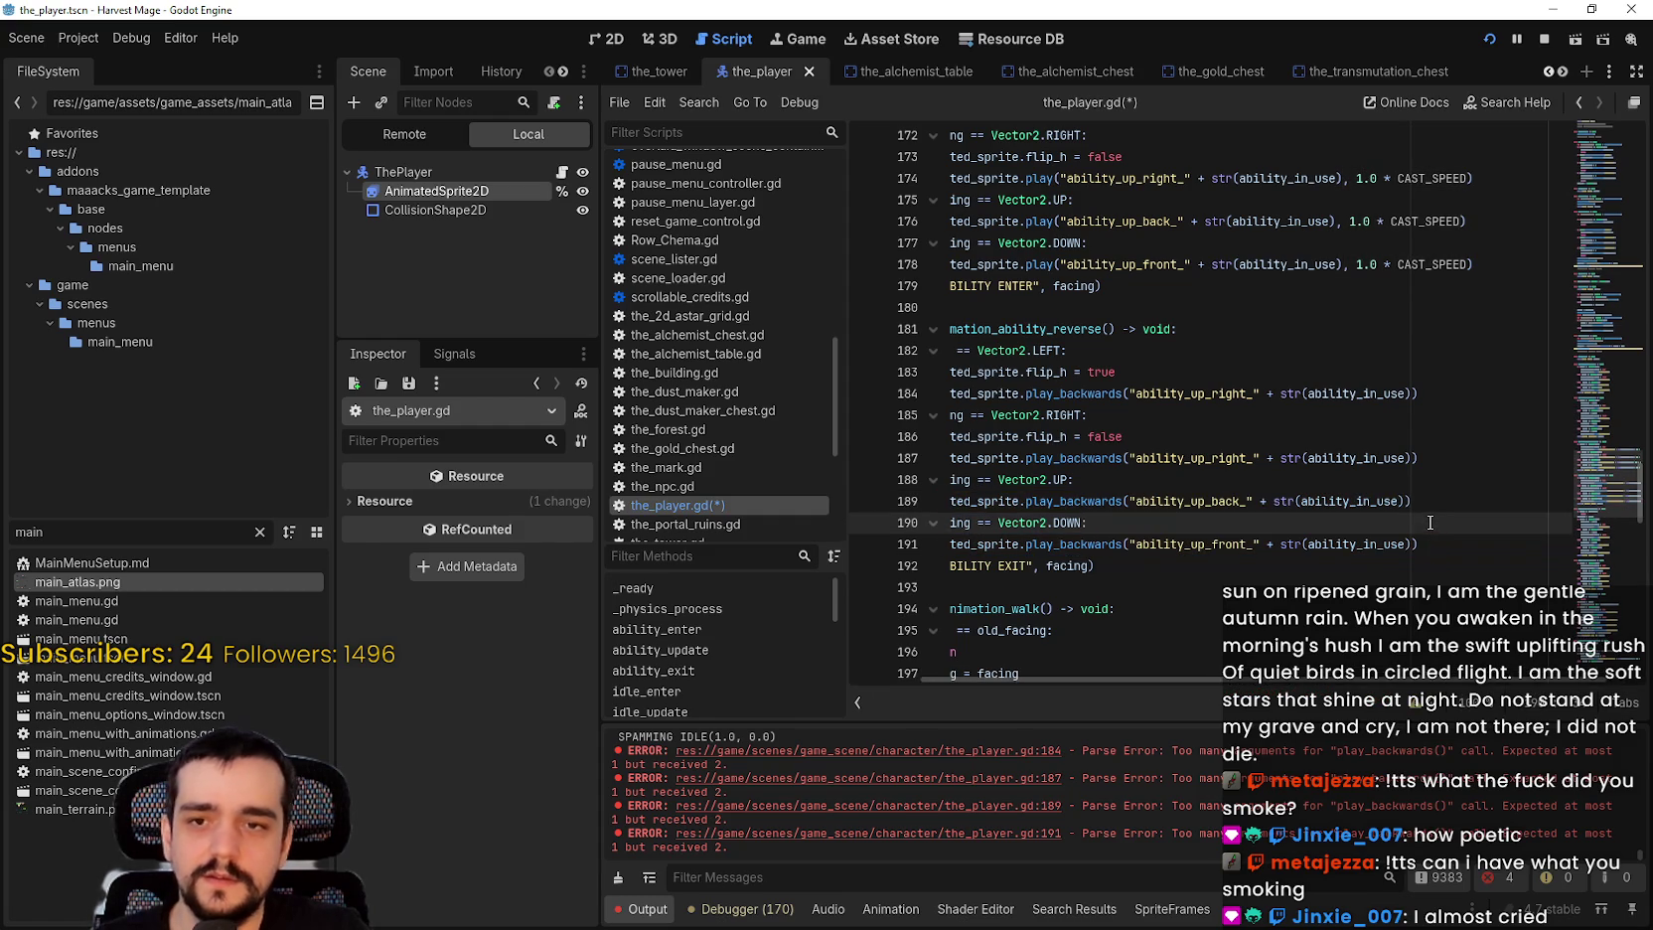
key(ctrl+s)
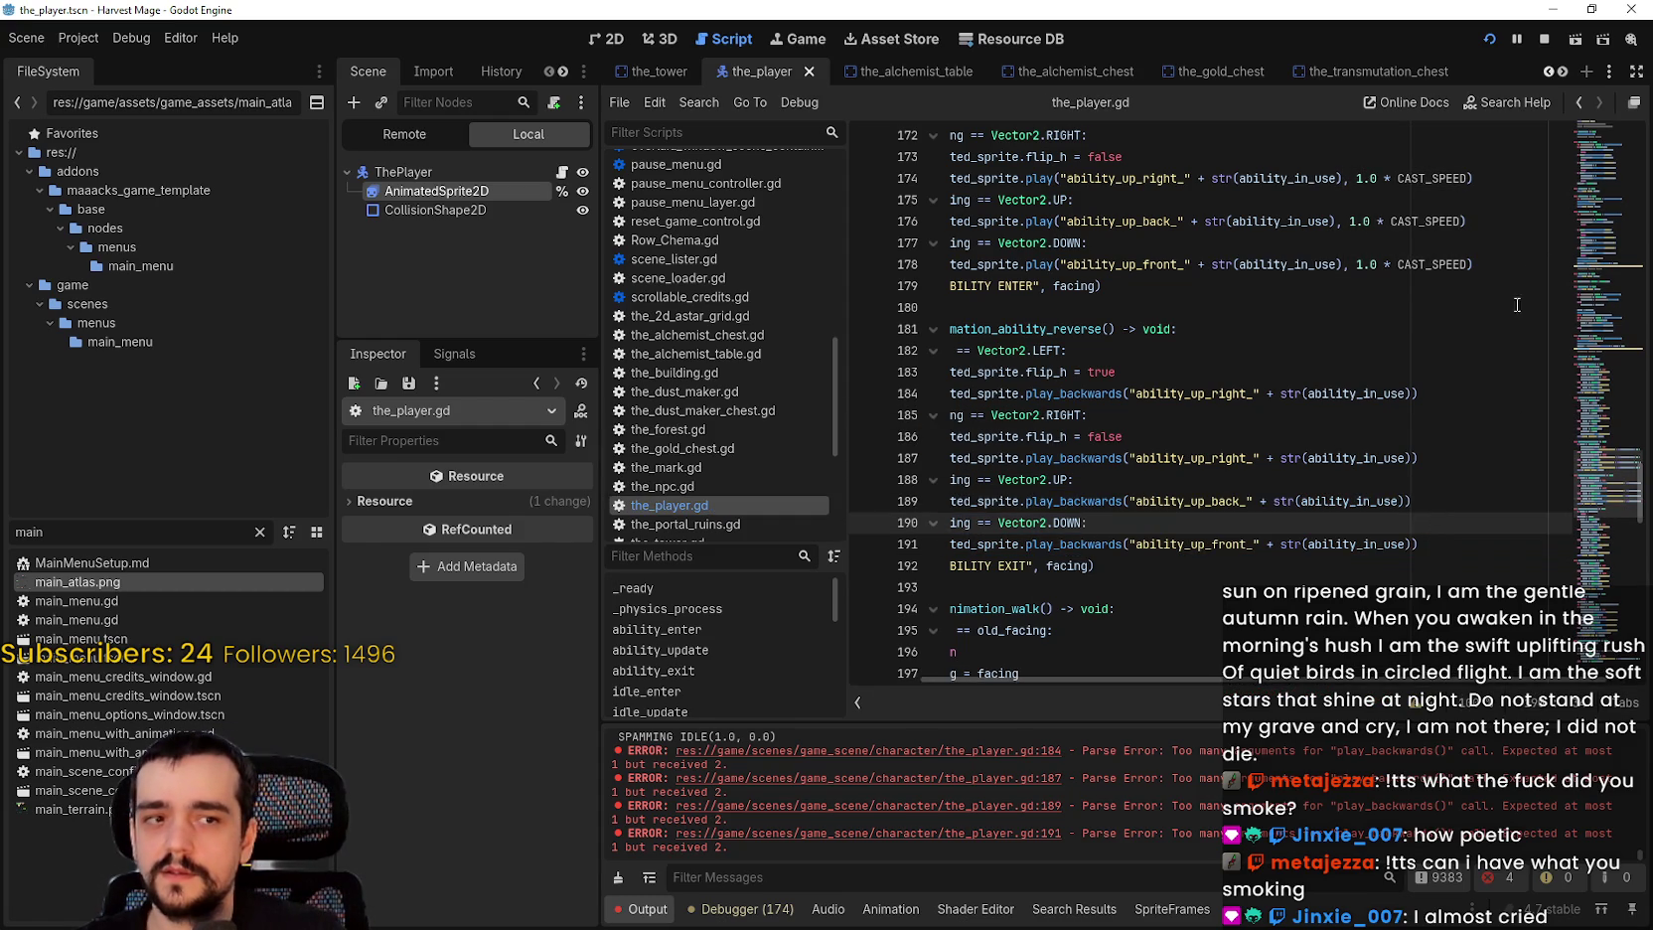
click(1471, 500)
Step: Relaunch the game, start from the title menu, cast an ability and walk past the stall, then return to the editor
click(1542, 40)
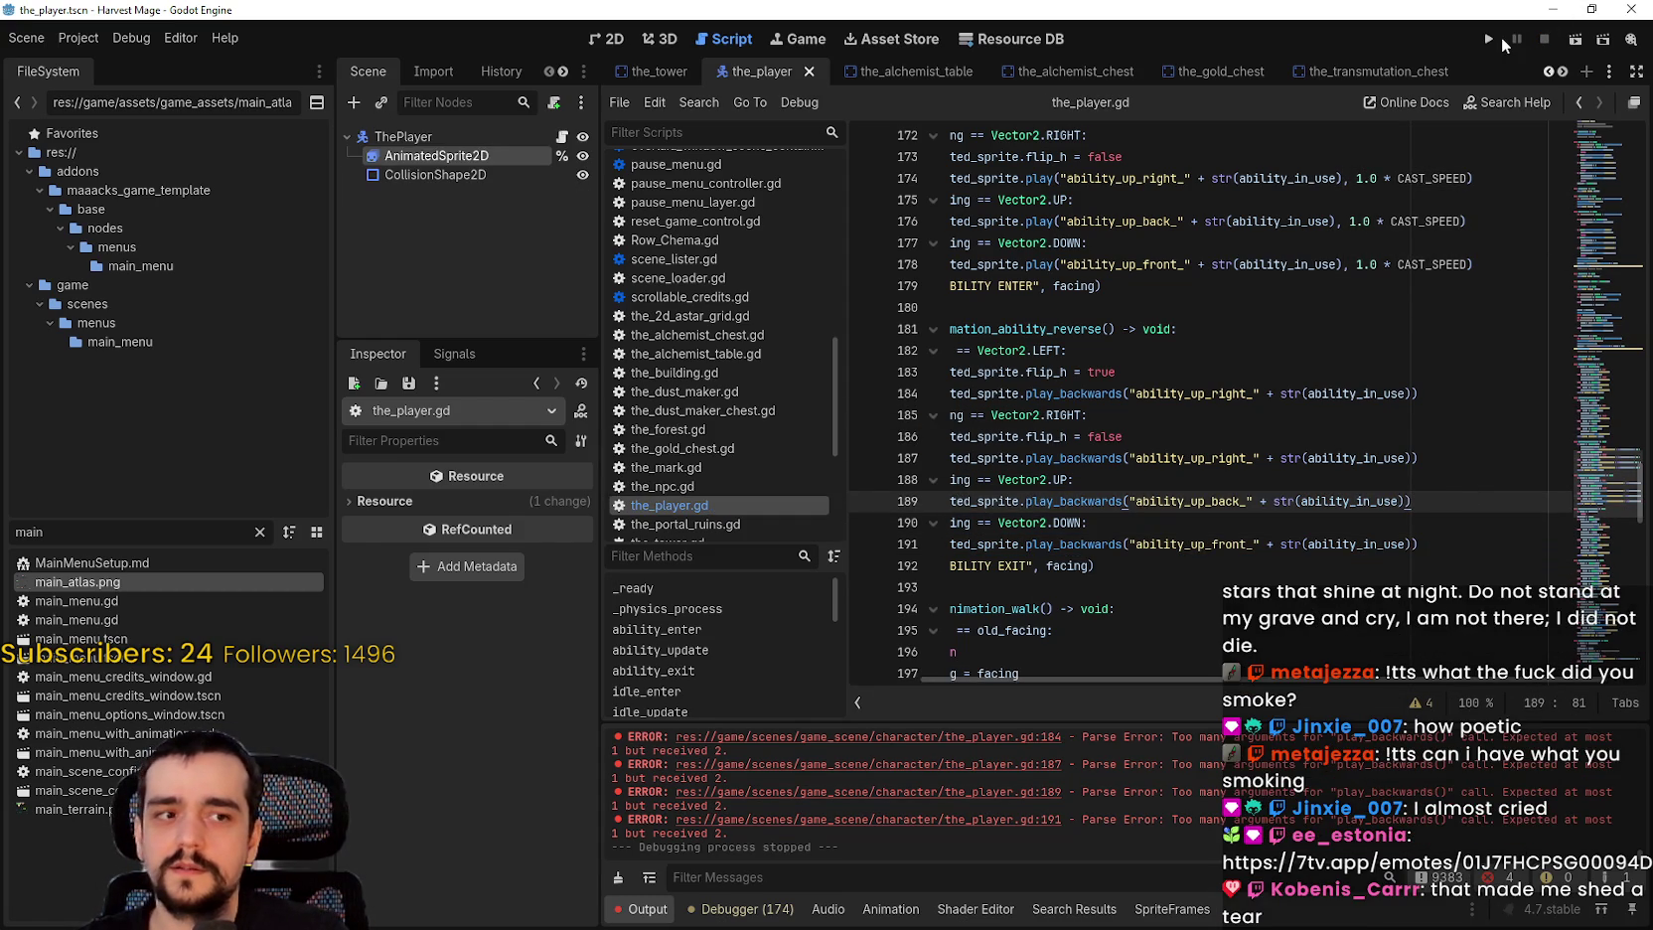
click(1490, 40)
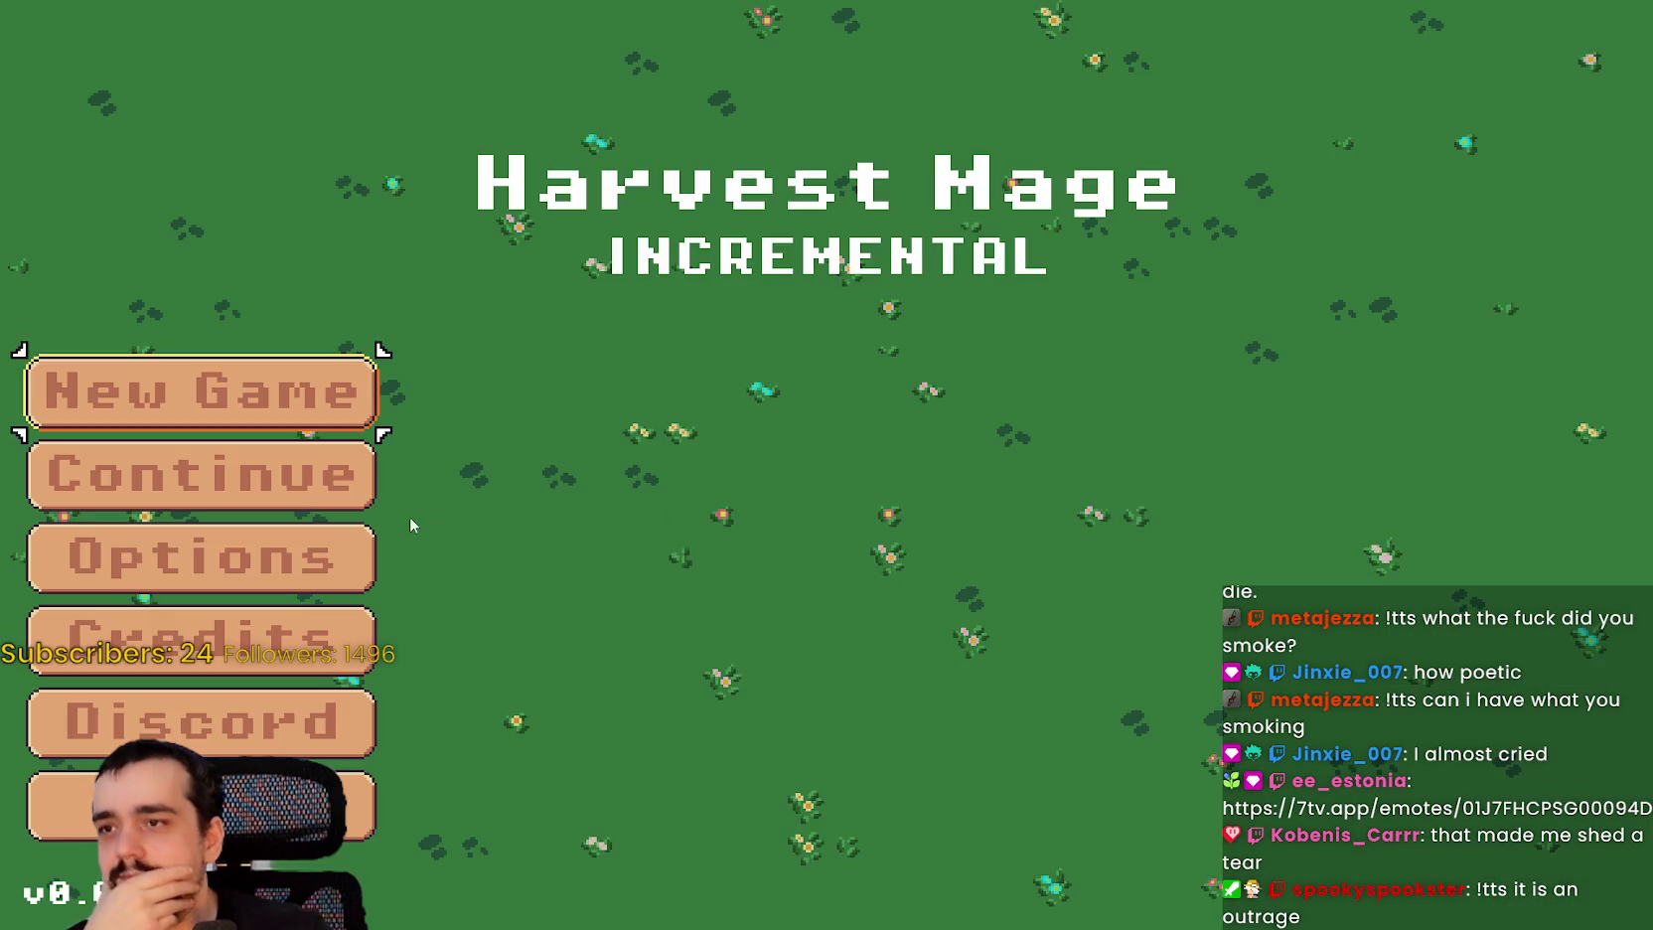
click(337, 475)
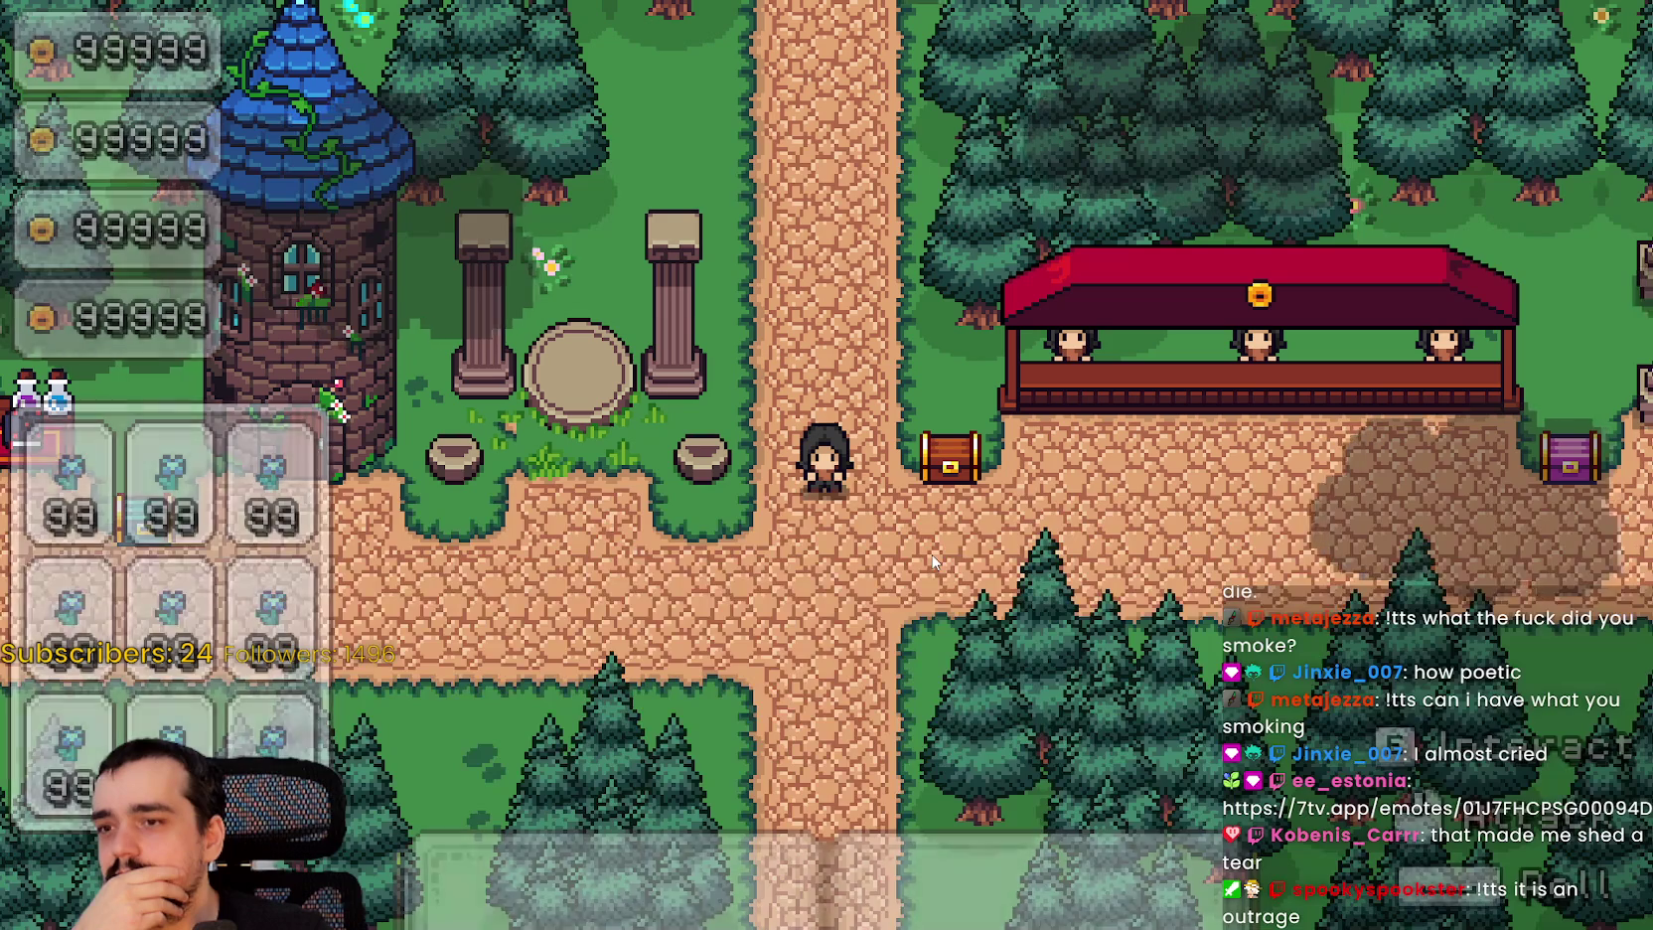
click(978, 543)
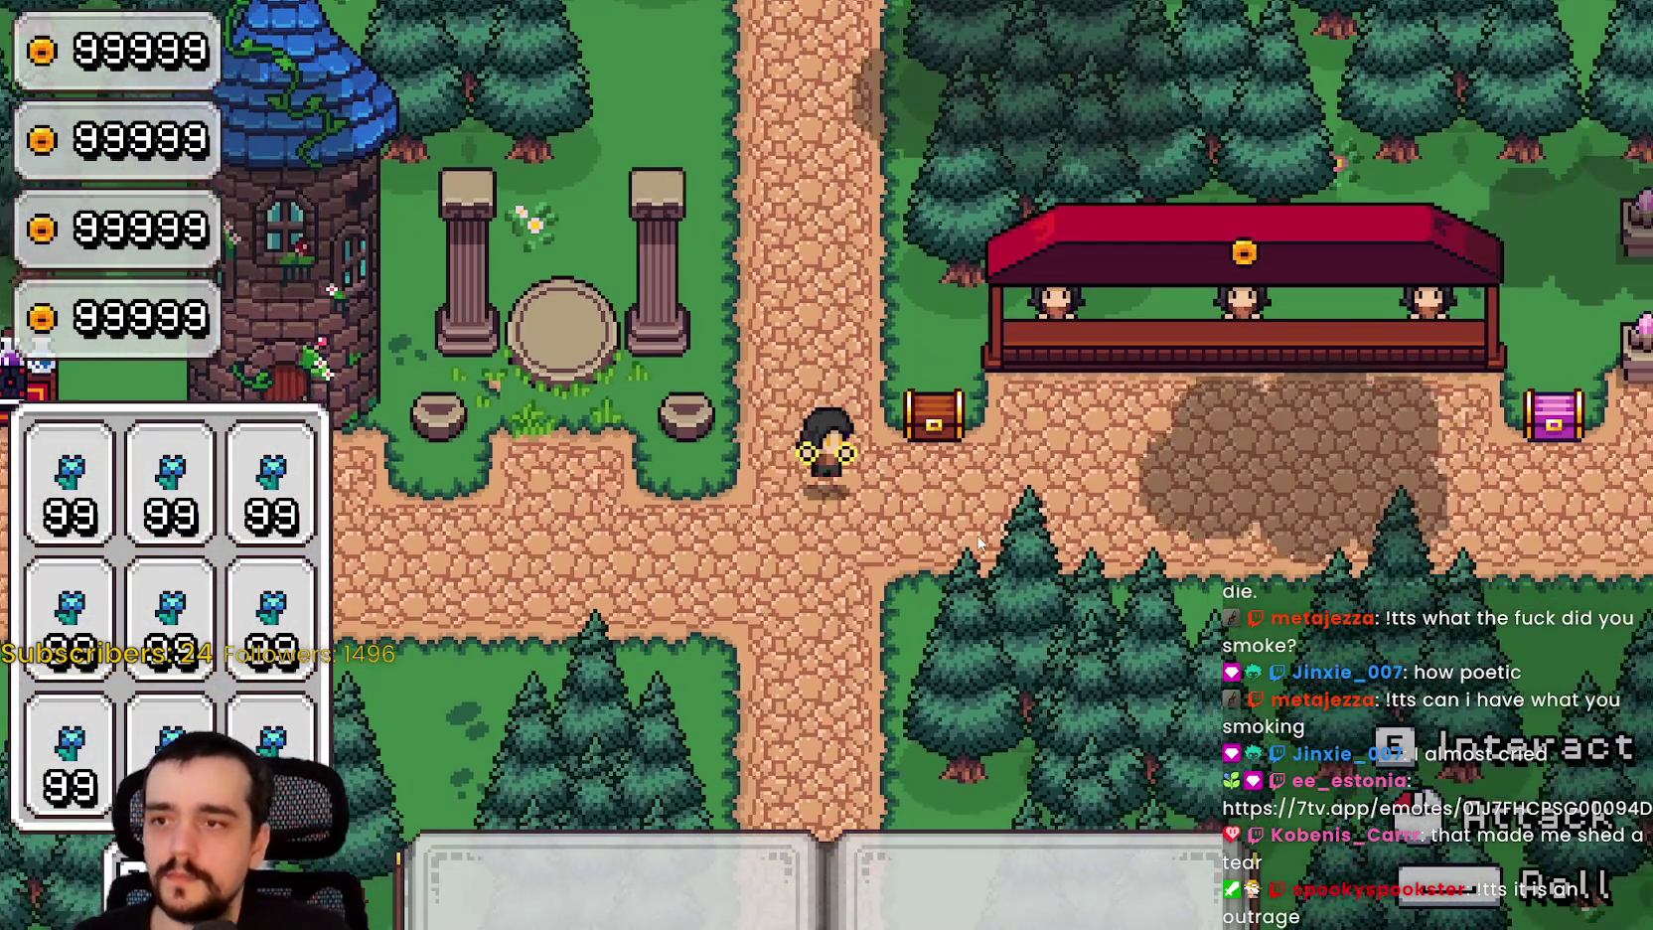
key(d)
key(a)
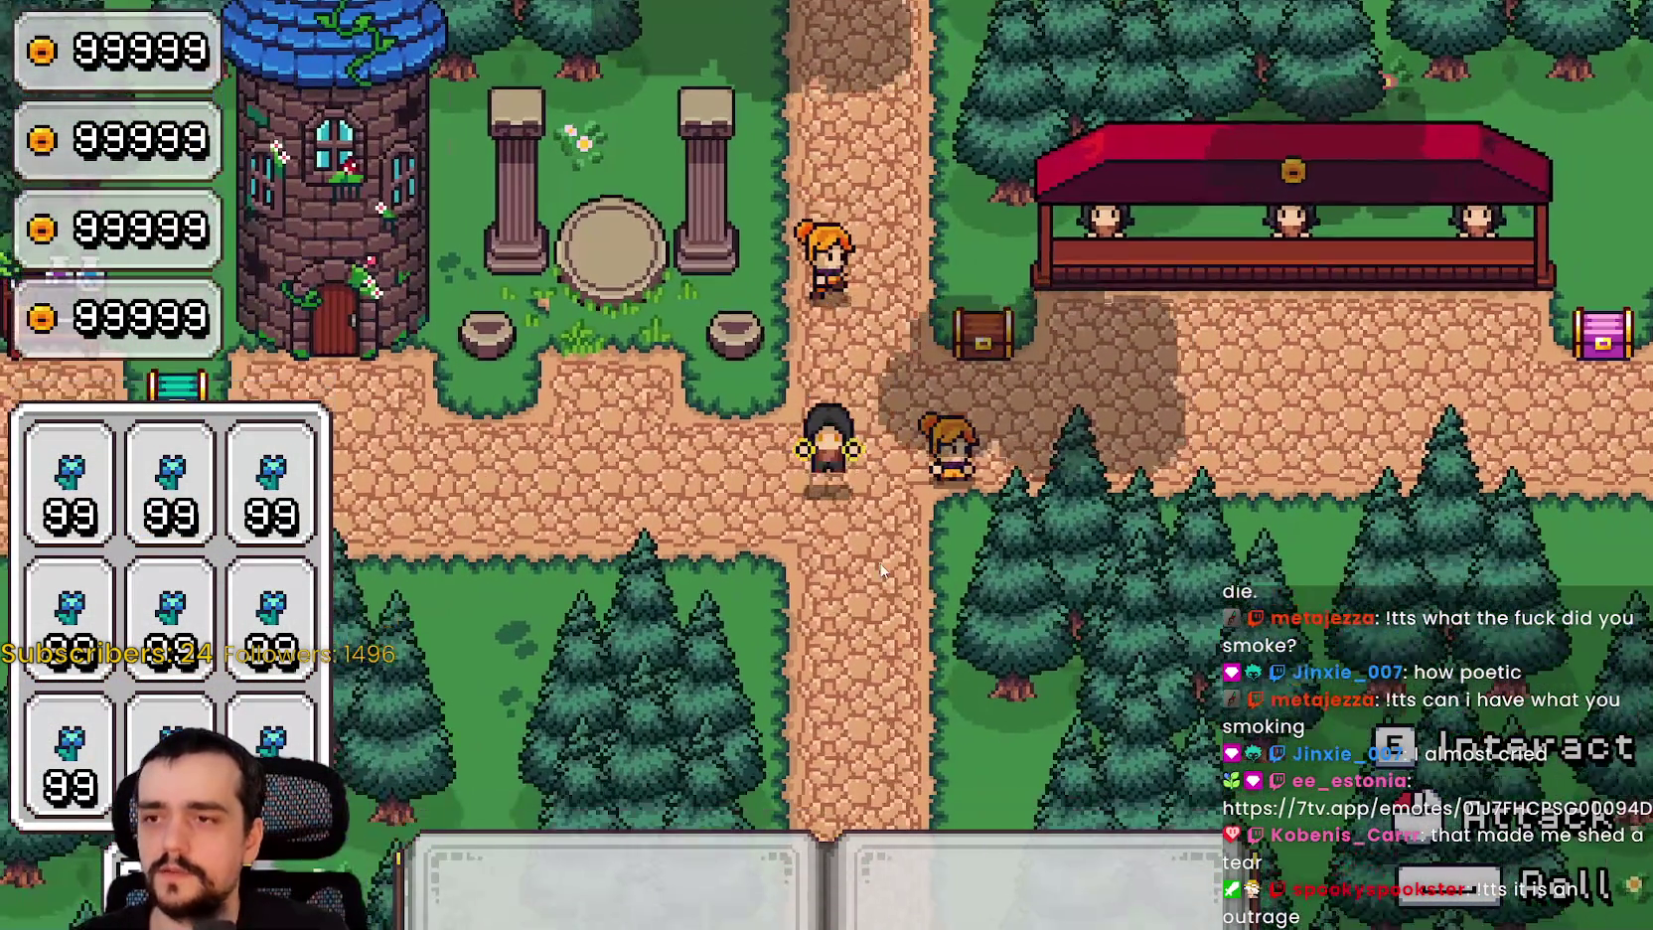
key(d)
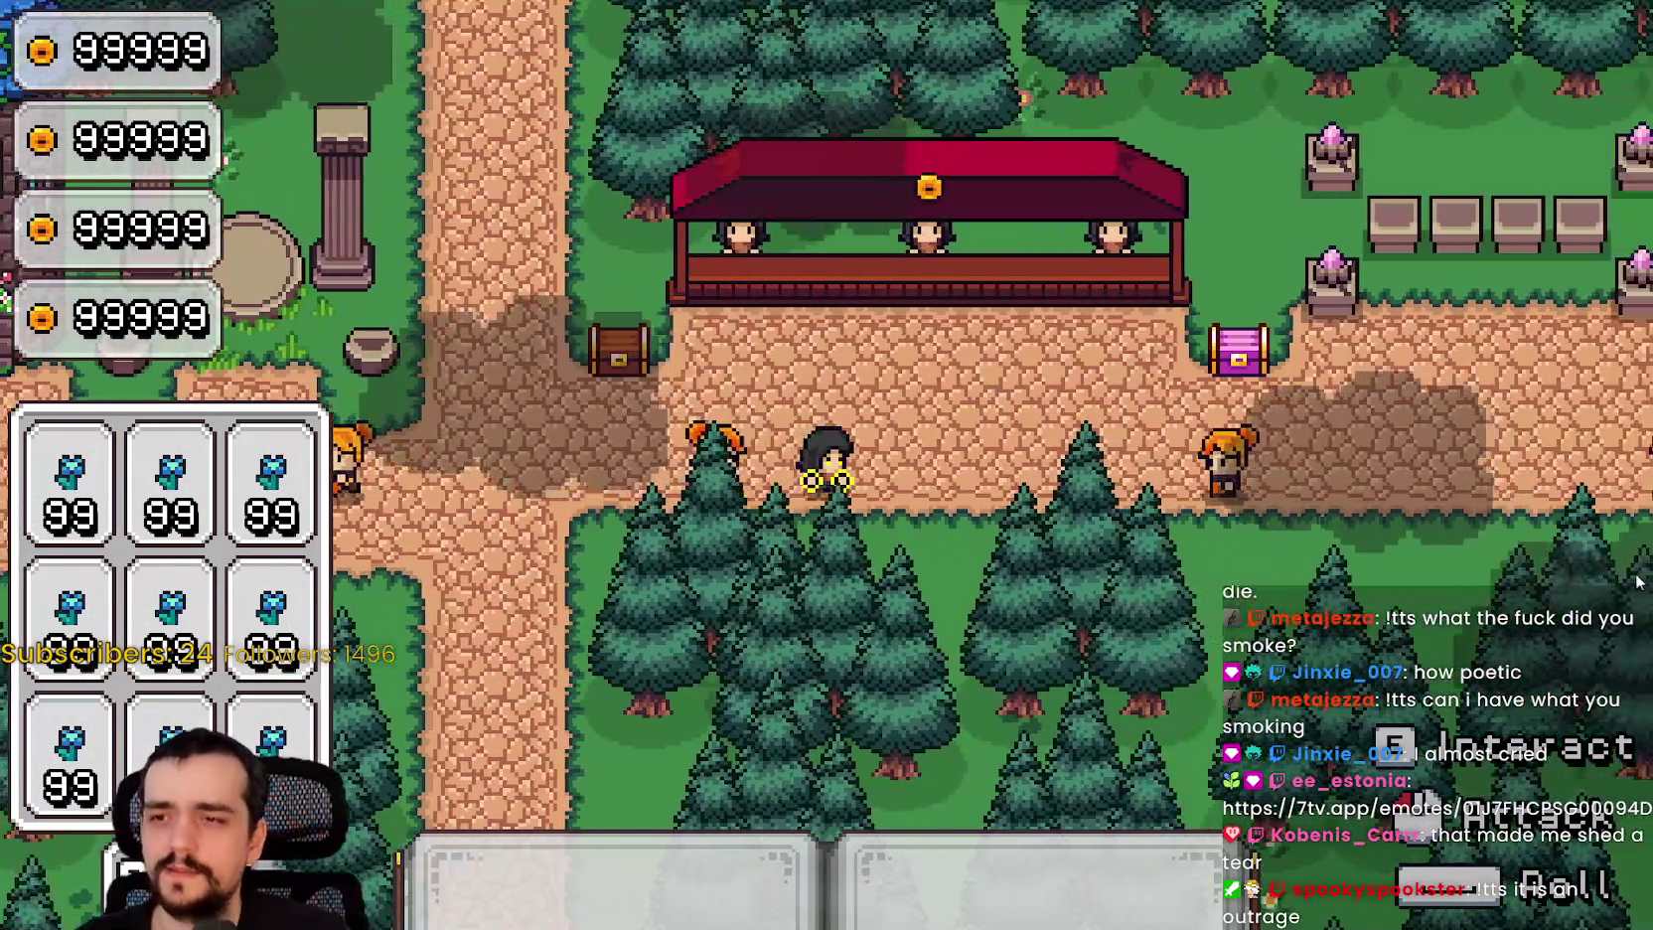
key(Escape)
key(alt+Tab)
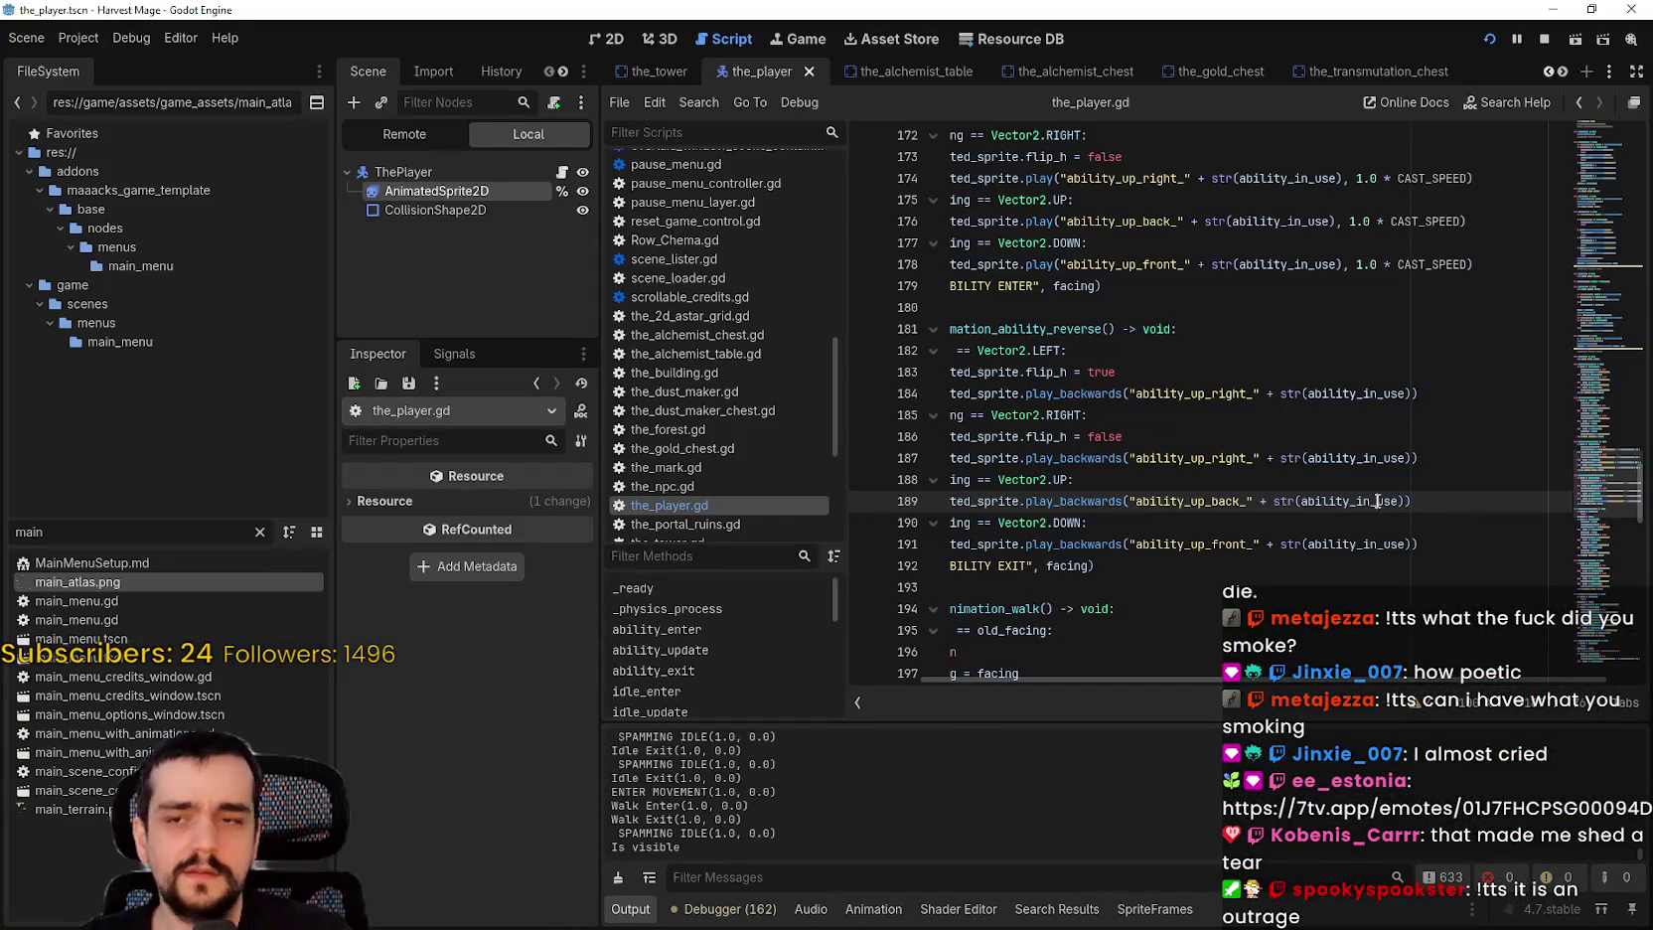
mouse_move(1088, 395)
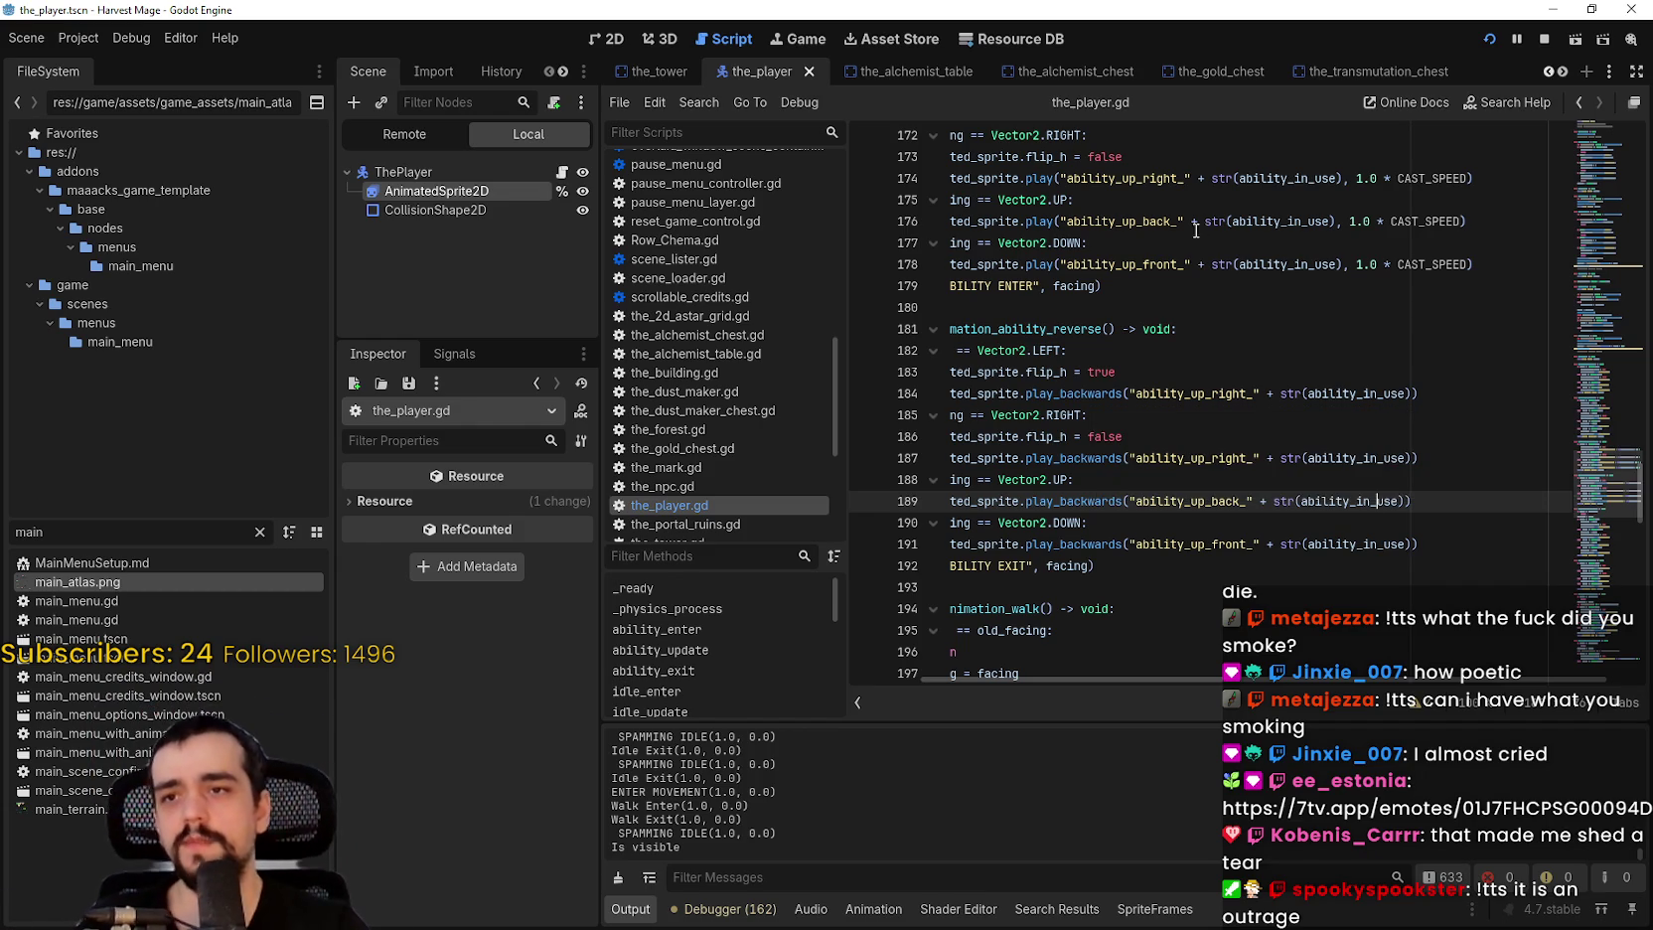
mouse_move(1044, 177)
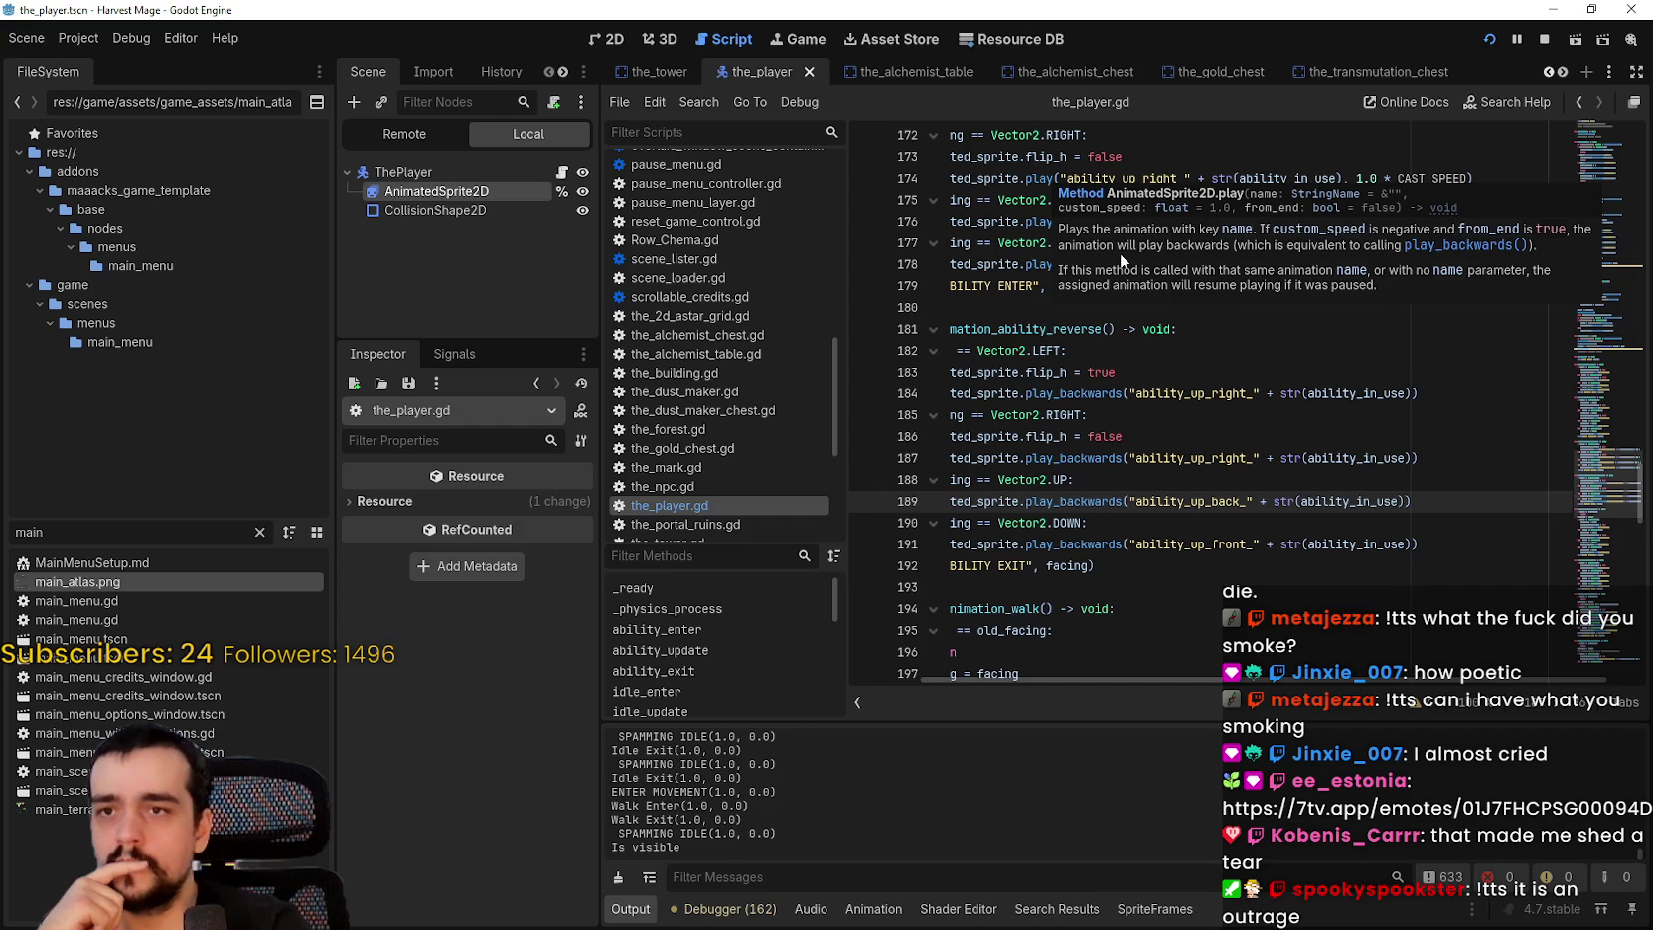
Step: Replace play_backwards with play on the reverse ability calls, lines 184–191
click(1088, 393)
double_click(1039, 177)
key(ctrl+c)
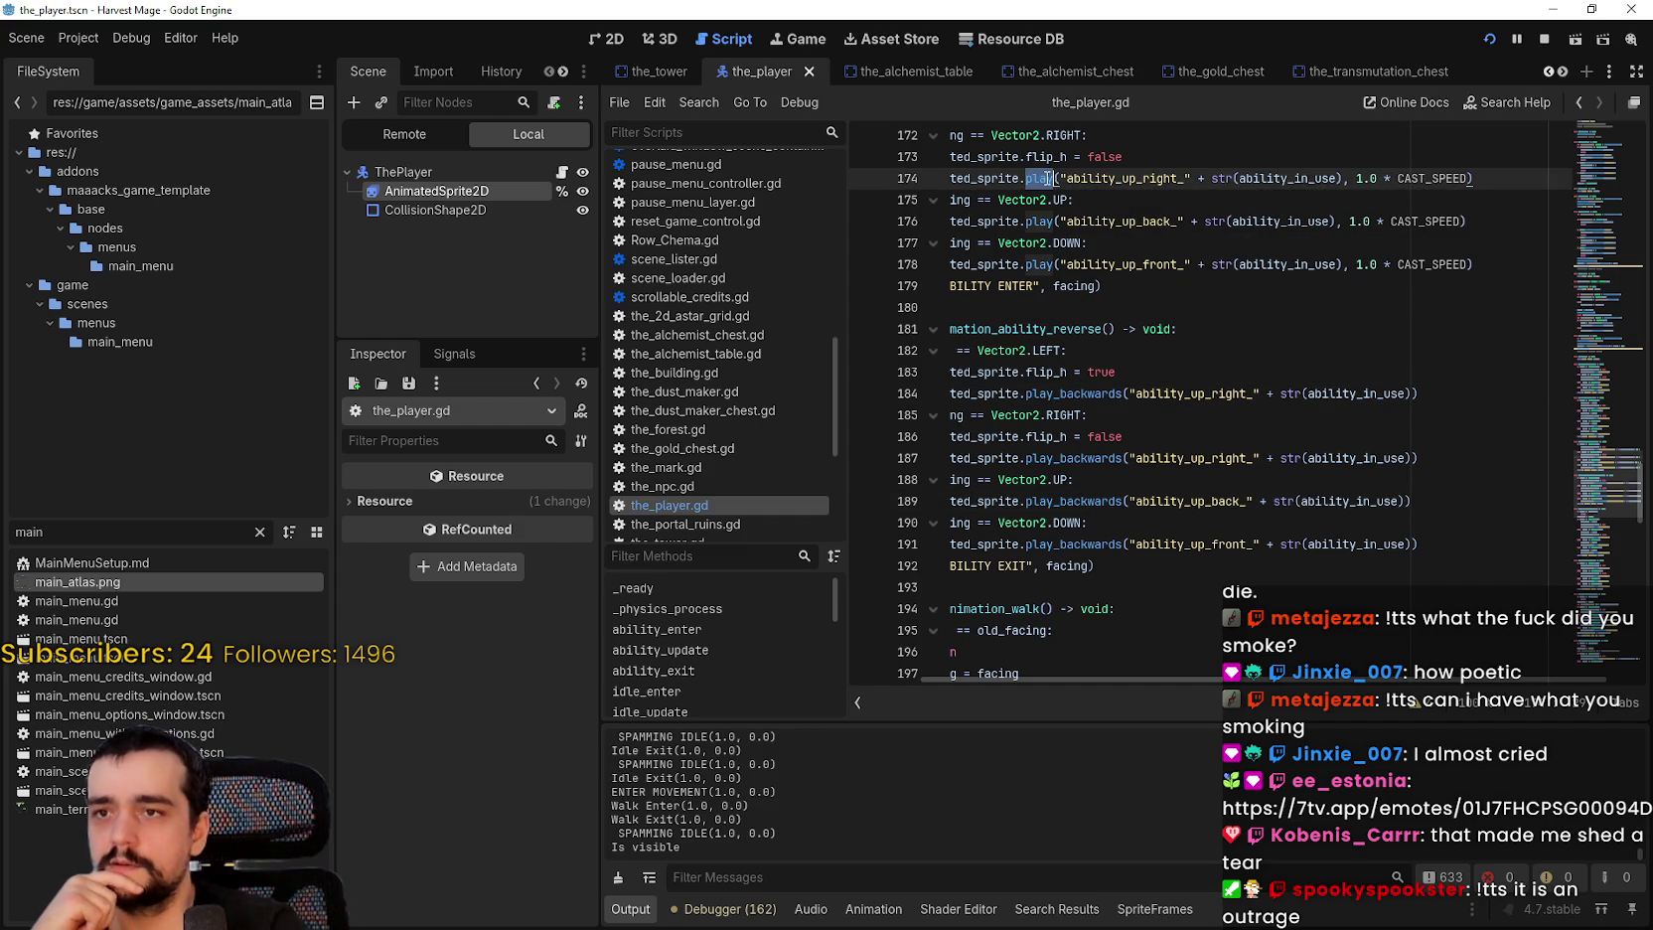
double_click(1066, 395)
key(ctrl+v)
double_click(1073, 458)
key(ctrl+v)
click(1083, 501)
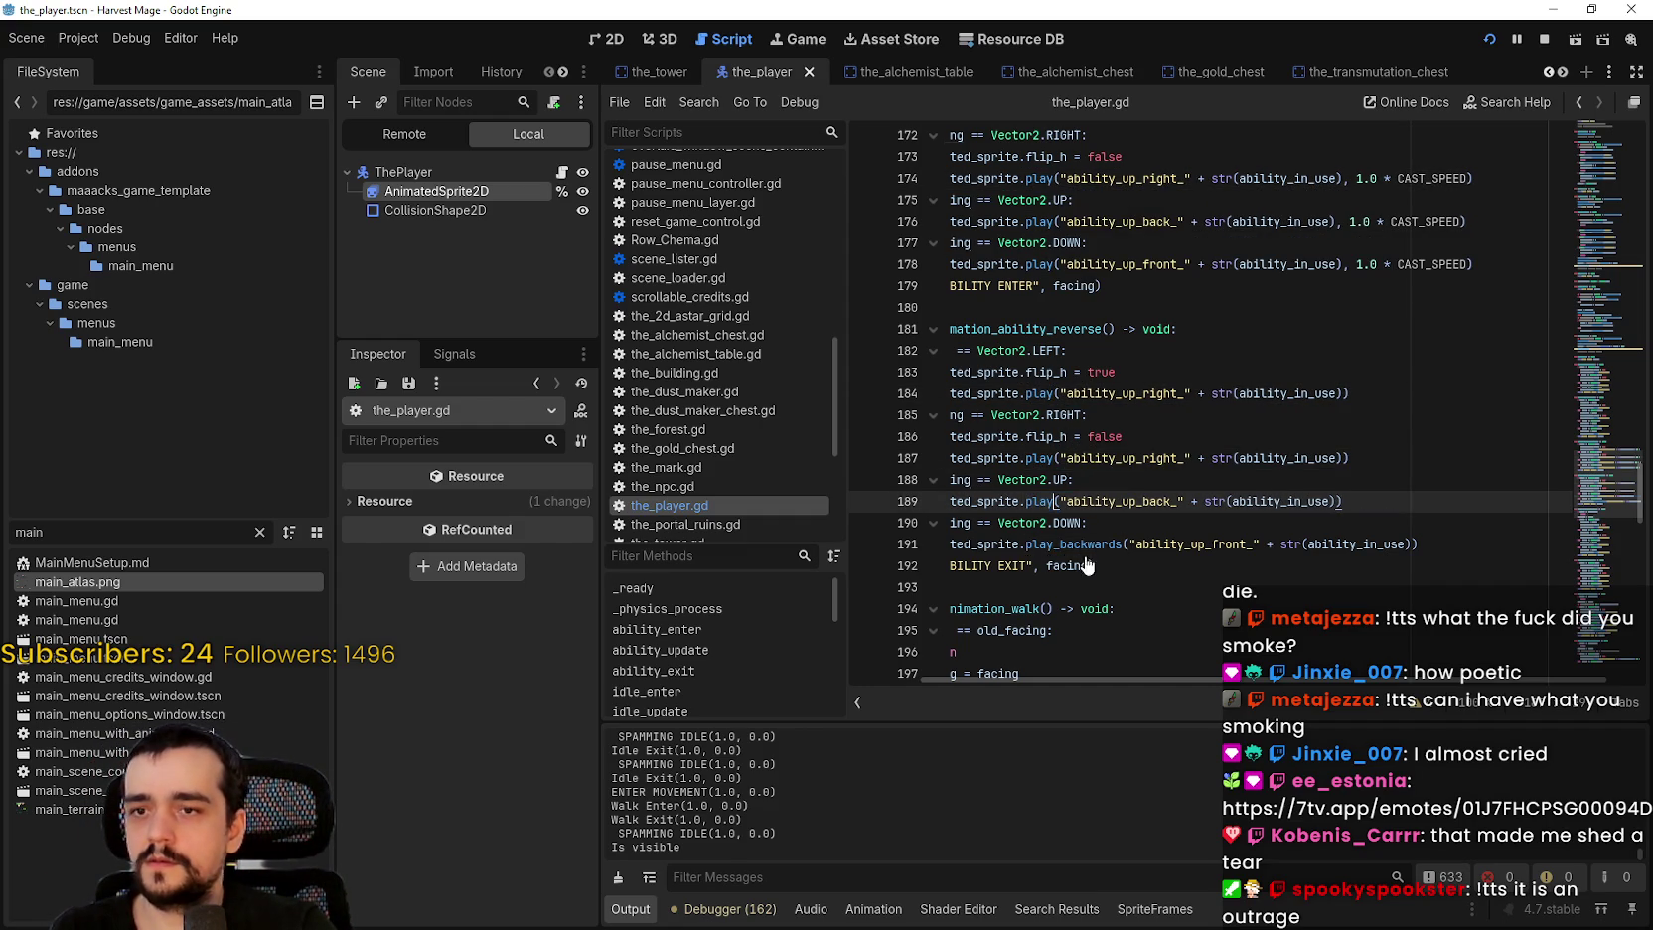
double_click(1087, 543)
Step: Copy line 174's 1.0 * CAST_SPEED argument and add it to reverse calls on lines 184–191
double_click(1463, 178)
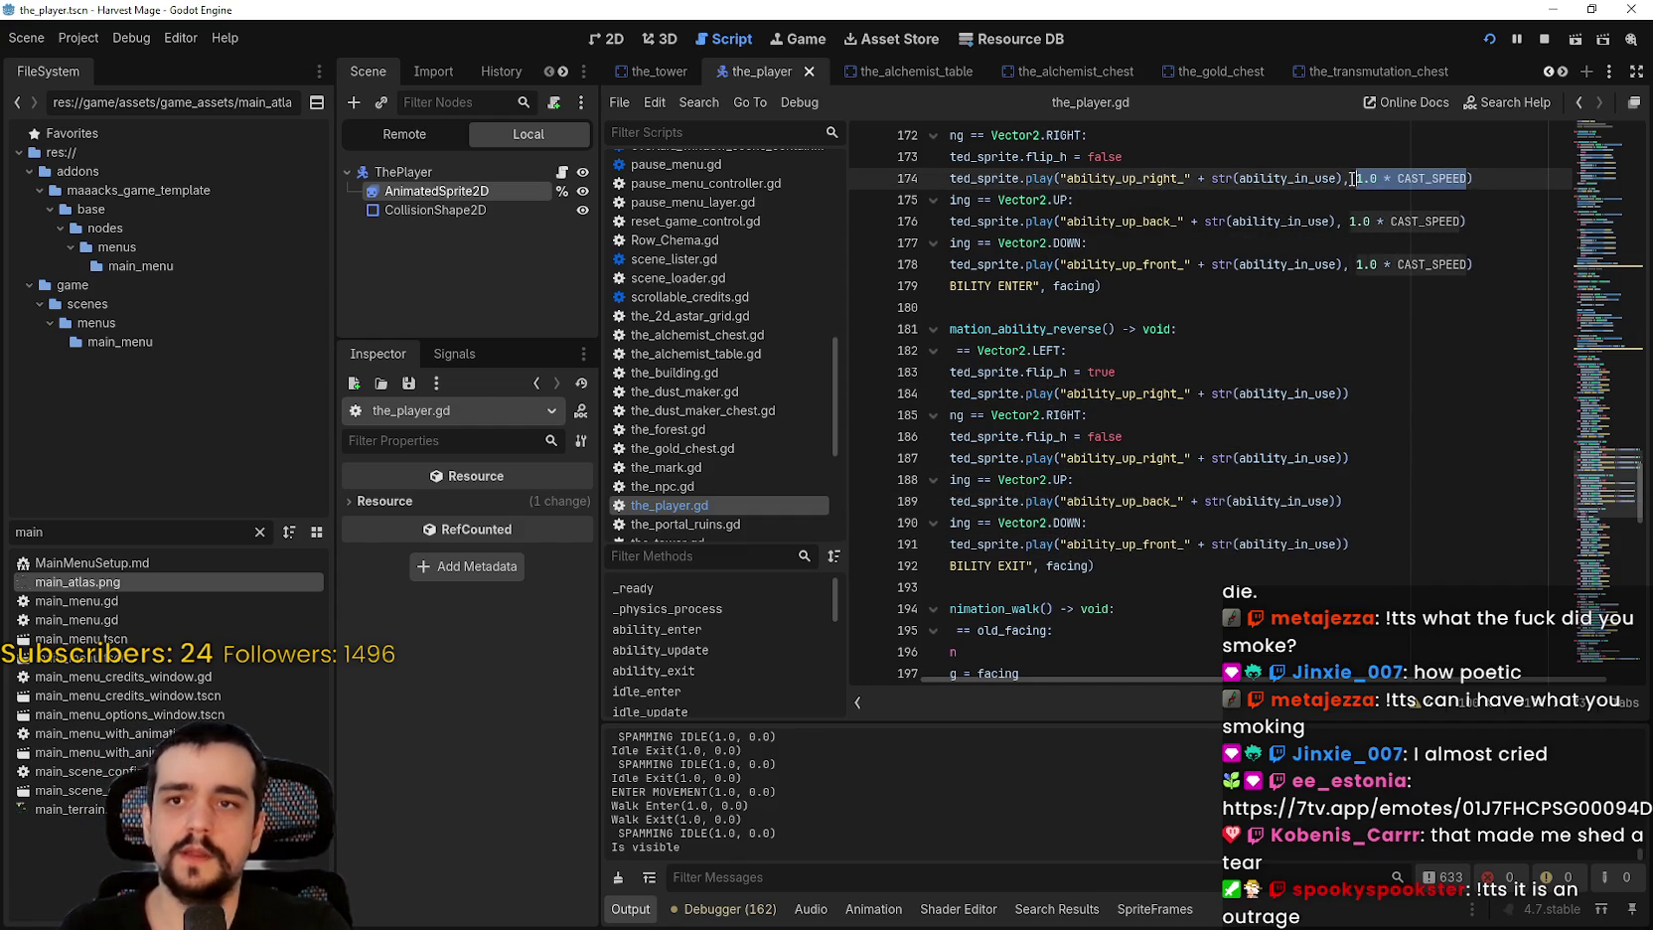
click(1337, 394)
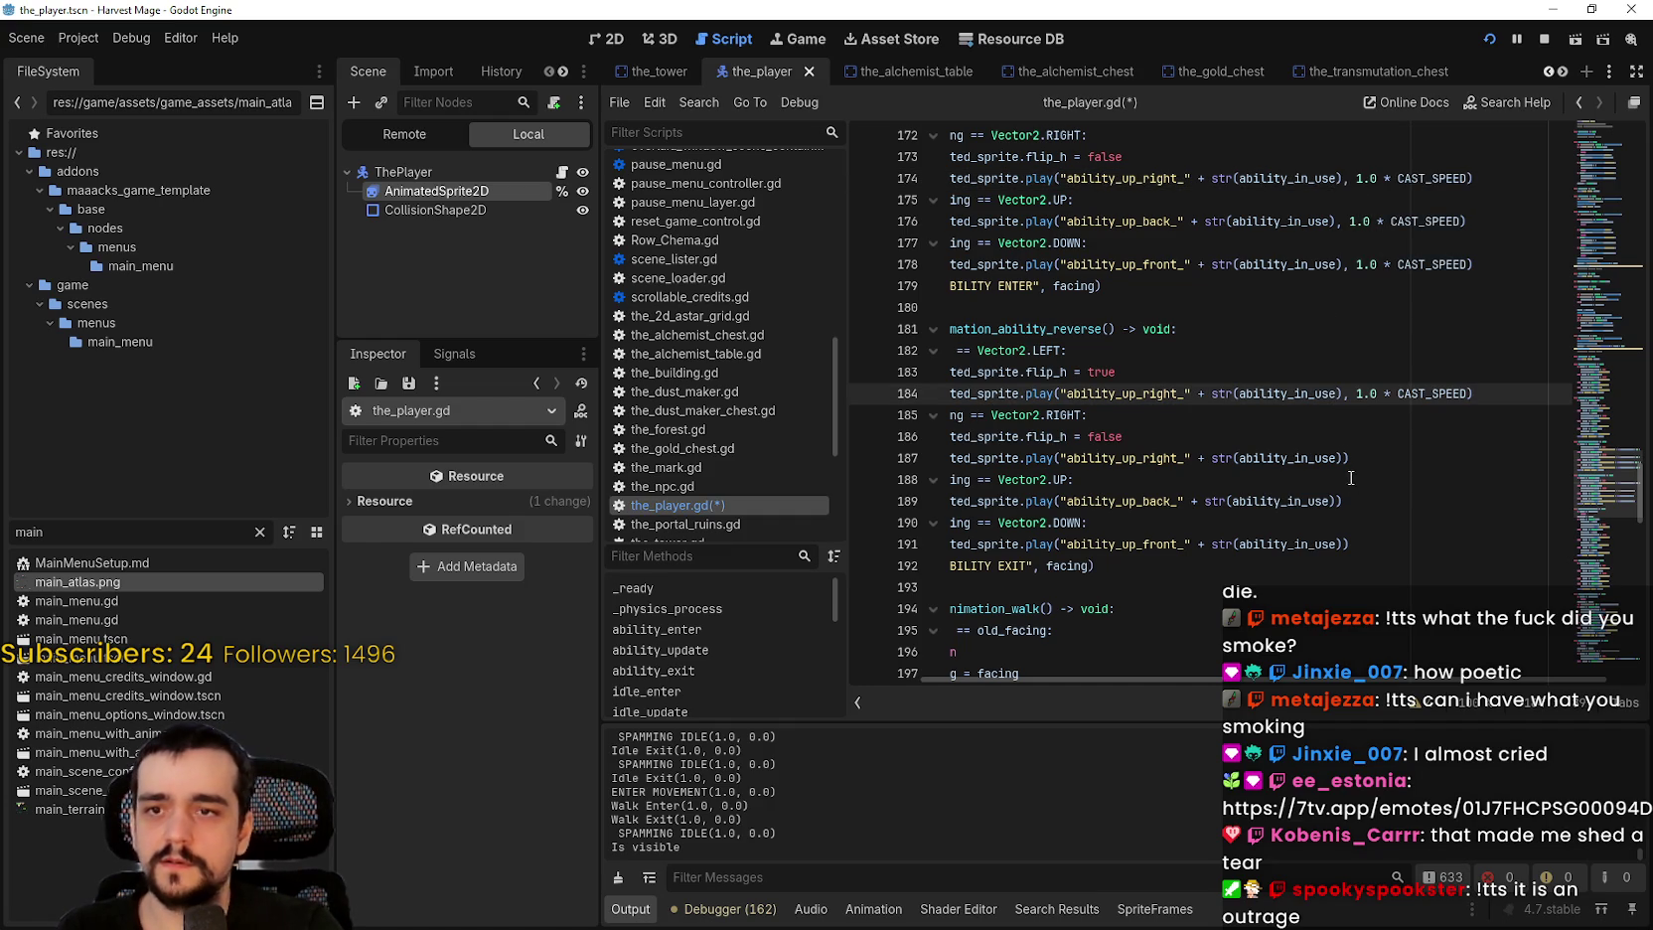
click(1347, 459)
click(1337, 502)
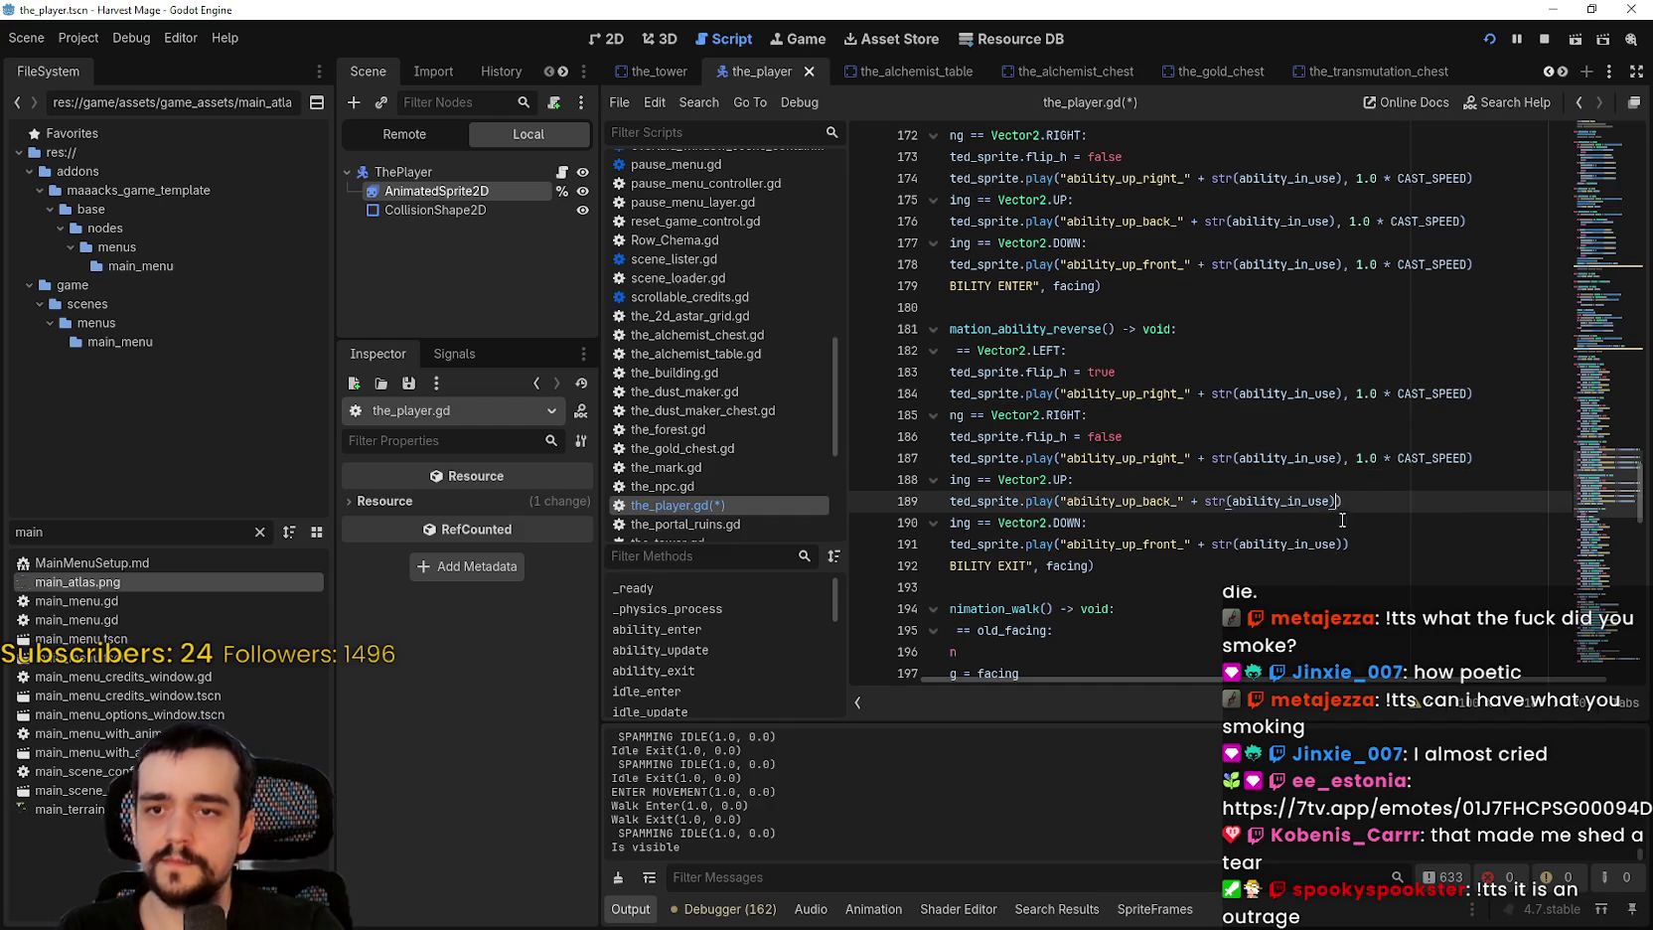
drag(1347, 556, 1345, 543)
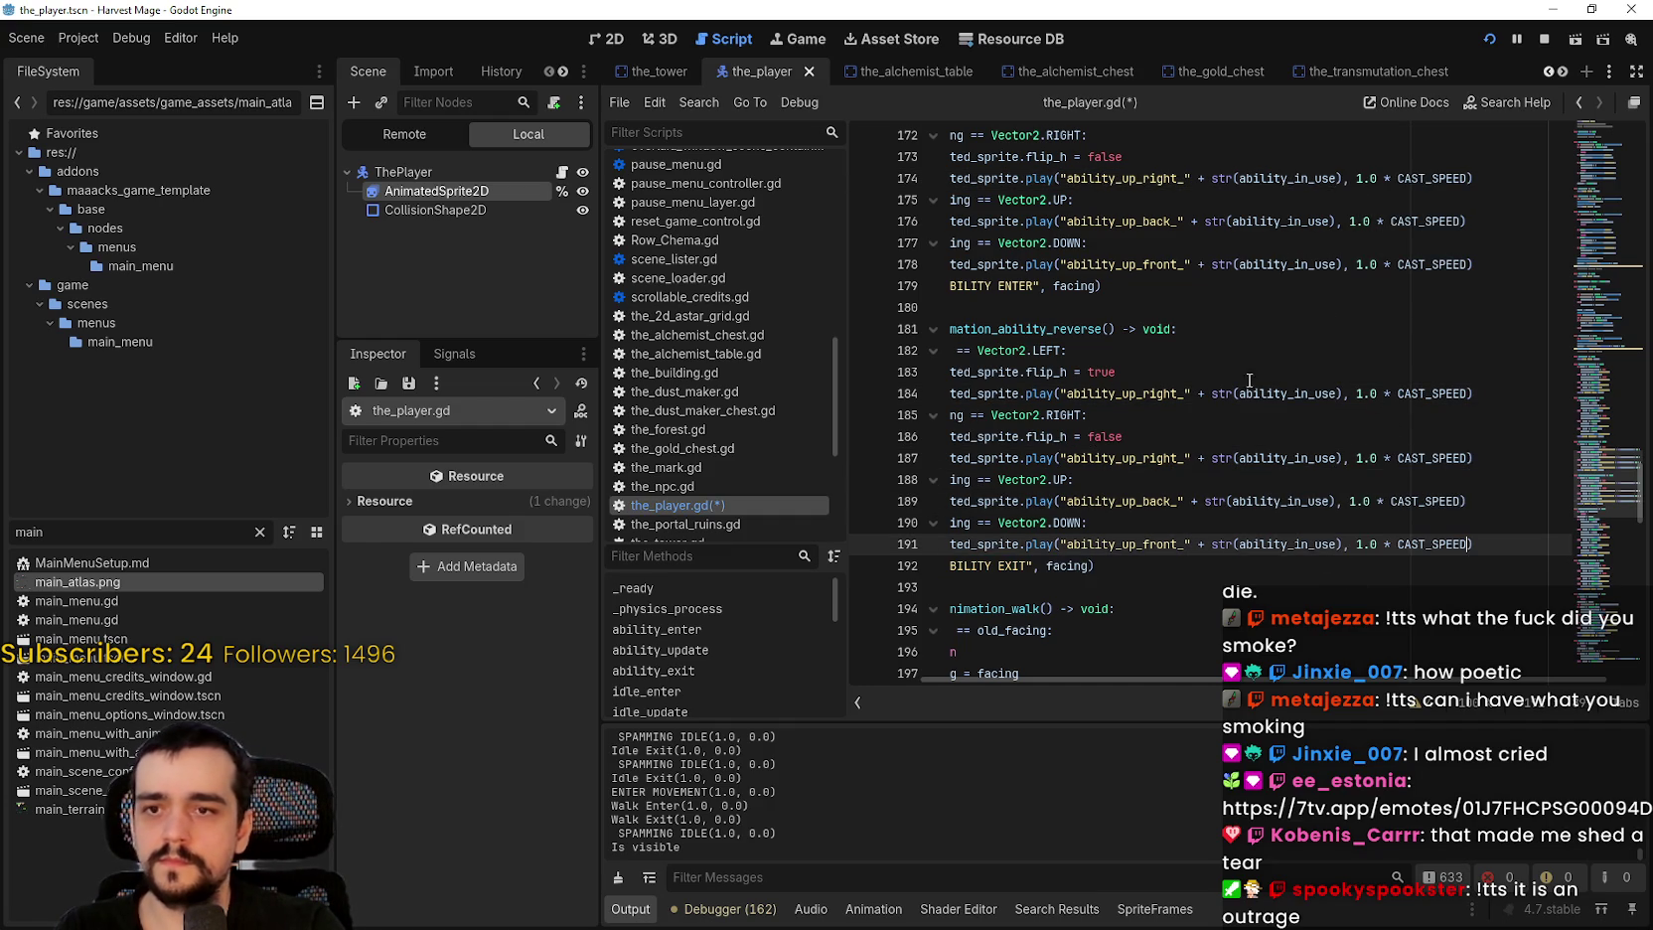
Step: Pass true for from_end on the reverse ability play calls, then save the_player.gd
mouse_move(1042, 397)
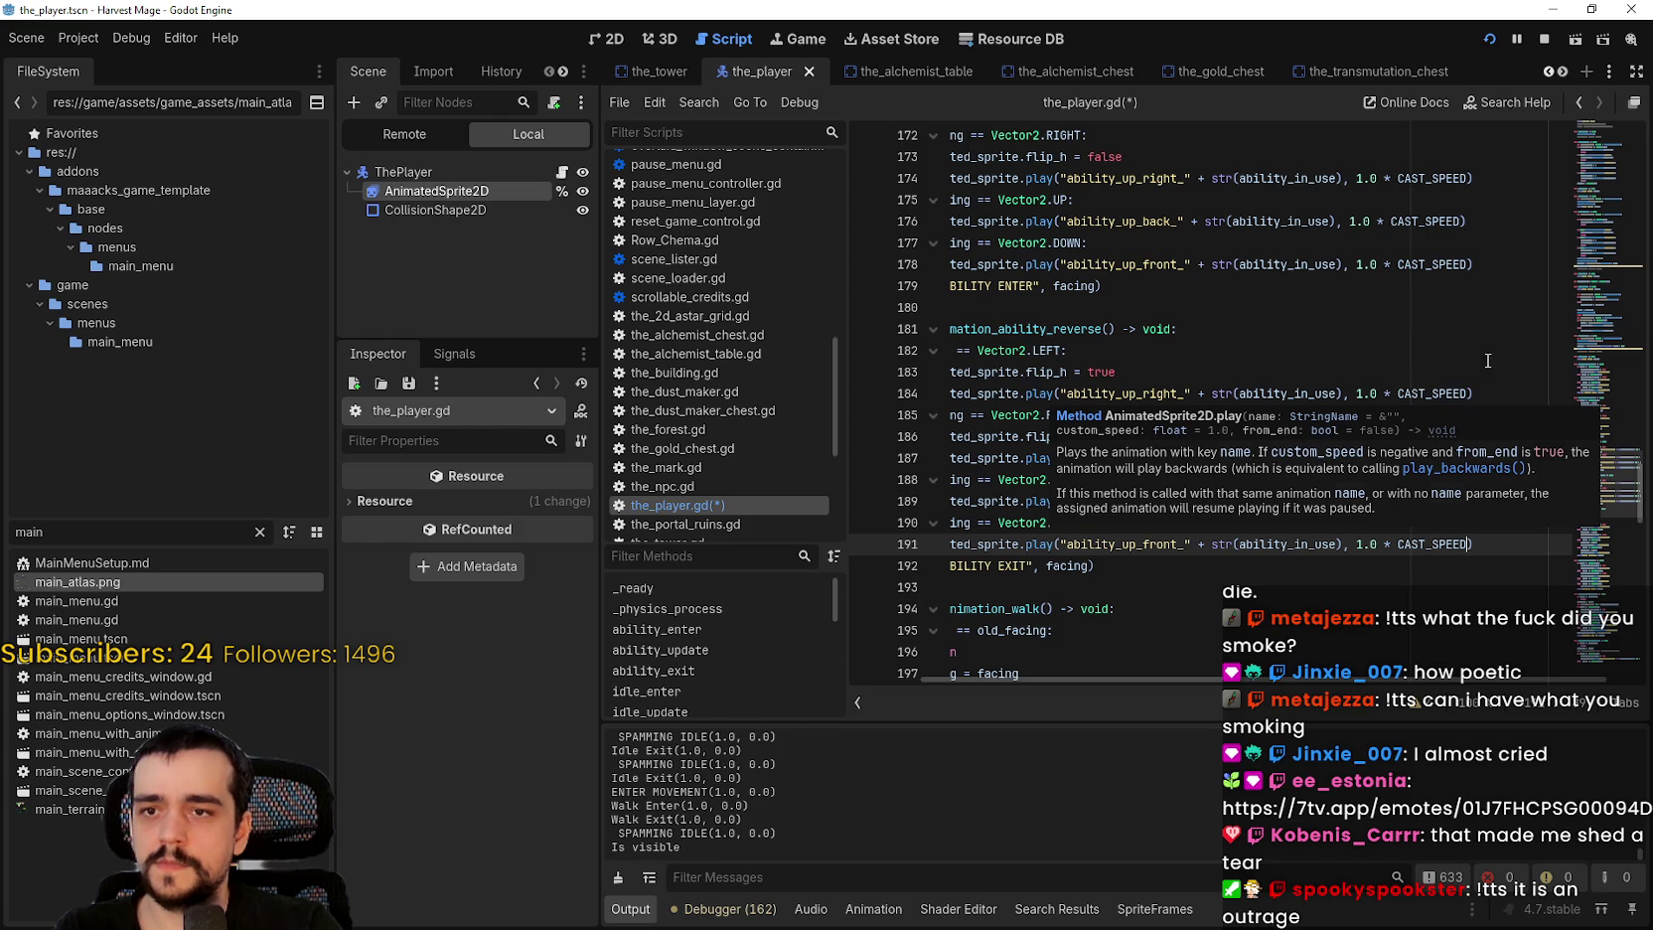
click(1471, 395)
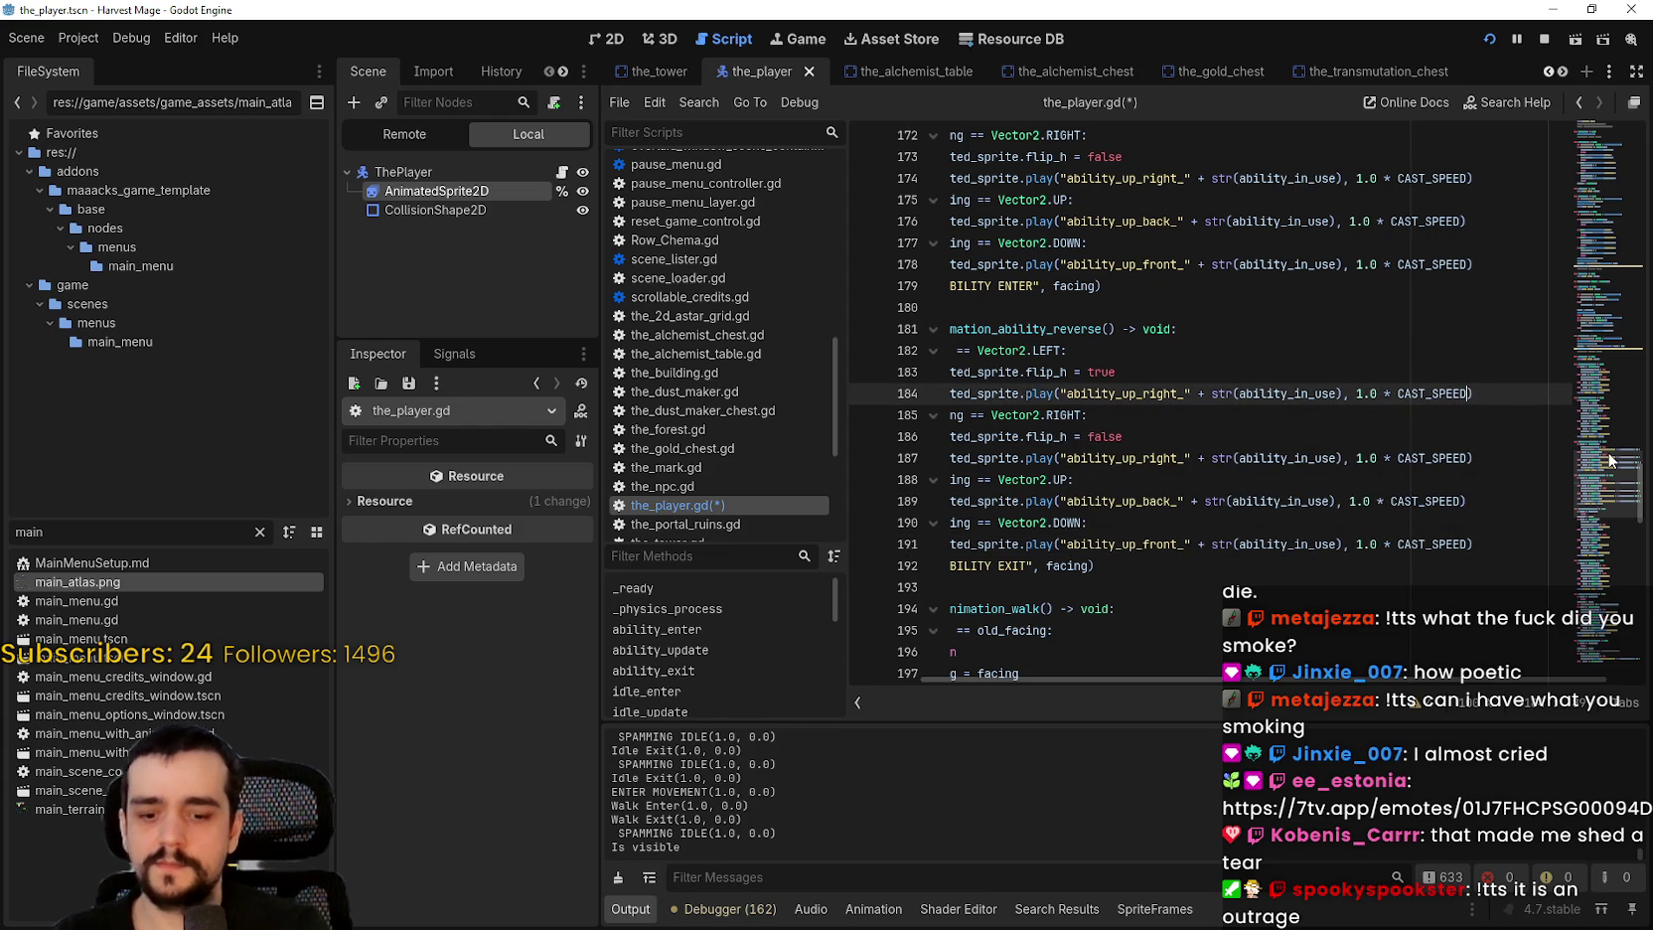
text(, true)
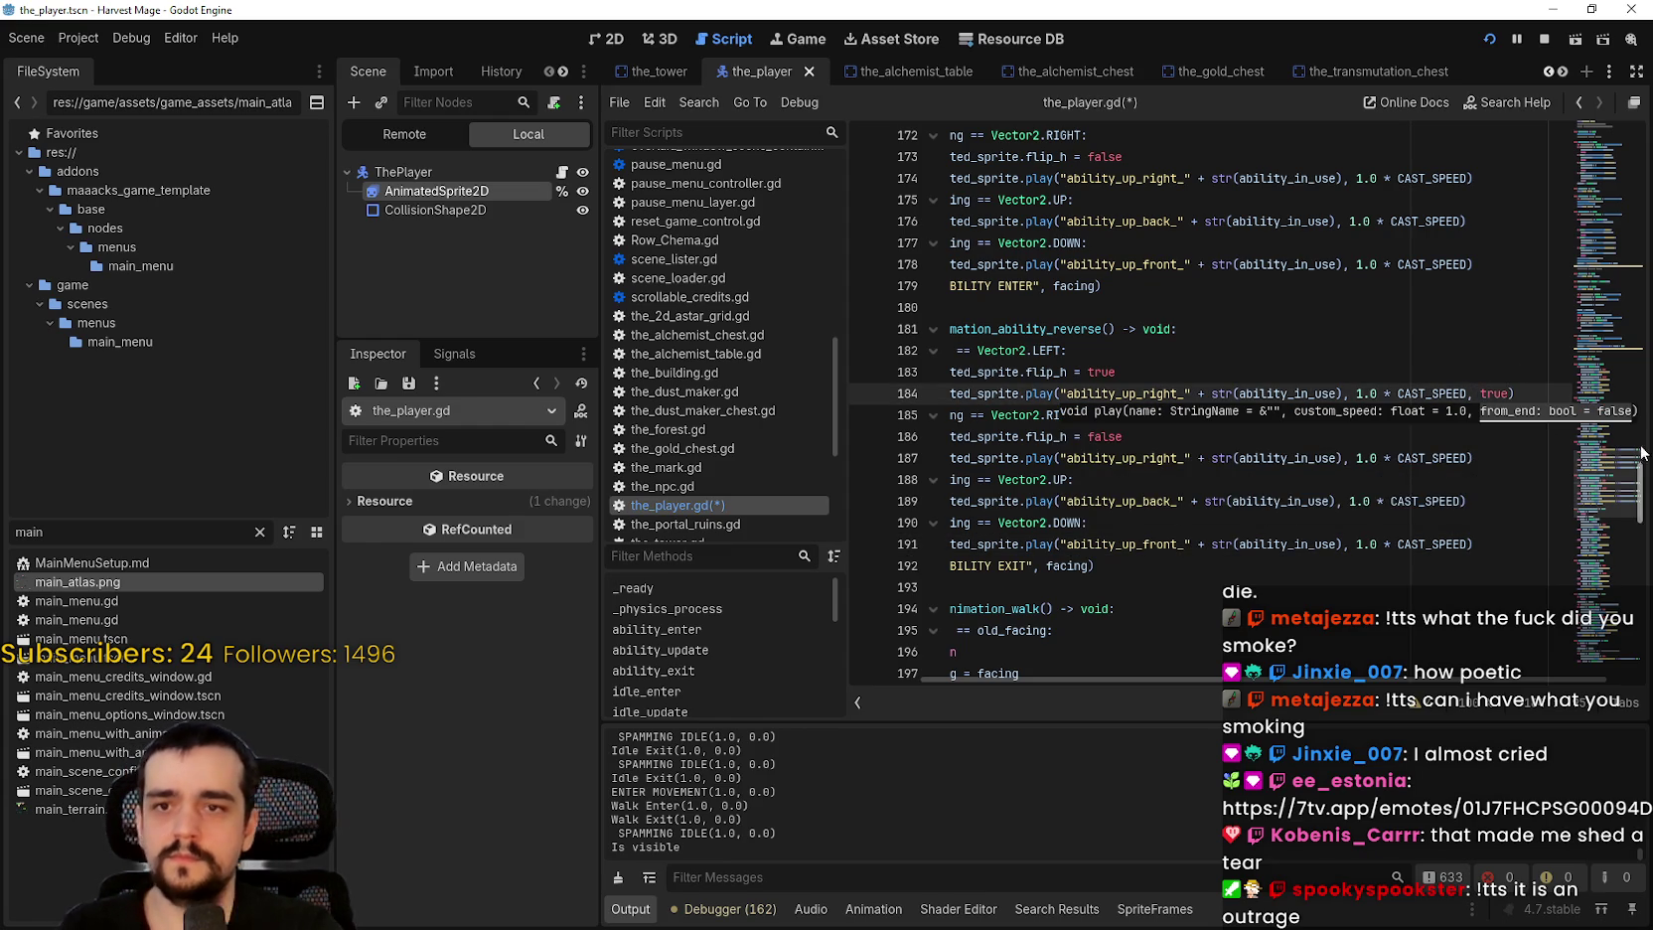
click(1473, 394)
click(1470, 459)
click(1462, 501)
click(1471, 544)
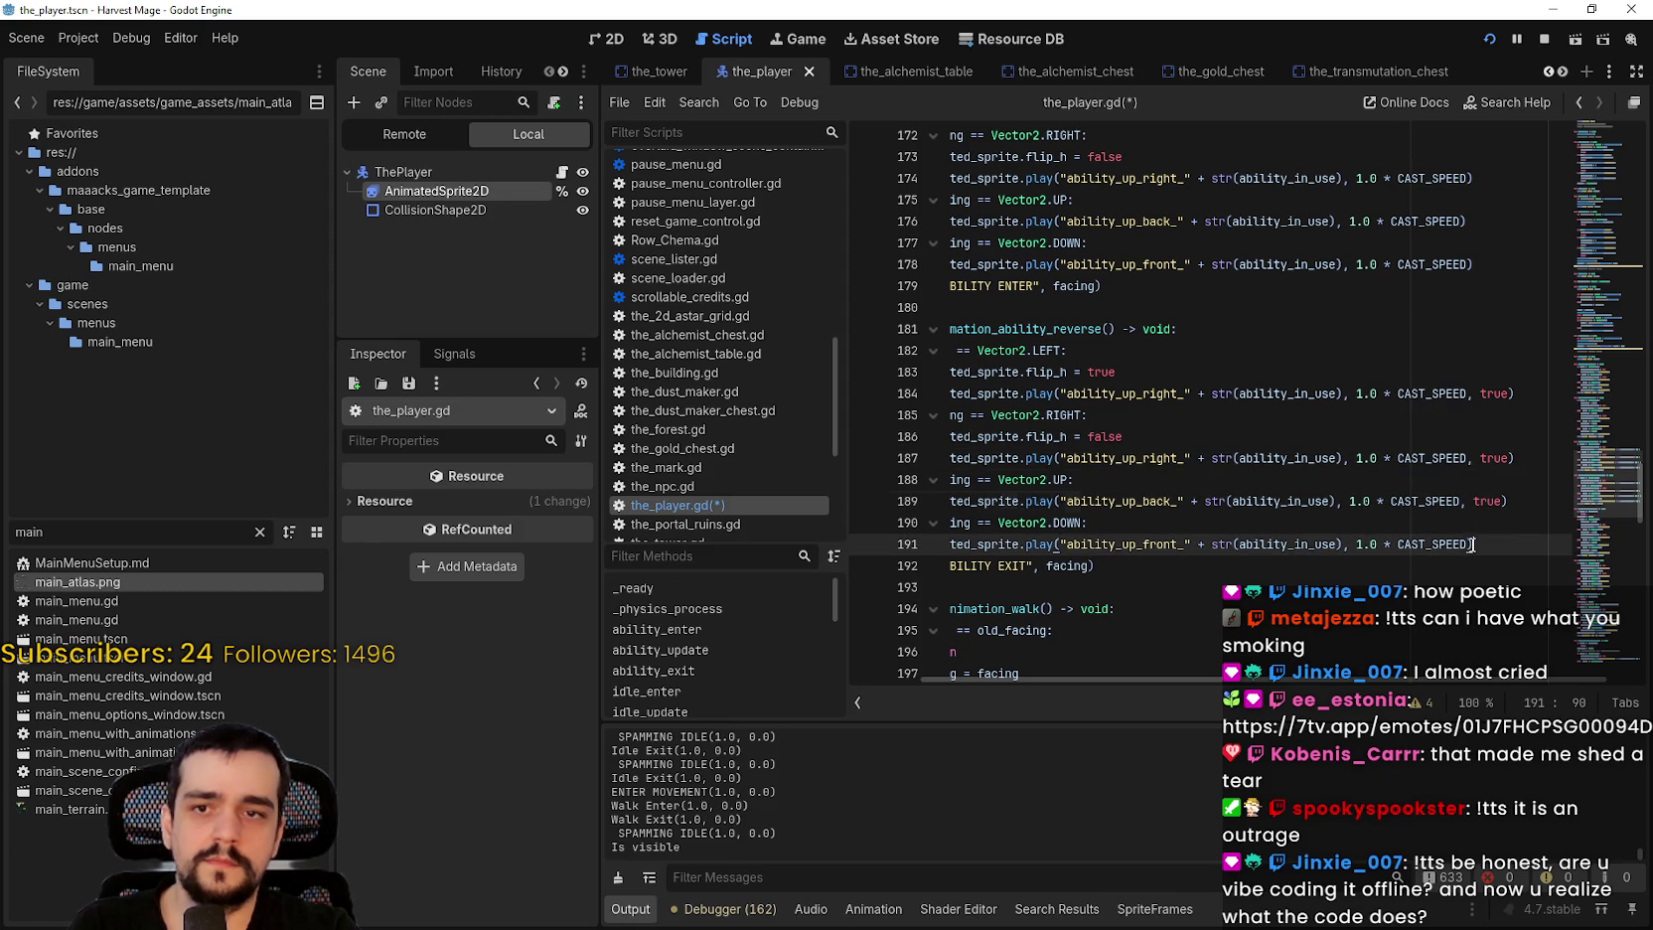
text(, true)
click(1432, 503)
key(ctrl+s)
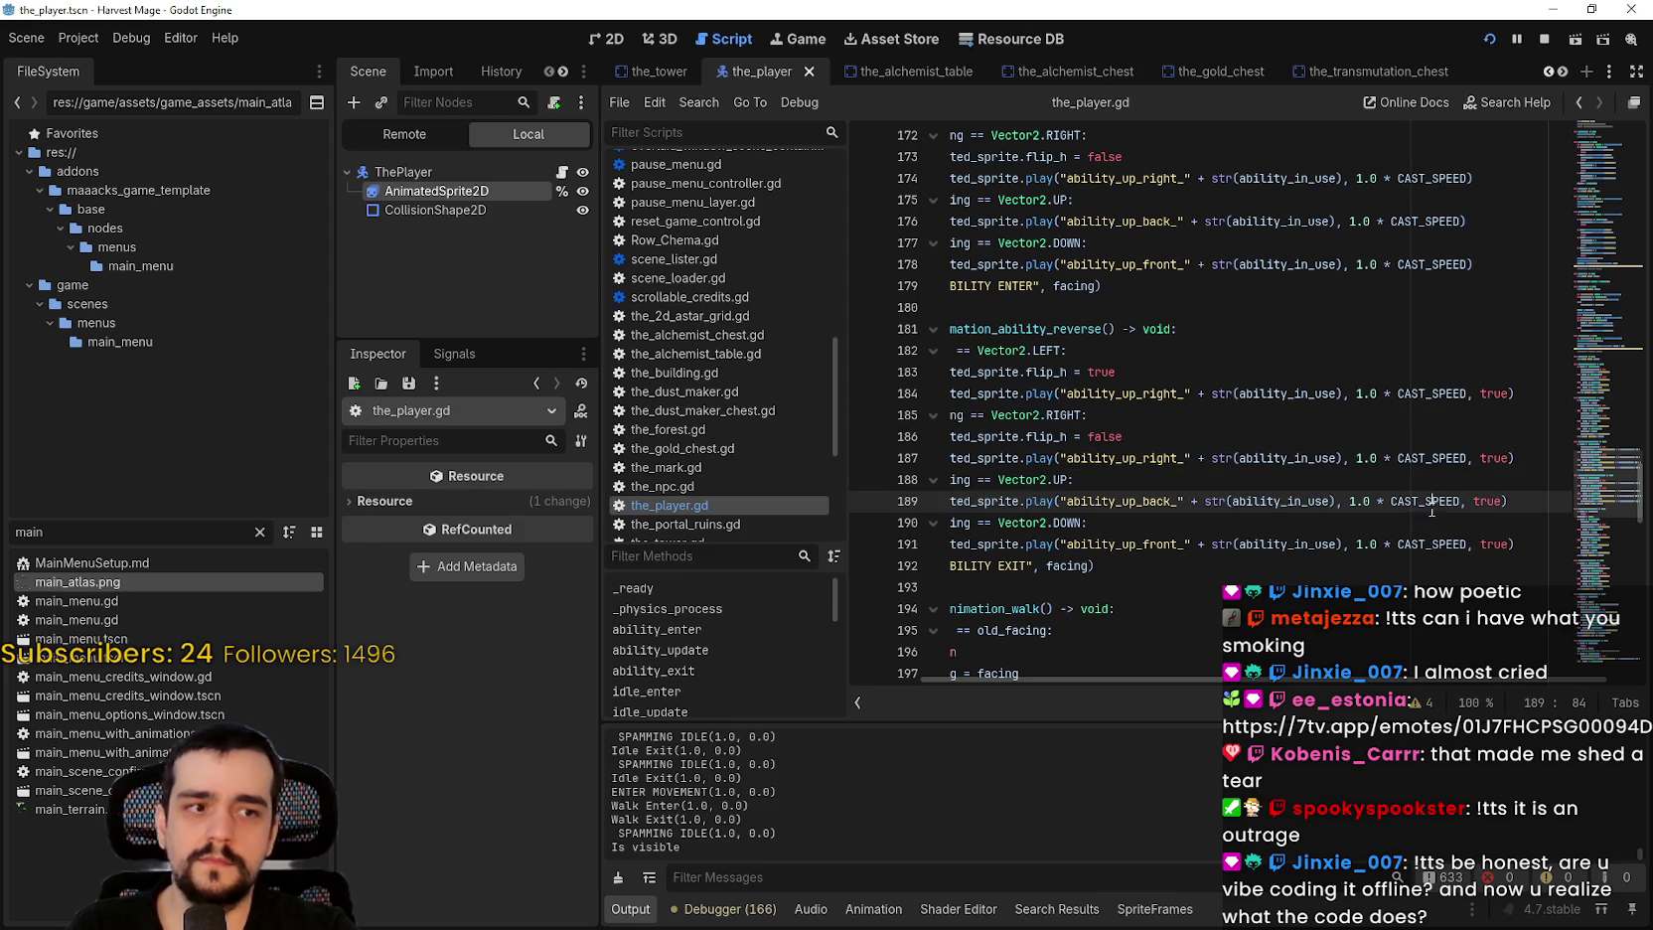
Step: Resume the running Harvest Mage game, walk the character up, then select CAST_SPEED on line 184
click(1324, 431)
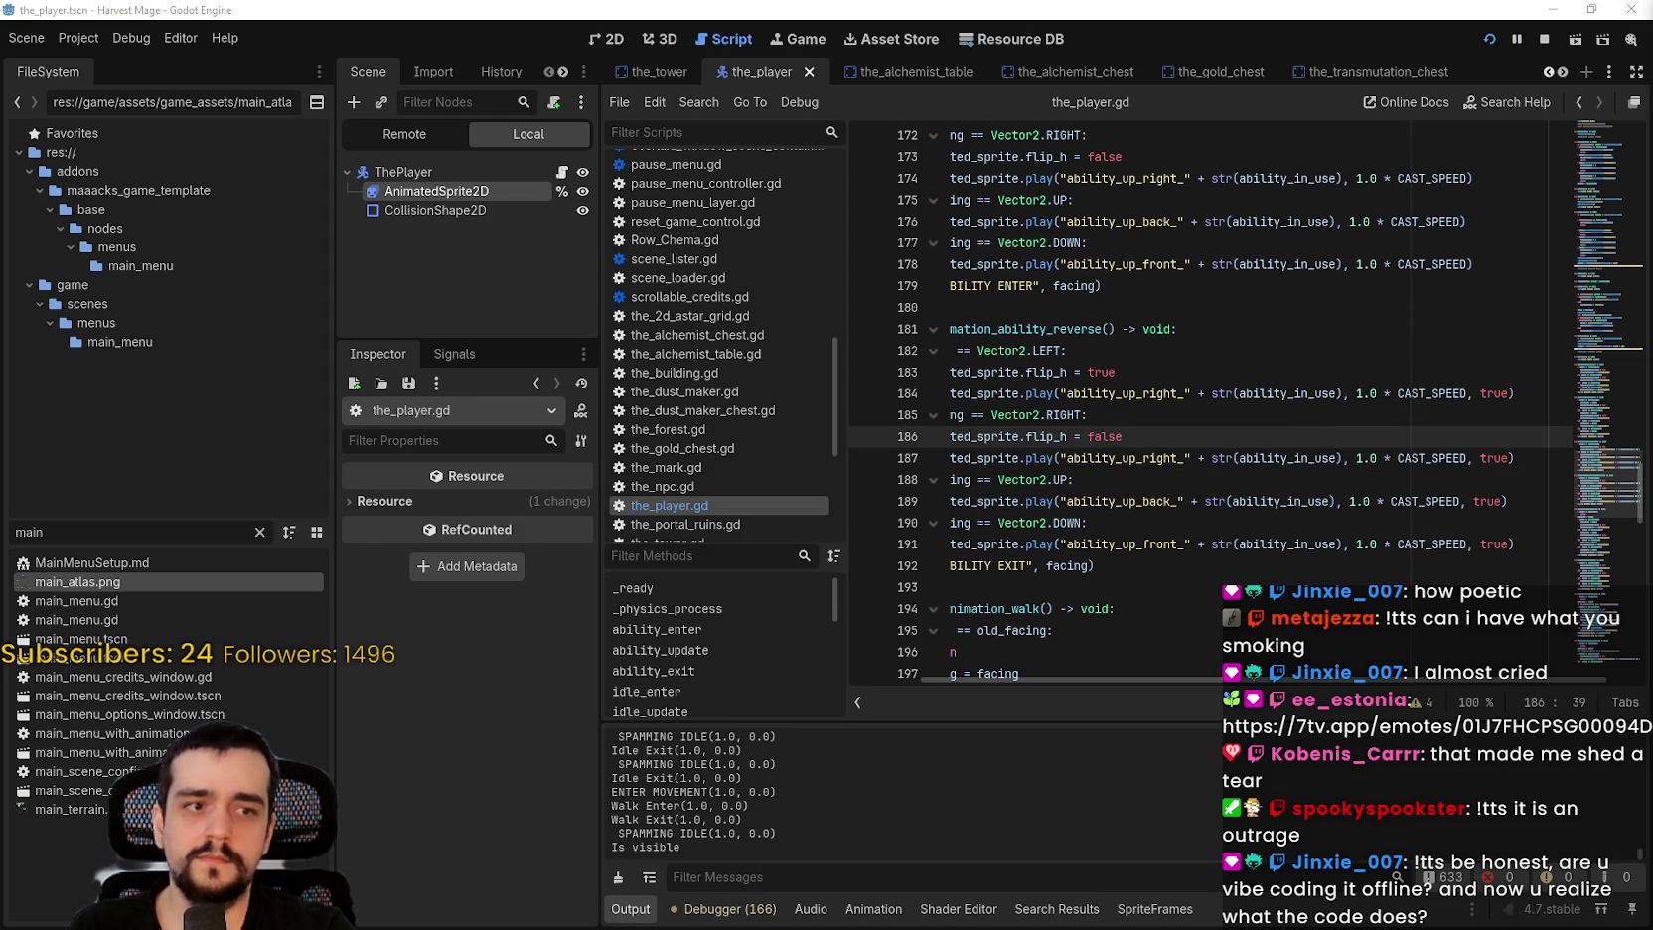
key(alt+Tab)
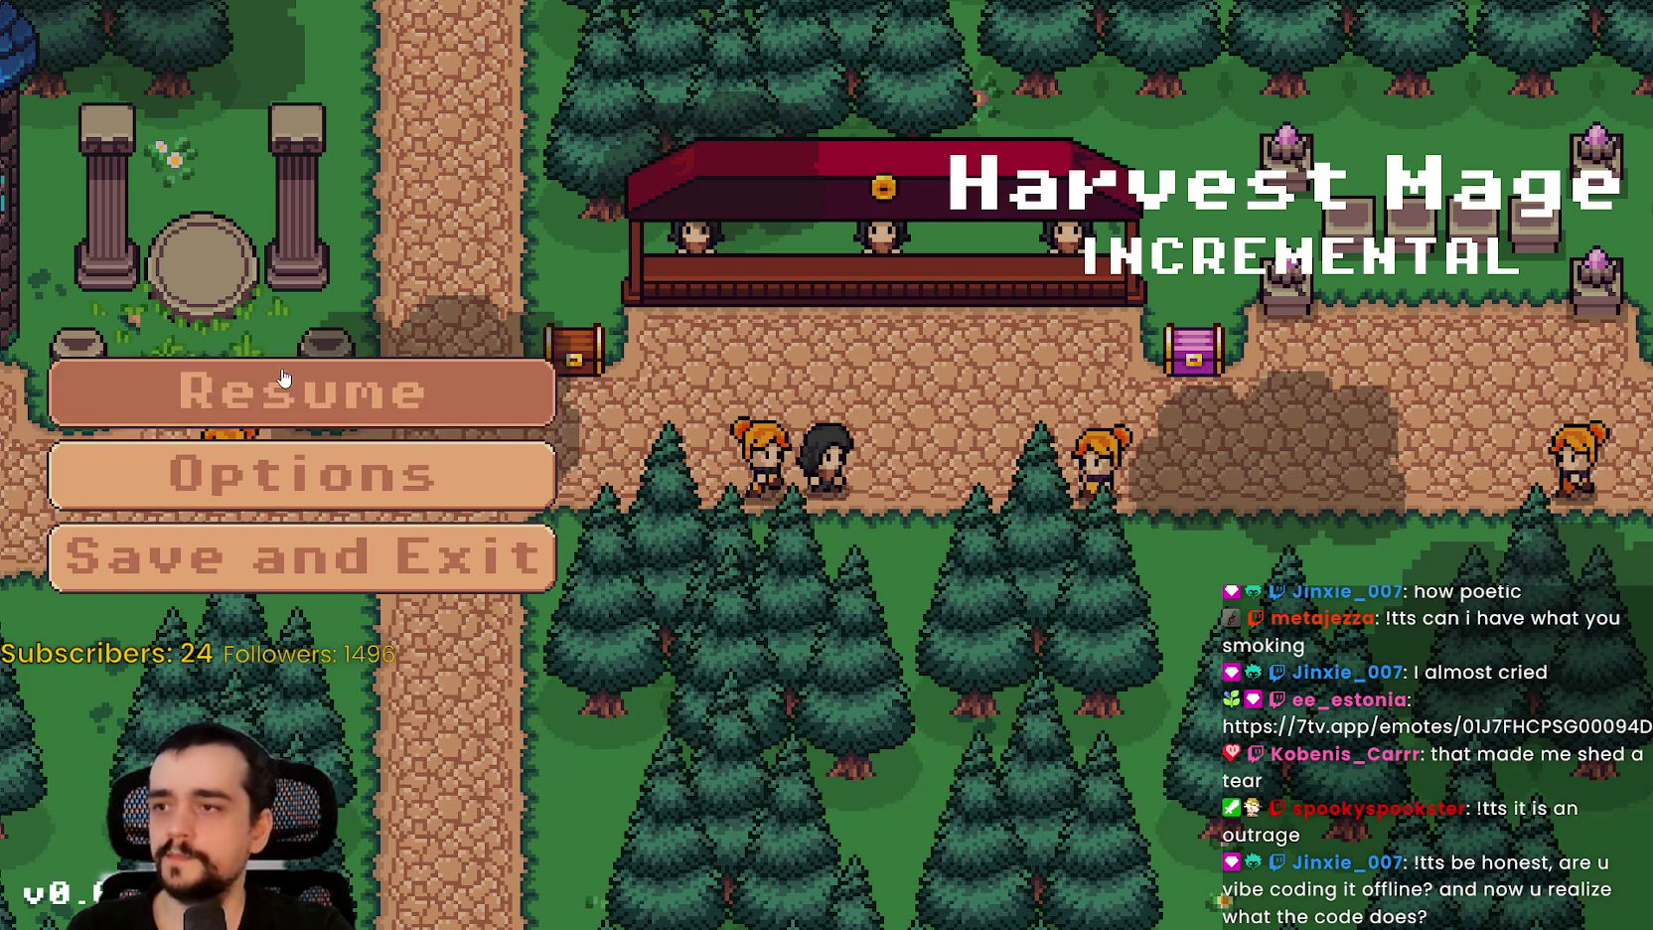
click(283, 379)
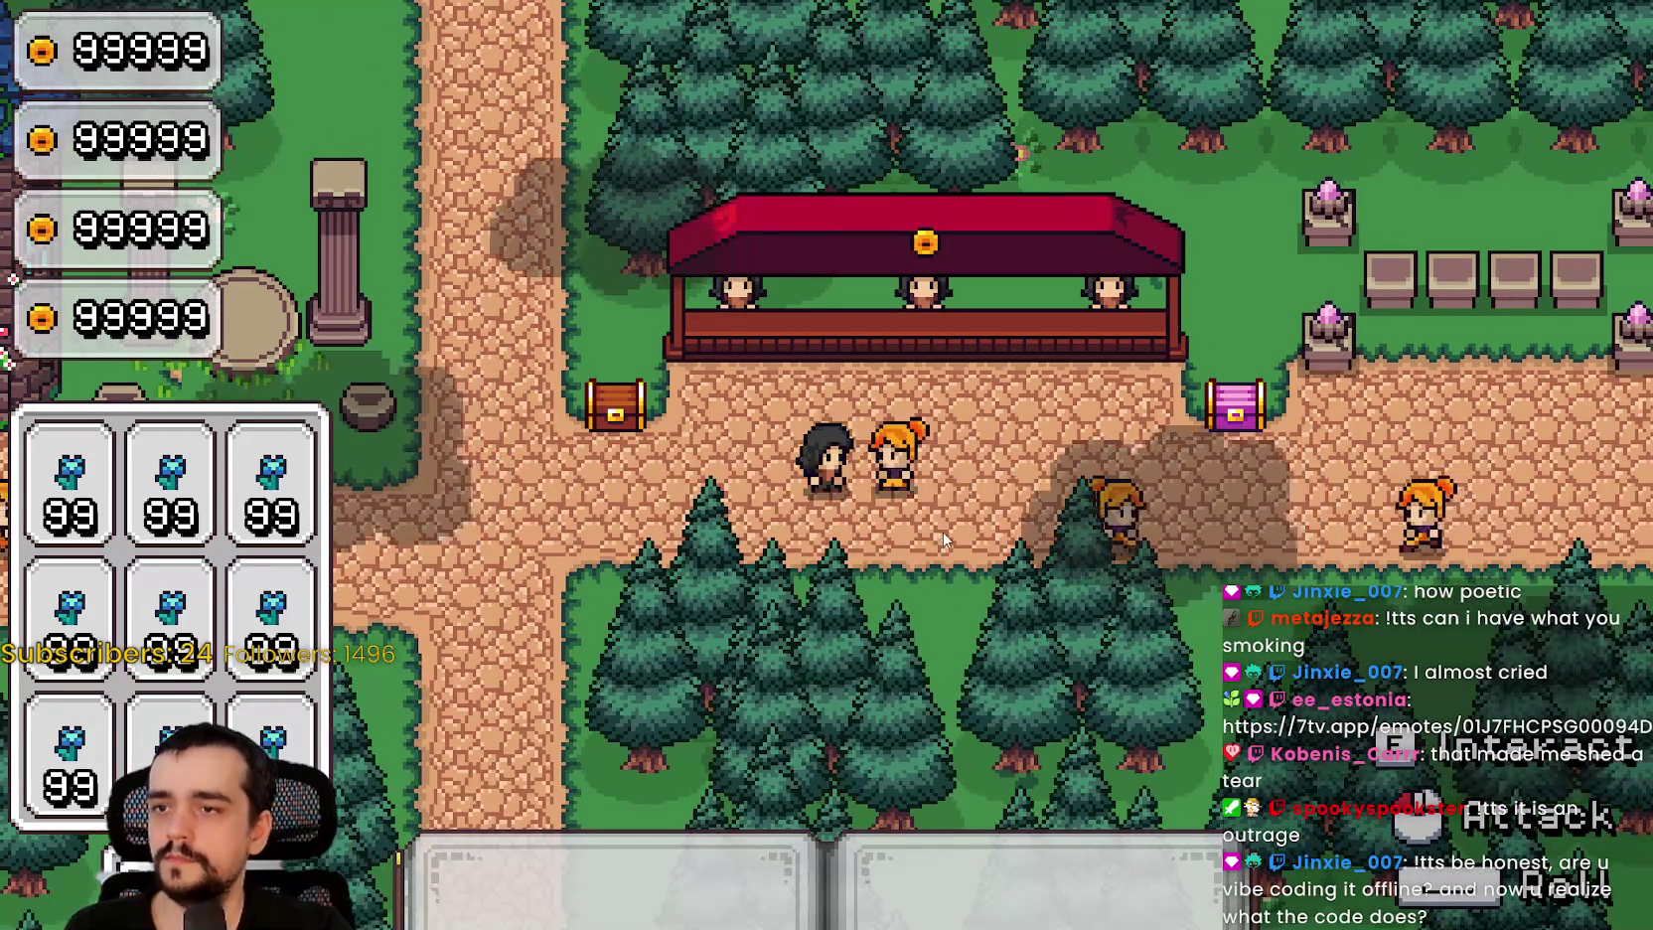
key(w)
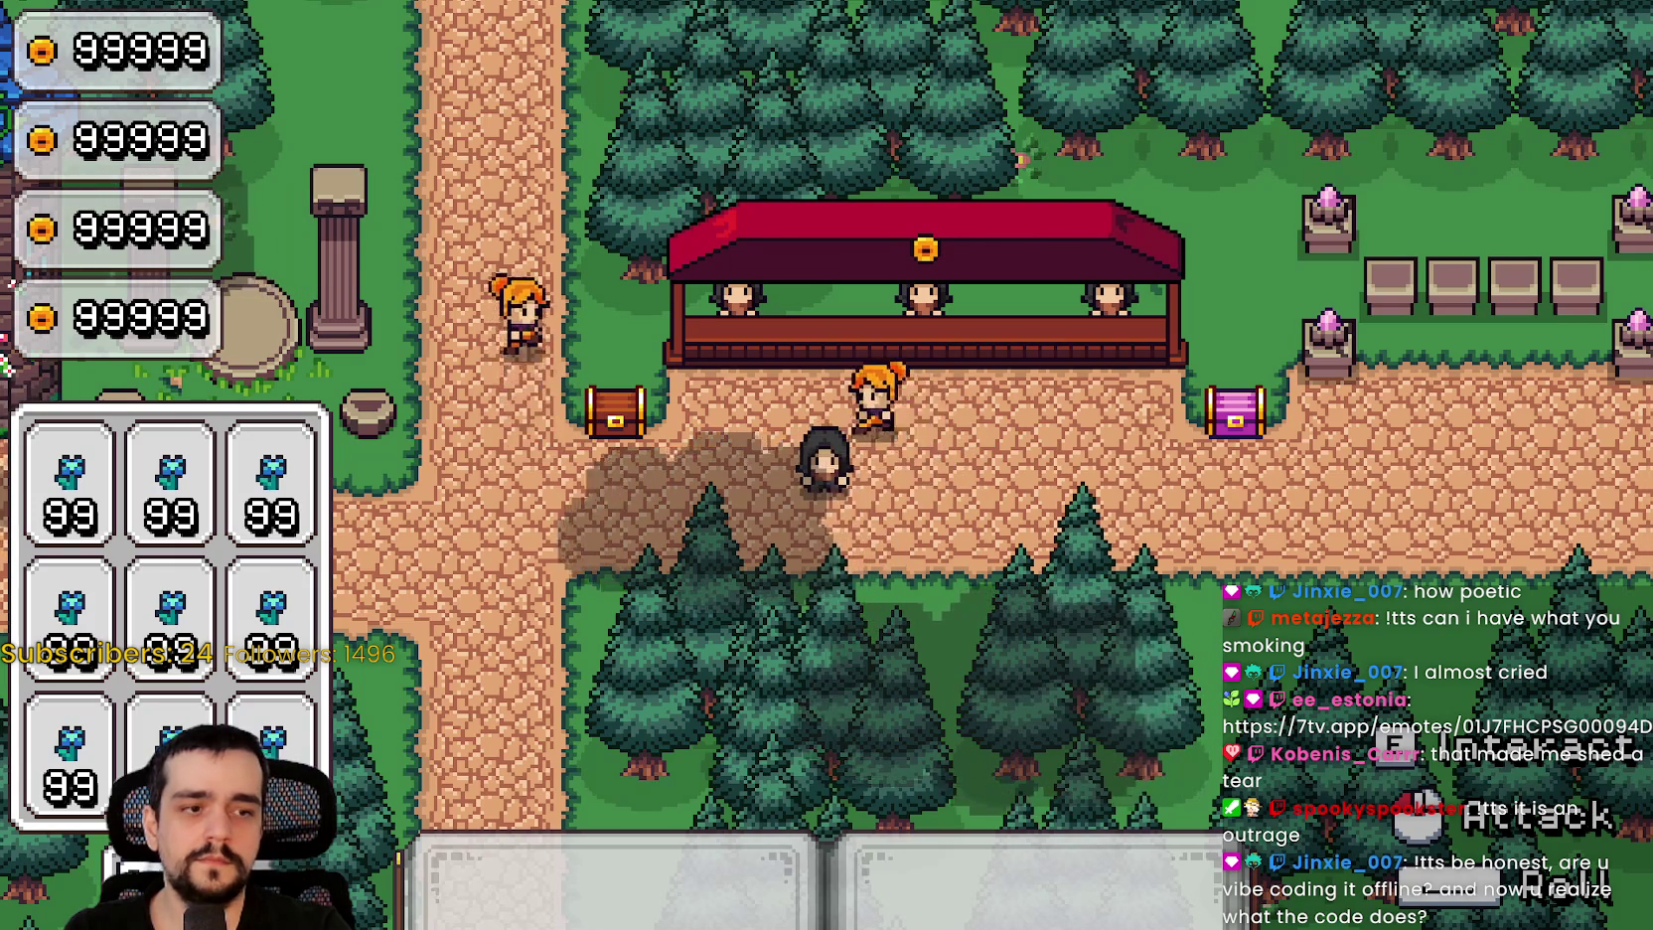
key(alt+Tab)
double_click(1465, 391)
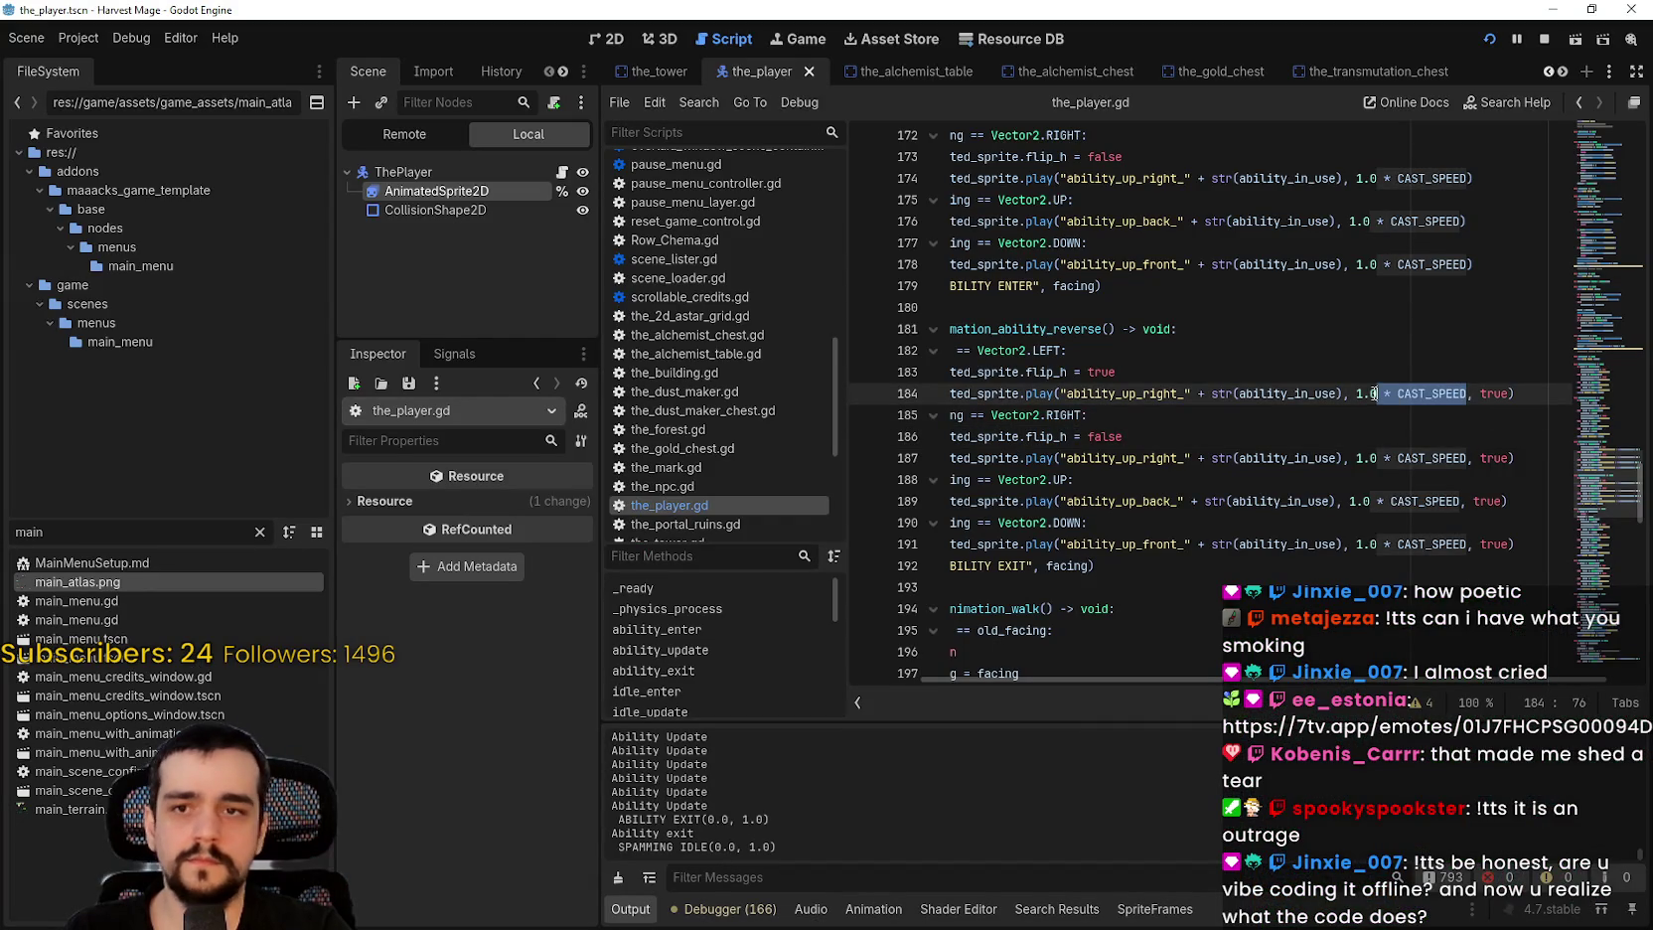
Step: Replace the CAST_SPEED-scaled speed argument on line 184 with plain 1.0
drag(1467, 394, 1361, 396)
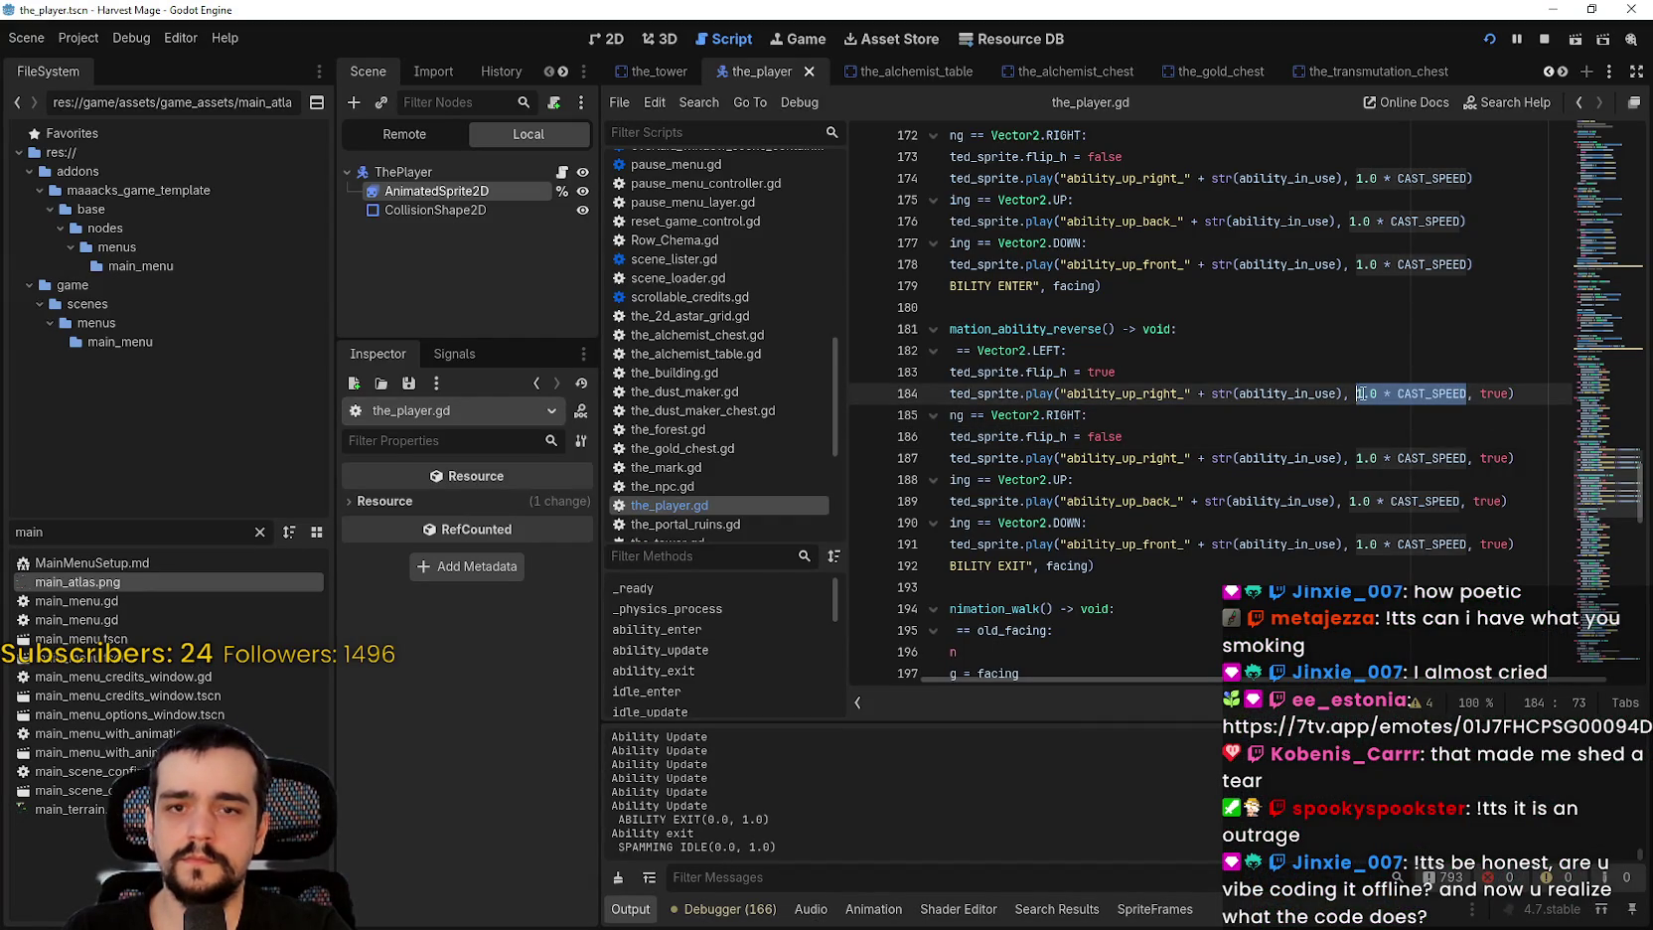
text(1)
click(1374, 393)
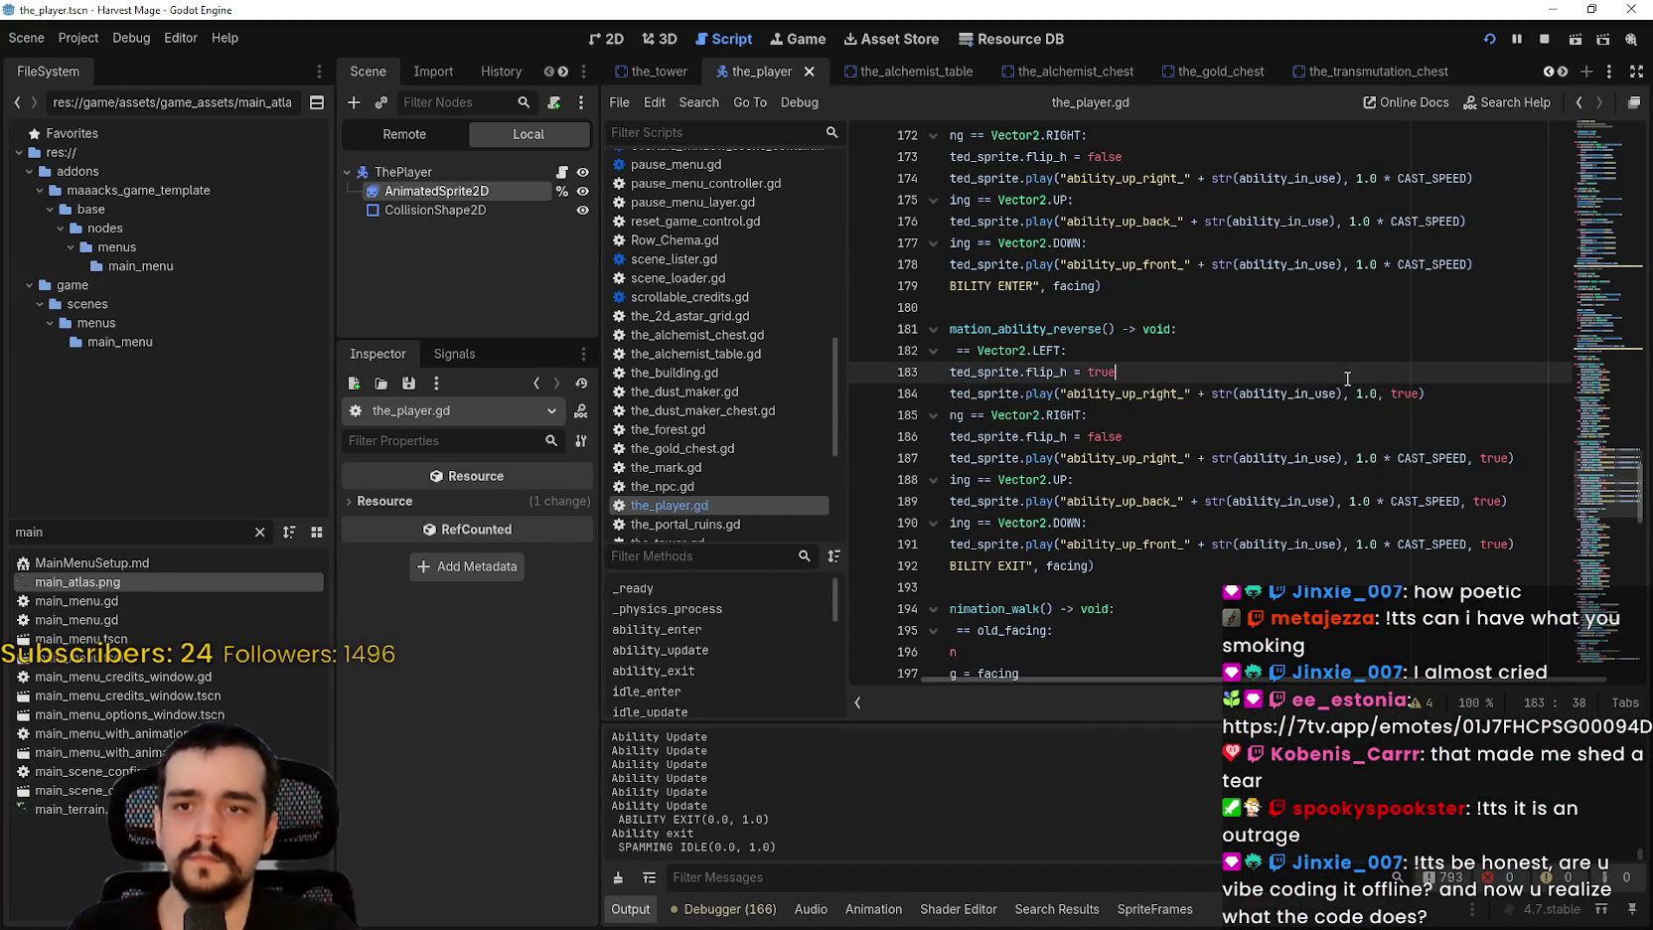
drag(1377, 394, 1341, 396)
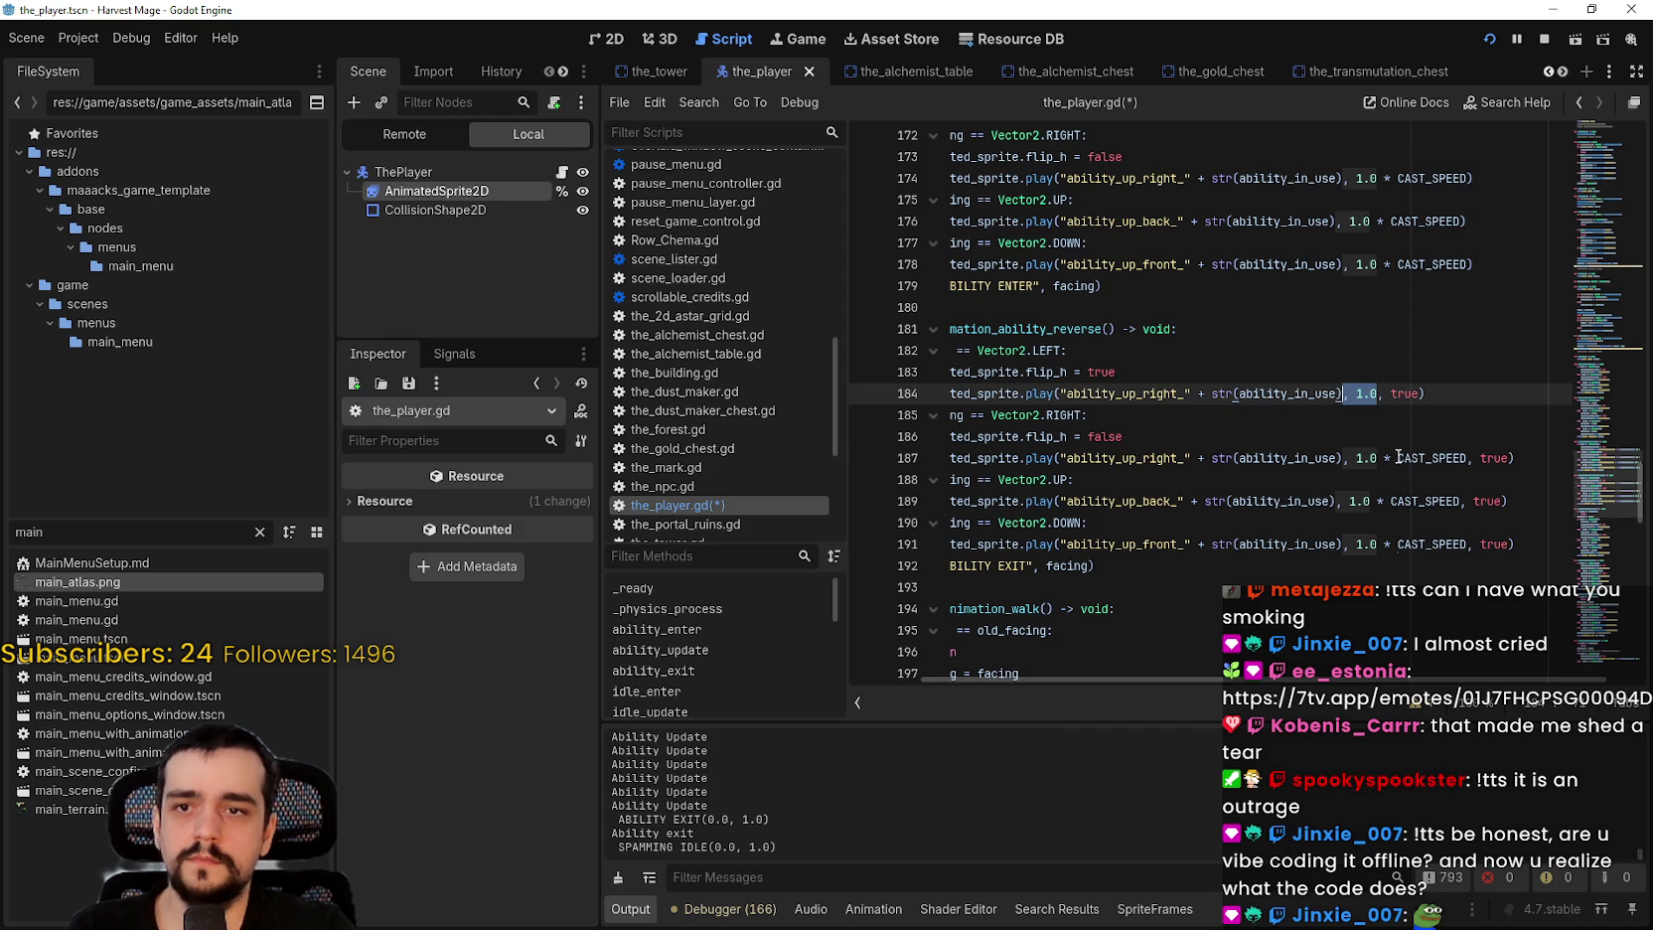
Step: Delete ' * CAST_SPEED' from lines 187, 189 and 191 and save the player script
drag(1467, 458, 1383, 458)
key(BackSpace)
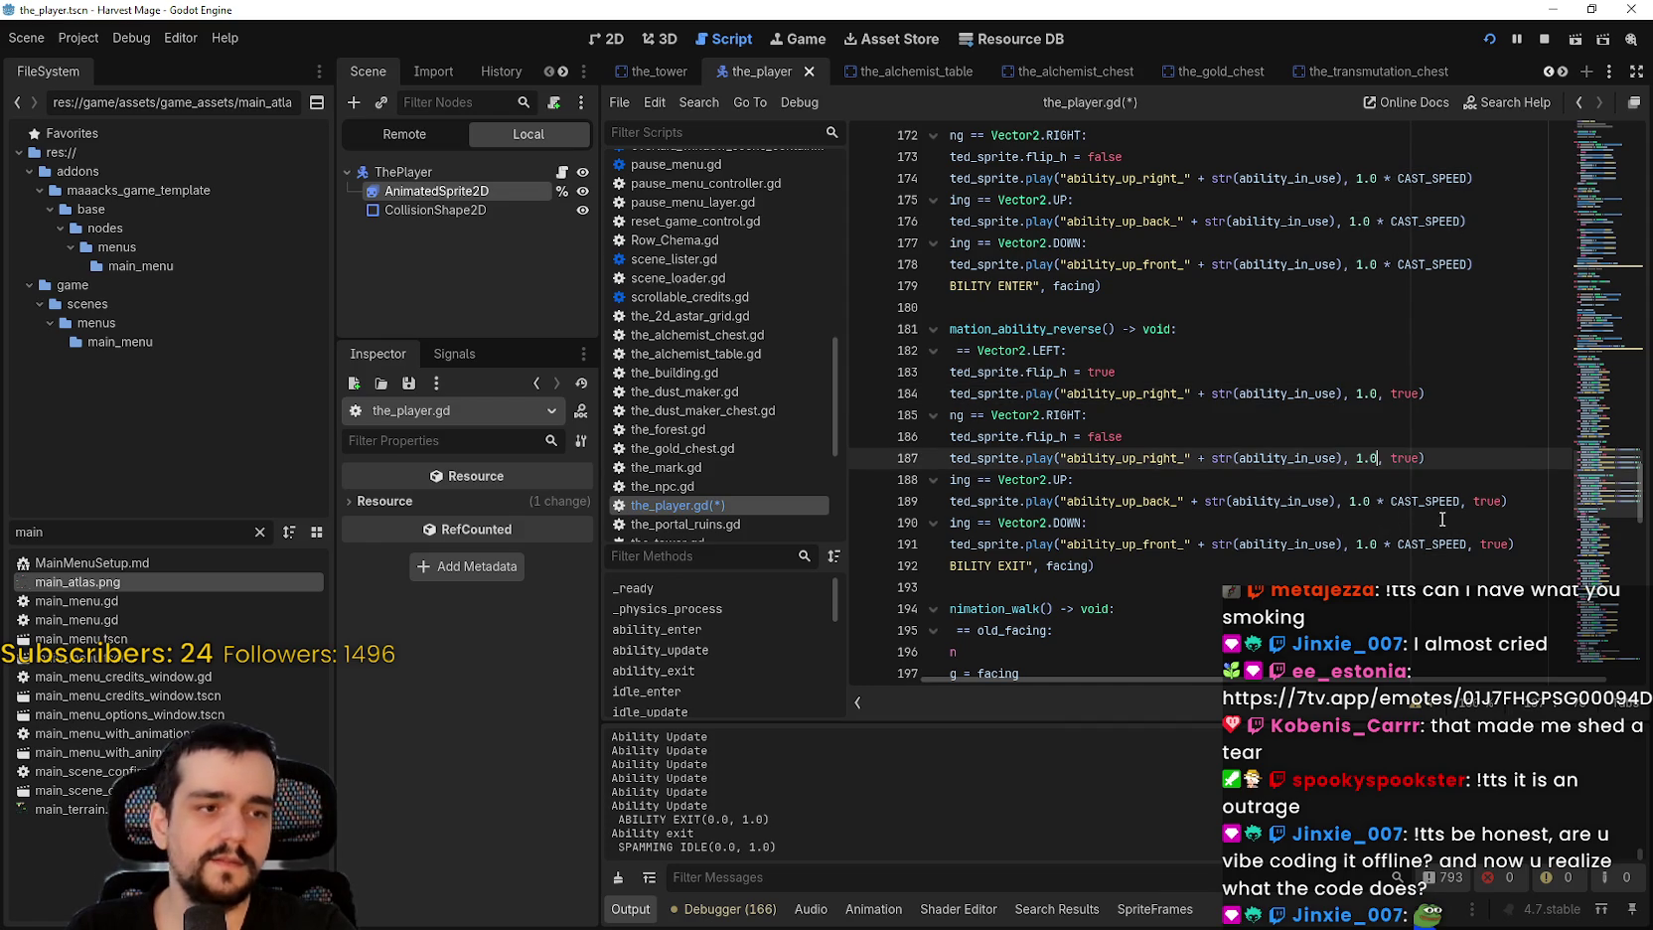
click(1421, 501)
key(BackSpace)
drag(1466, 545, 1338, 545)
drag(1467, 544, 1381, 544)
key(BackSpace)
key(ctrl+s)
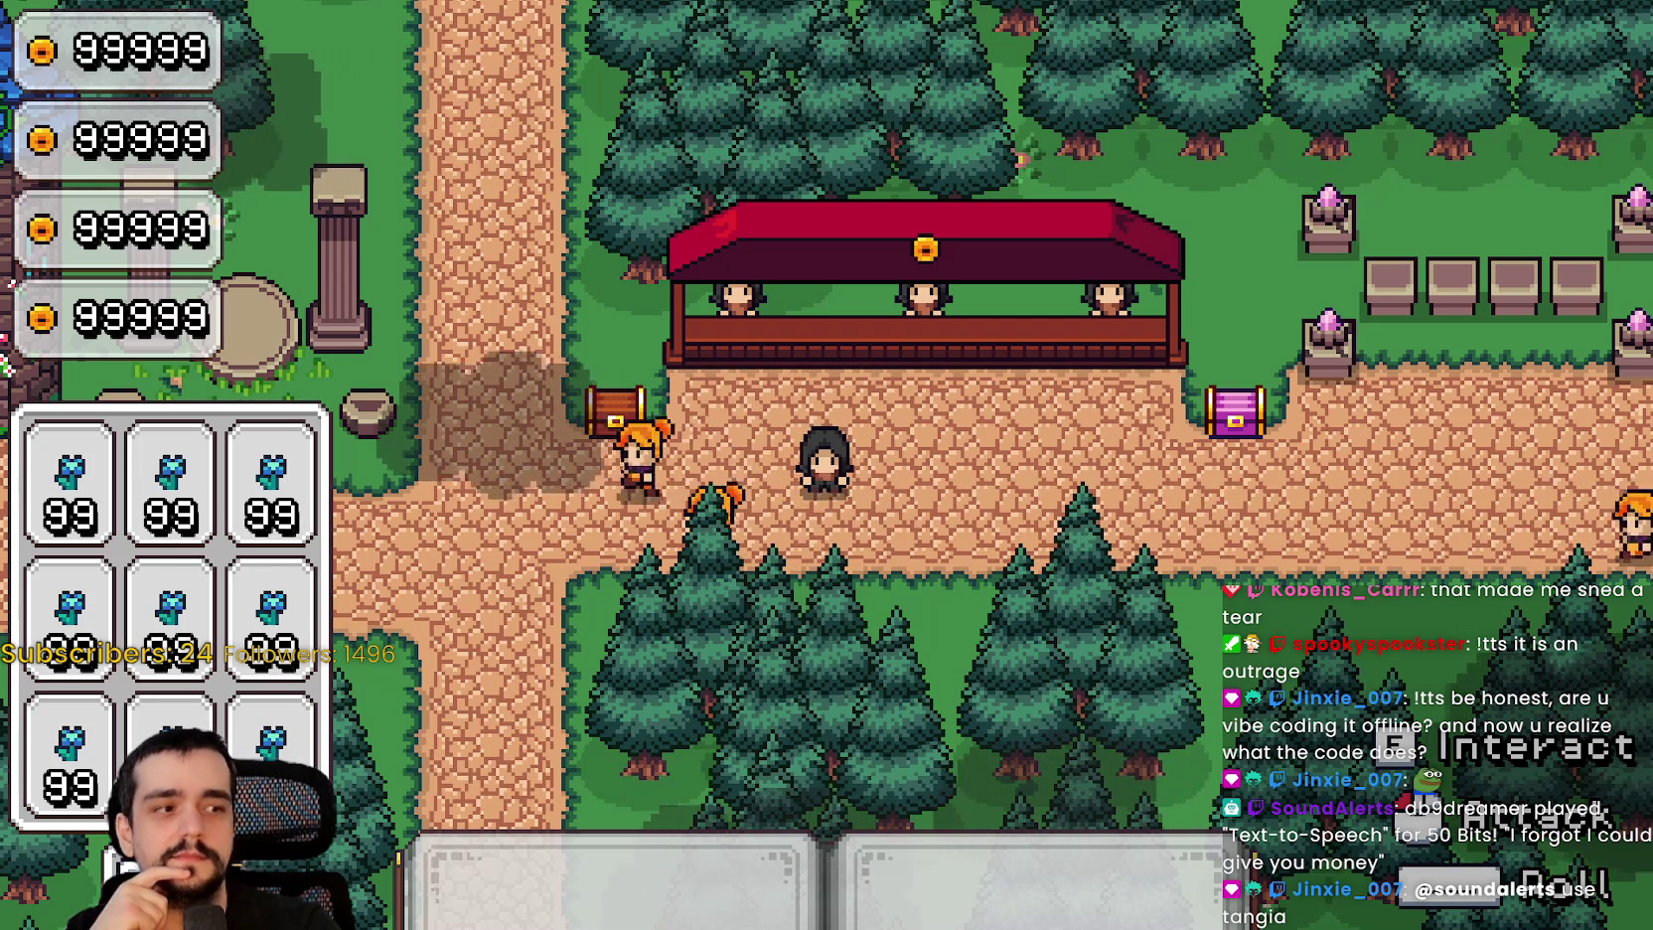
Step: Switch from the running Harvest Mage game to the Twitch stream browser window
key(alt+Tab)
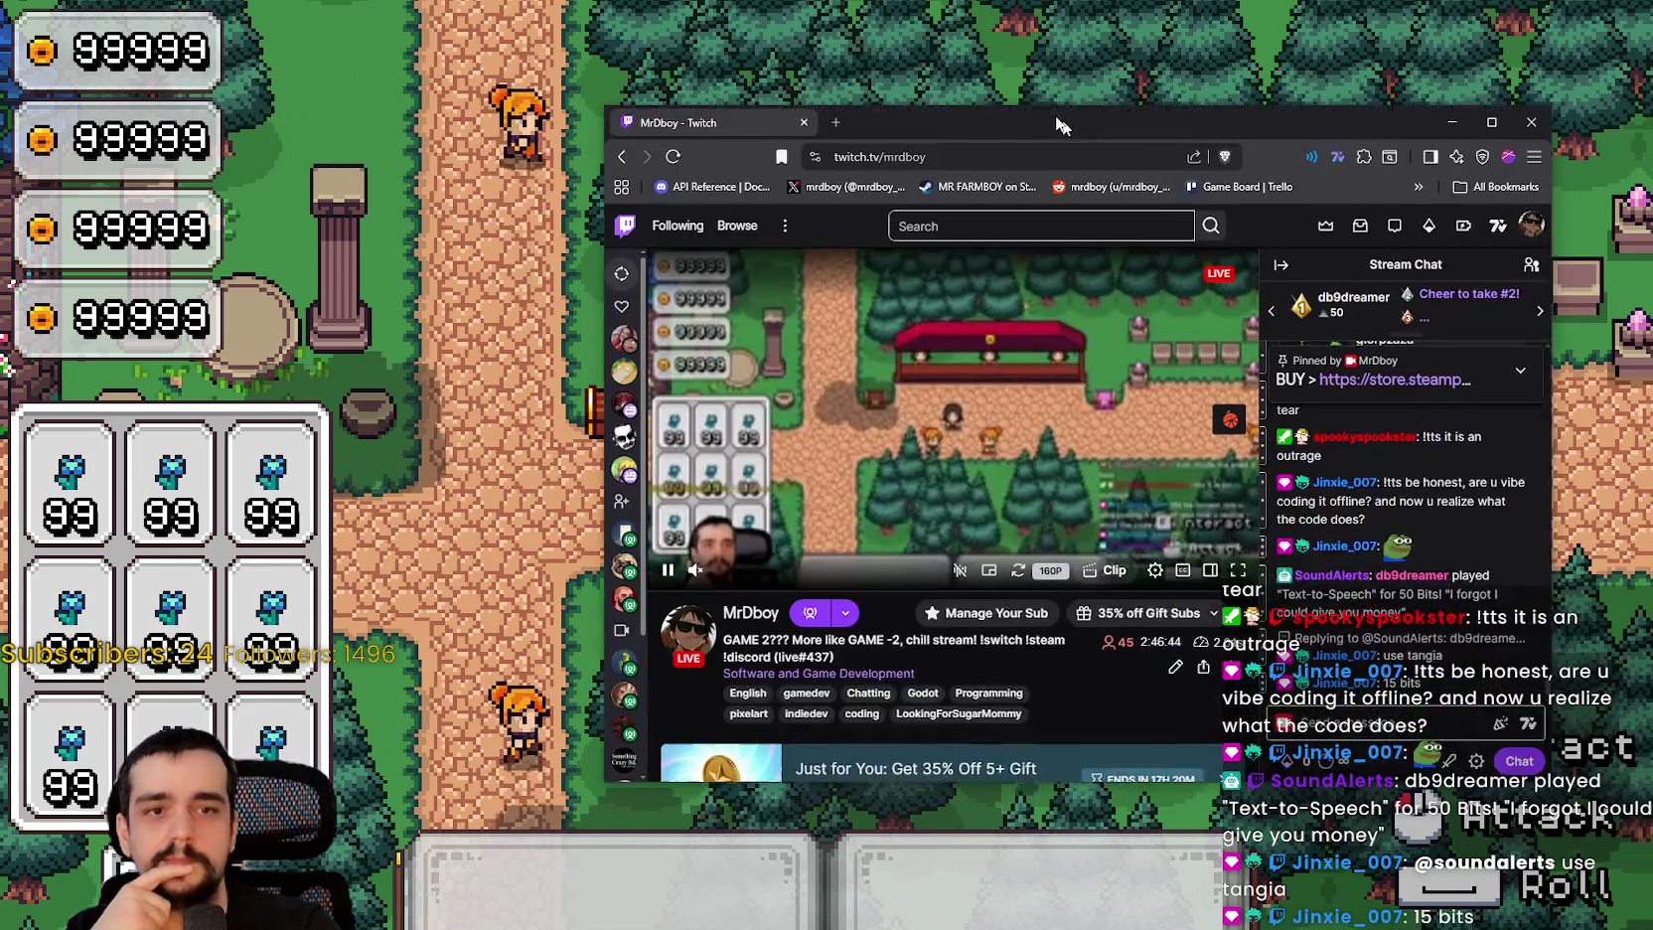
Step: Maximize the Twitch window and scroll through the stream's Tangia interactions panel
key(super+Up)
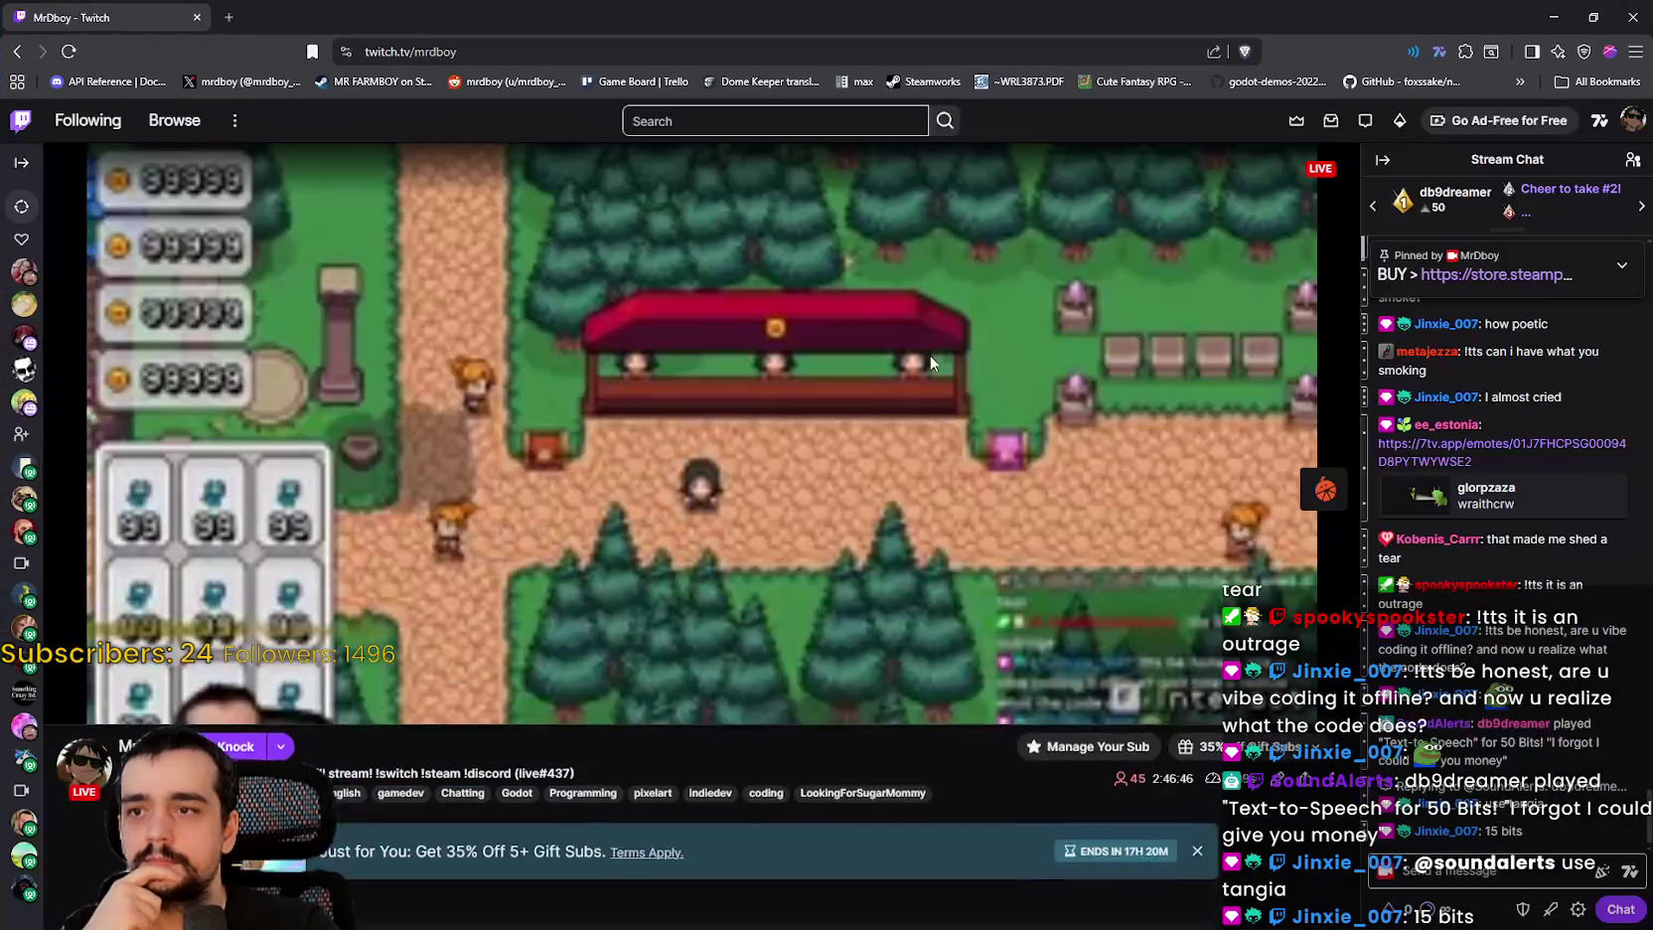
click(1326, 489)
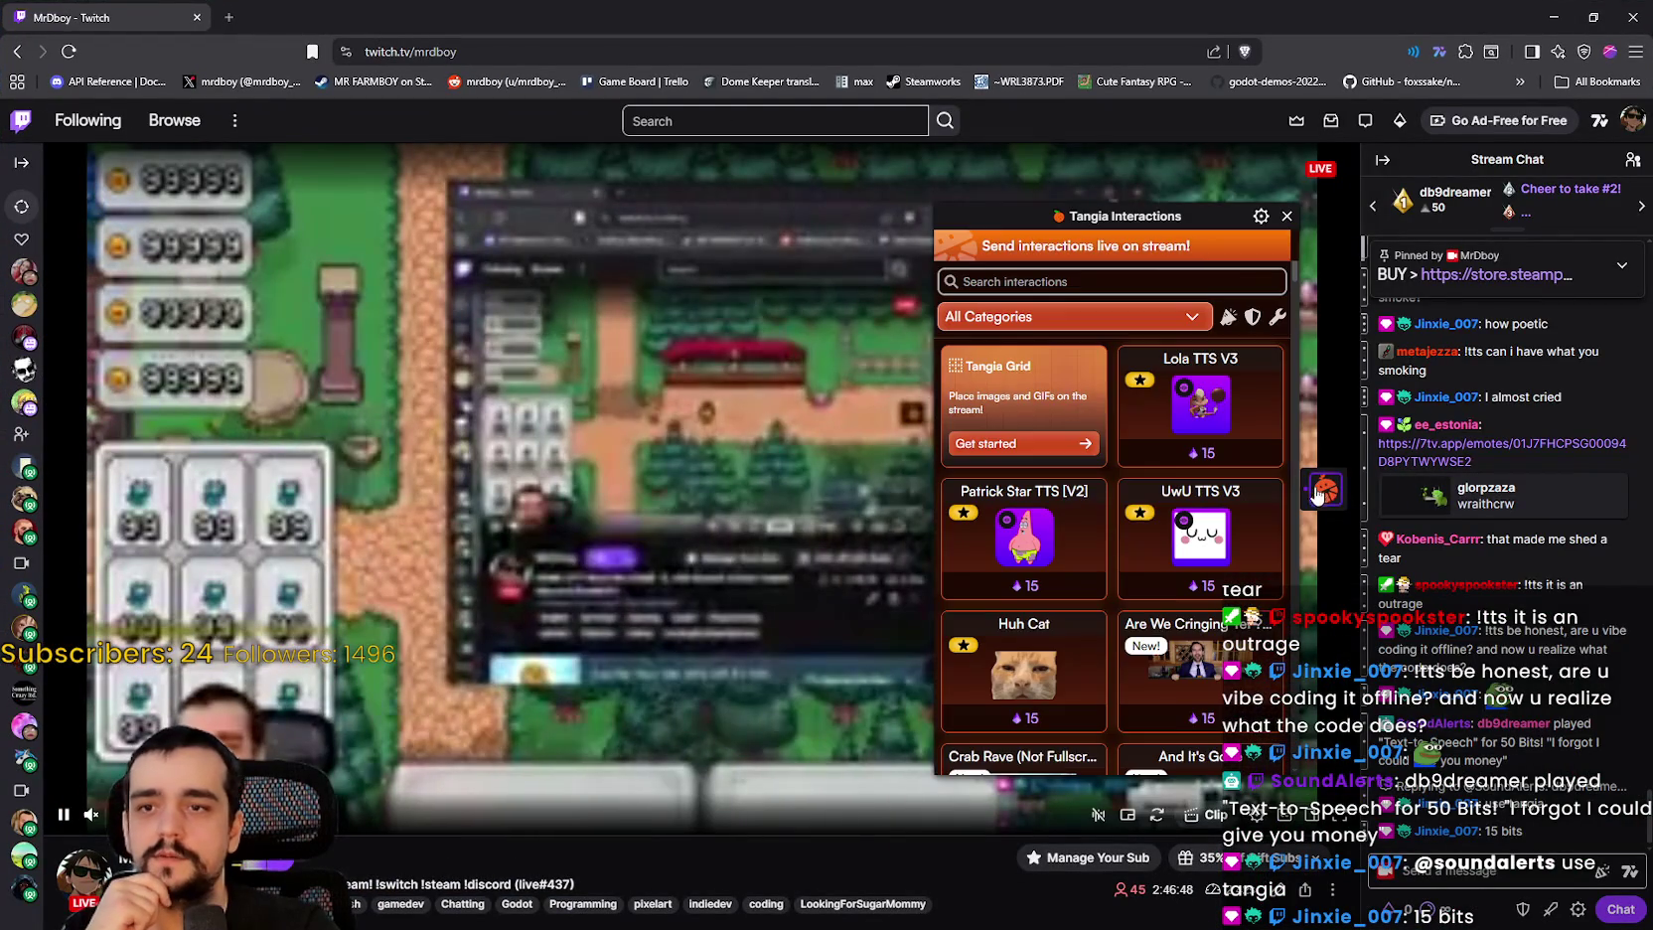
scroll(1183, 576, down, 5)
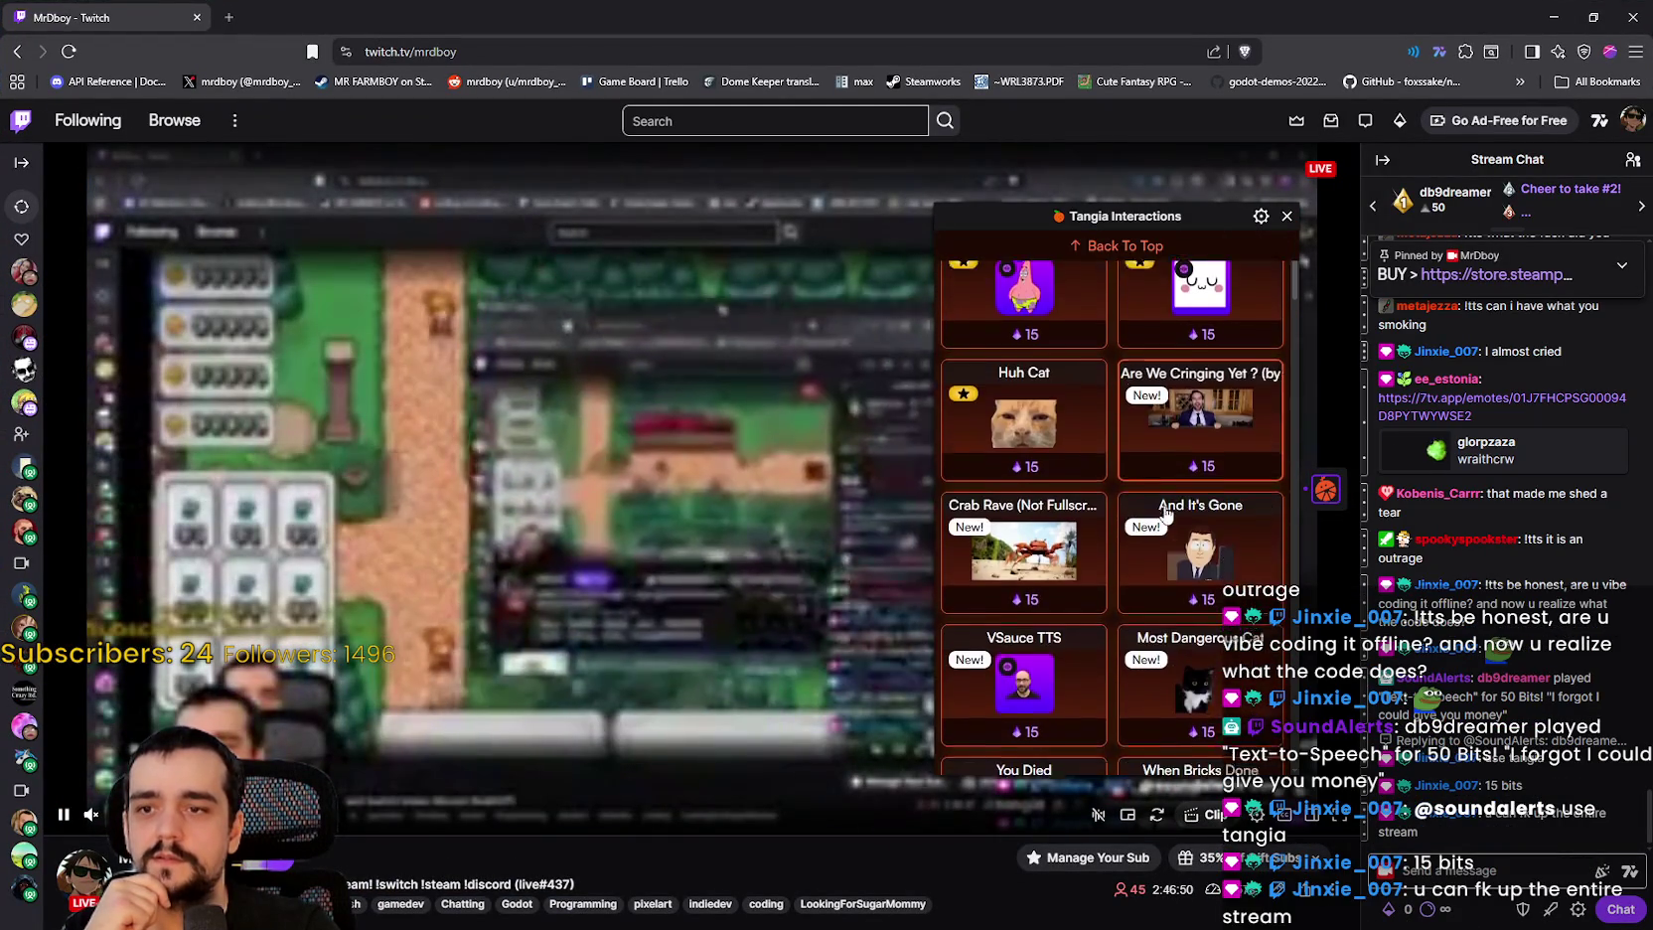
scroll(1184, 576, down, 15)
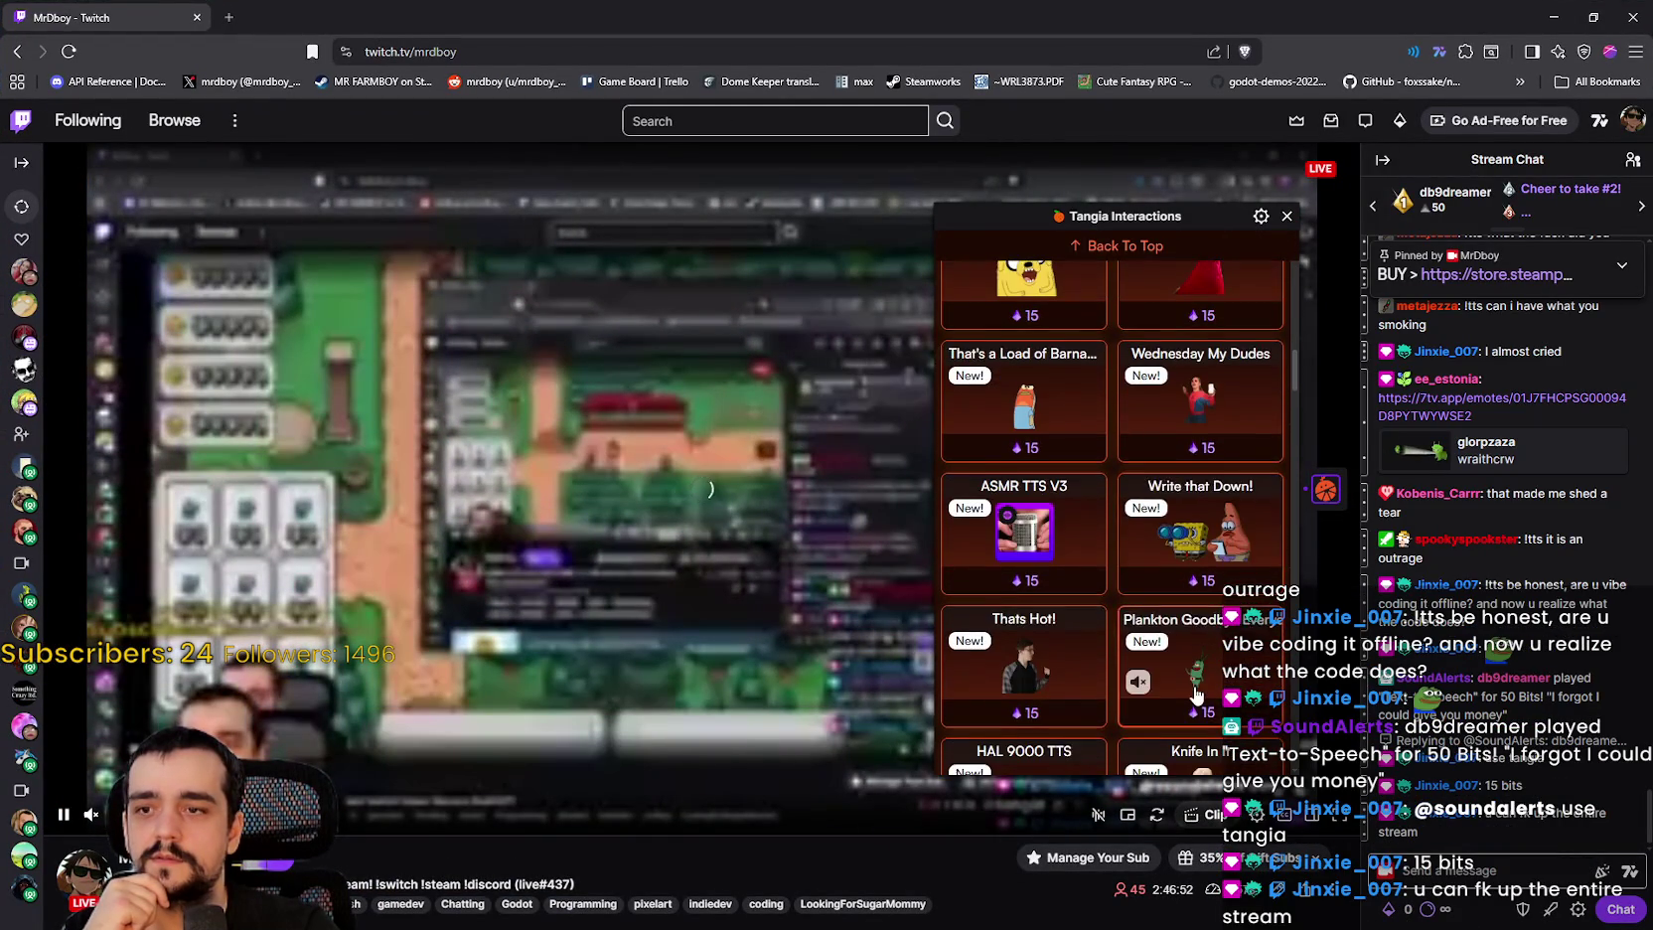
scroll(1281, 335, up, 15)
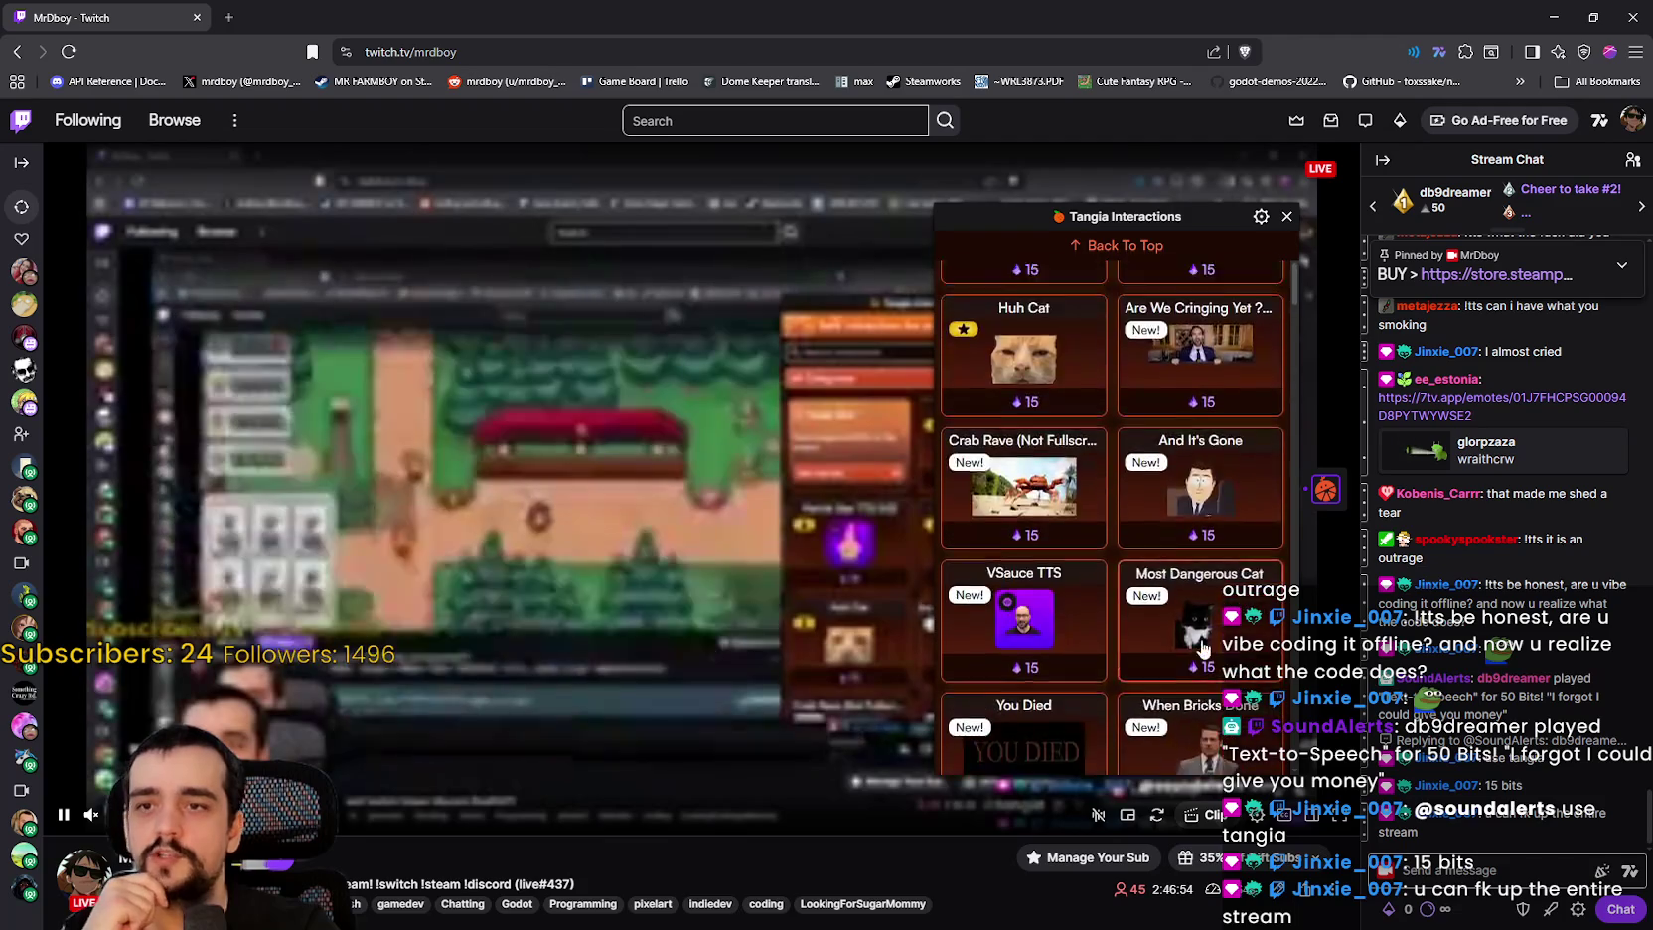
click(1287, 216)
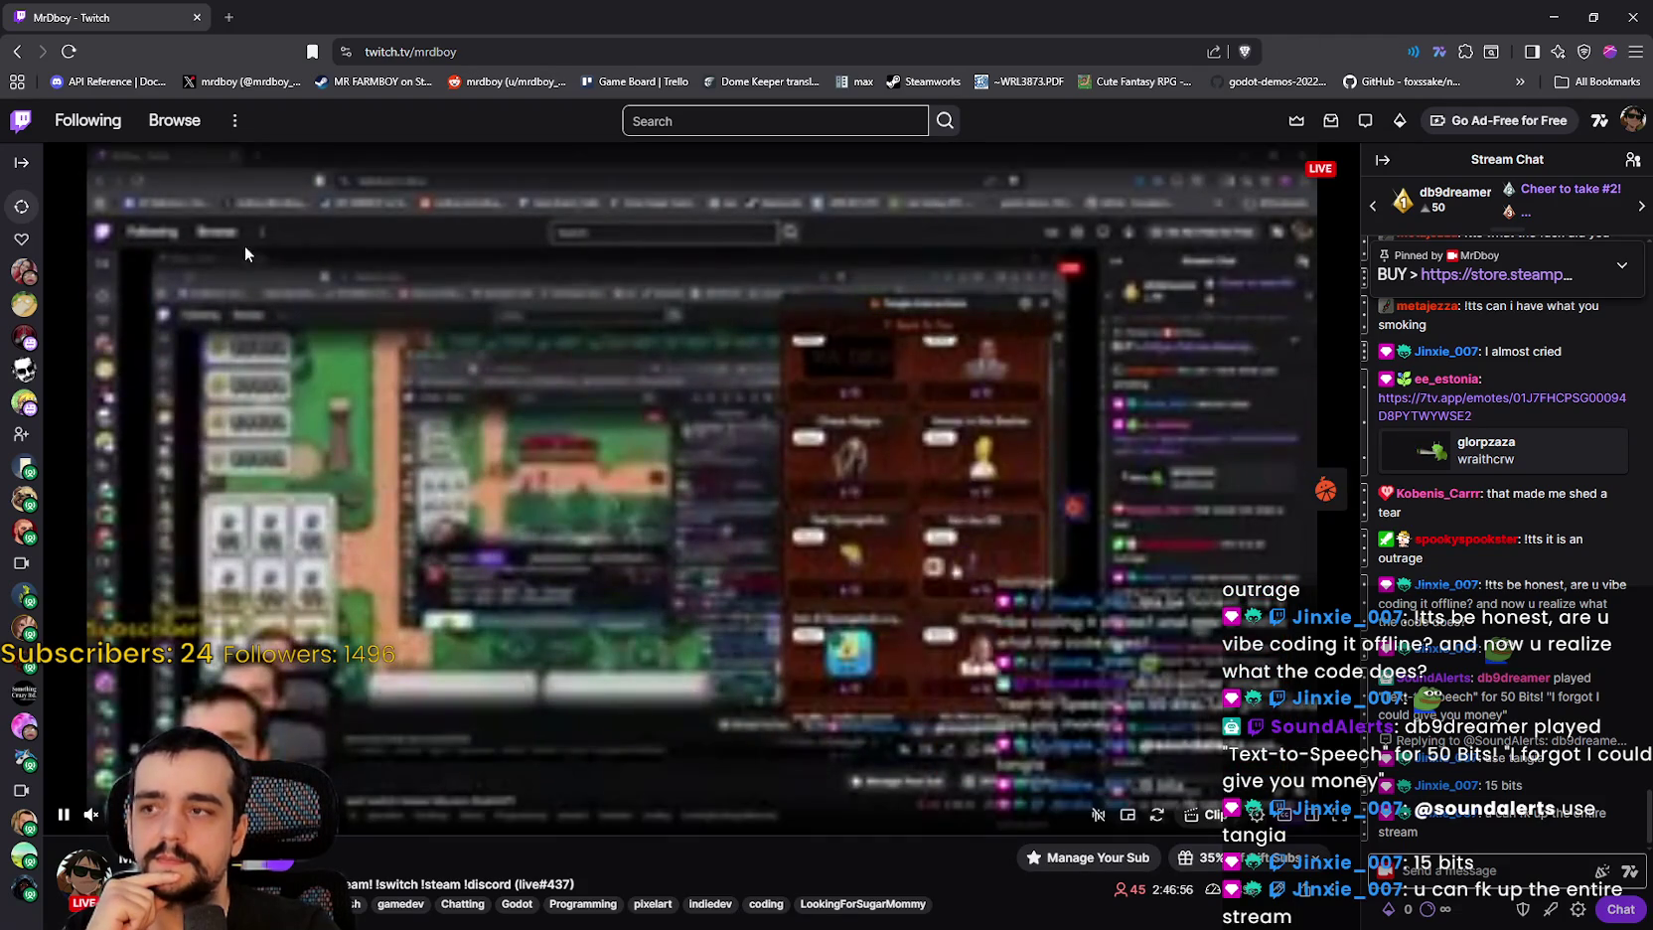
Step: Reload the stream page, browse the sound alerts panel, then minimize the browser
key(F5)
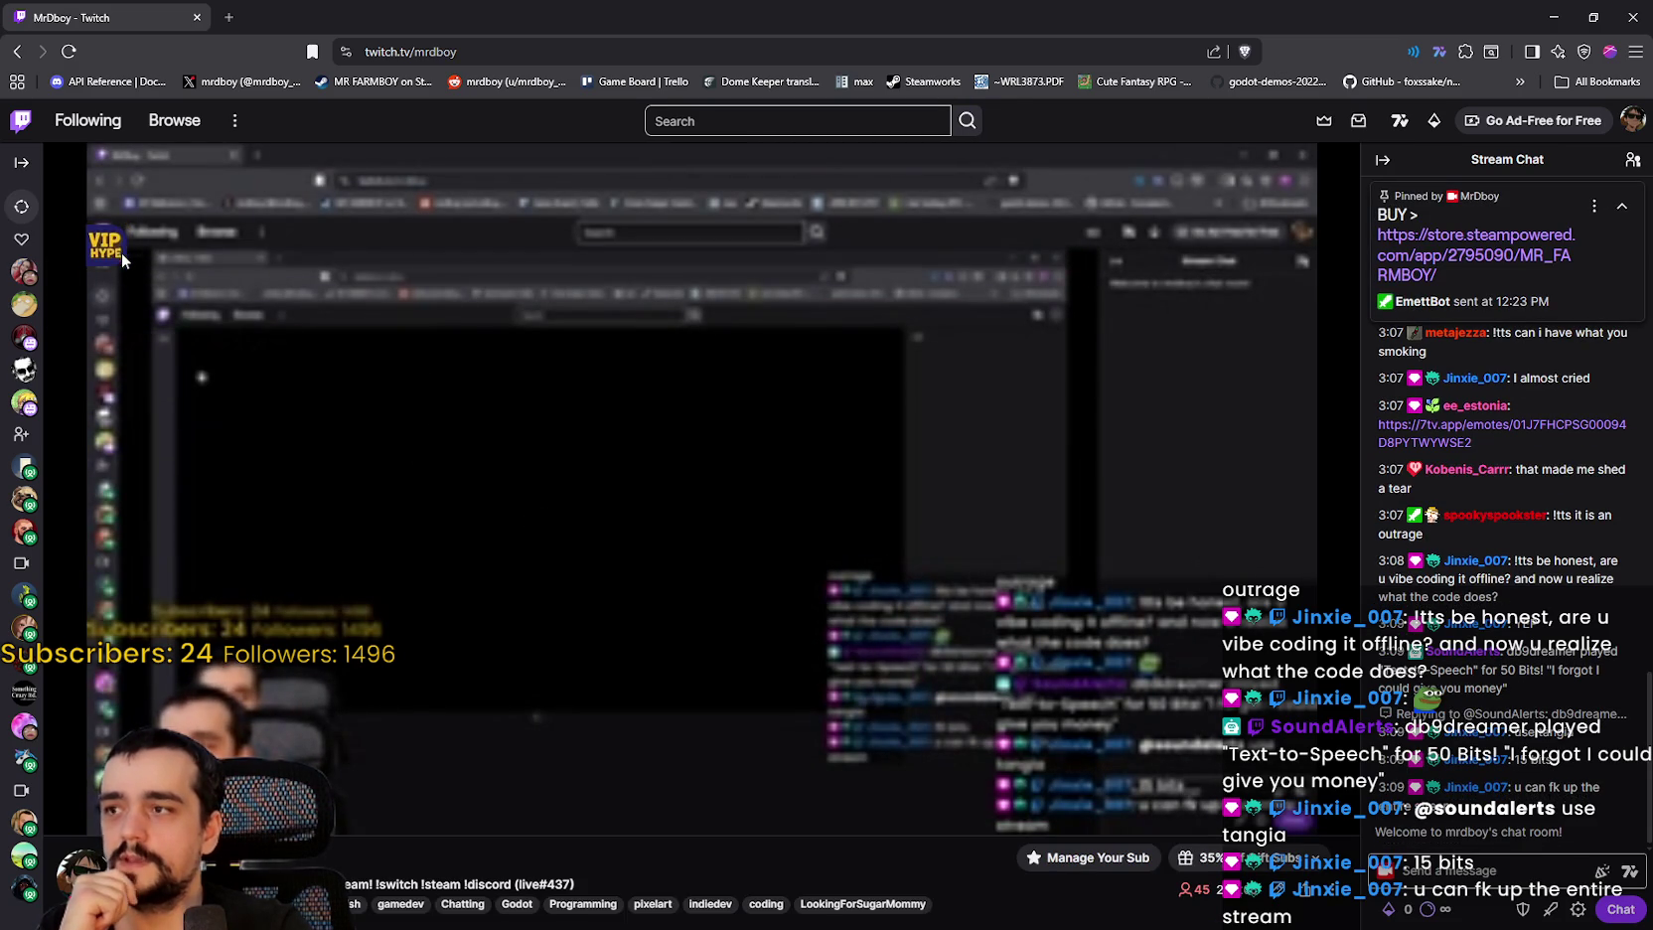
click(124, 256)
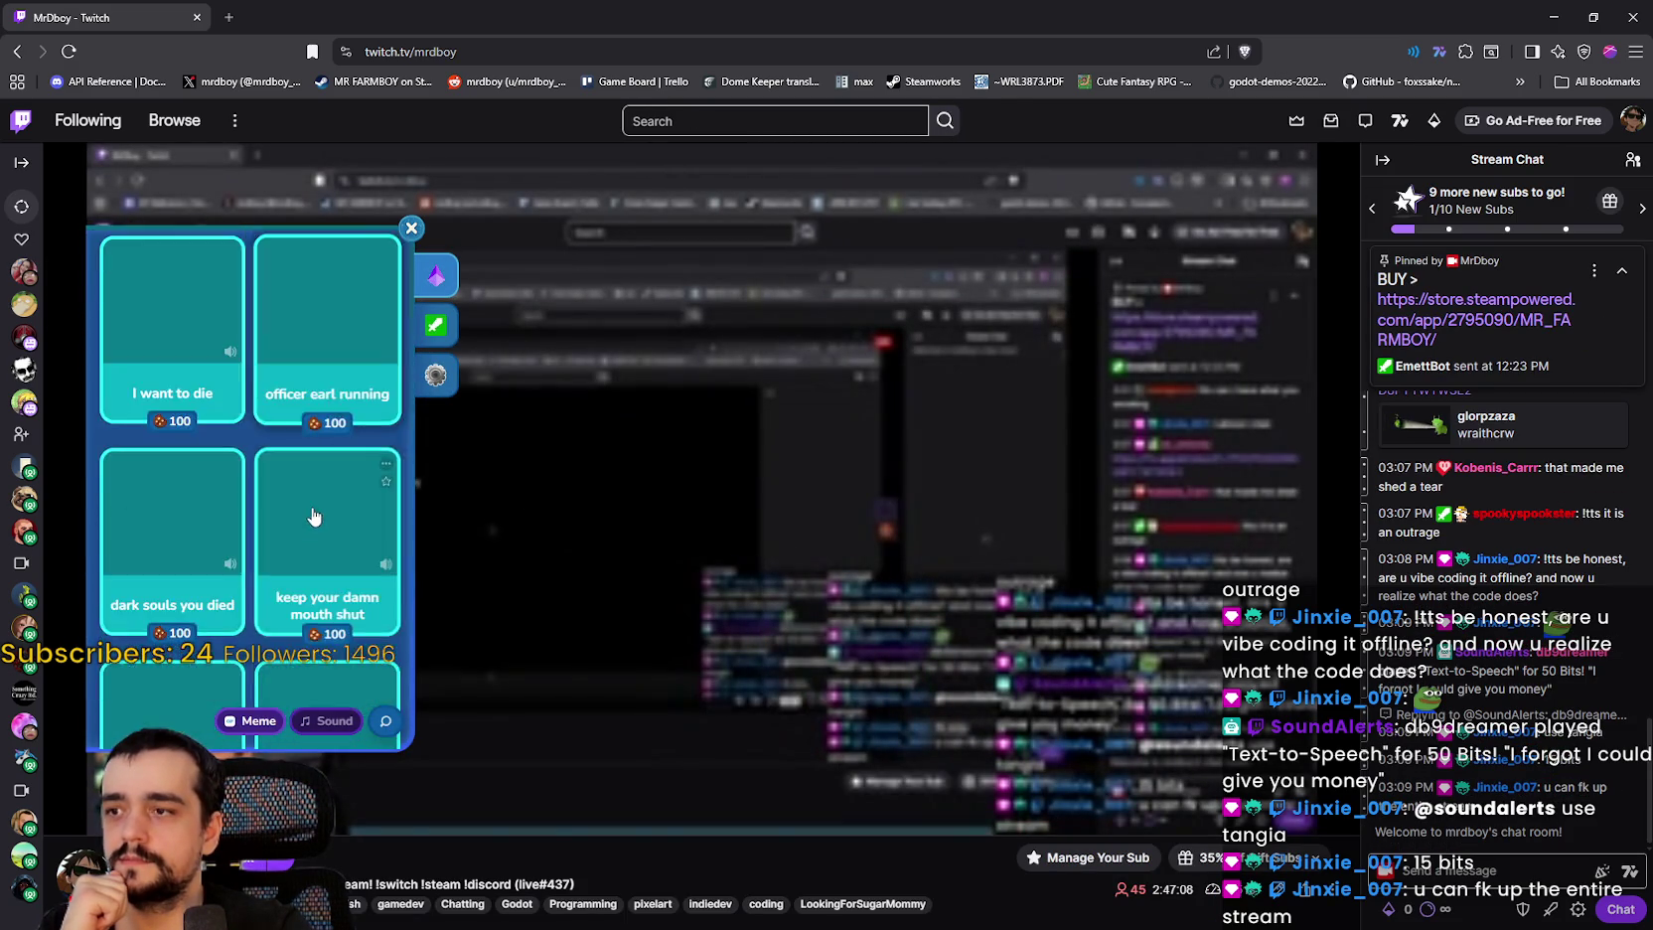
scroll(308, 515, down, 5)
click(412, 228)
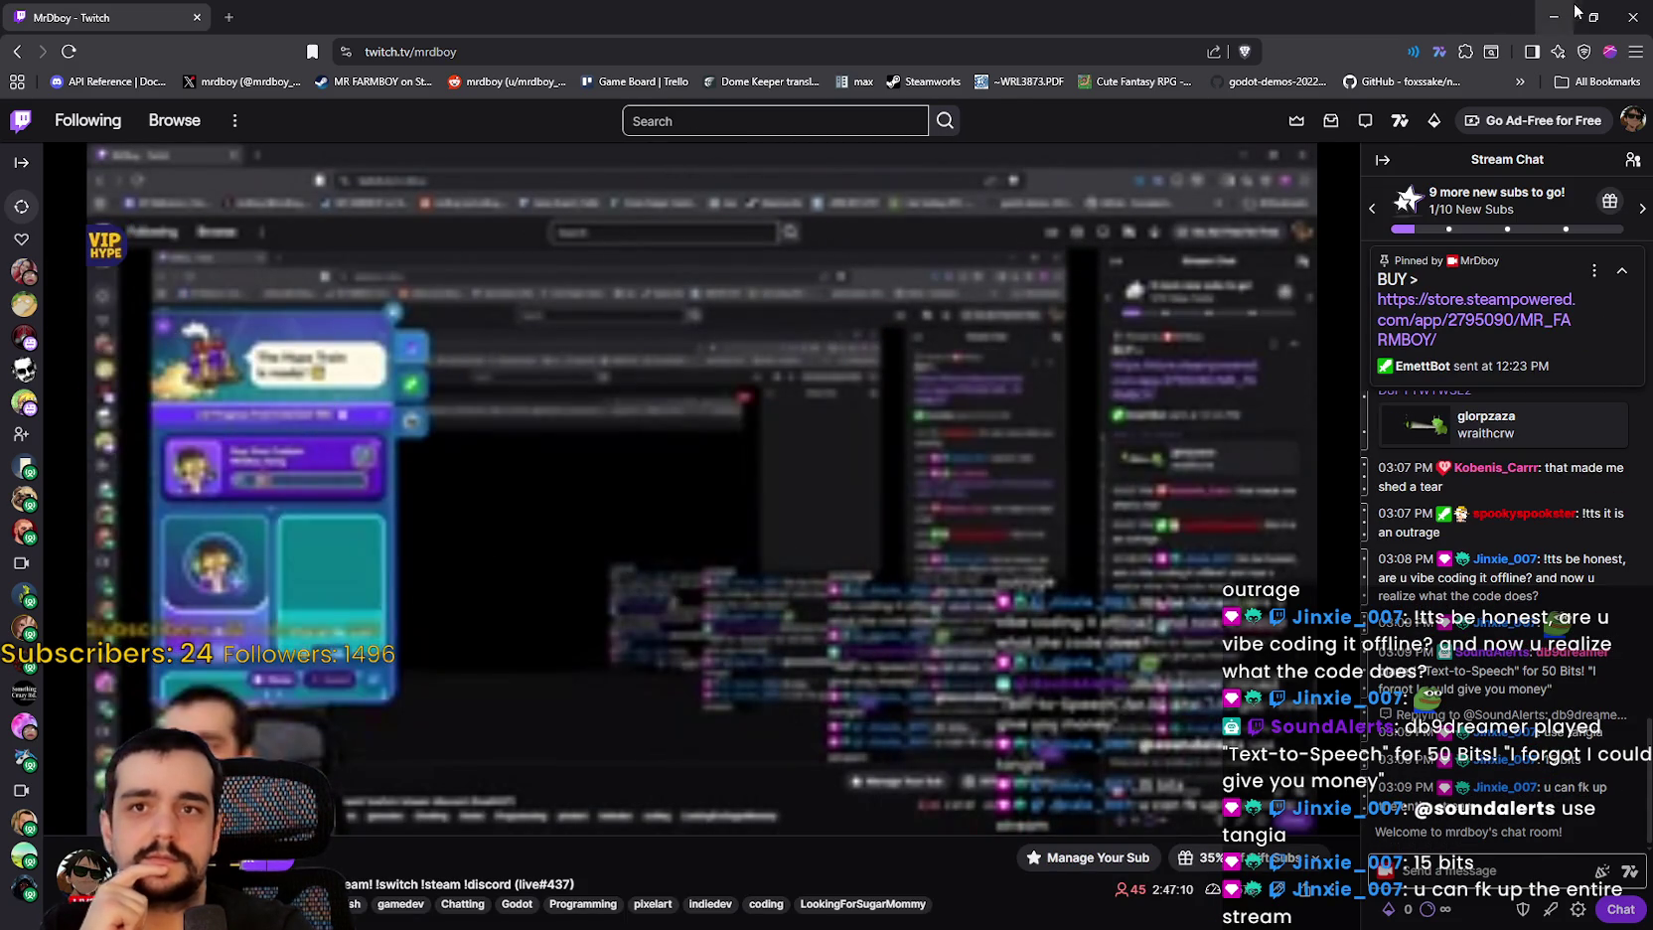
click(1566, 12)
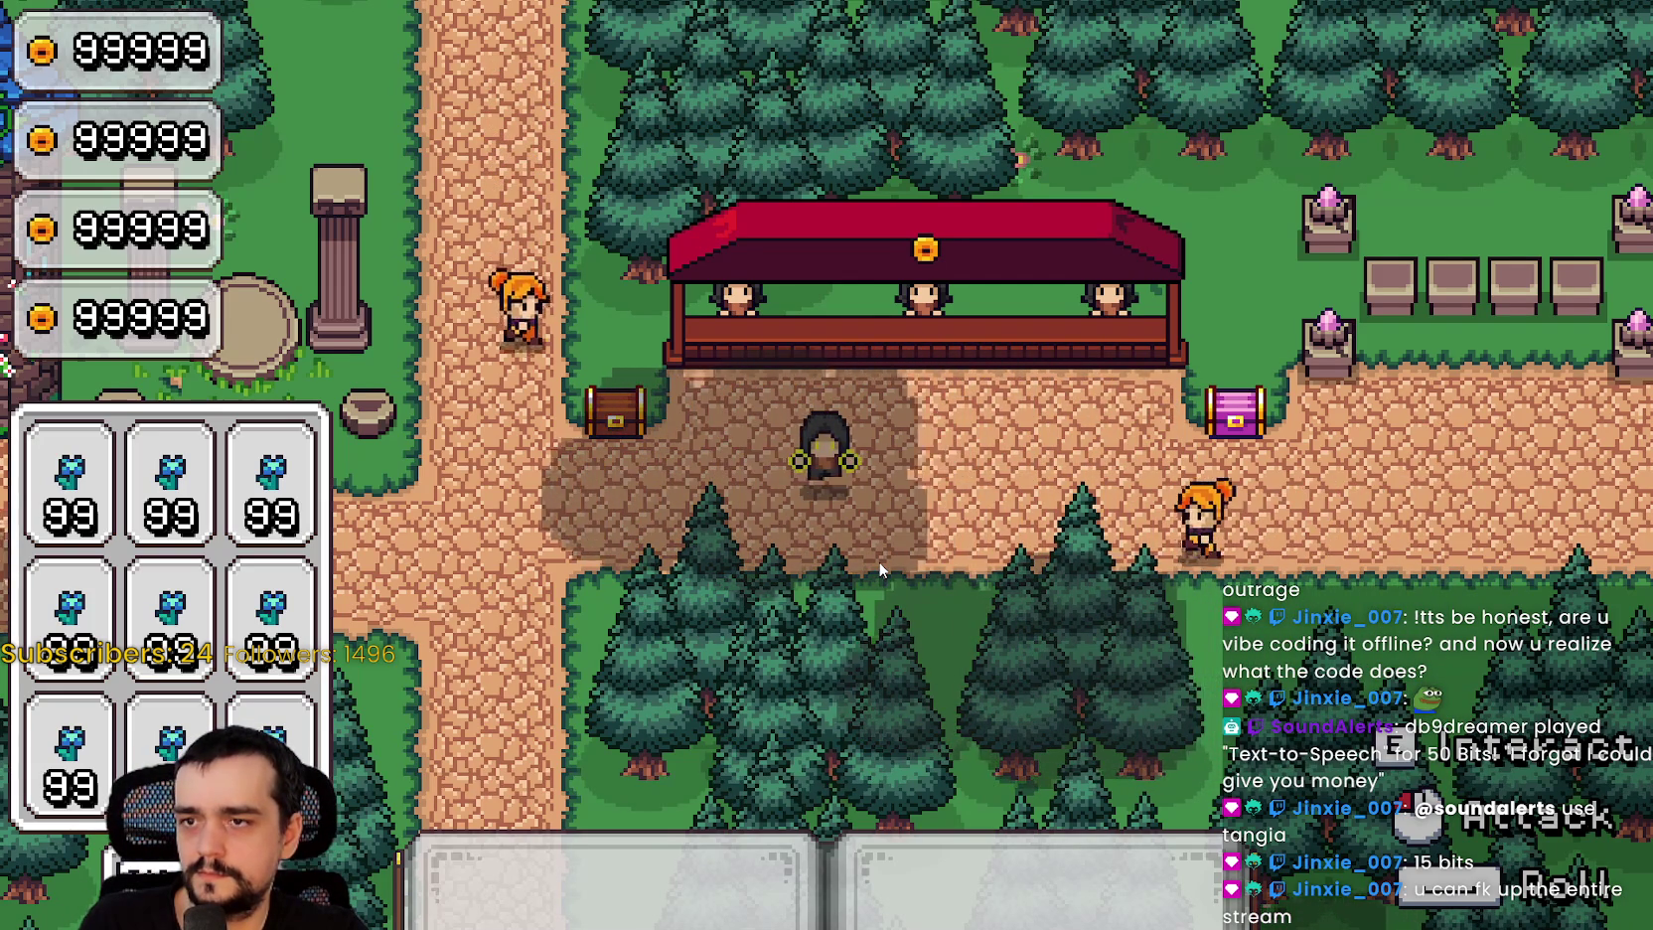
key(d)
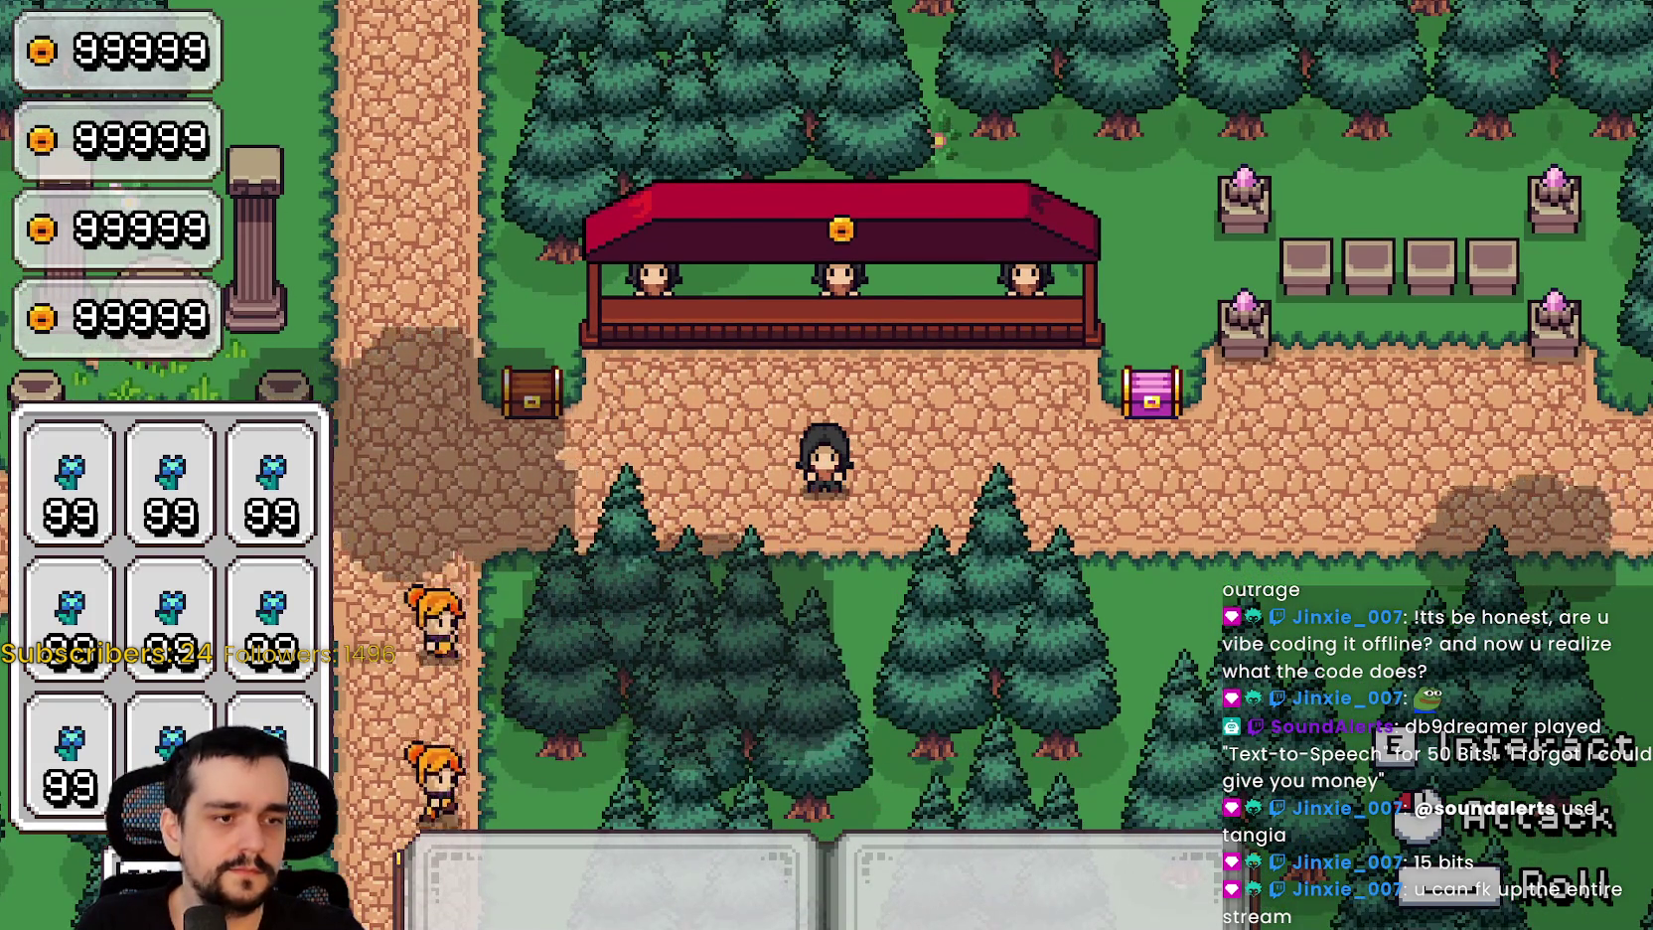
key(alt+Tab)
click(1258, 502)
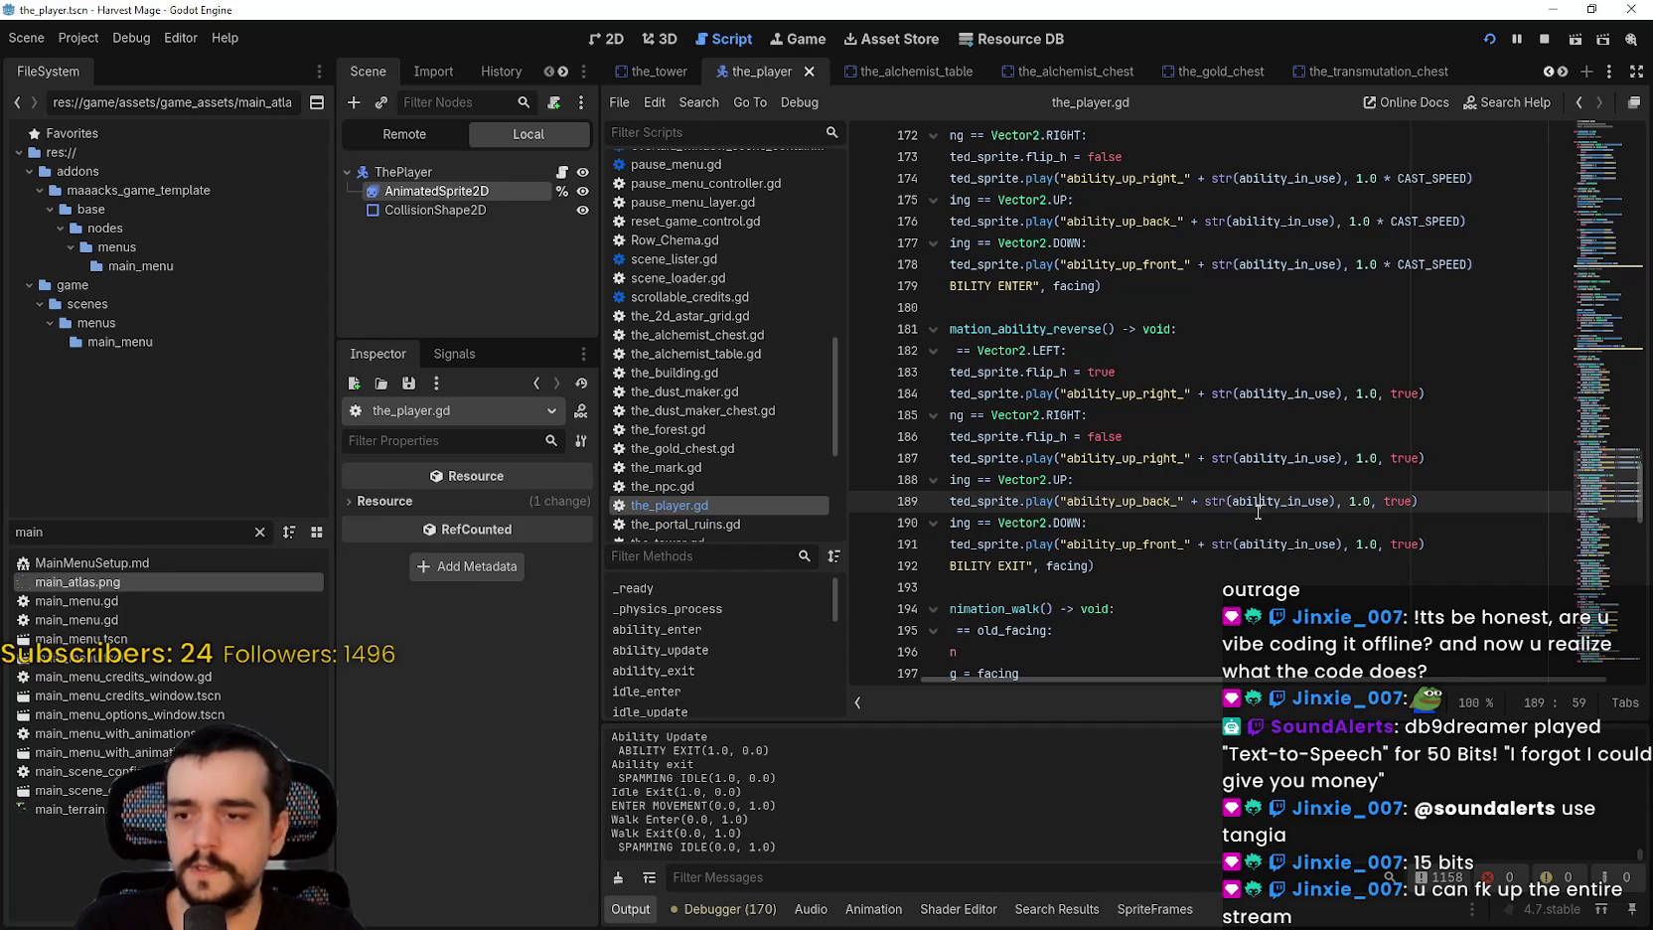
click(1372, 393)
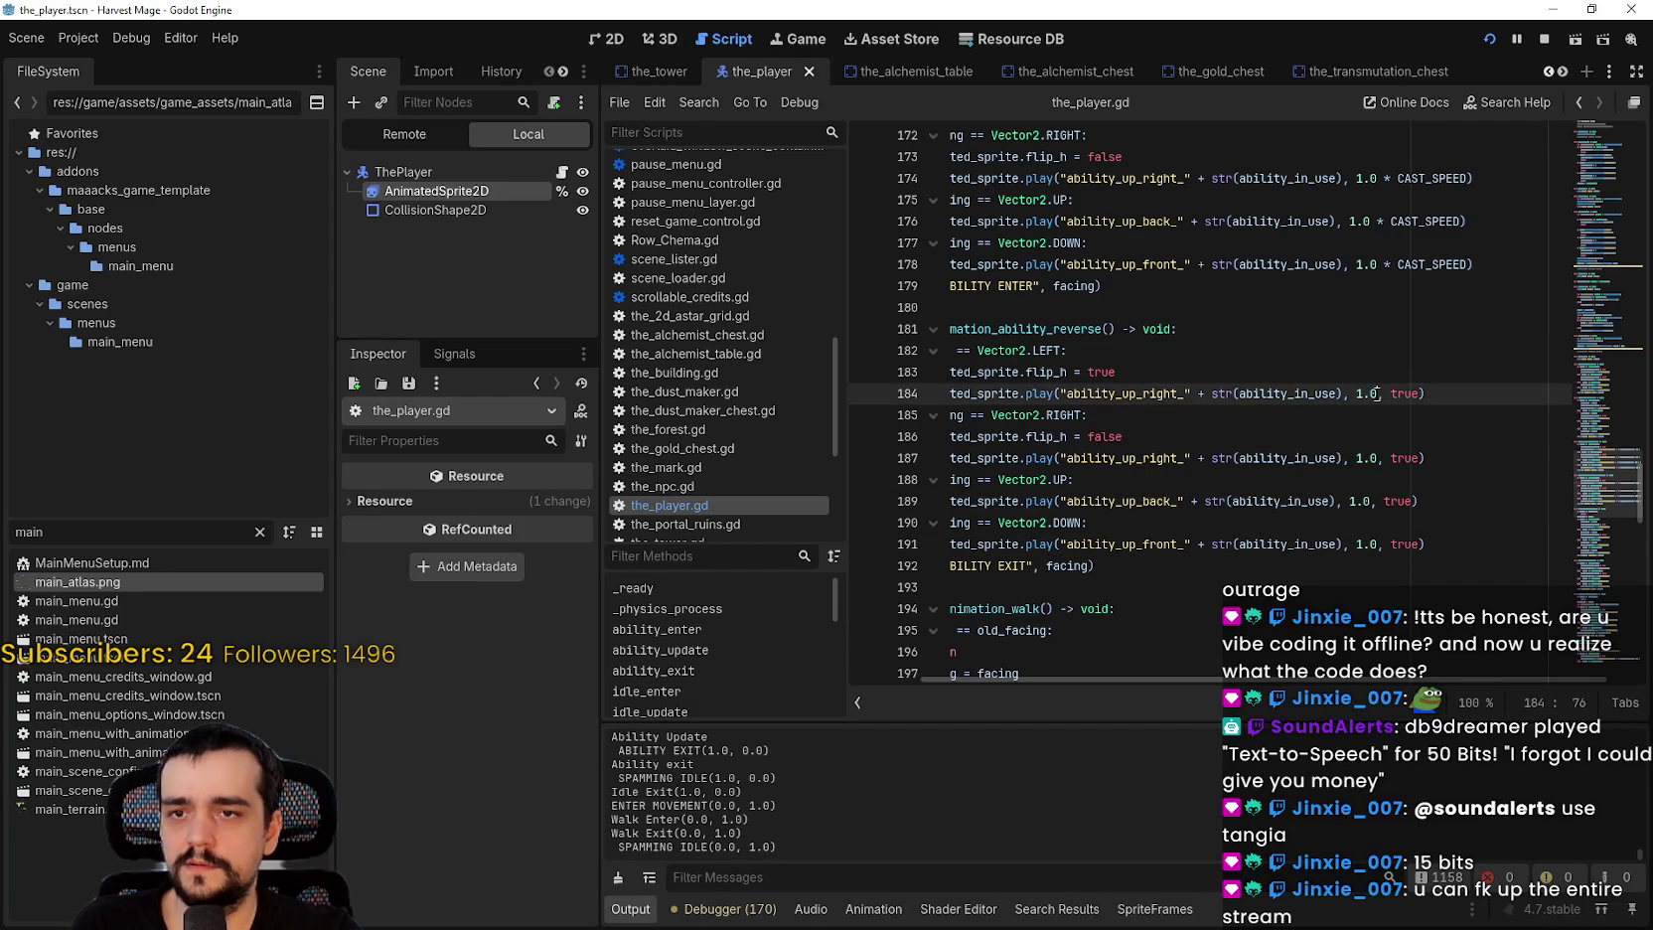
mouse_move(1043, 388)
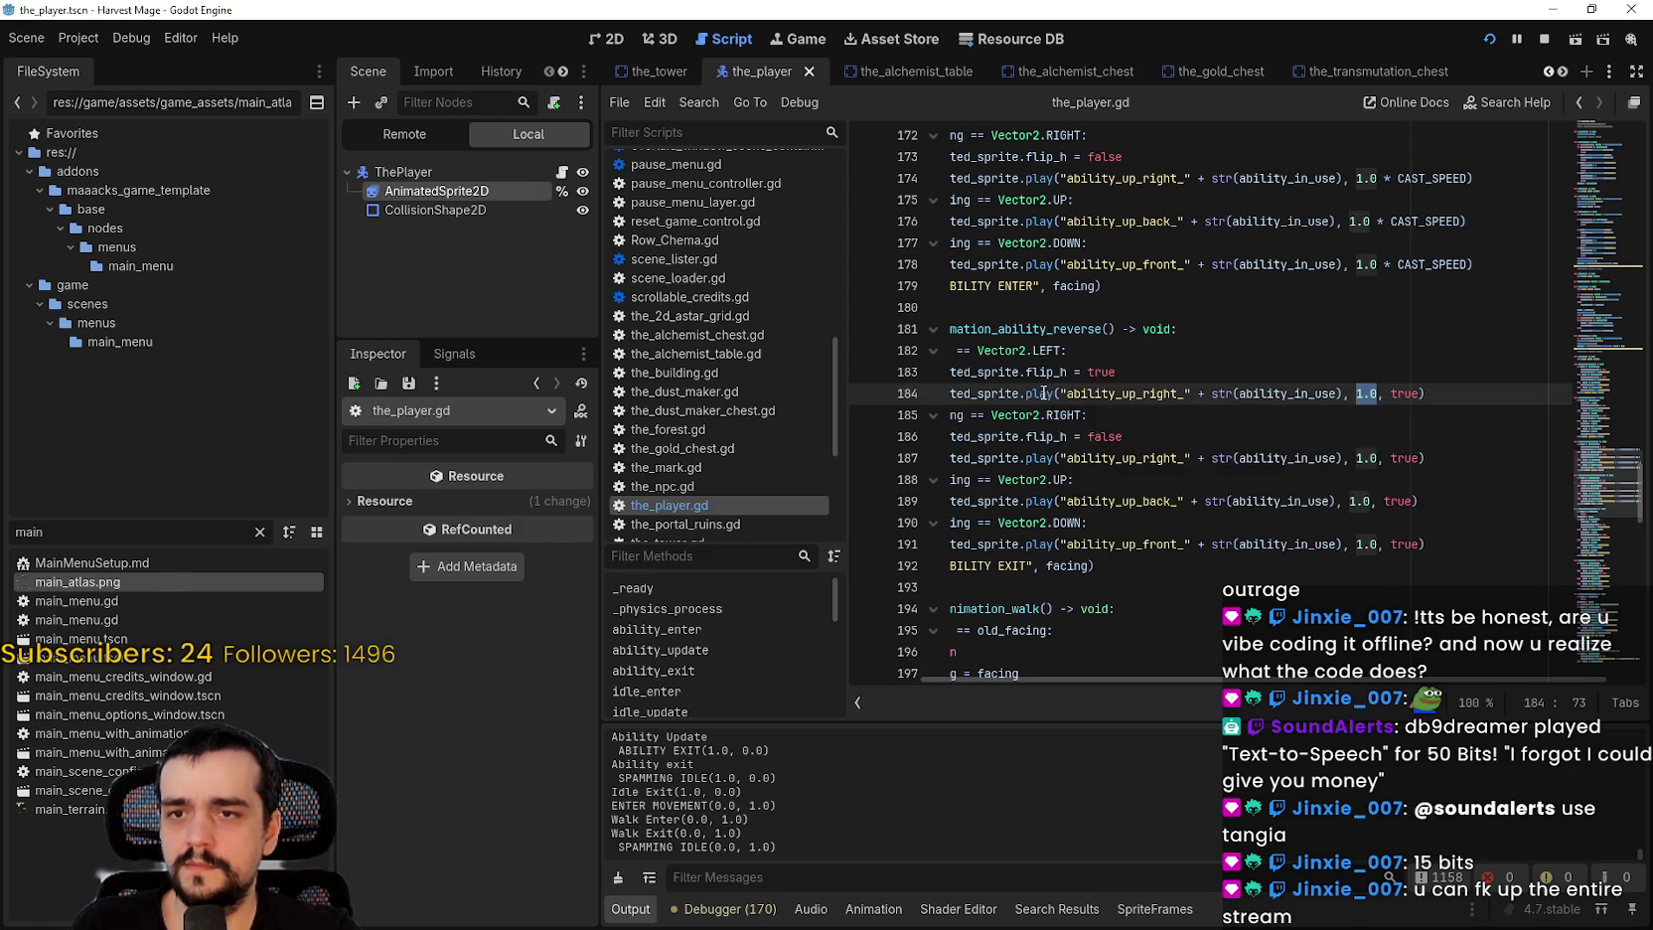
key(alt+Tab)
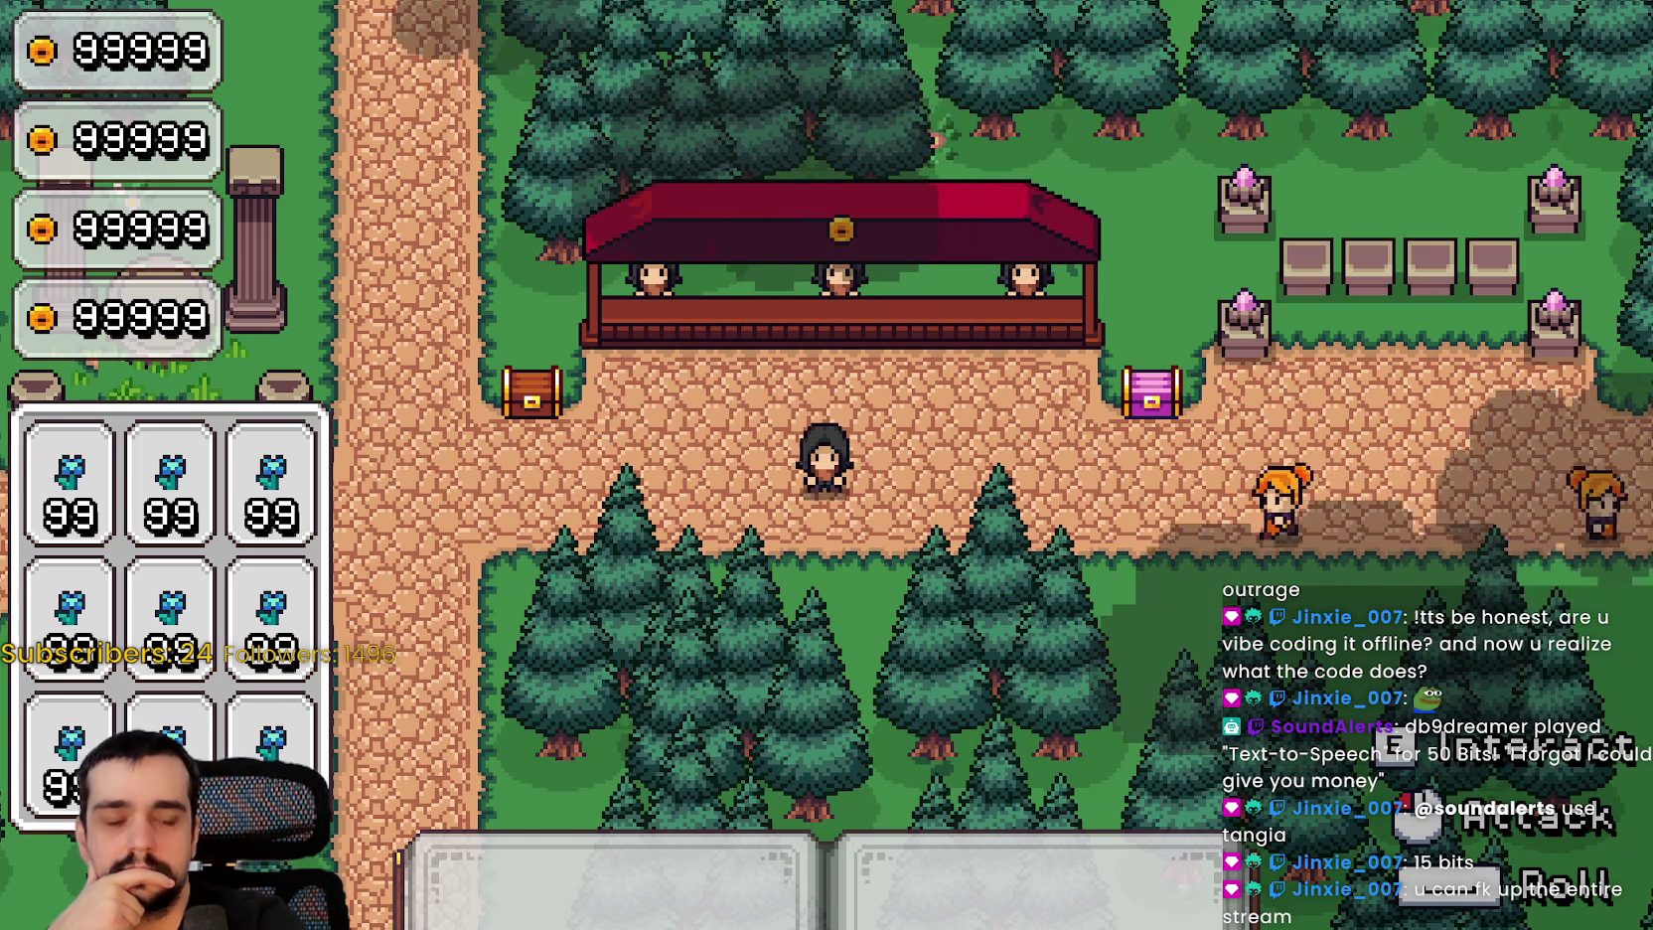
key(alt+Tab)
click(1244, 404)
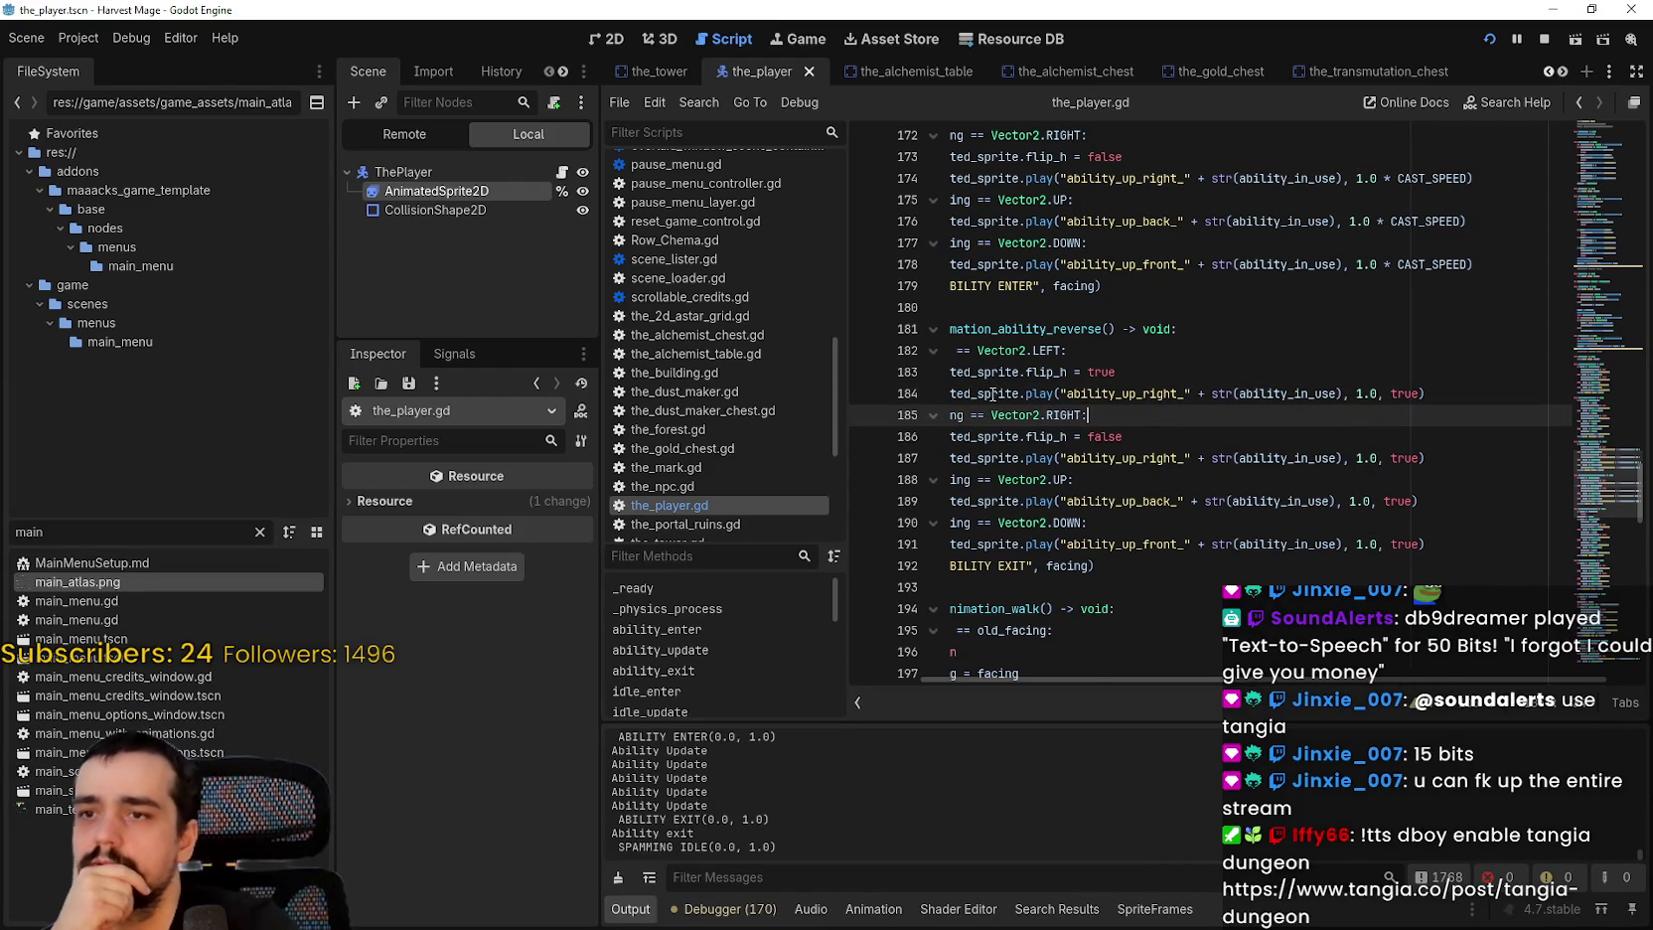
Step: Put the caret back on line 184 of the_player.gd, scrolling the code view left
click(991, 392)
scroll(1192, 398, left, 5)
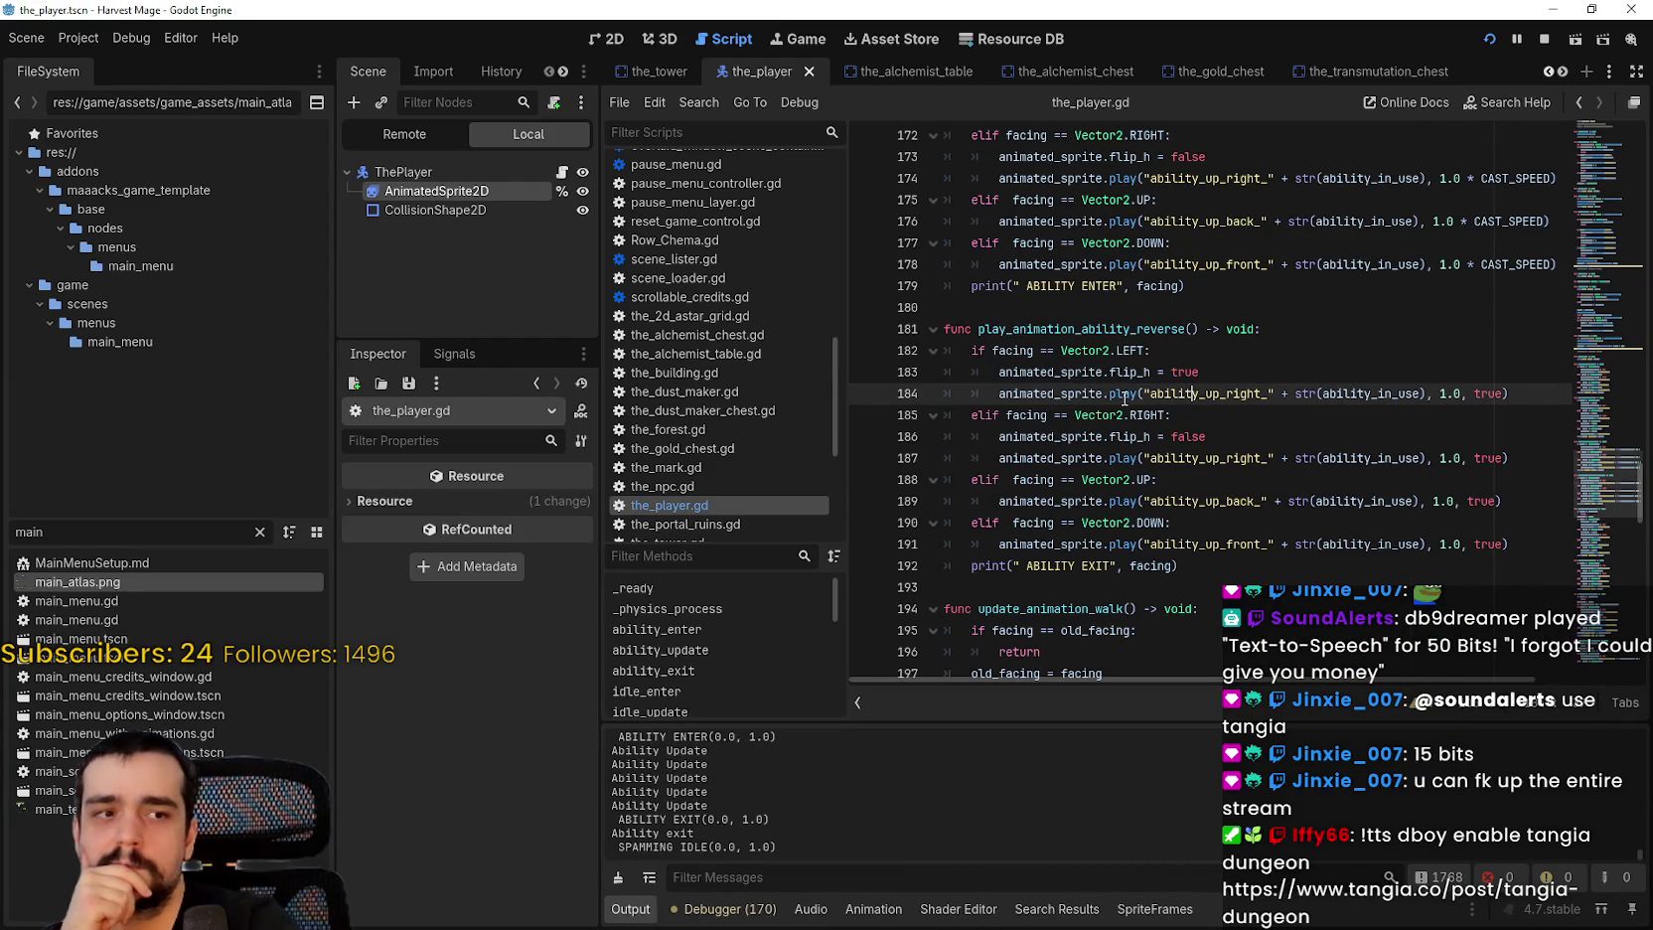
mouse_move(1125, 398)
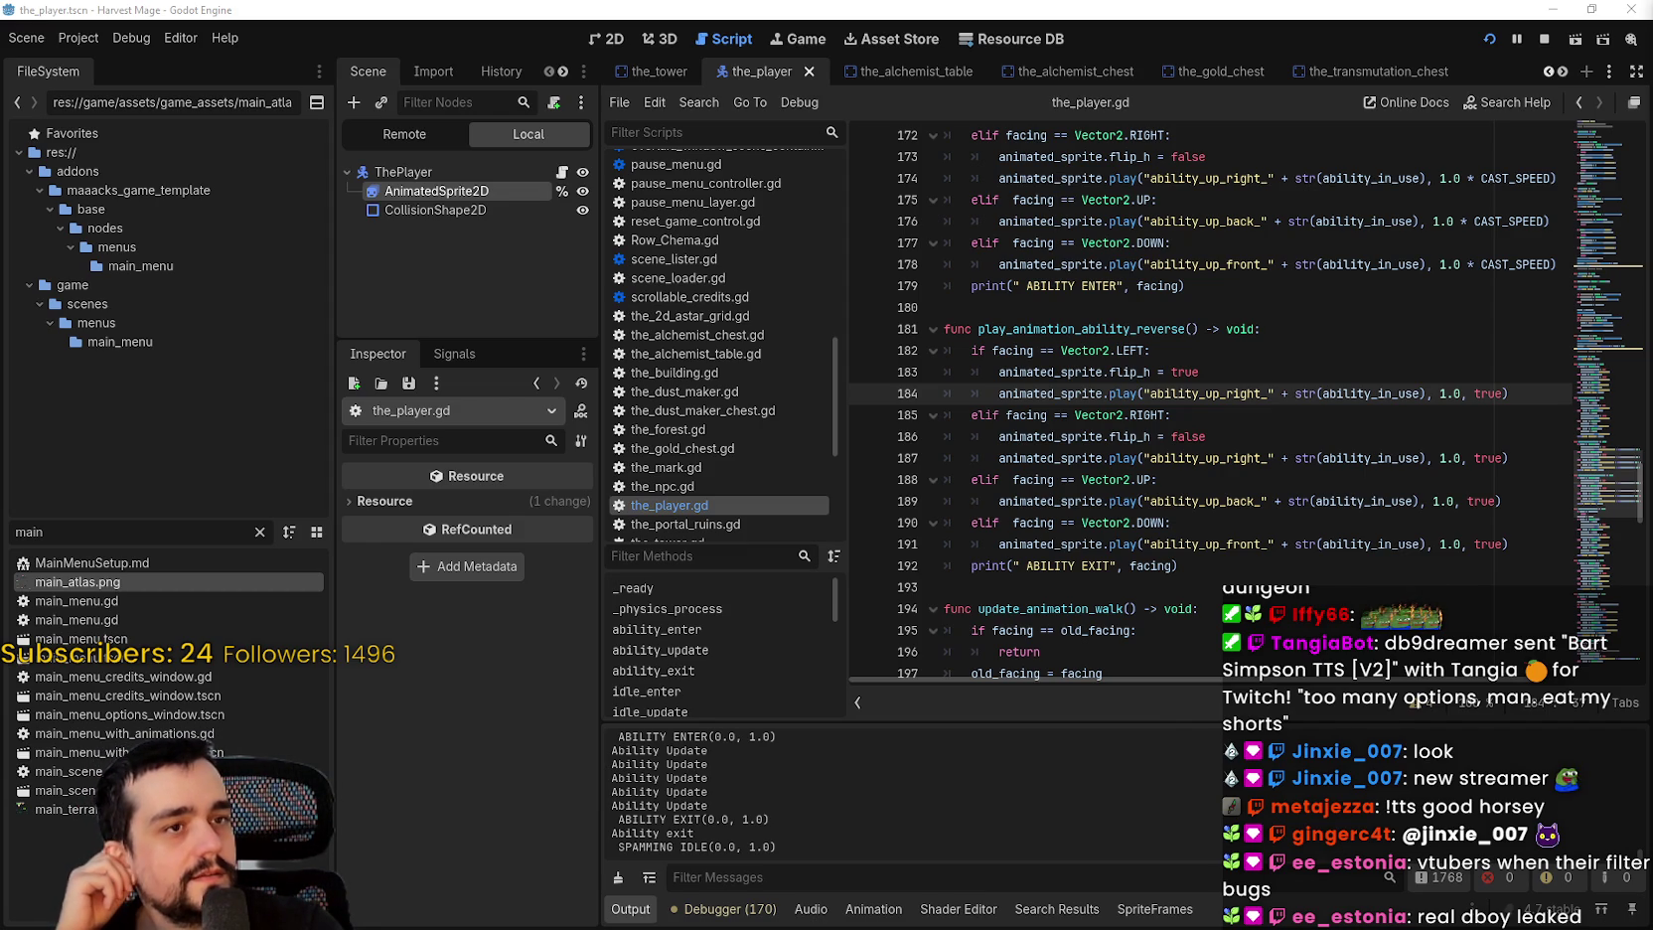
Step: Check the reverse play call on line 184, then stop and rerun the game
click(1081, 409)
click(1123, 395)
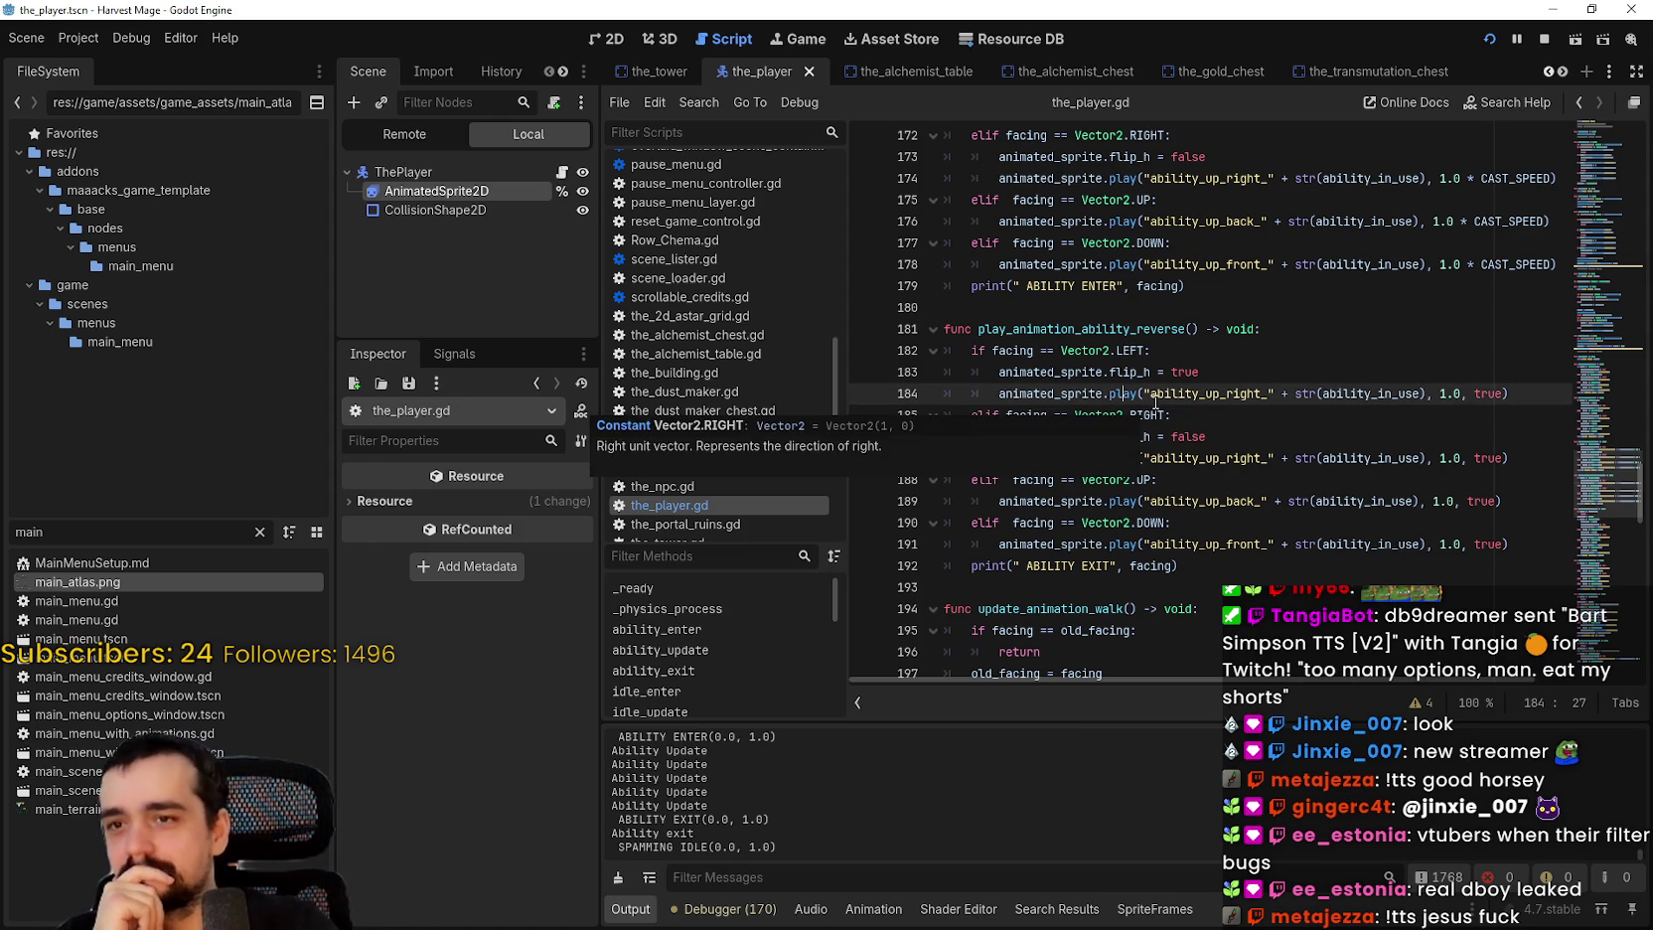
scroll(1151, 409, down, 1)
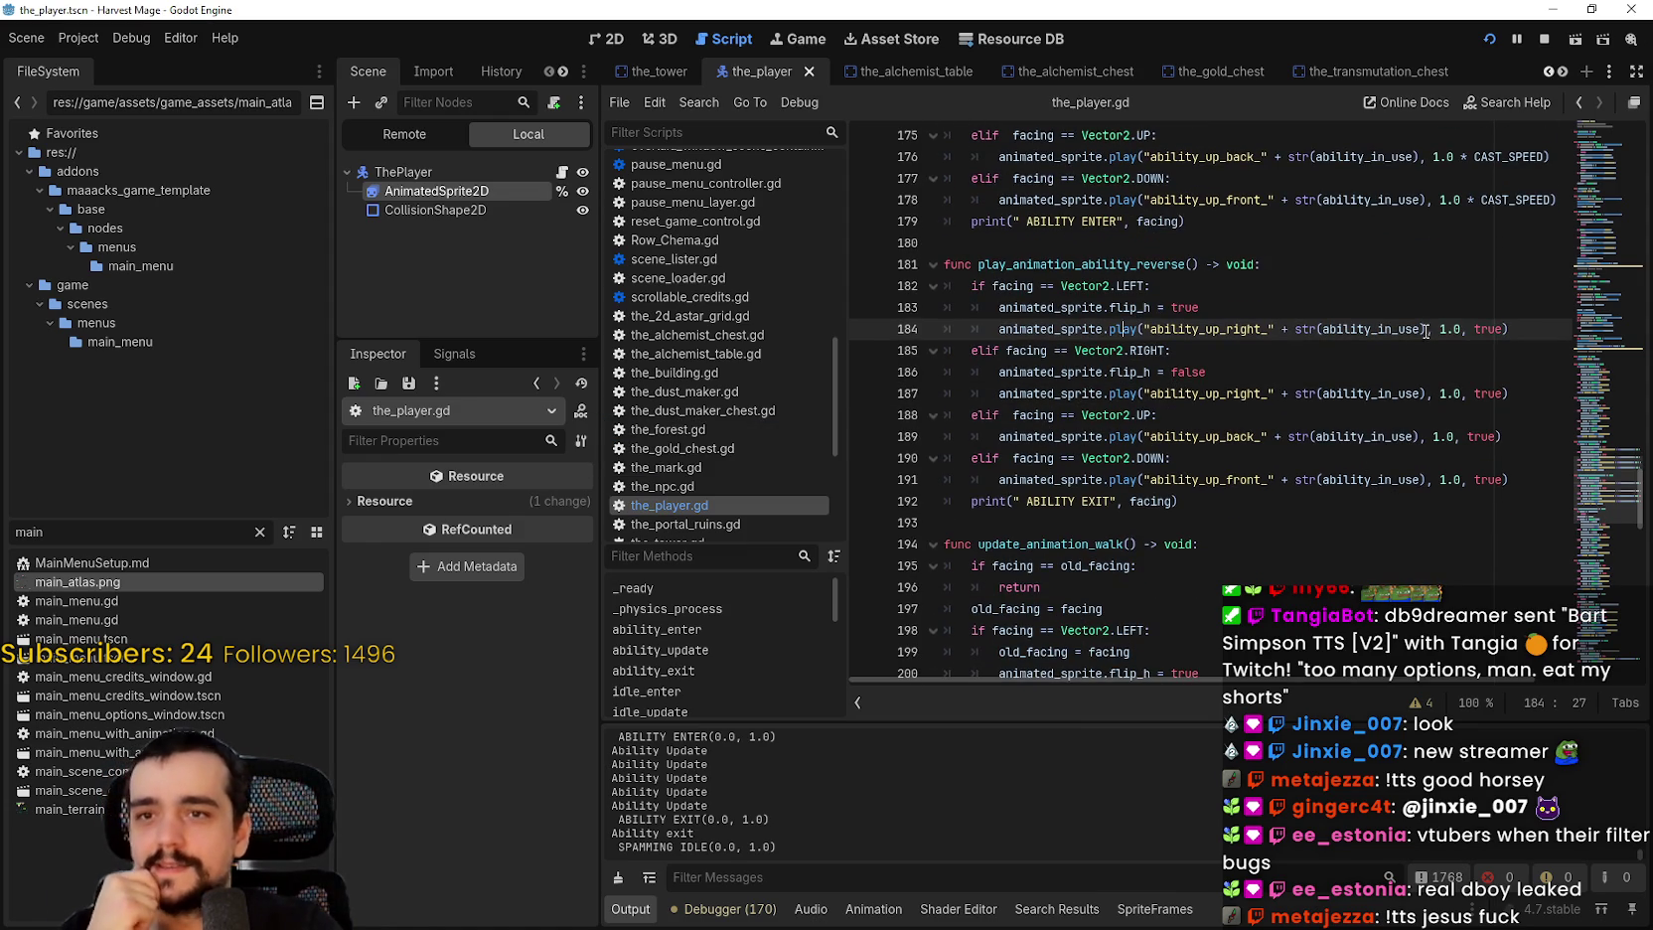
mouse_move(1428, 396)
scroll(1291, 397, up, 2)
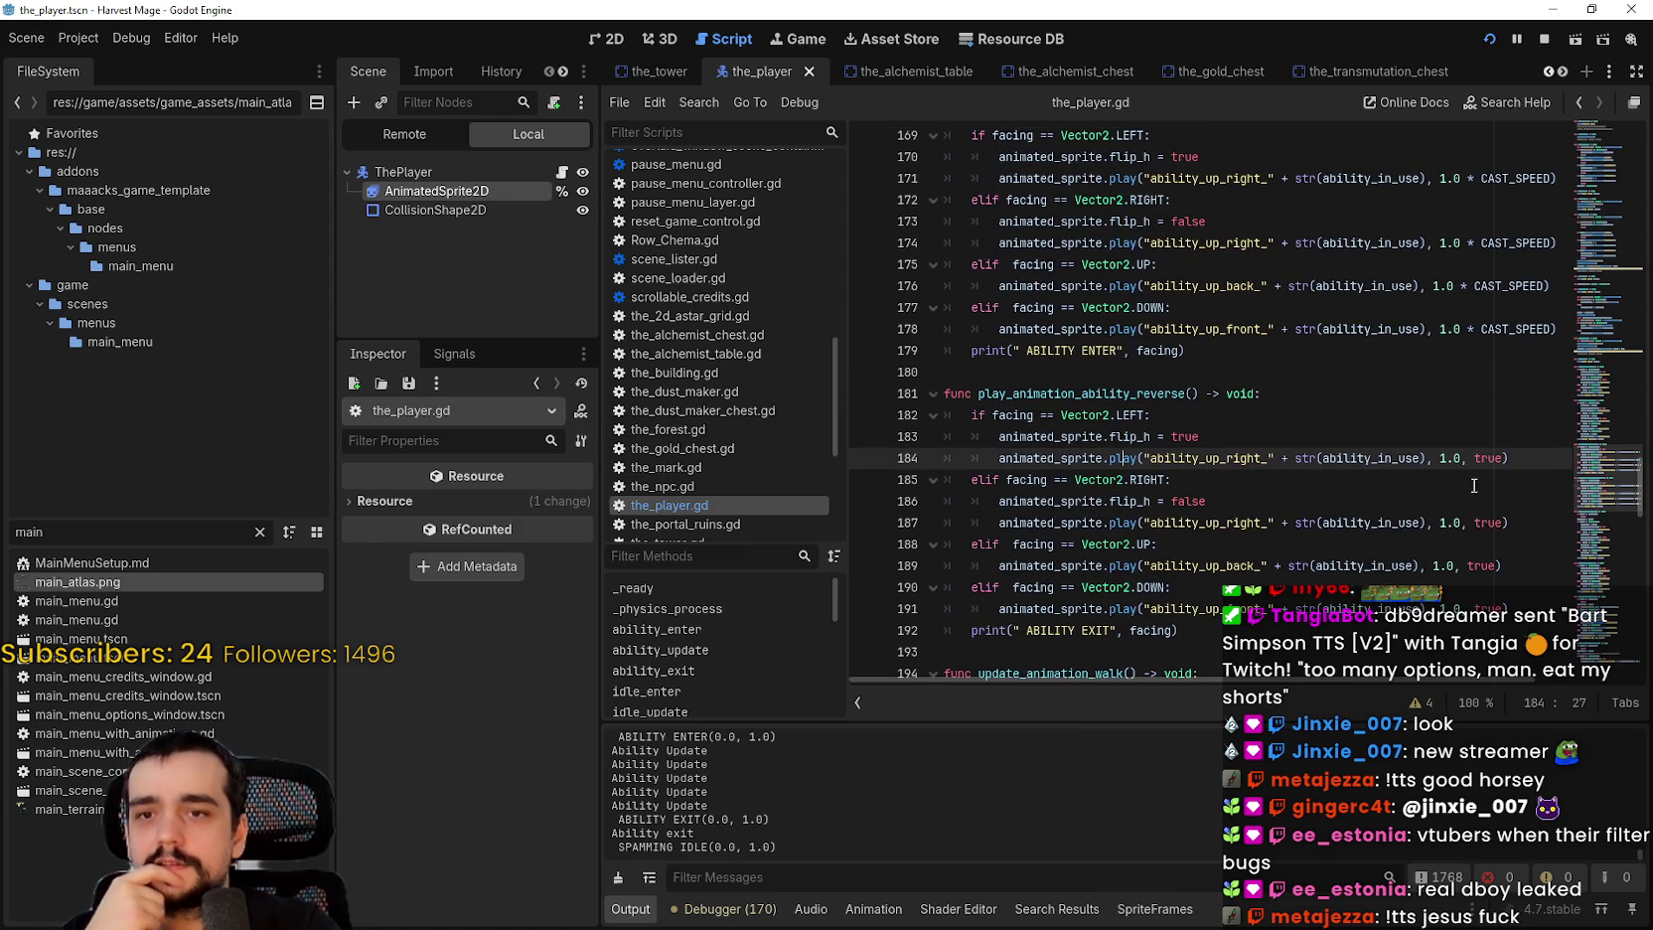
click(1538, 45)
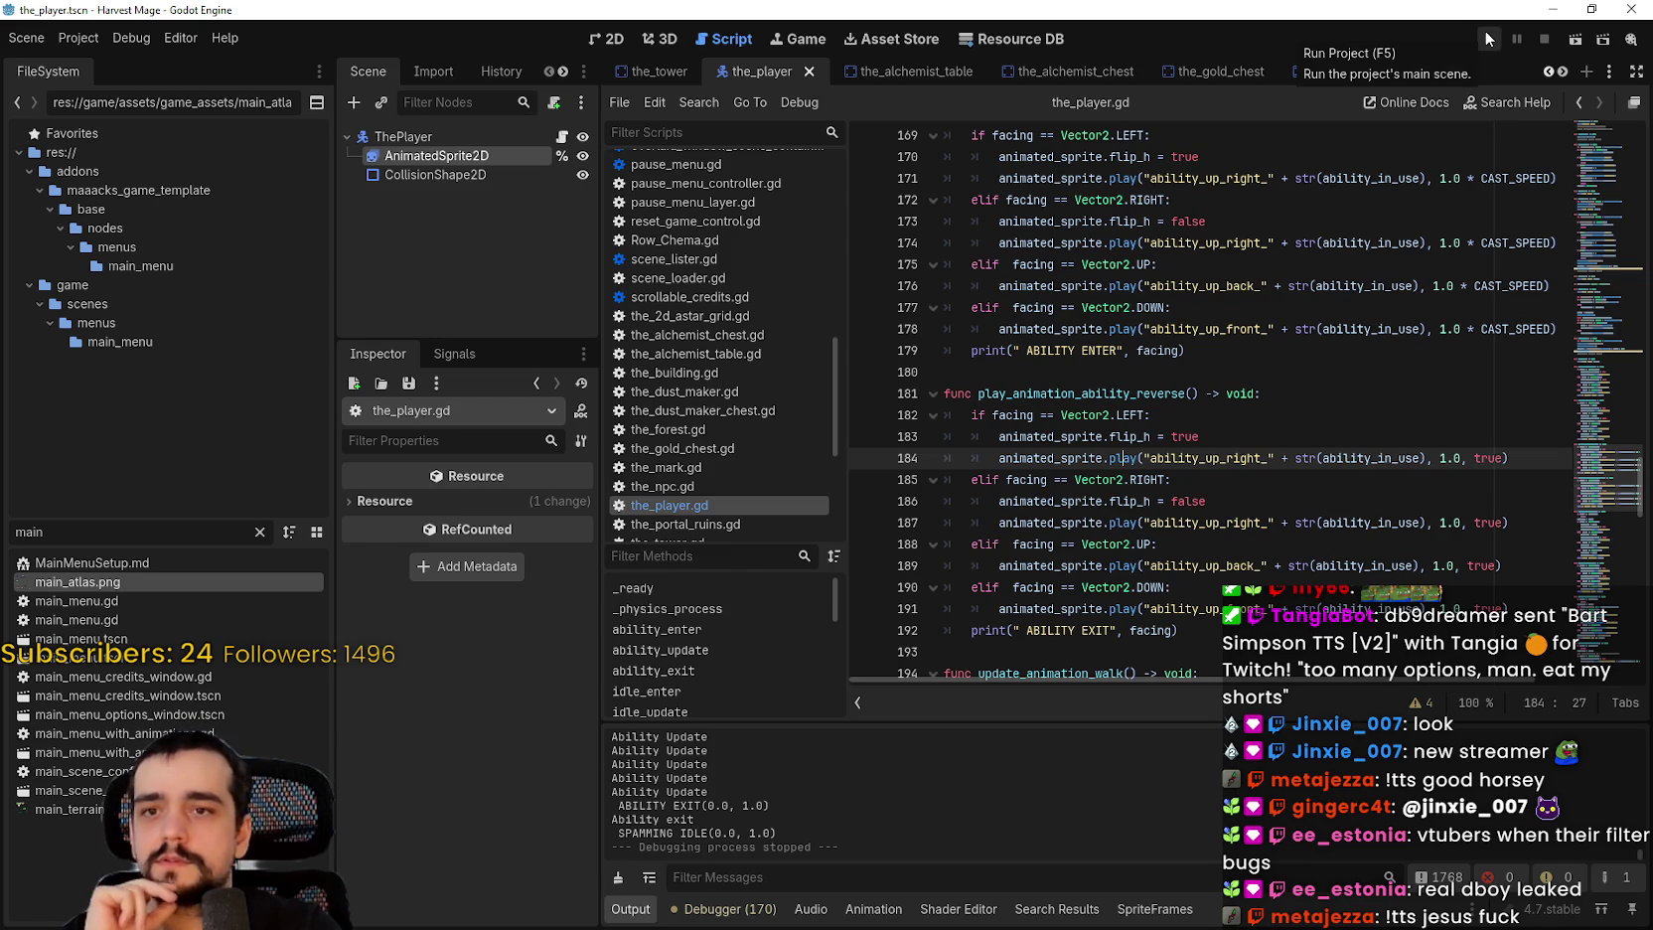
click(1487, 40)
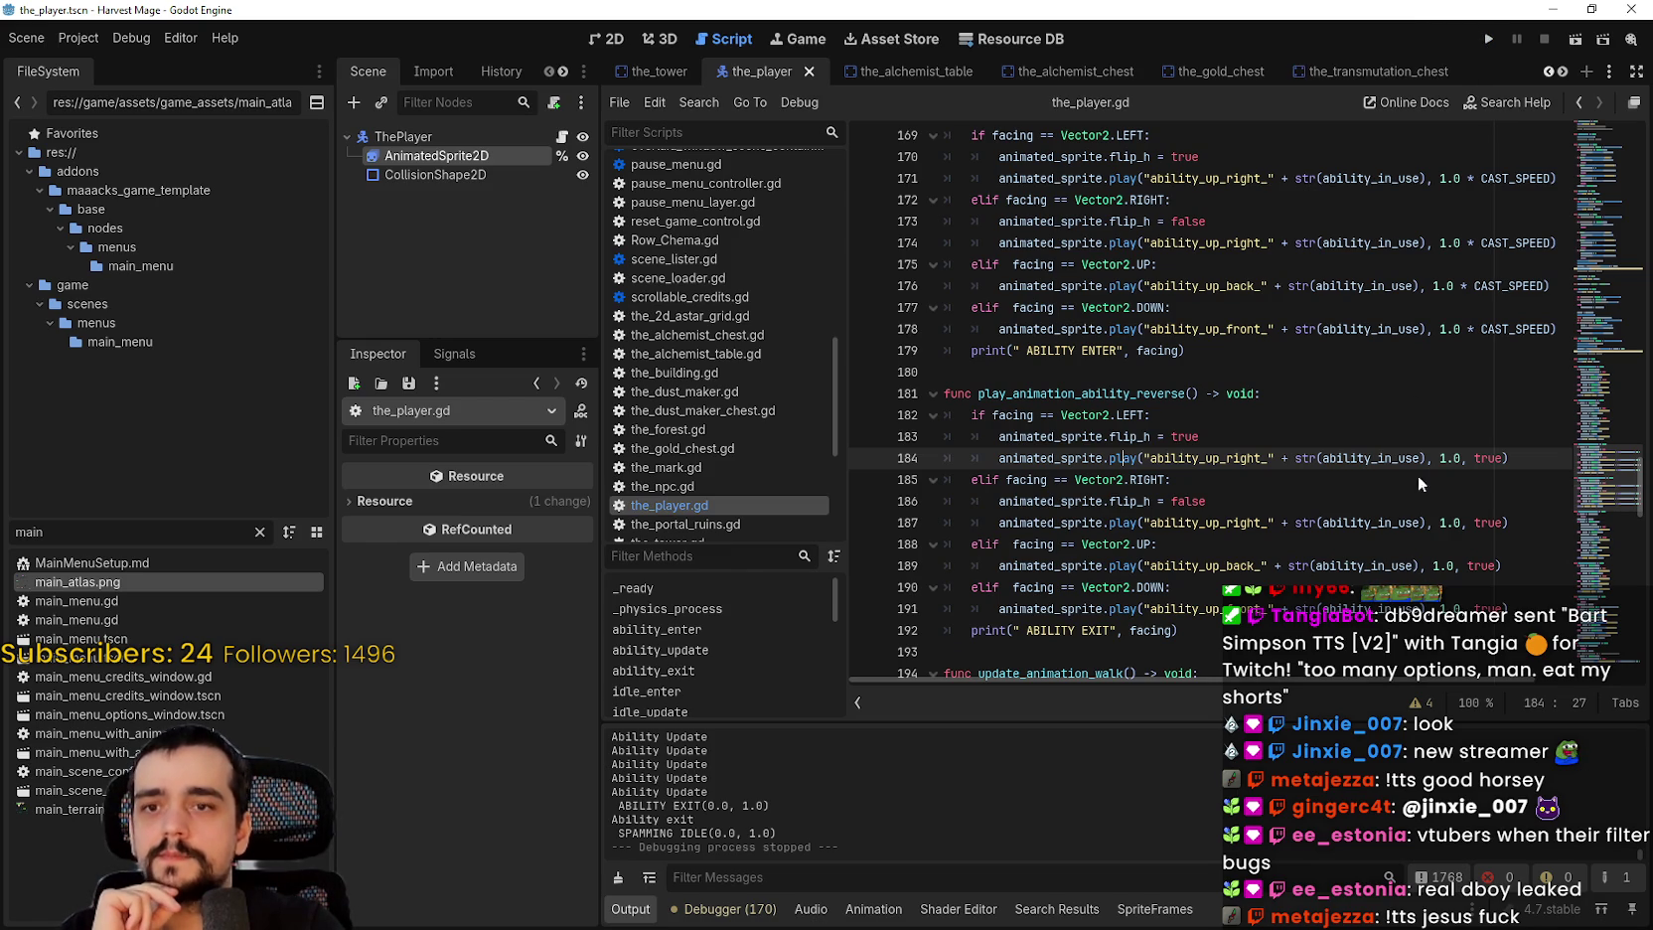
Step: Delete ' * CAST_SPEED' from lines 171, 174, 176 and 178, then save and relaunch
drag(1552, 179, 1462, 178)
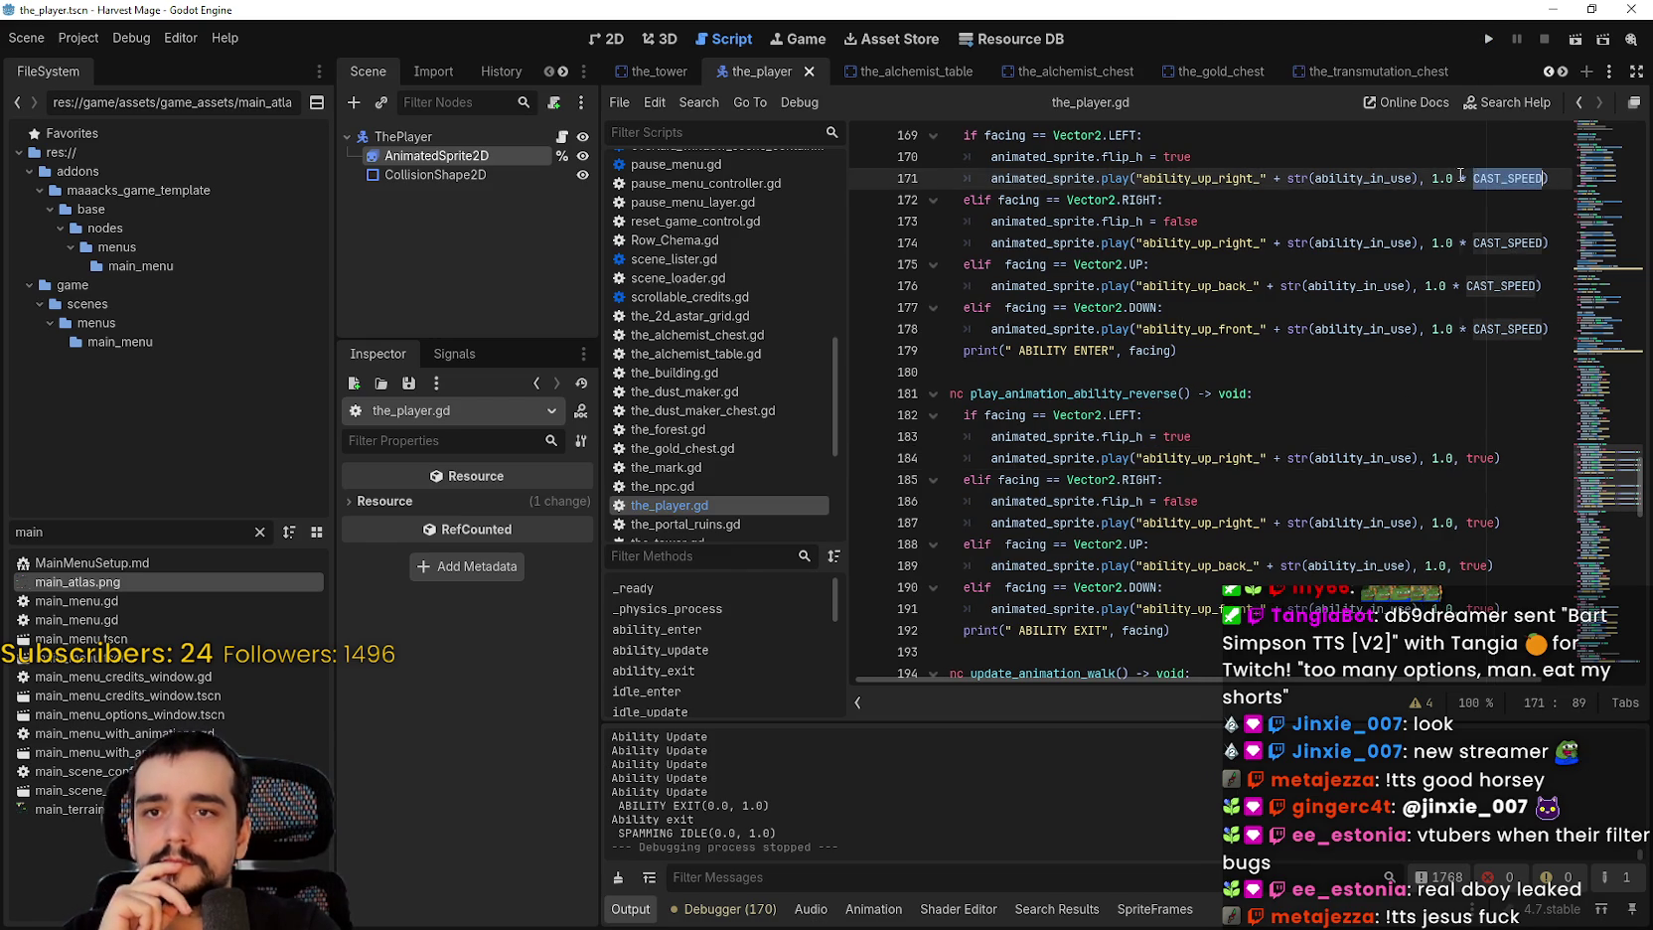
key(BackSpace)
drag(1546, 242, 1455, 242)
key(BackSpace)
drag(1540, 286, 1448, 287)
key(BackSpace)
drag(1548, 329, 1451, 329)
key(BackSpace)
click(1489, 40)
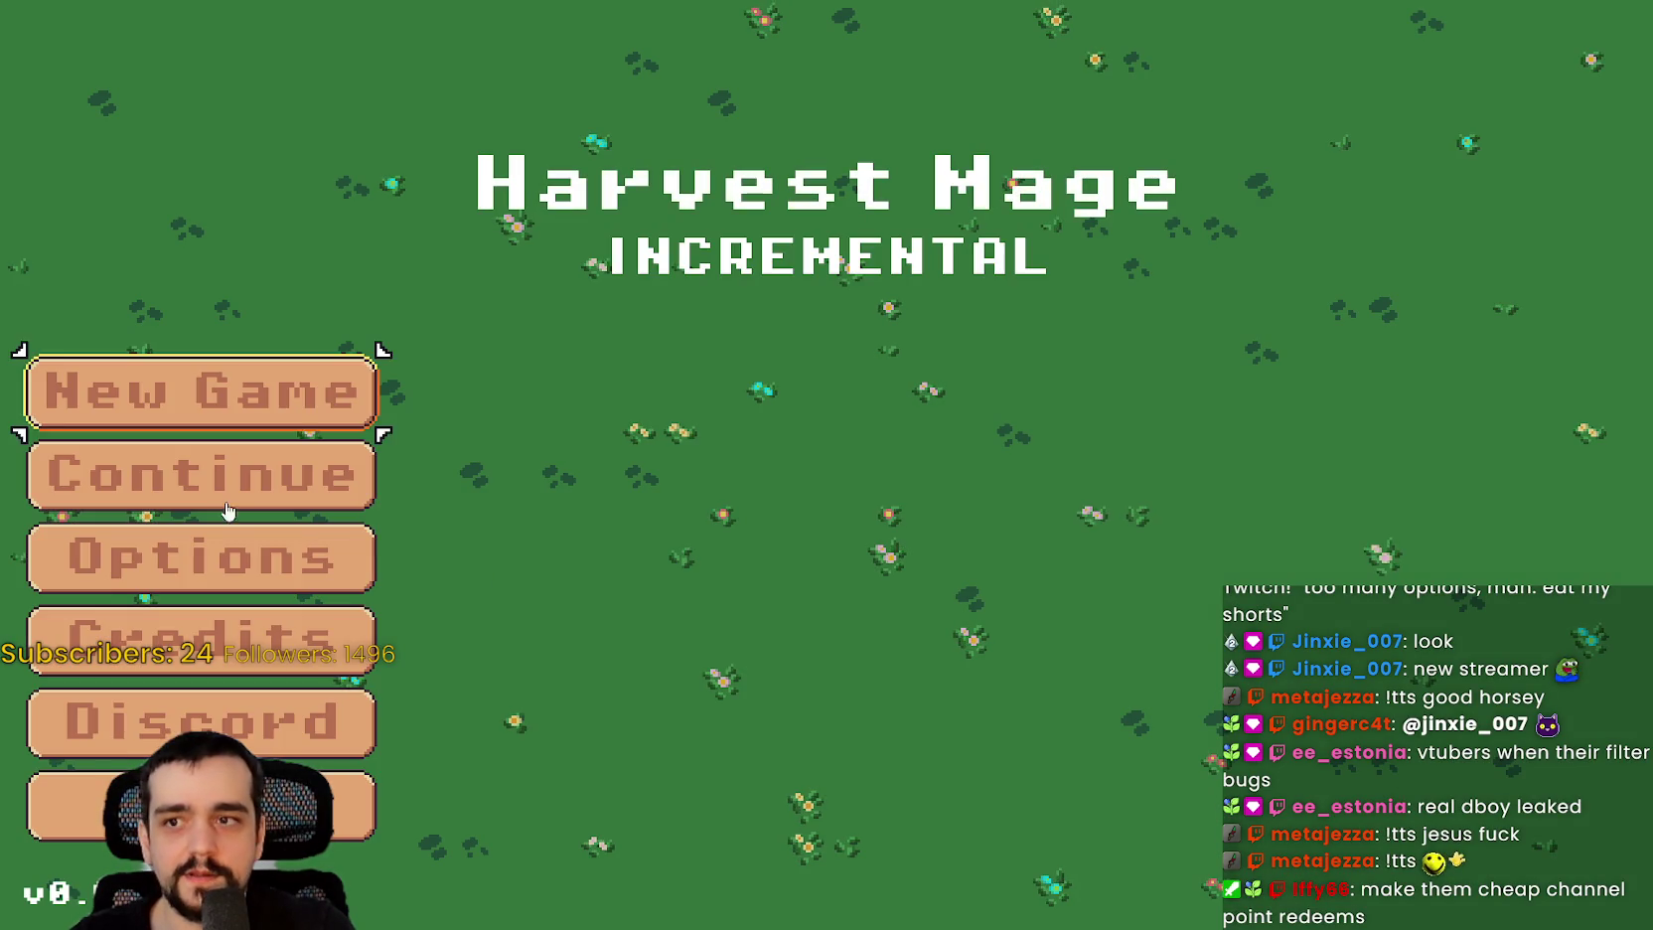
Step: Start the game from the title screen and walk the mage around past the market stall
click(228, 511)
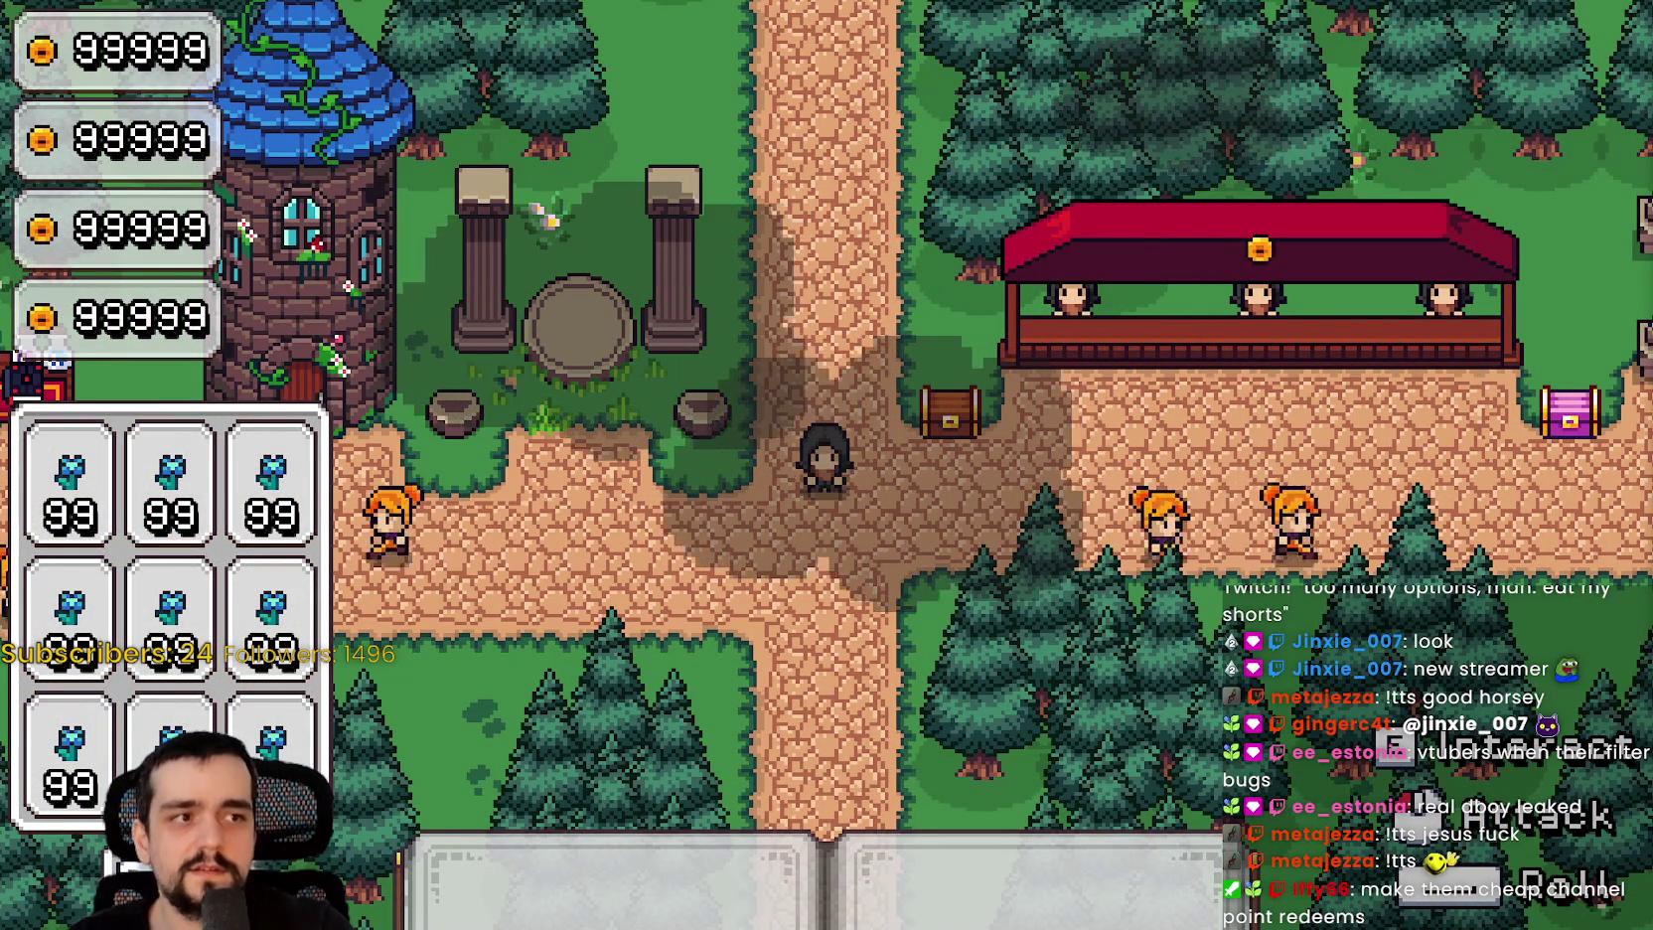
key(w+a)
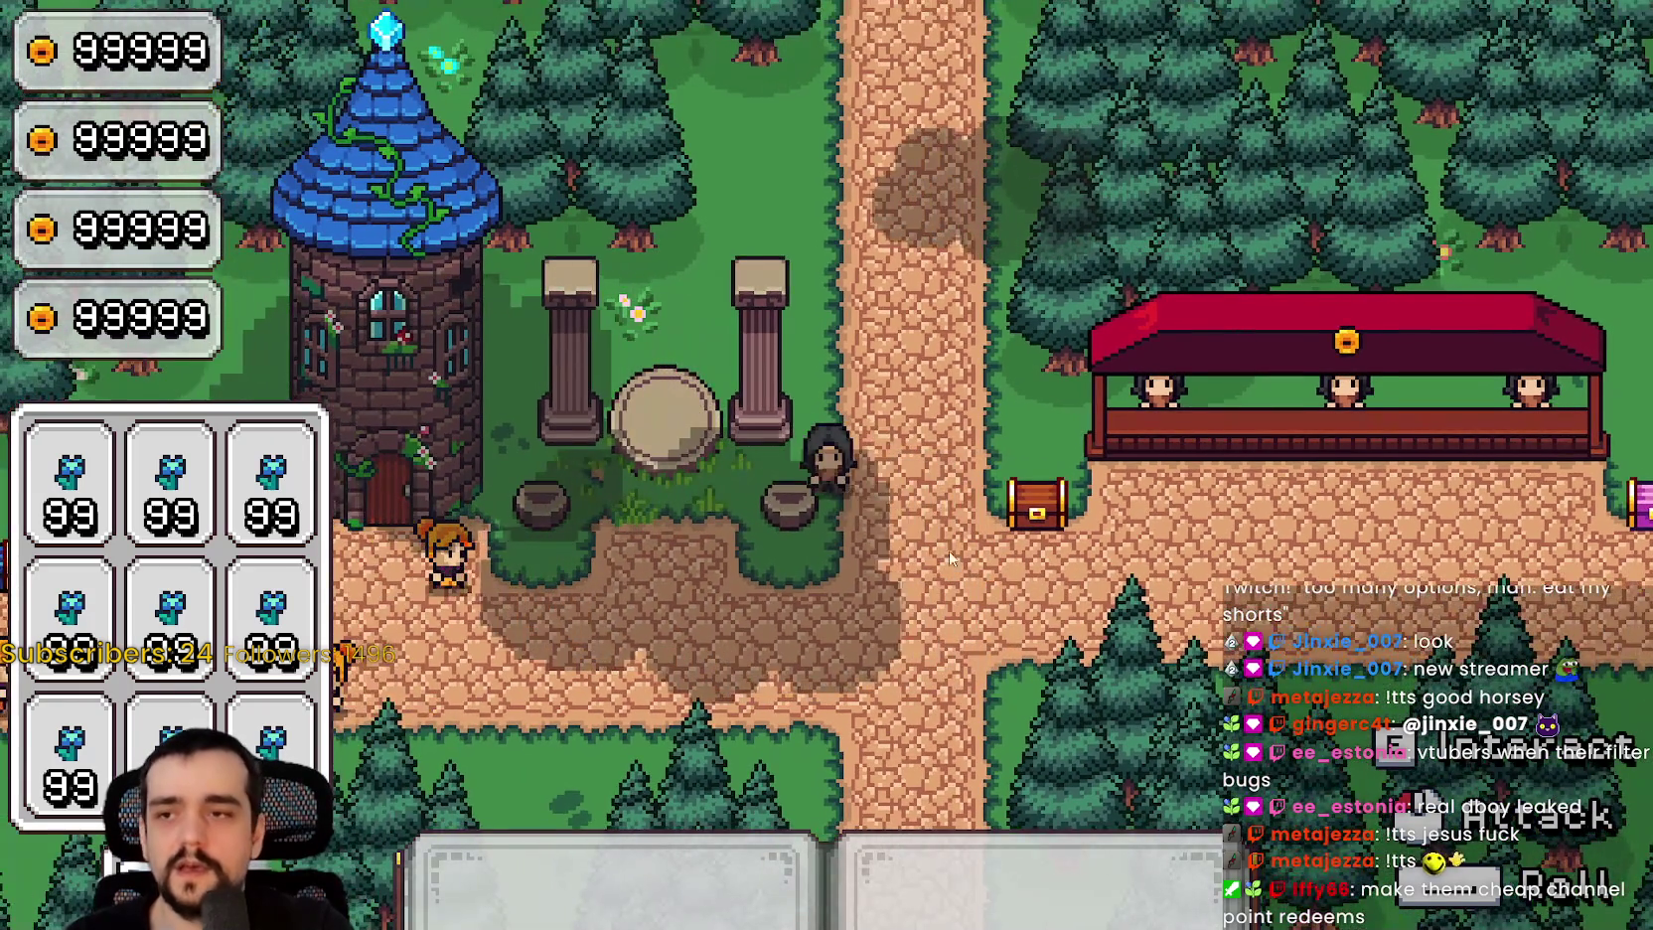
key(s+d)
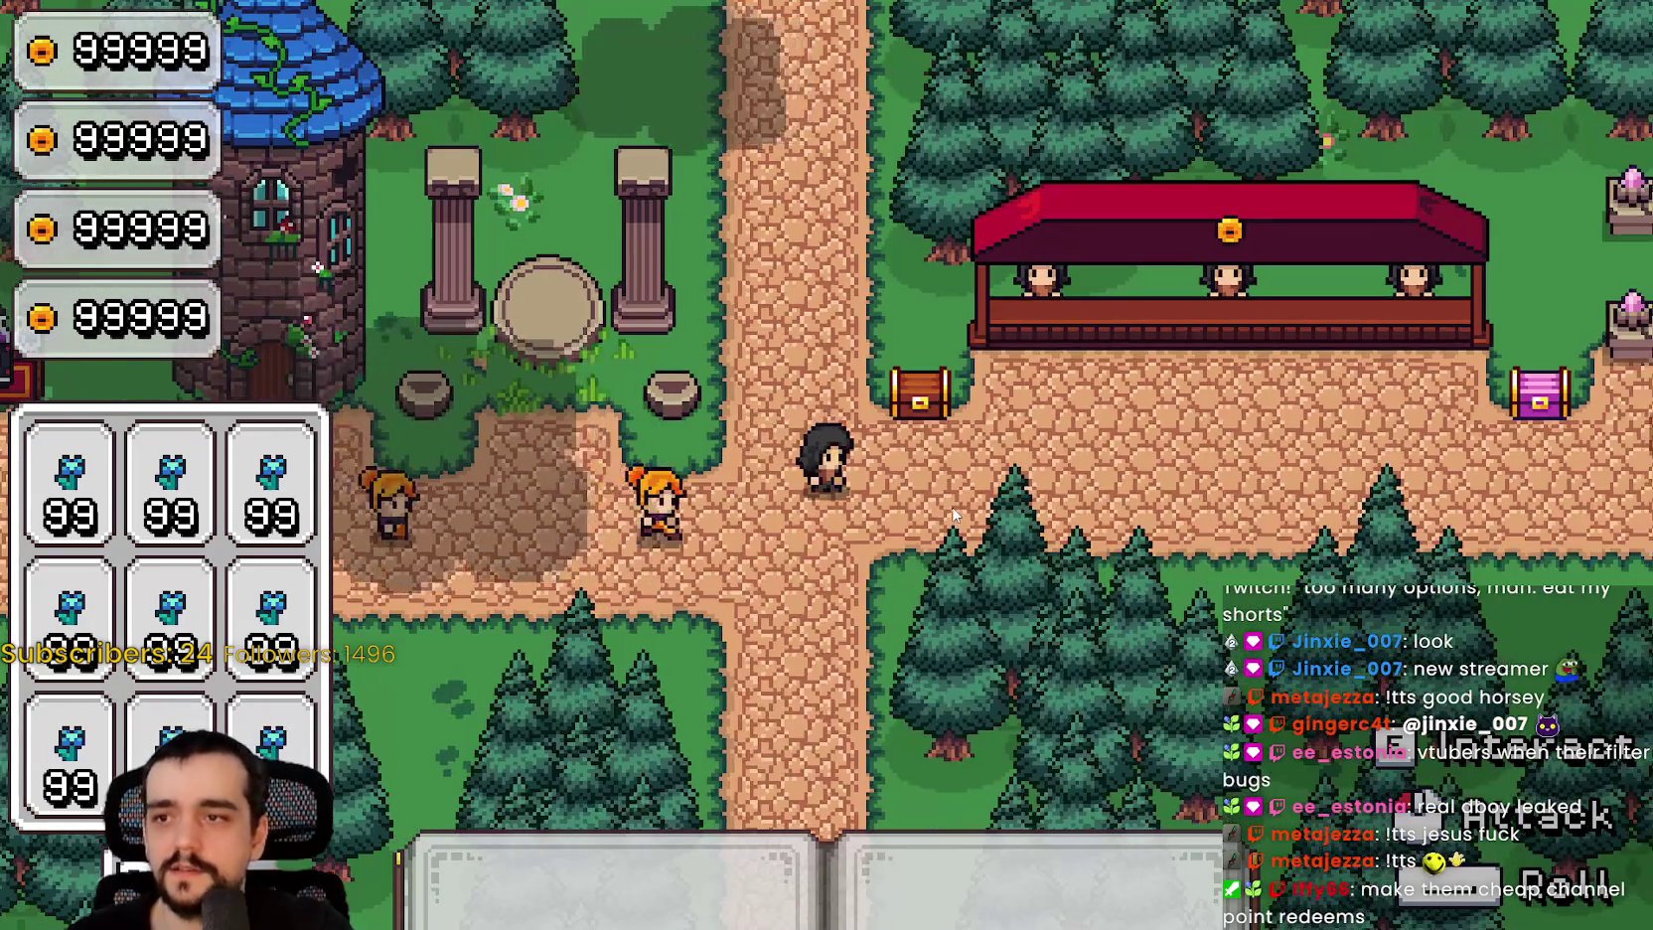
key(d)
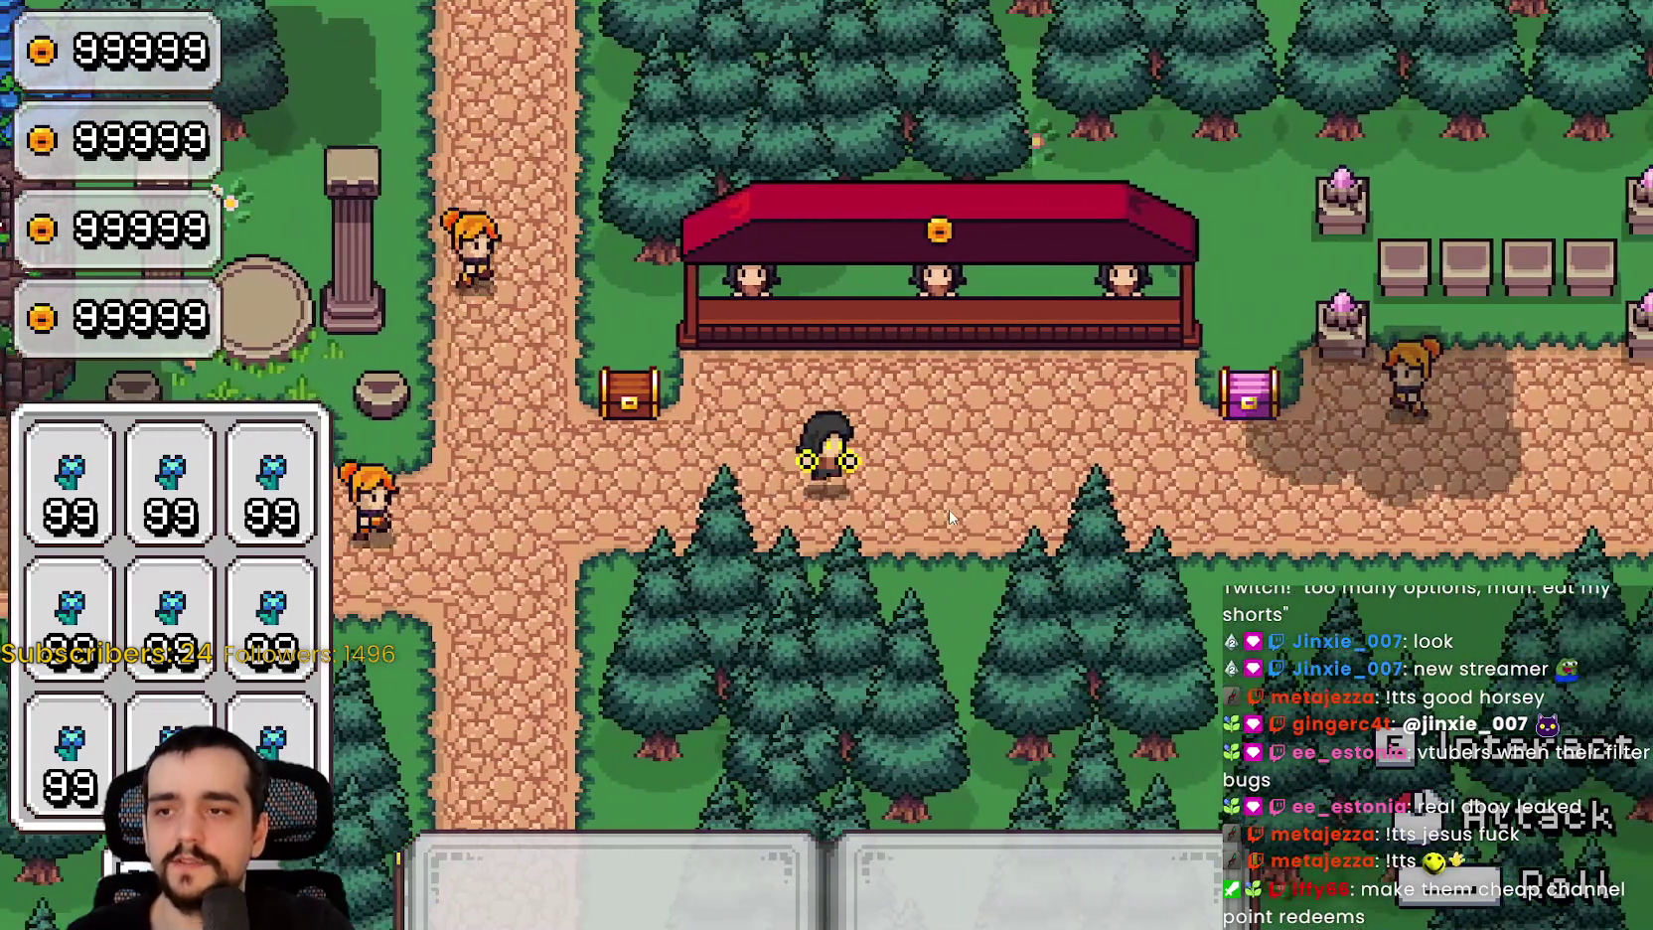
key(d)
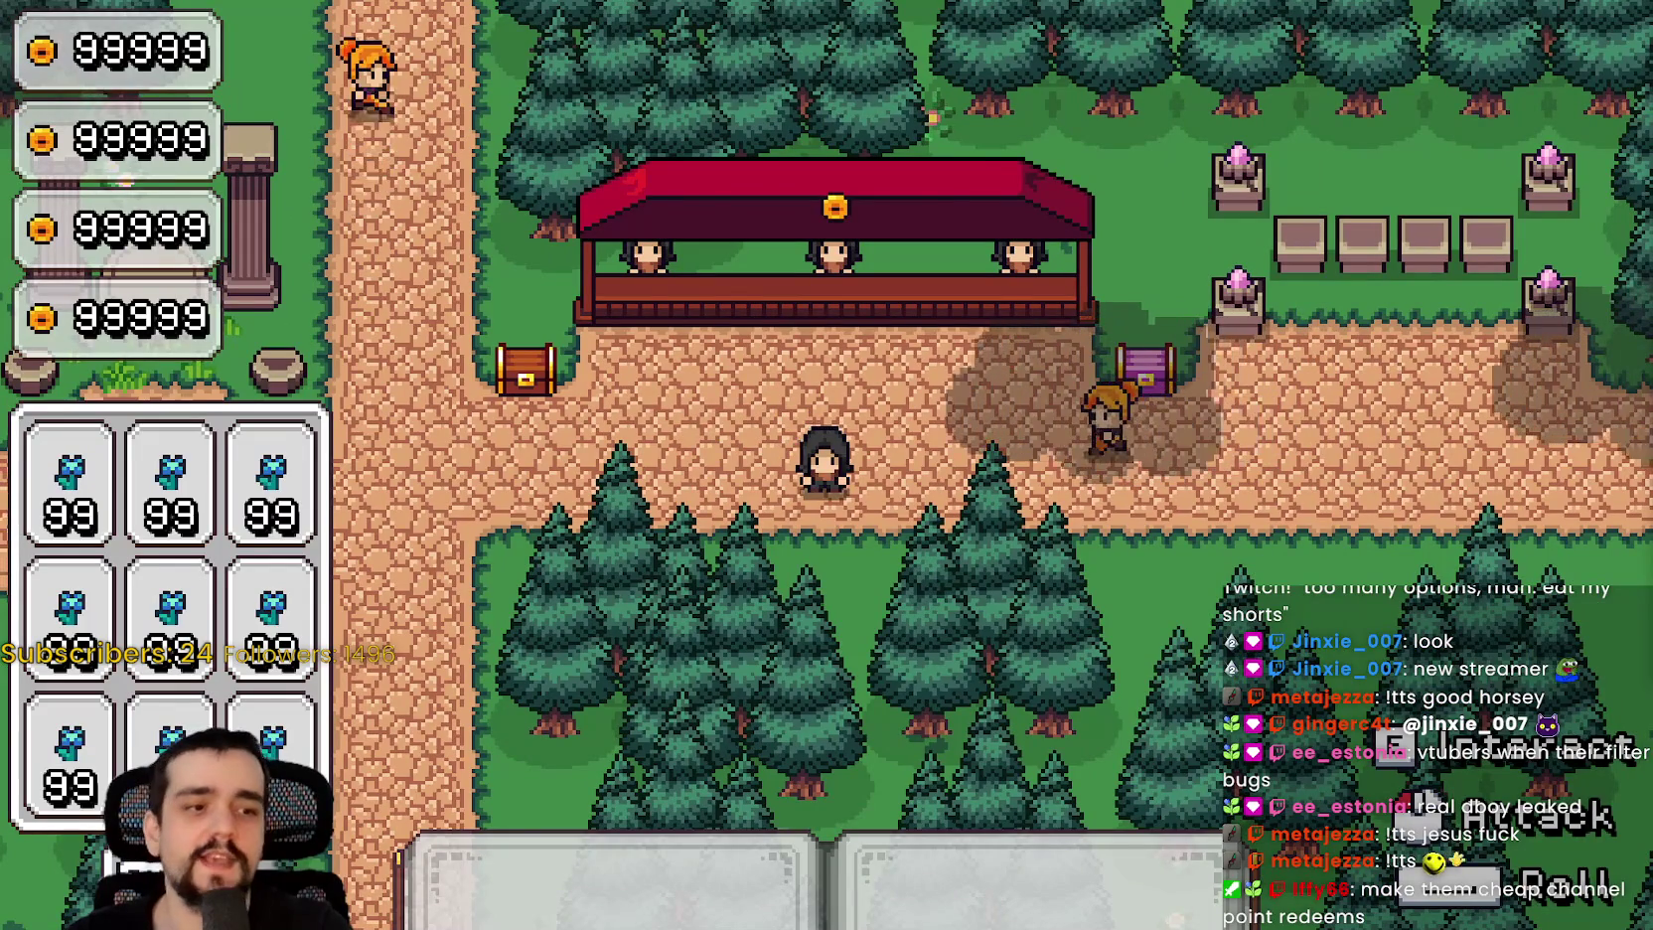
Step: Quit the game with F8 and return to the reverse play call on line 184
key(F8)
click(1375, 499)
click(1312, 458)
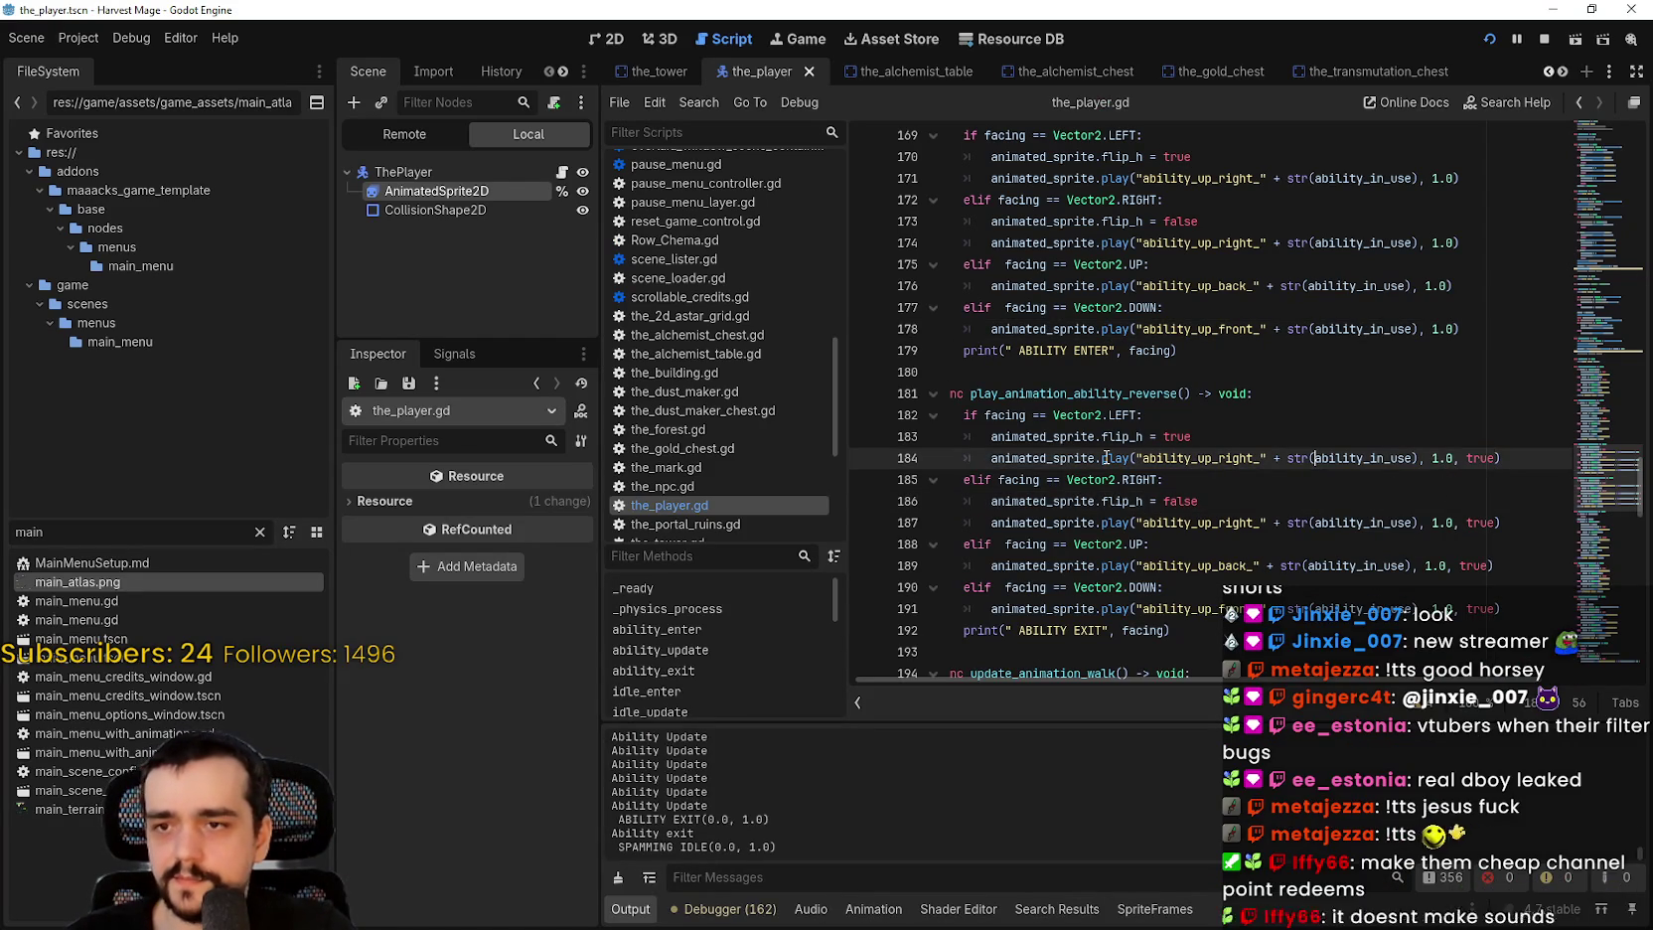
mouse_move(1111, 458)
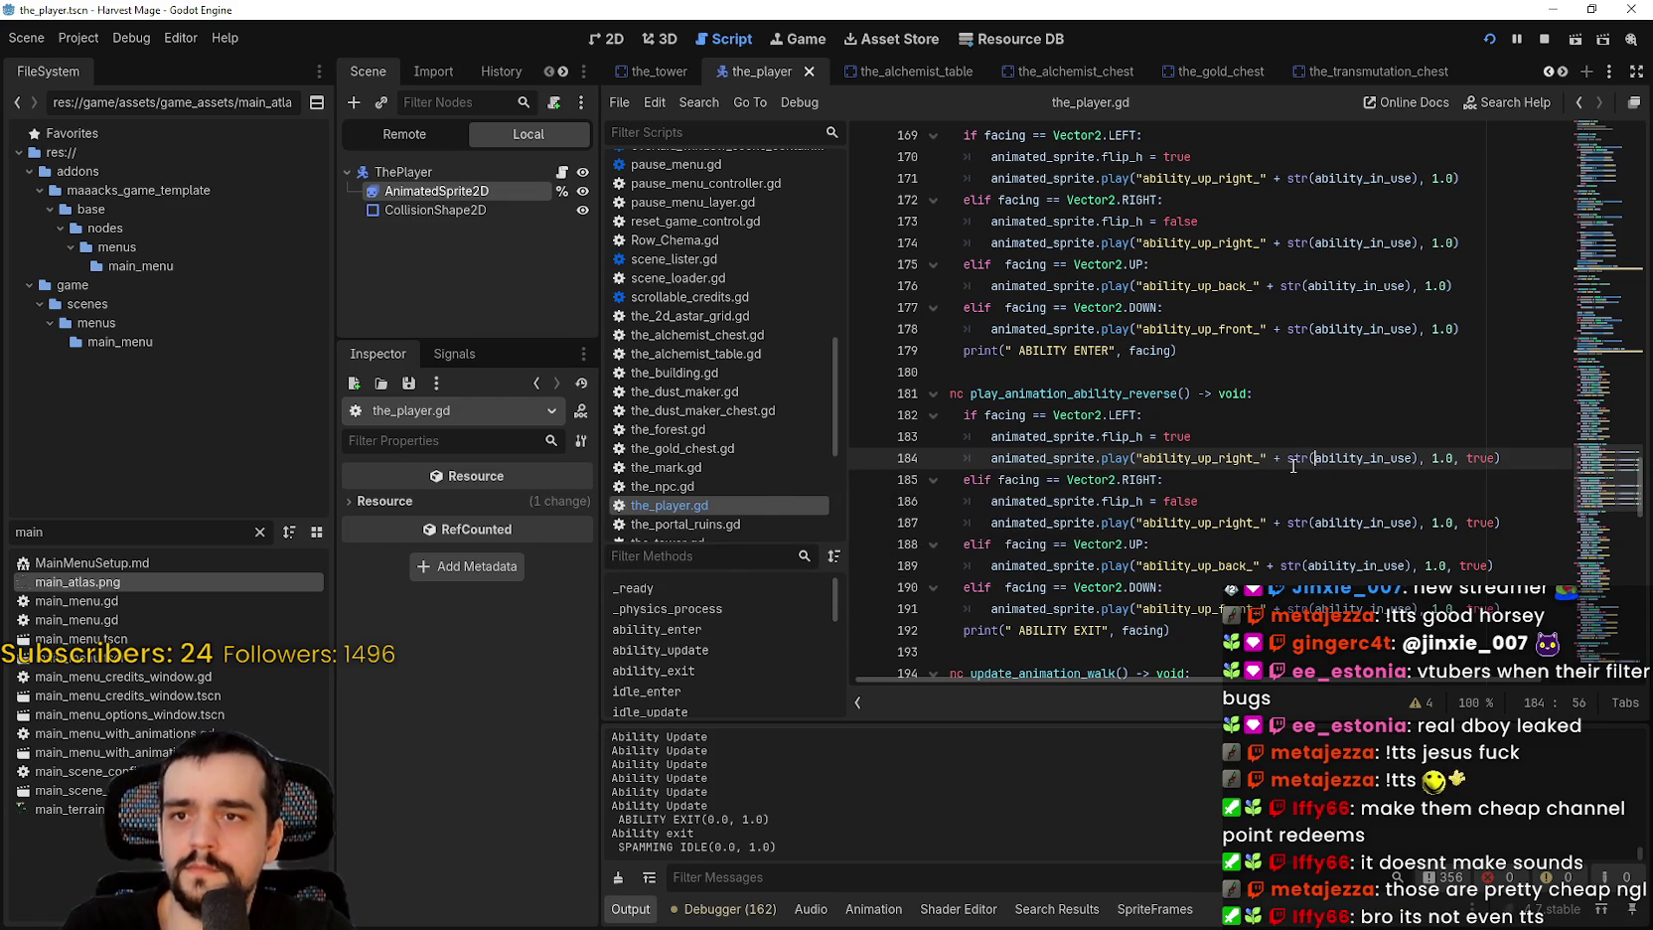
click(1370, 522)
scroll(1369, 512, down, 1)
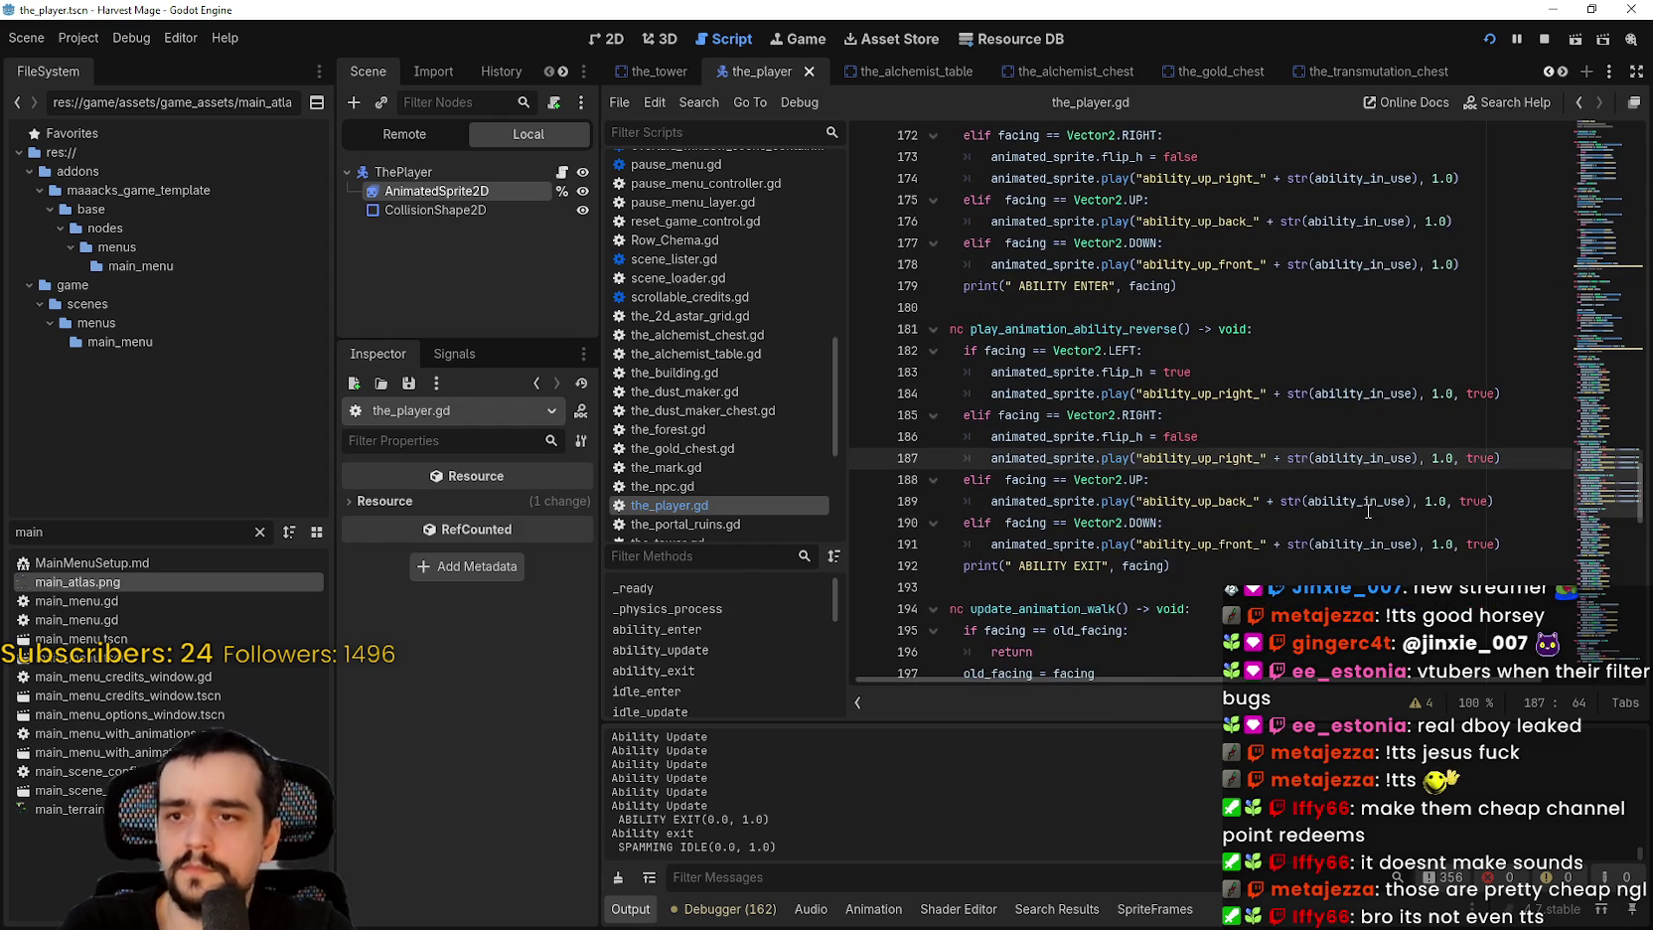
click(1303, 523)
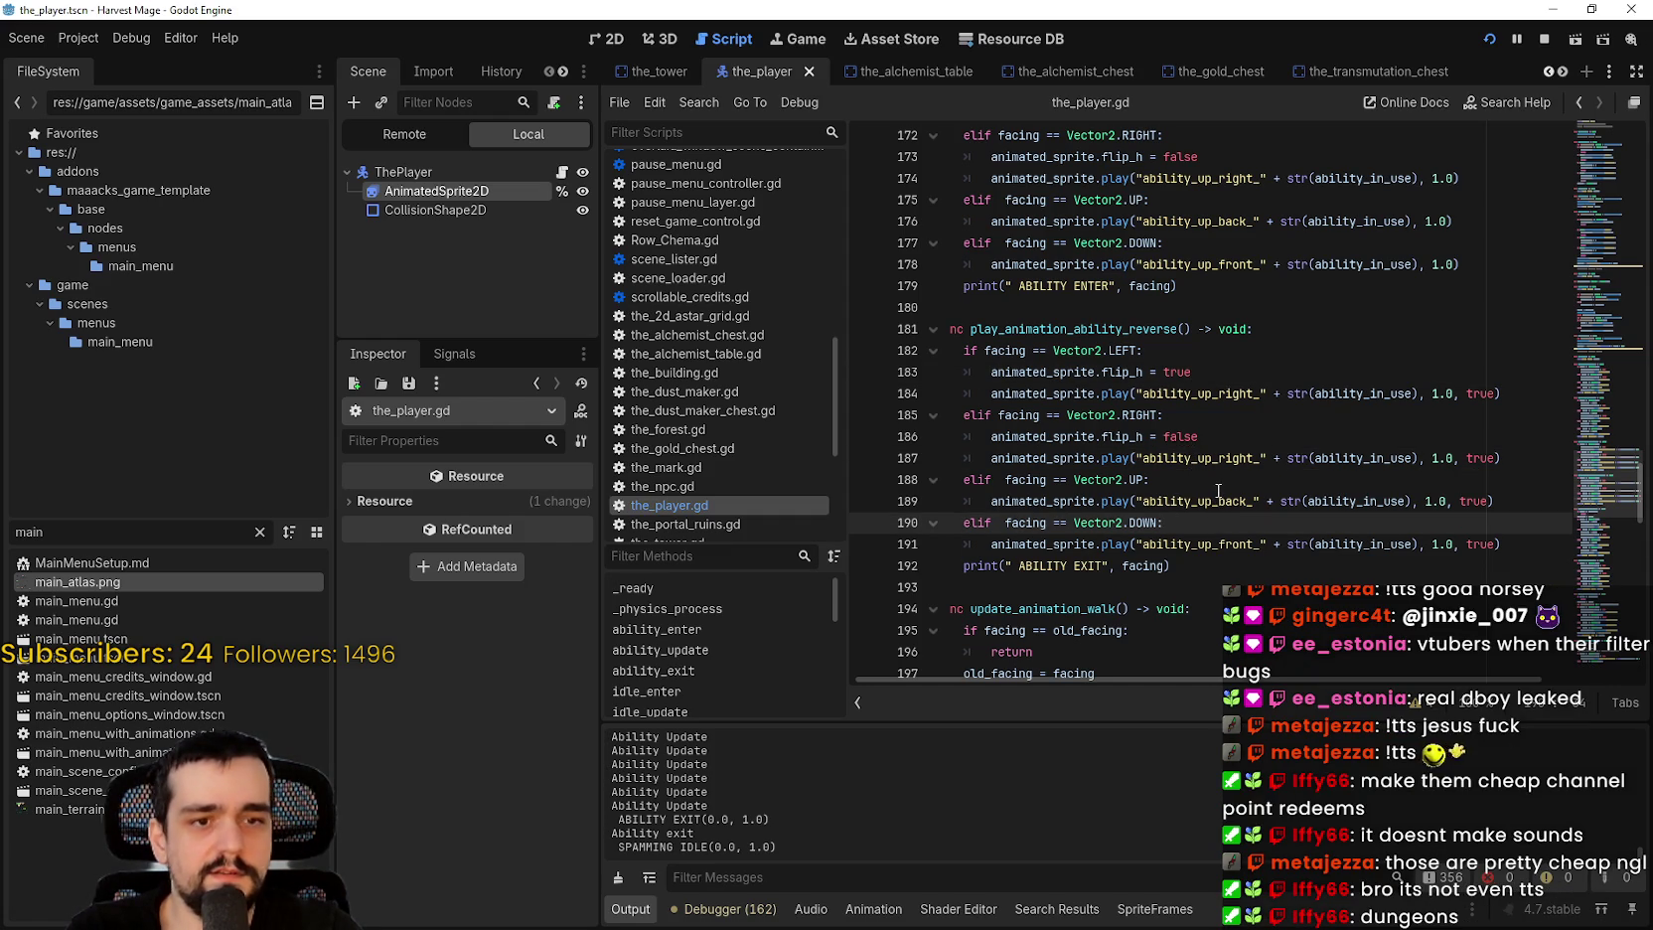
click(1075, 581)
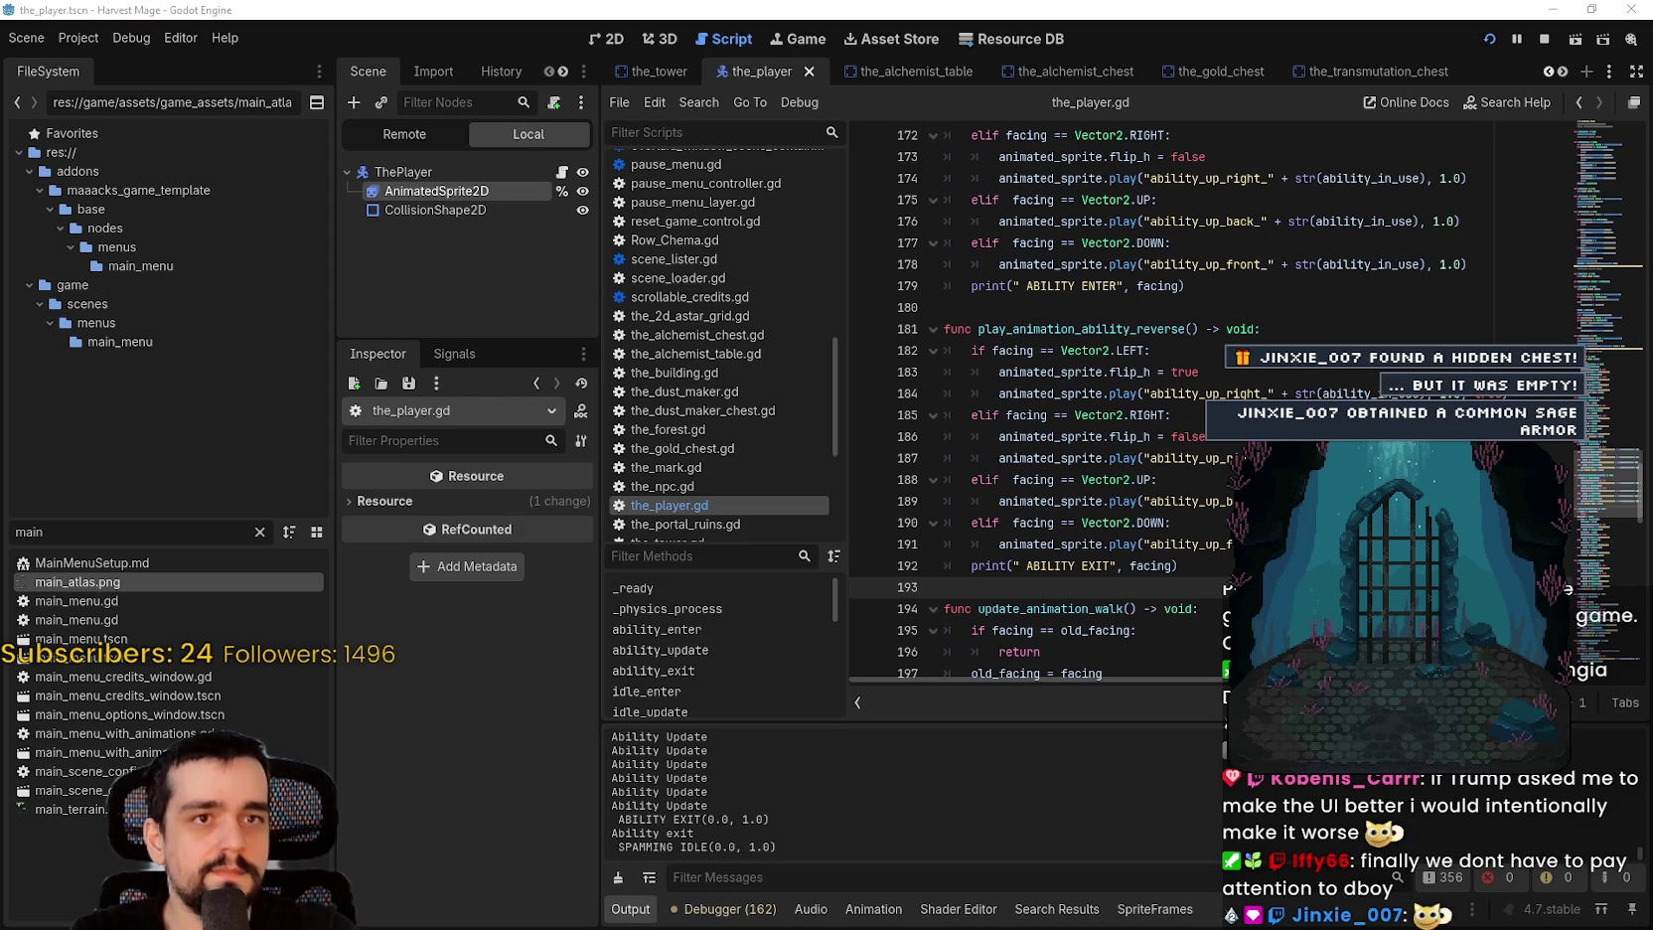
Step: Bring up Tangia's dungeon settings, drag the overlay to the stream's centre, and save
drag(1652, 11, 1054, 23)
click(823, 527)
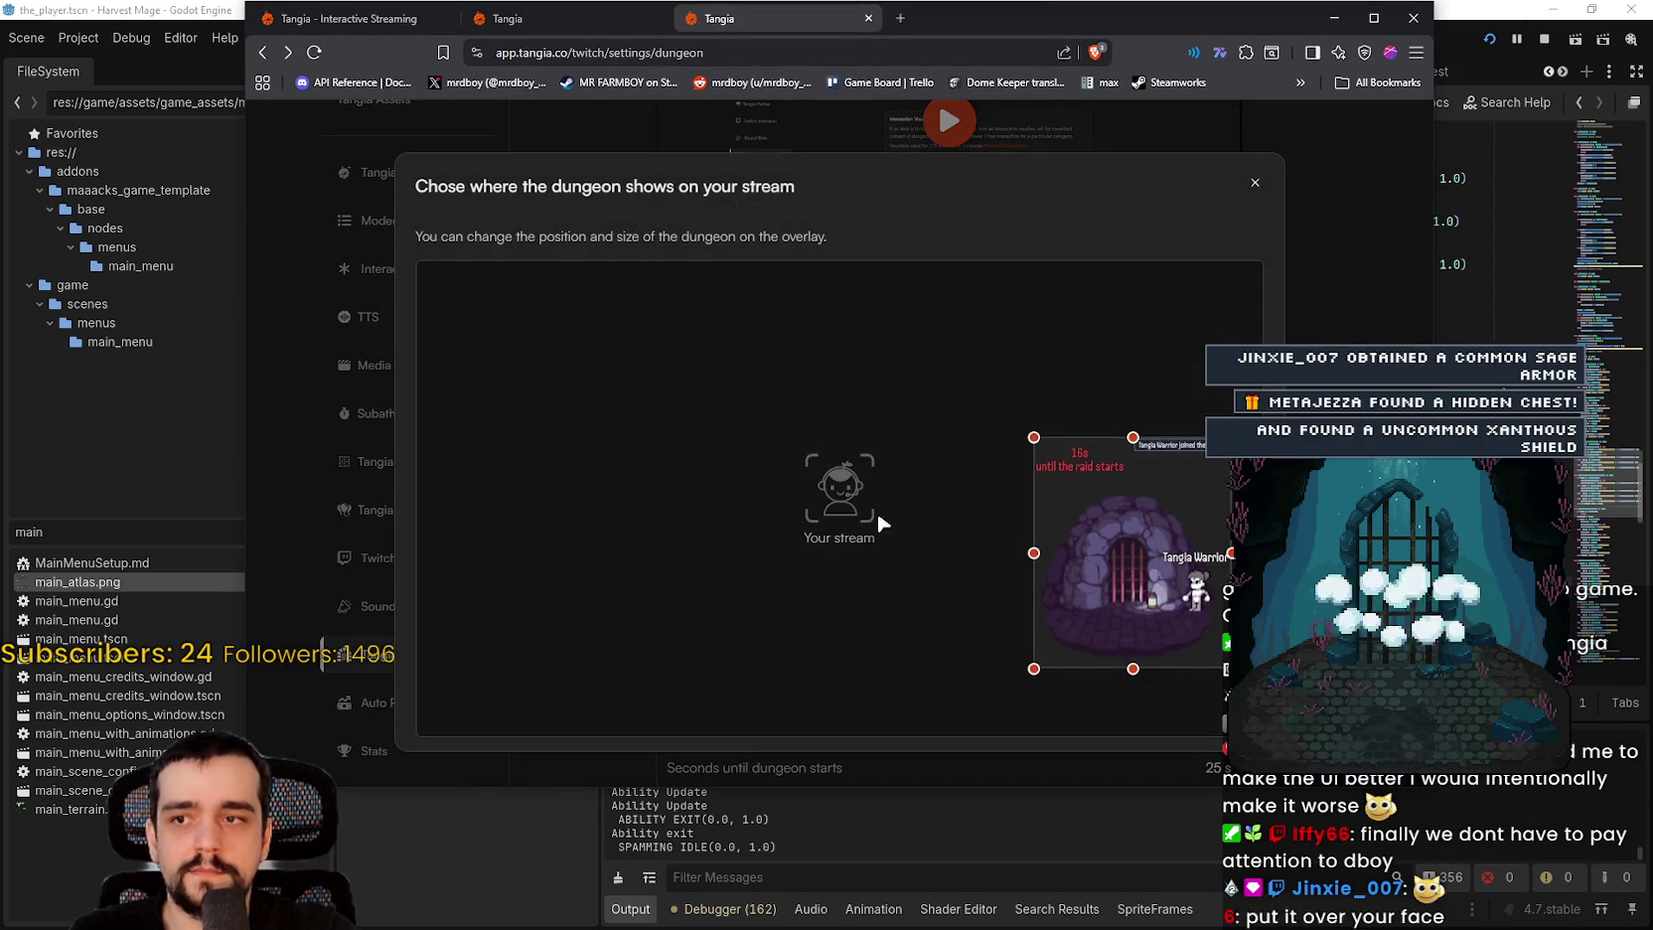
mouse_move(1042, 583)
mouse_down()
mouse_move(816, 614)
mouse_move(861, 628)
mouse_move(879, 686)
mouse_up()
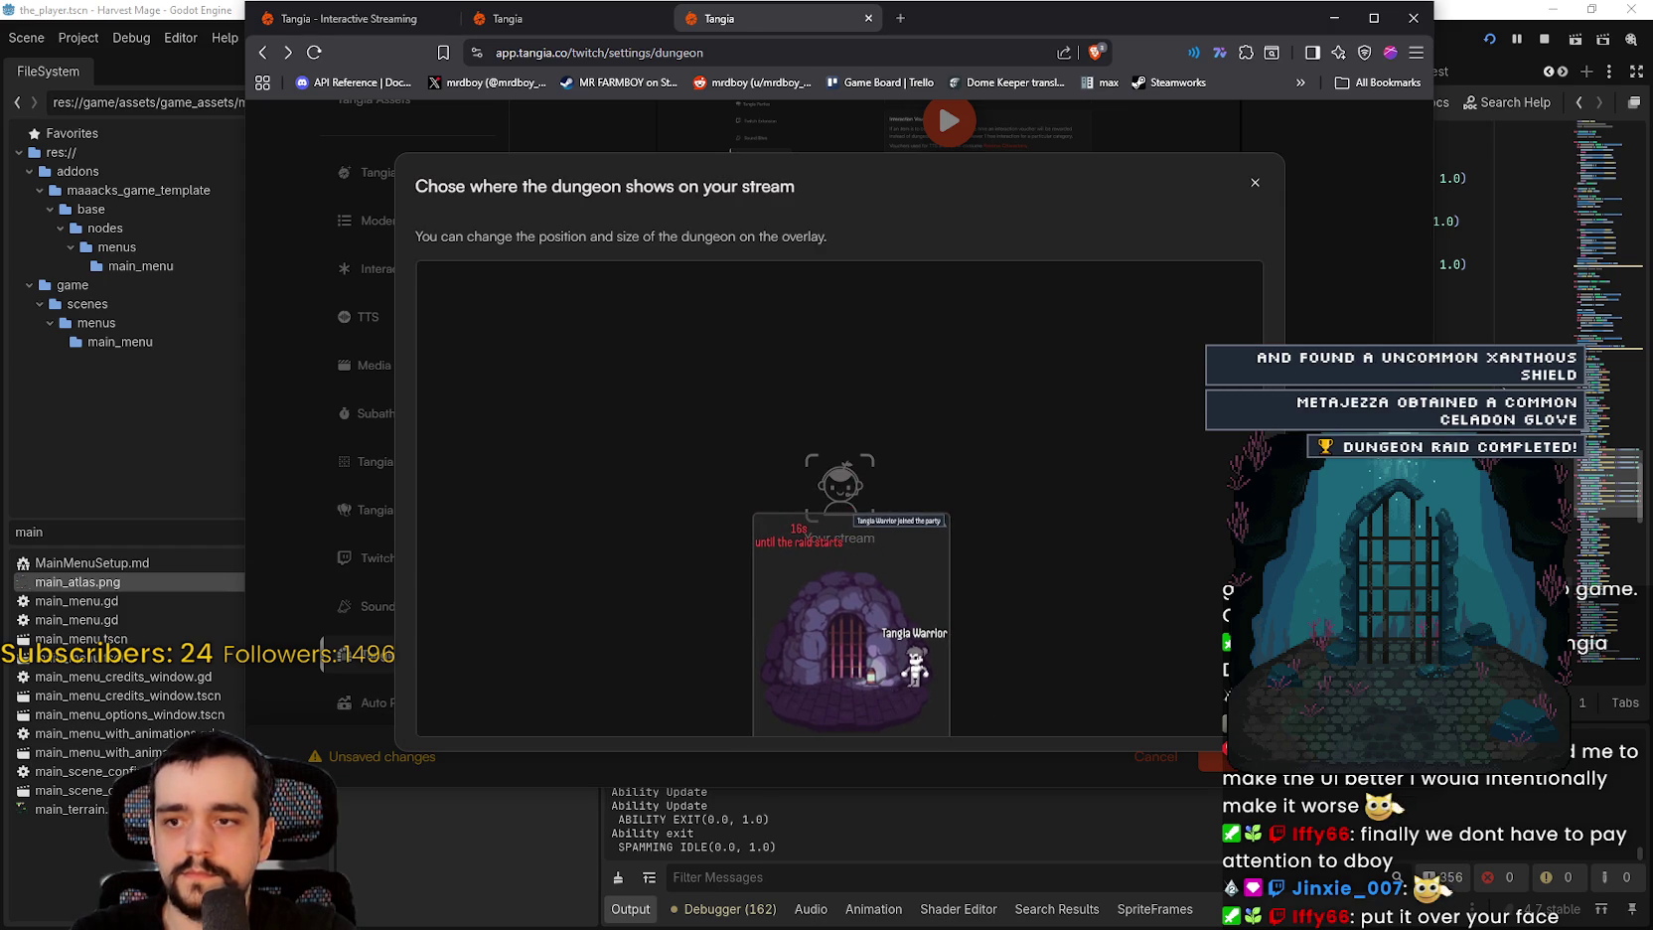
click(1255, 183)
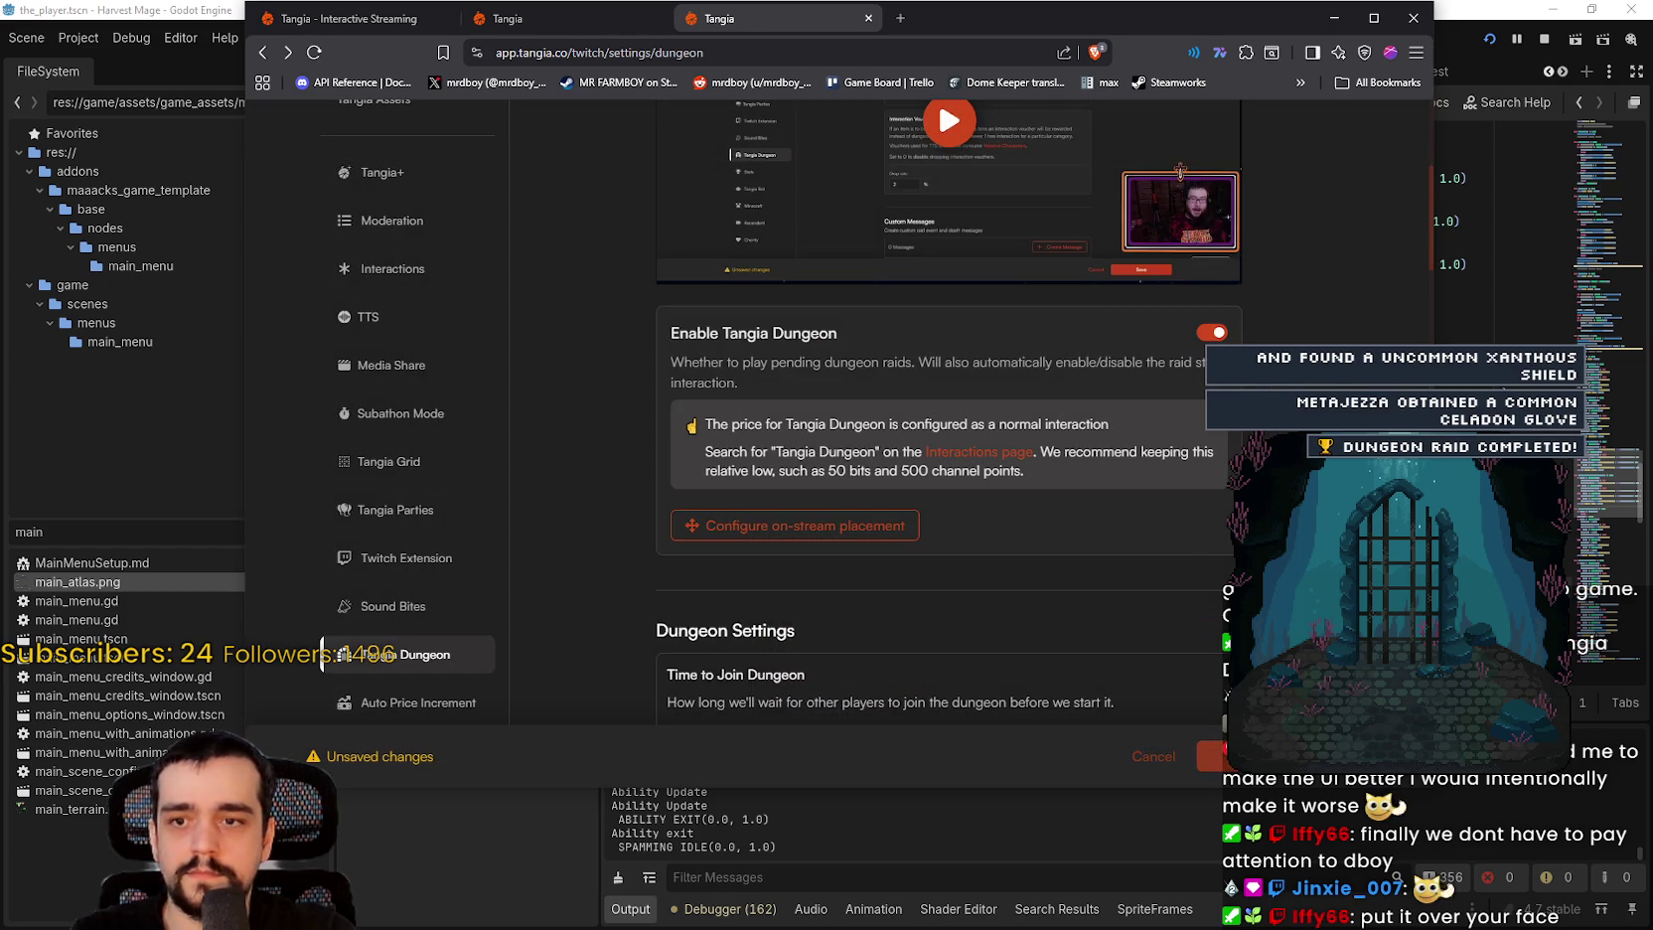
key(ctrl+s)
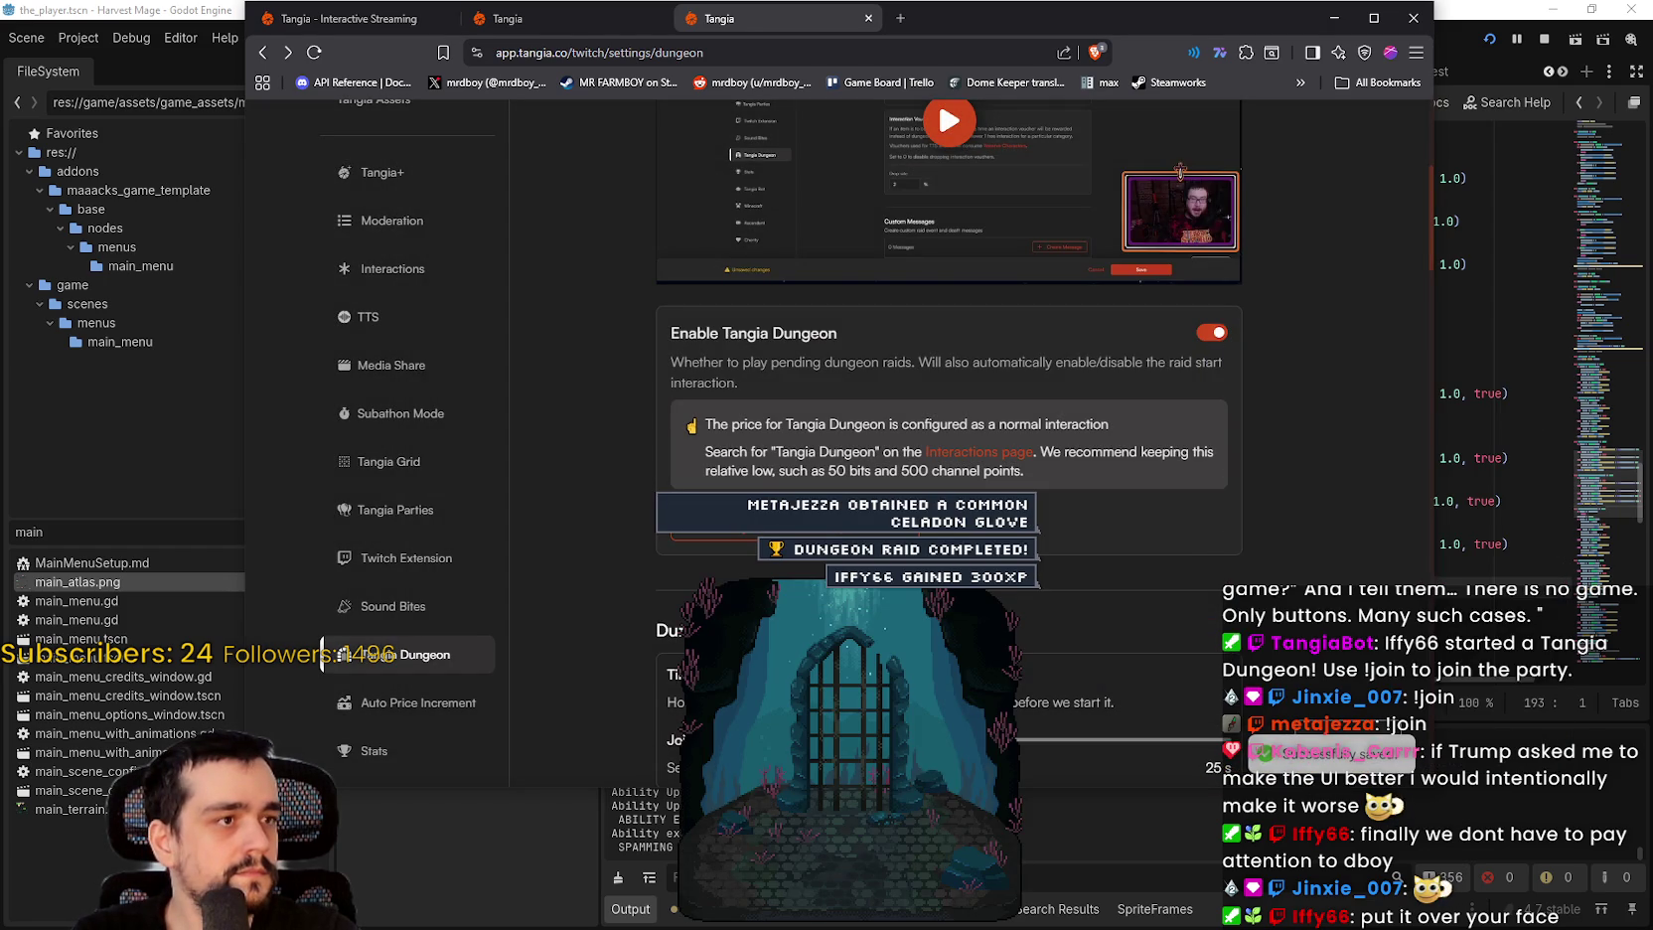
Step: Make the dungeon overlay slightly narrower, nudge its position, and save the placement
click(747, 542)
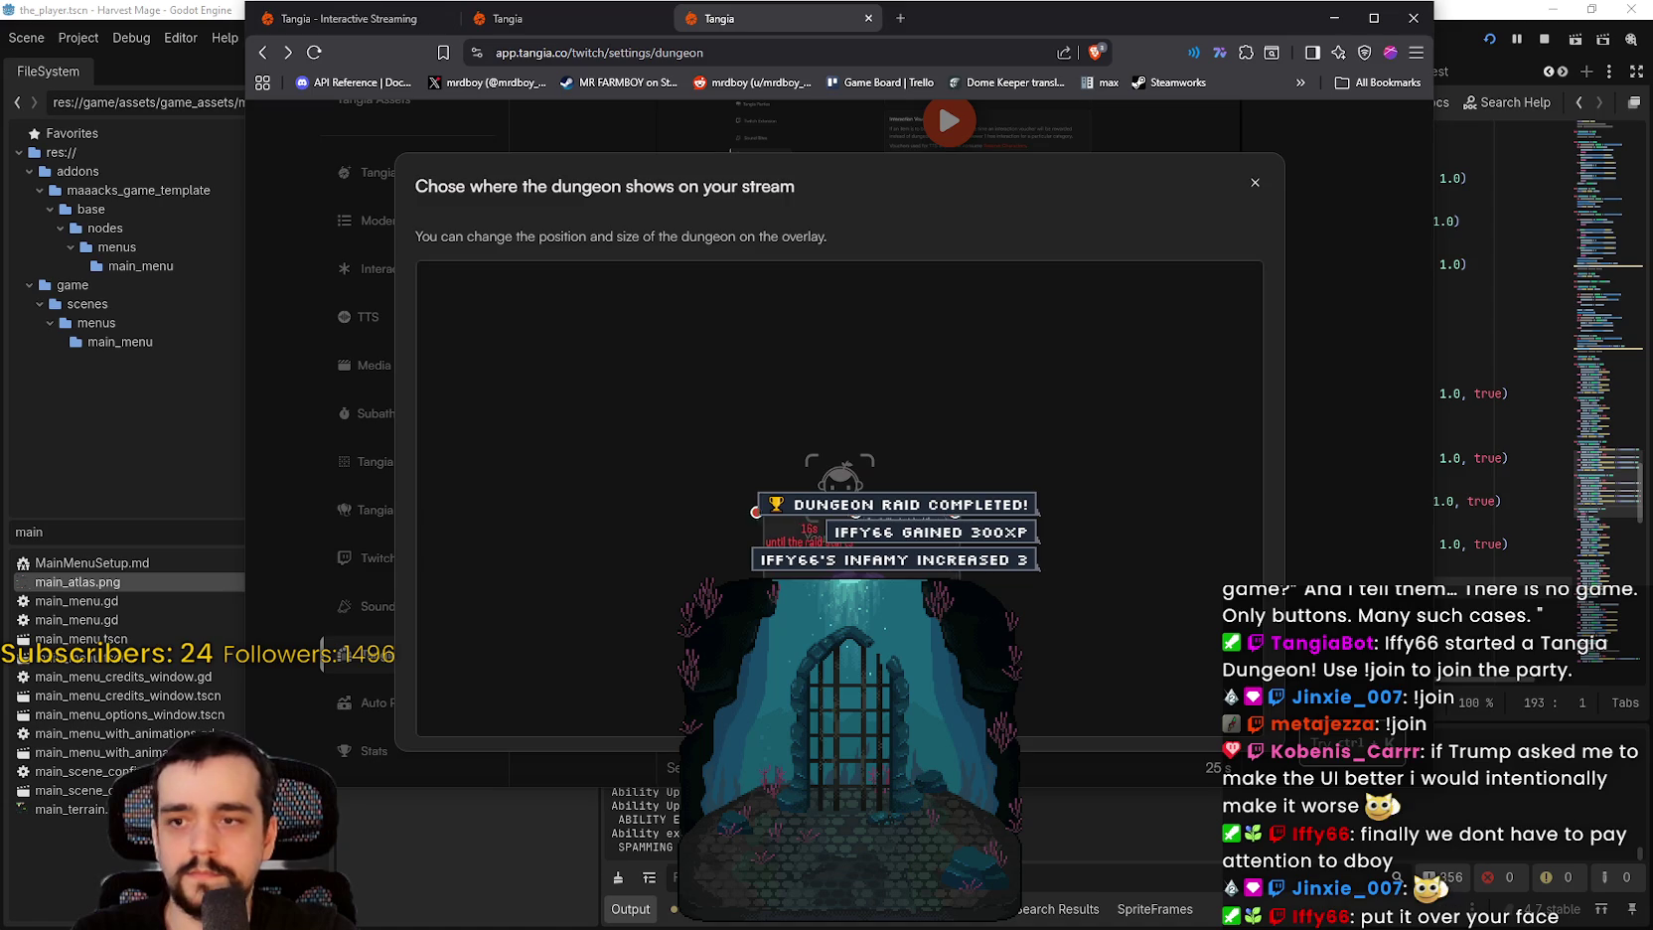
drag(1077, 615, 1056, 621)
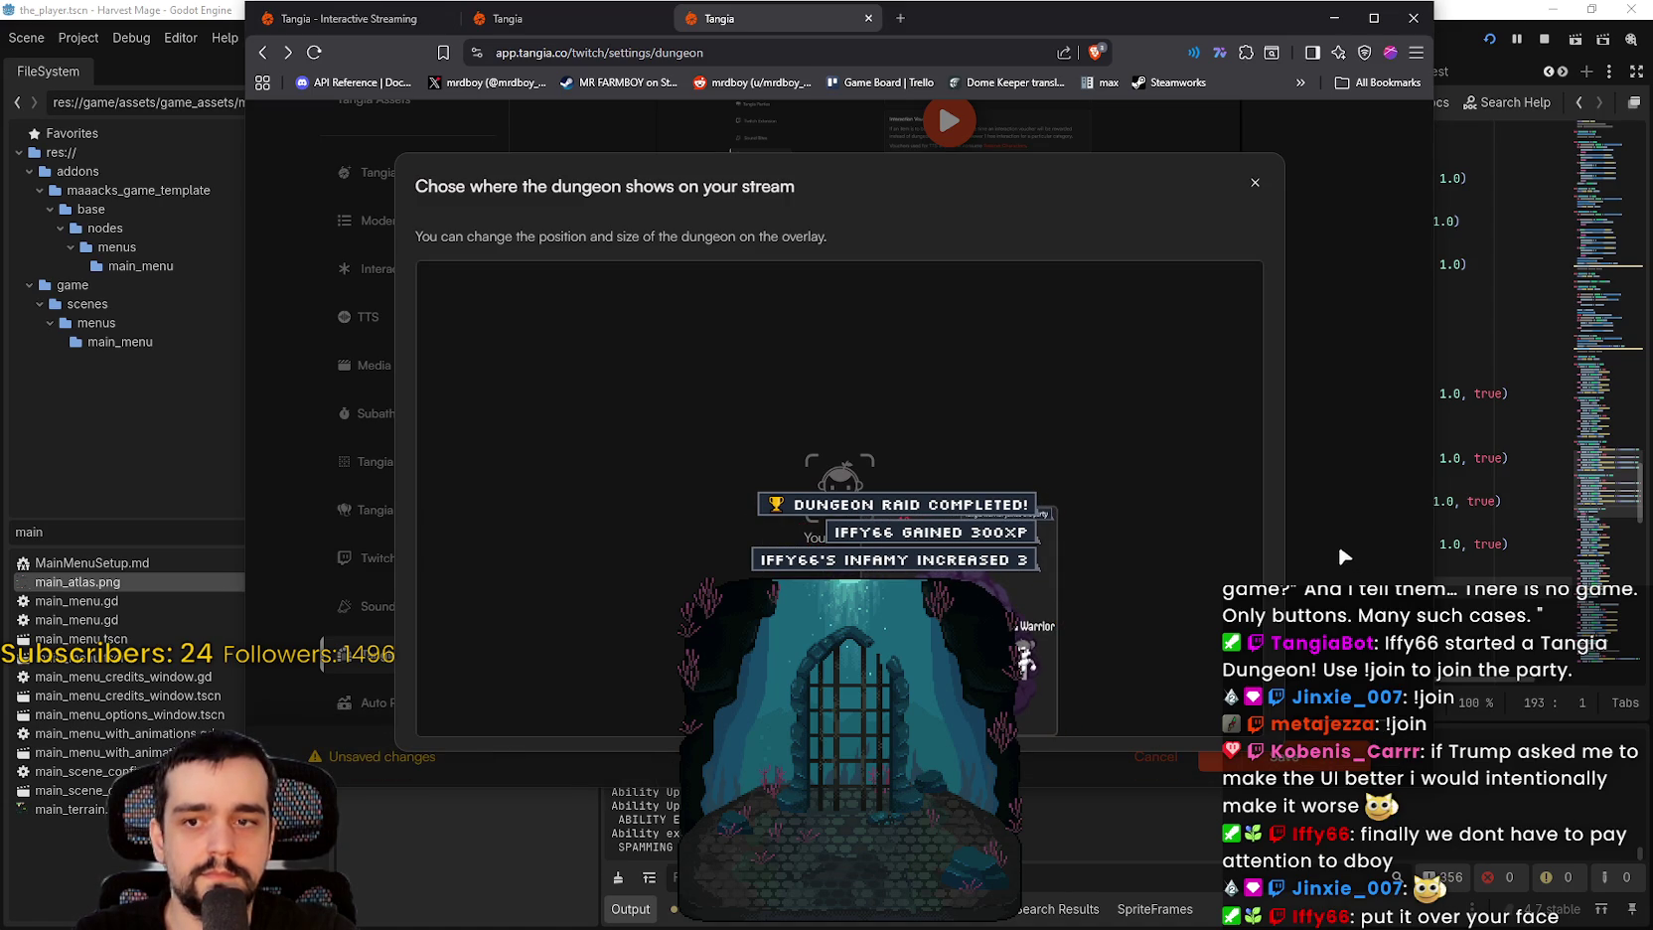
click(1288, 163)
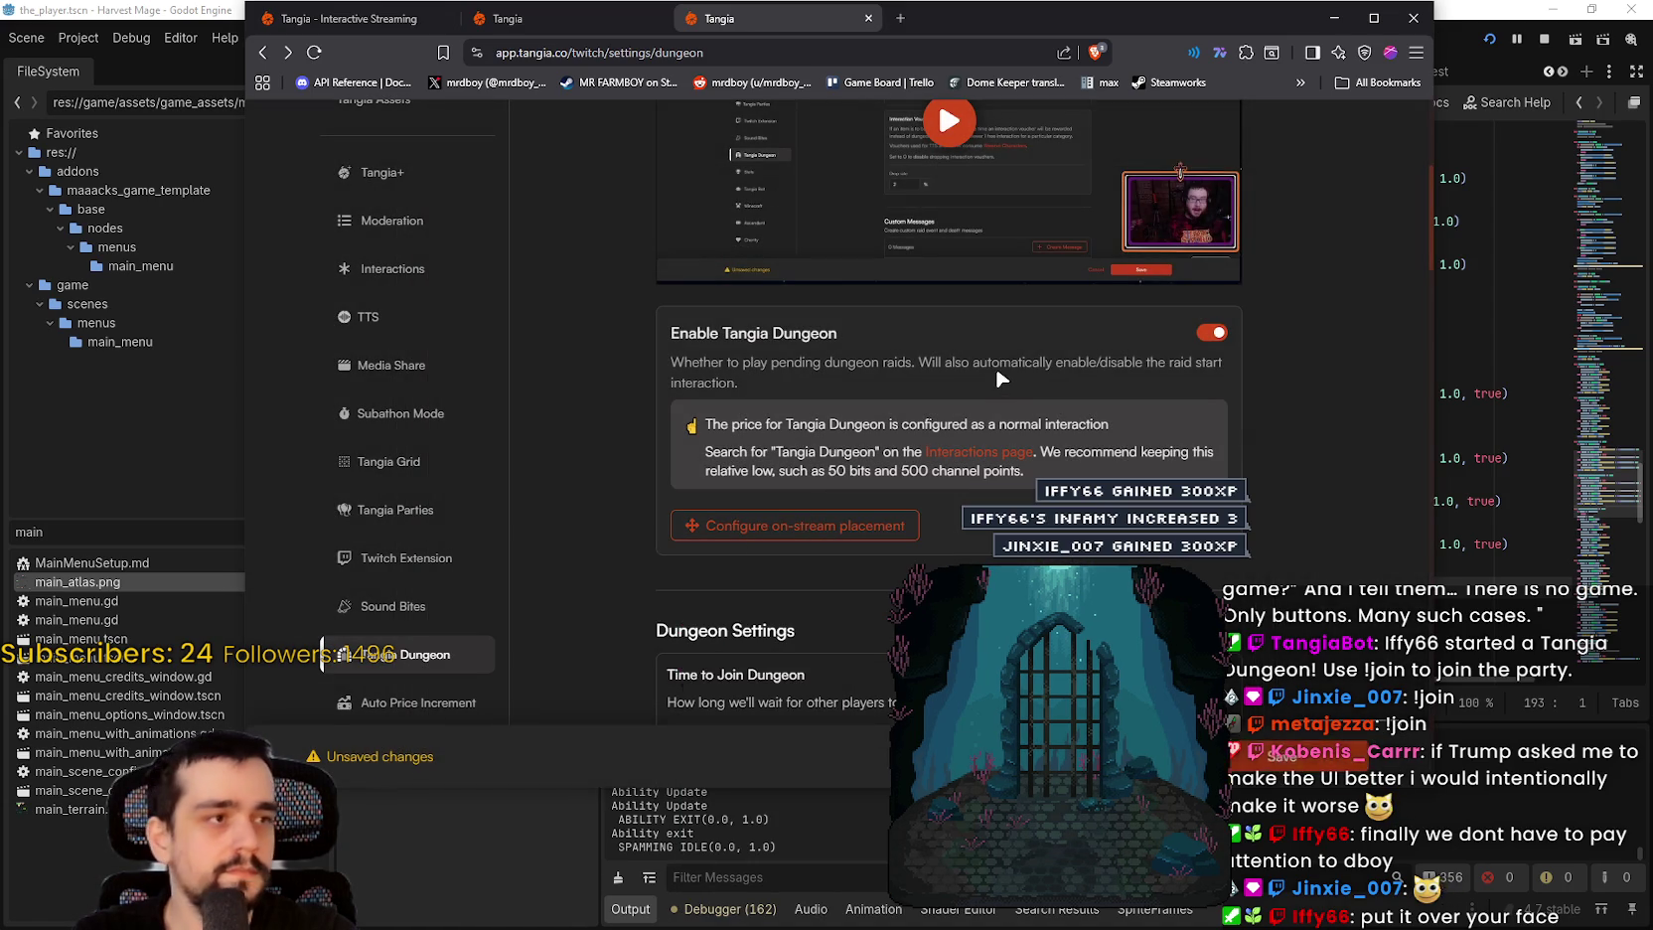
click(856, 526)
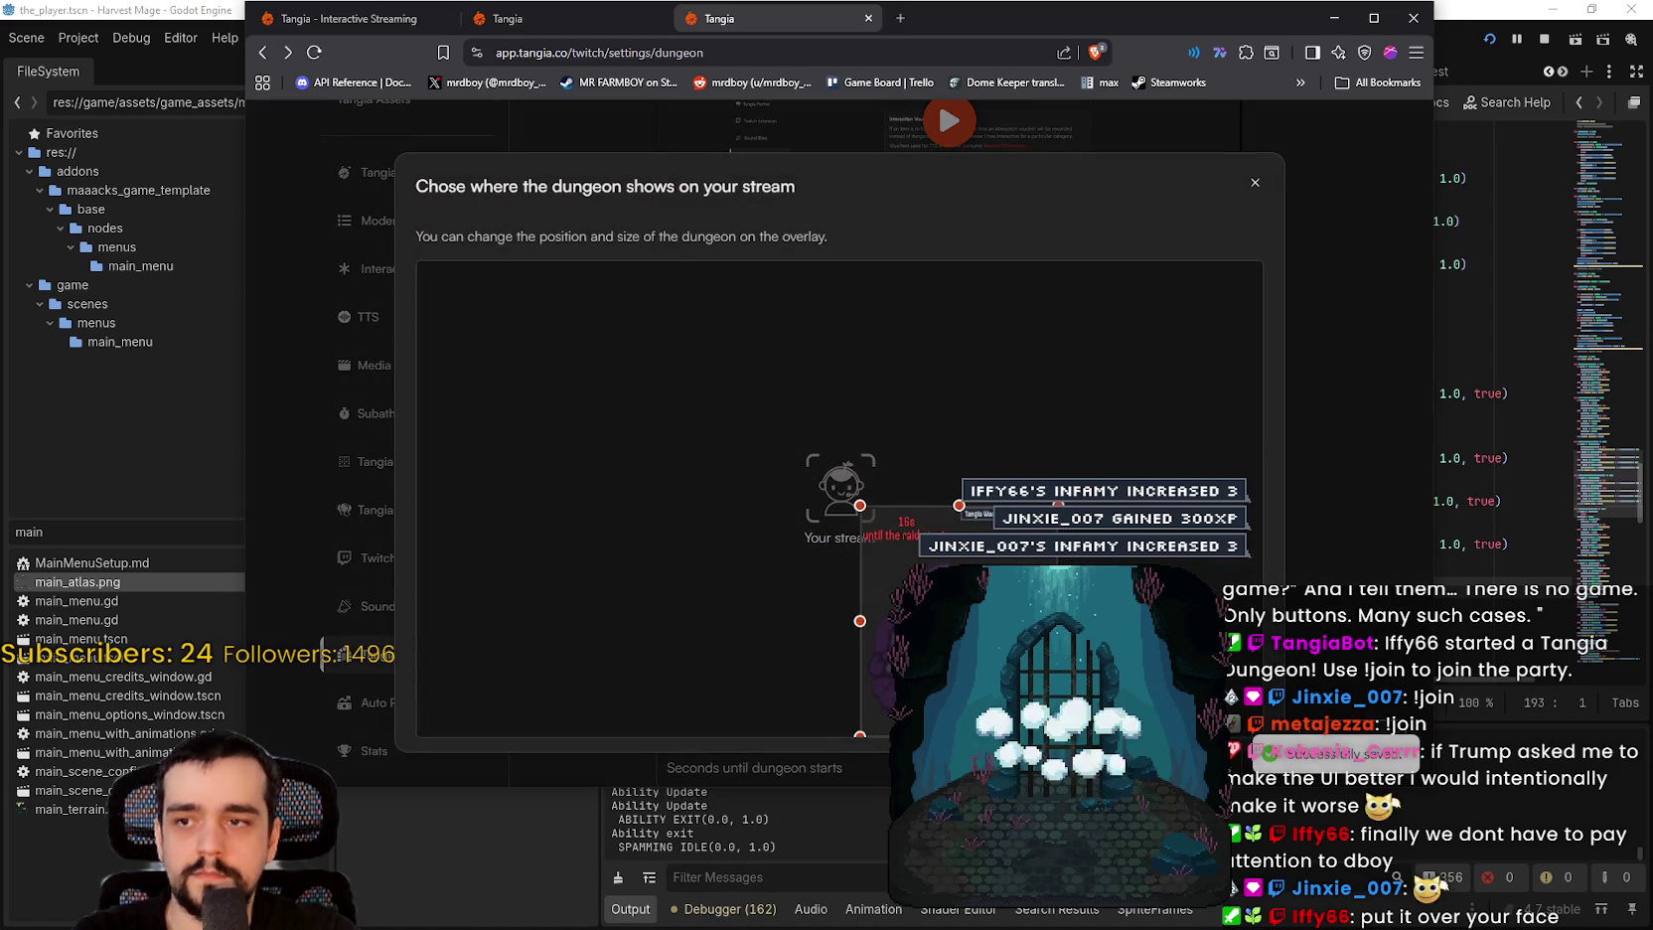
click(889, 735)
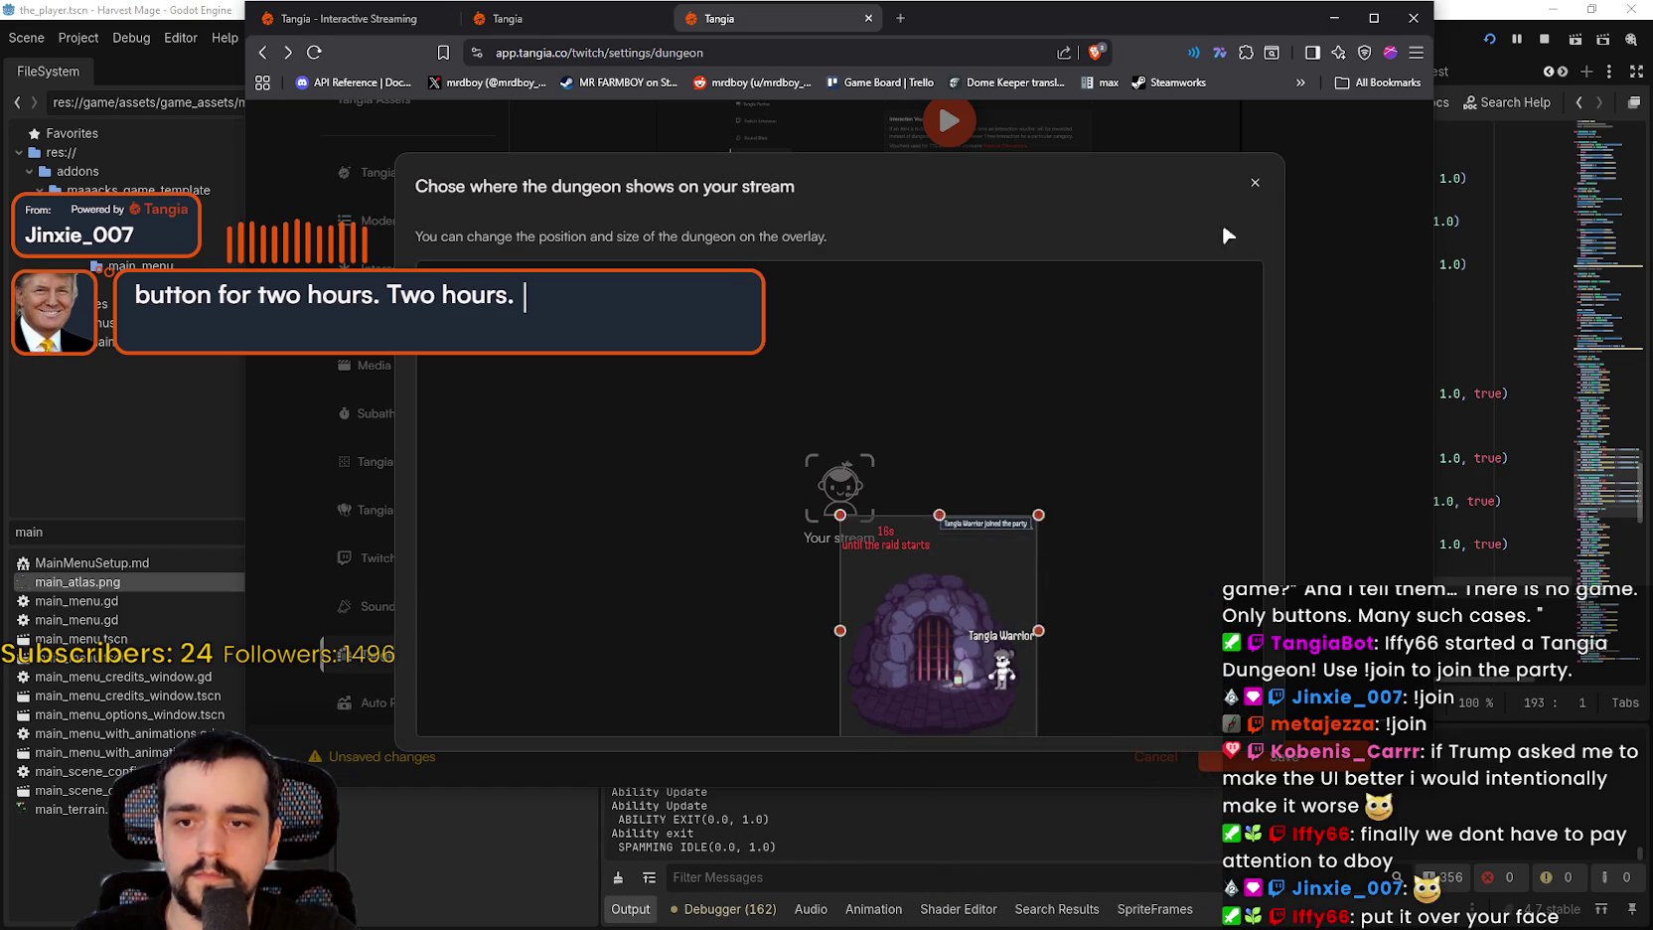
click(1255, 183)
click(1252, 756)
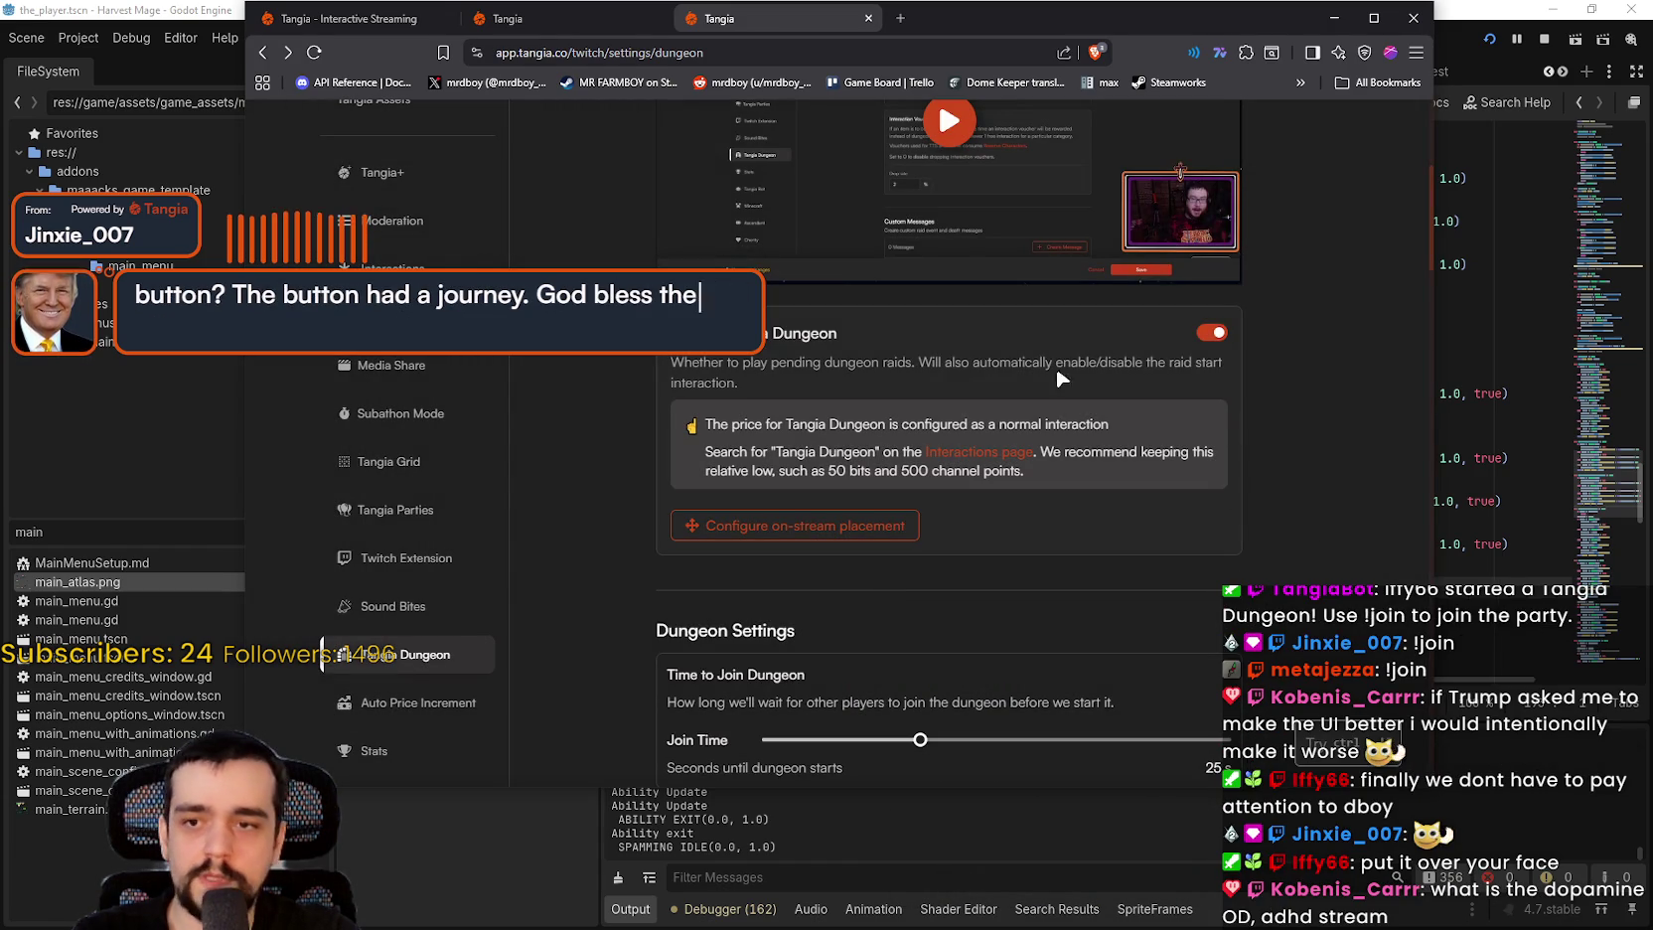
Step: Reopen and close the placement dialog, save once more, then reopen it
click(795, 526)
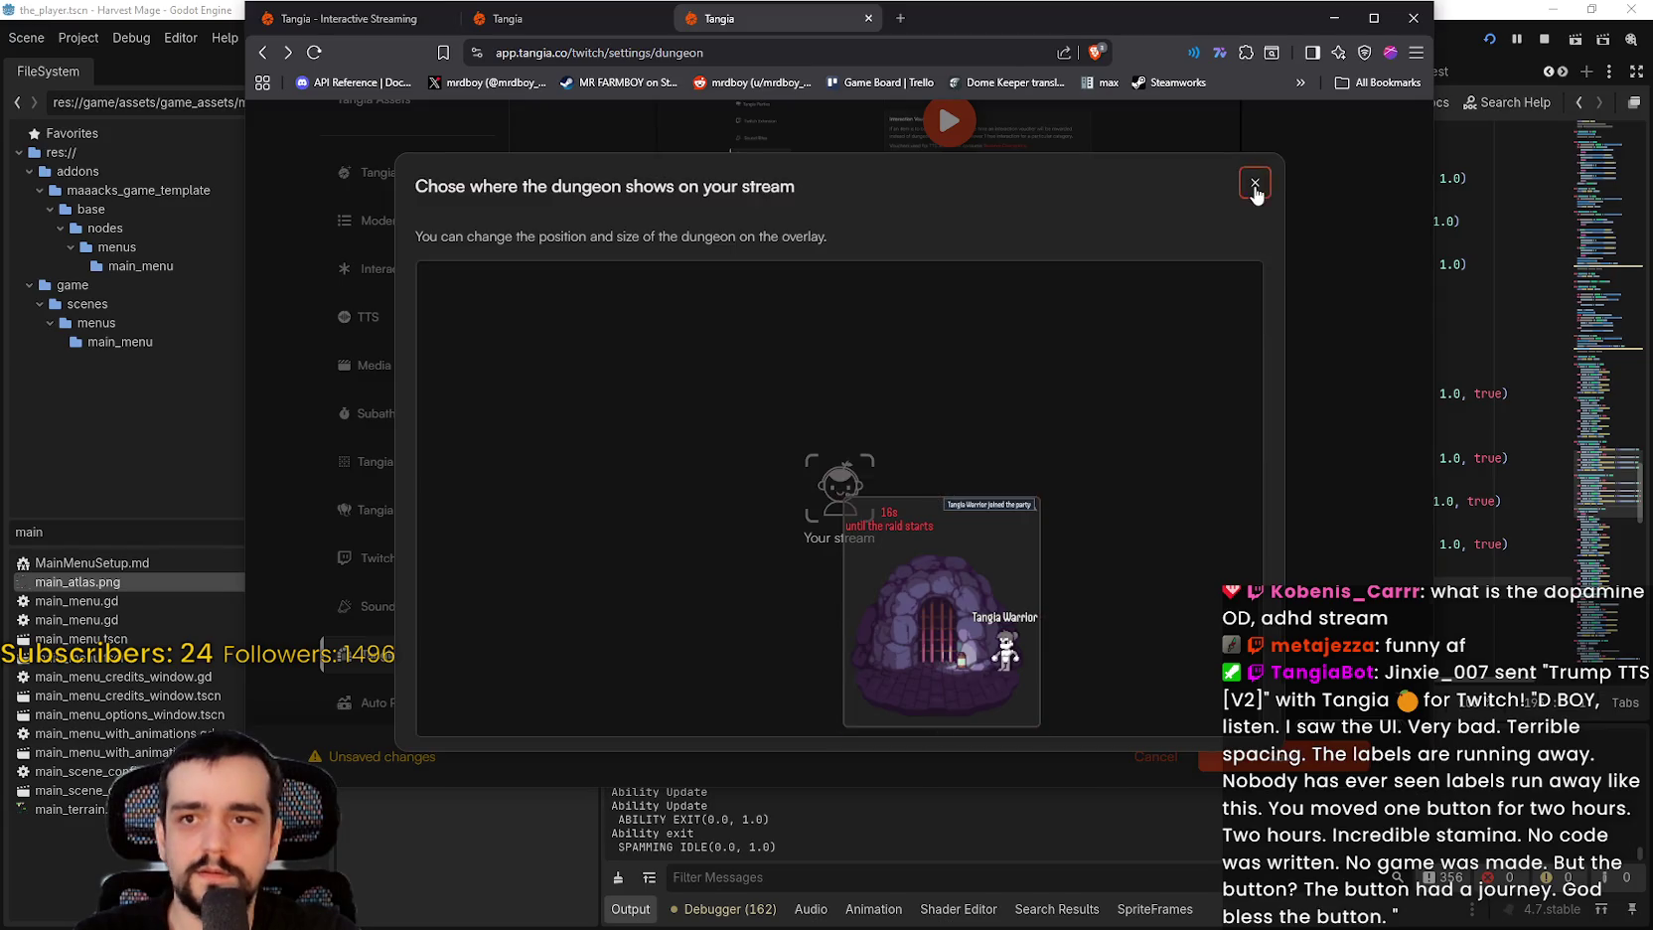
click(1255, 189)
click(1232, 756)
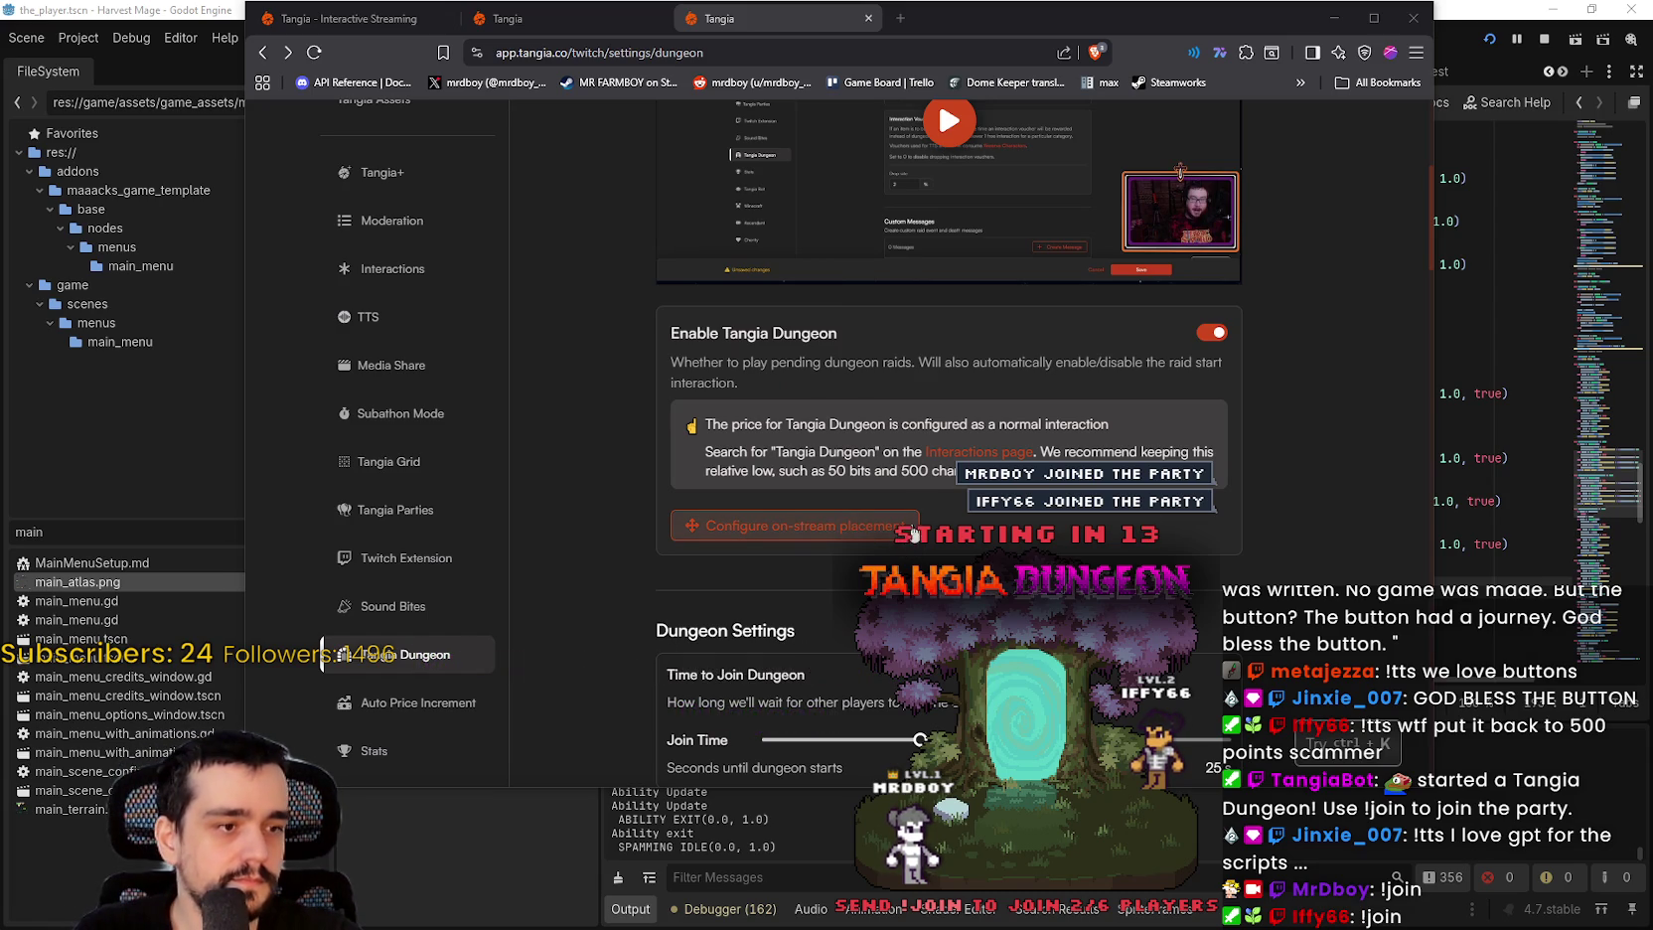
click(911, 534)
Step: Drag the dungeon overlay to the stream's top-right corner and save the placement
drag(892, 612, 891, 620)
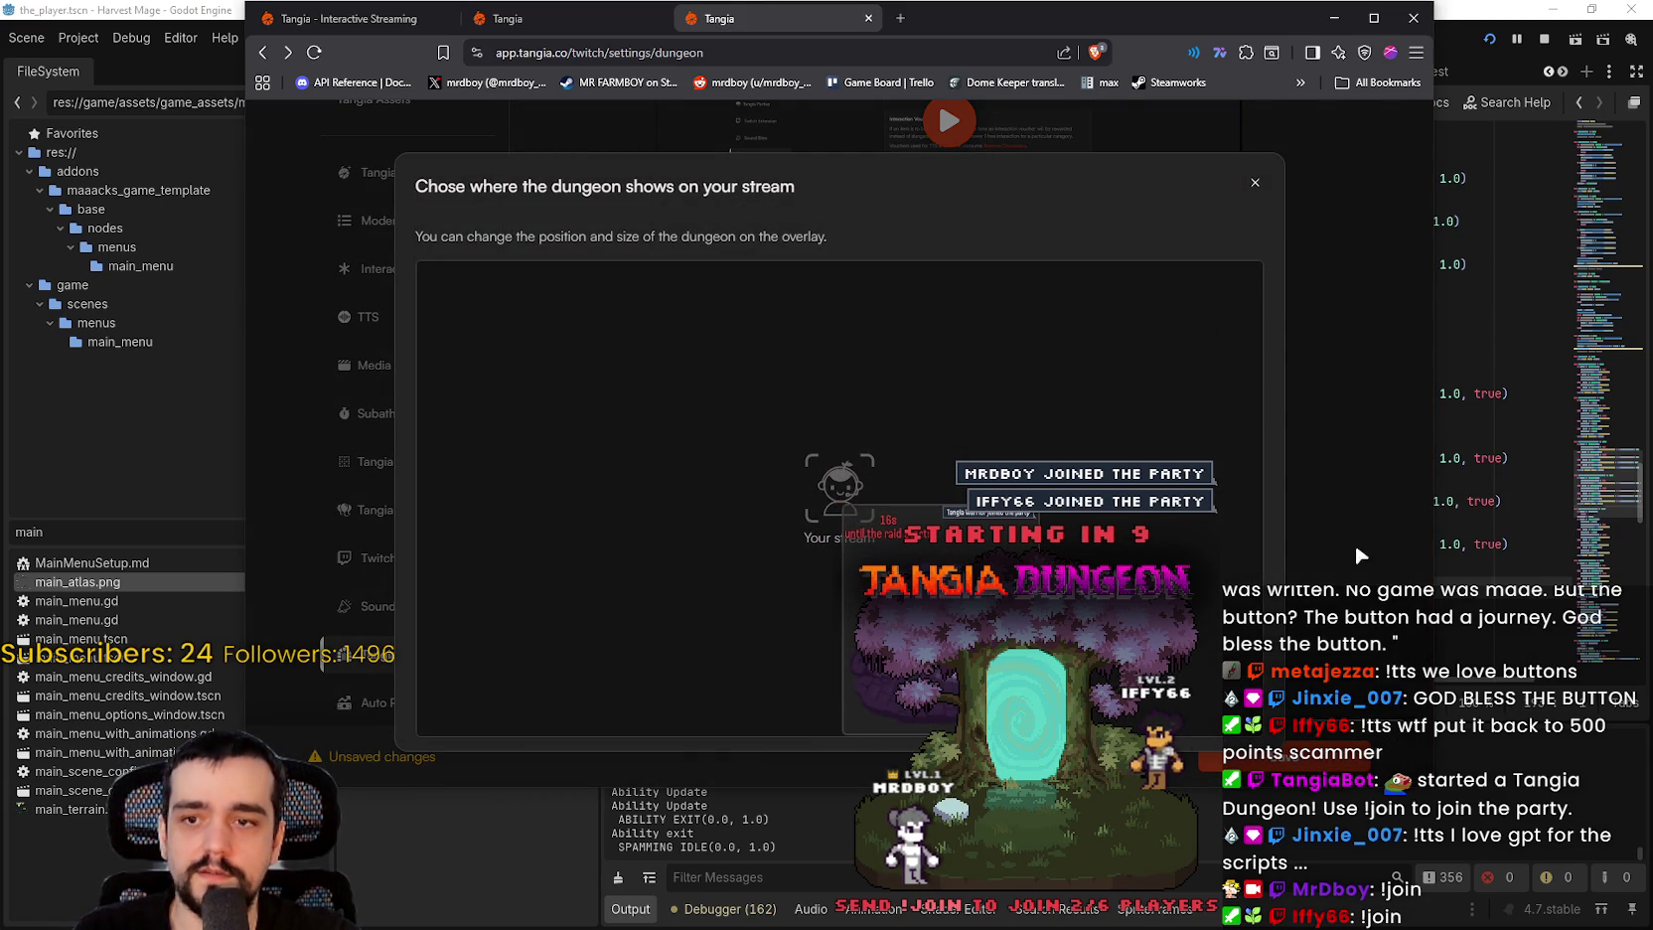
click(1255, 188)
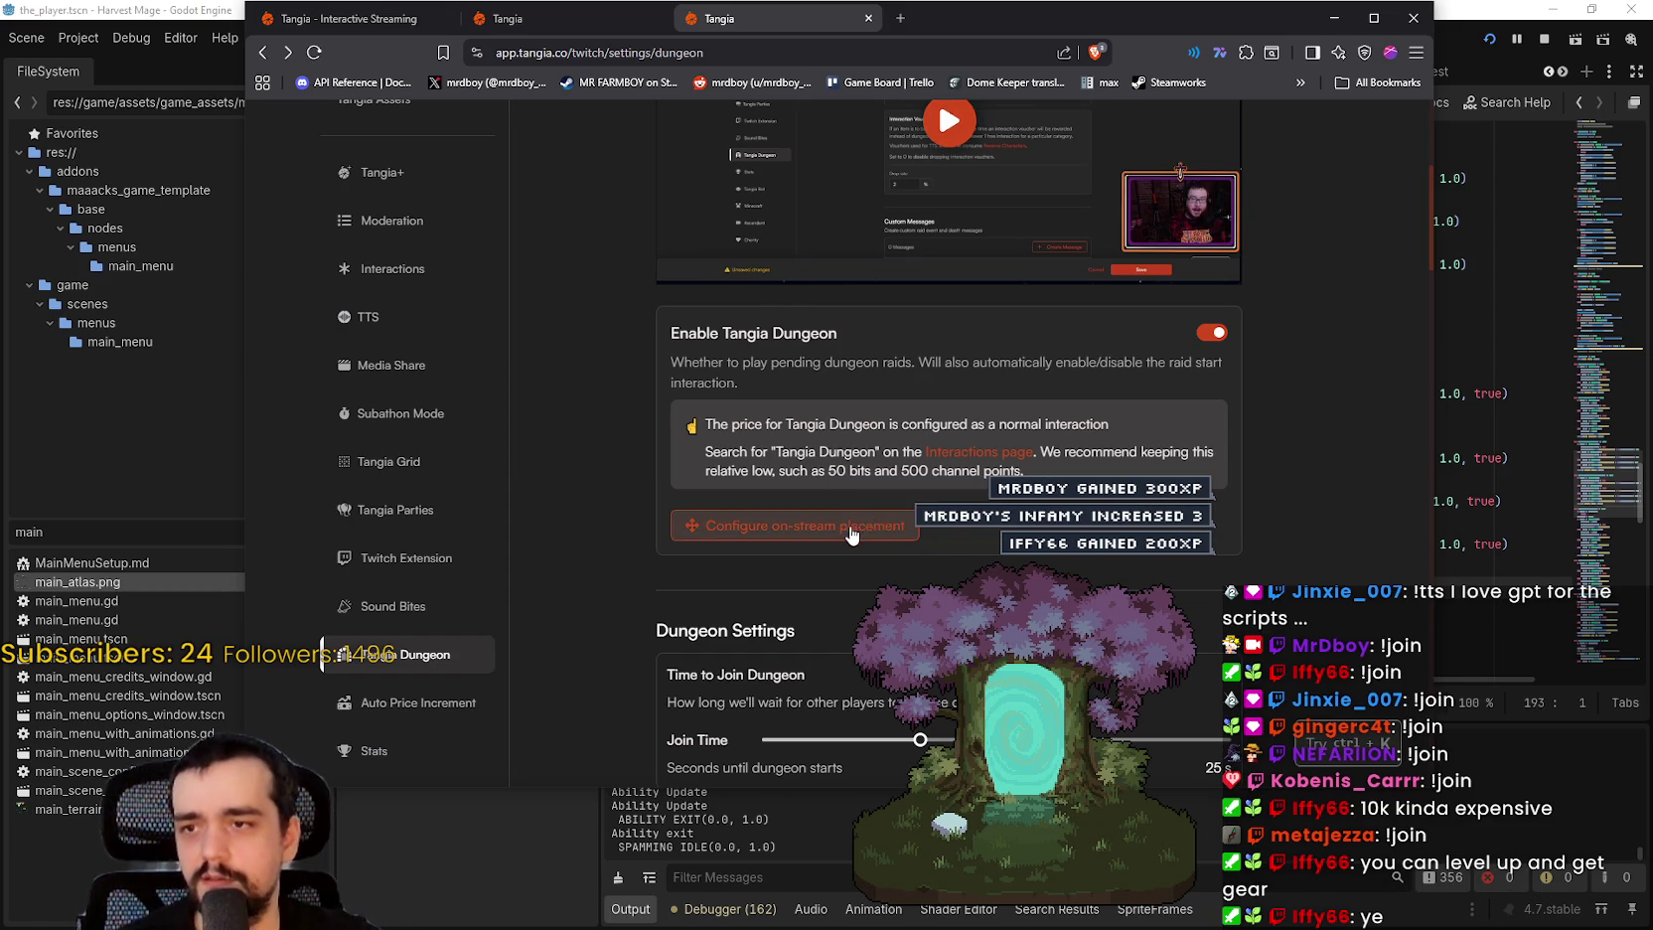
click(785, 526)
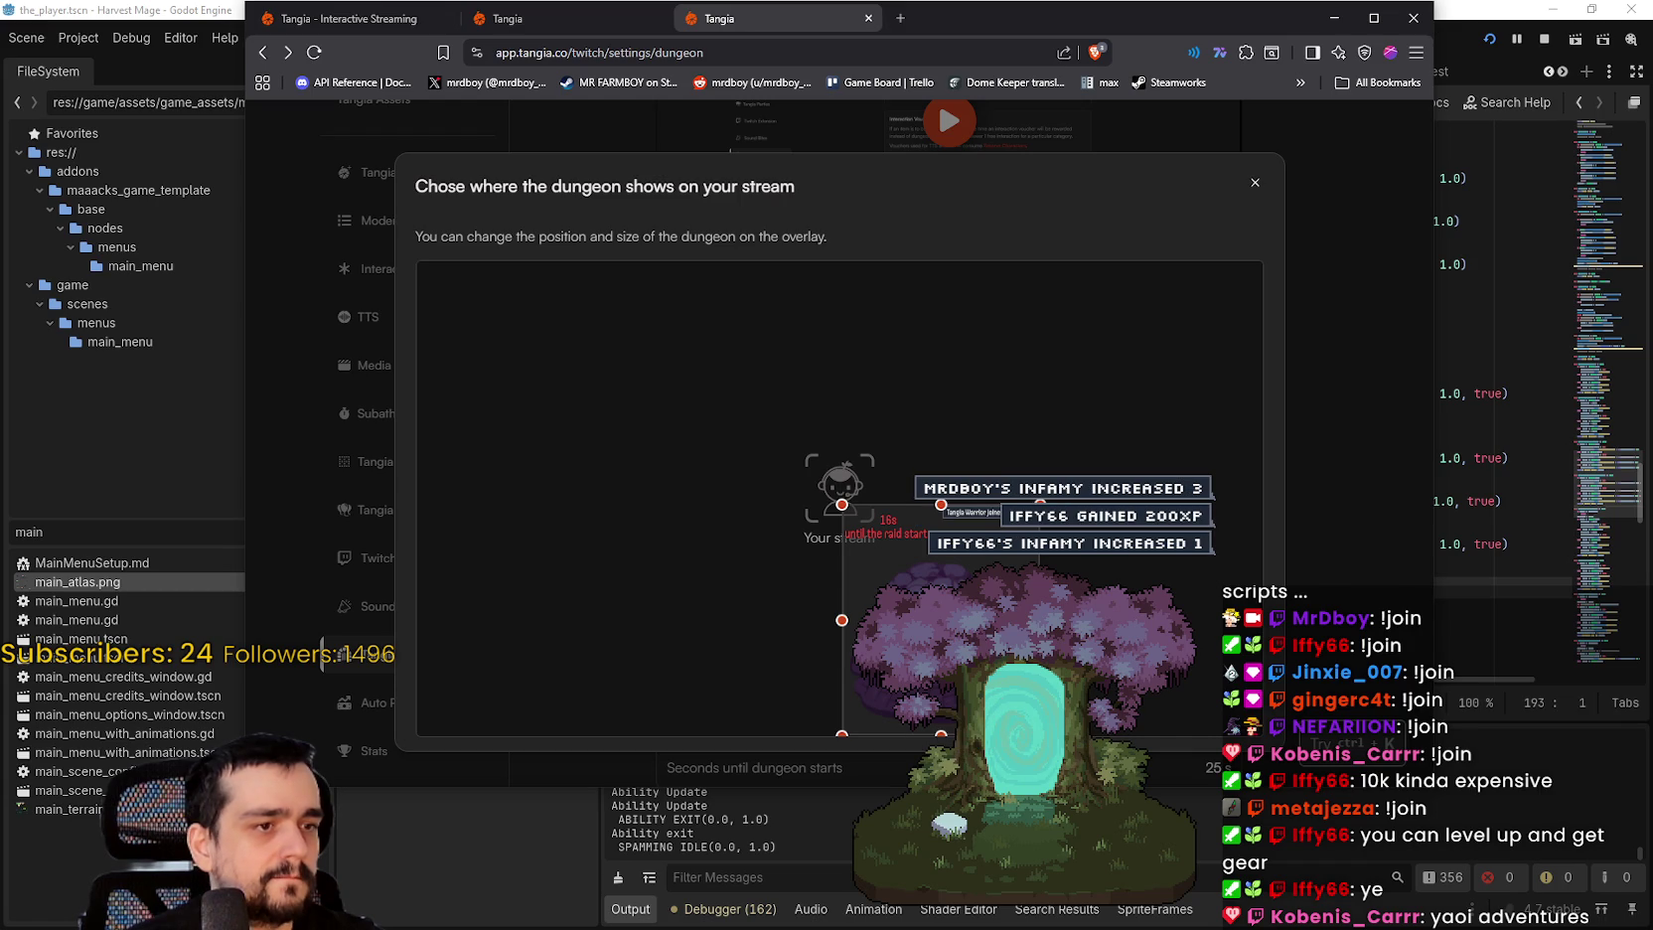
mouse_move(952, 598)
mouse_down()
mouse_move(1157, 356)
mouse_move(1172, 399)
mouse_move(1156, 401)
mouse_up()
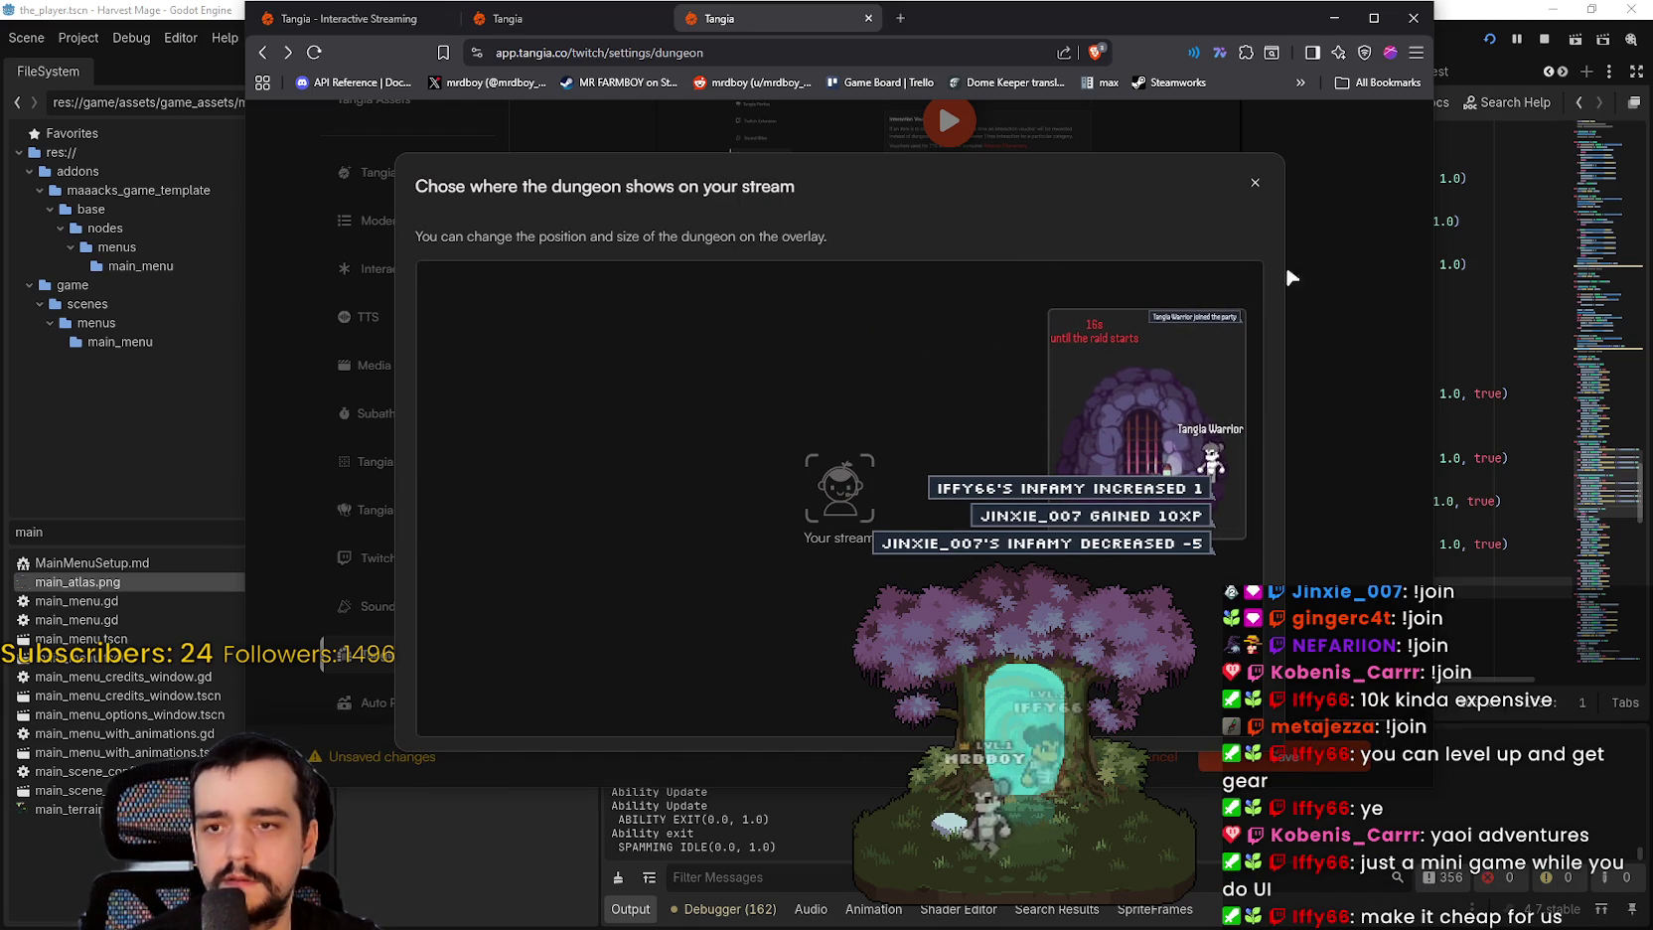
click(1255, 183)
click(1247, 755)
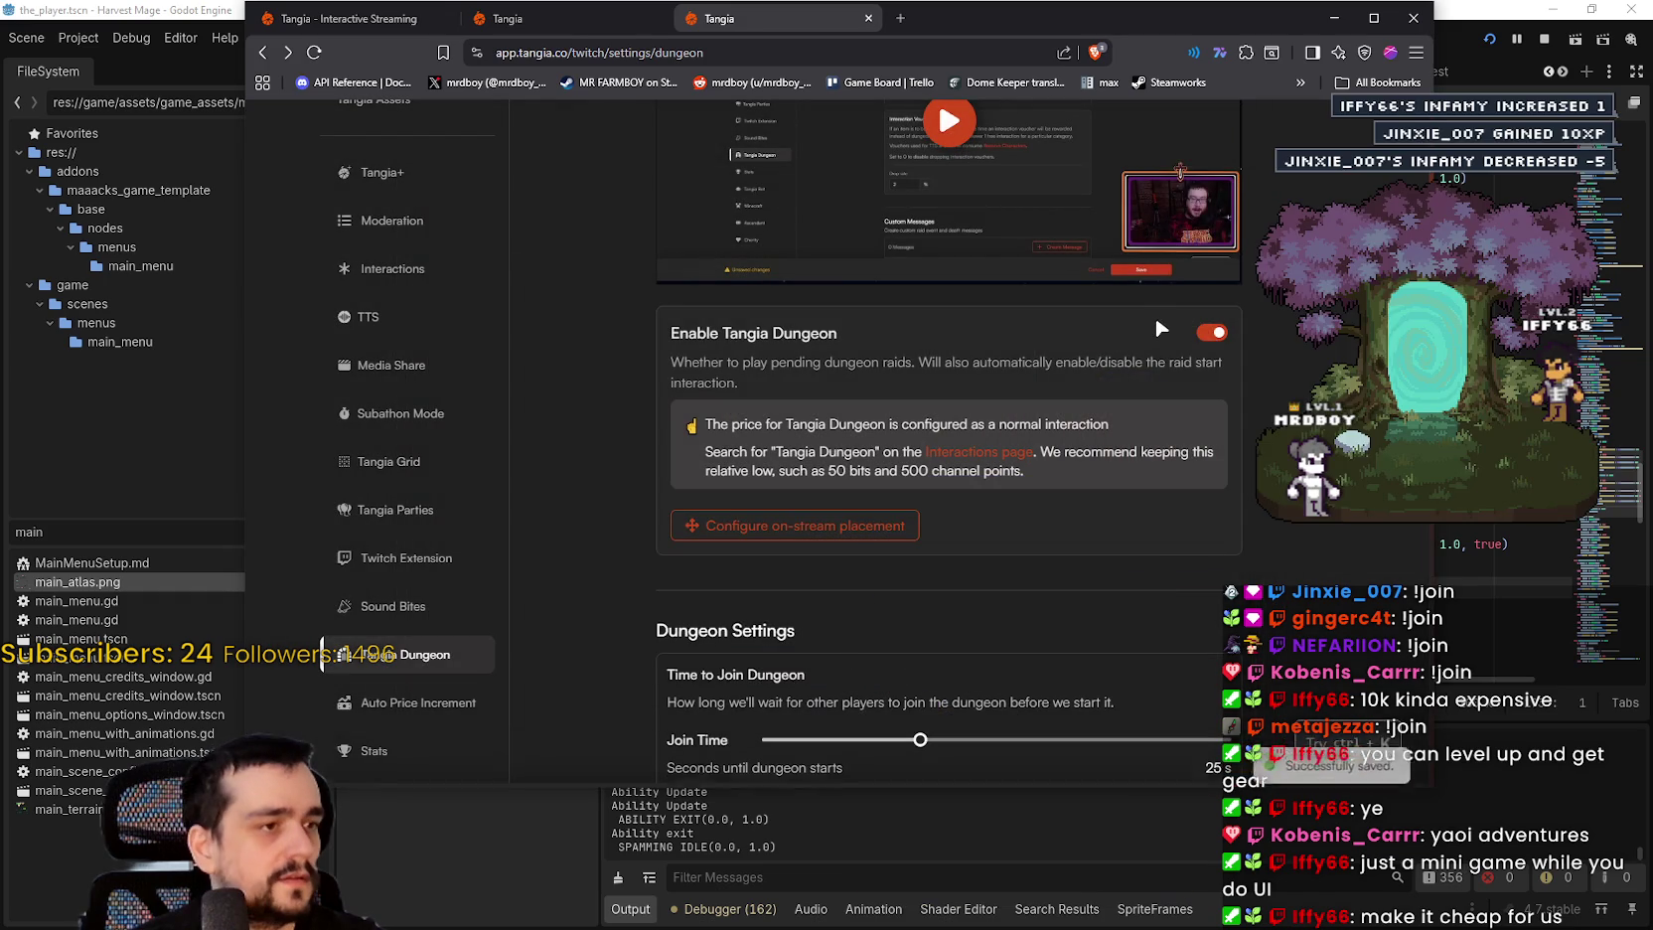
Step: Nudge the top-right dungeon overlay slightly lower and save
click(895, 524)
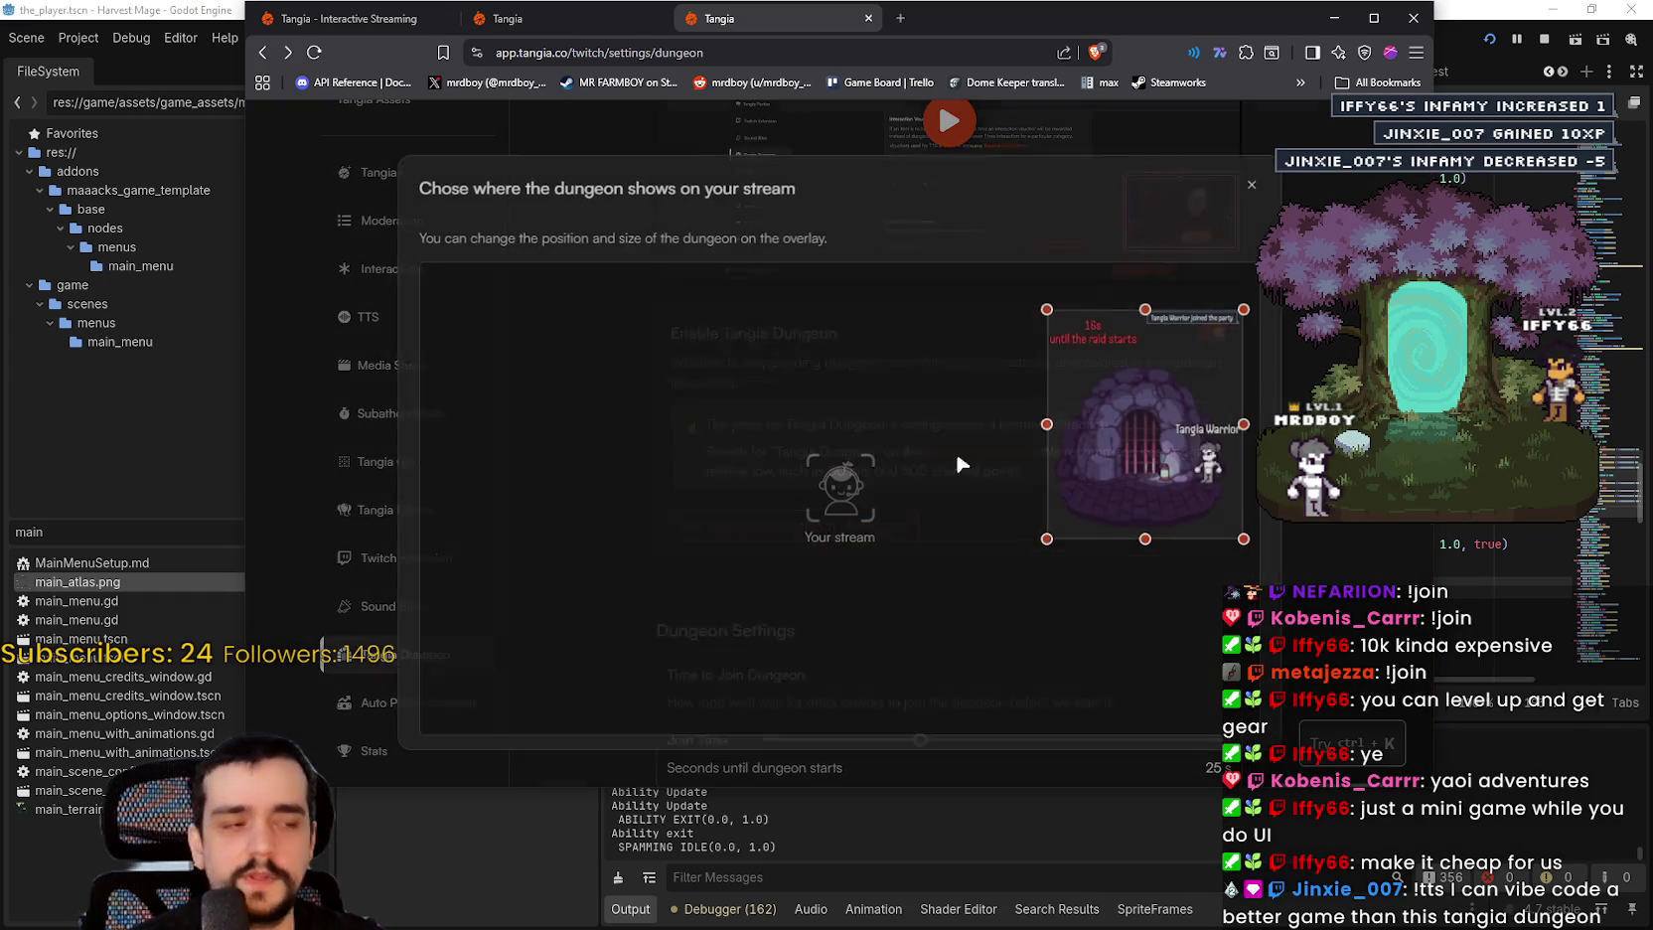
drag(1183, 418, 1186, 443)
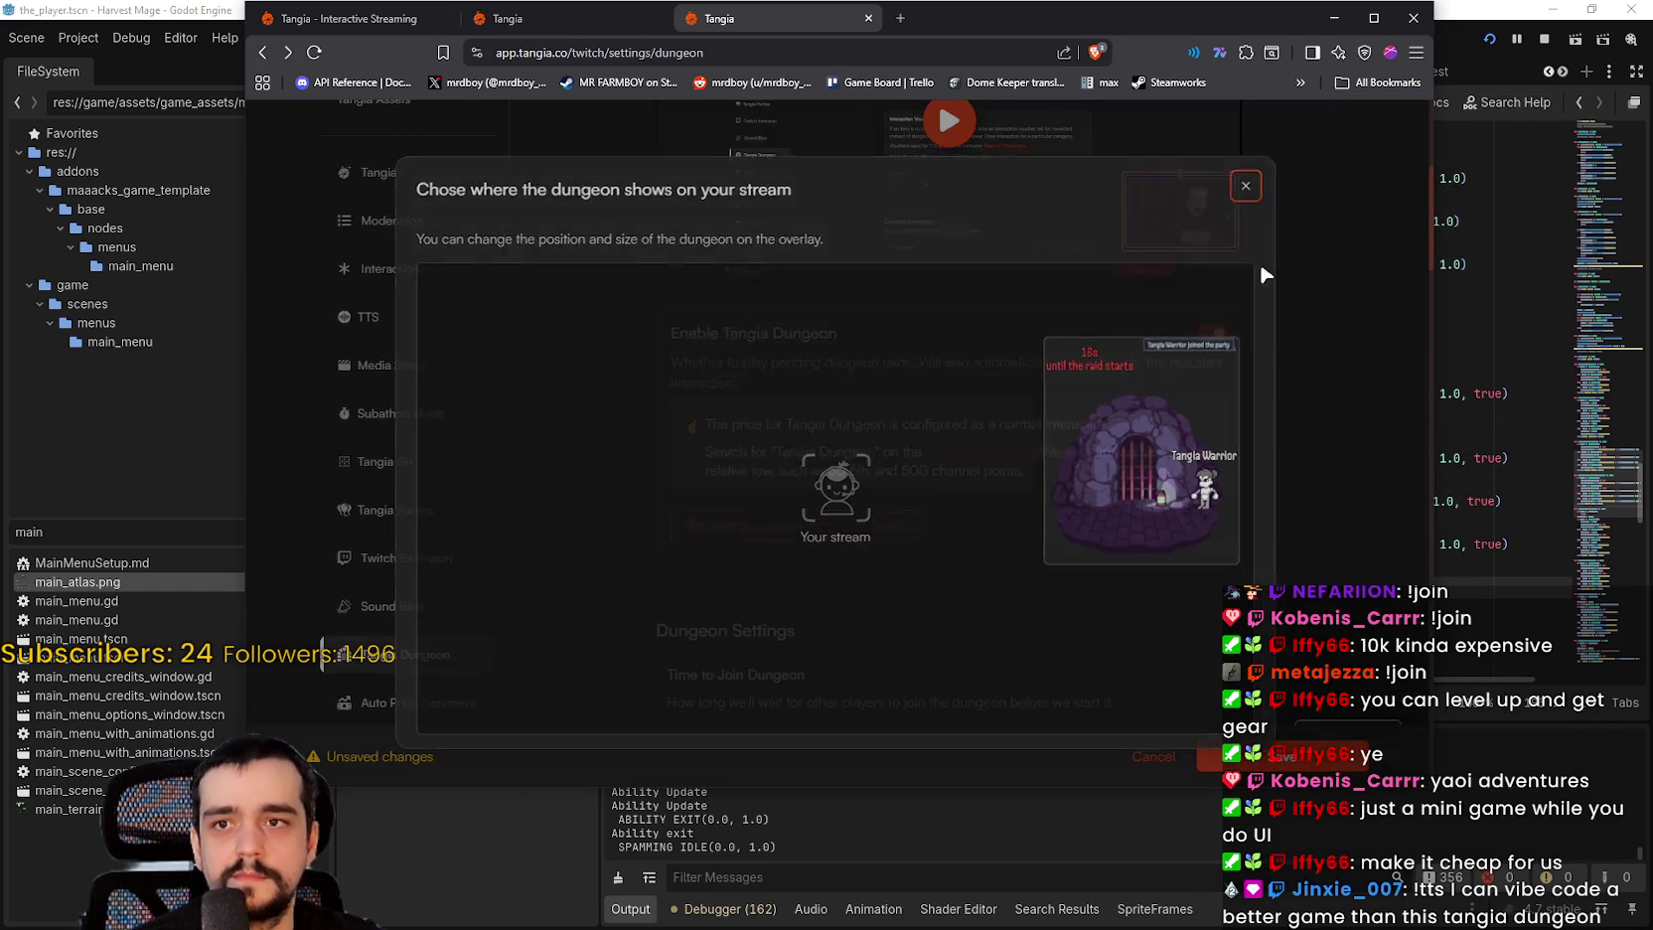
click(1254, 183)
click(1260, 748)
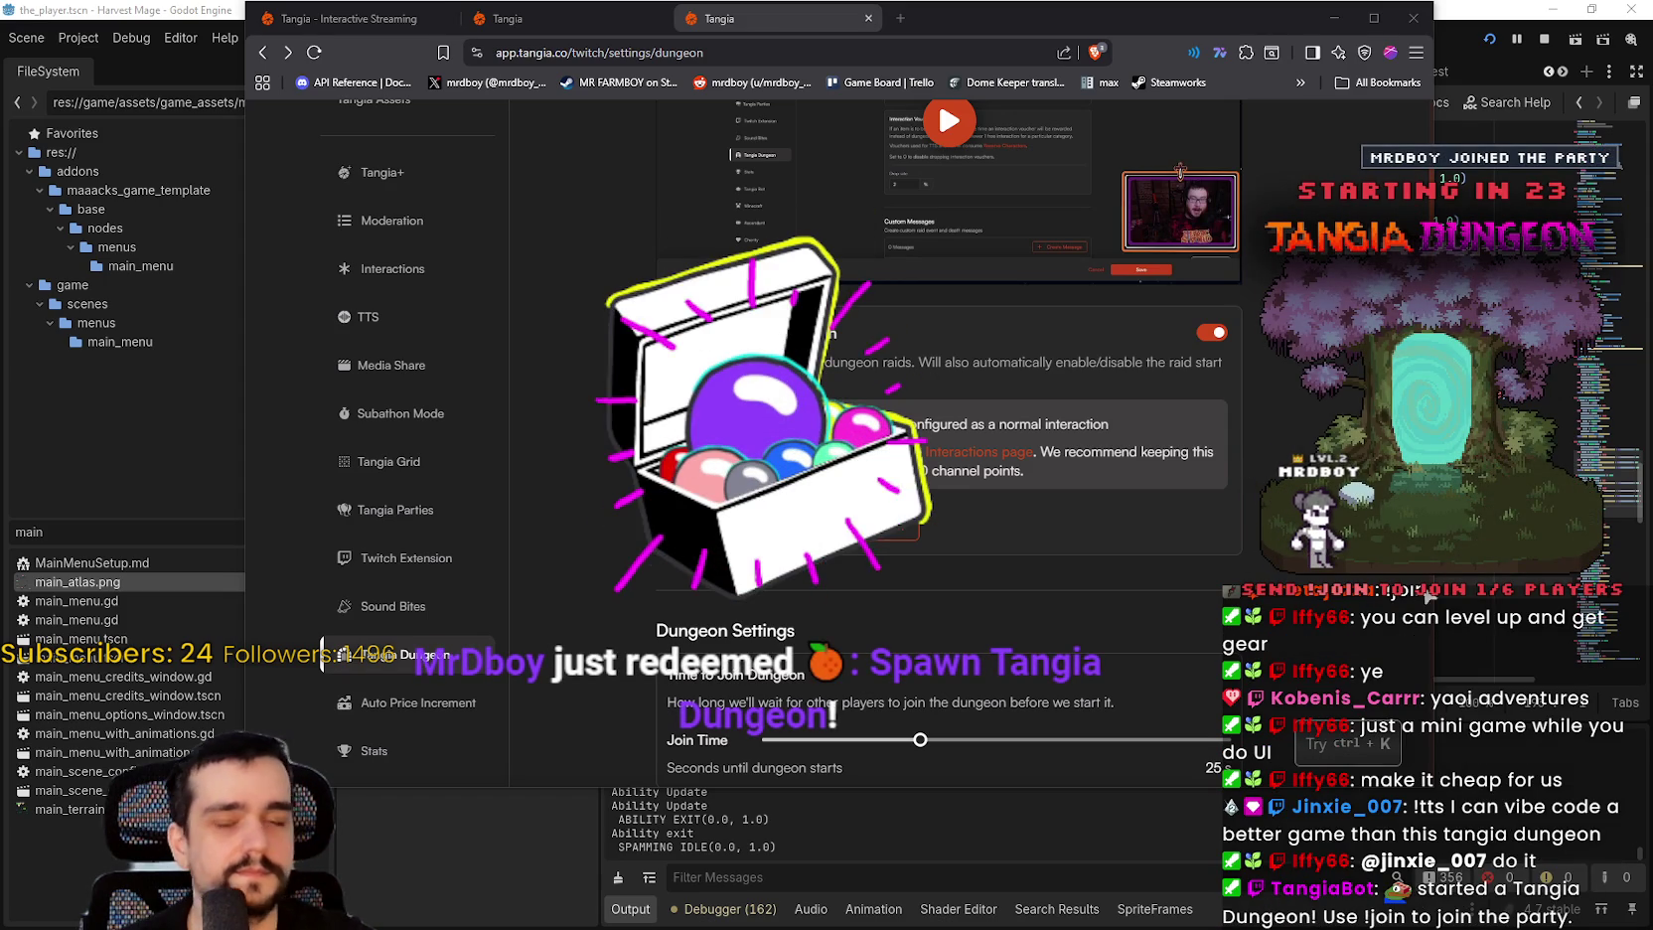
Step: Raise the top-right dungeon overlay slightly and save
click(1181, 184)
drag(1139, 499, 1140, 476)
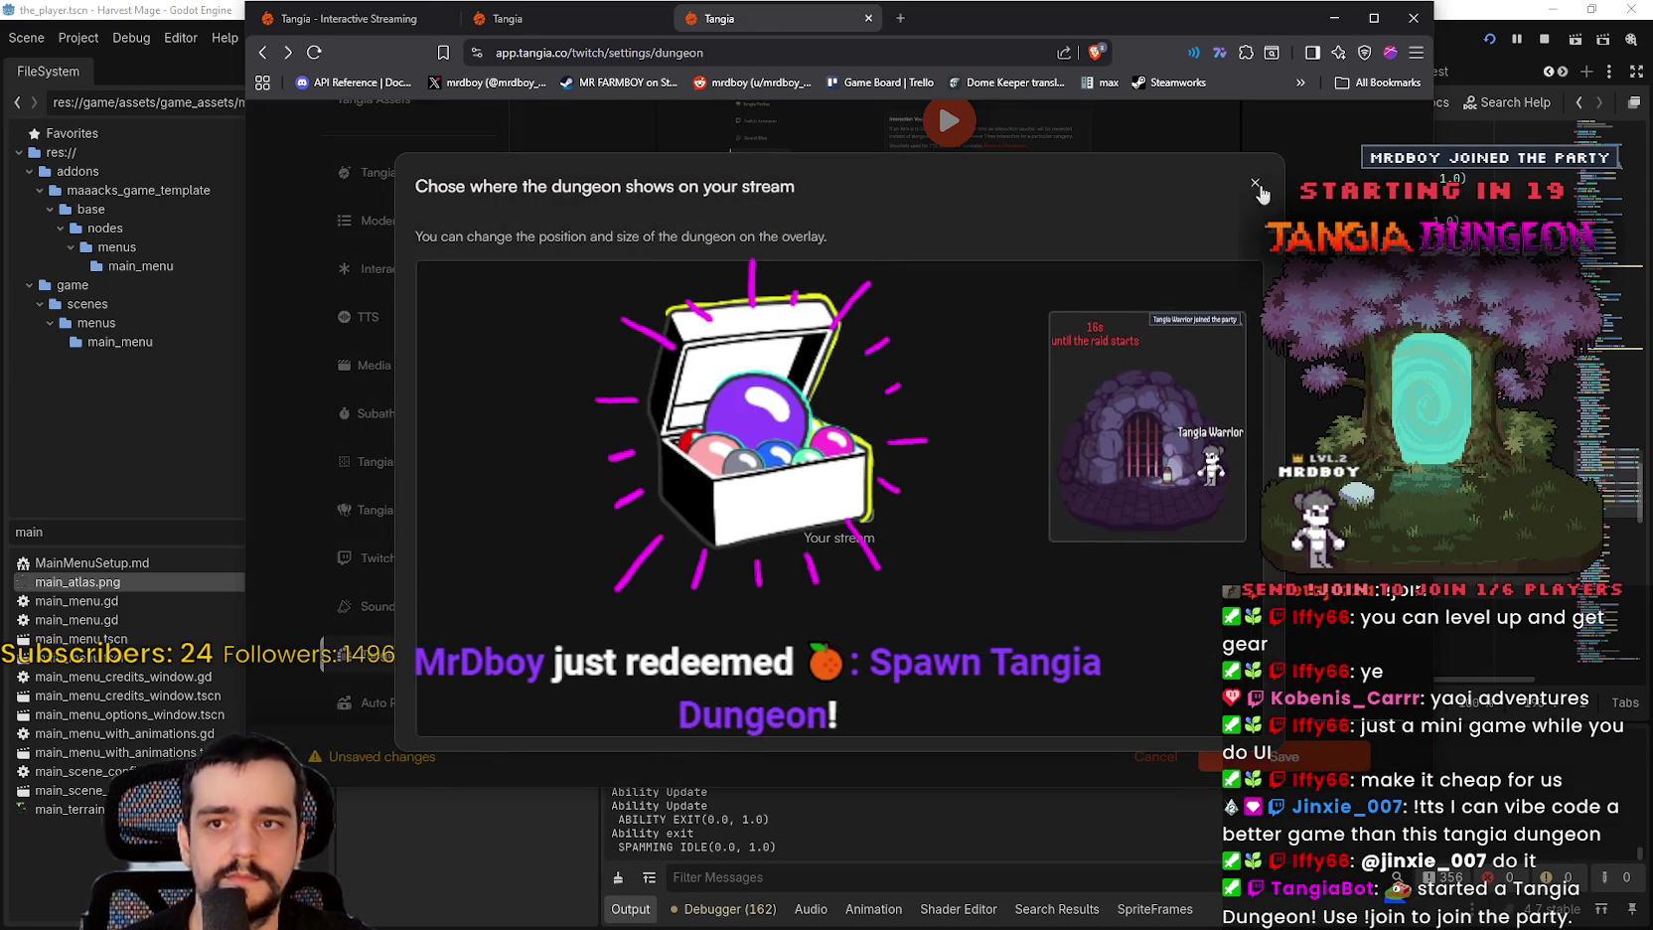
click(1255, 184)
click(1282, 756)
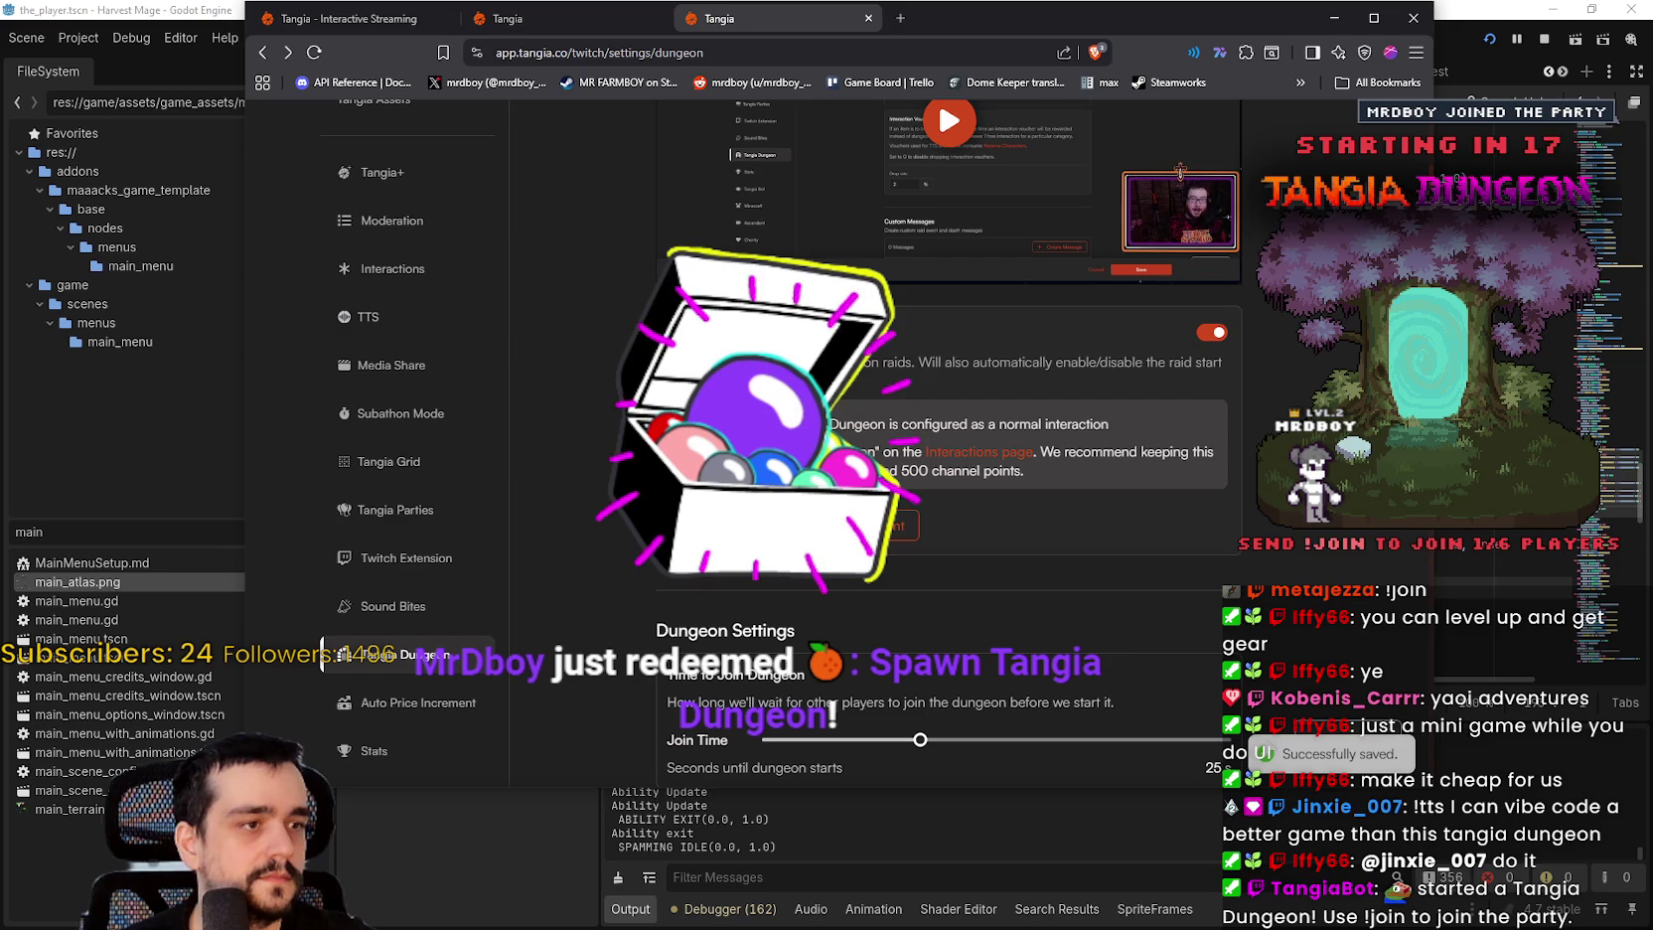
Step: Lower the overlay back down a little and save the final position
click(1180, 184)
drag(1132, 403, 1137, 422)
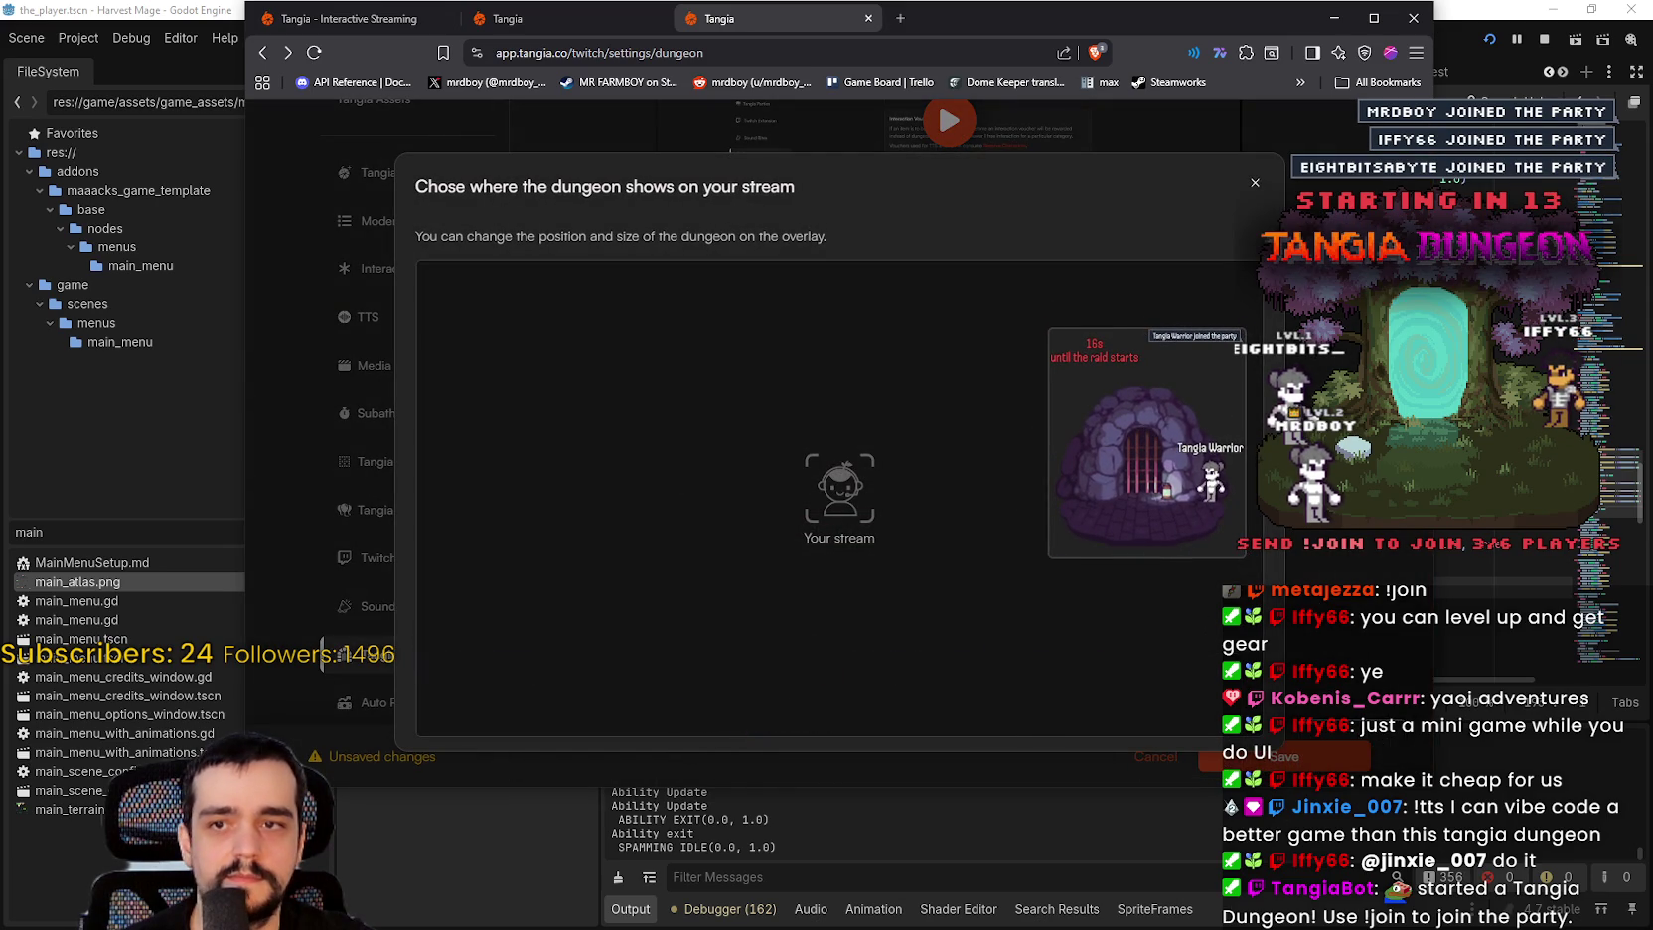
click(1256, 184)
click(1279, 760)
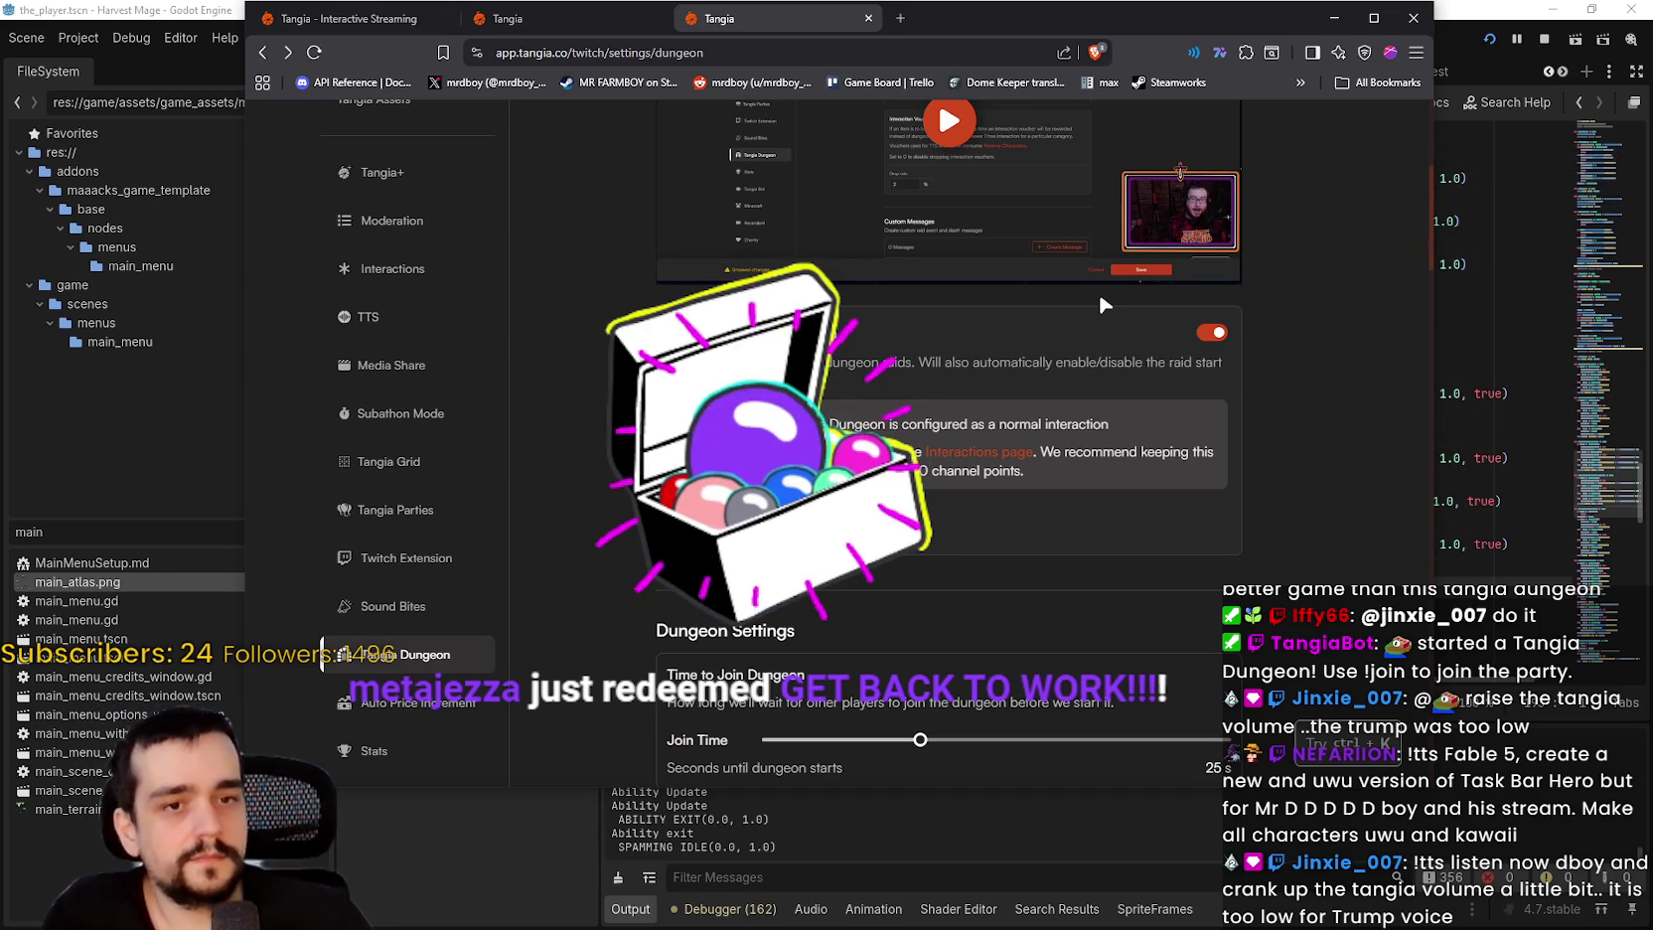
scroll(1300, 356, up, 2)
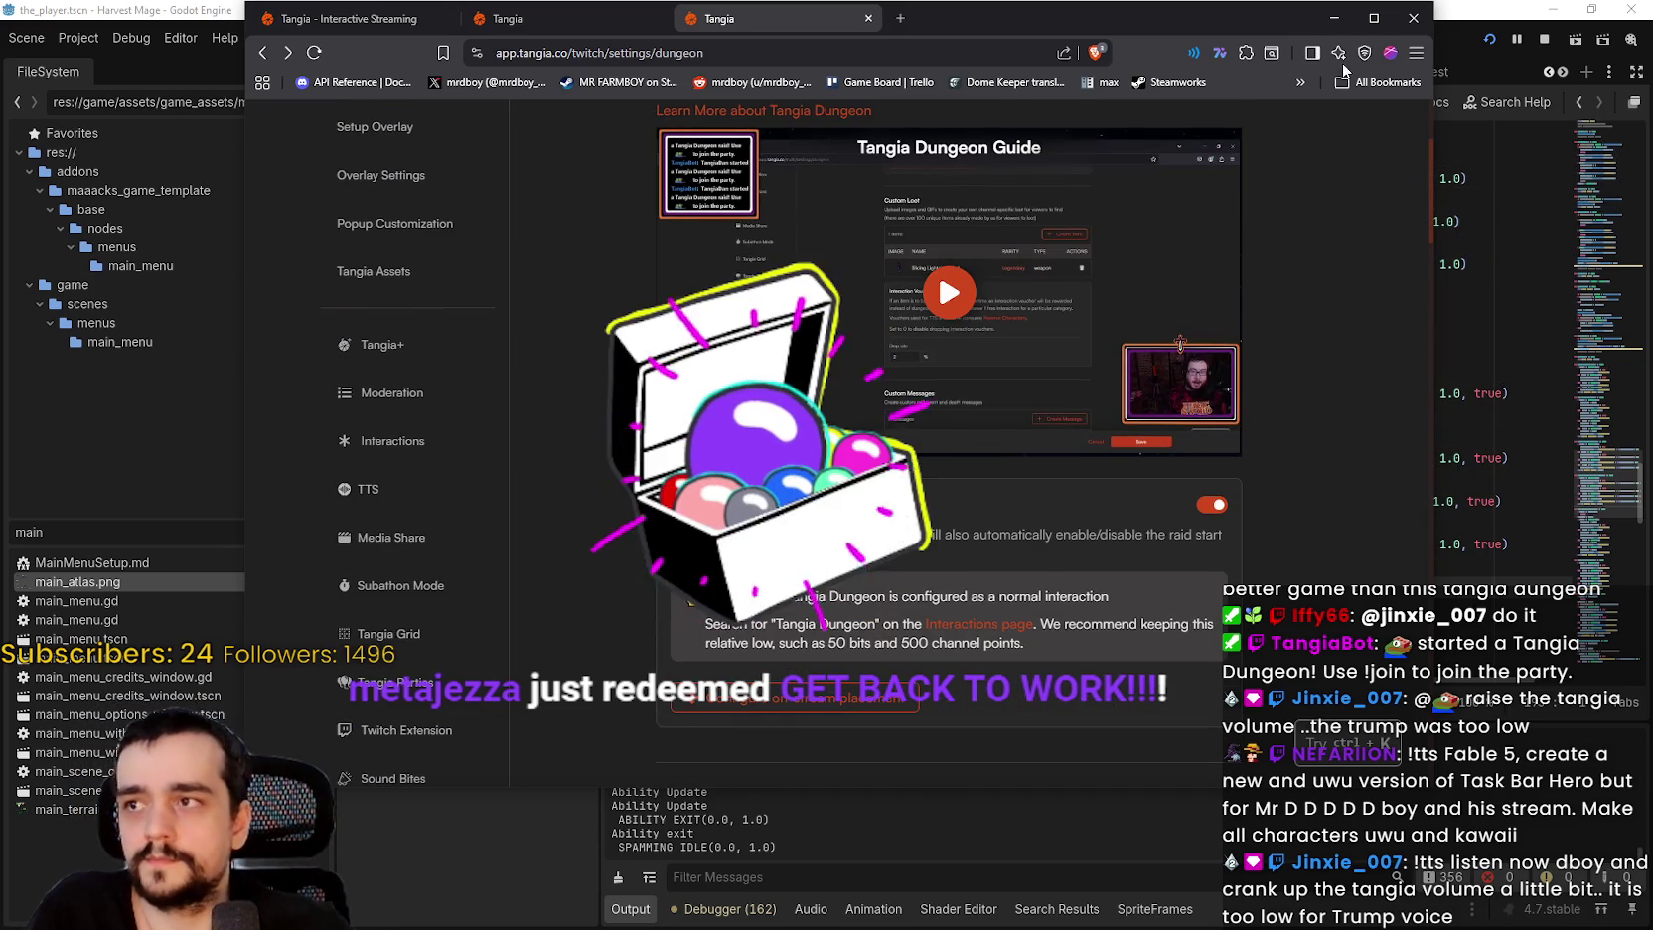
Step: Bring the_player.gd forward and place the caret on empty line 193 in play_animation_ability_reverse
drag(1232, 23, 1232, 52)
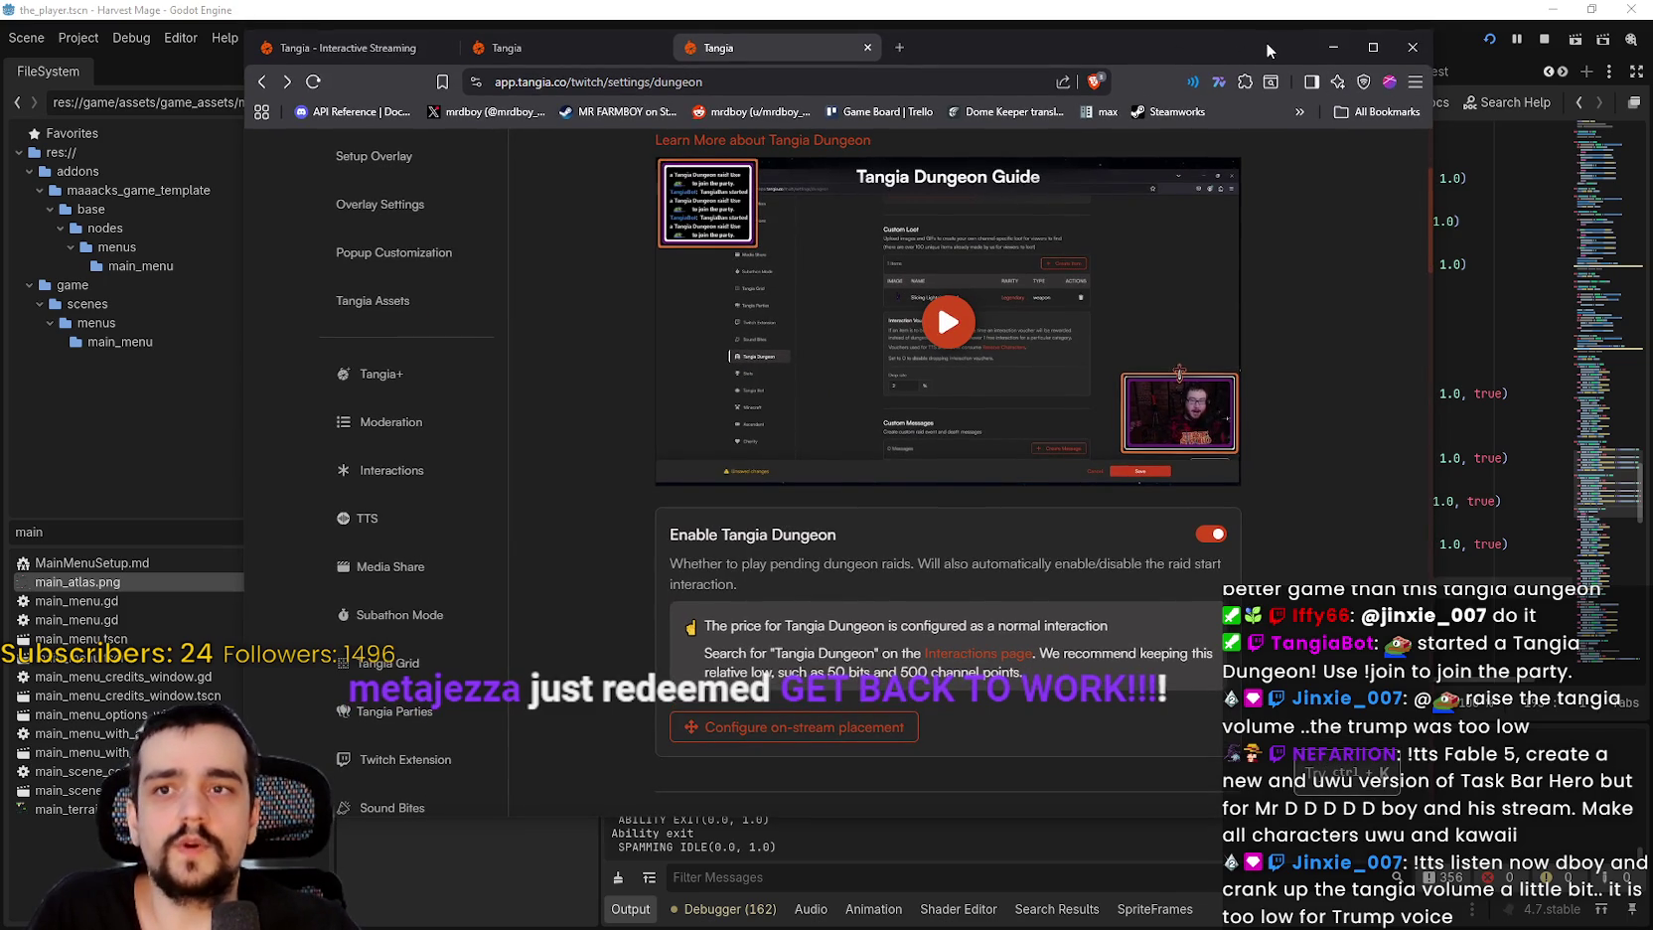
click(1333, 47)
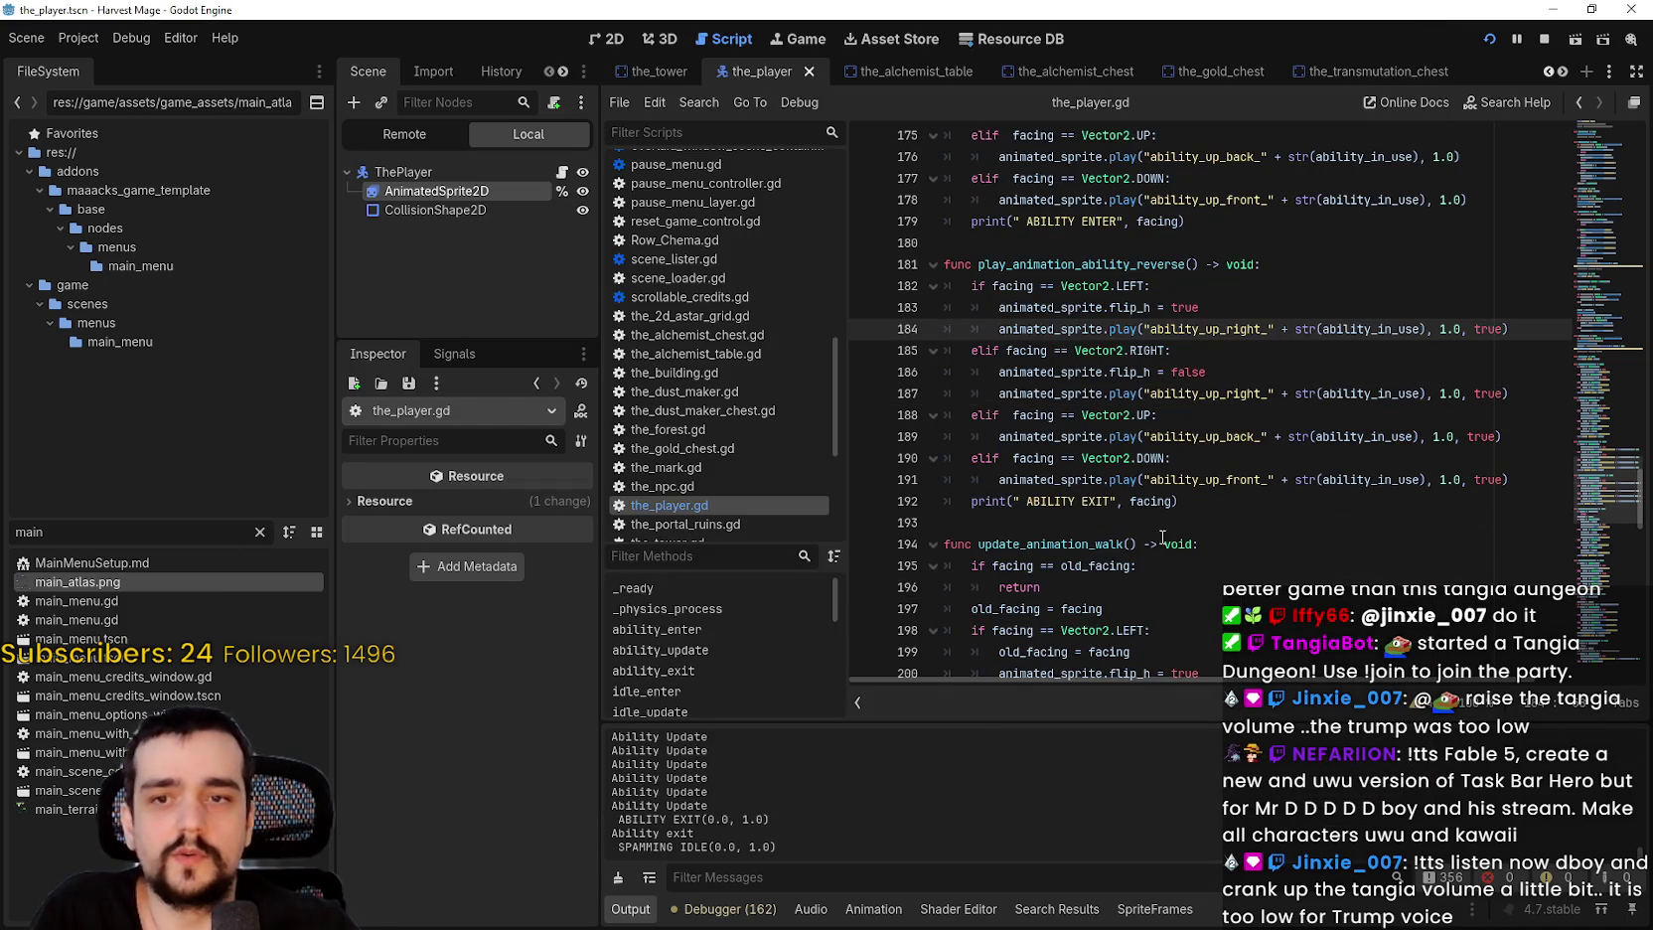
click(1107, 530)
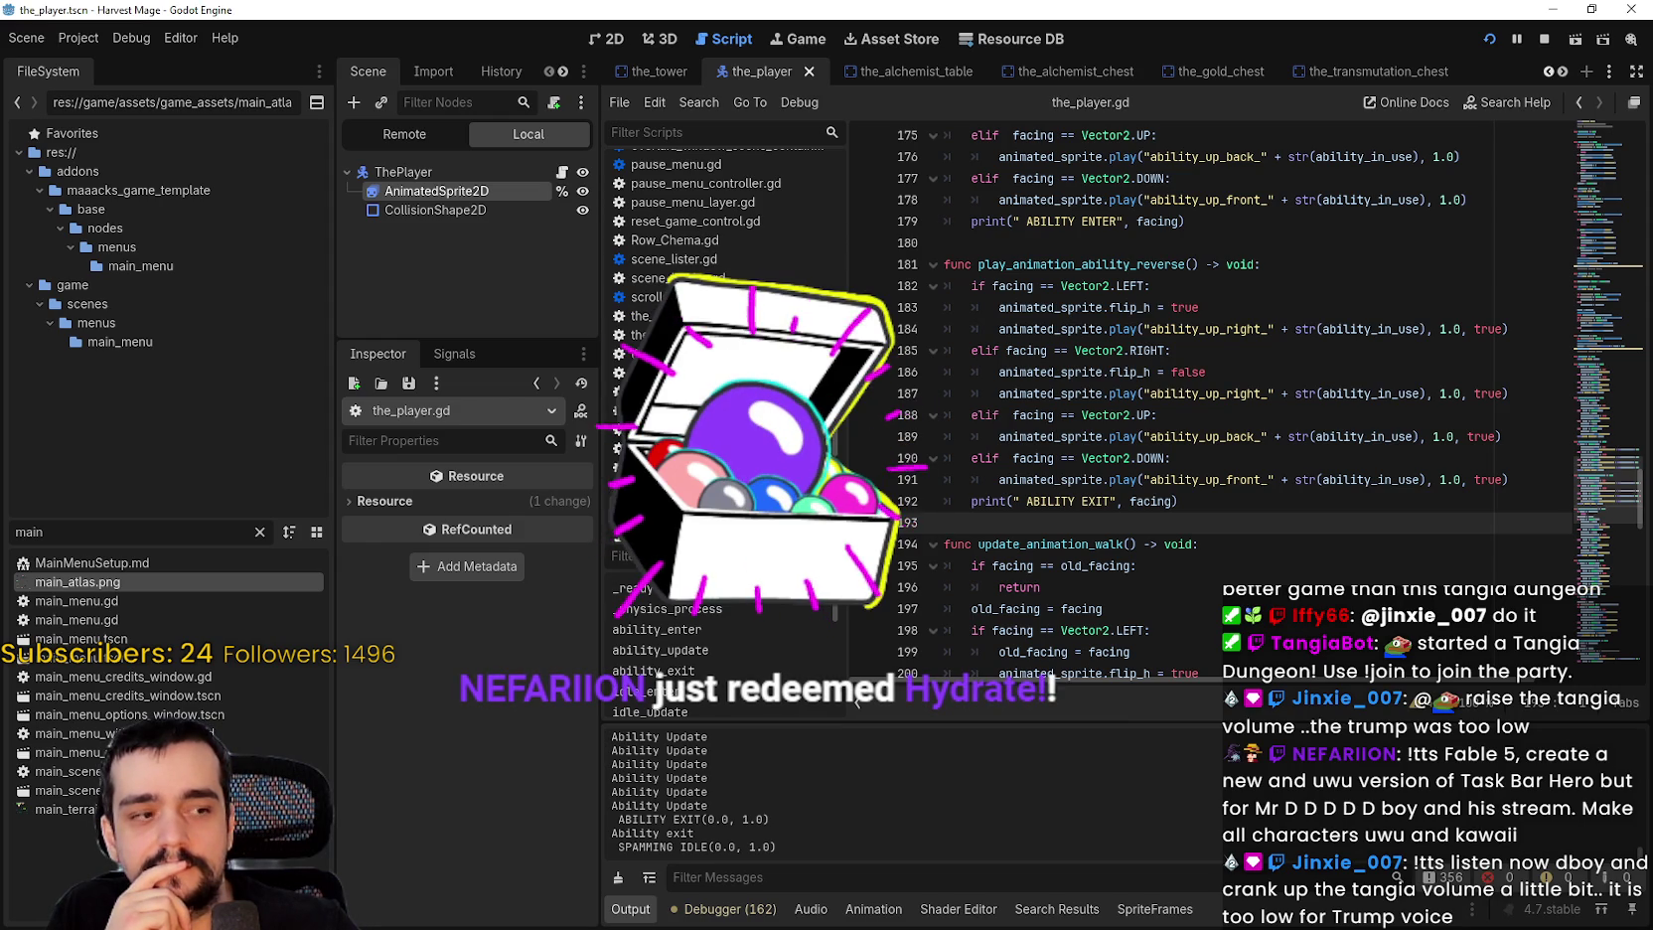
Step: Return to the browser and show the Tangia event feed
key(alt+Tab)
click(508, 49)
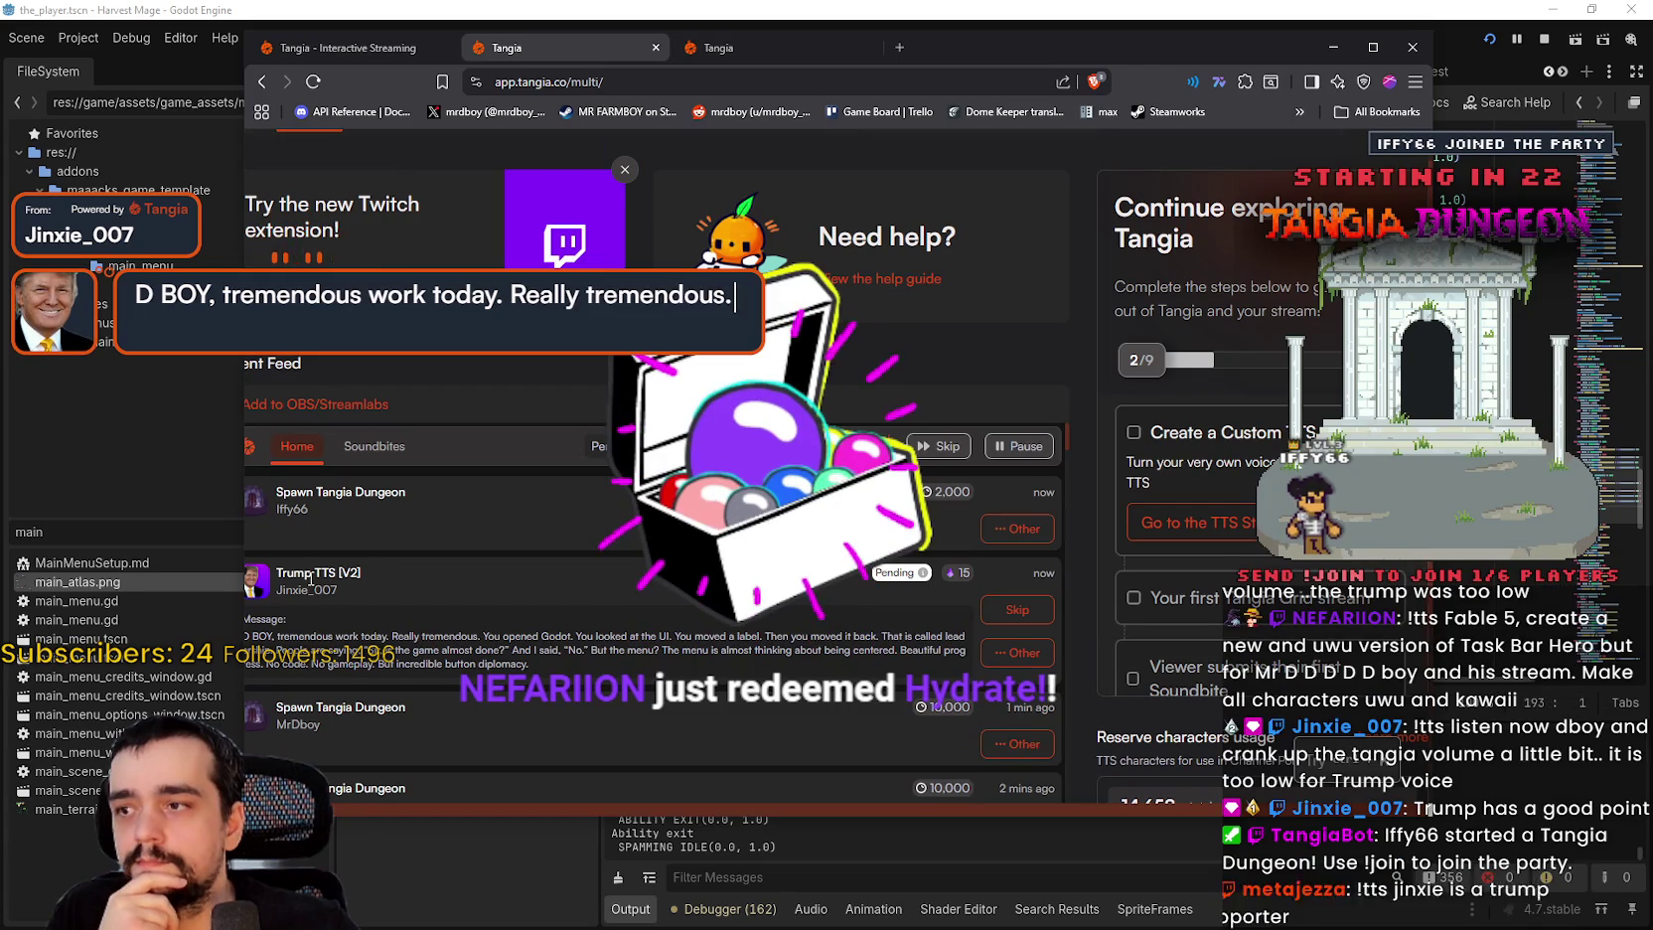
Step: Find the feed entry and select the word 'Trump' in it
scroll(324, 569, down, 1)
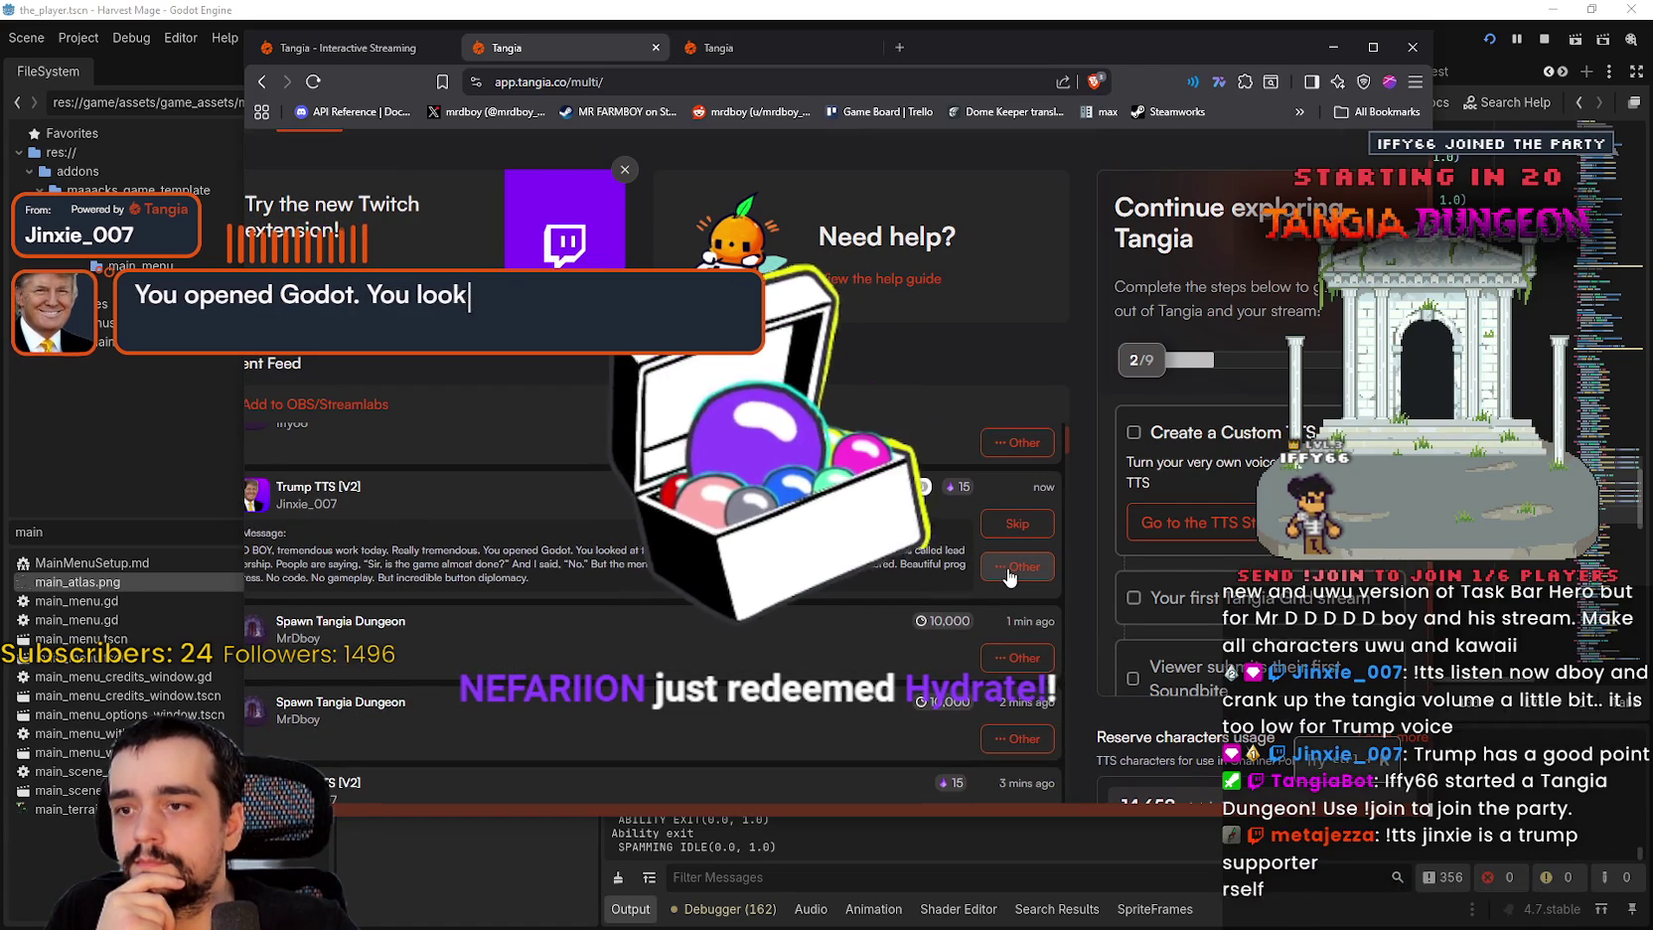
double_click(307, 488)
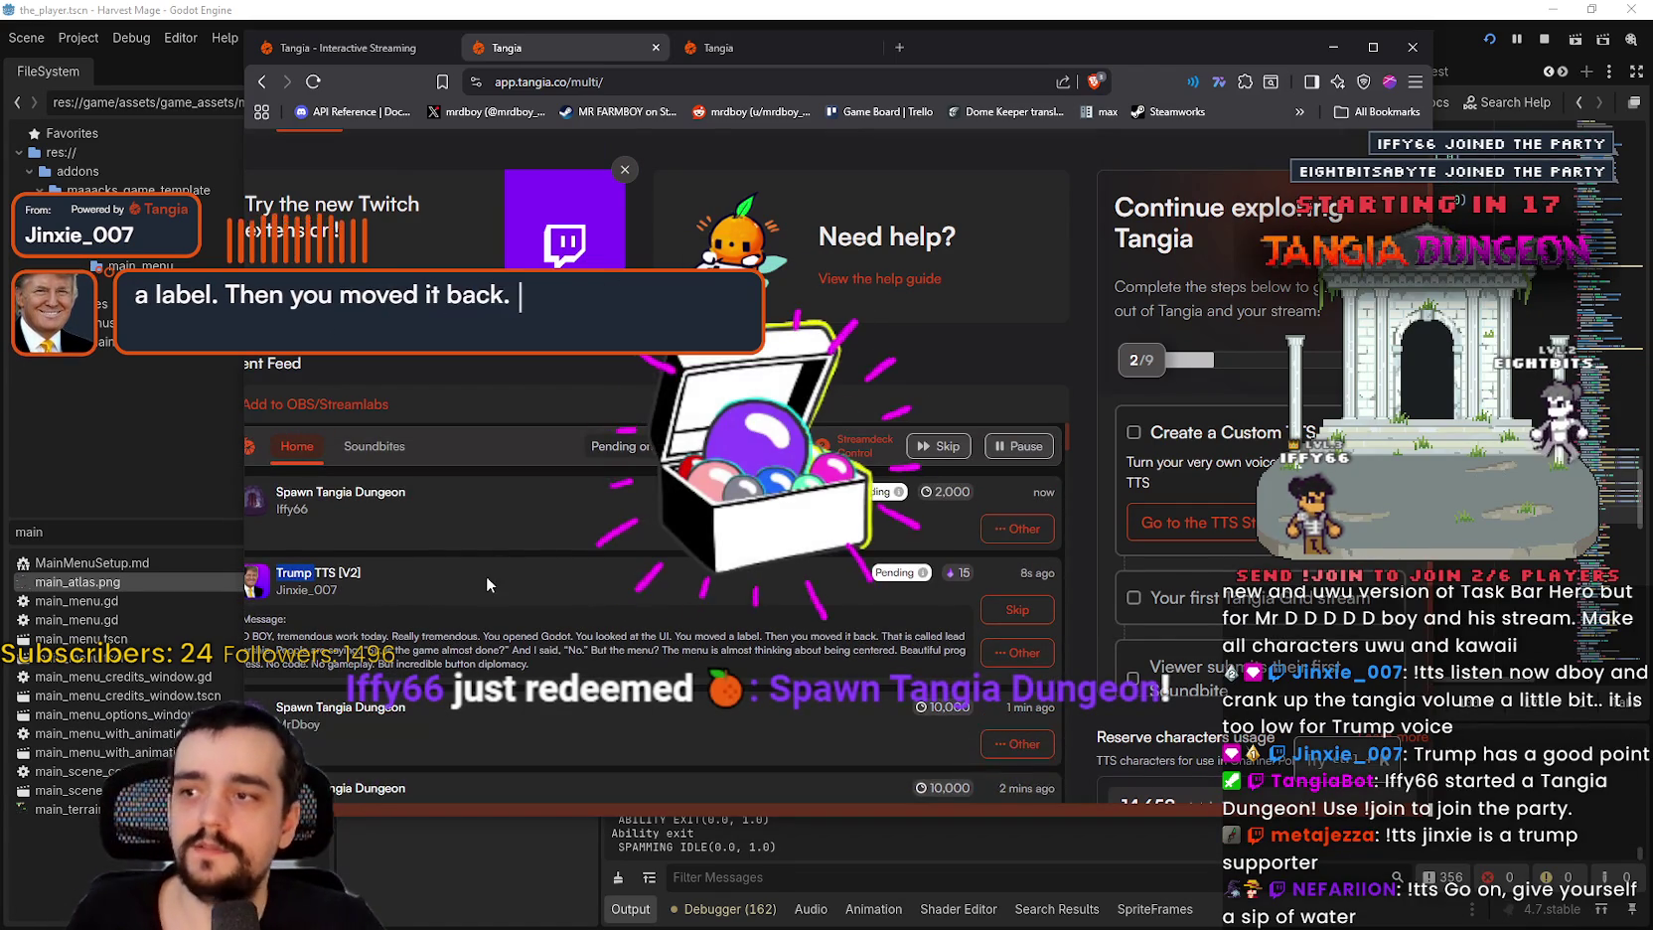
scroll(469, 586, up, 1)
scroll(469, 582, up, 1)
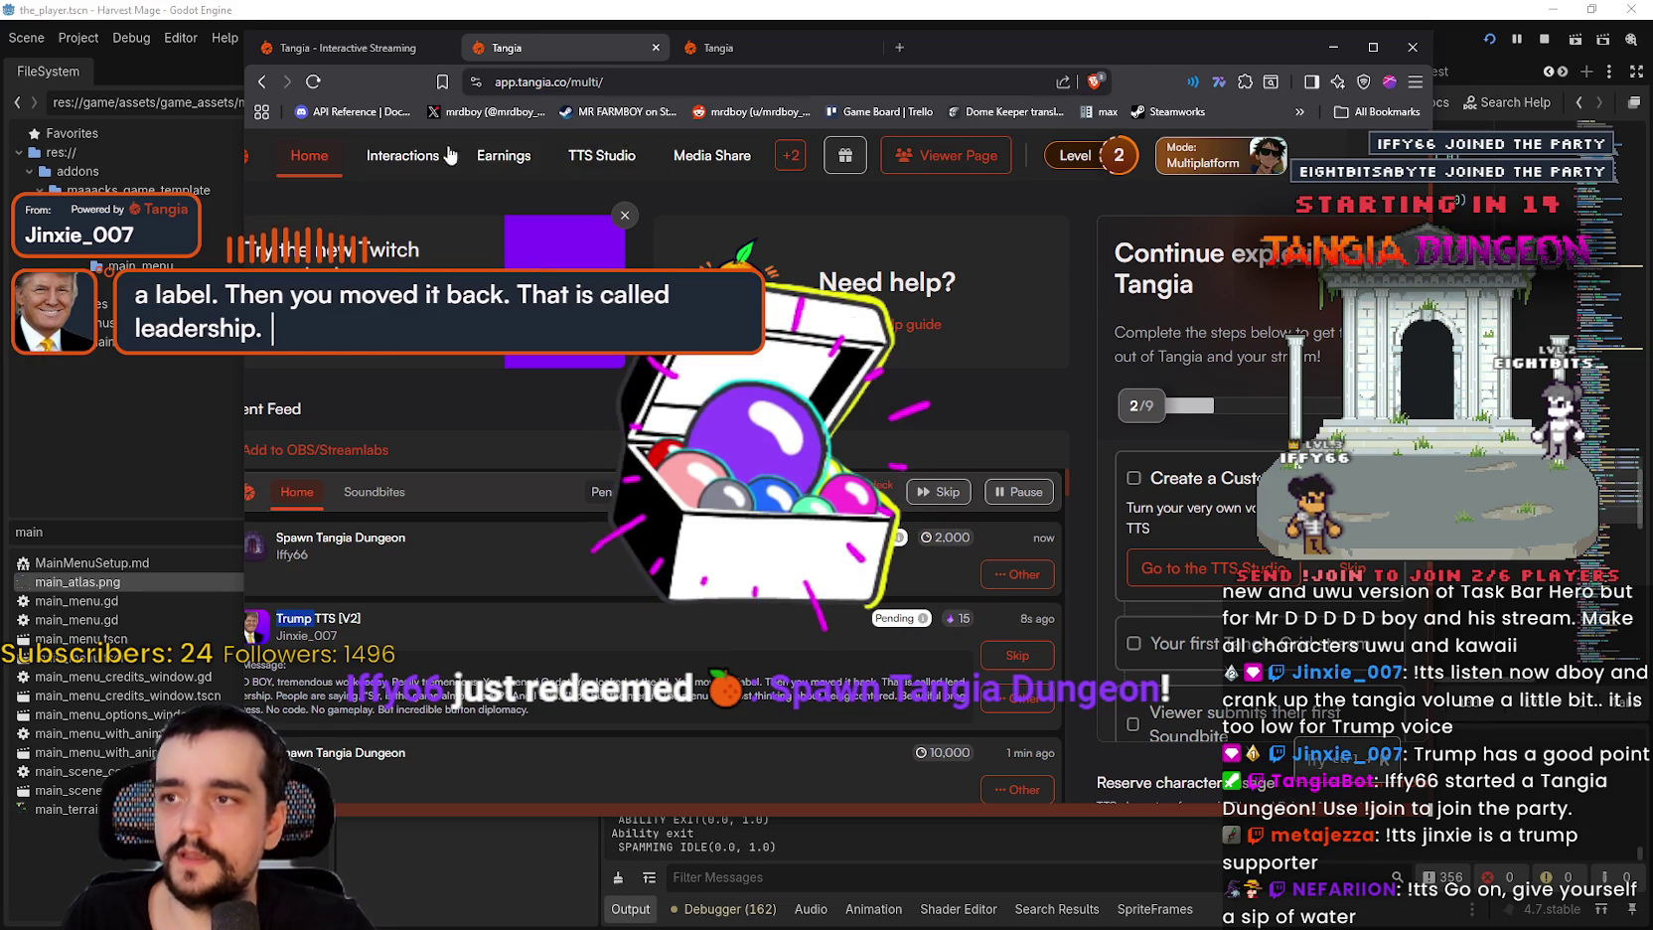
Step: Filter Tangia's Interactions page with the search 'trump tt'
drag(811, 39, 913, 40)
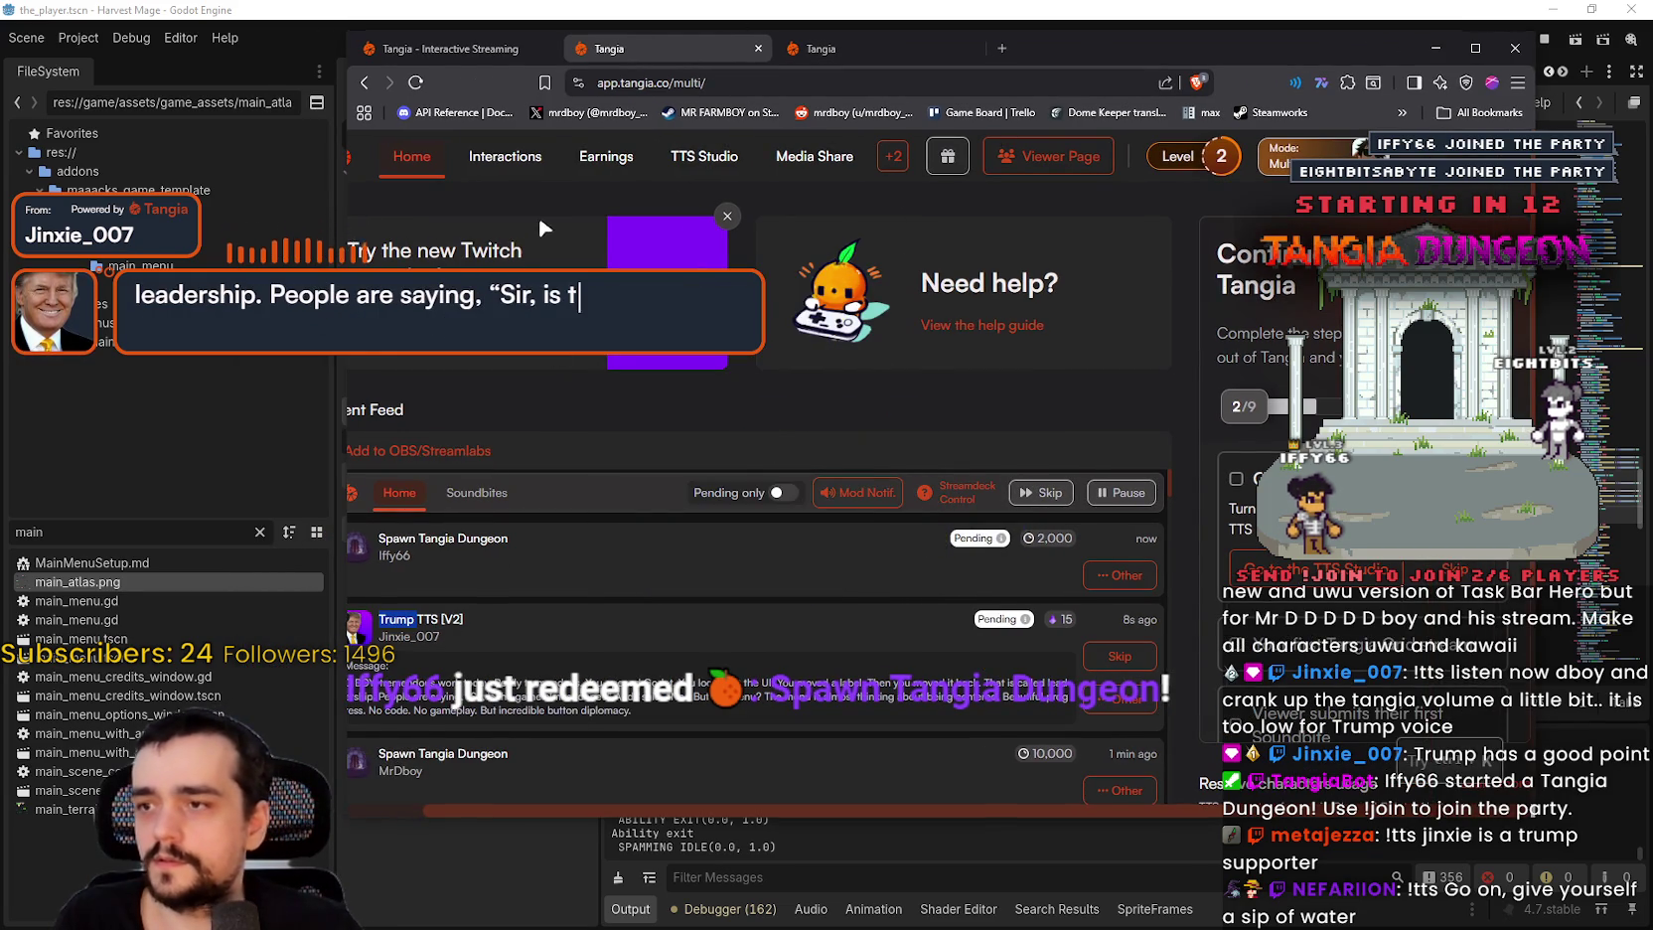
click(508, 159)
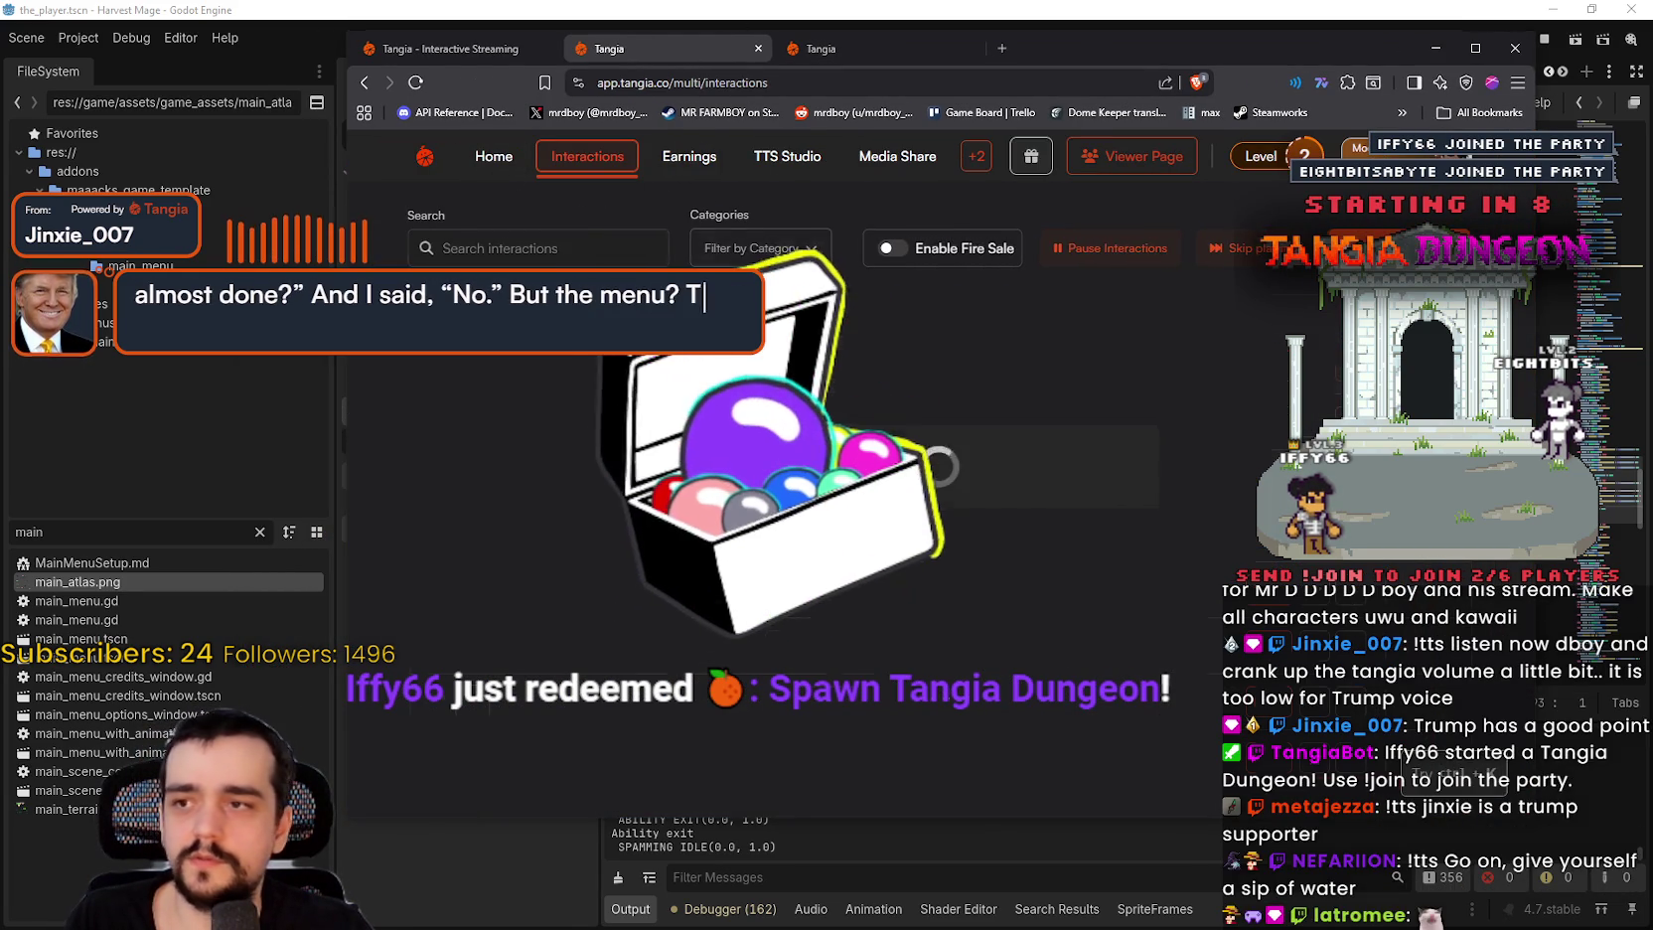
click(571, 239)
text(trum)
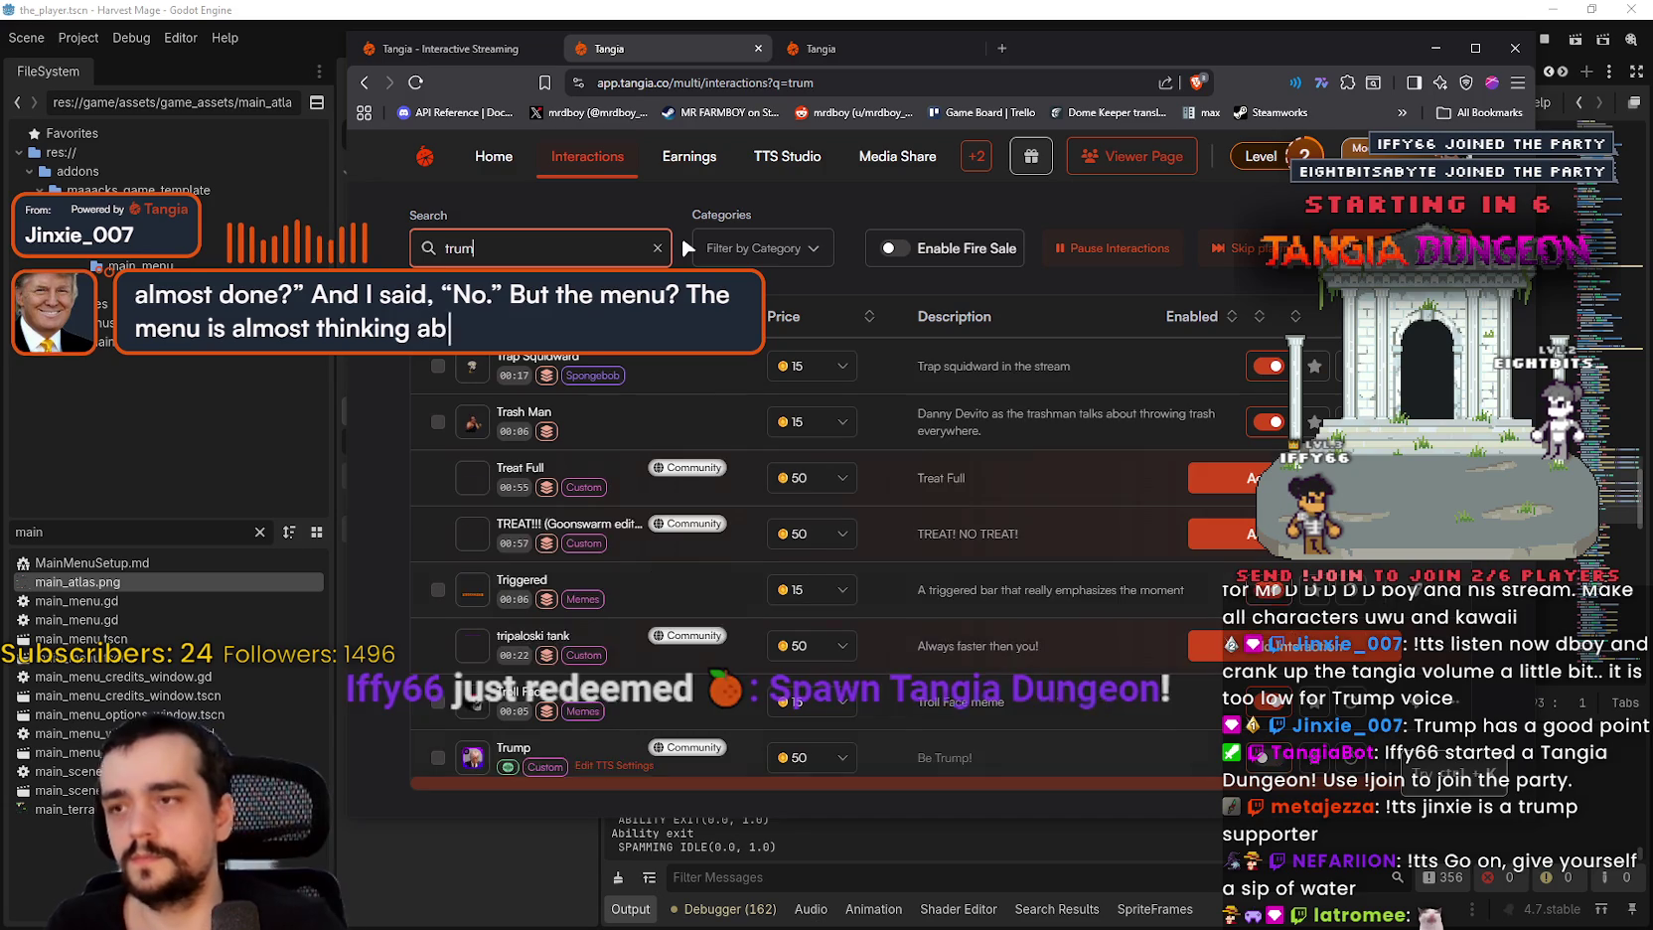
text(p tt)
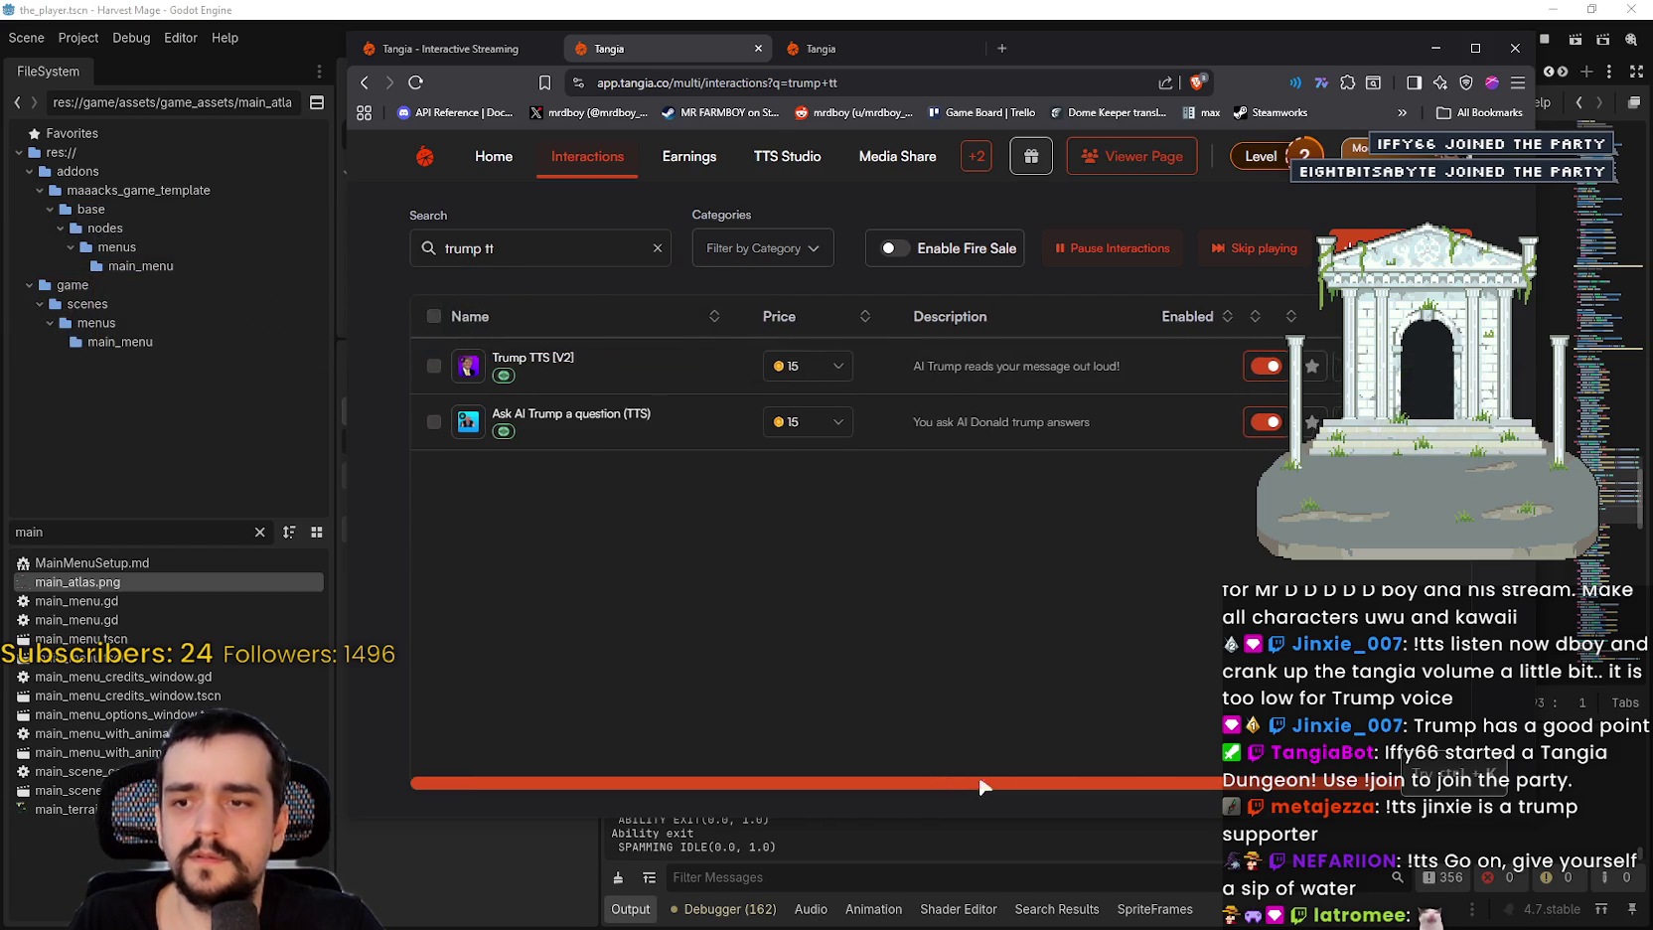
Step: Override the Trump TTS [V2] interaction's volume to 100%
drag(943, 783, 1009, 783)
click(1320, 422)
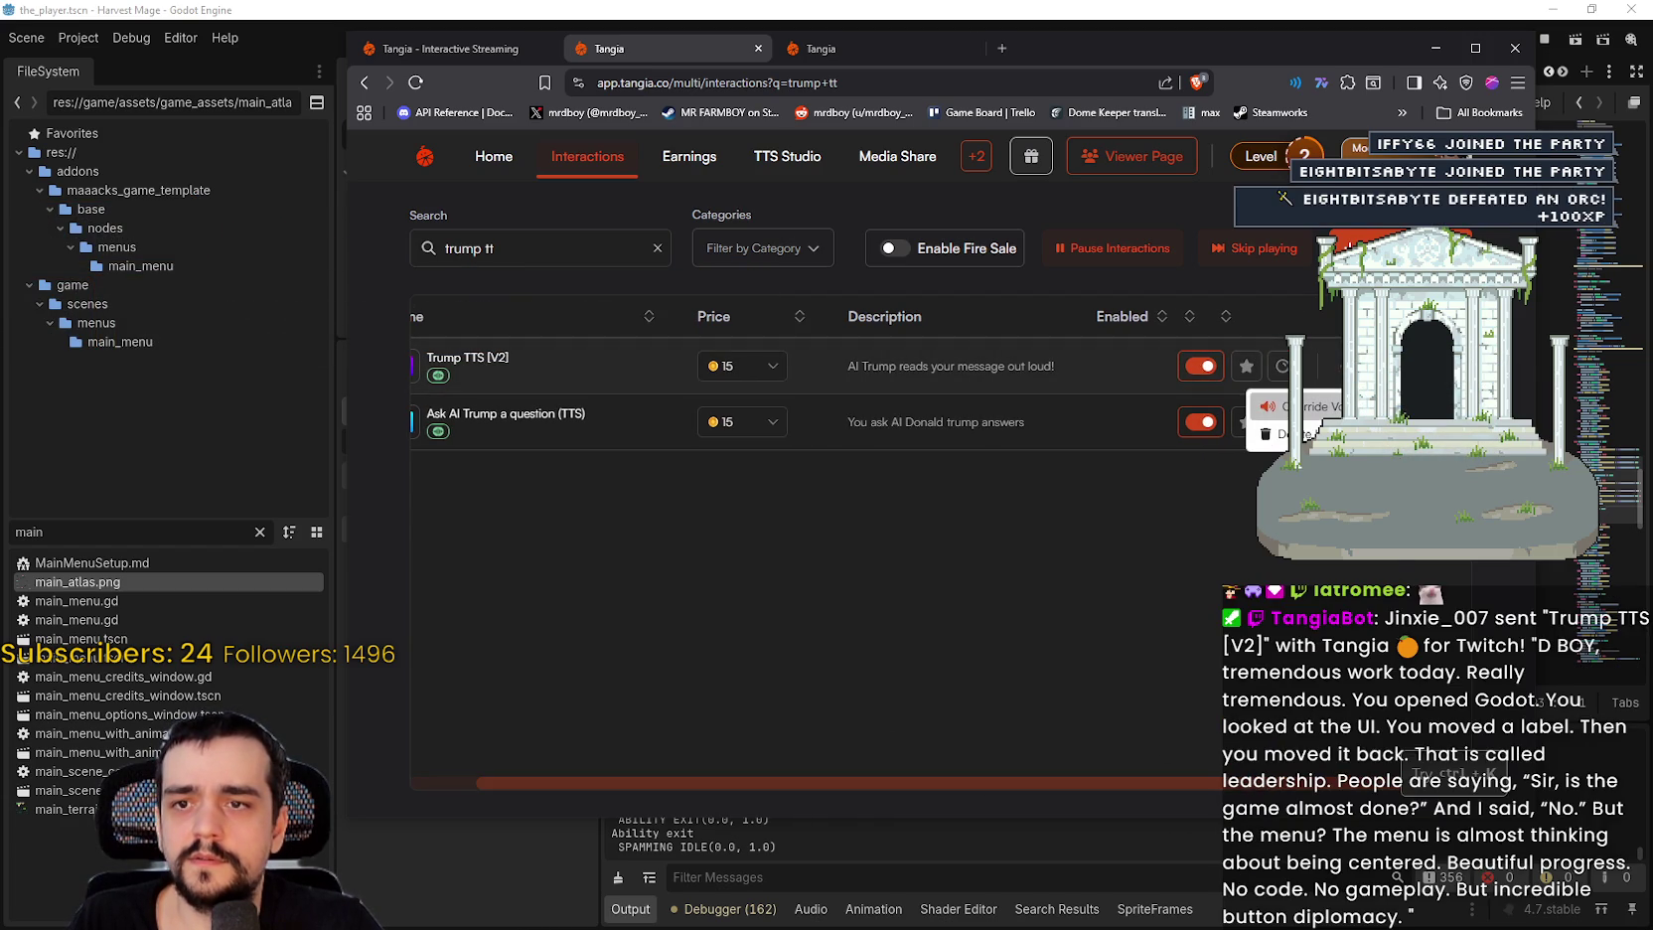
click(1292, 407)
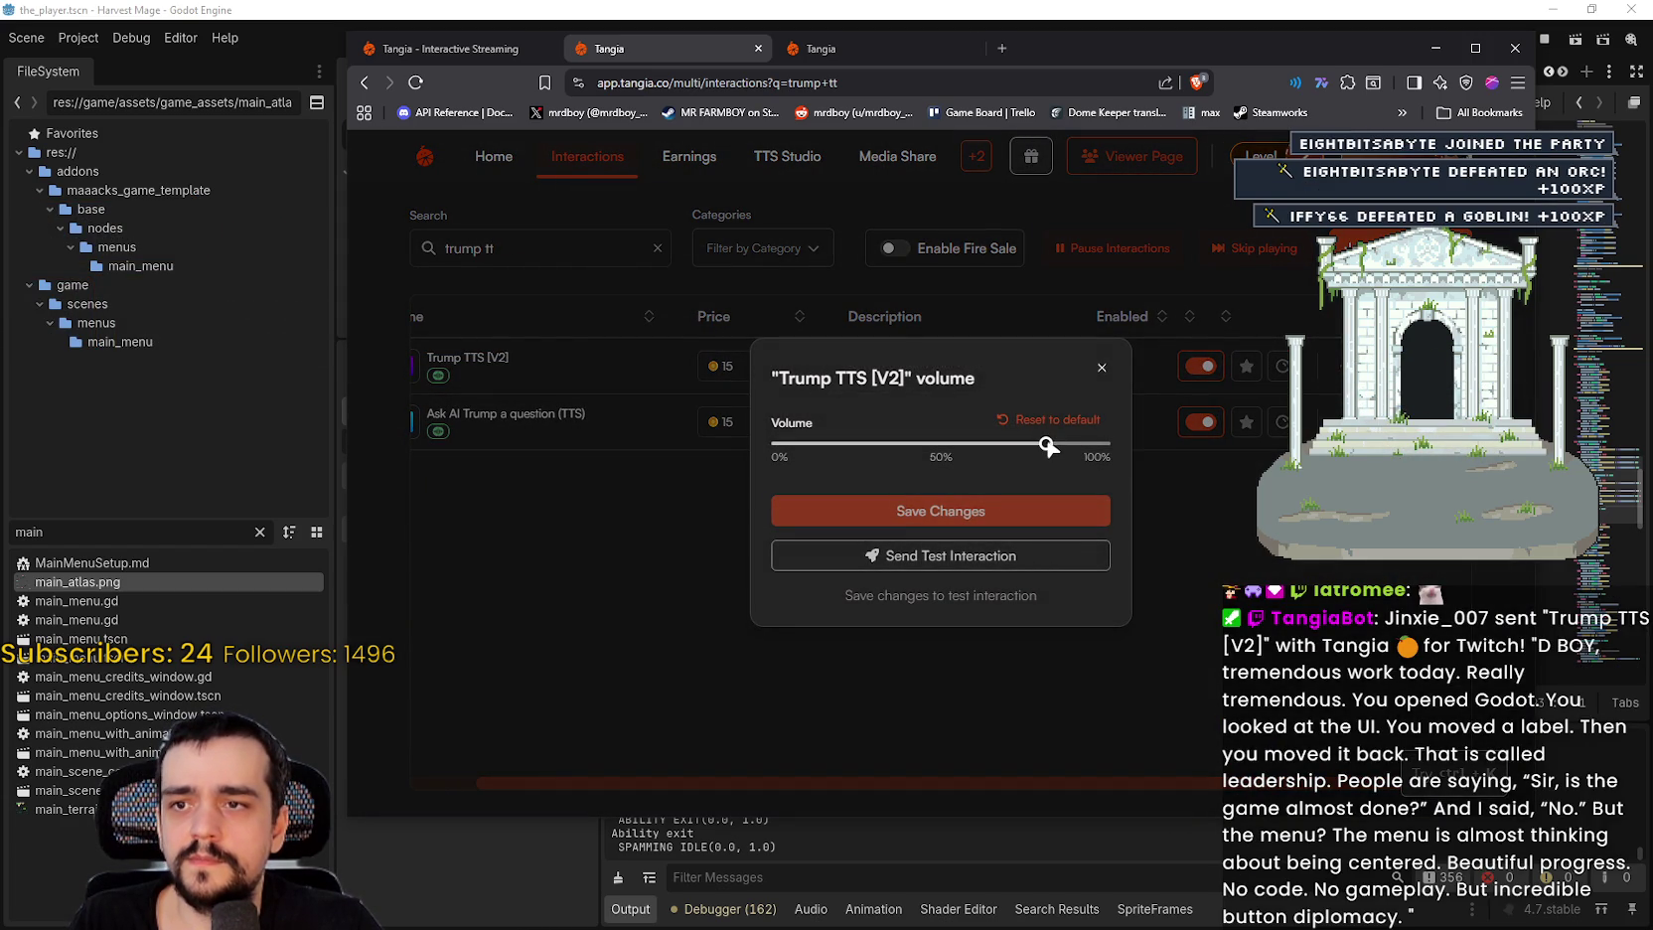
drag(1048, 447, 1132, 445)
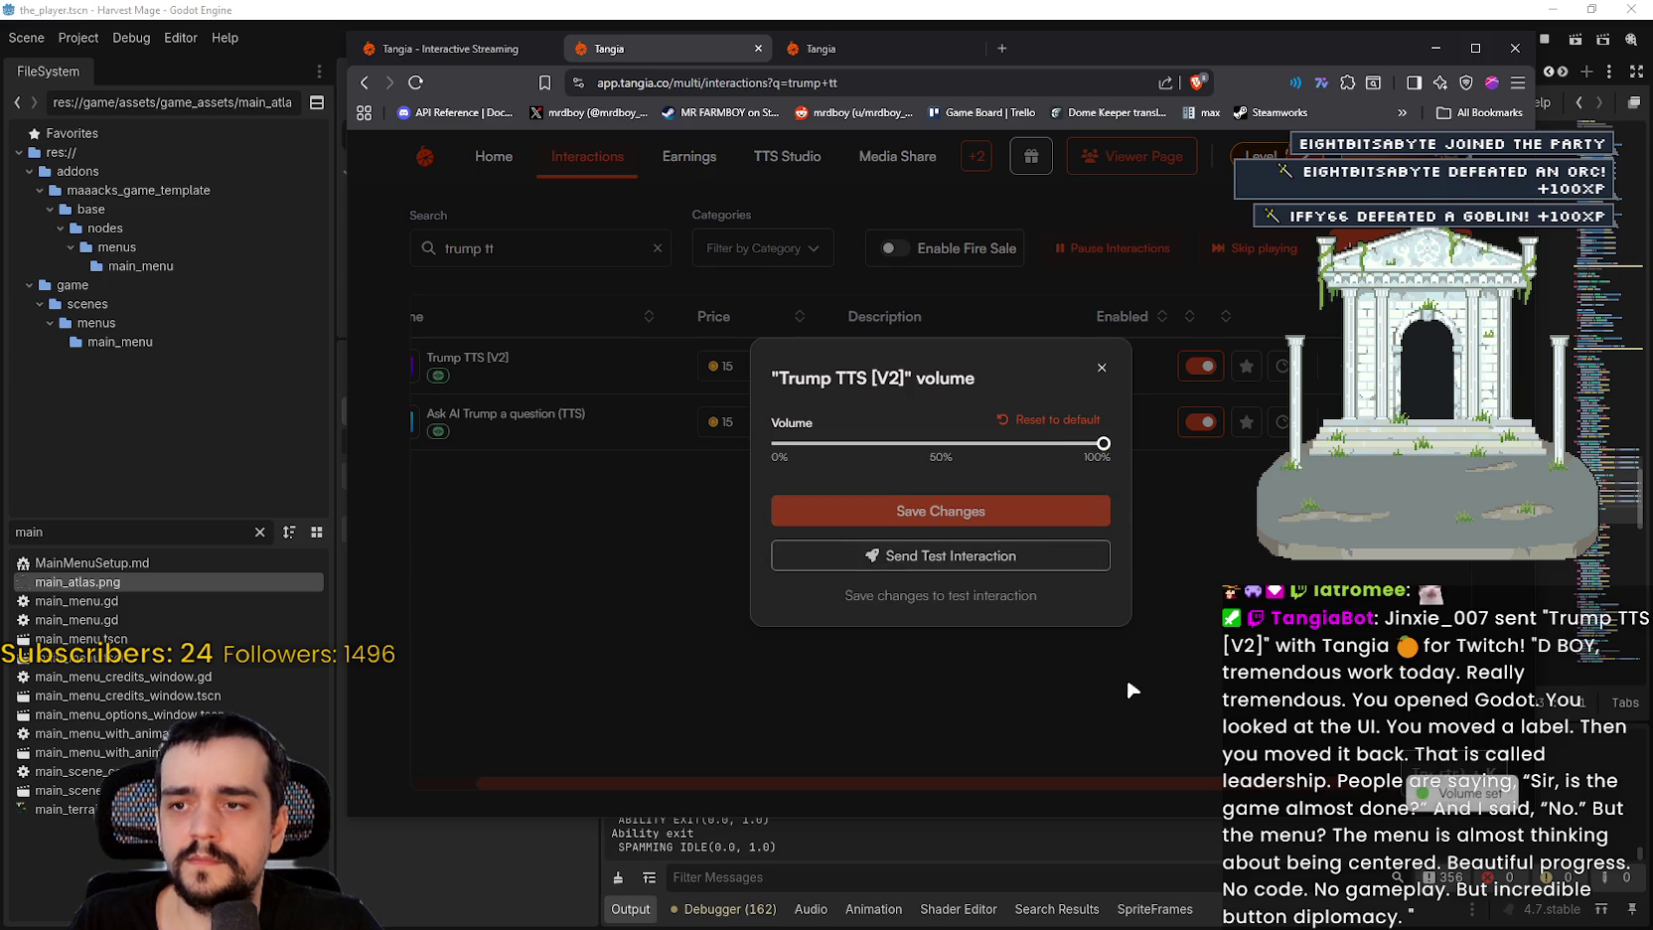
click(1102, 367)
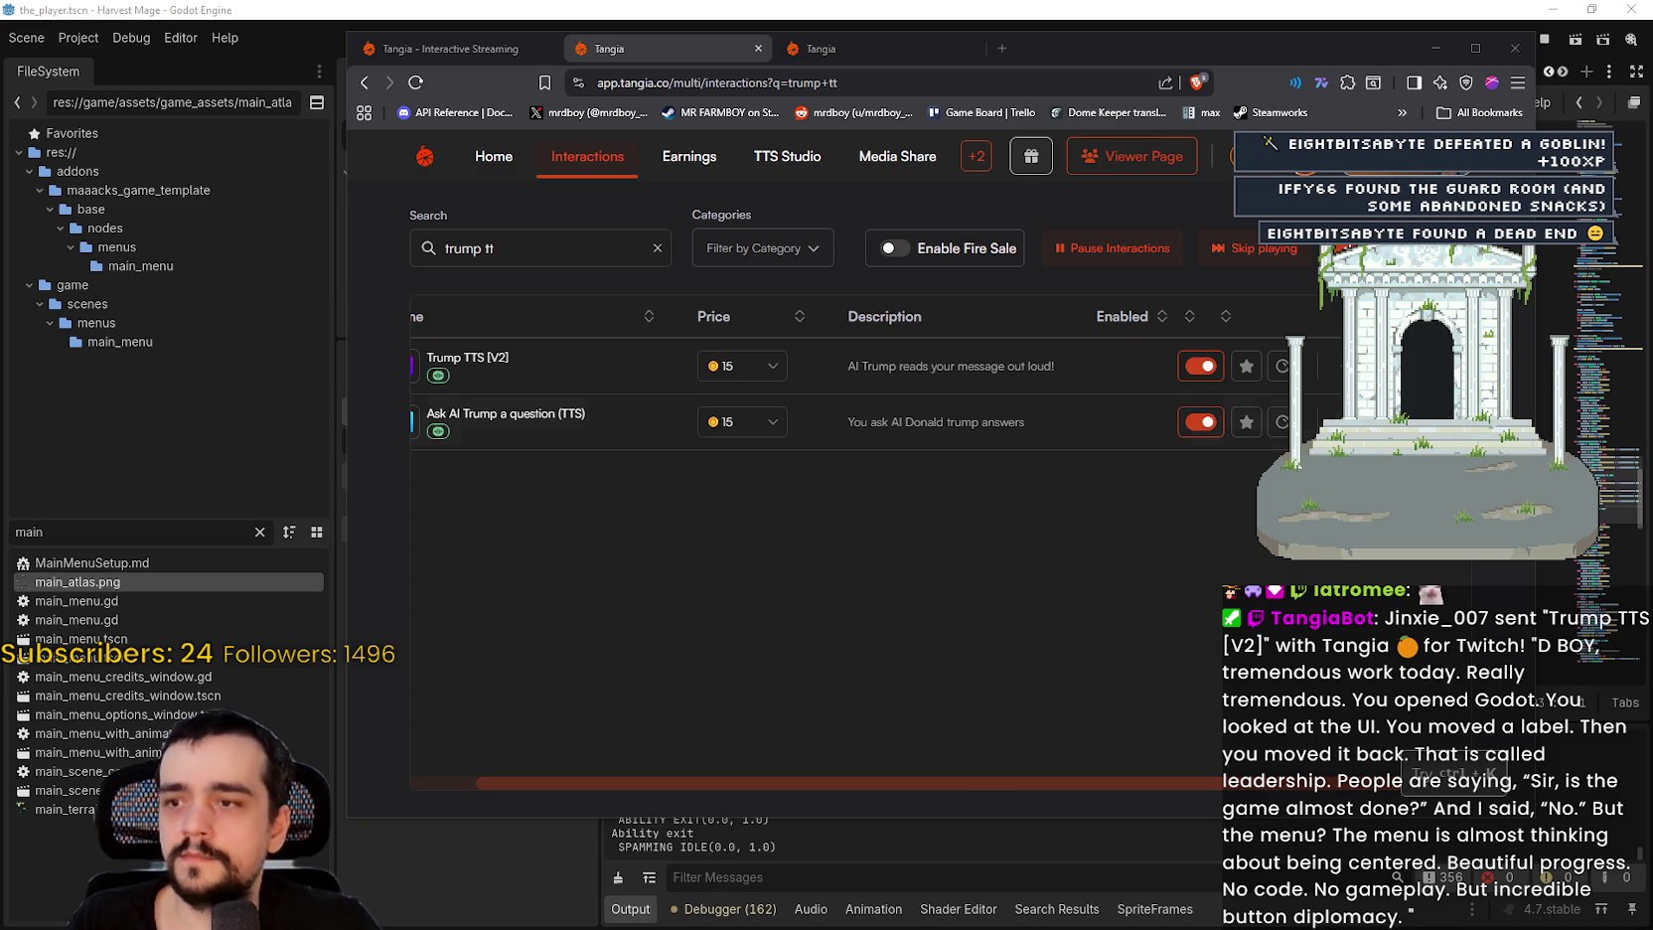
Step: Set 'Ask AI Trump a question (TTS)' volume to 100%, then move the browser aside to reveal Godot
click(1320, 421)
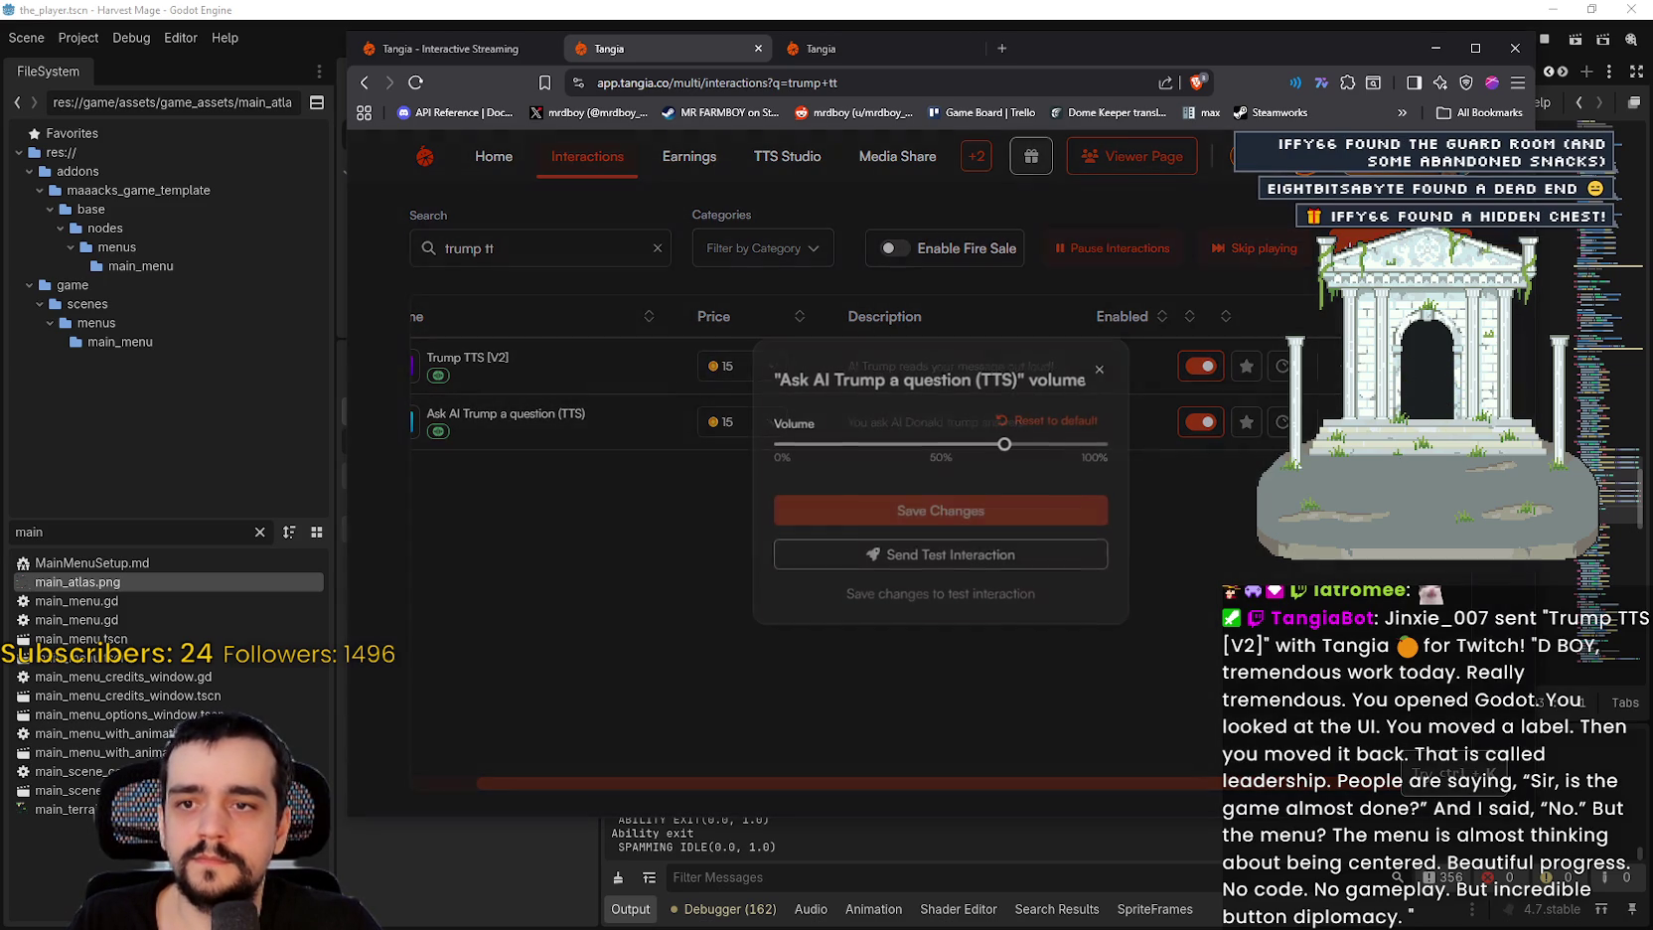
drag(1004, 444, 1159, 442)
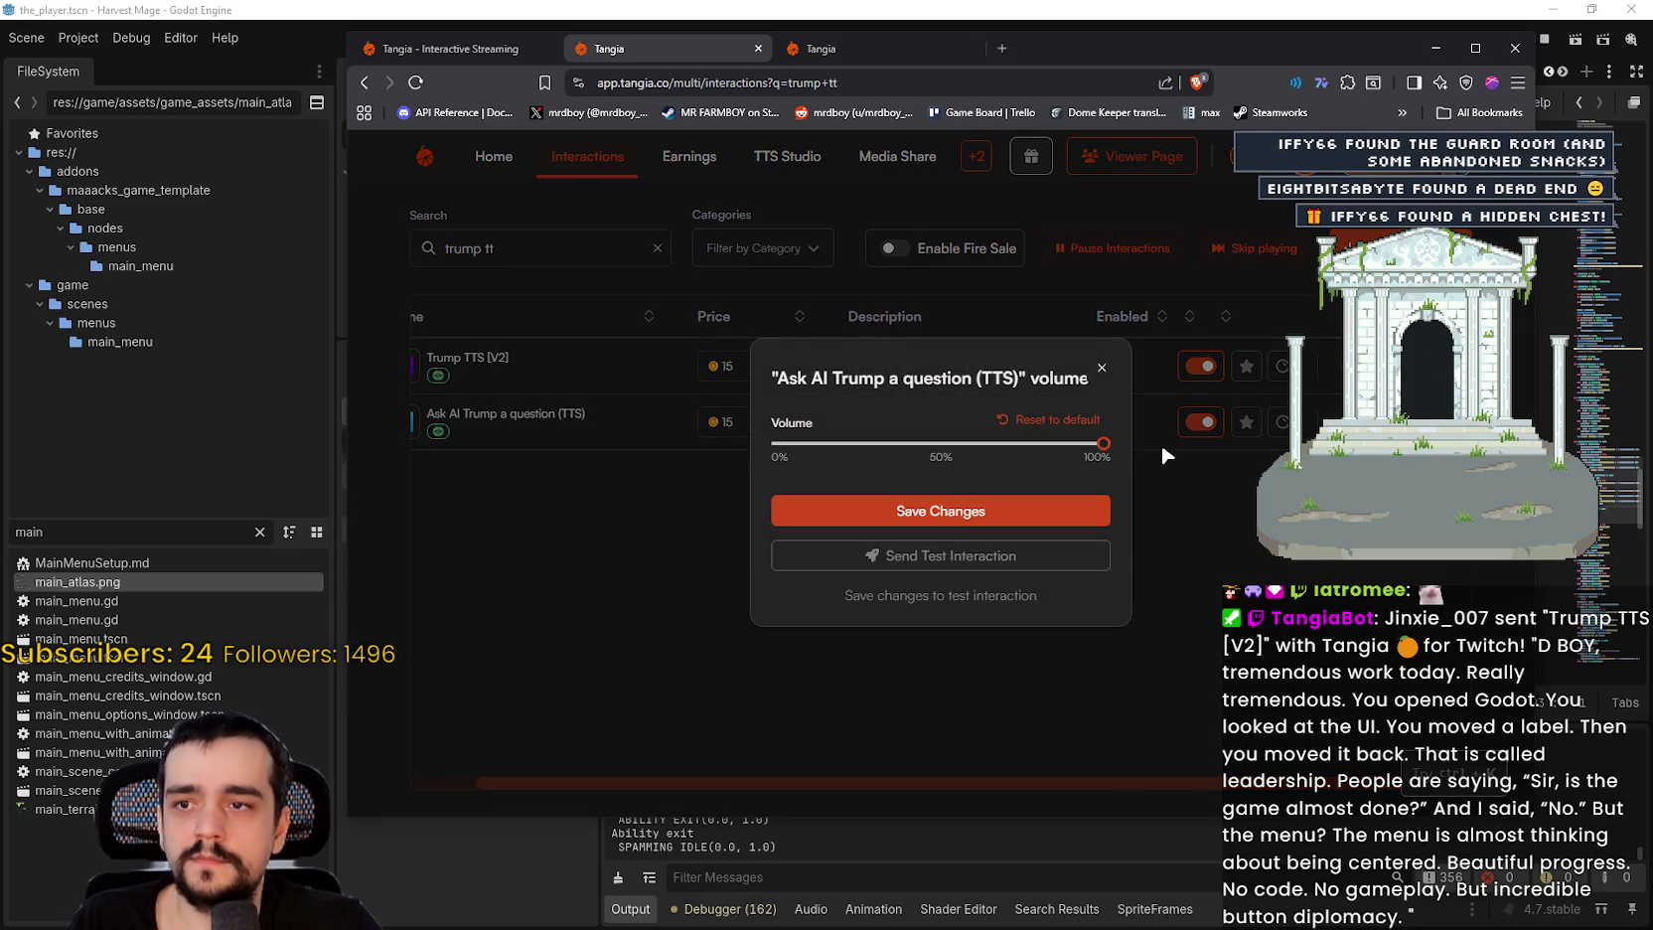
click(1134, 336)
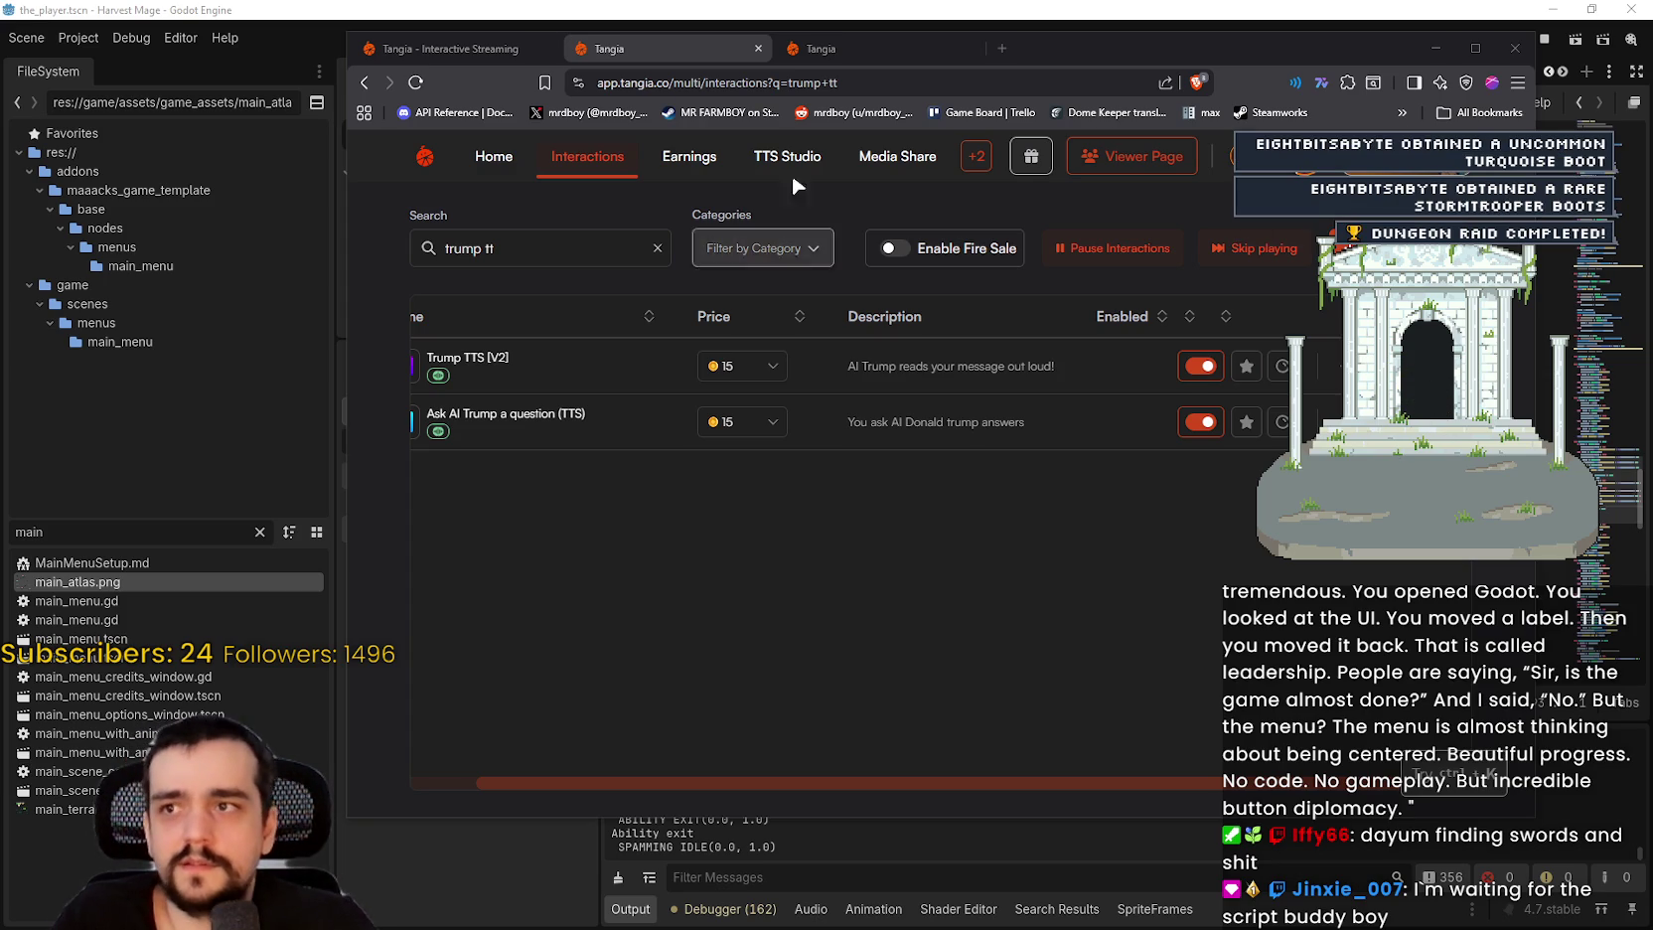
drag(1050, 46, 1652, 40)
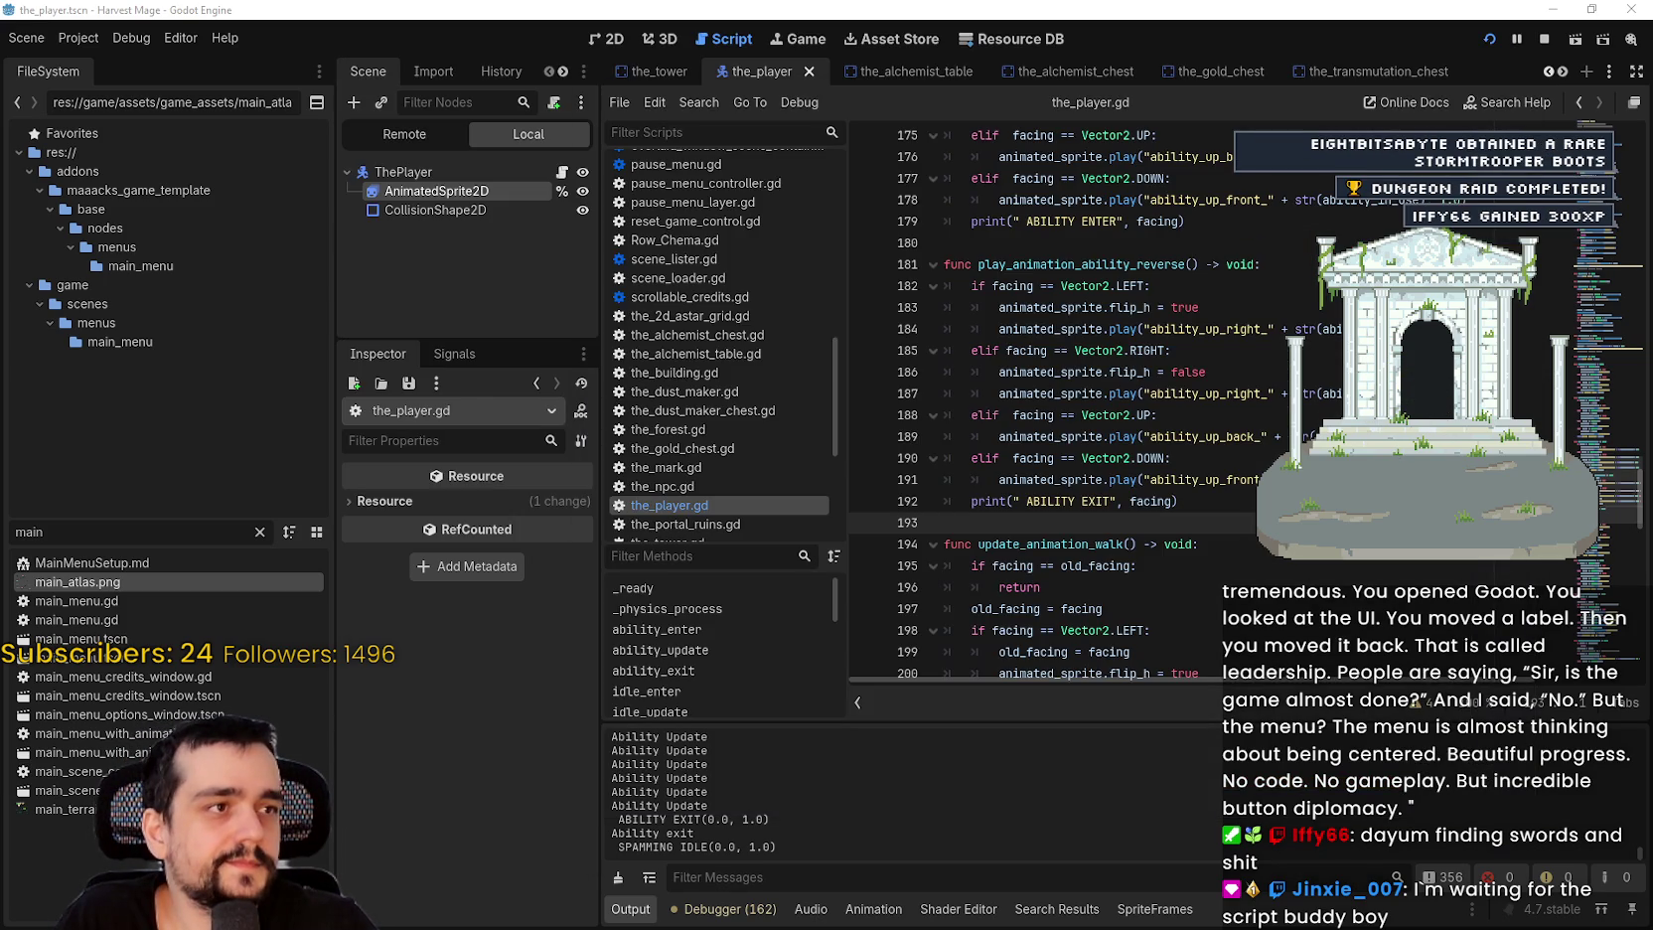
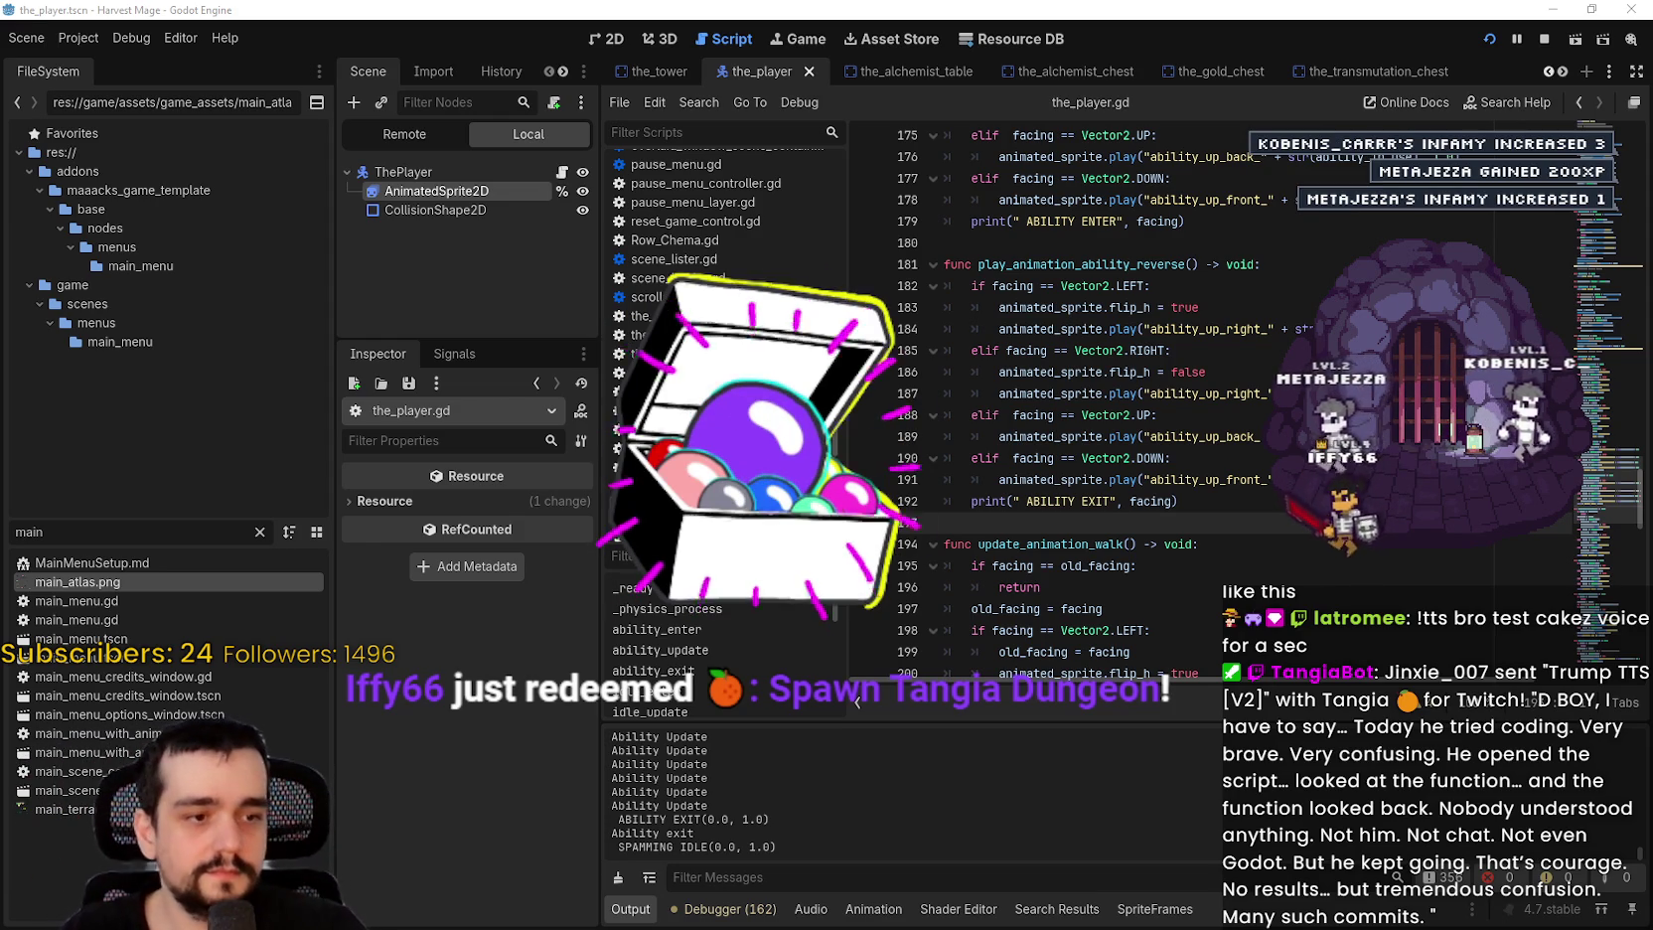
Step: Test-run the game, then revise the left, right, up and down reverse animation calls
key(F5)
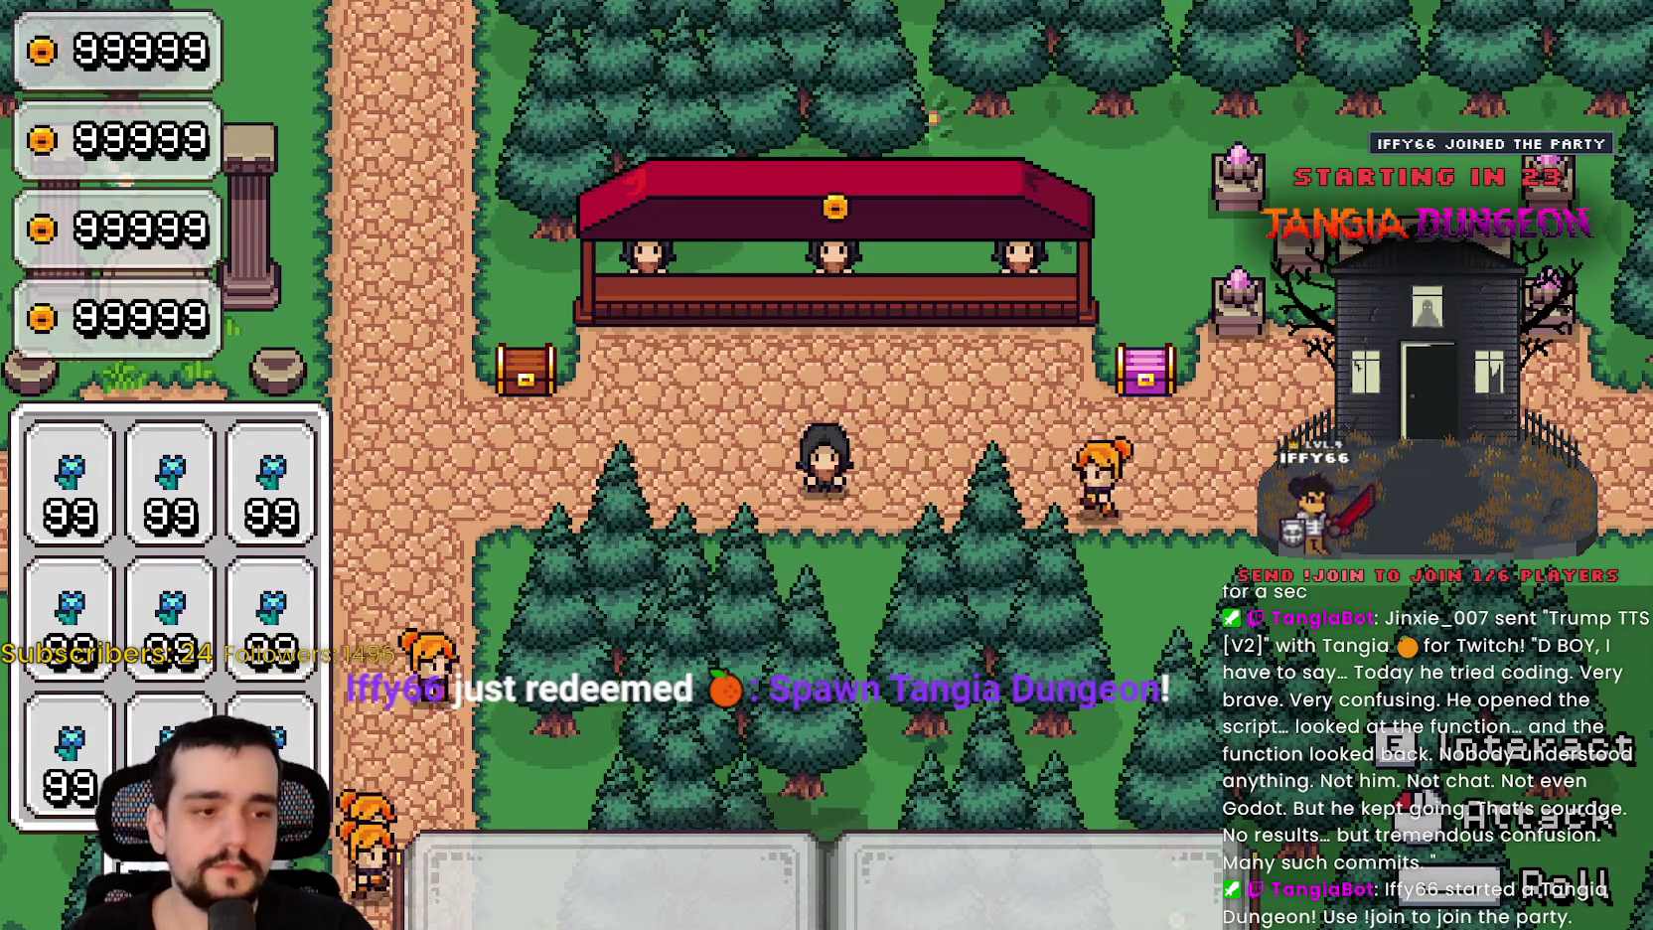
key(F8)
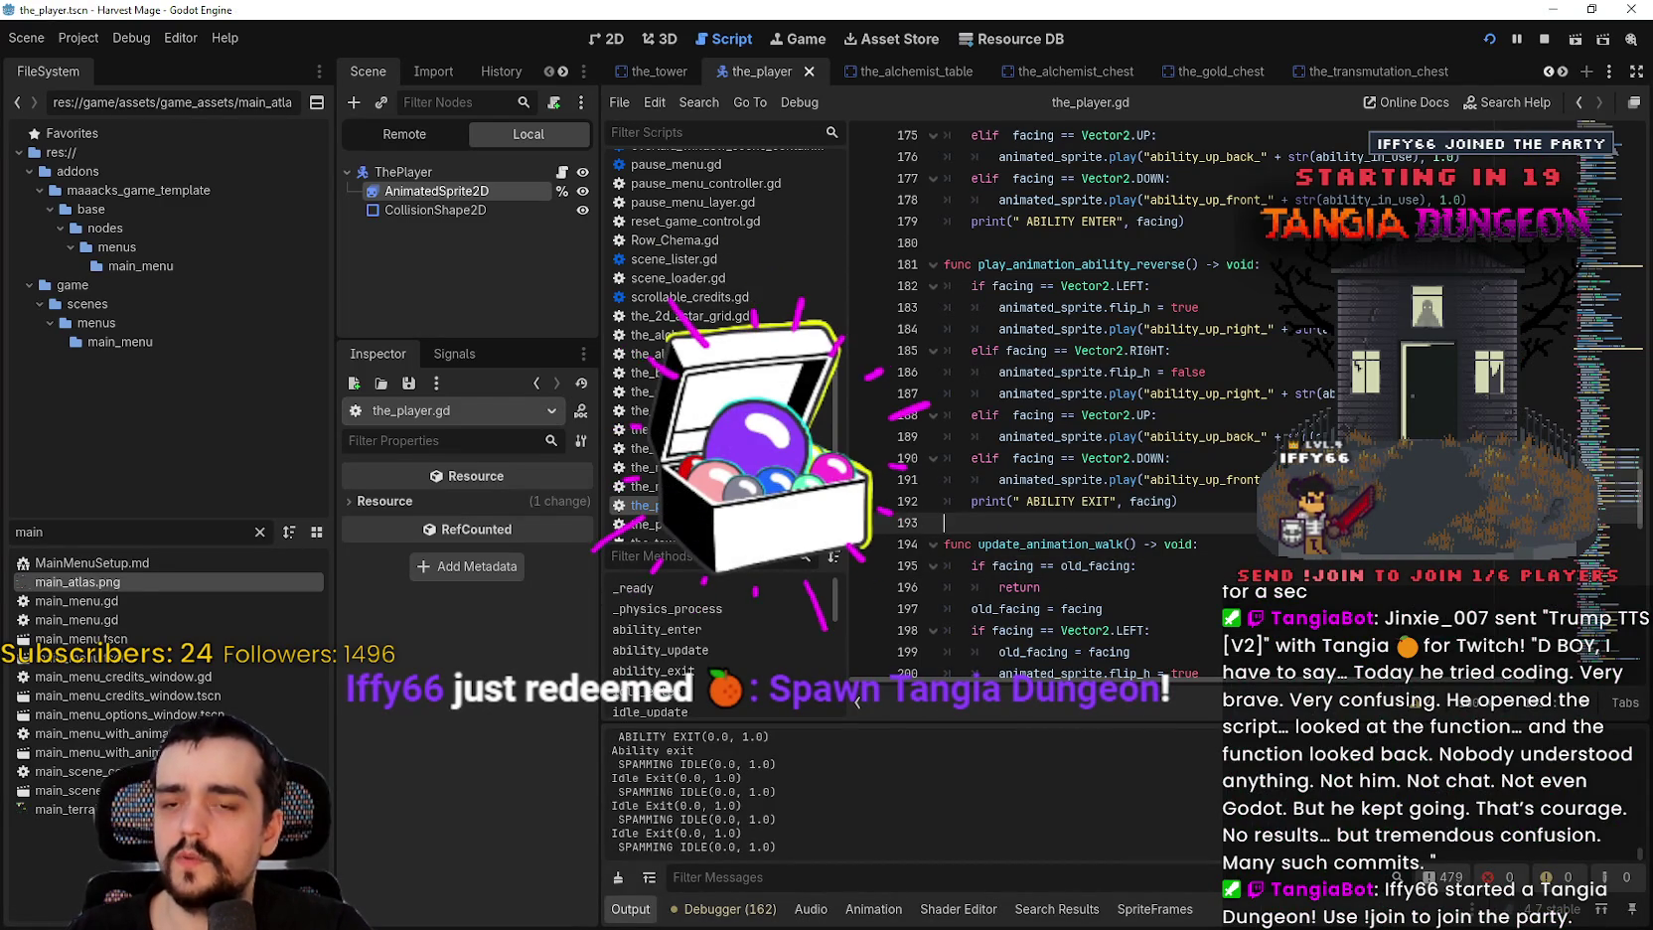
click(1182, 329)
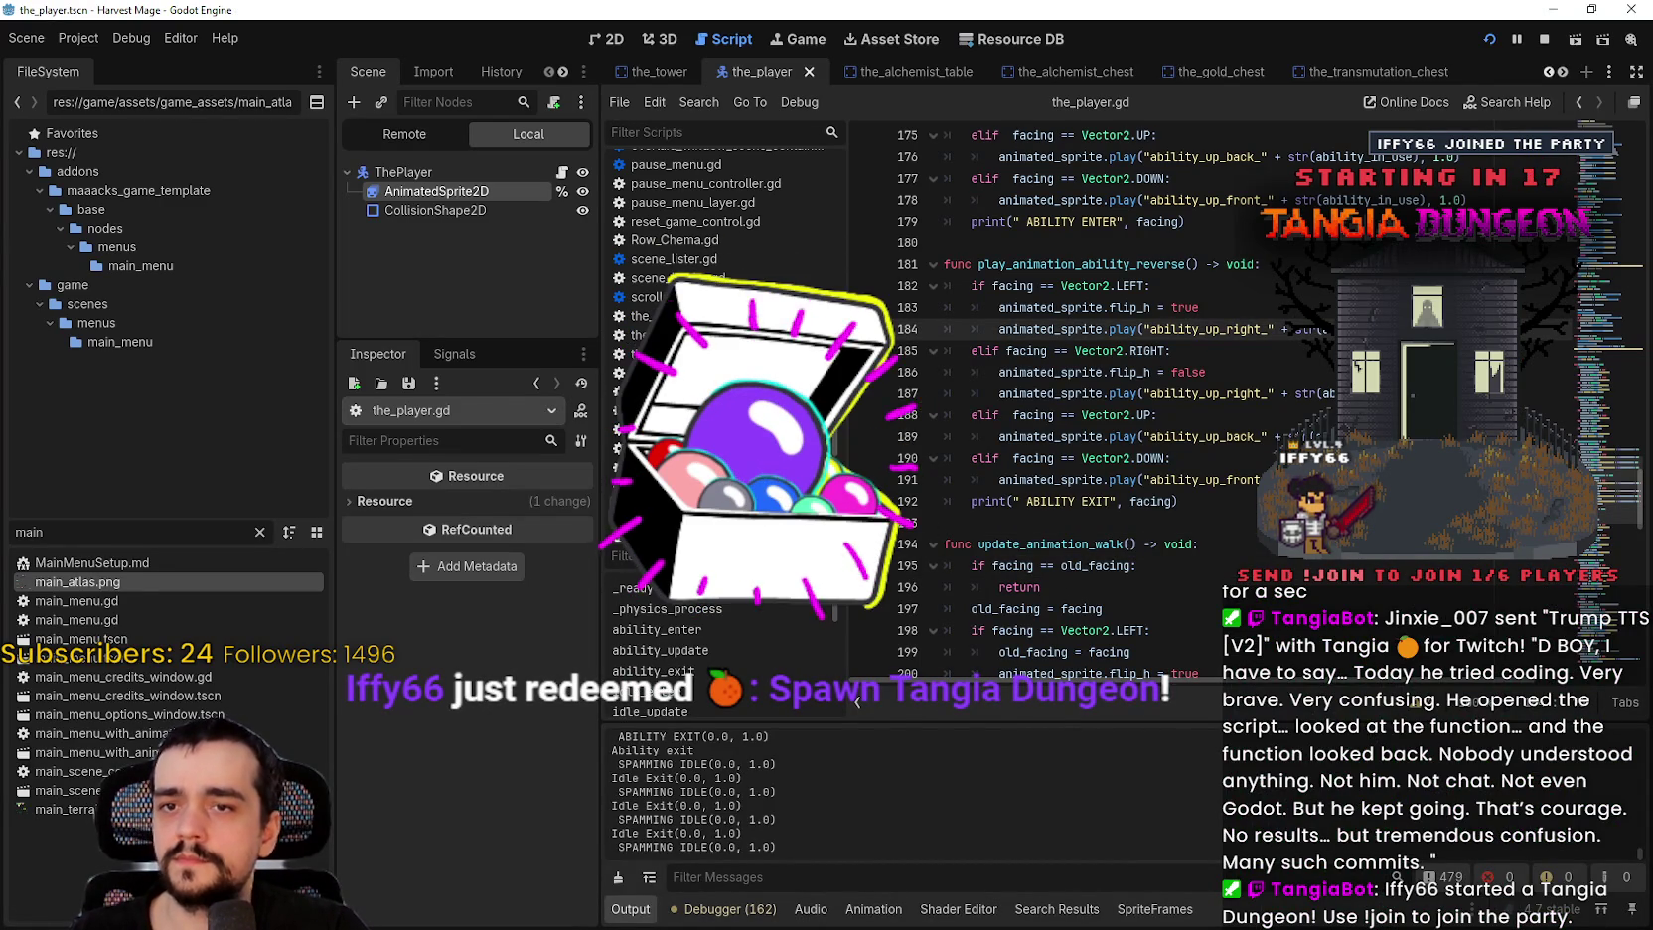
click(1182, 394)
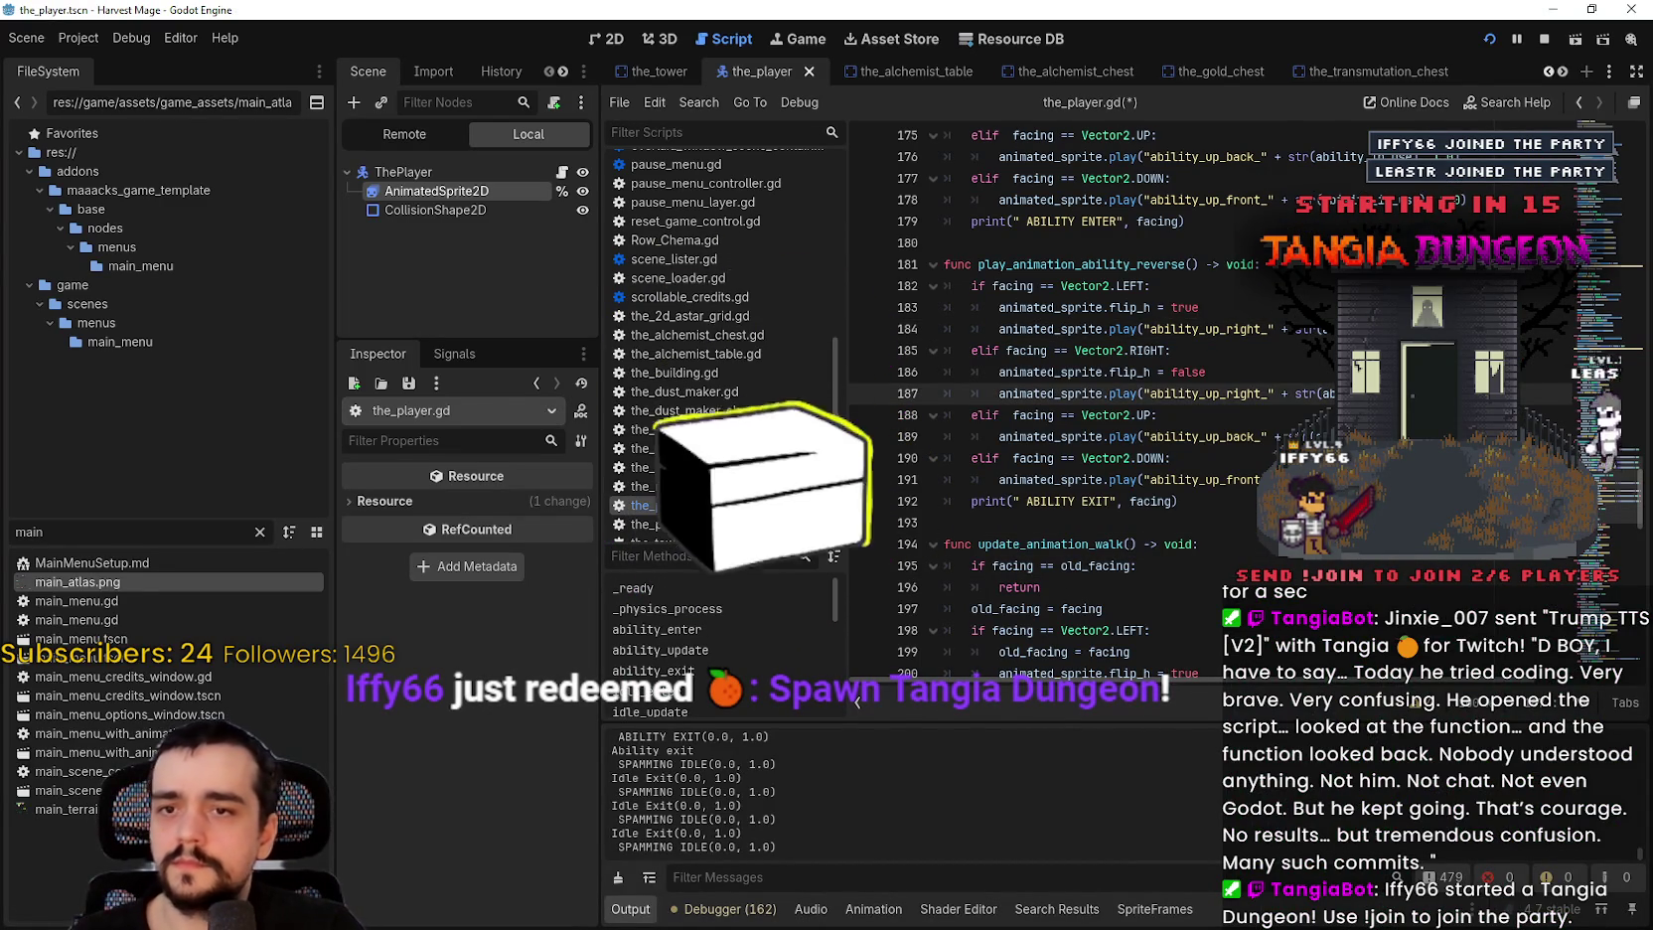
click(1183, 436)
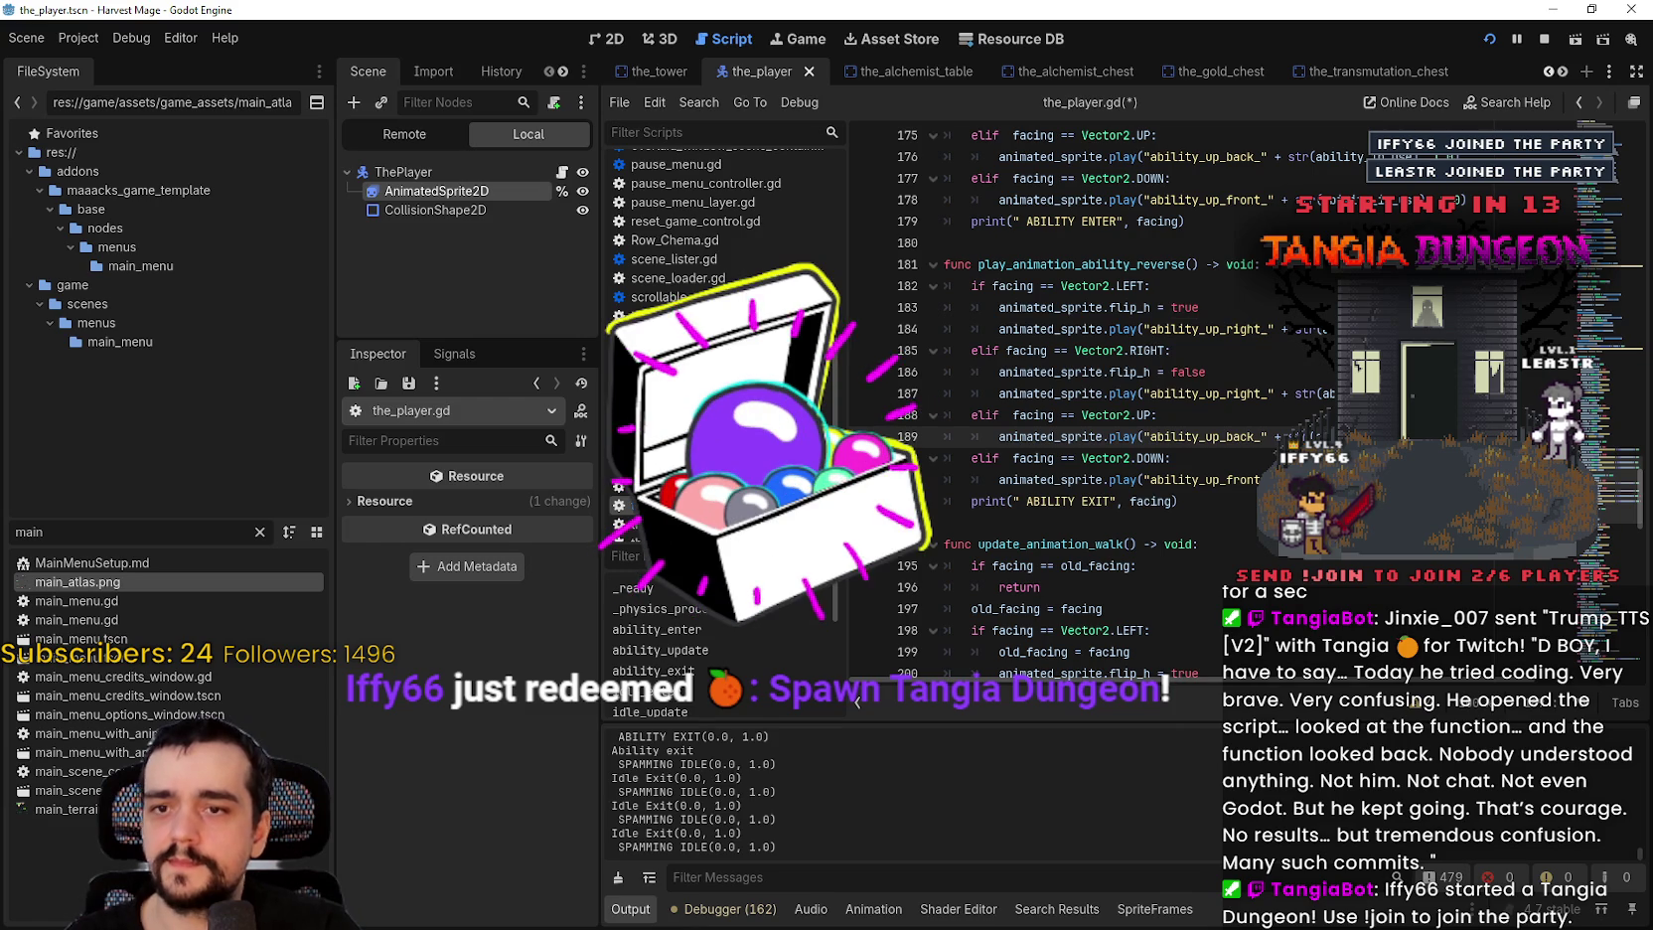
click(1141, 480)
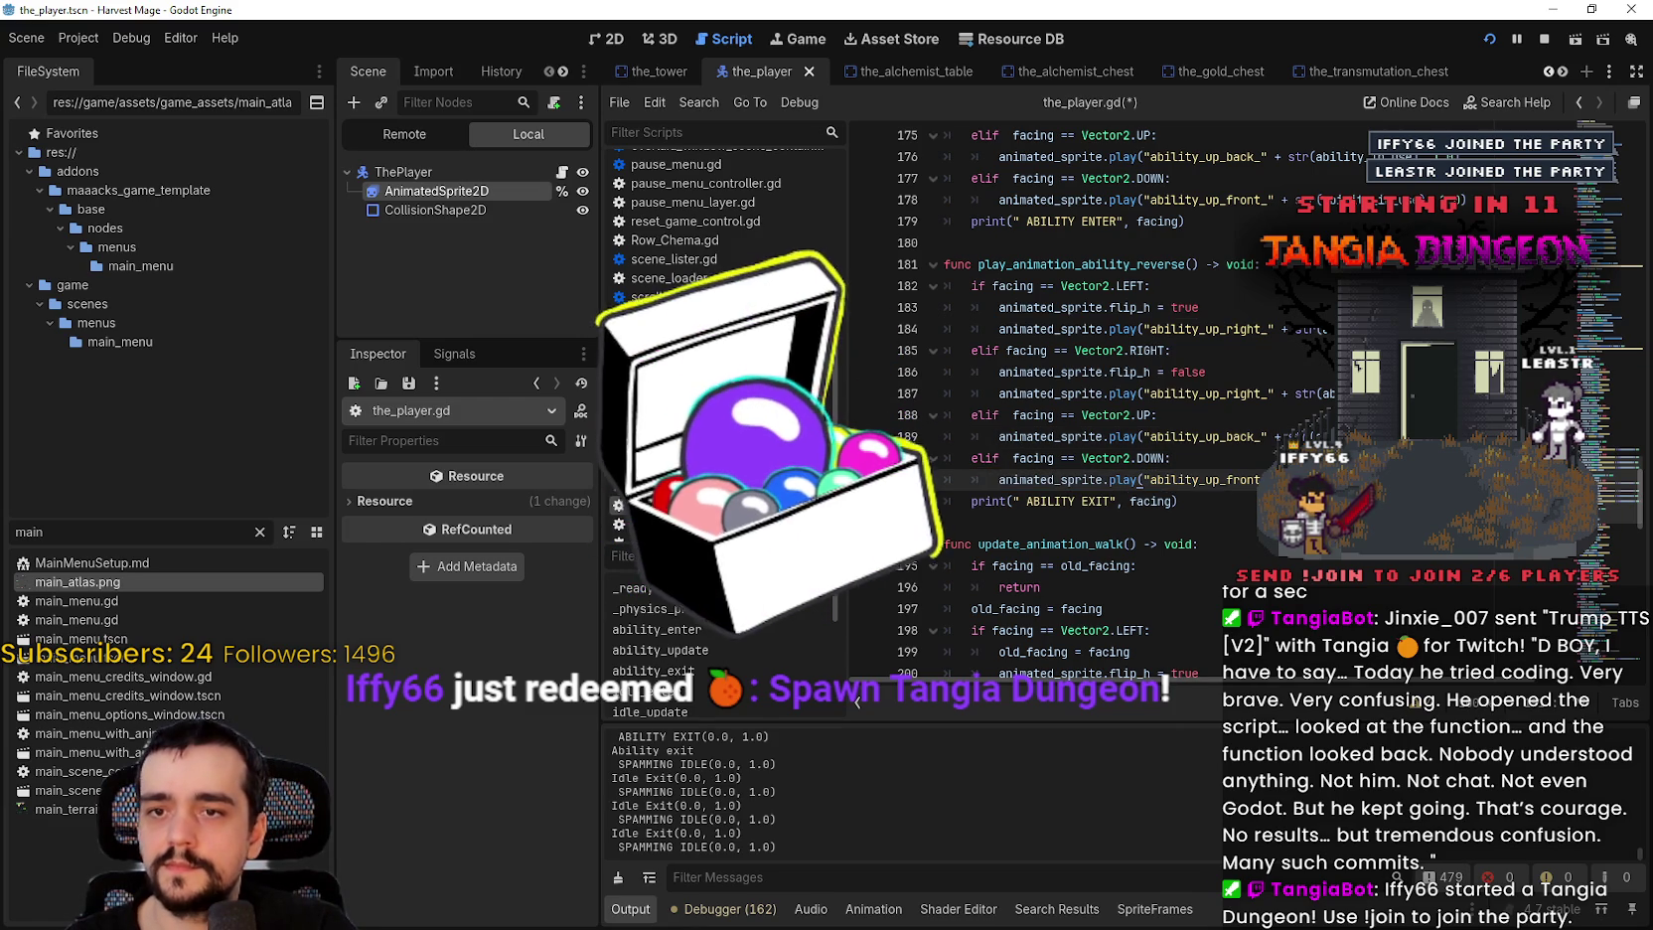
Step: Save the player script and test it by walking the character up the dirt path
key(ctrl+s)
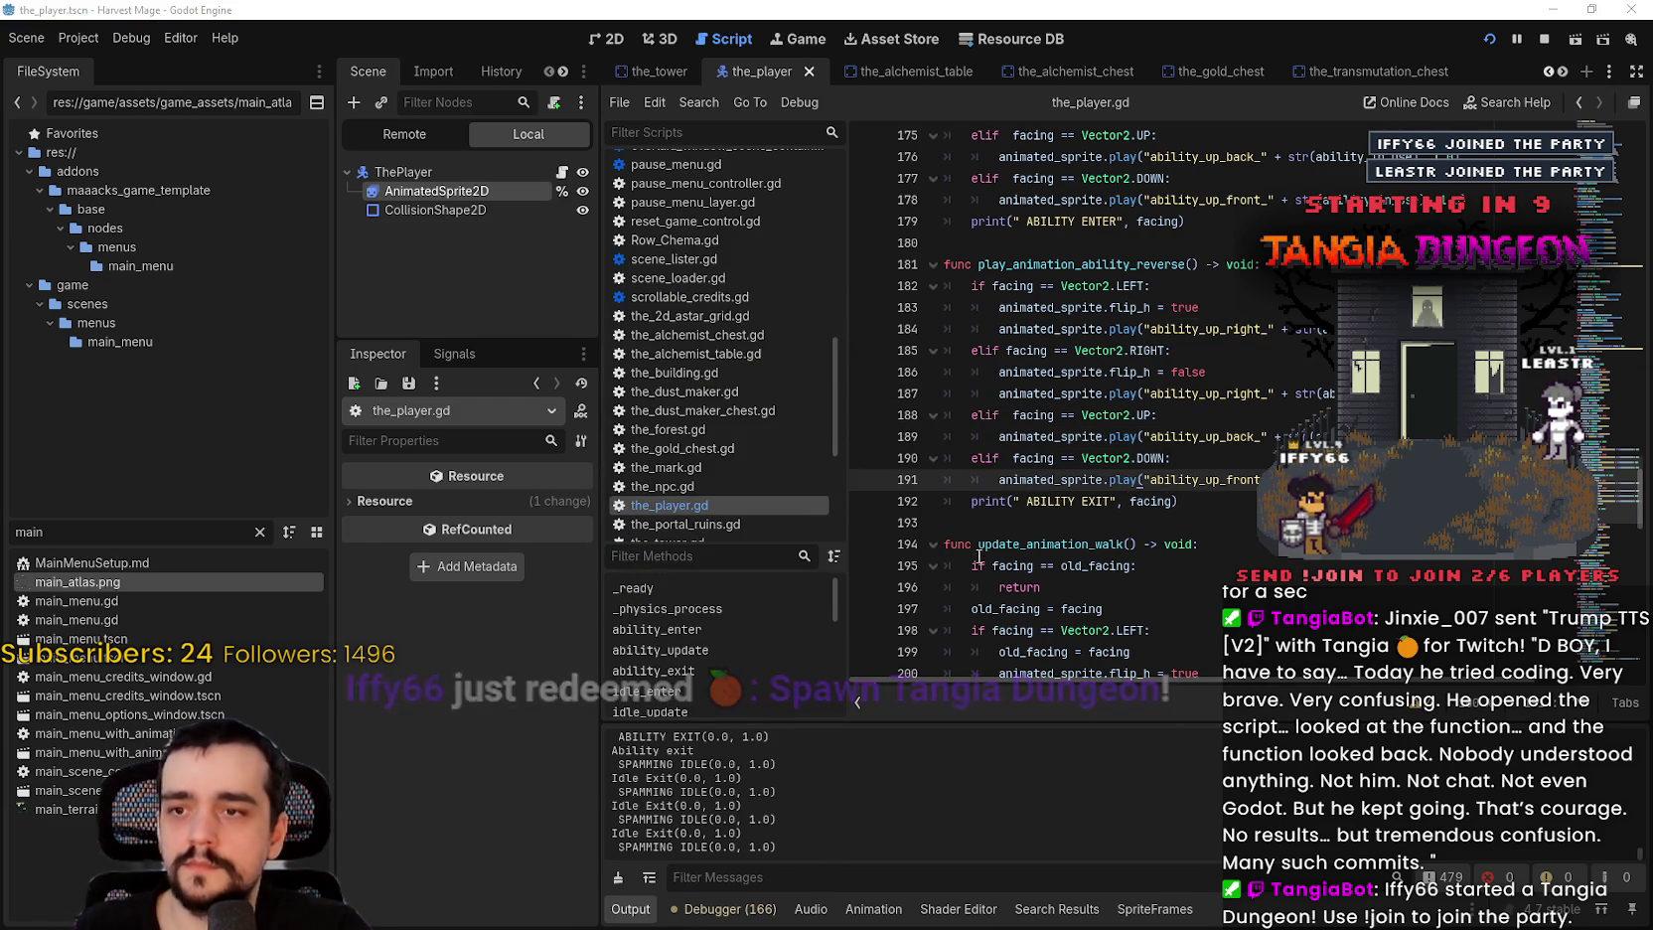
key(alt+Tab)
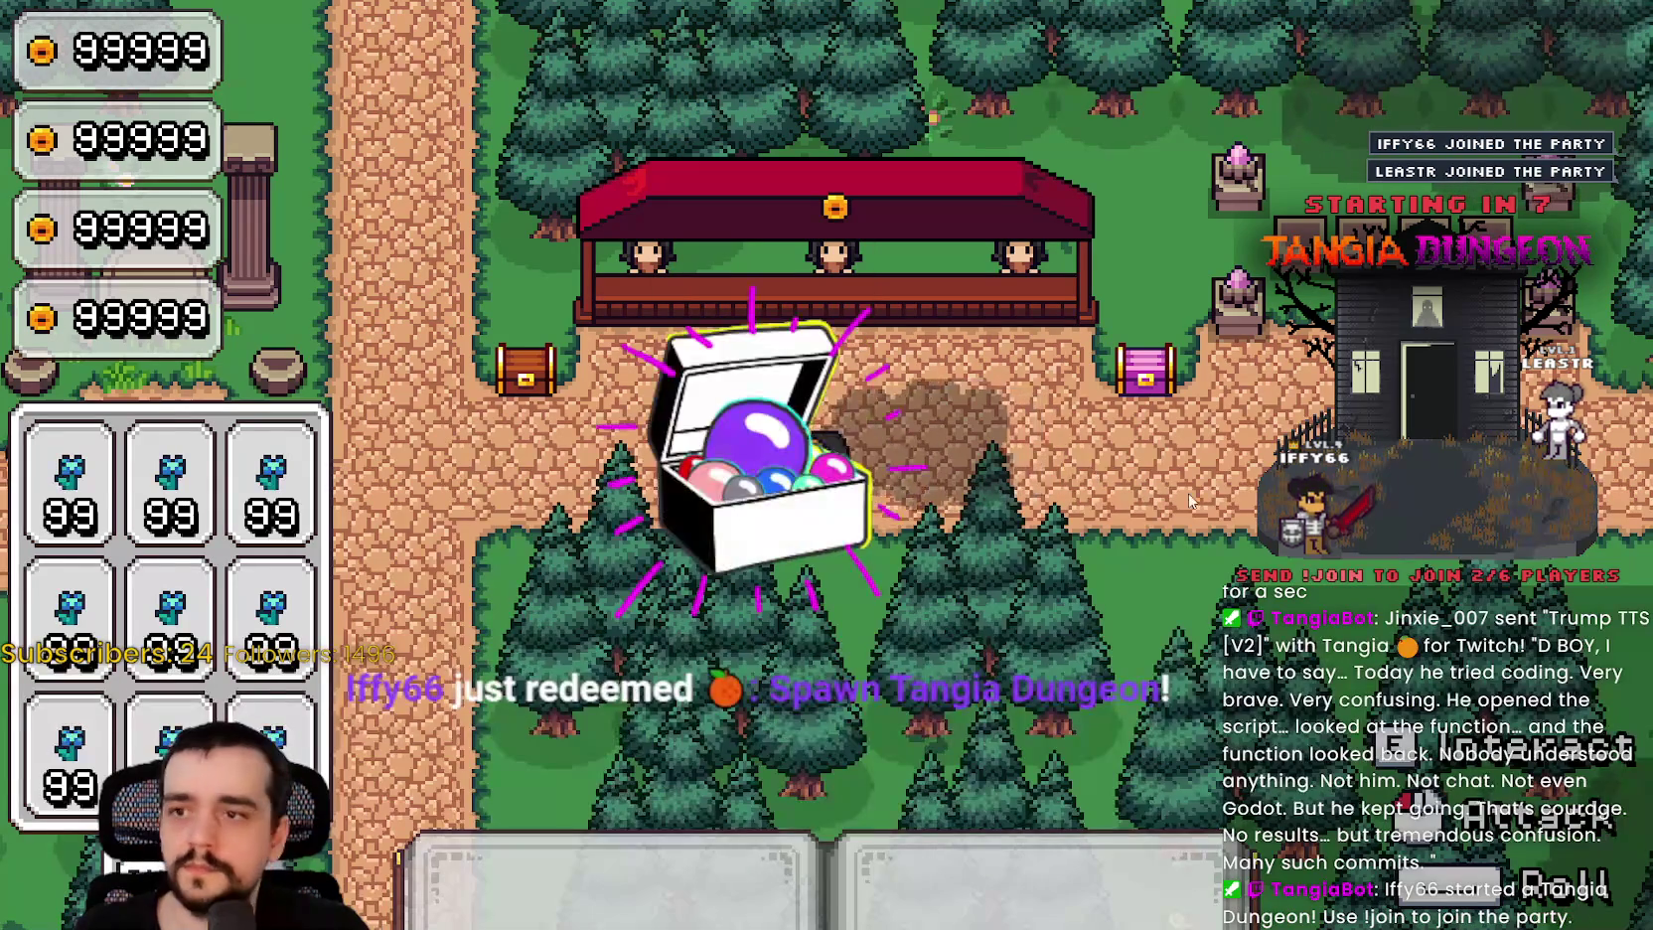
key(a)
key(w)
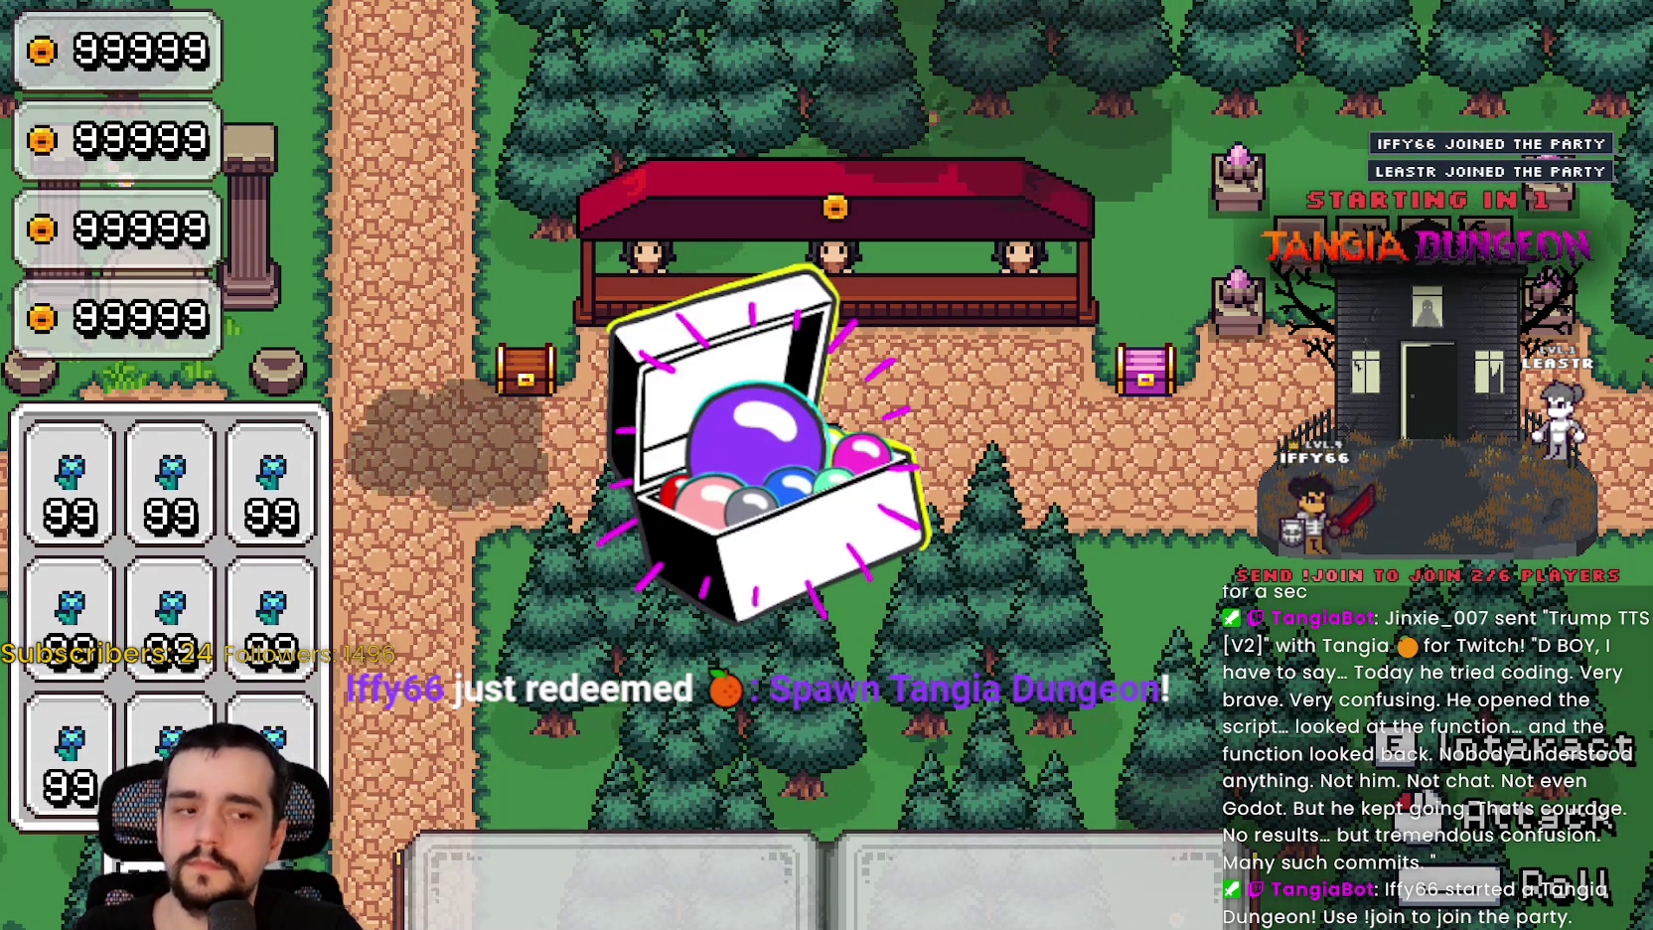
key(alt+Tab)
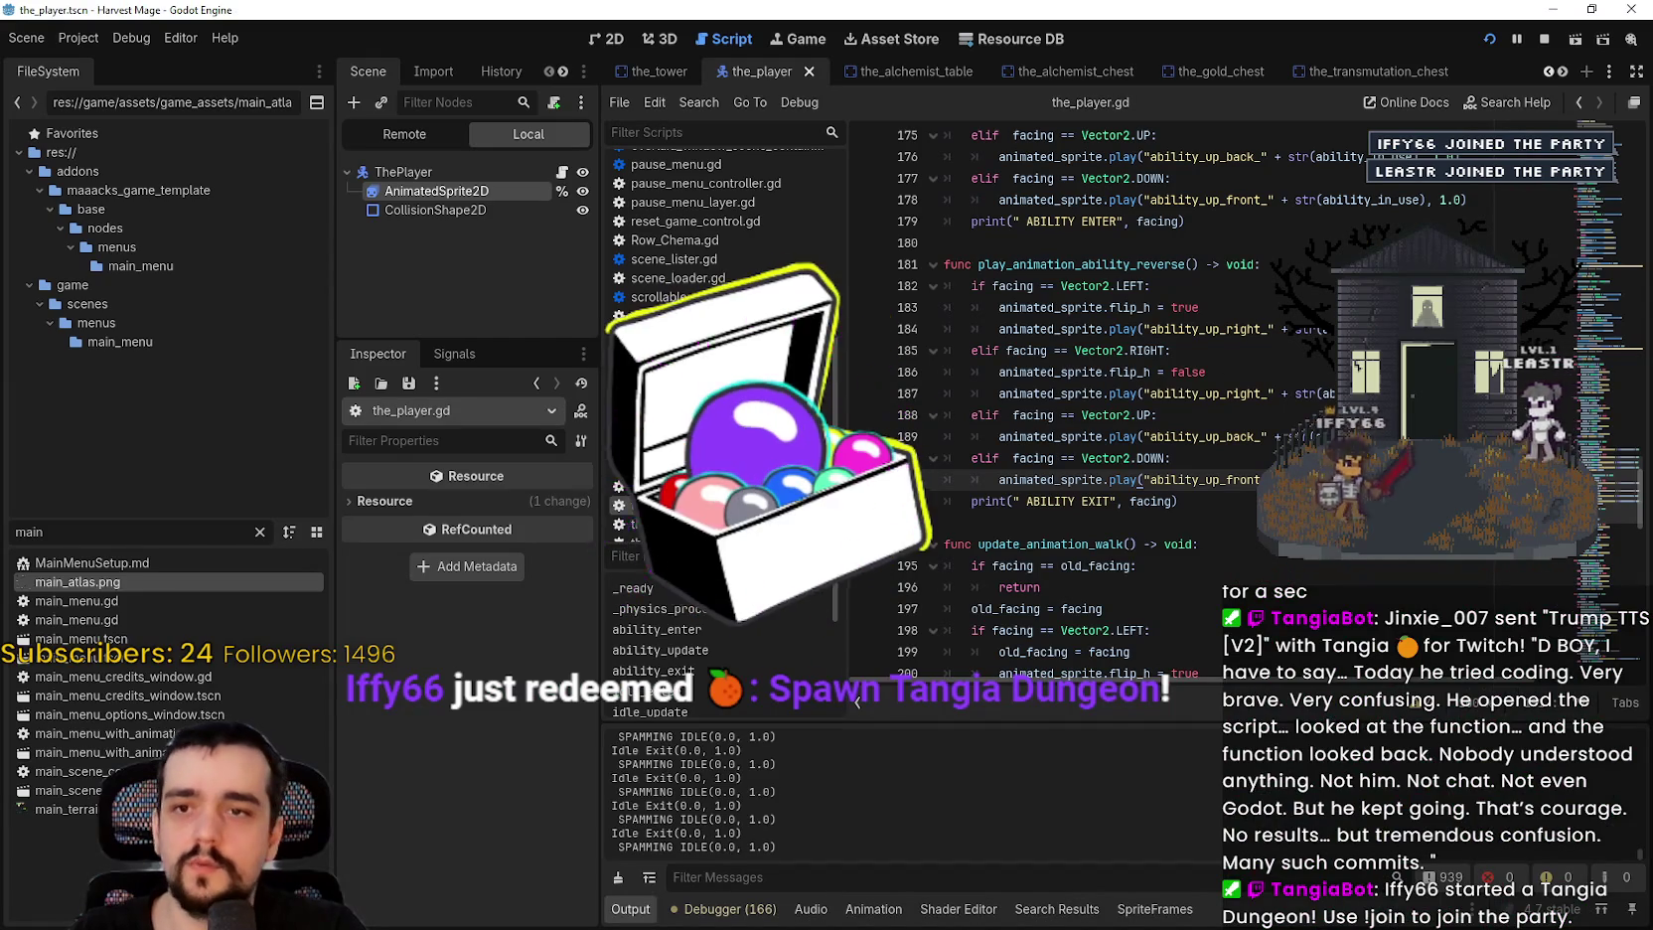
Step: Recheck the up, right and left reverse calls, save, and go after the ABILITY EXIT print
click(1142, 436)
click(1143, 394)
click(1143, 329)
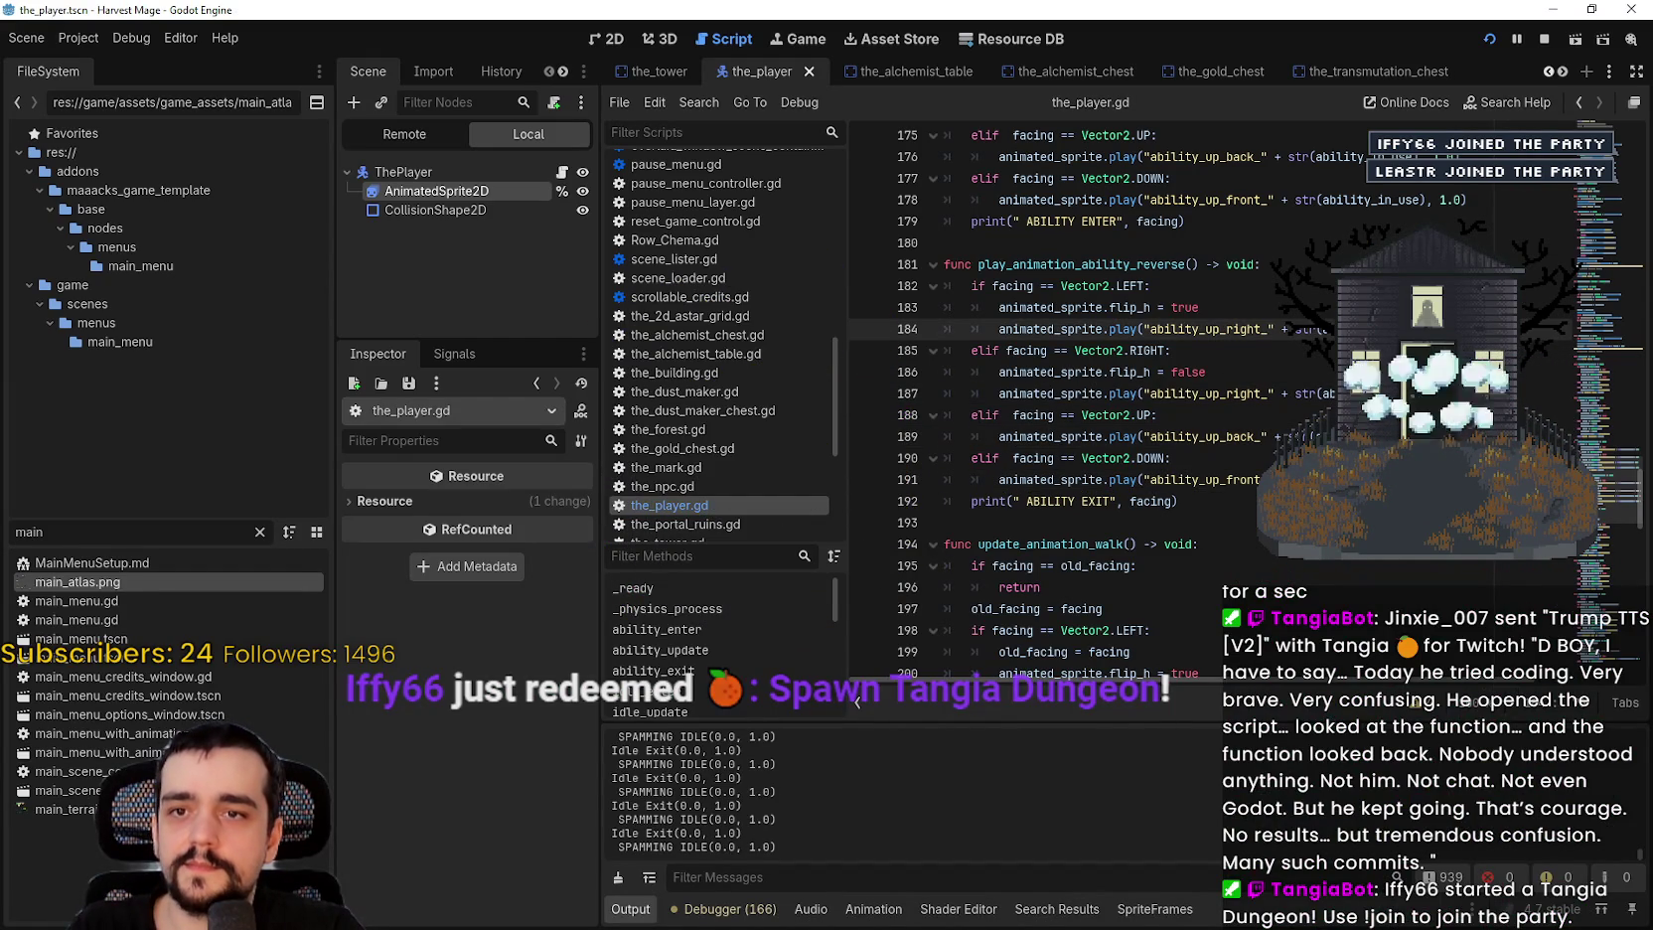
key(ctrl+s)
click(1178, 501)
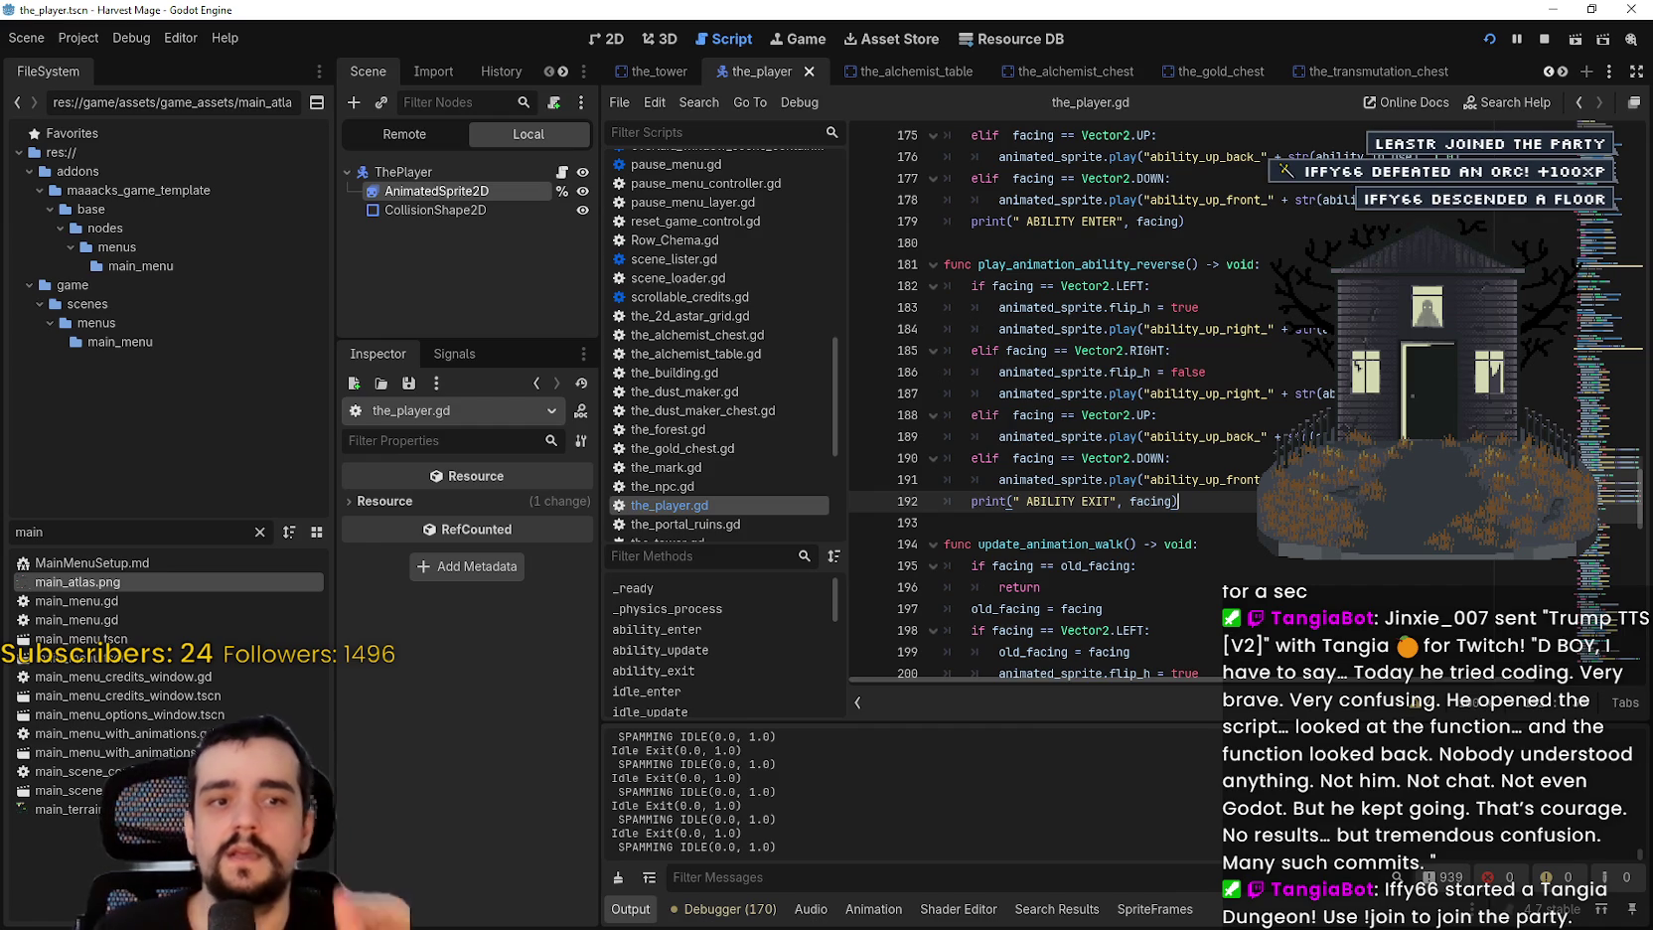
scroll(1165, 467, up, 2)
mouse_move(946, 393)
mouse_down()
mouse_move(1103, 542)
mouse_move(1193, 577)
mouse_up()
click(1122, 523)
drag(1272, 458, 991, 449)
scroll(1014, 458, up, 15)
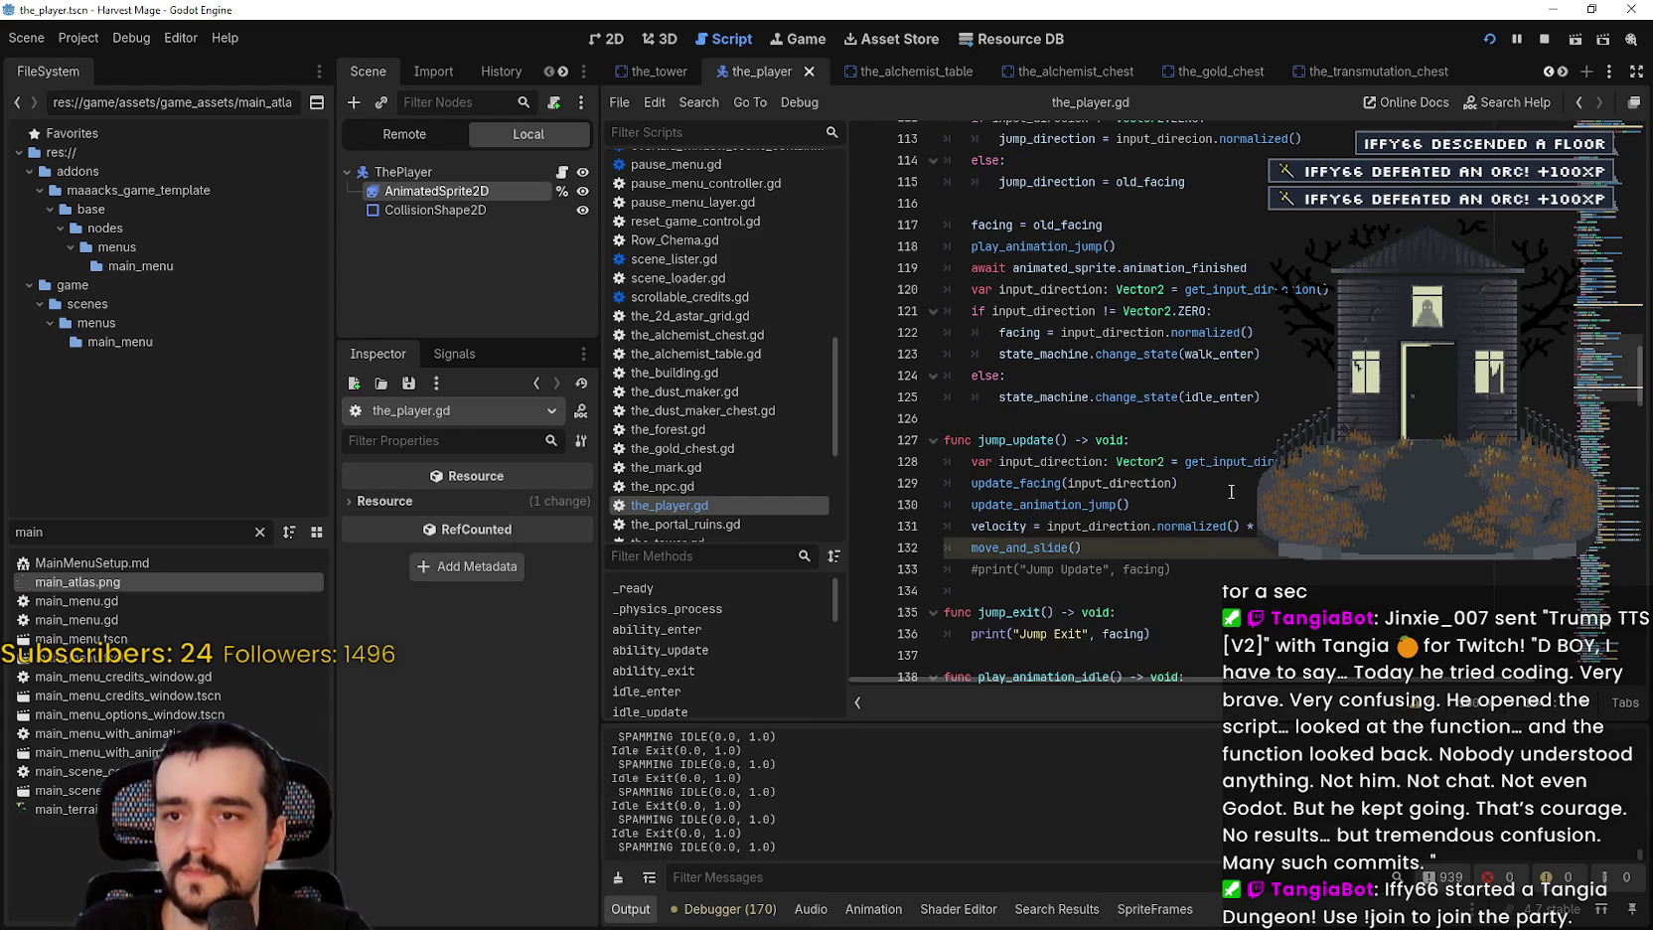
scroll(1221, 335, up, 3)
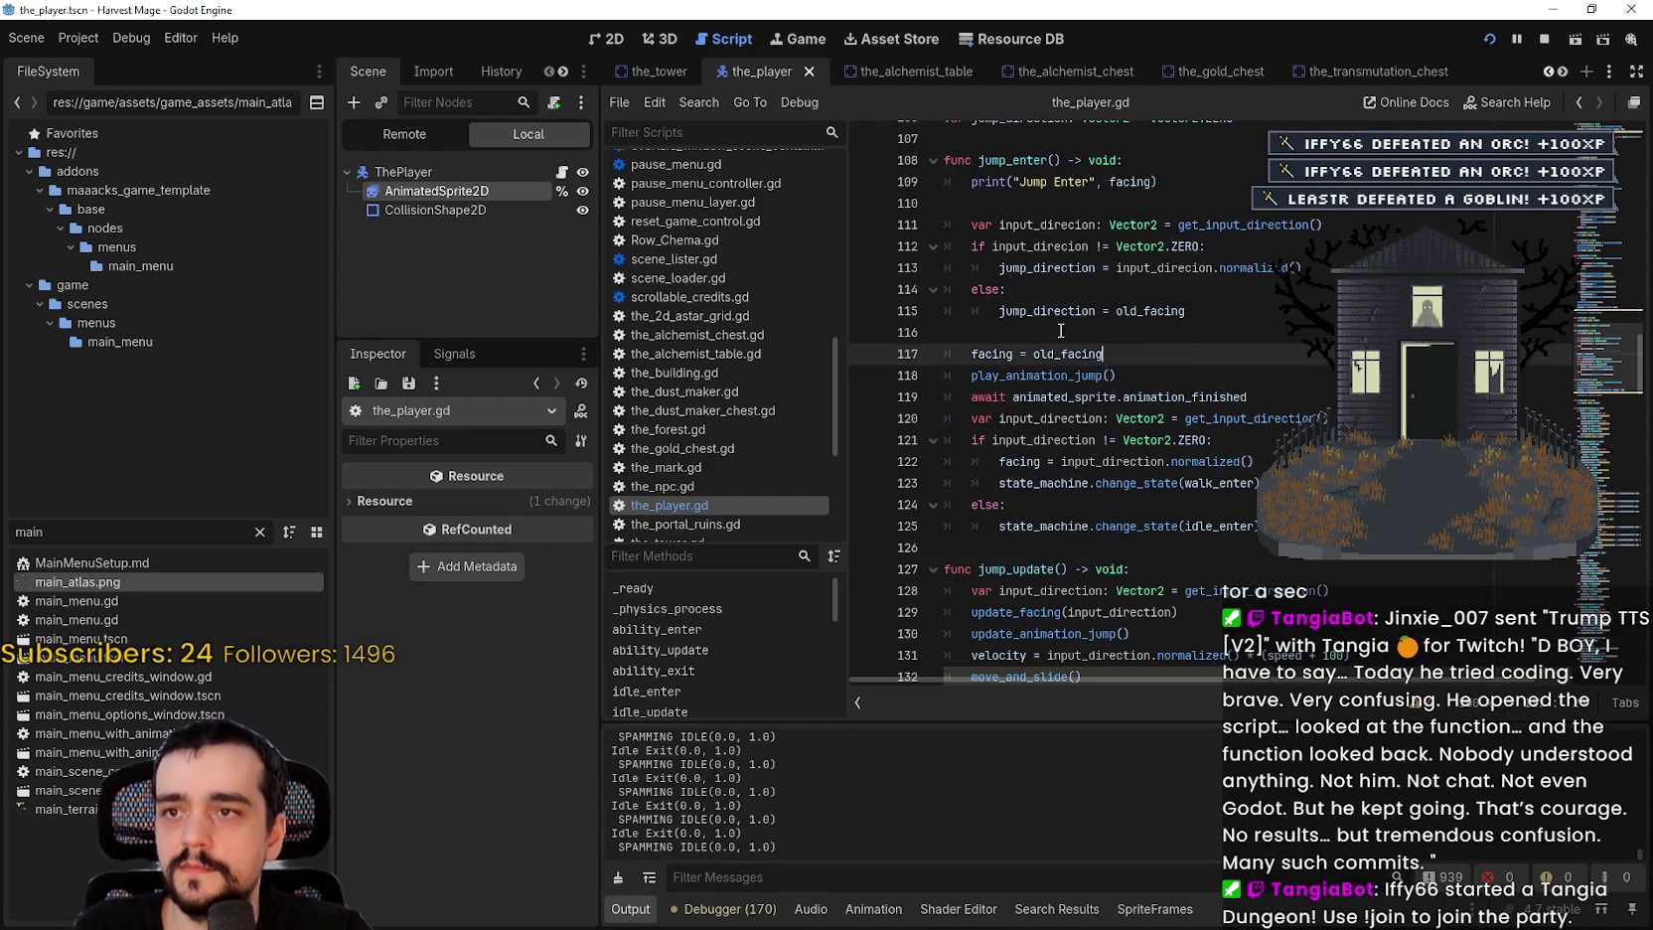
drag(945, 346, 1103, 389)
scroll(1212, 449, up, 15)
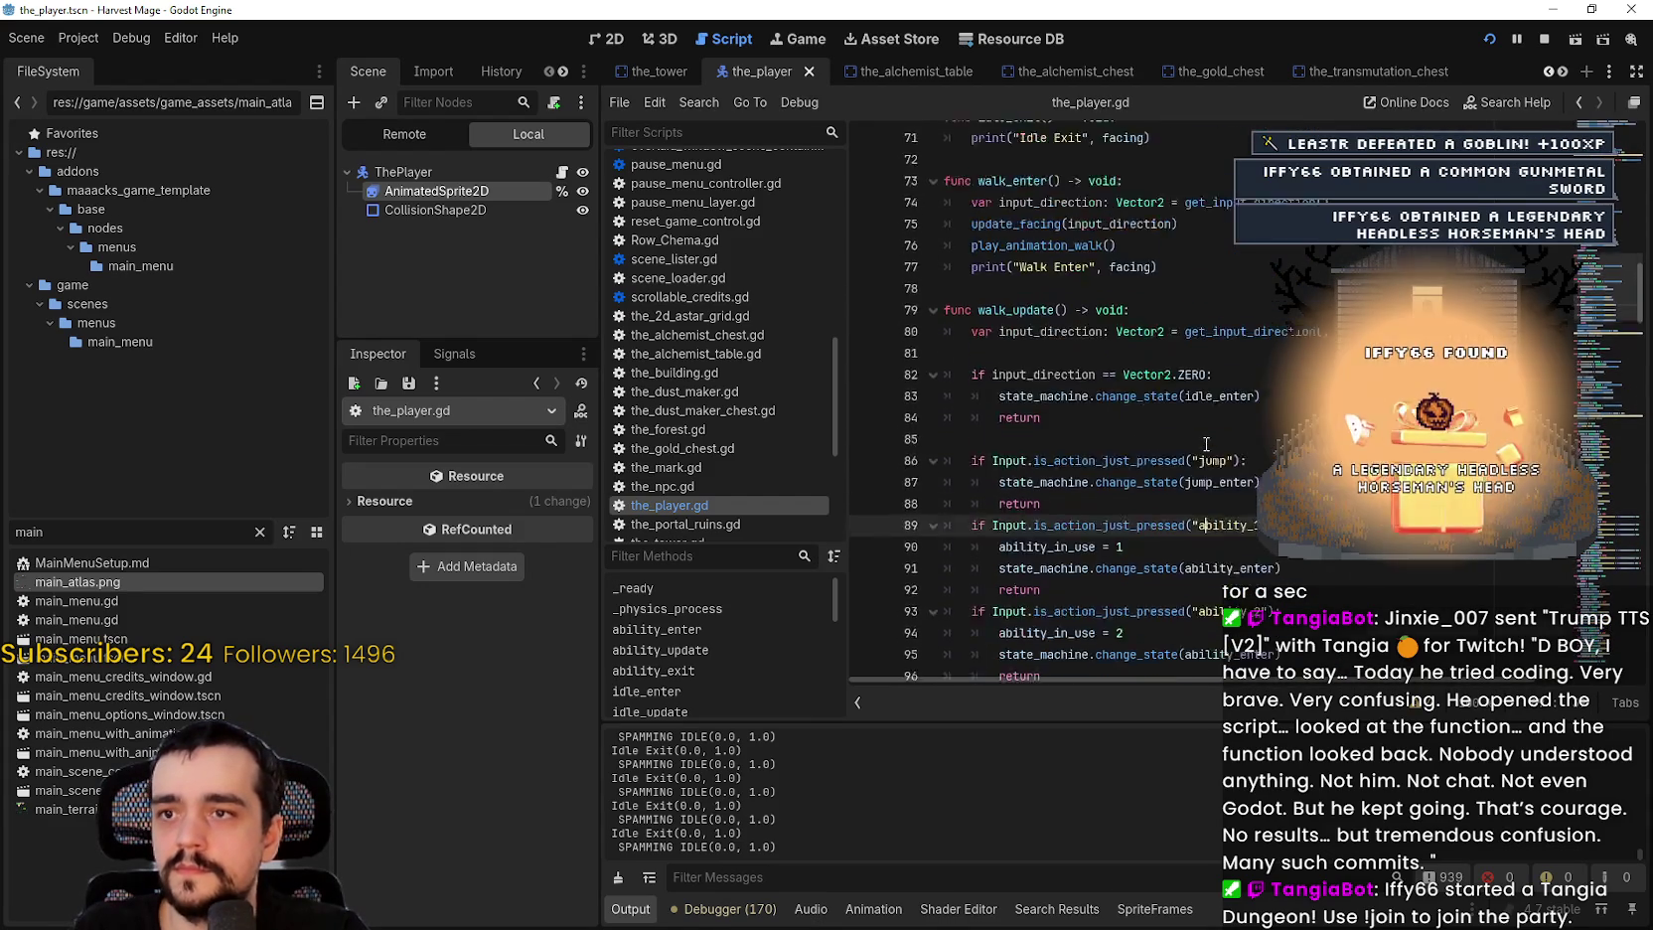
scroll(1205, 444, up, 15)
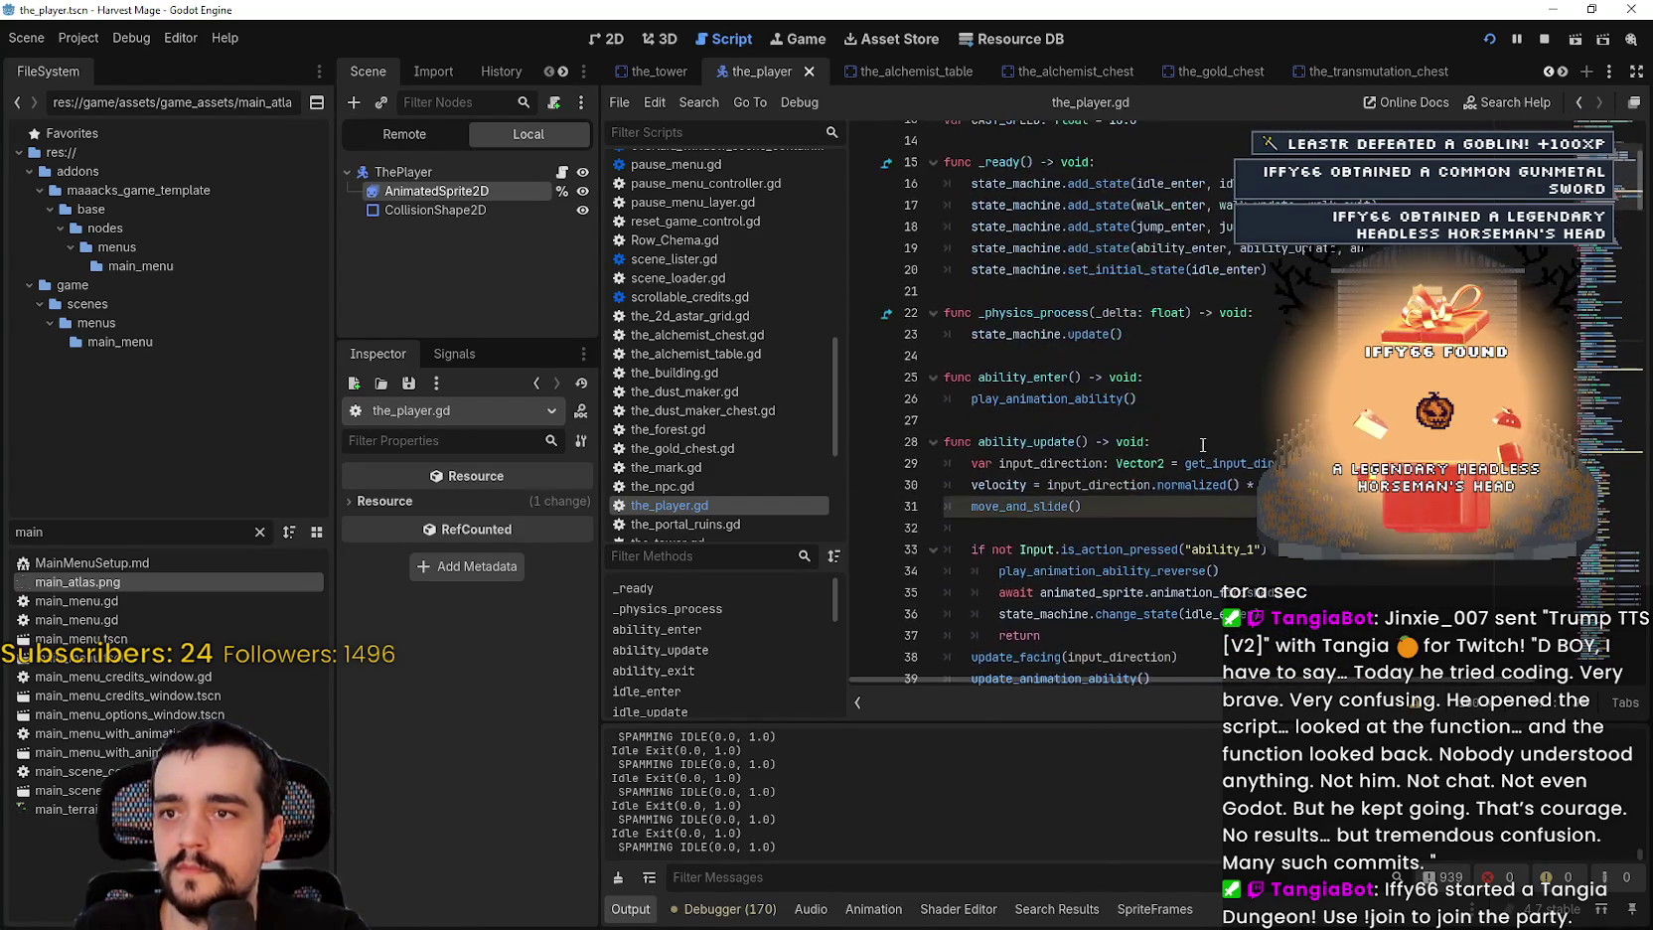
click(1148, 530)
scroll(1145, 522, down, 2)
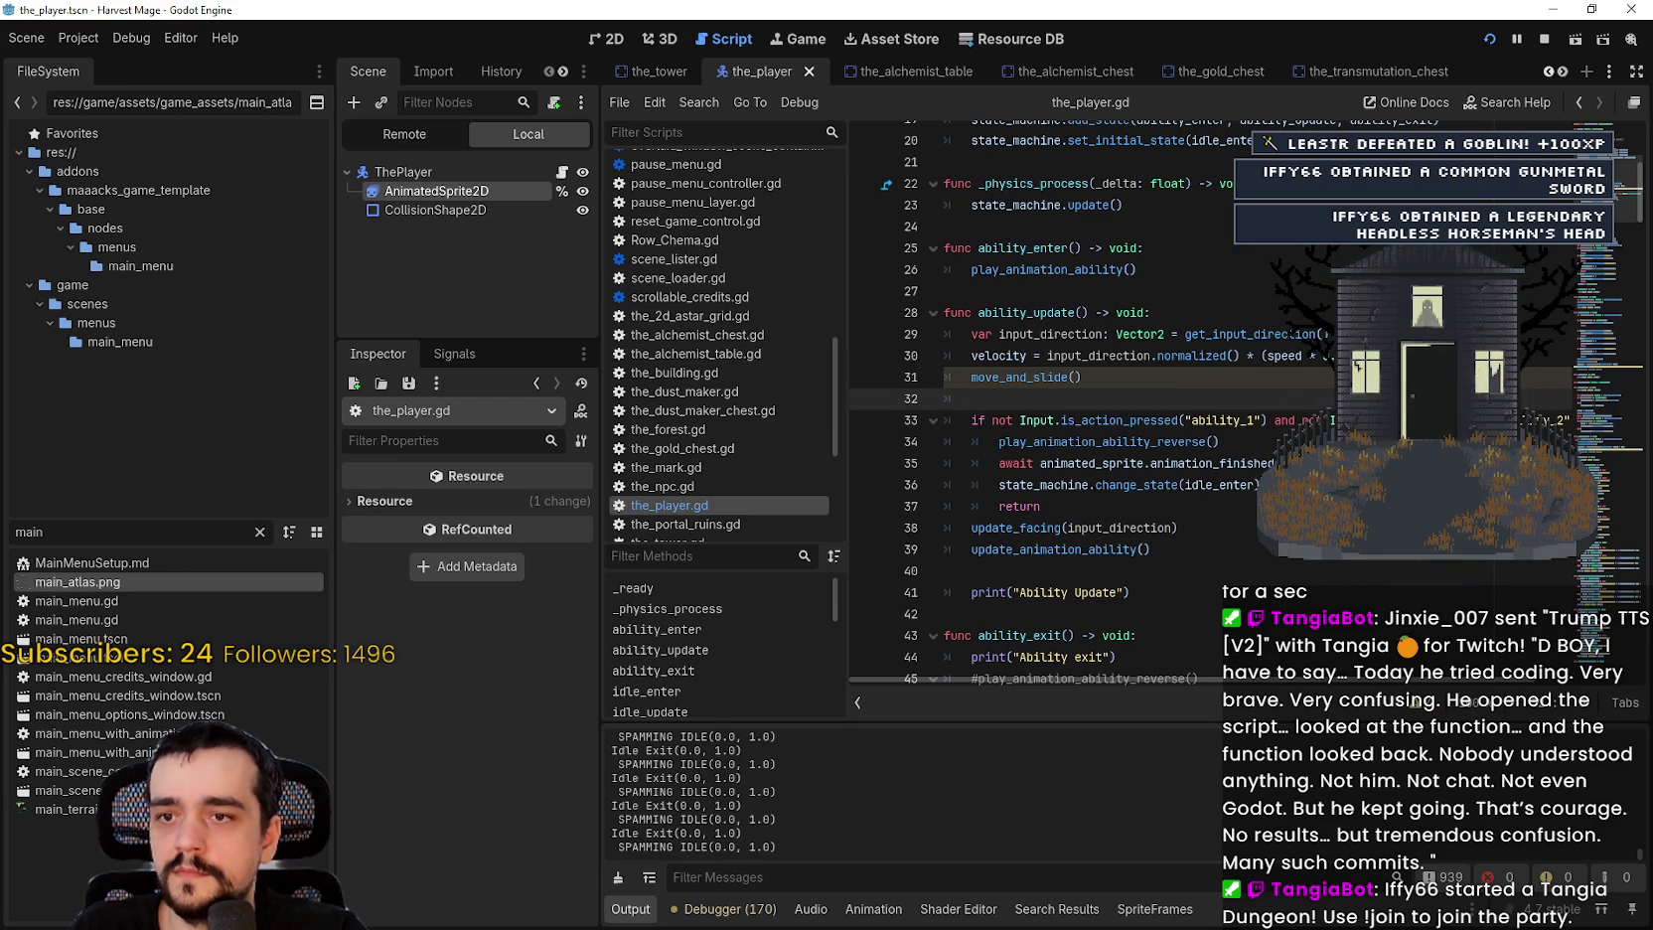
drag(1276, 463, 999, 463)
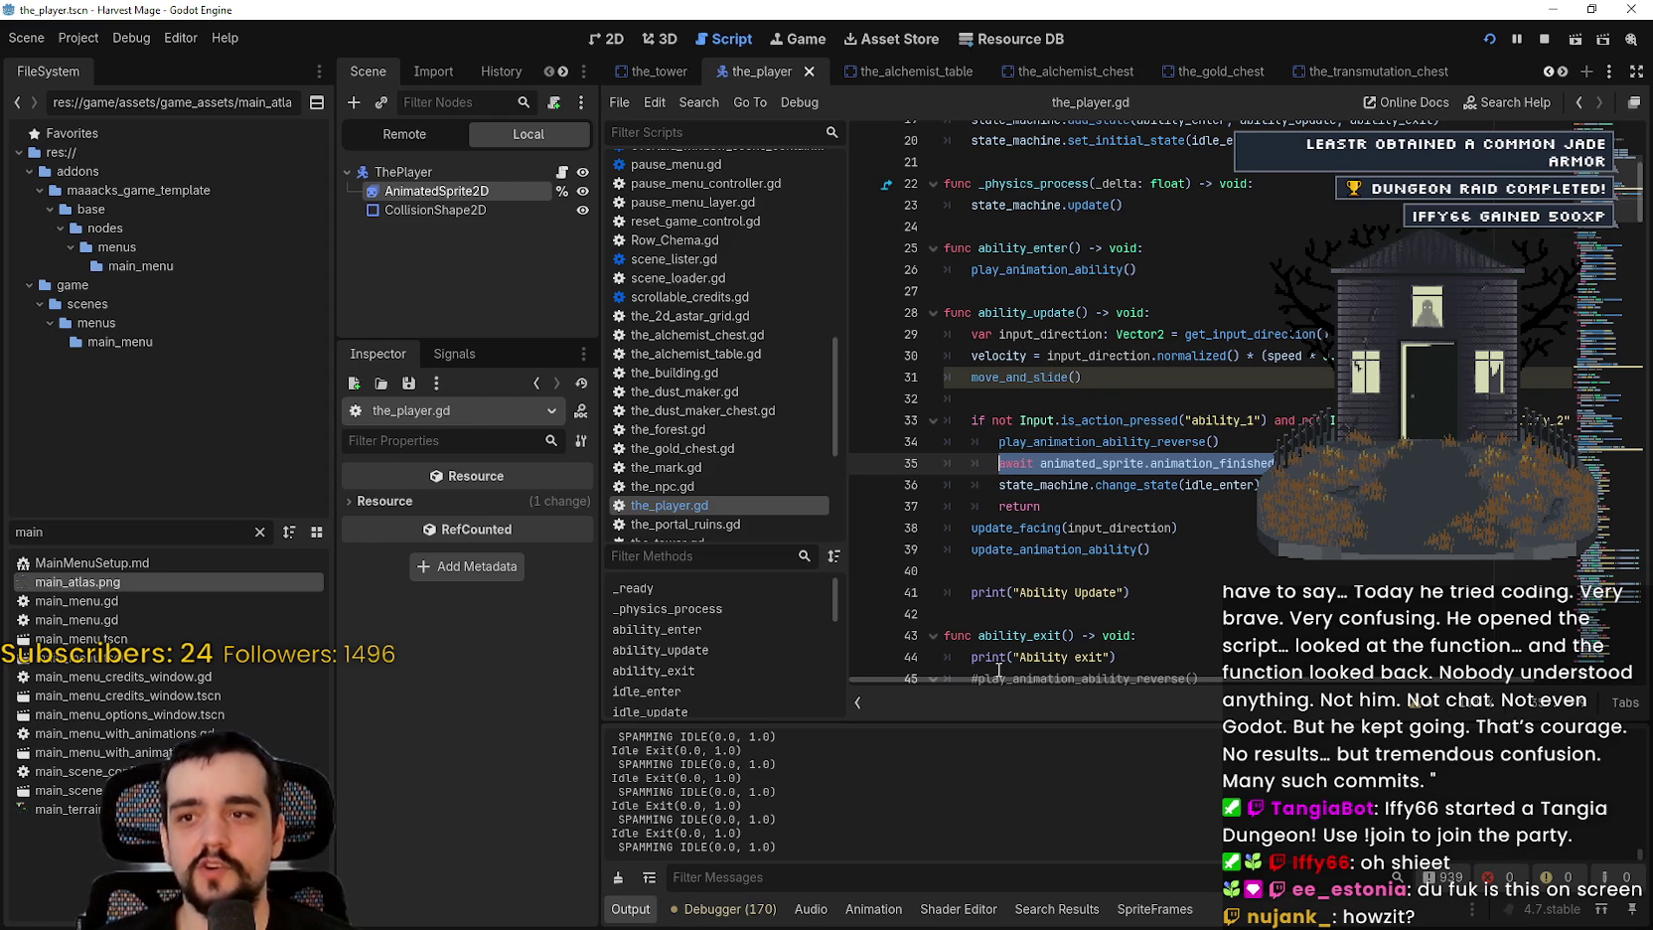
Step: Select lines 35–36 (the await and idle-state change), then bring the YouTube Music window into view
drag(1260, 485, 934, 458)
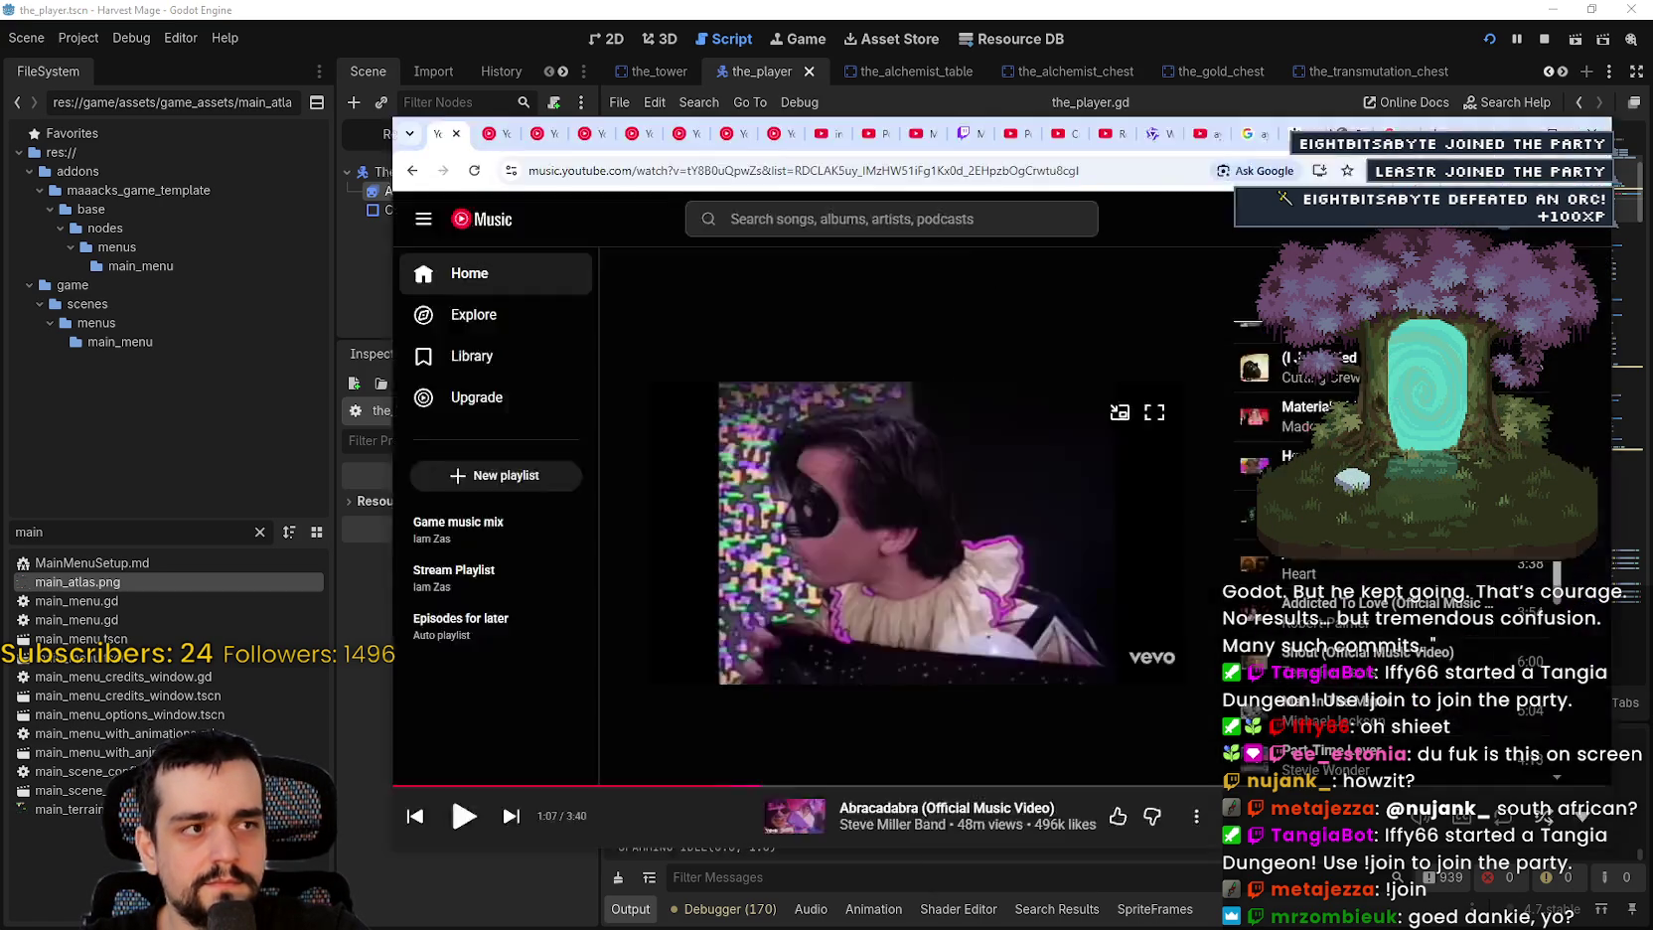
mouse_move(1652, 121)
mouse_down()
mouse_move(1454, 120)
mouse_move(1305, 63)
mouse_up()
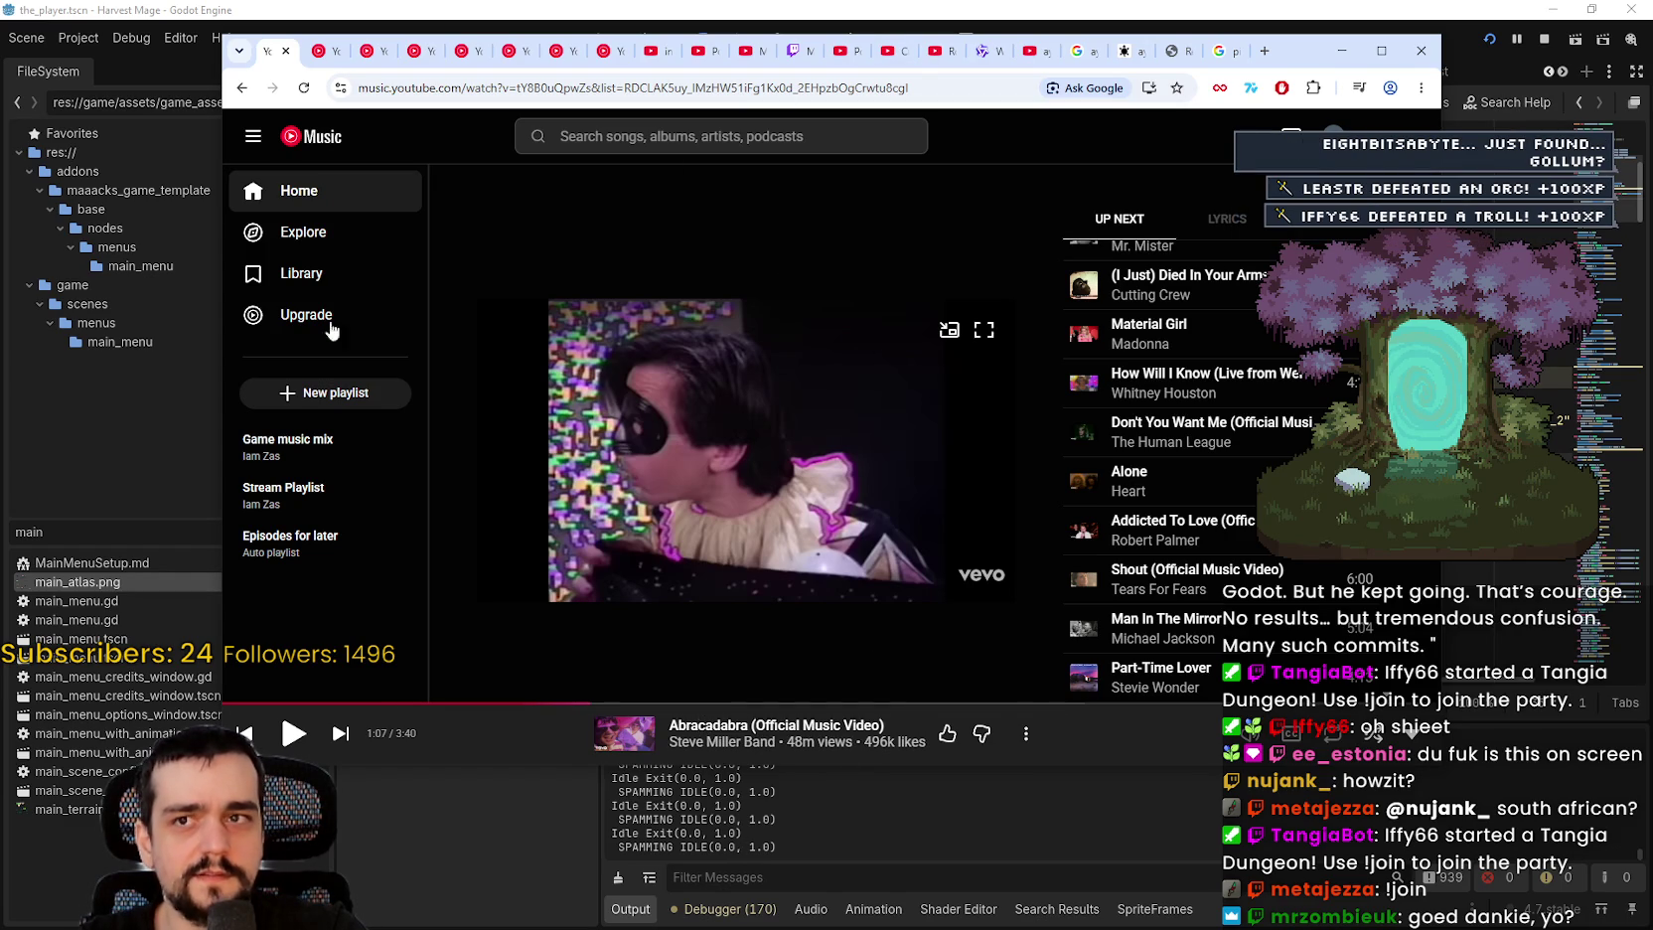
Step: Minimize the YouTube Music window to reveal the_player.gd's ability_update function
click(1342, 50)
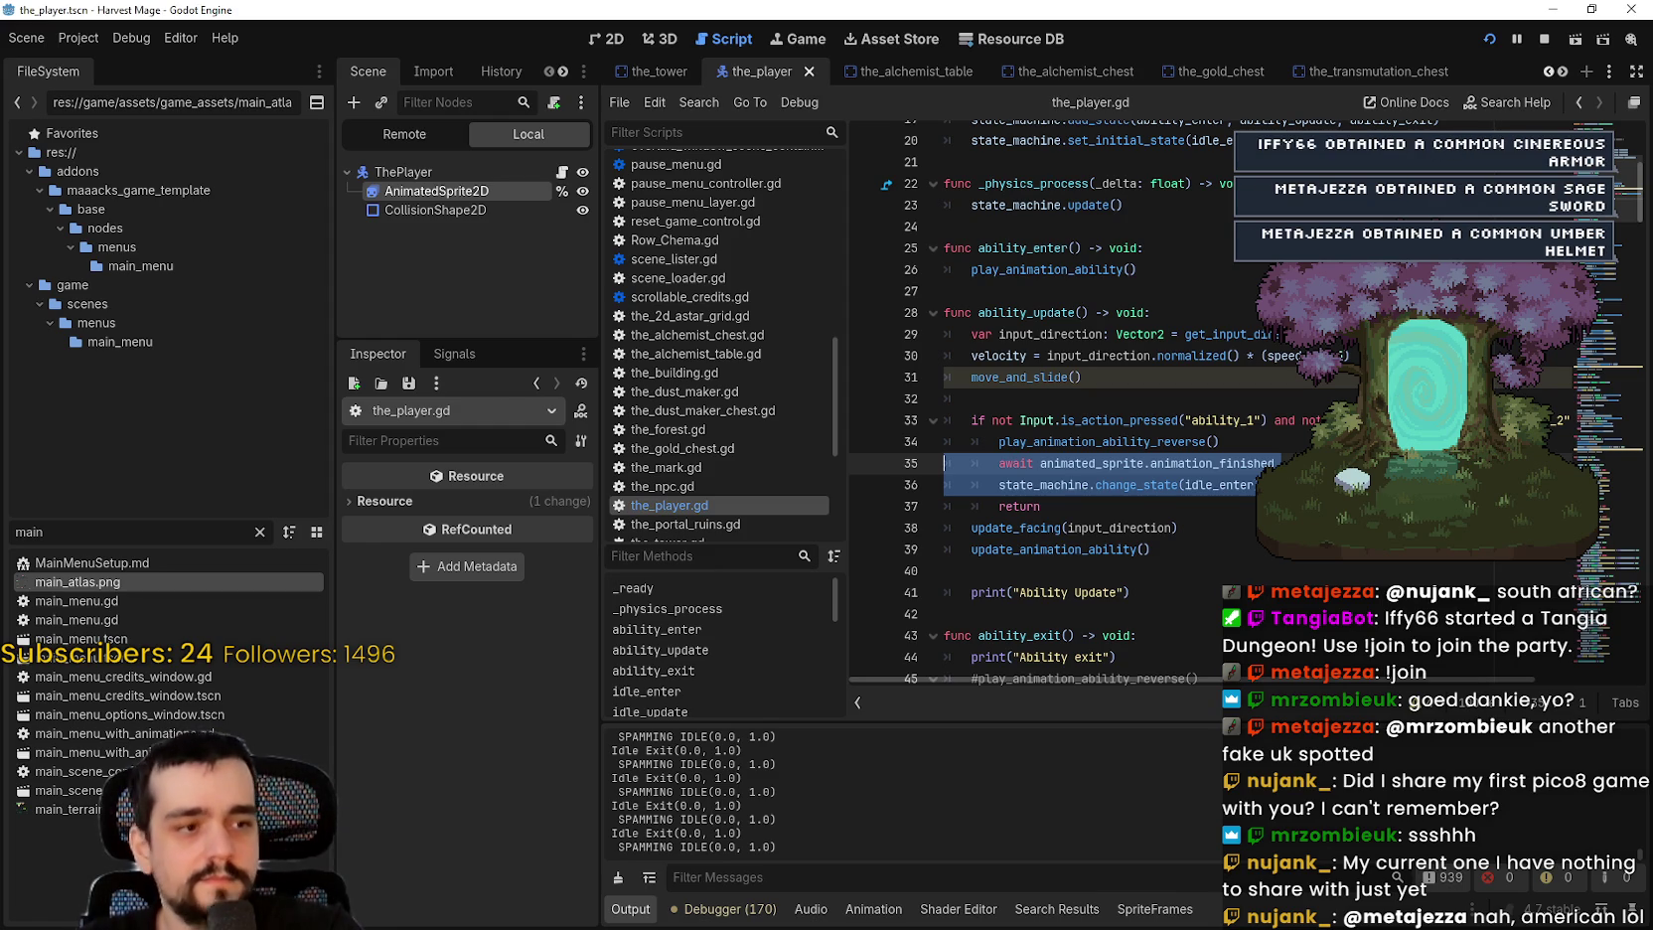
click(1100, 395)
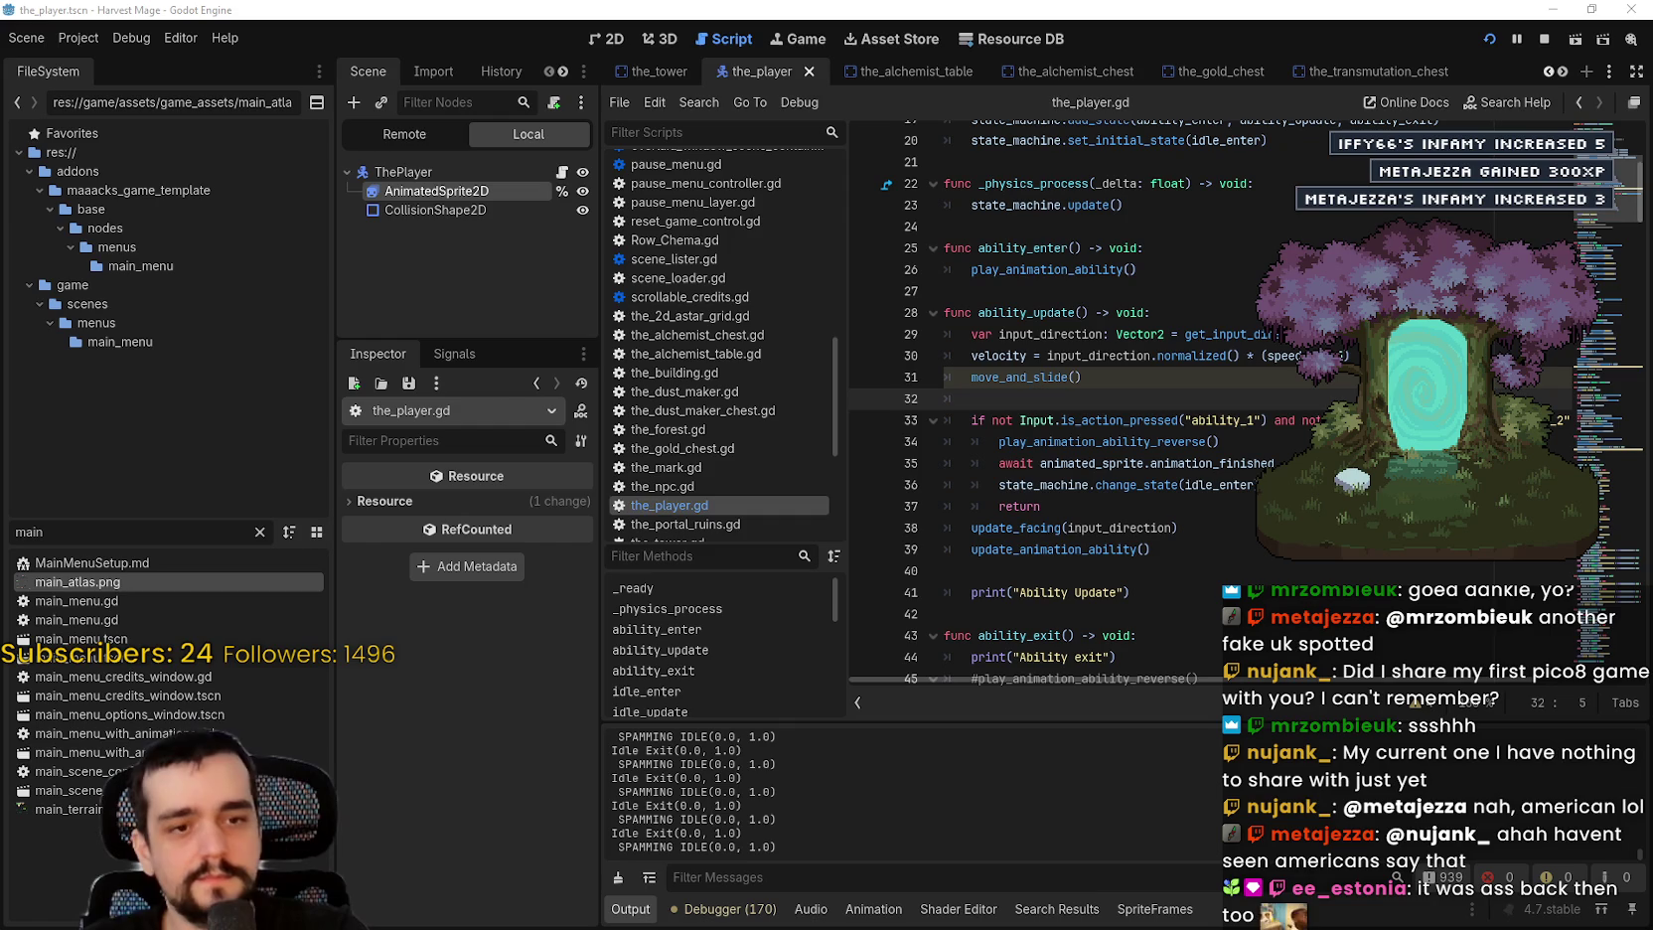
click(1314, 383)
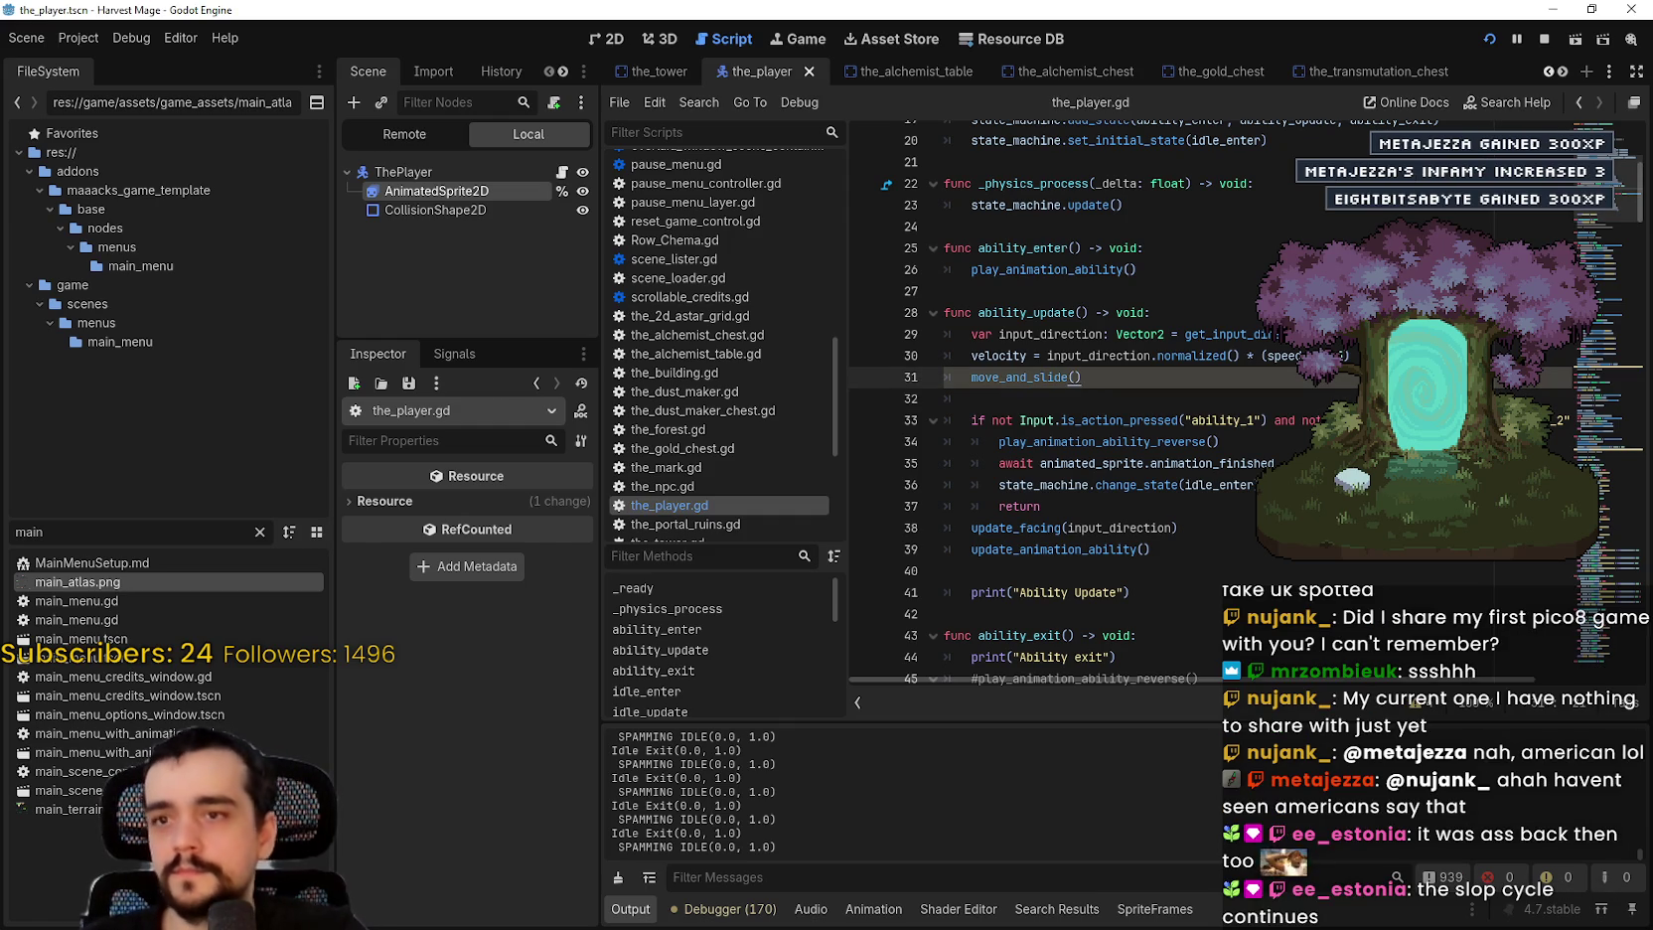
click(1258, 400)
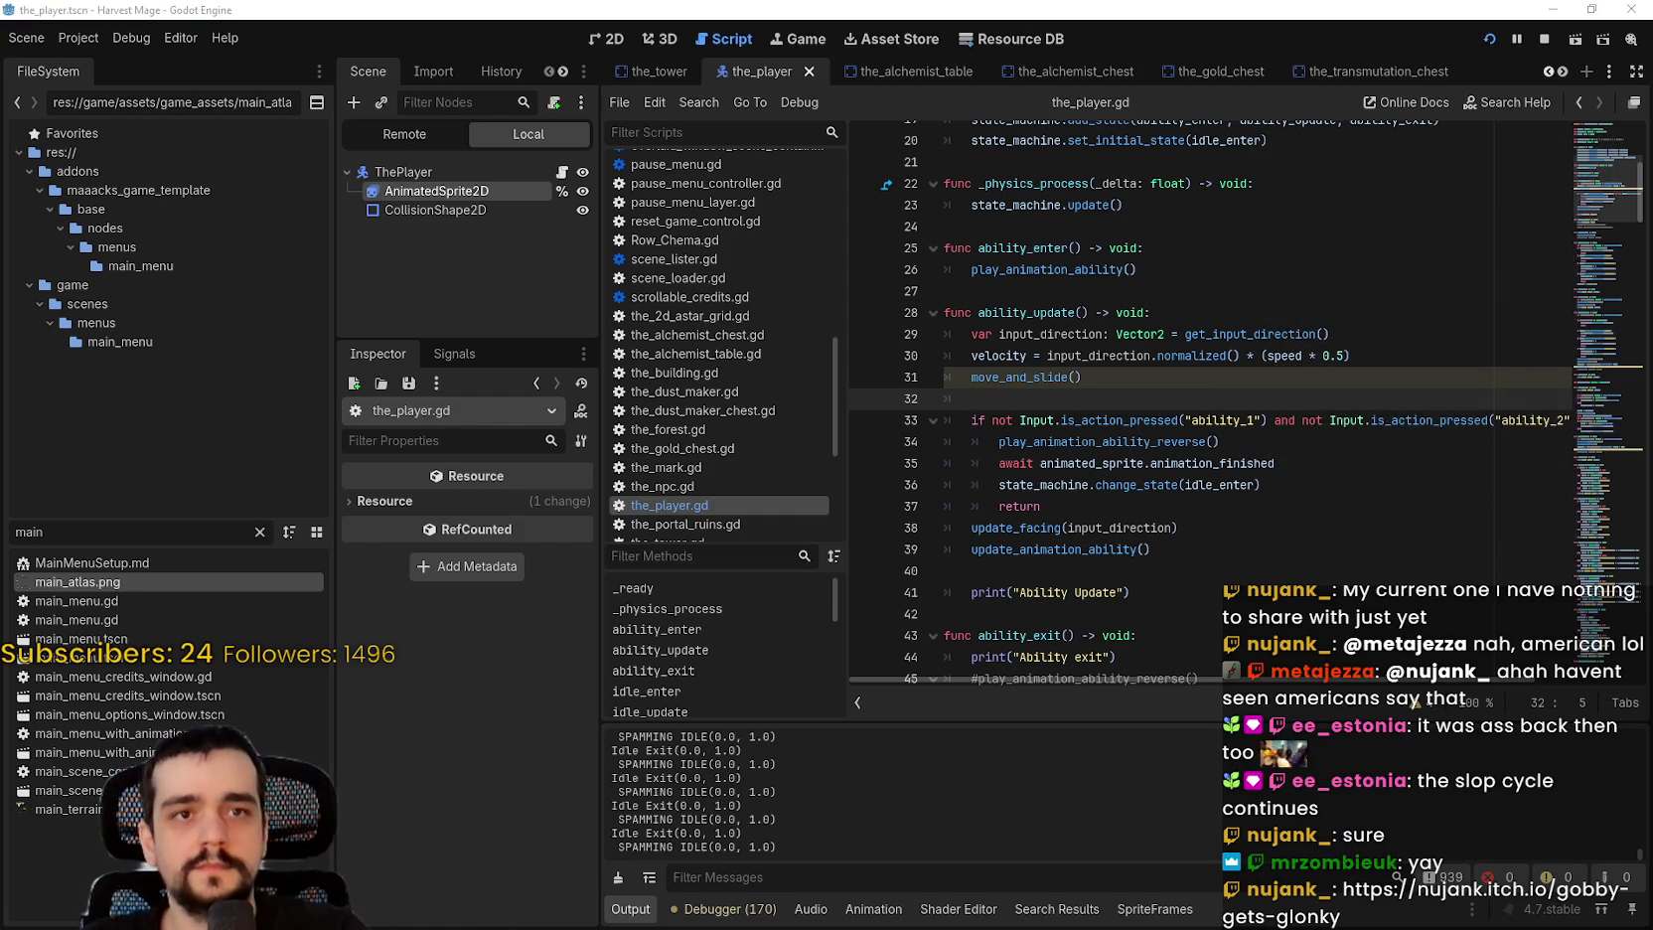
mouse_move(1068, 151)
mouse_down()
mouse_move(685, 16)
mouse_move(705, 26)
mouse_up()
Step: Maximize the browser and load the embedded Gobby Gets Glonky game
click(1275, 26)
scroll(1097, 617, down, 4)
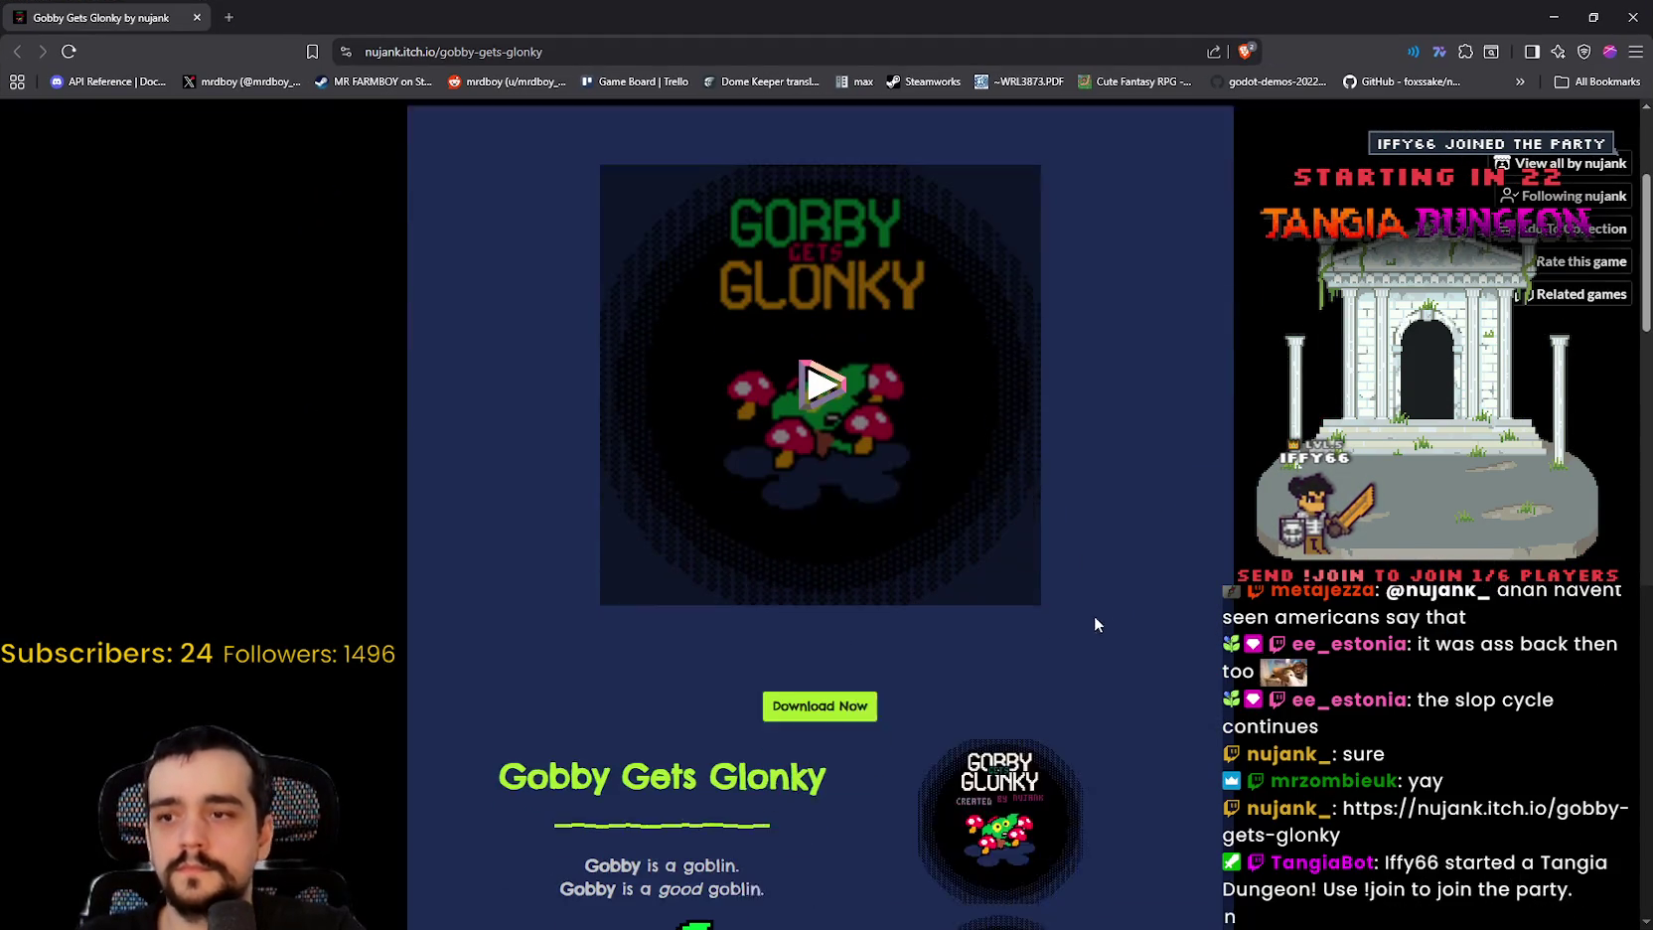
click(823, 358)
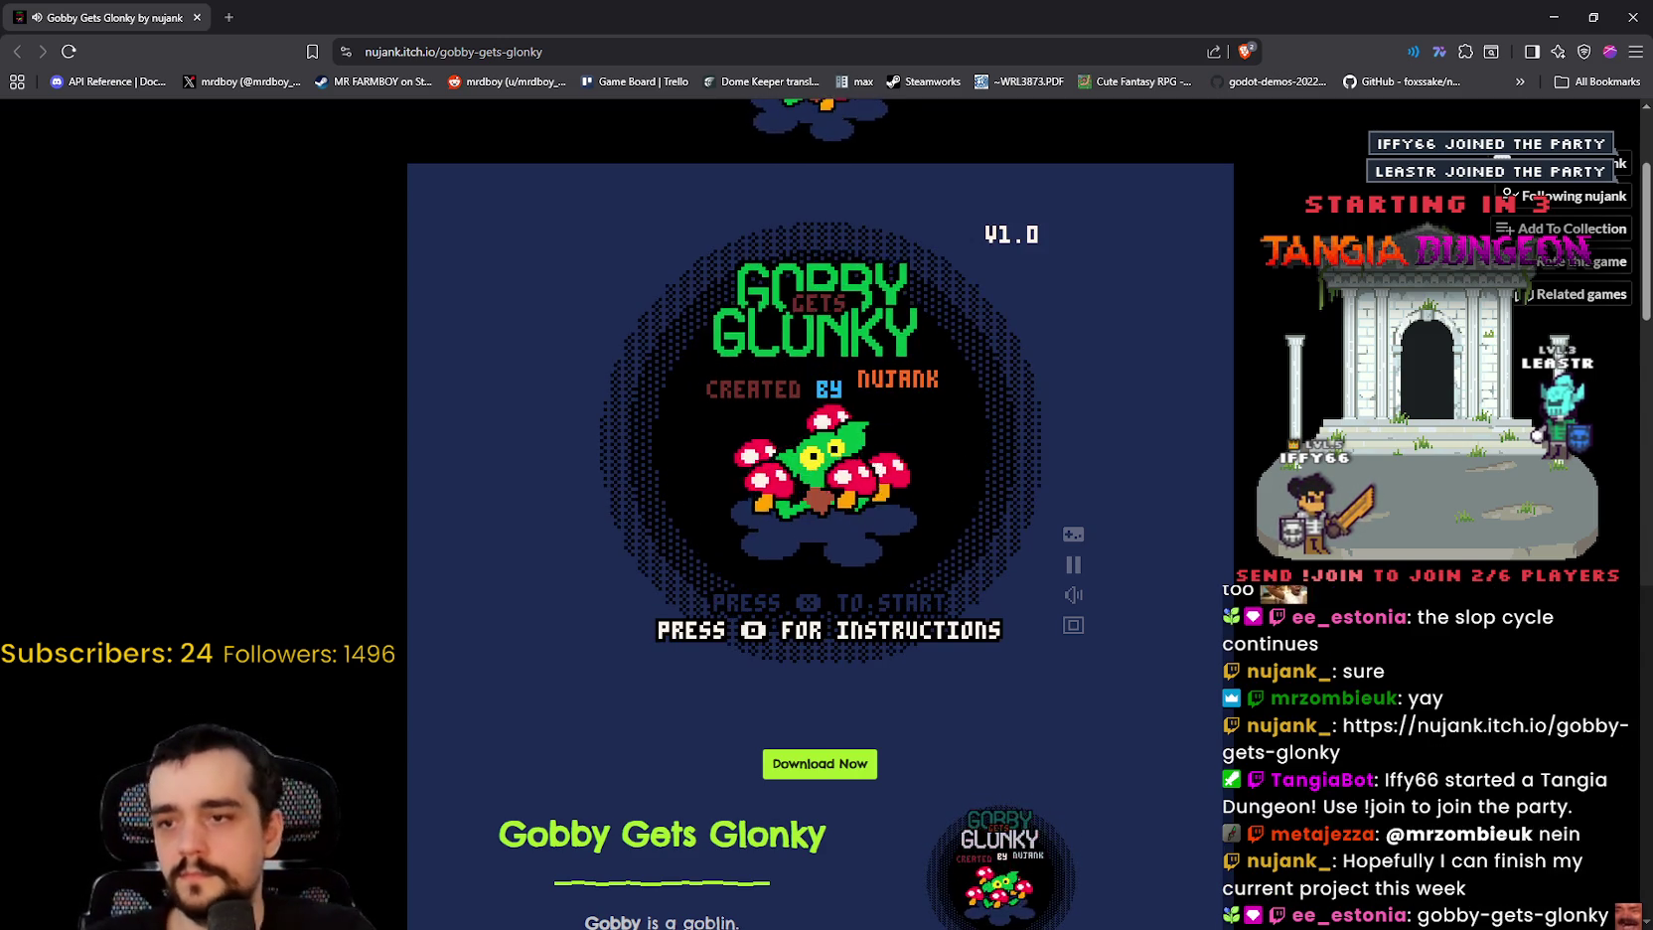
Step: Start the game from the title screen, move the goblin down, and switch to full screen
key(Return)
key(Return)
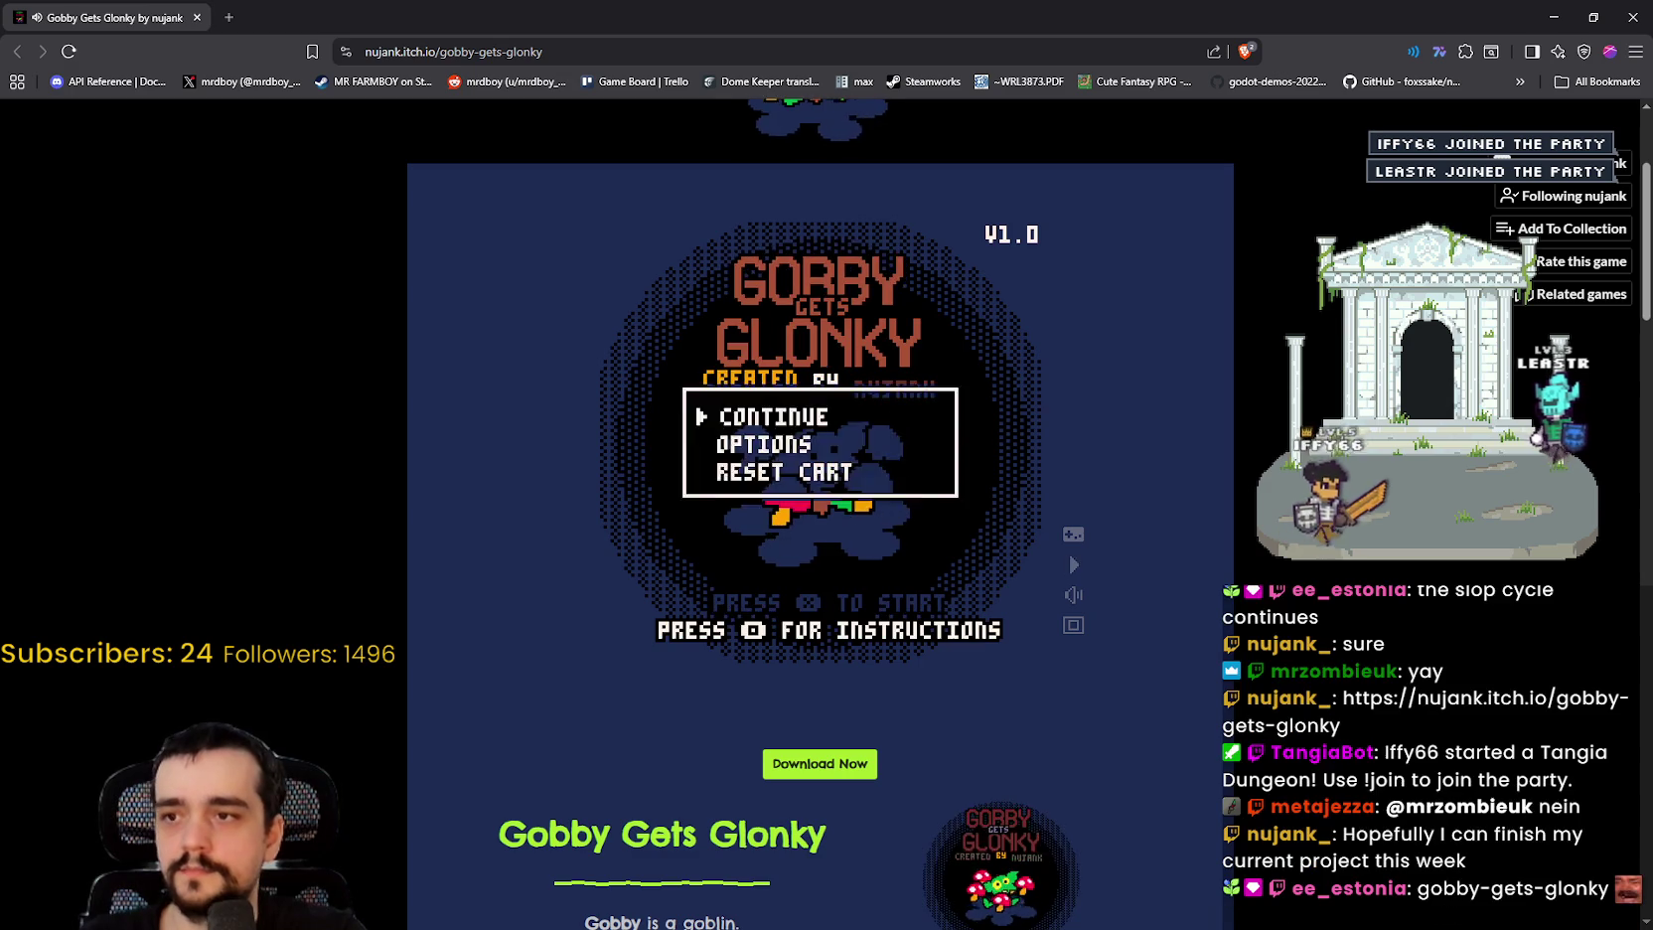
key(Return)
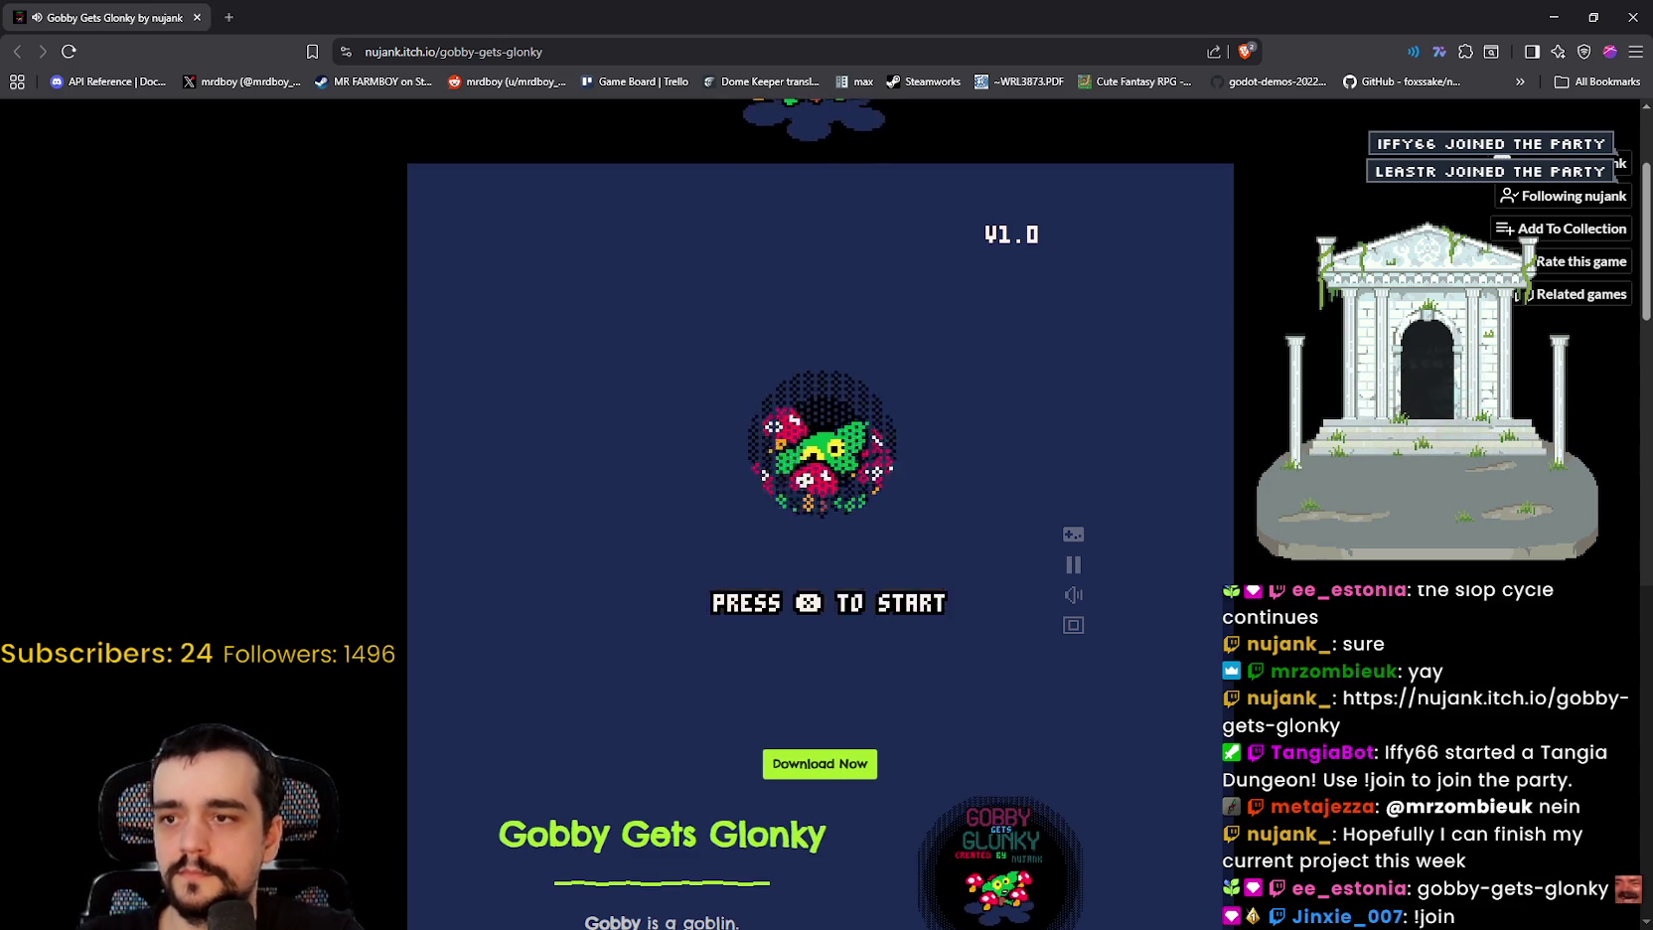
key(x)
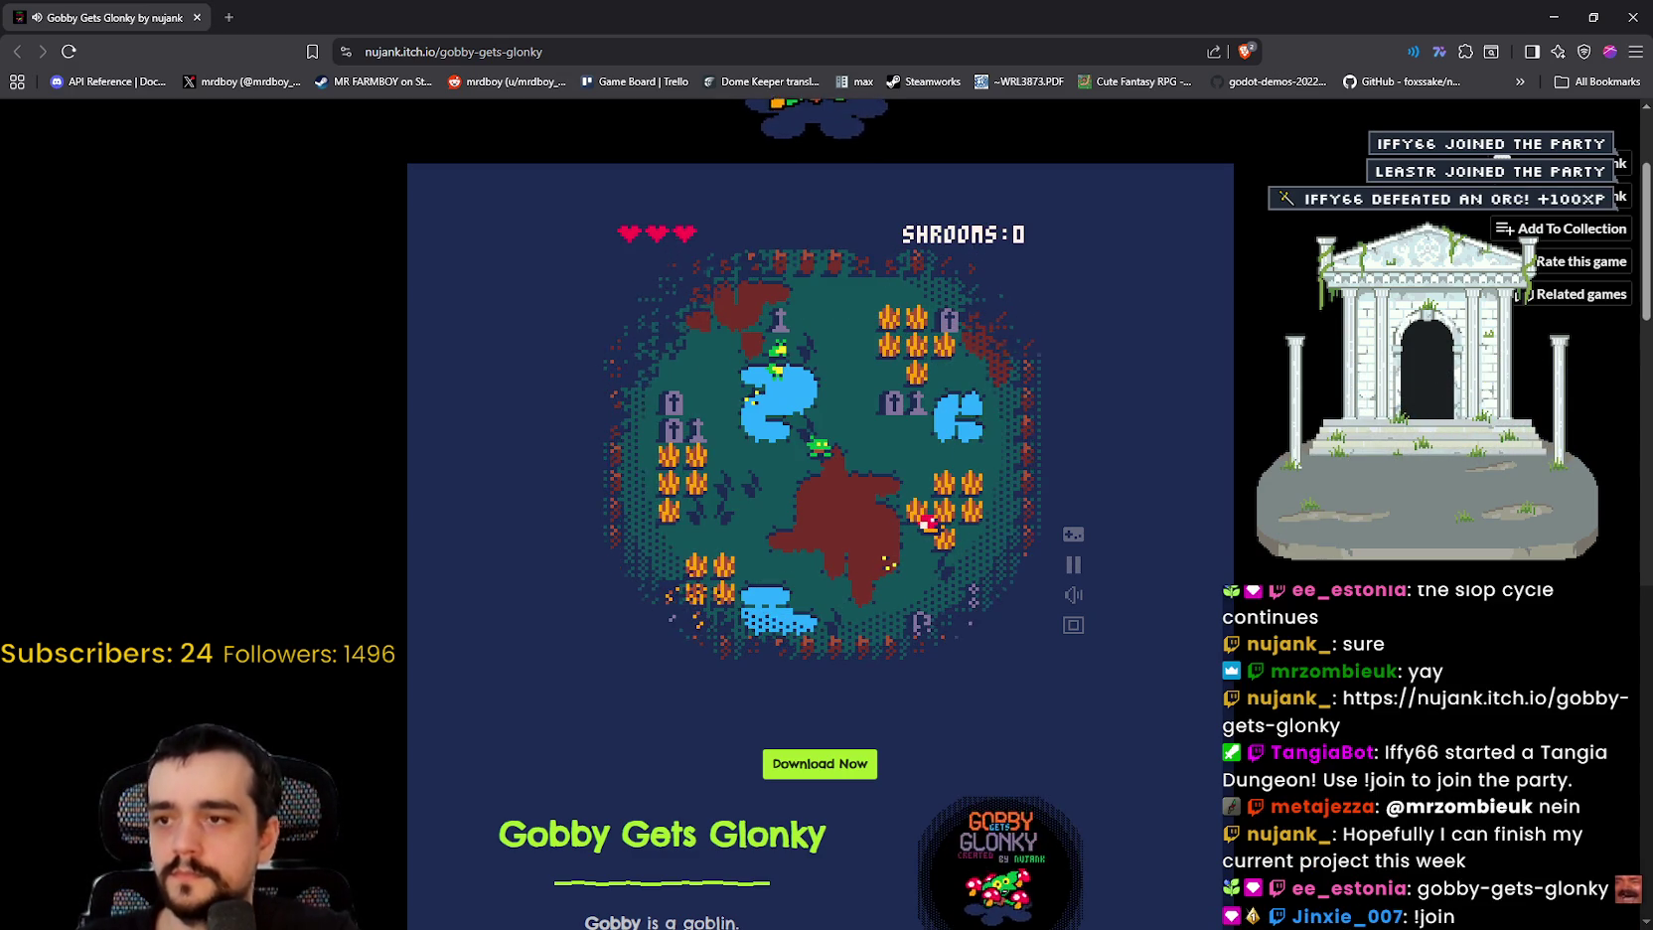
key(Down)
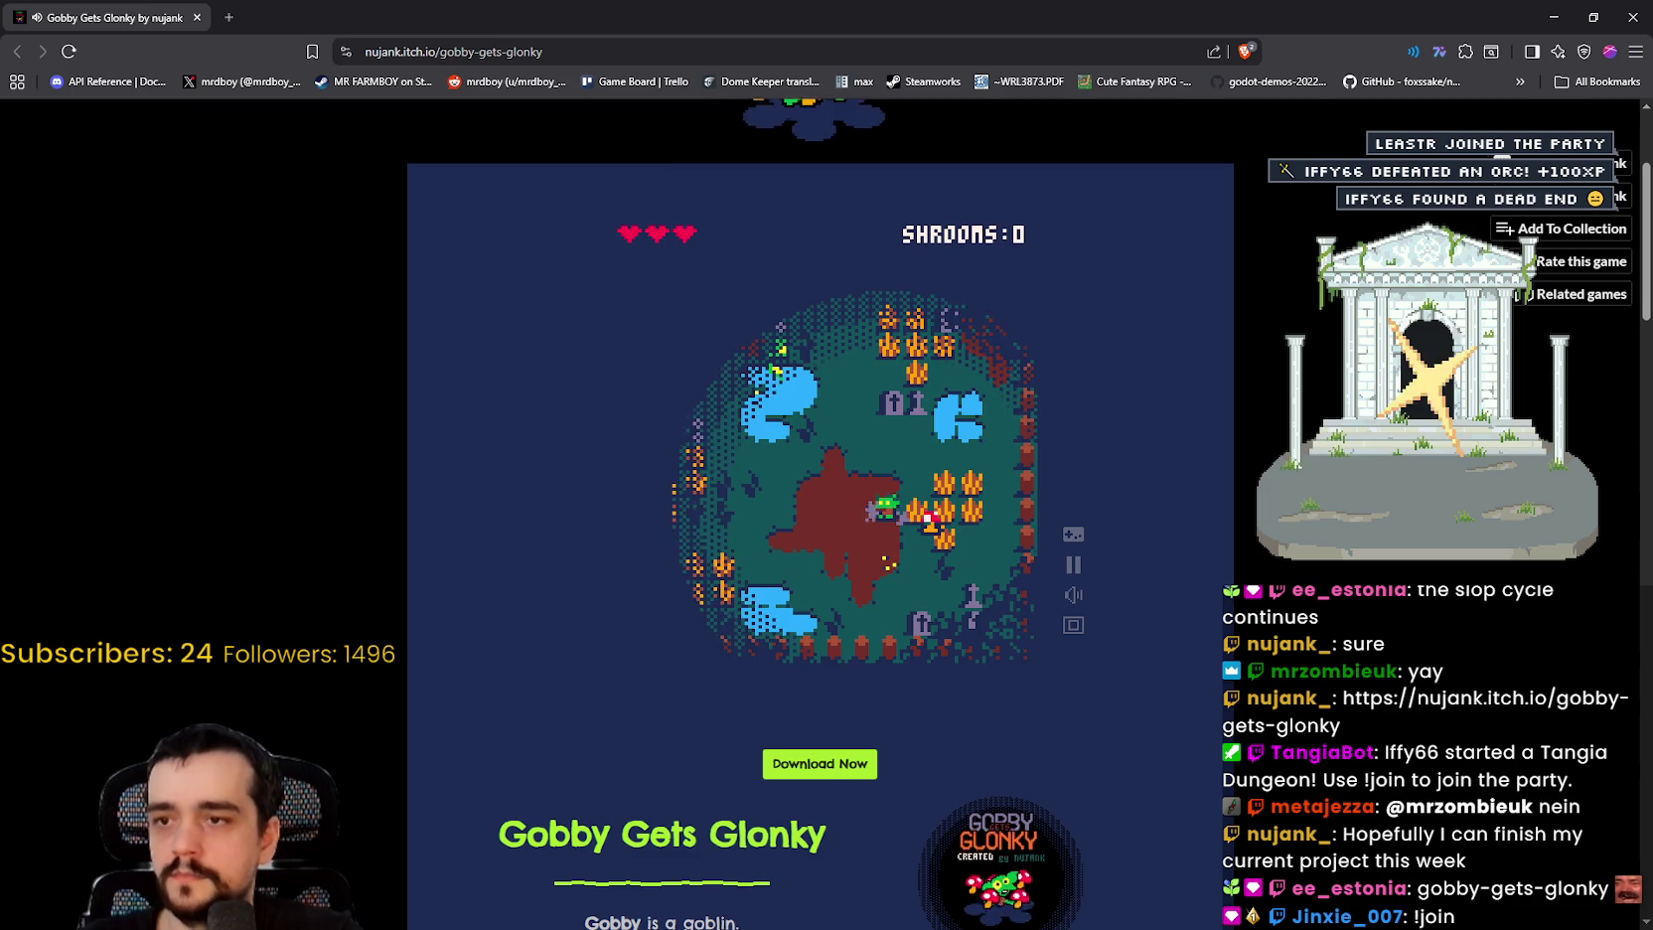
click(1073, 627)
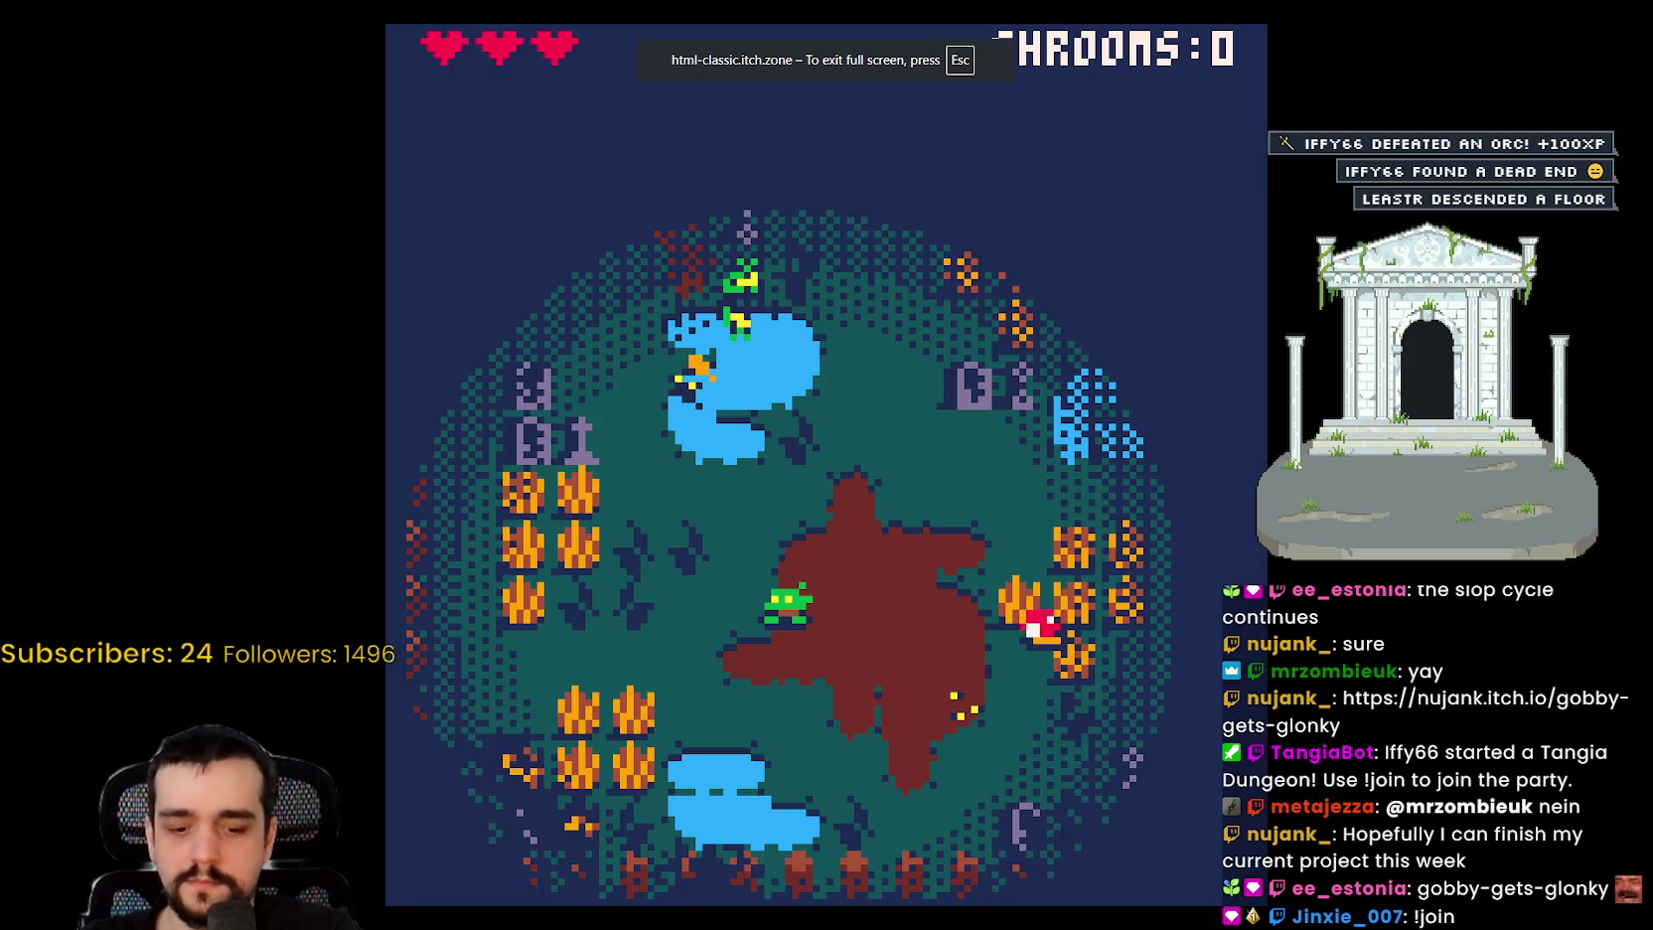
Step: Walk the goblin to the red mushroom and eat it
key(Up)
key(Right)
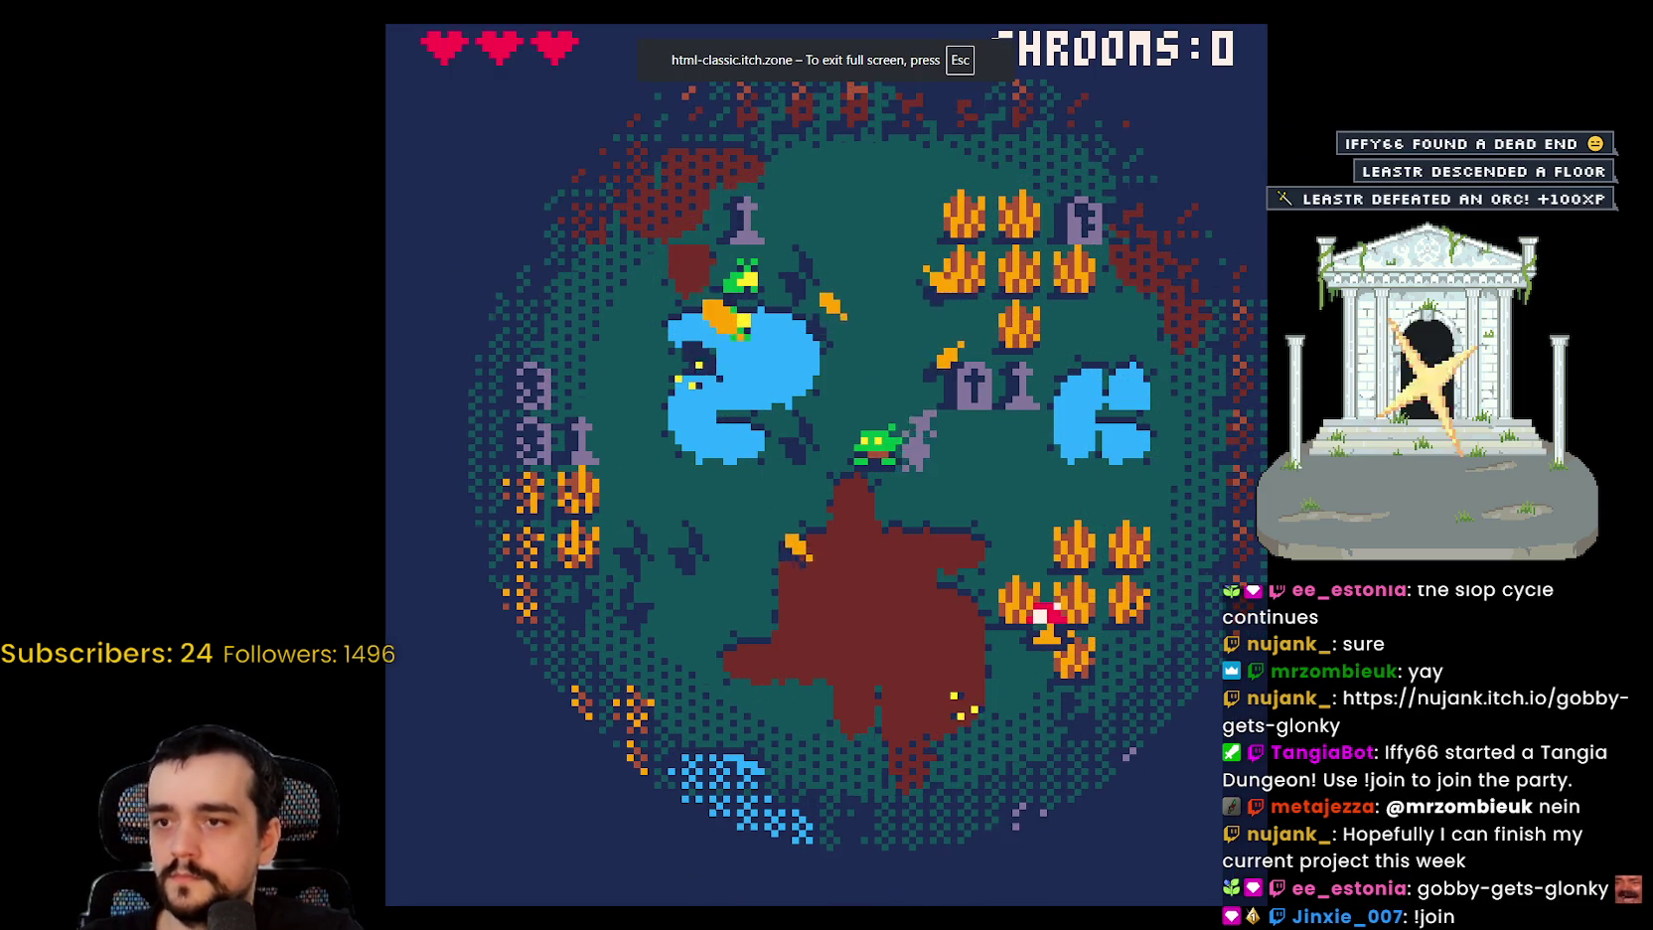
key(Right)
key(Right)
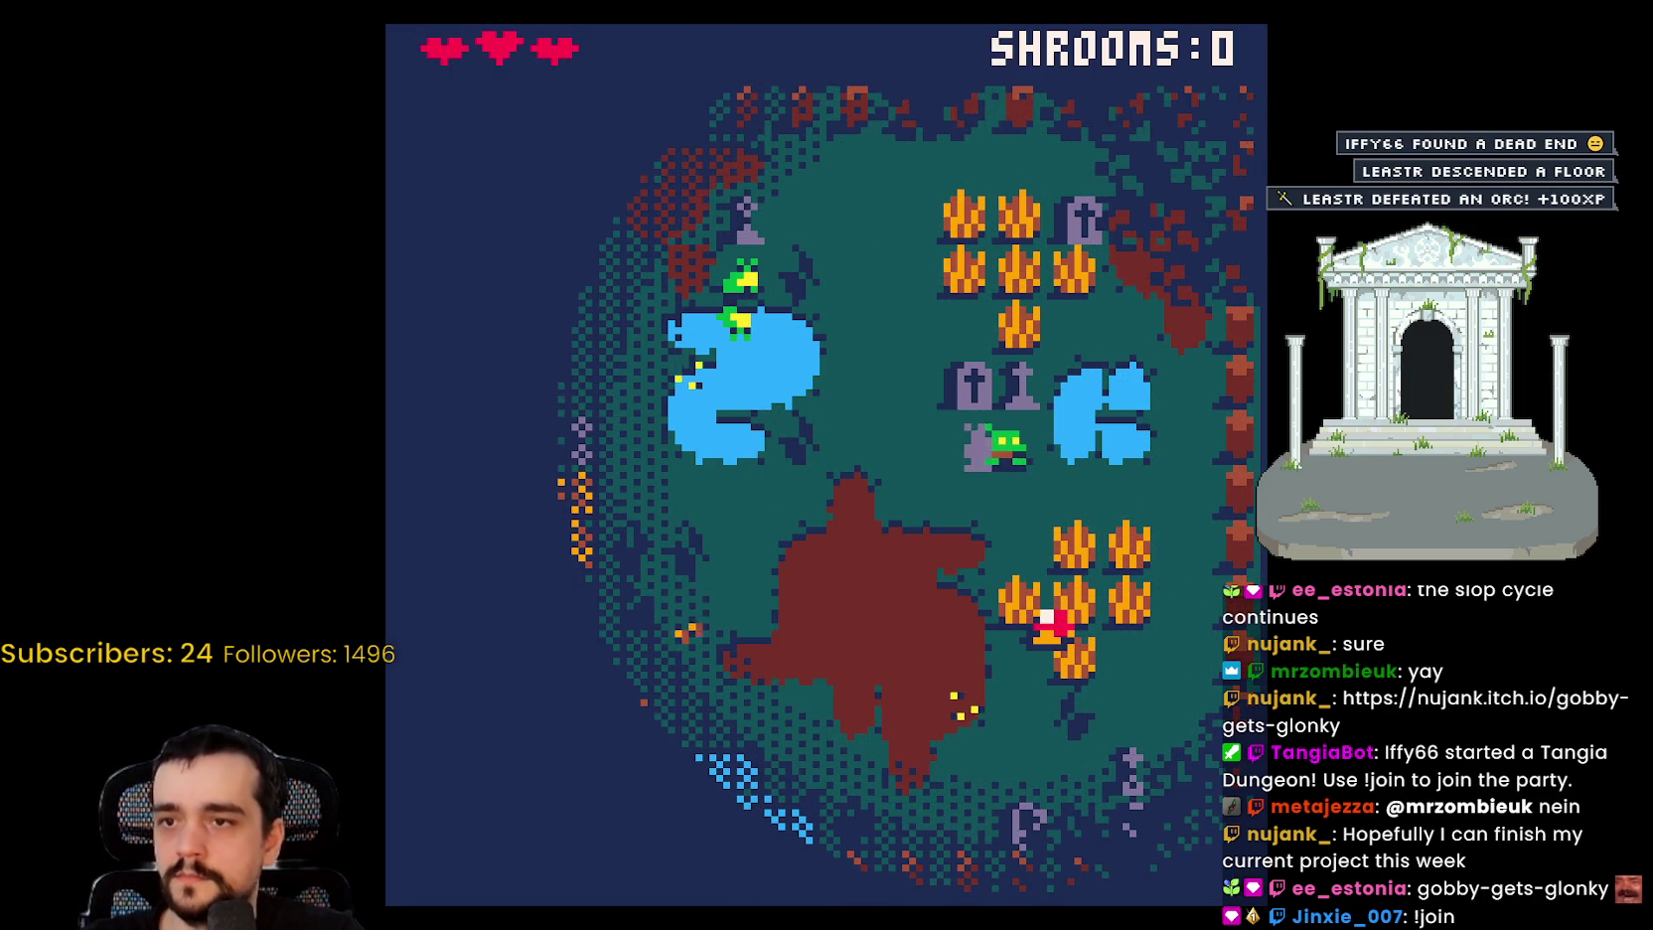
key(Down)
key(Down)
key(Right)
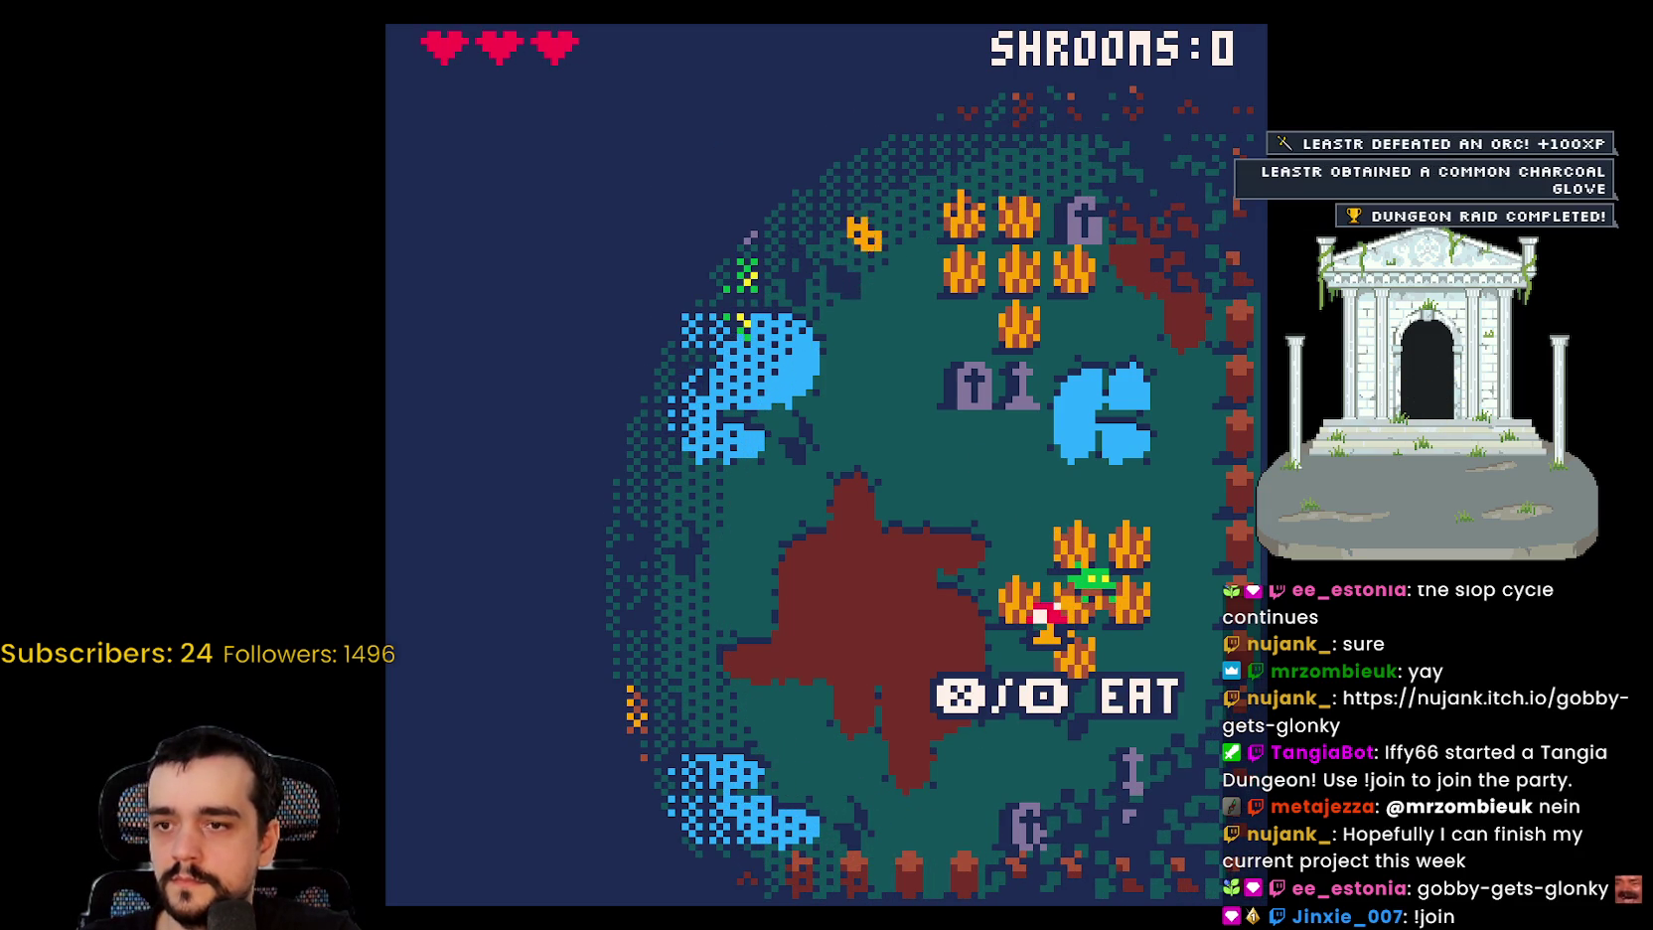
key(x)
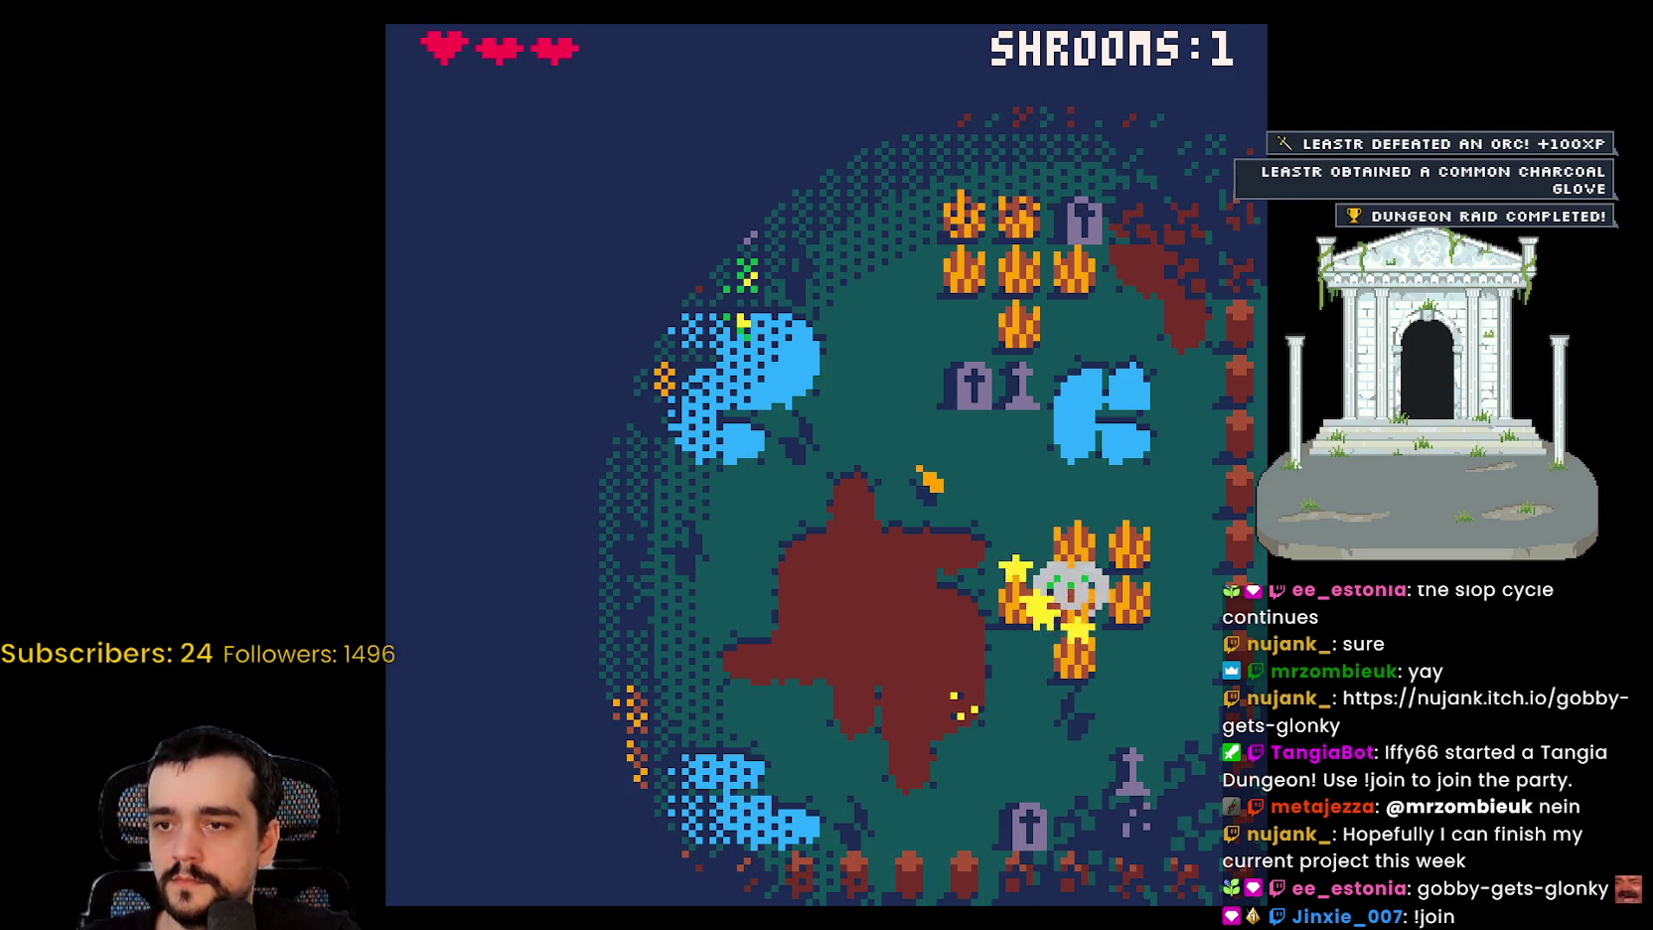
Step: Guide the goblin across the map to another mushroom and eat it for a second shroom
key(Right)
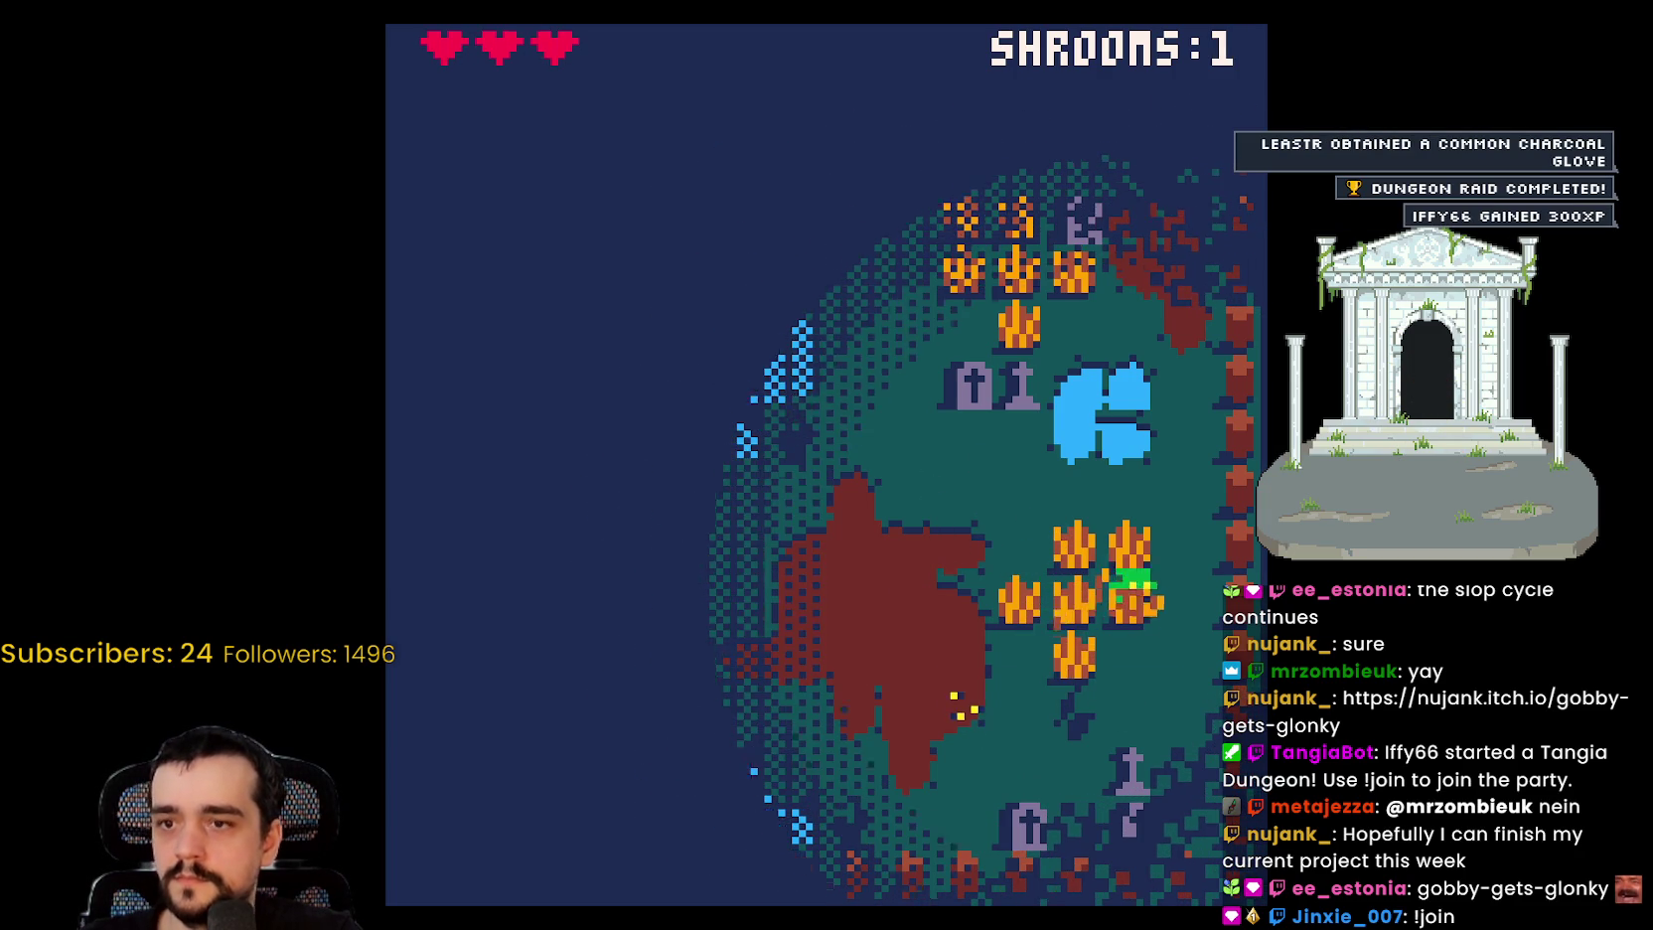
key(Down)
key(Left)
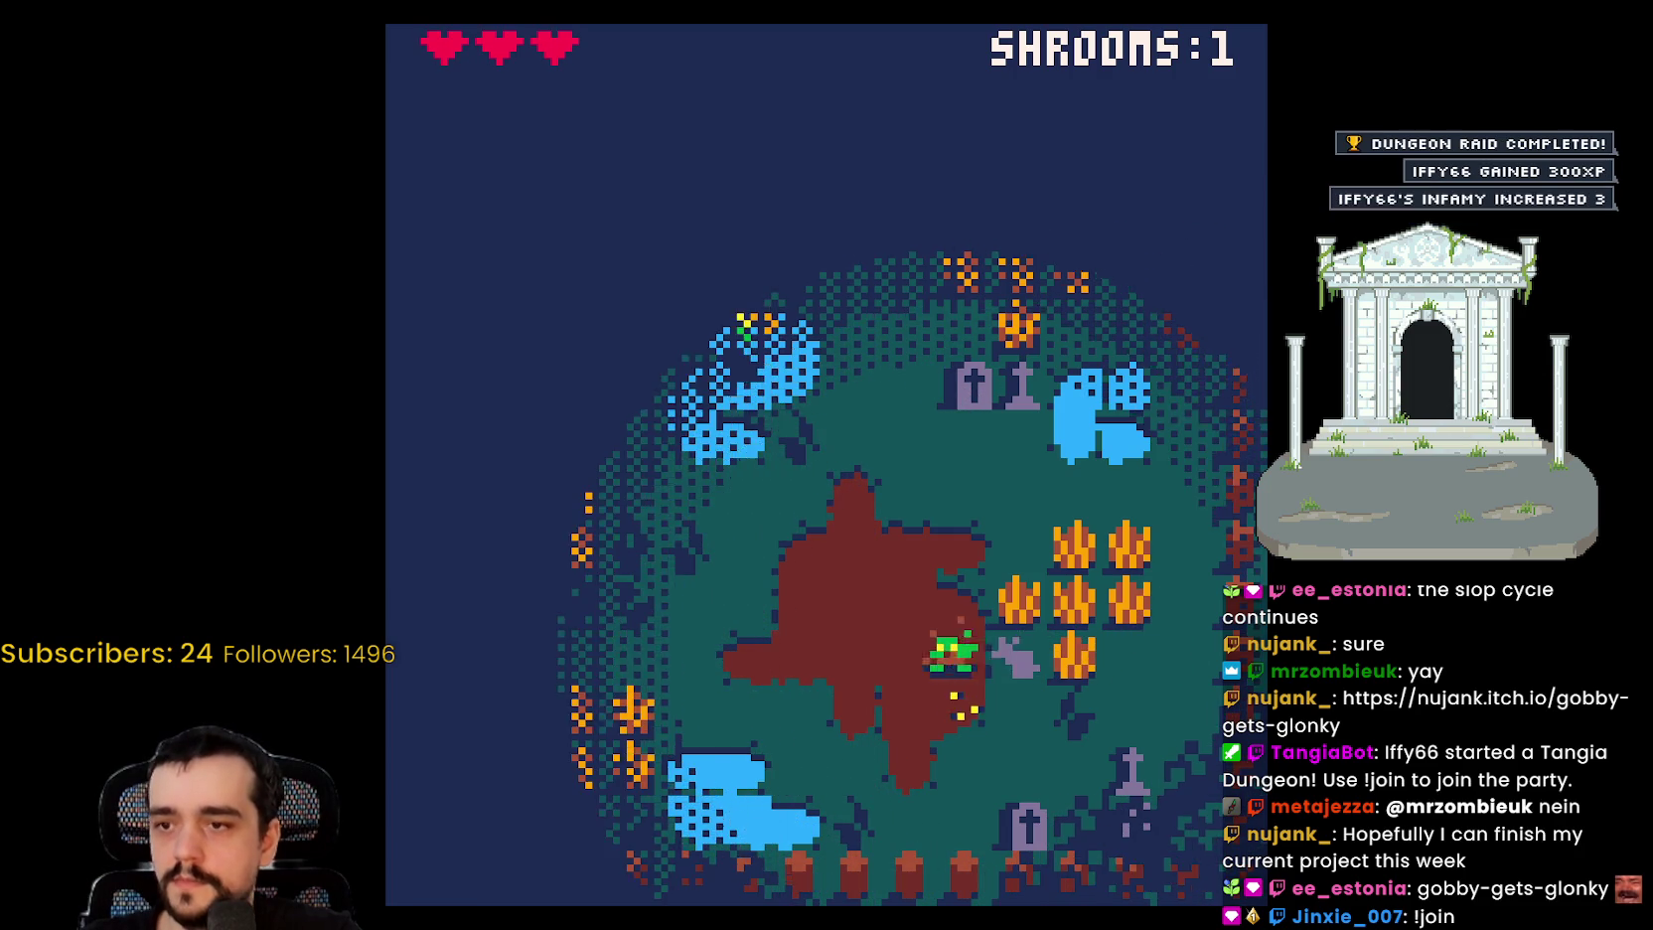
key(Down)
key(Down)
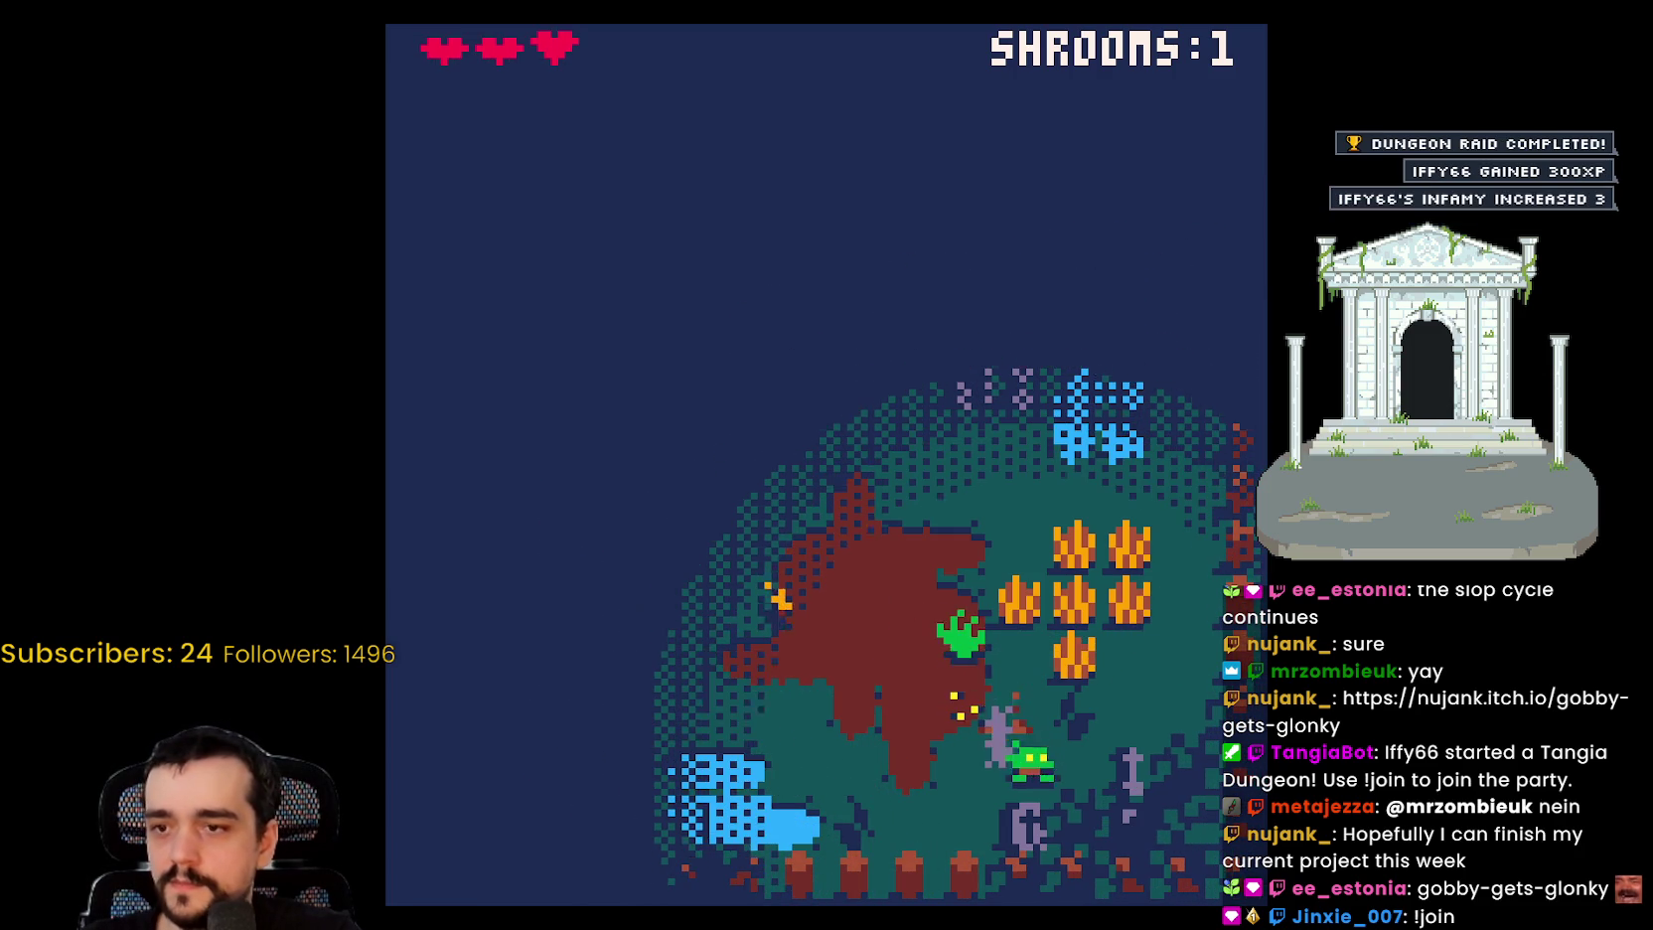
key(Left)
key(Left)
key(Up)
key(Up)
key(Left)
key(Left)
key(Left)
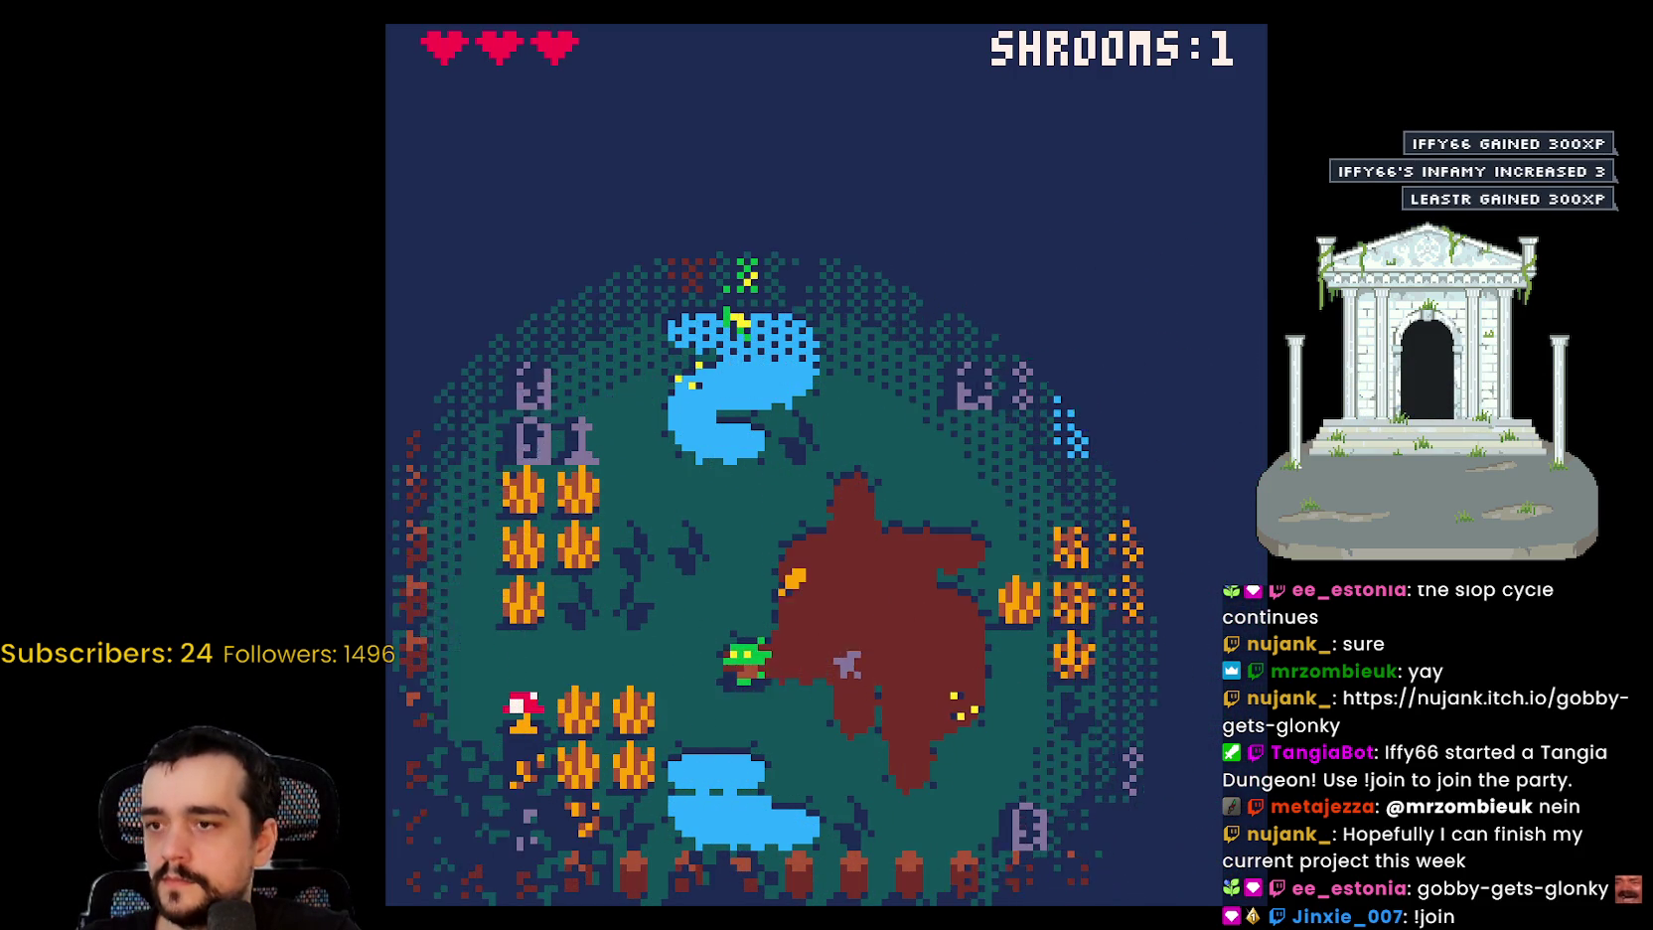
key(Down)
key(Left)
key(x)
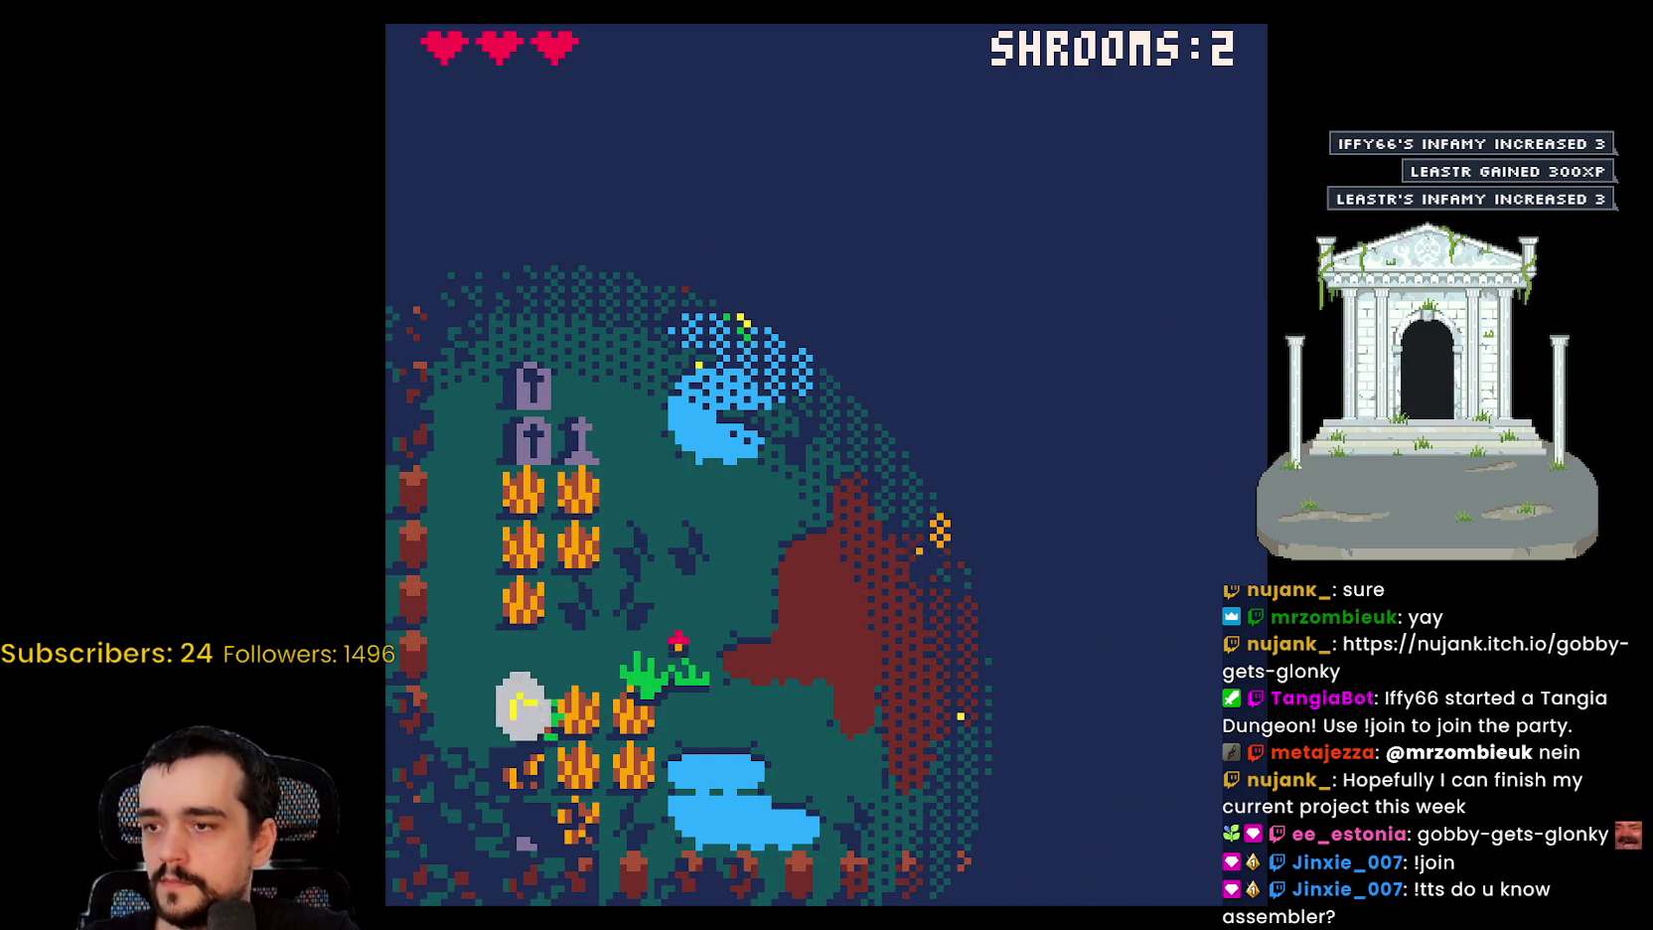
Step: Eat a third shroom, then move the goblin around the mushroom patch
key(Up)
key(Up)
key(Right)
key(Right)
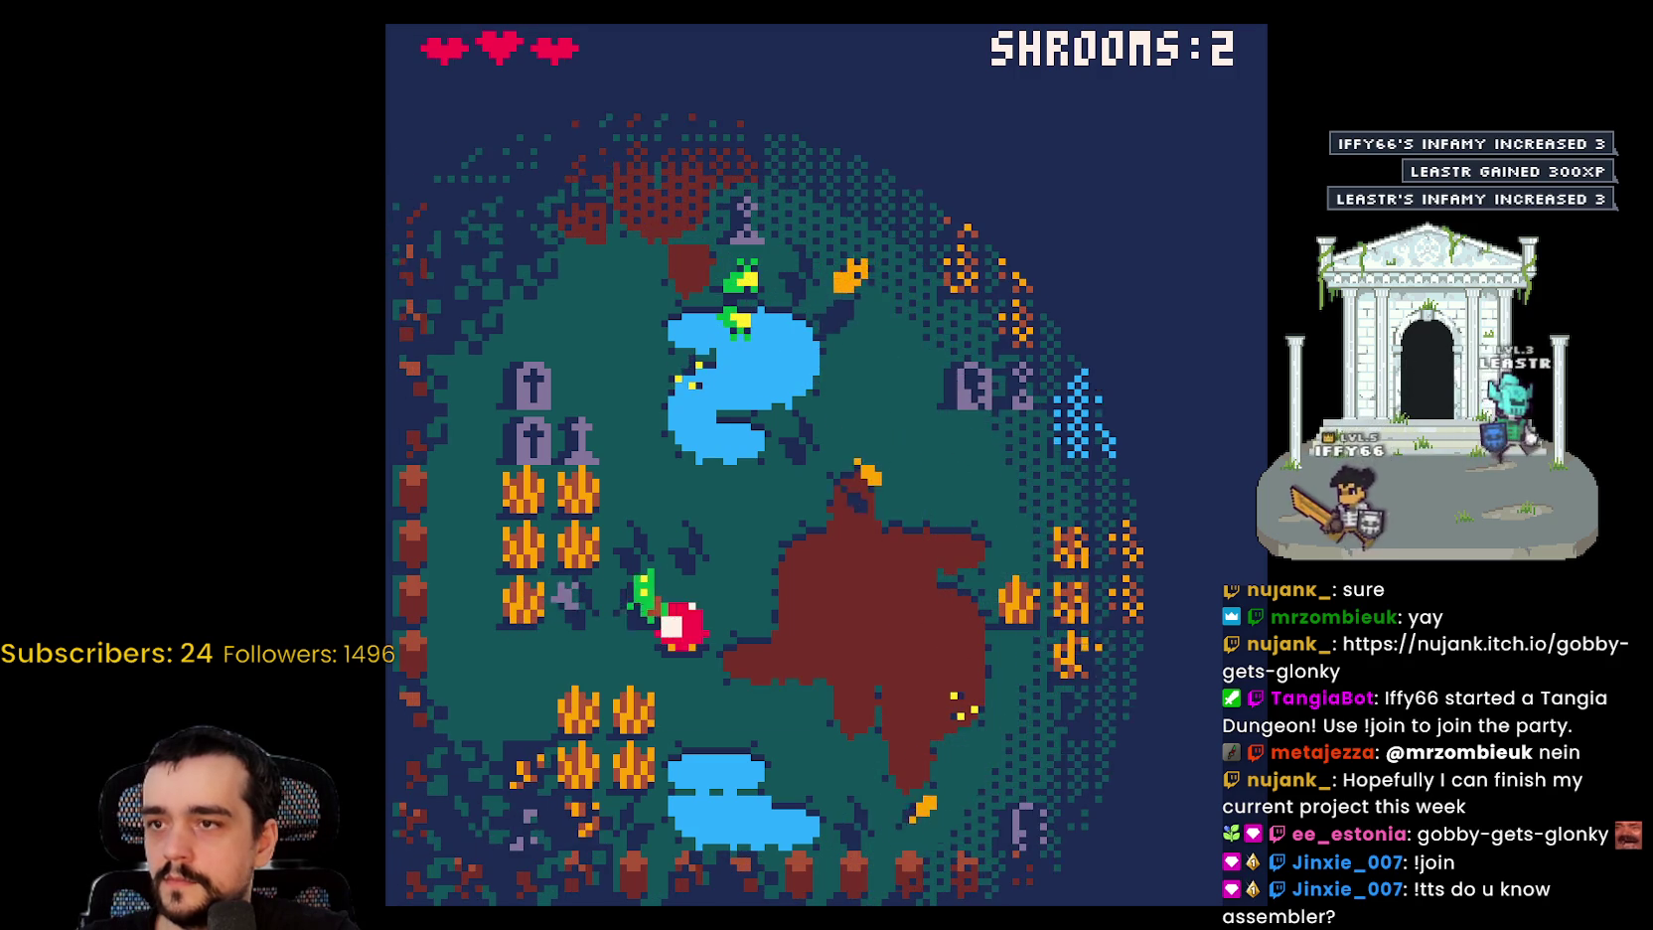
key(x)
key(Right)
key(Right)
key(Right)
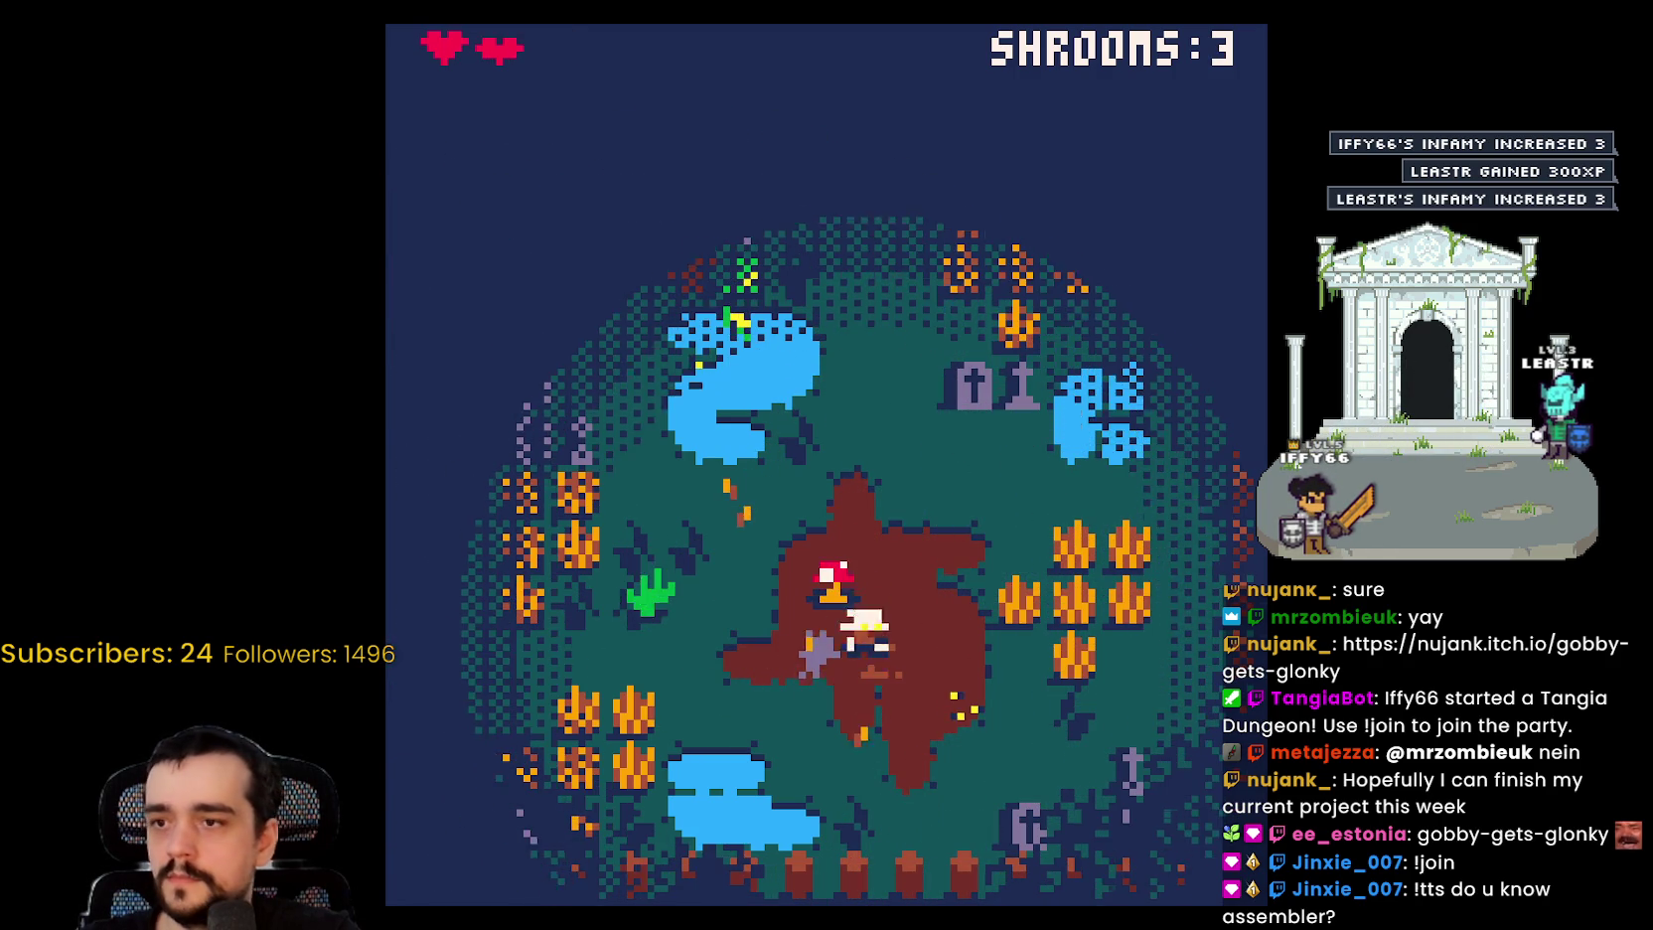
key(Right)
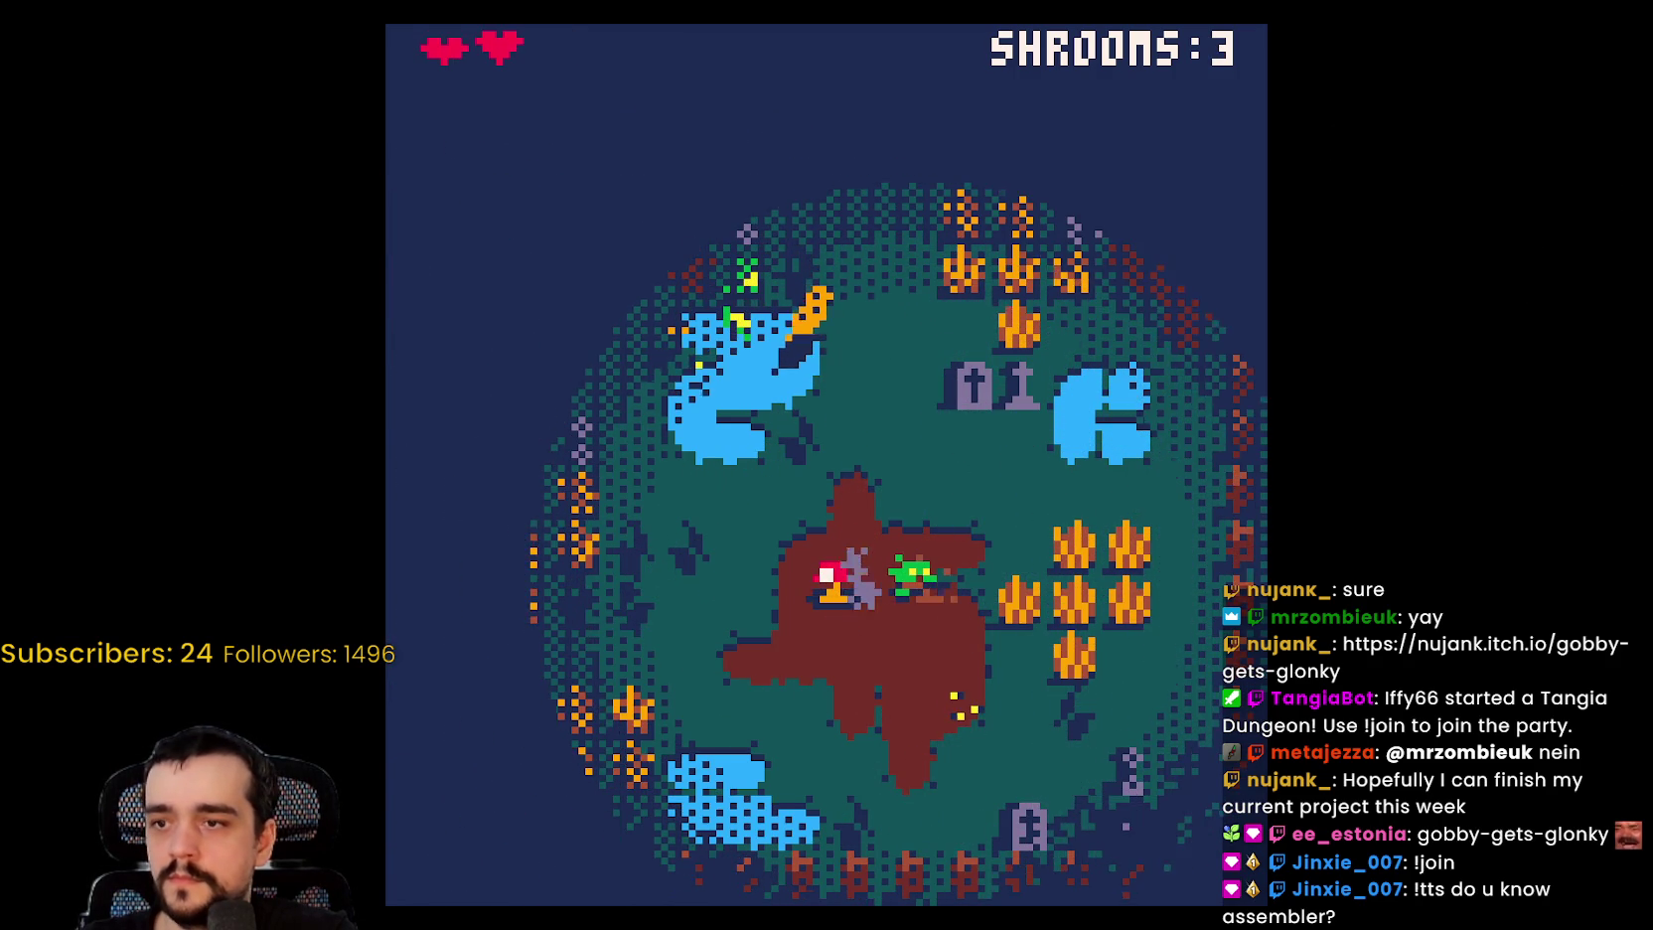
key(Left)
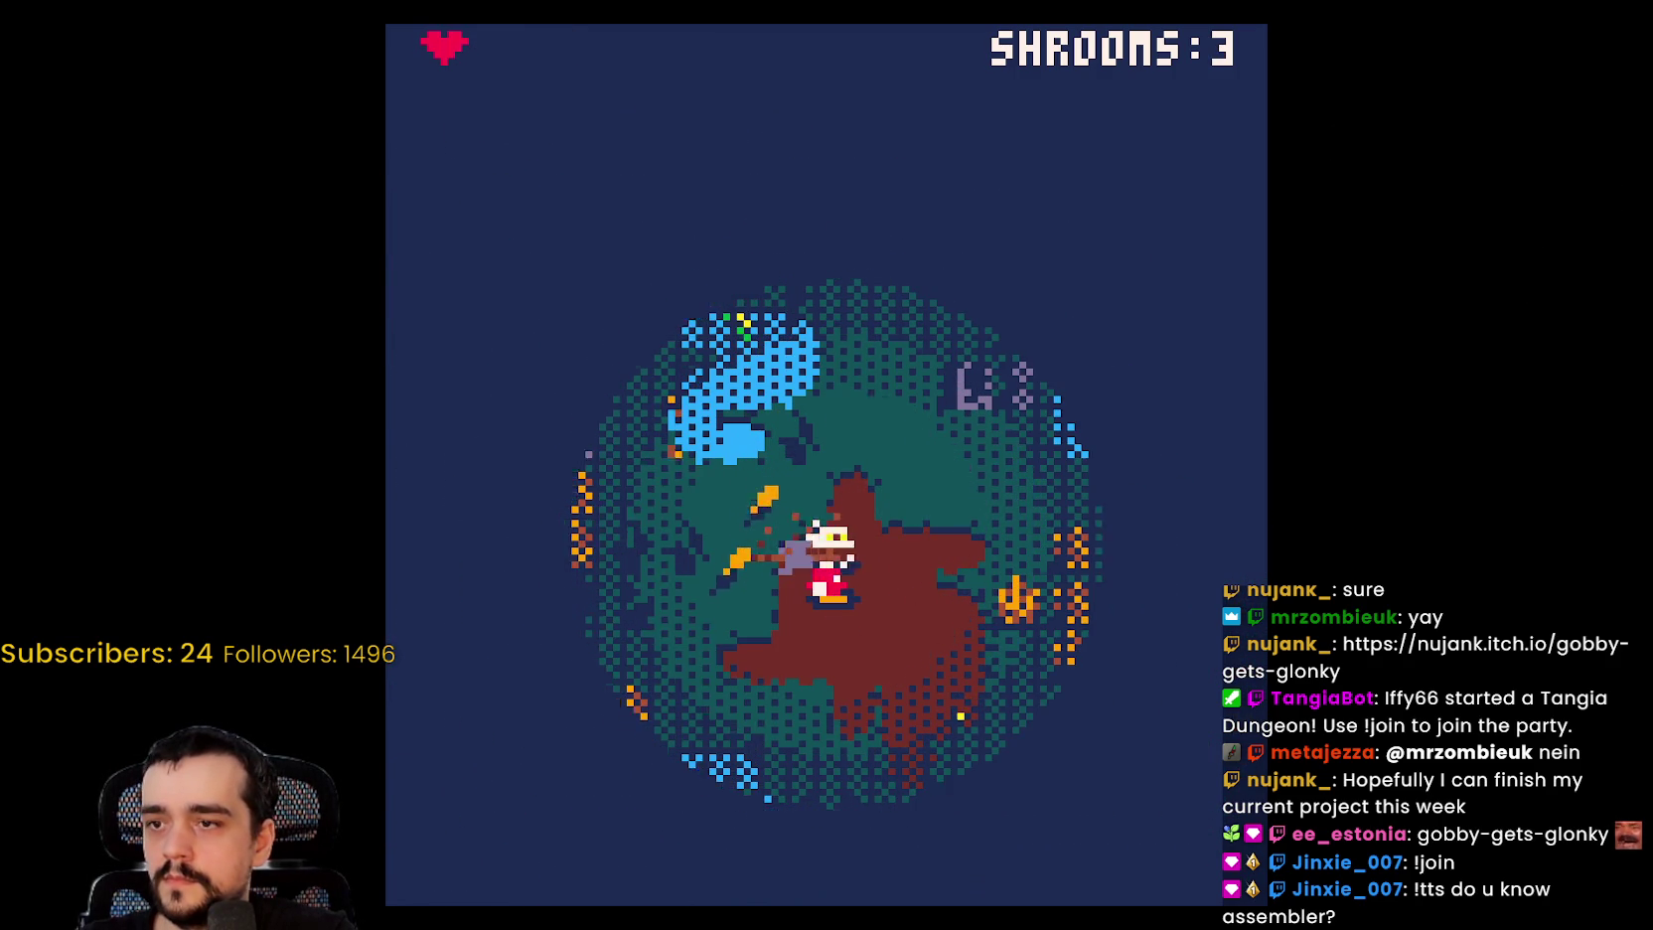
Step: Dismiss the browser context menu and try again after the game over
right_click(888, 480)
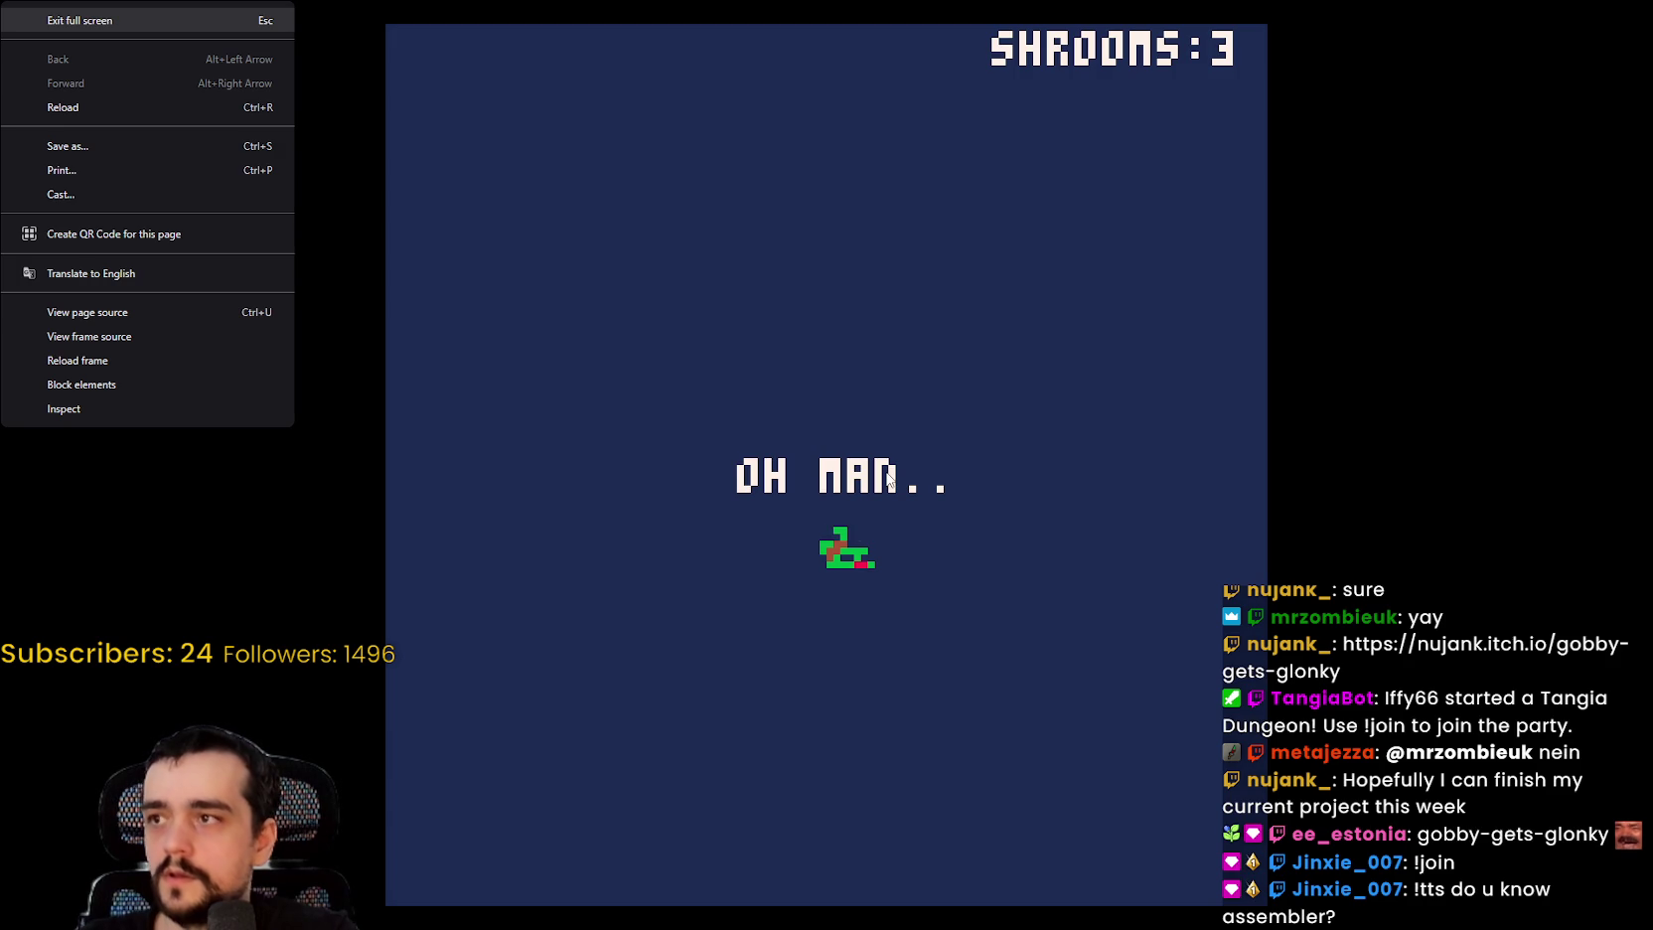
key(Escape)
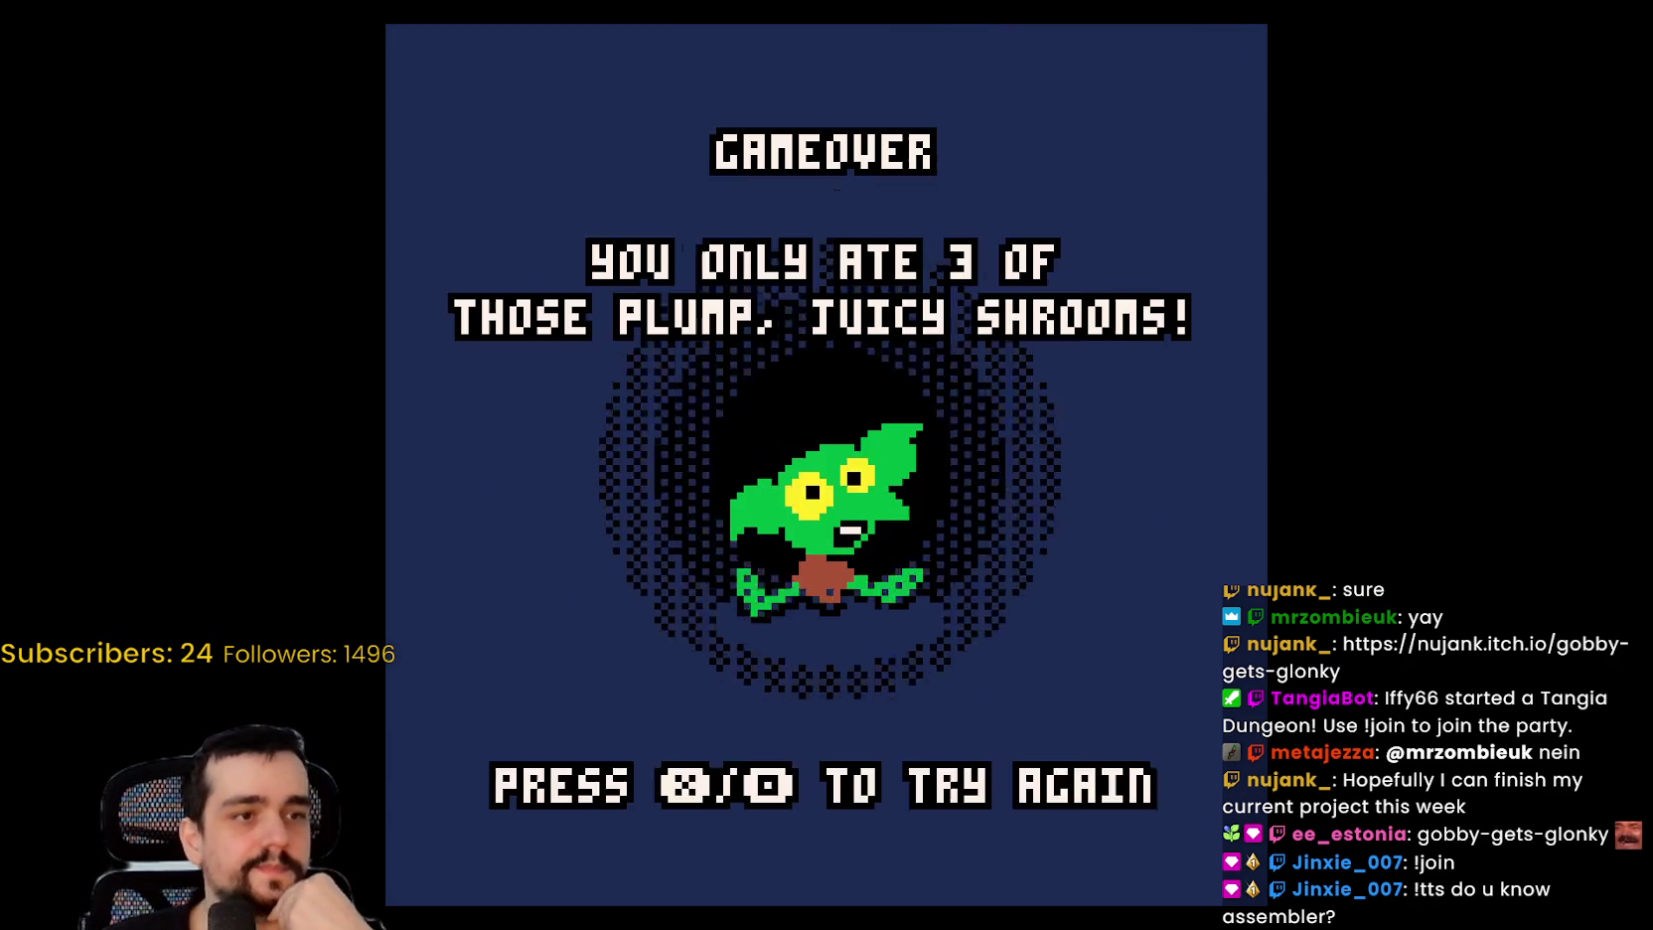
key(x)
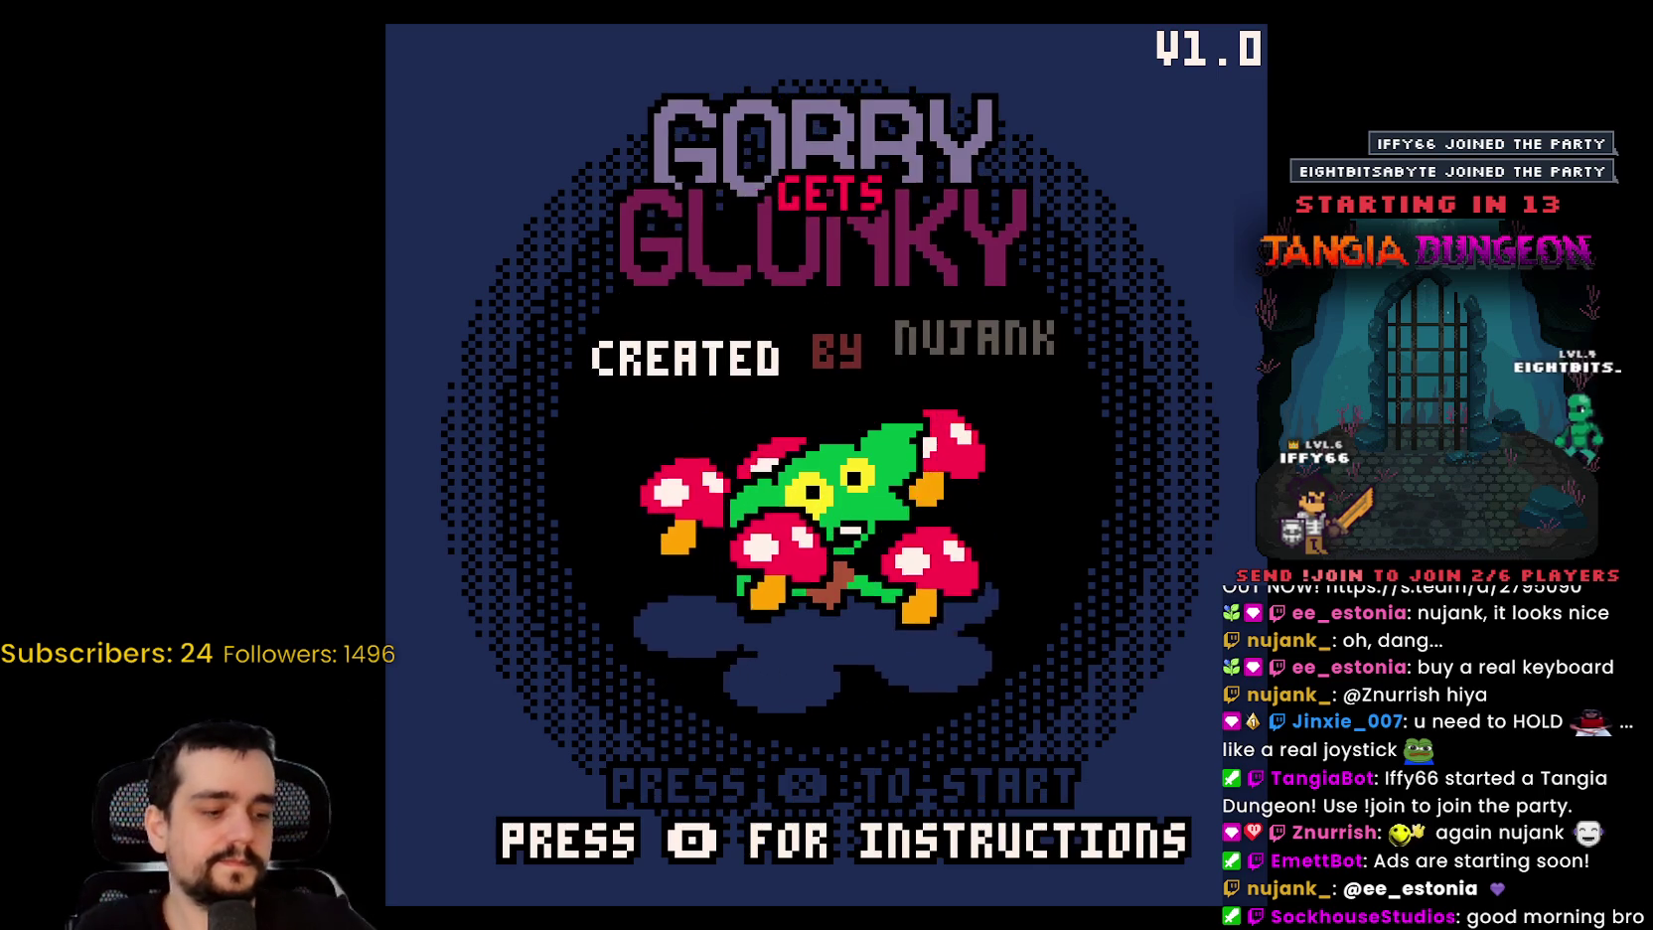
Step: Start a new game and toggle the pause menu open and closed
key(x)
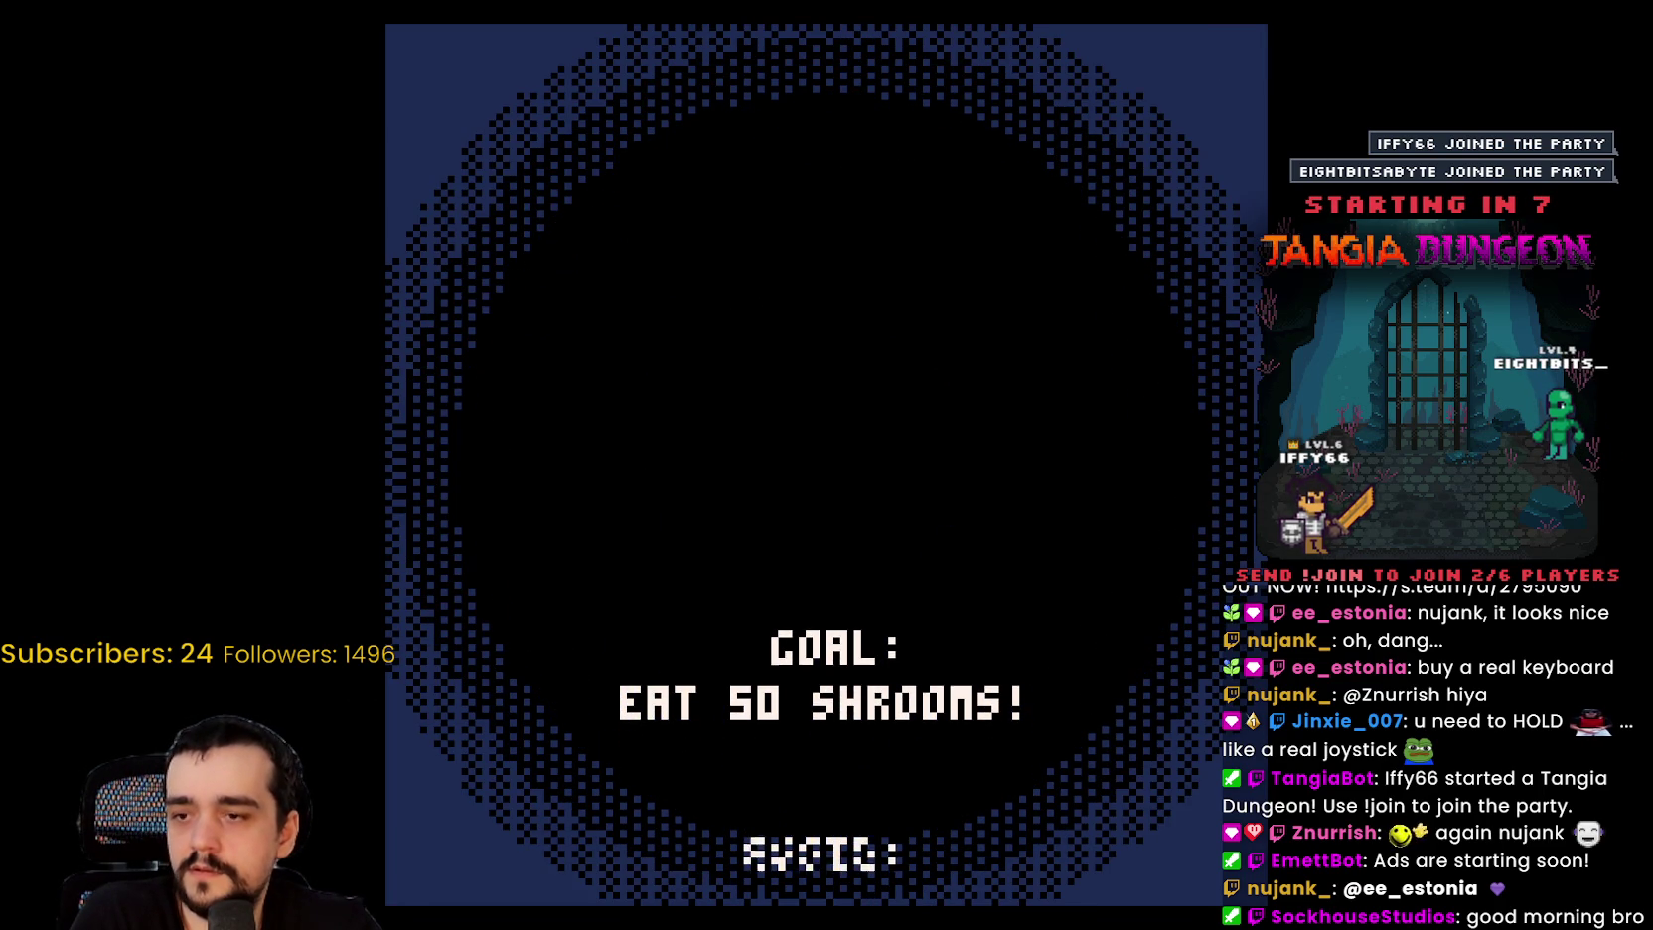
key(Return)
key(Return)
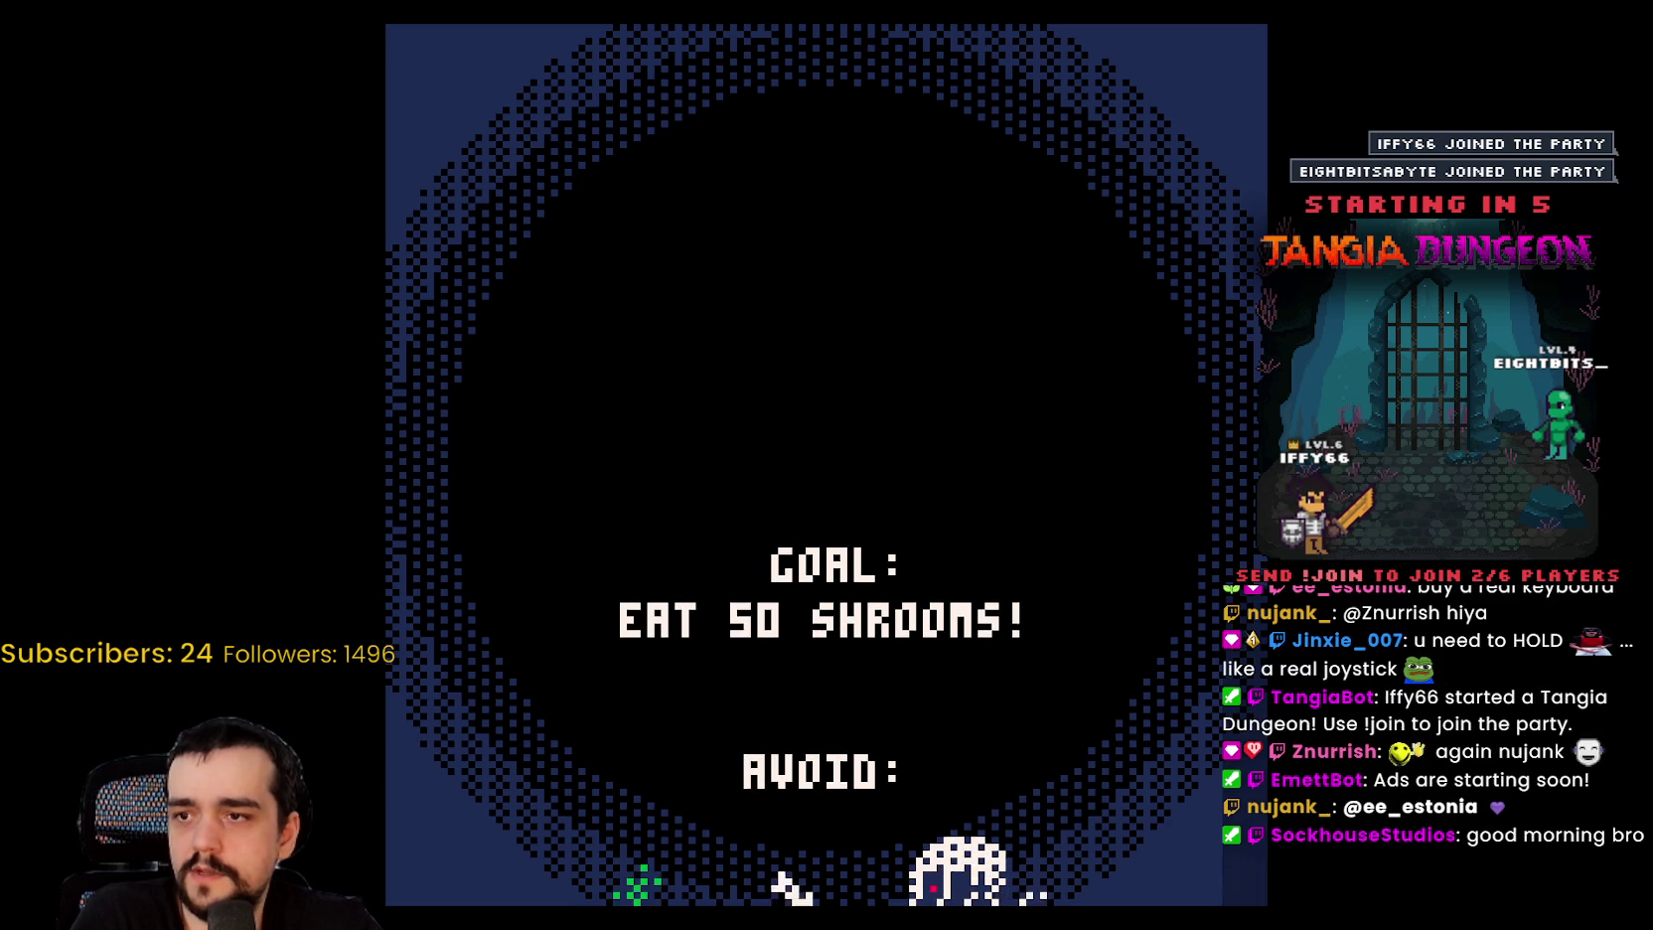
key(Return)
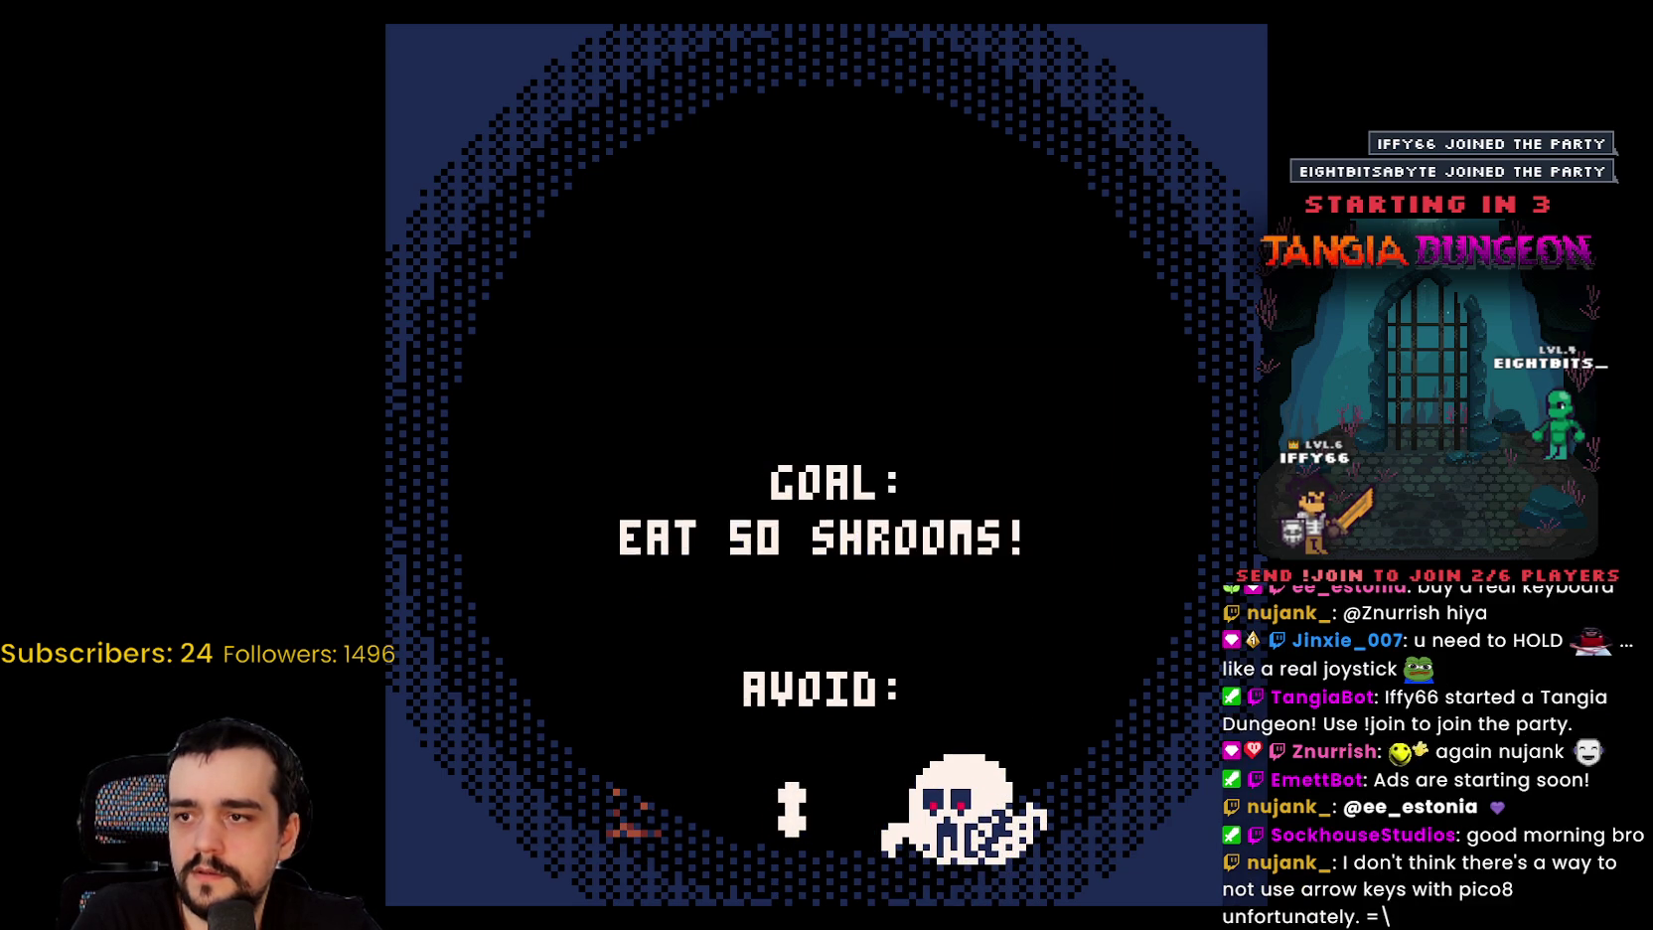
key(Return)
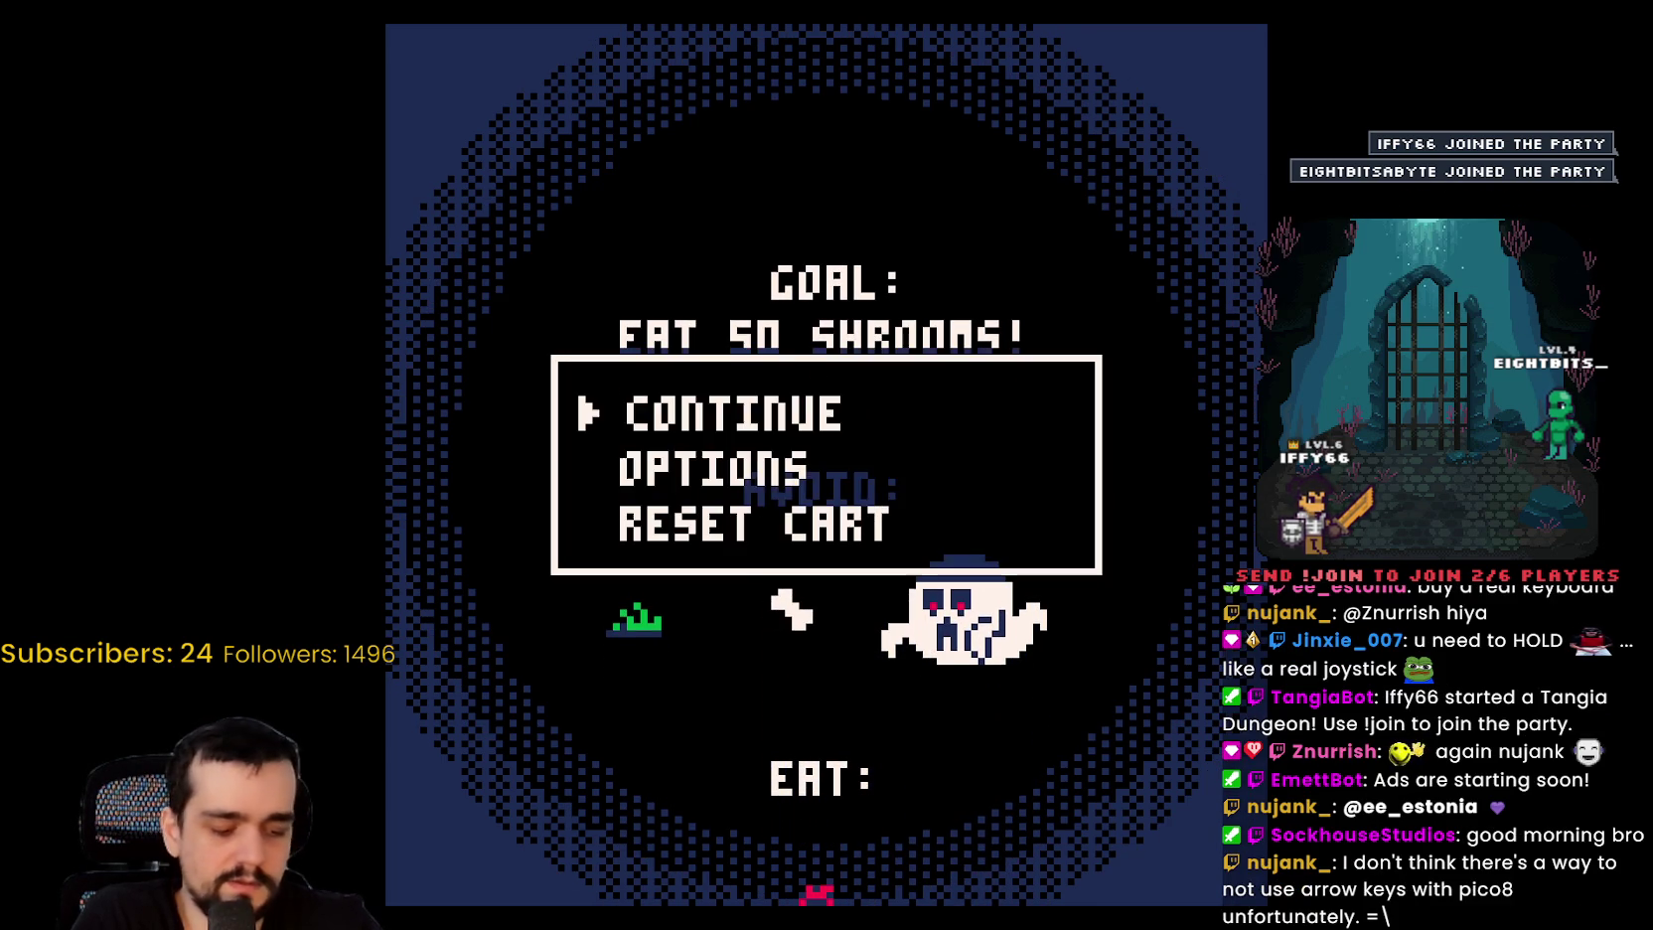
key(Return)
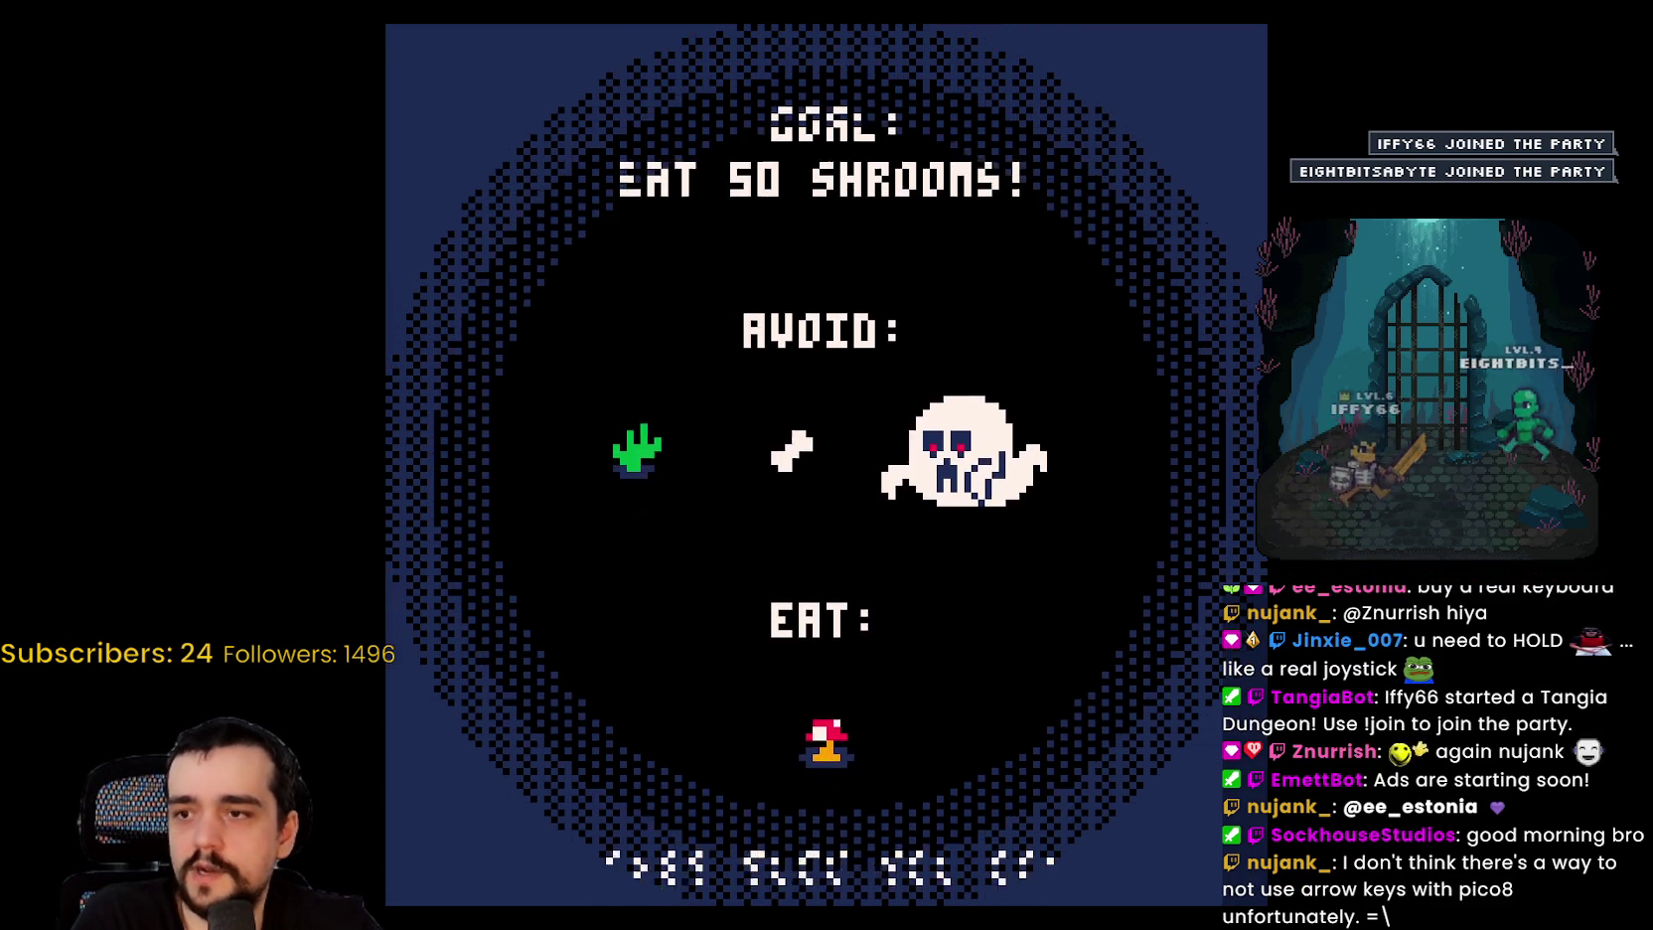
Step: Open Options from the pause menu, go Back, and resume the game
key(Return)
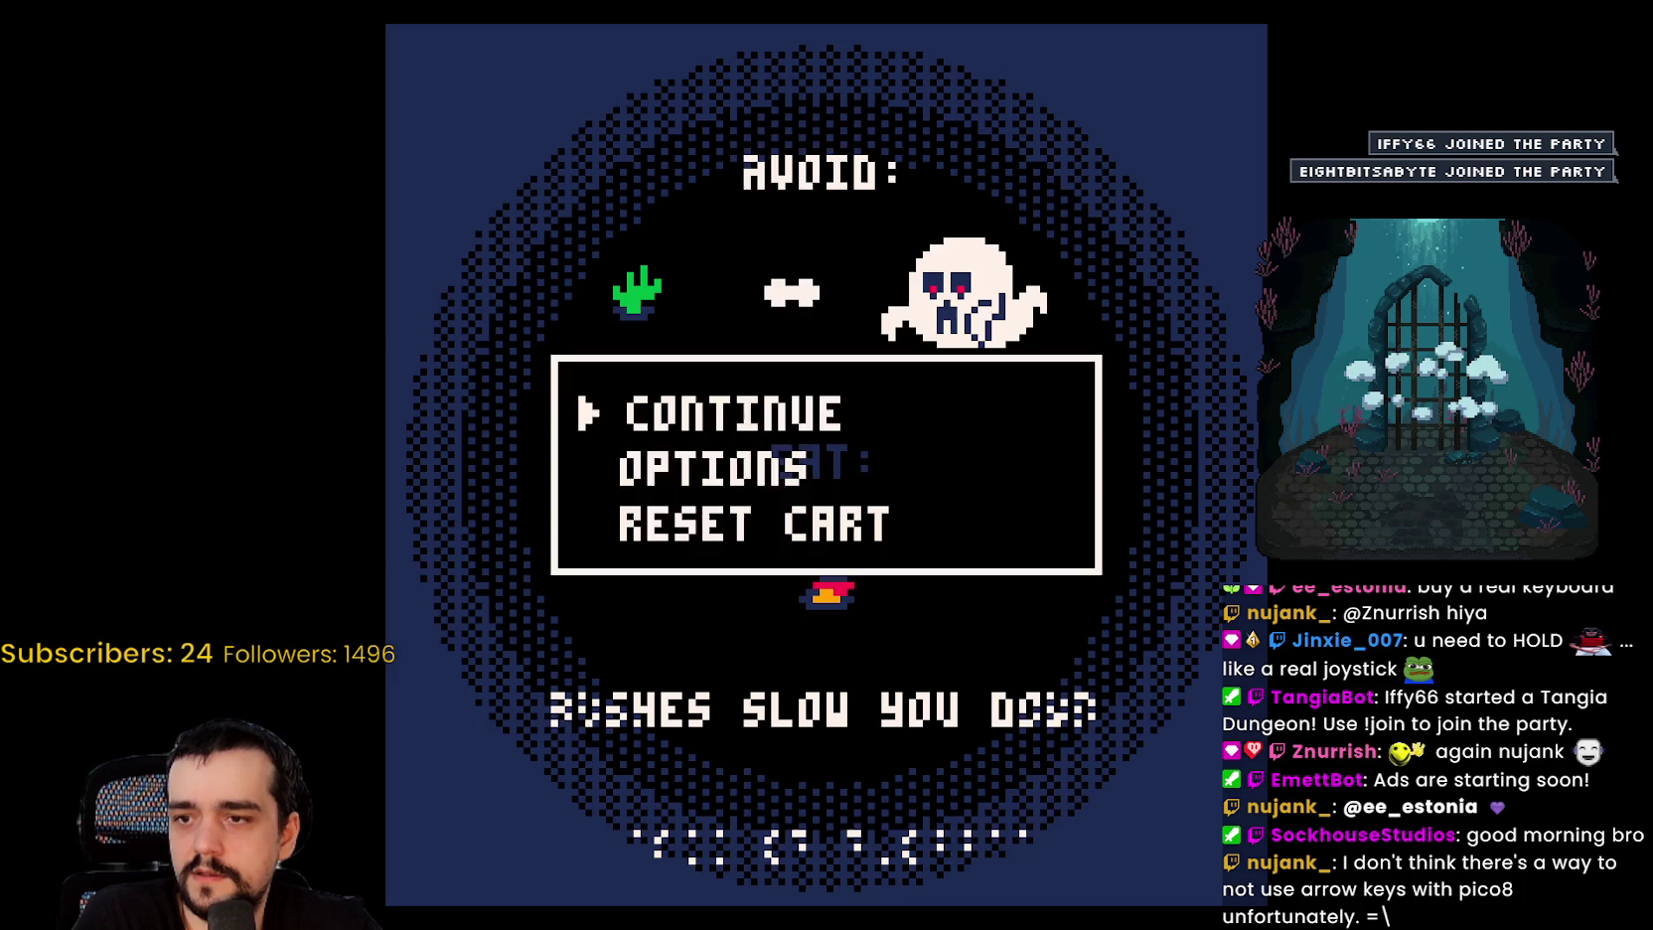
key(Return)
key(Return)
key(Down)
key(Return)
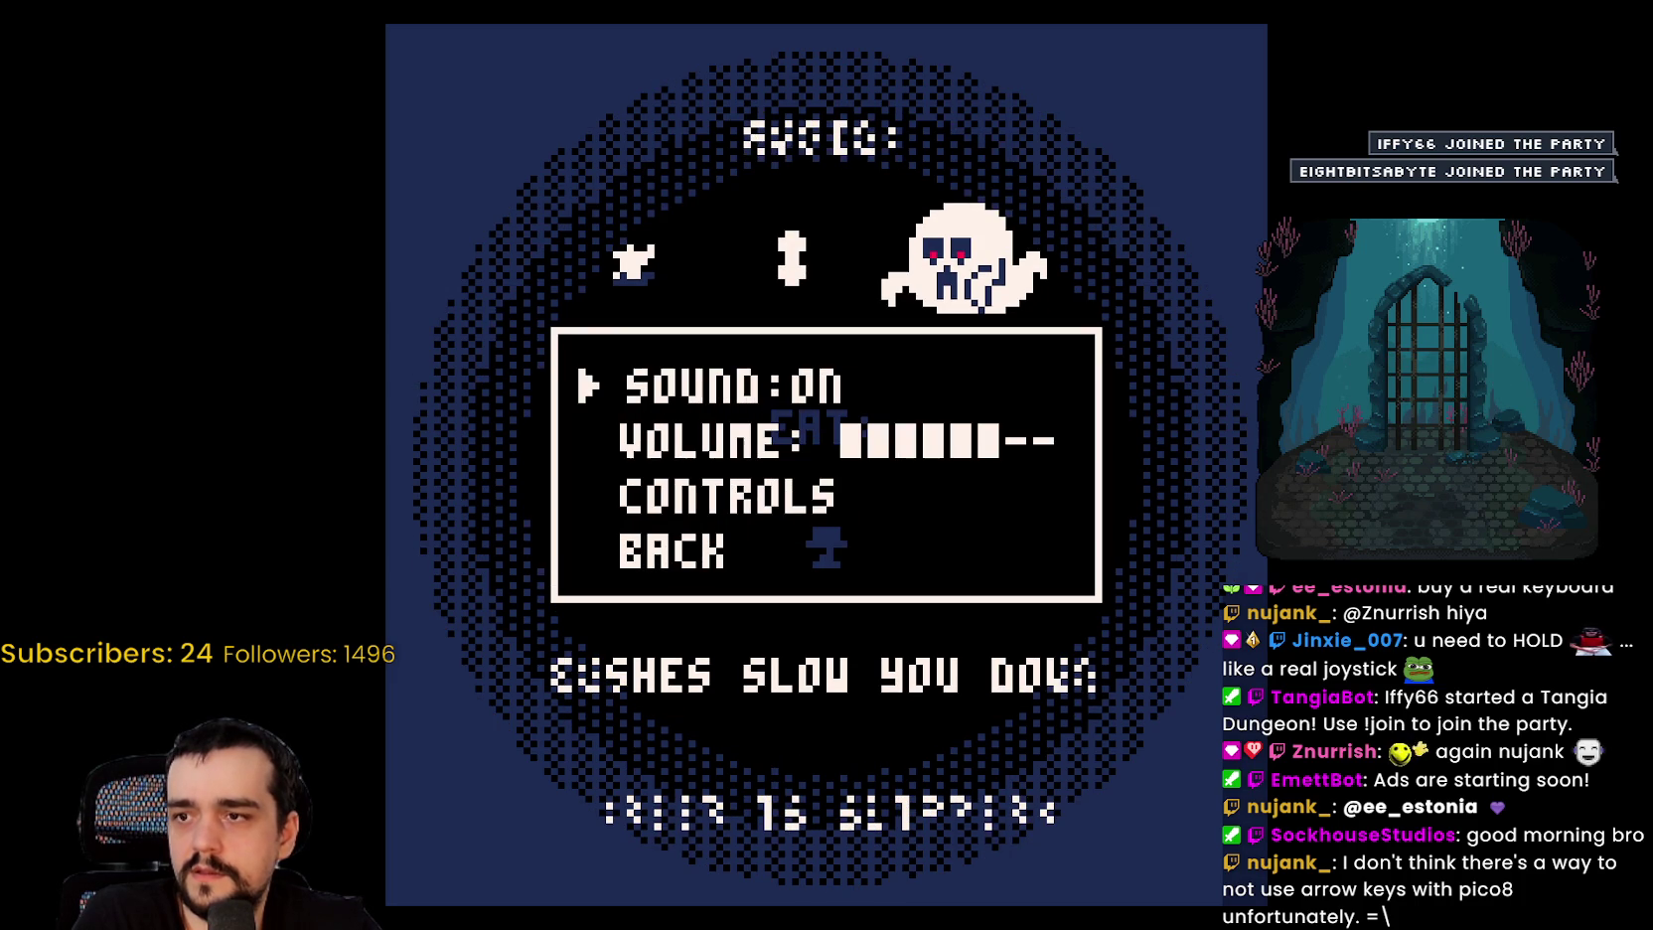
key(Down)
key(Return)
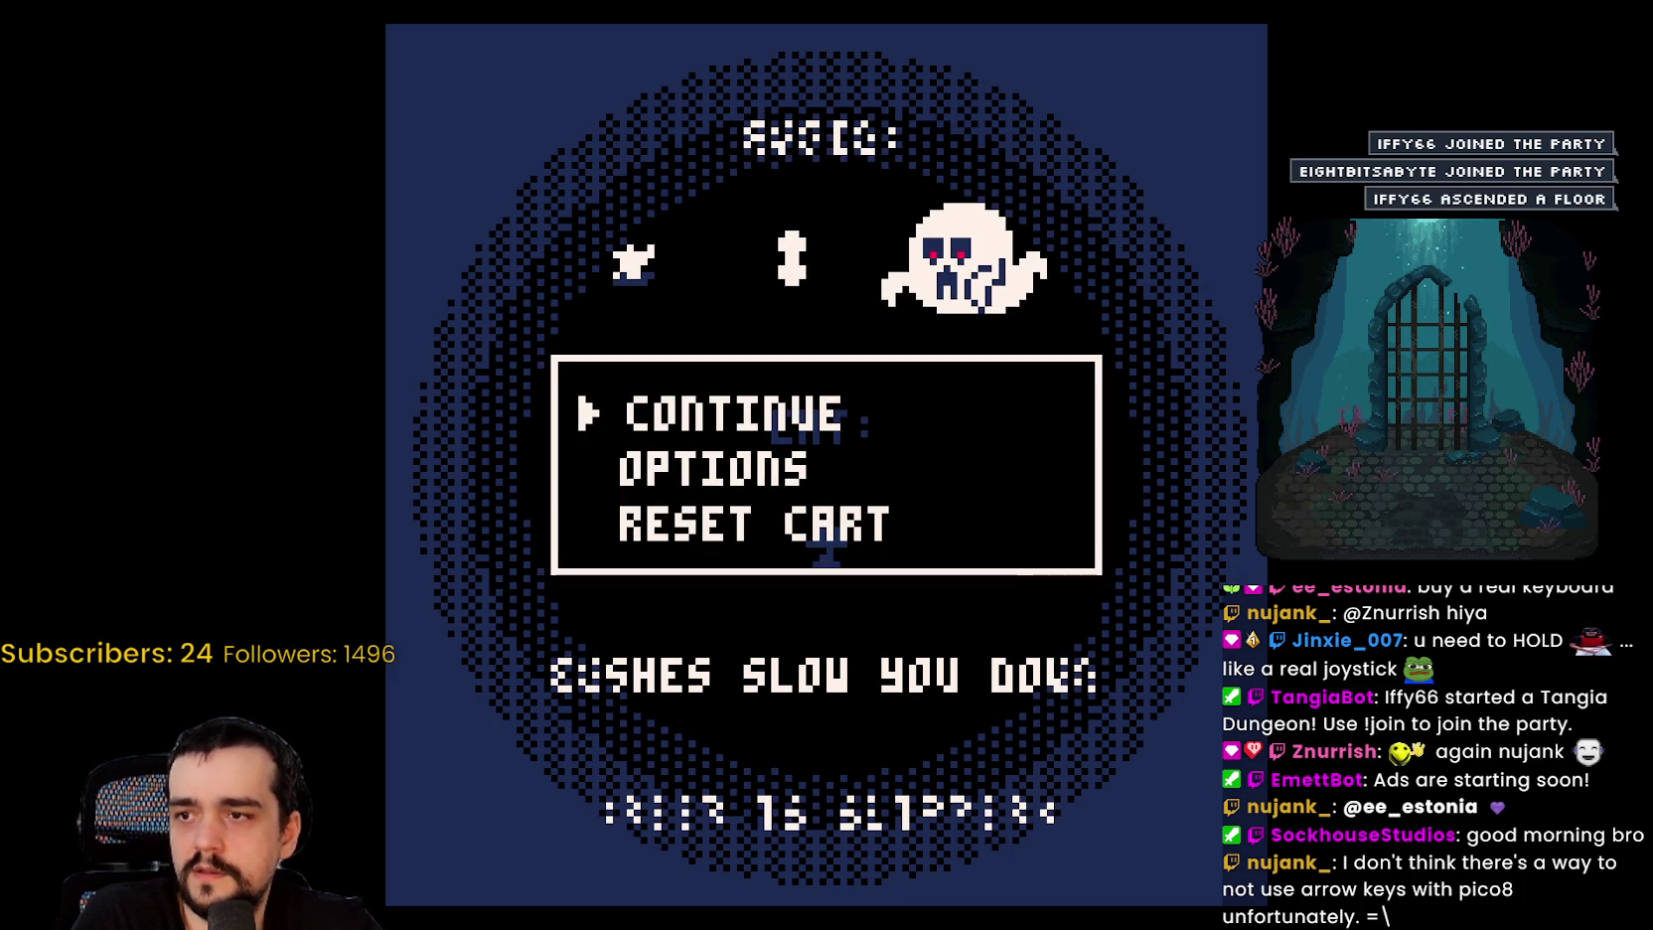
key(Return)
key(Return)
key(Return)
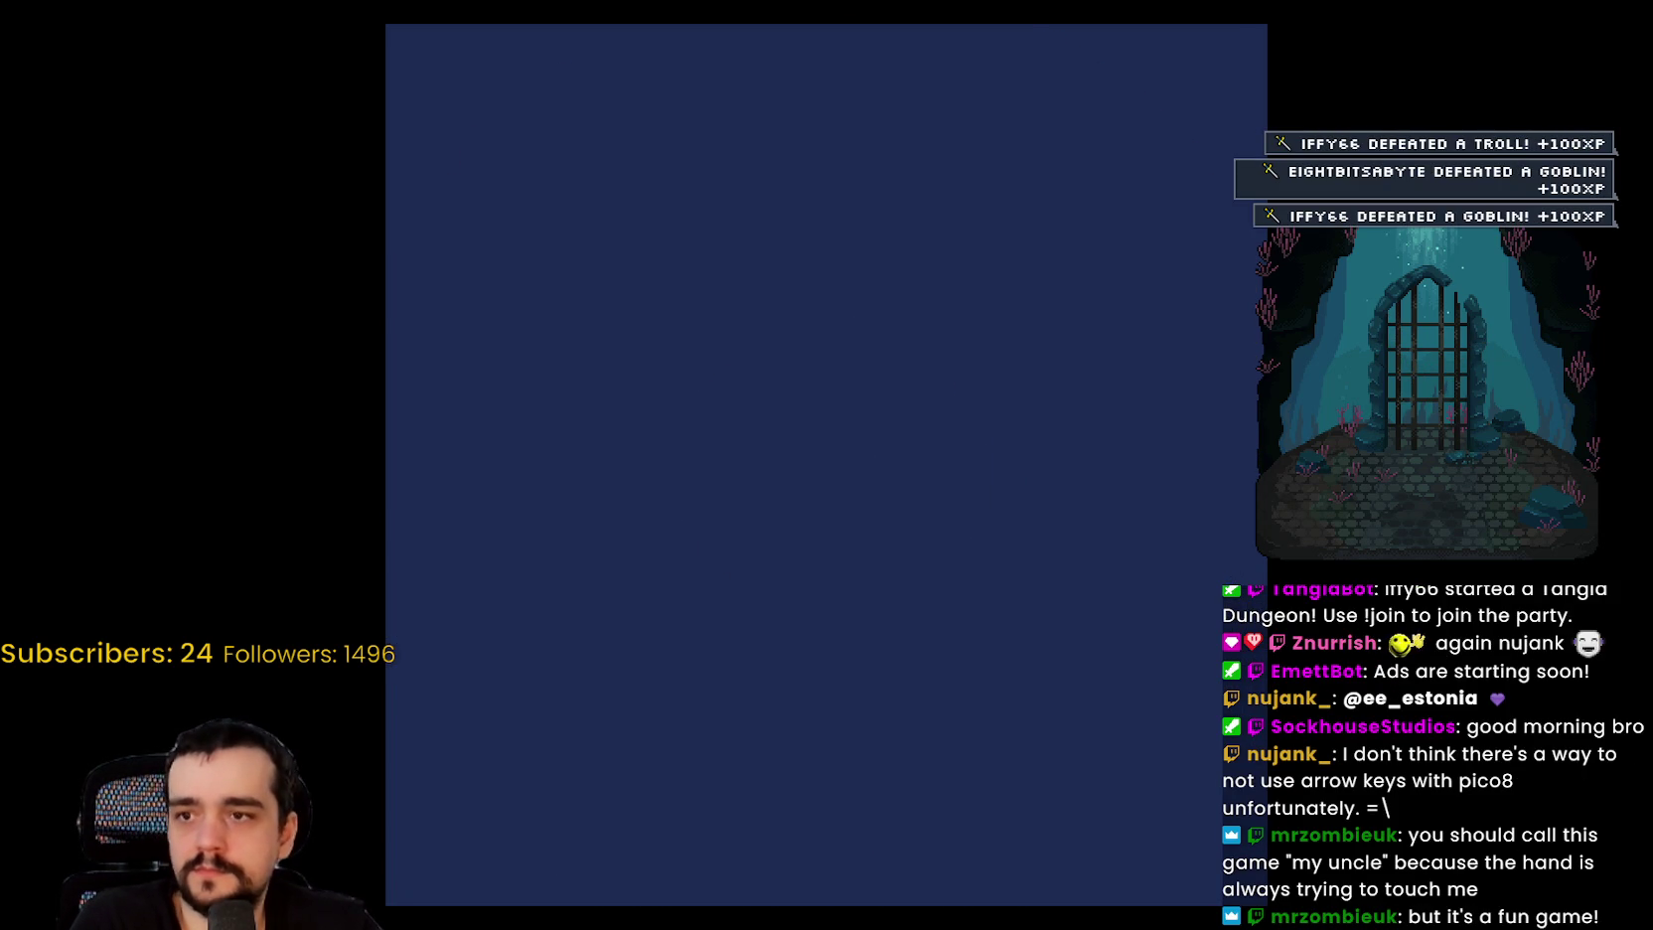
Step: Advance past the title to the instructions, then open the controls screen via pause menu Options
key(x)
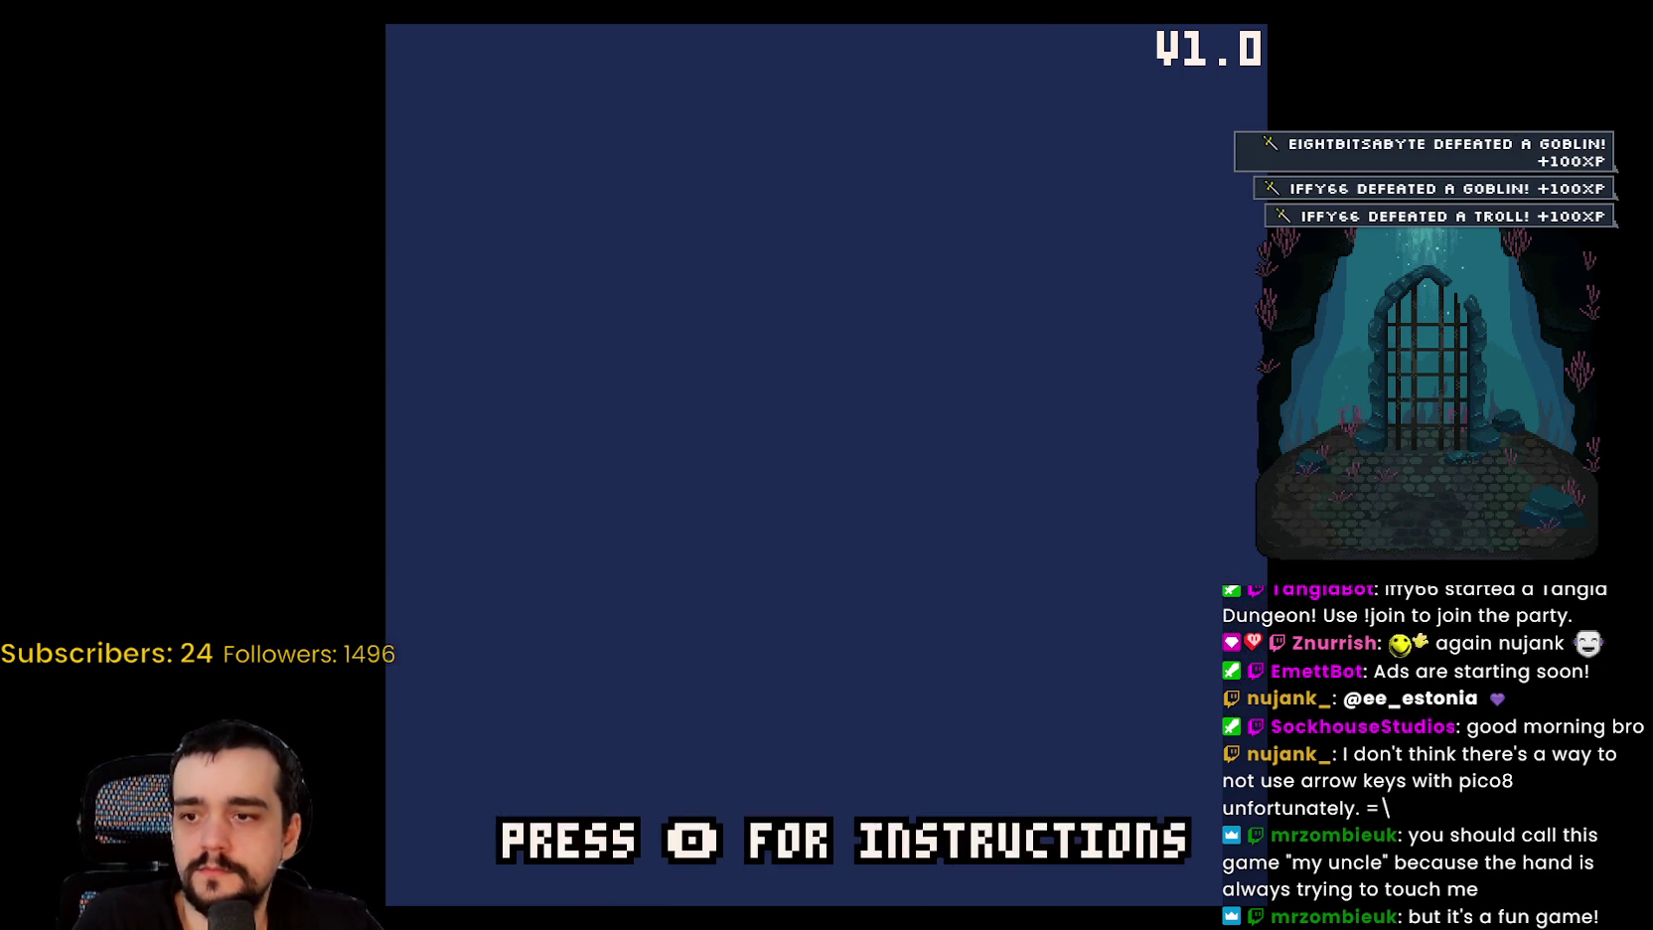
key(x)
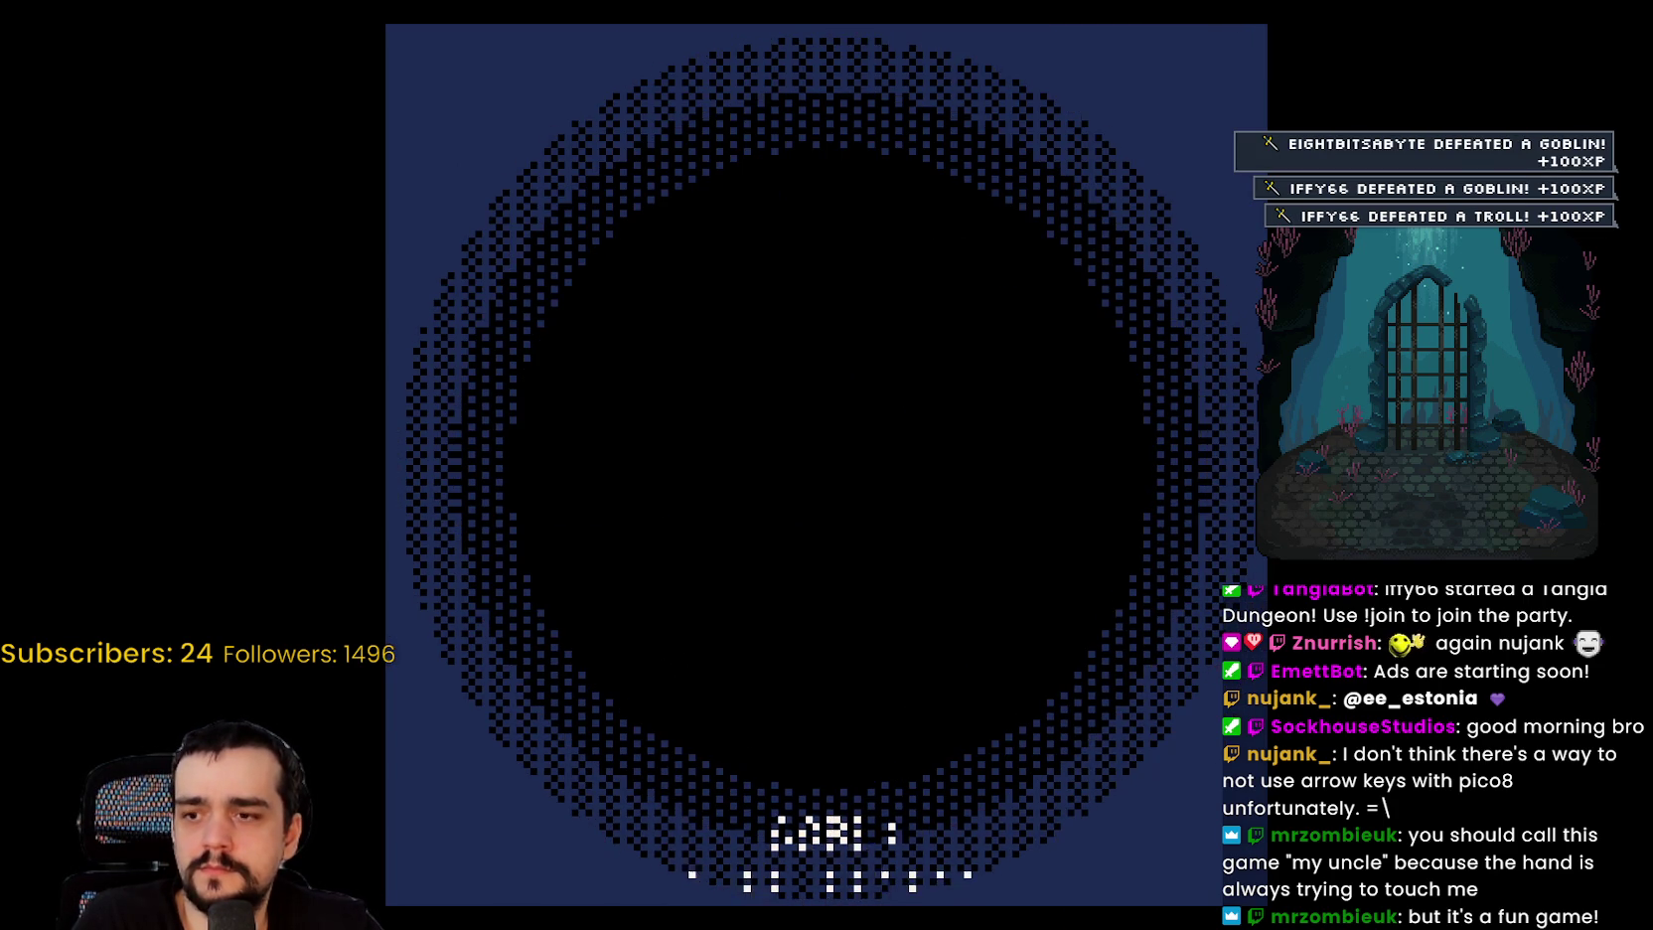
key(Return)
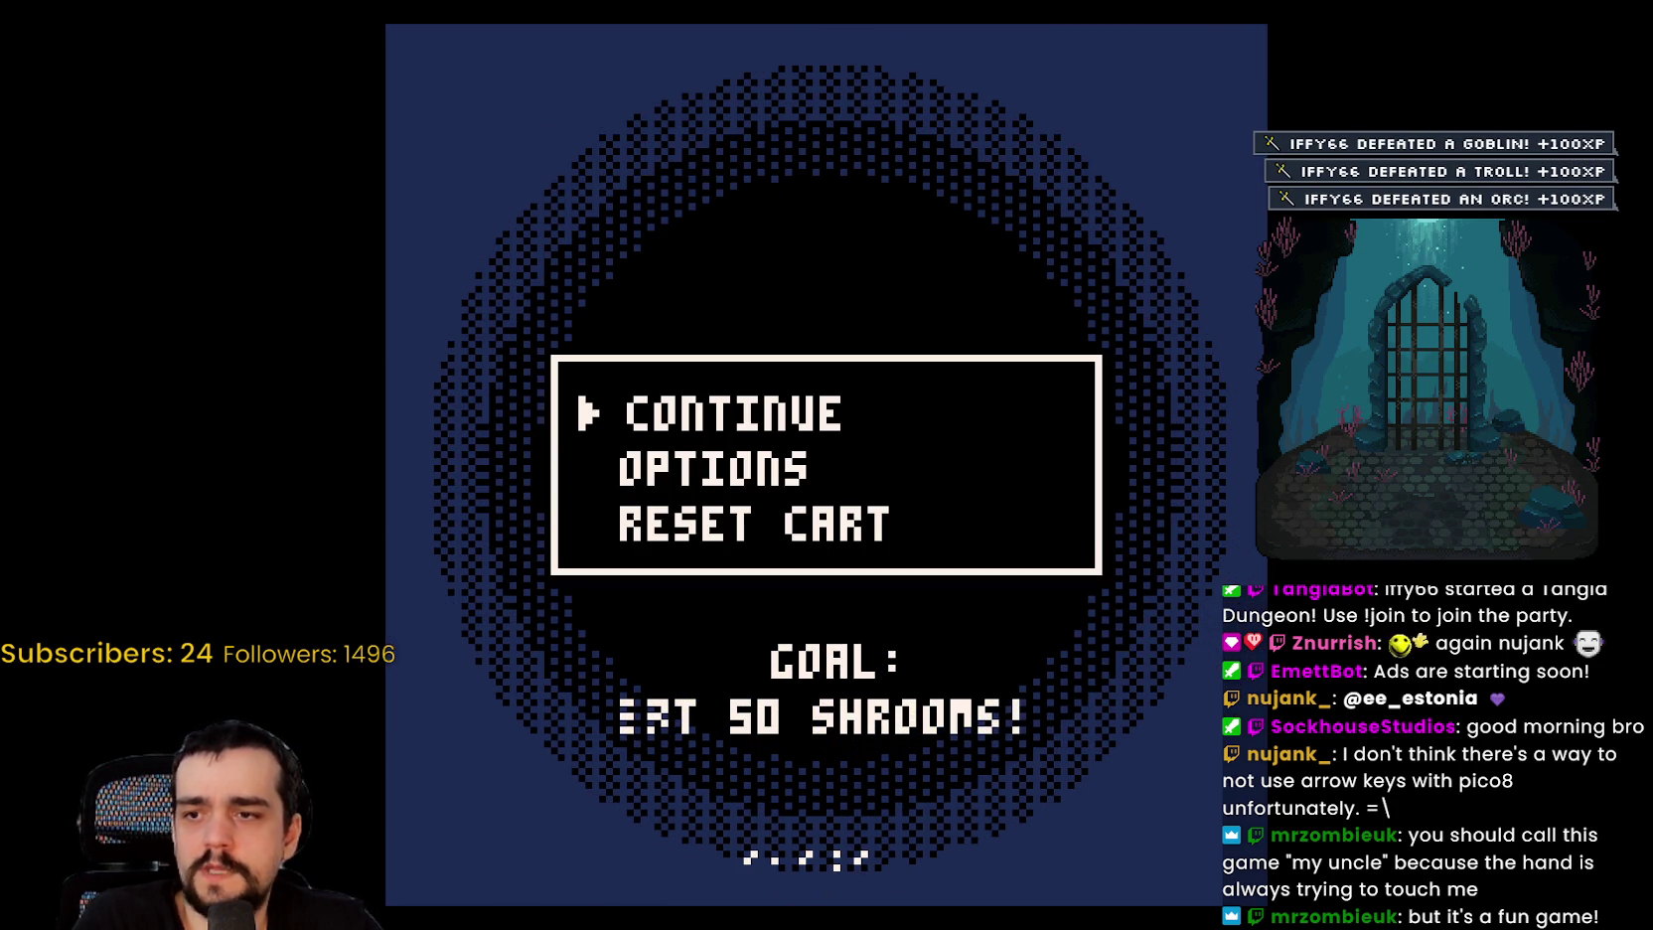
key(Down)
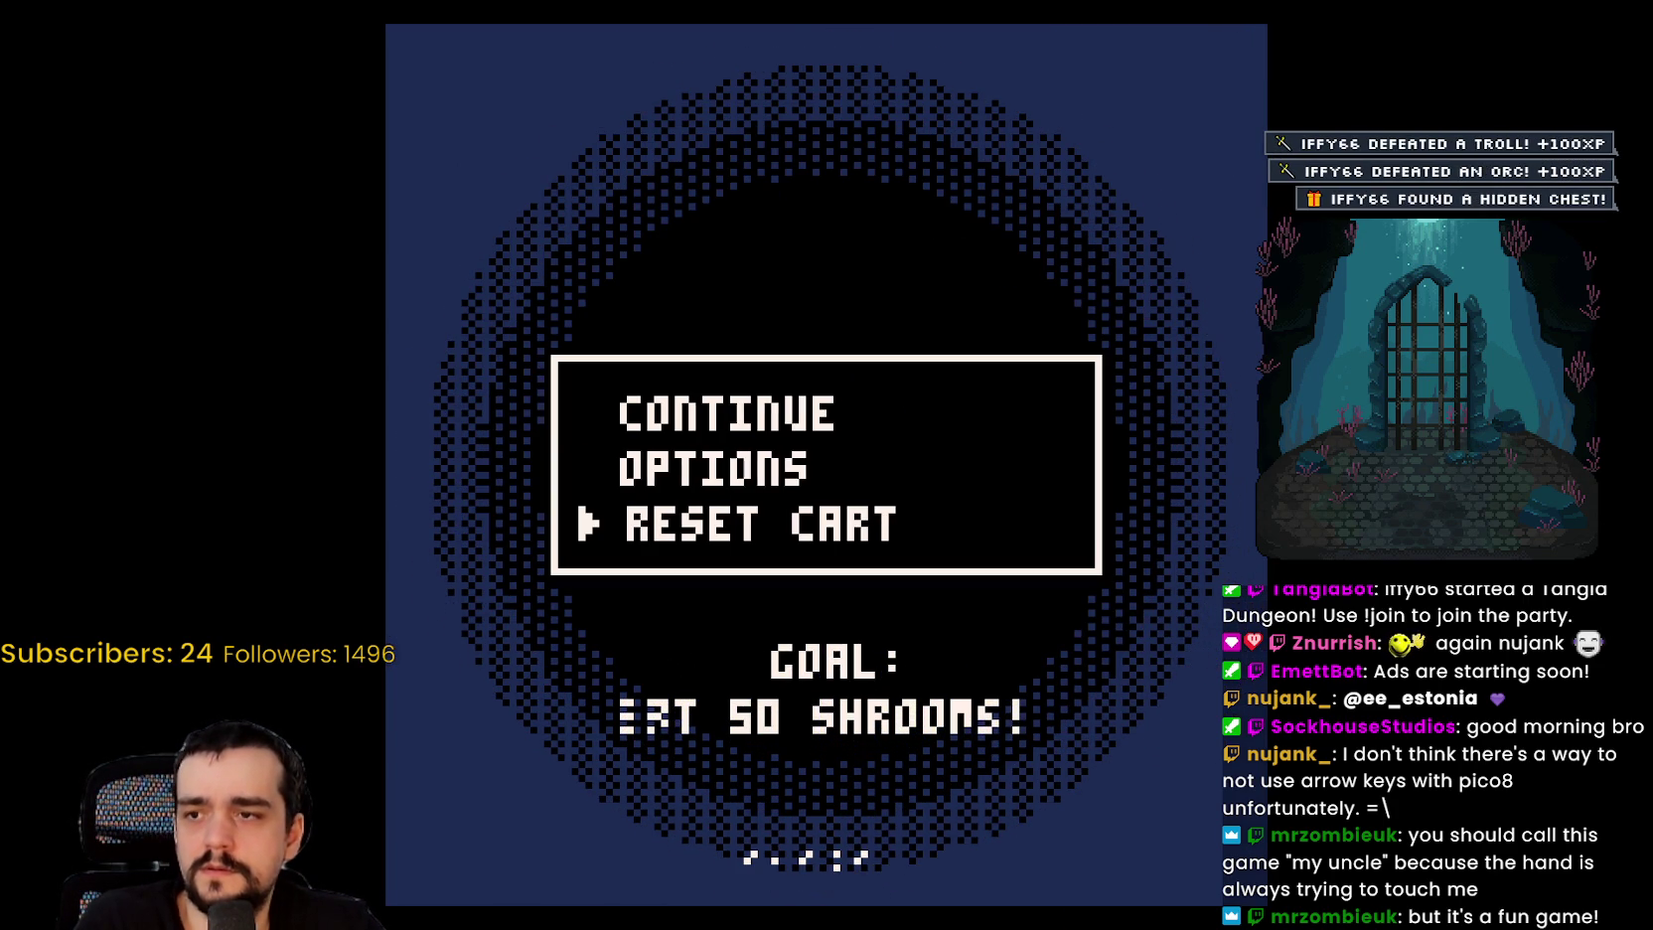
key(Up)
key(x)
key(Down)
key(Down)
key(x)
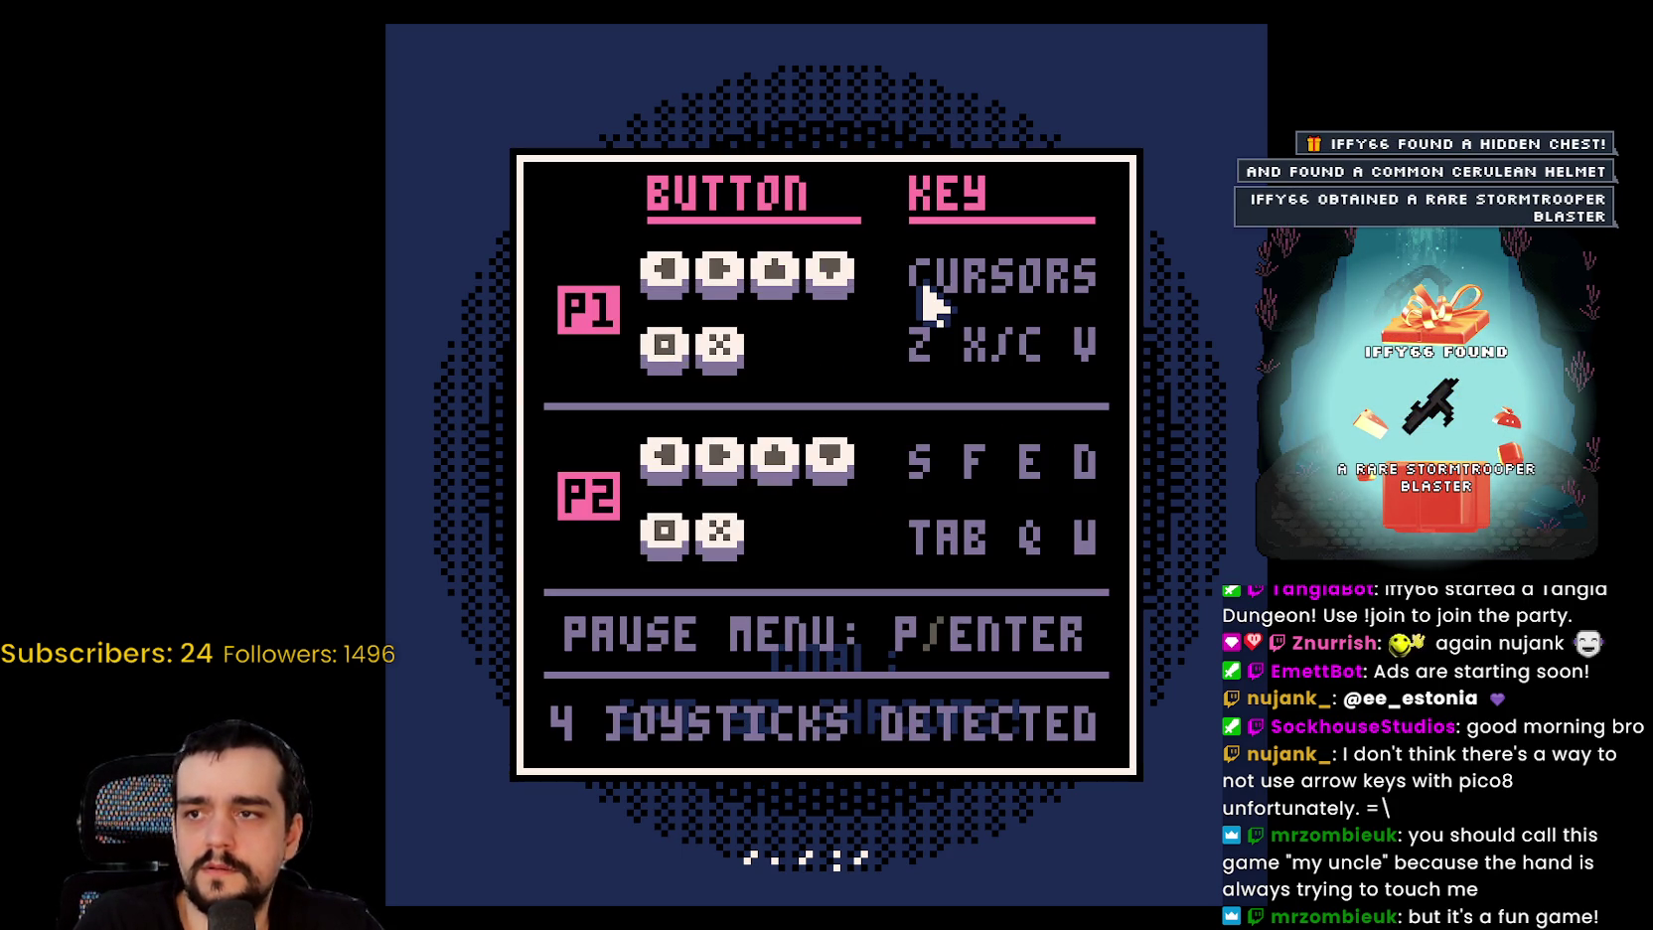
Step: Test the X and Down keys on the controls screen, then leave it and close the pause menu
key(x)
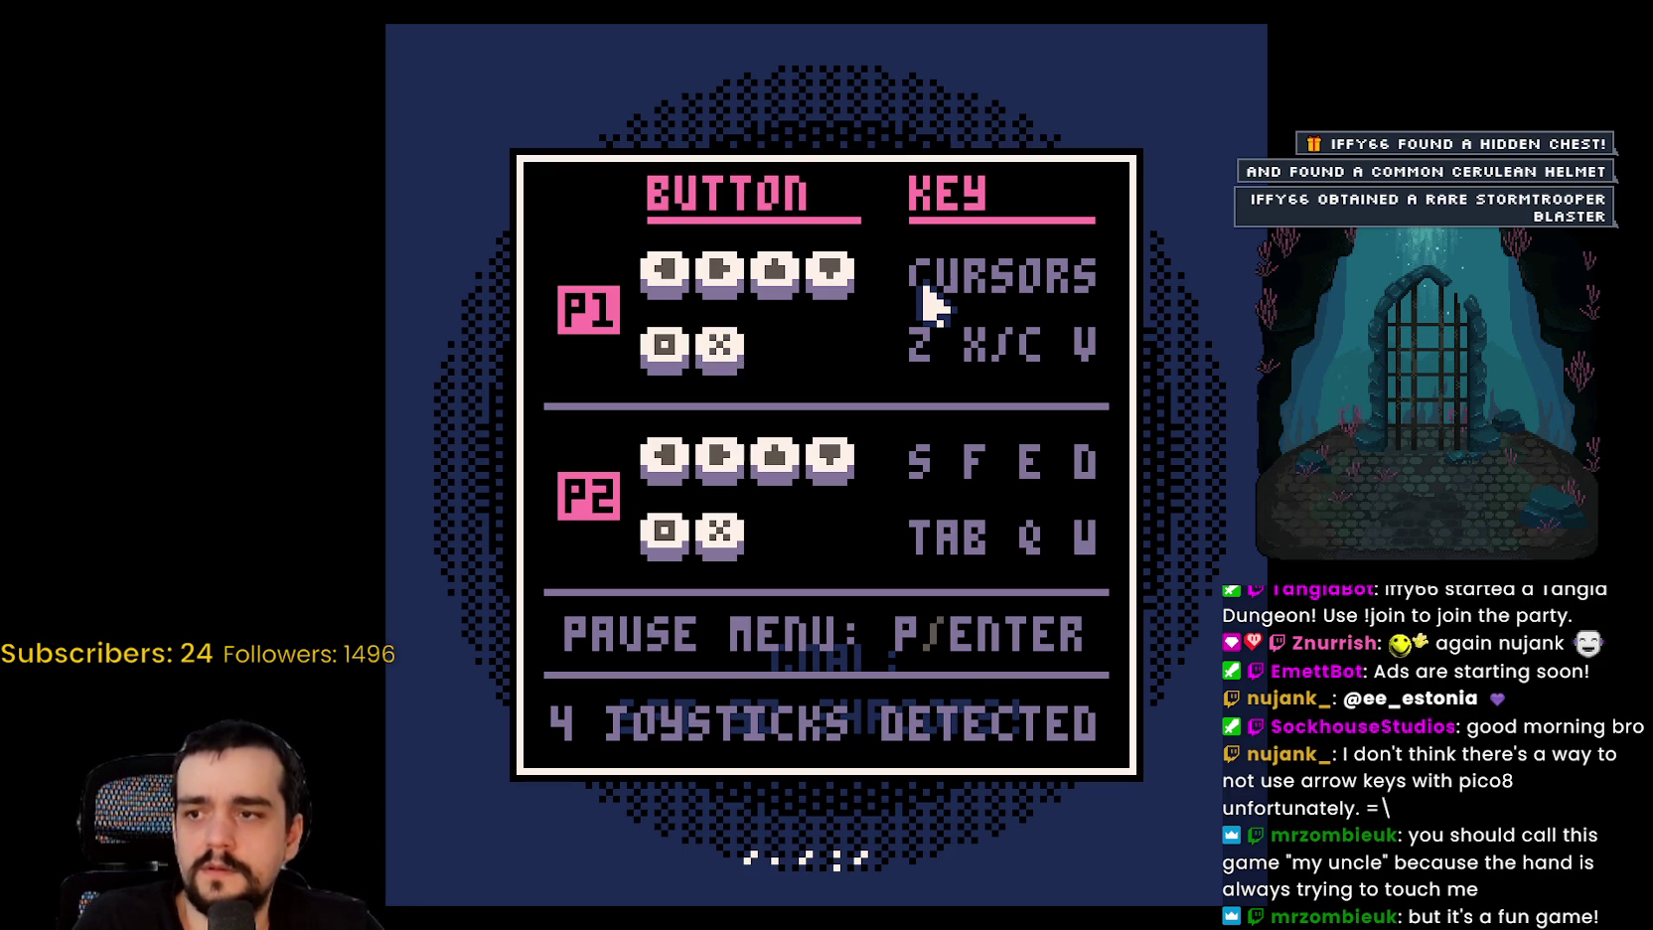
key(x)
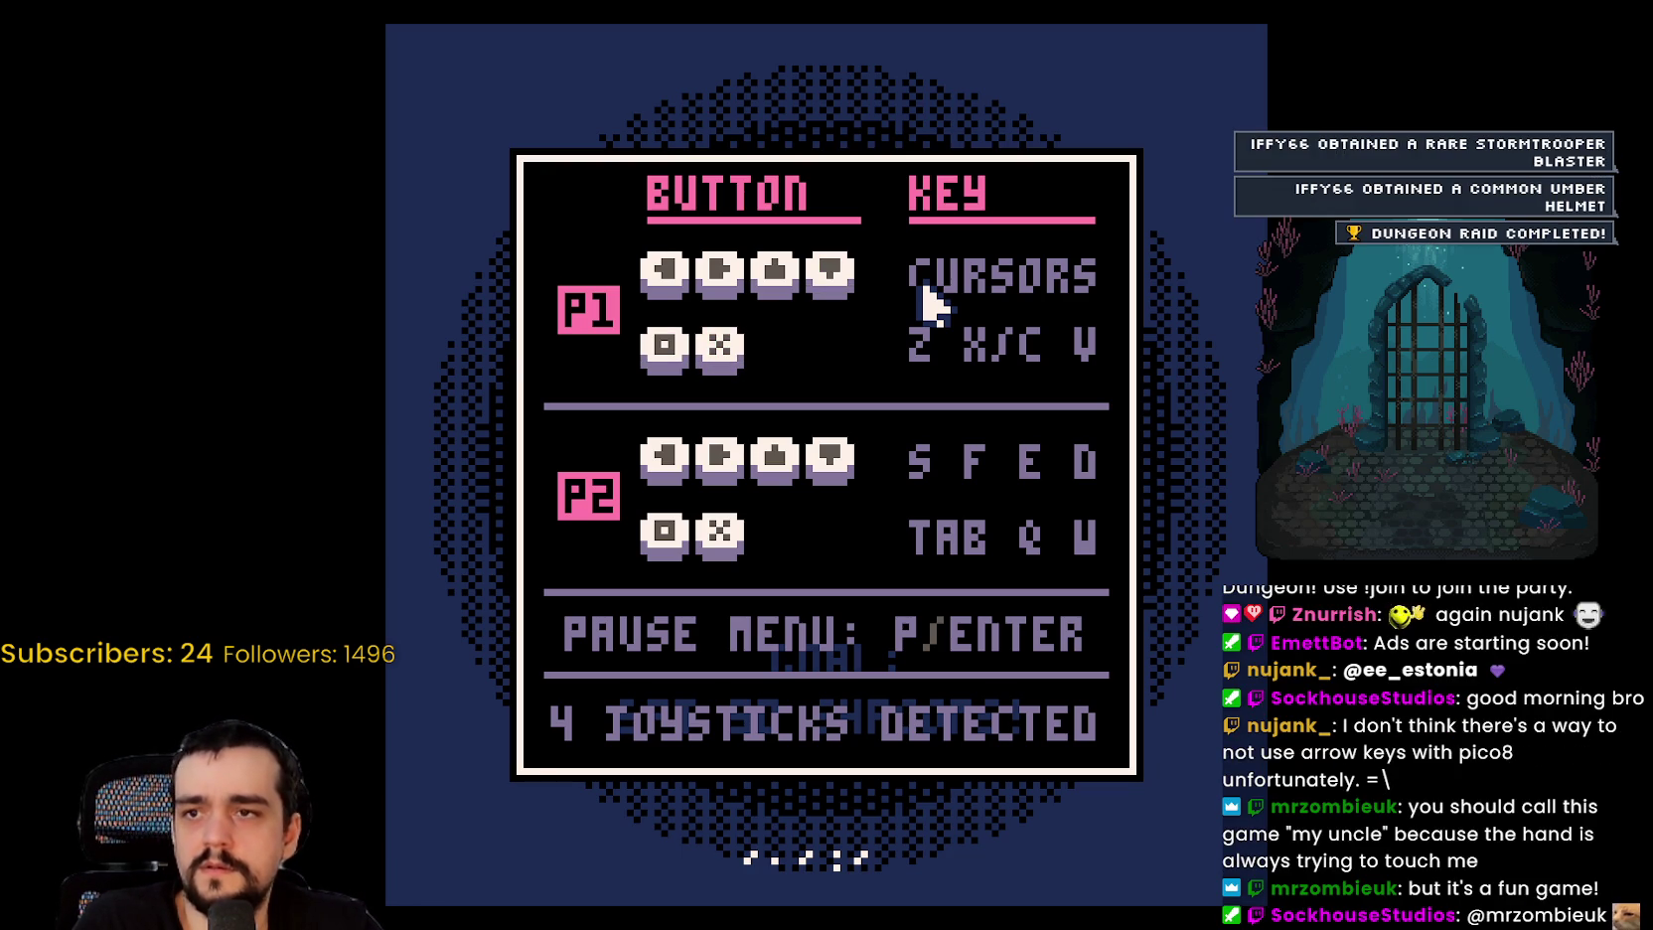
key(Down)
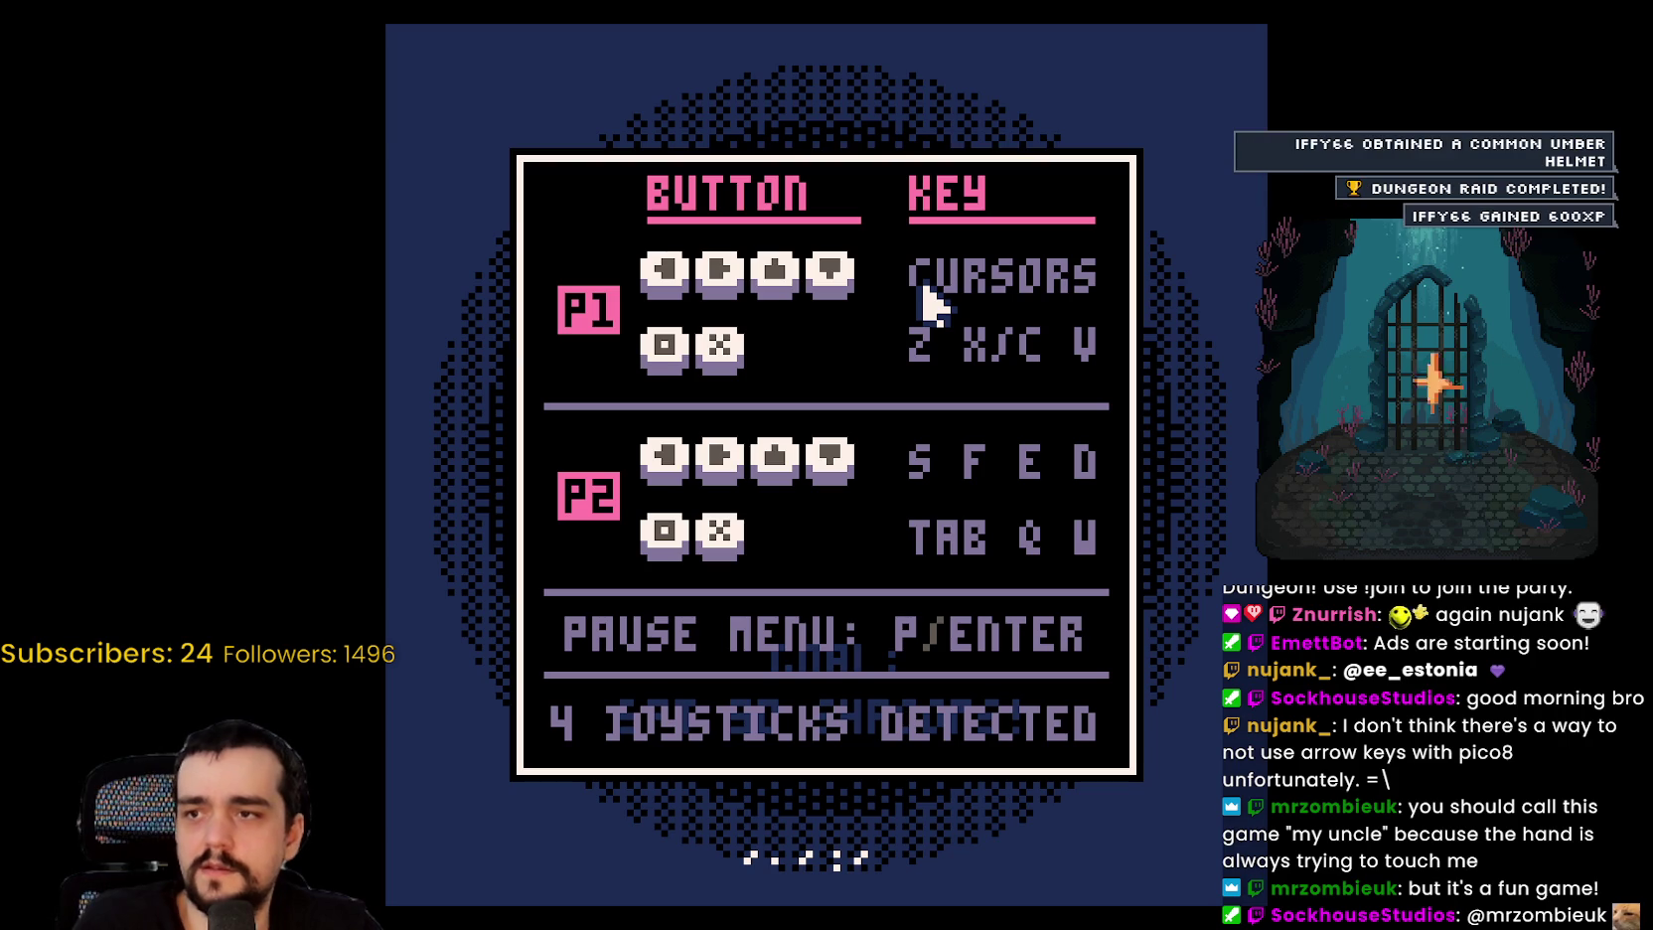
key(Return)
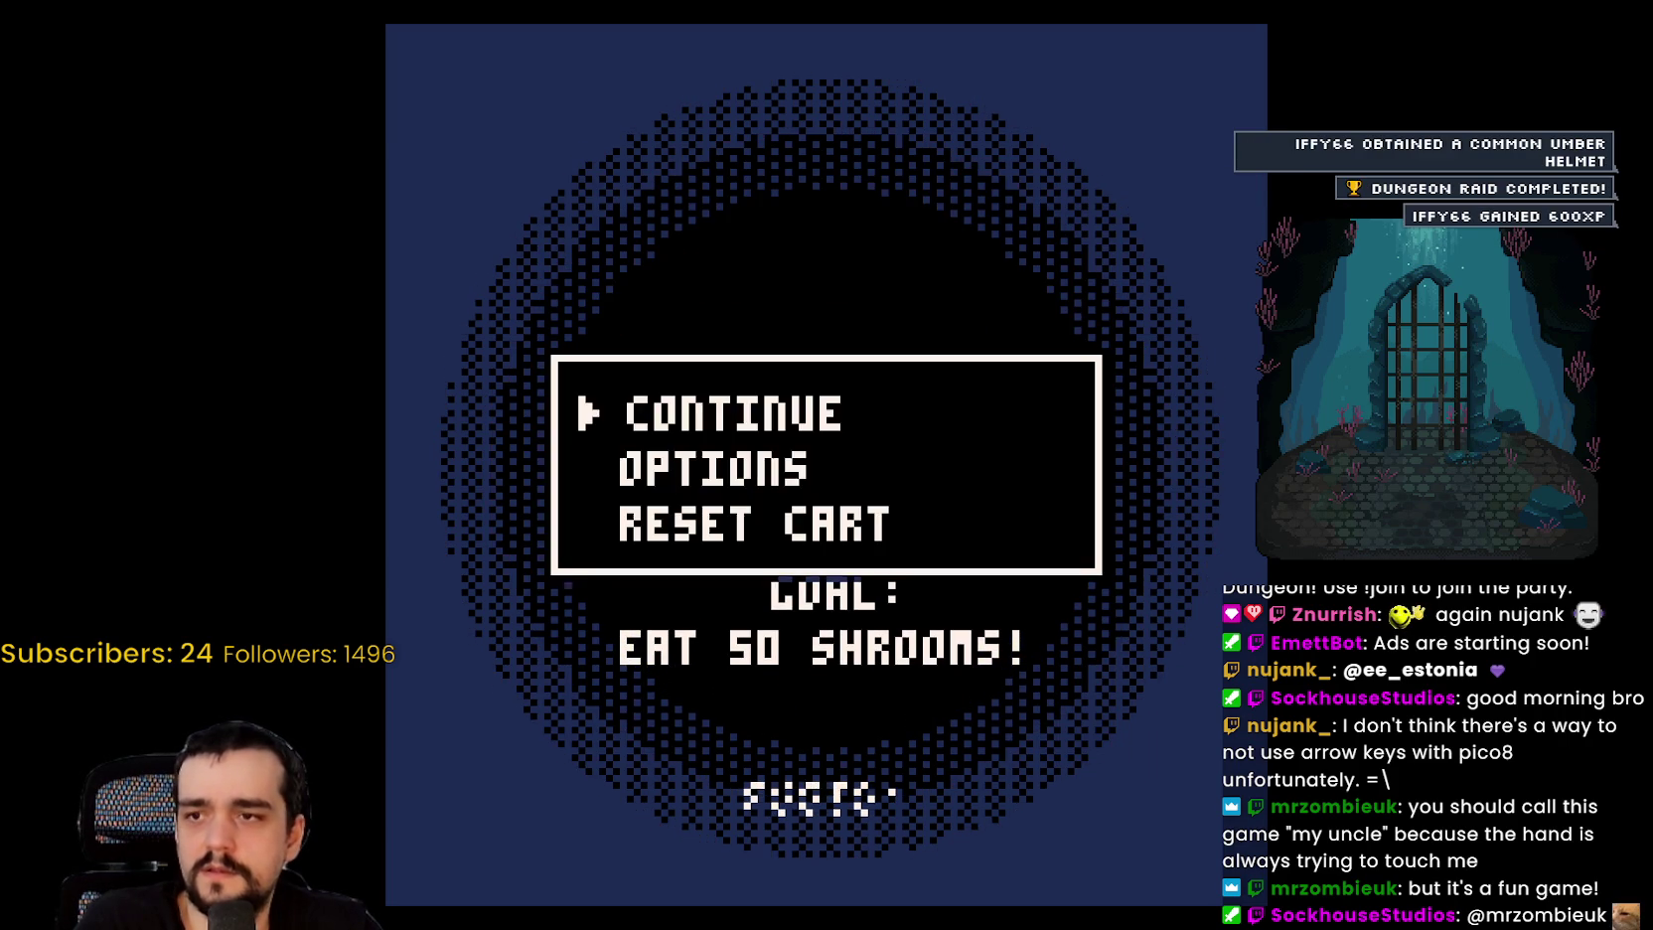
key(Return)
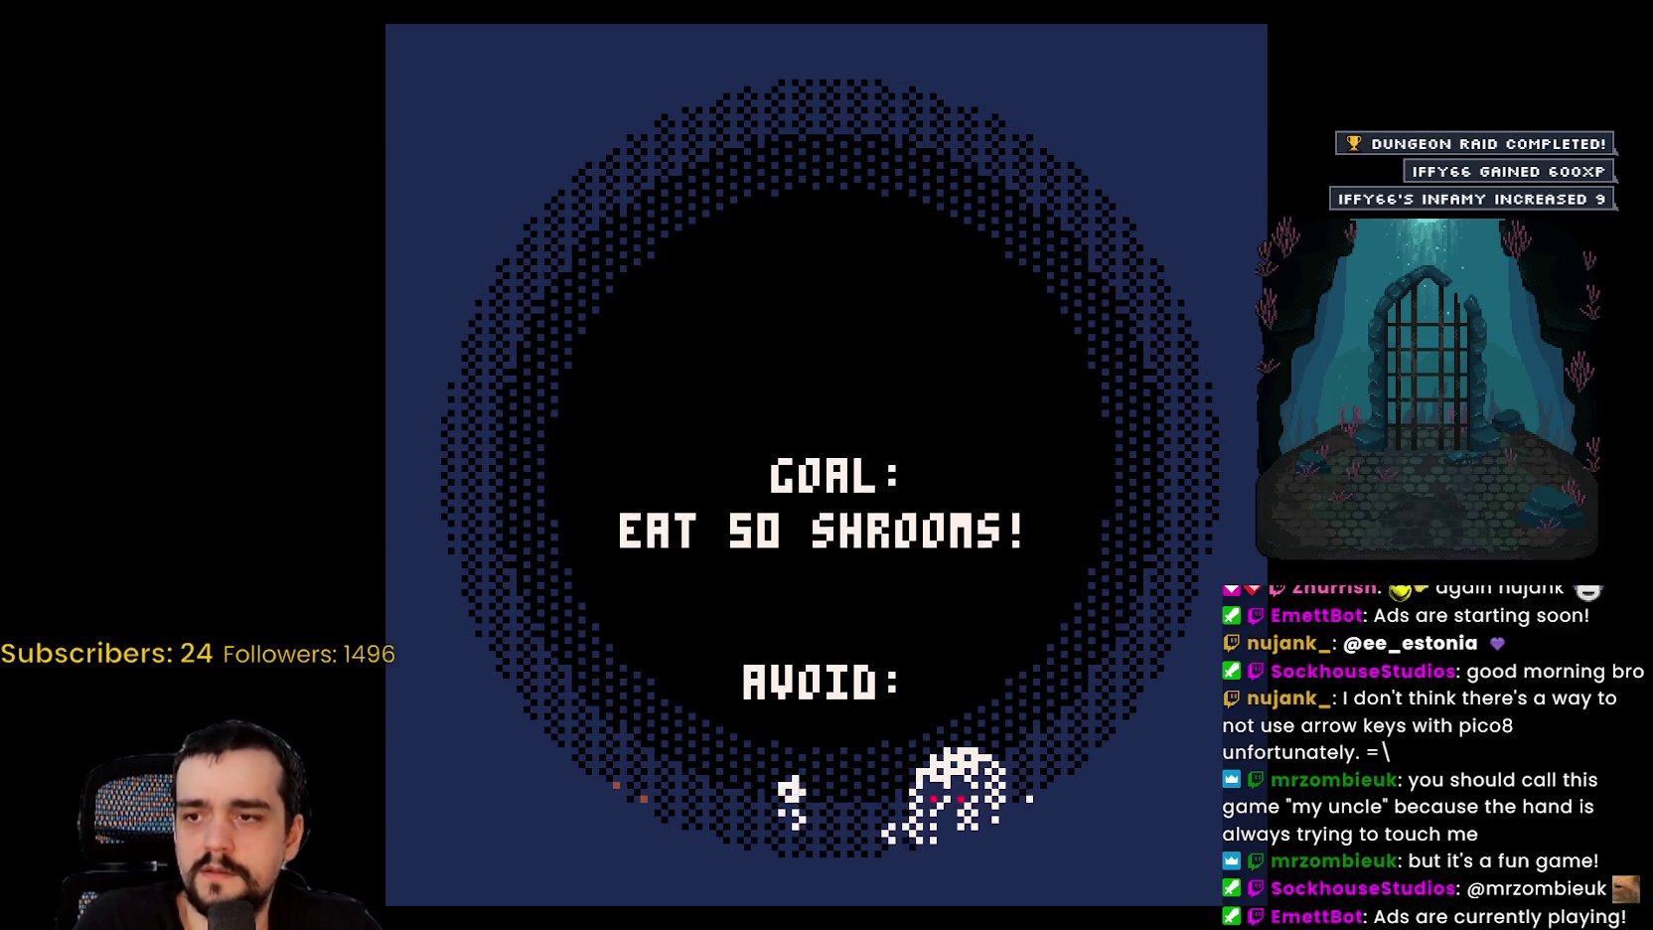
key(Return)
key(Return)
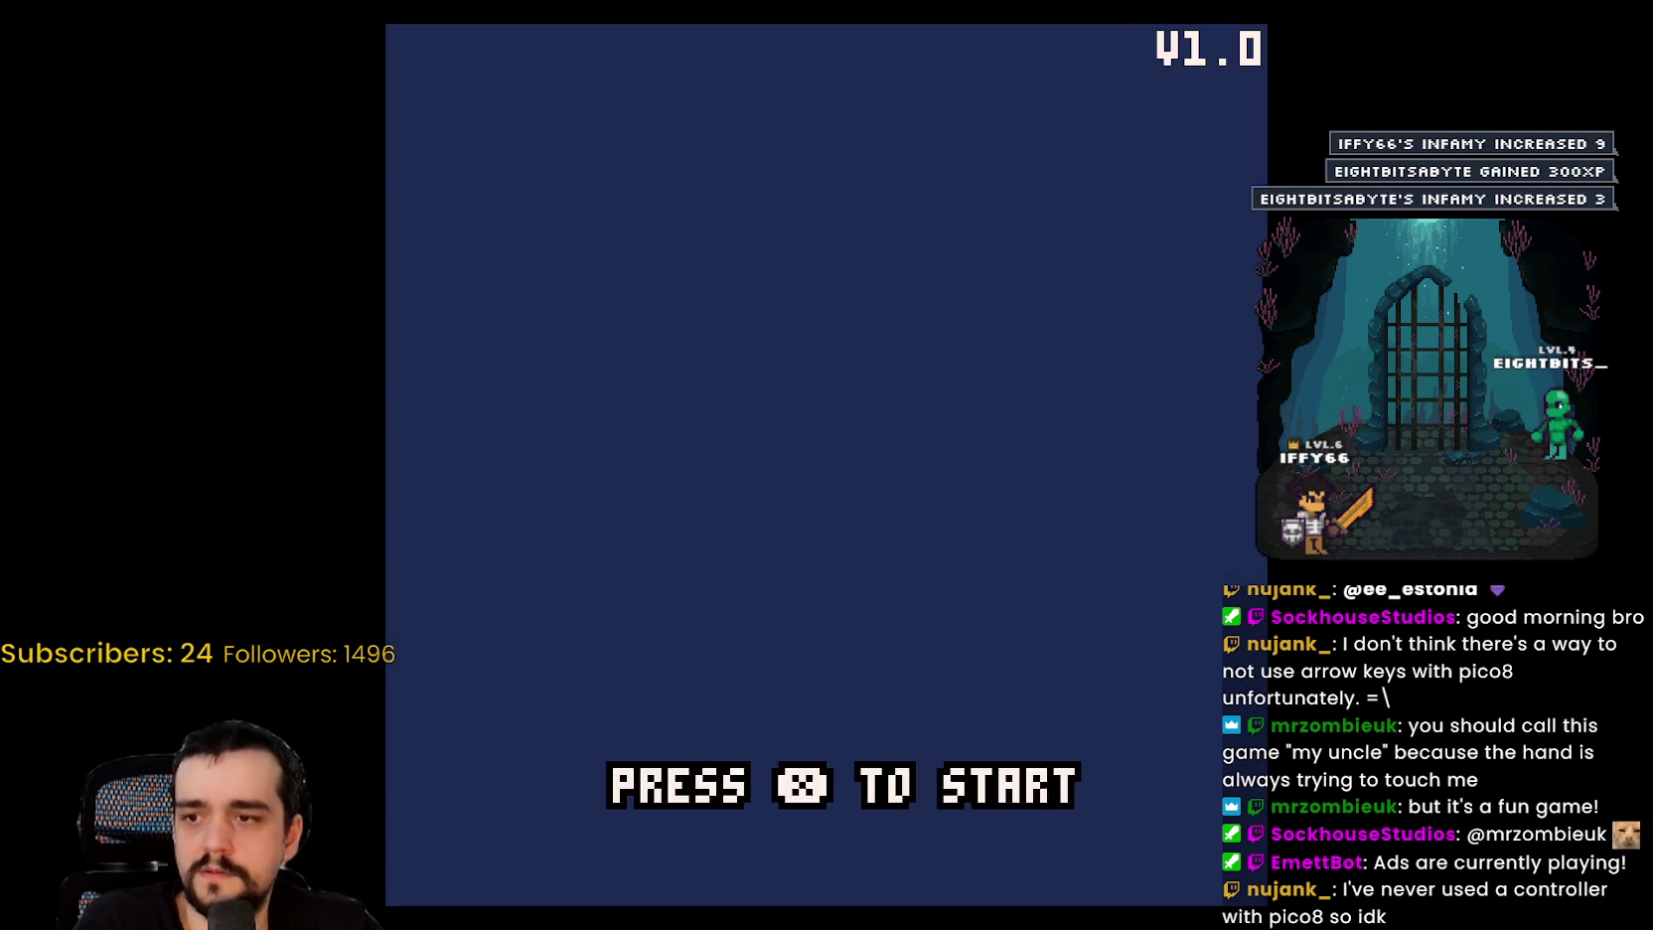
Step: Start a Gobby Gets Glonky round and eat the first mushrooms around the pond and red tree
key(x)
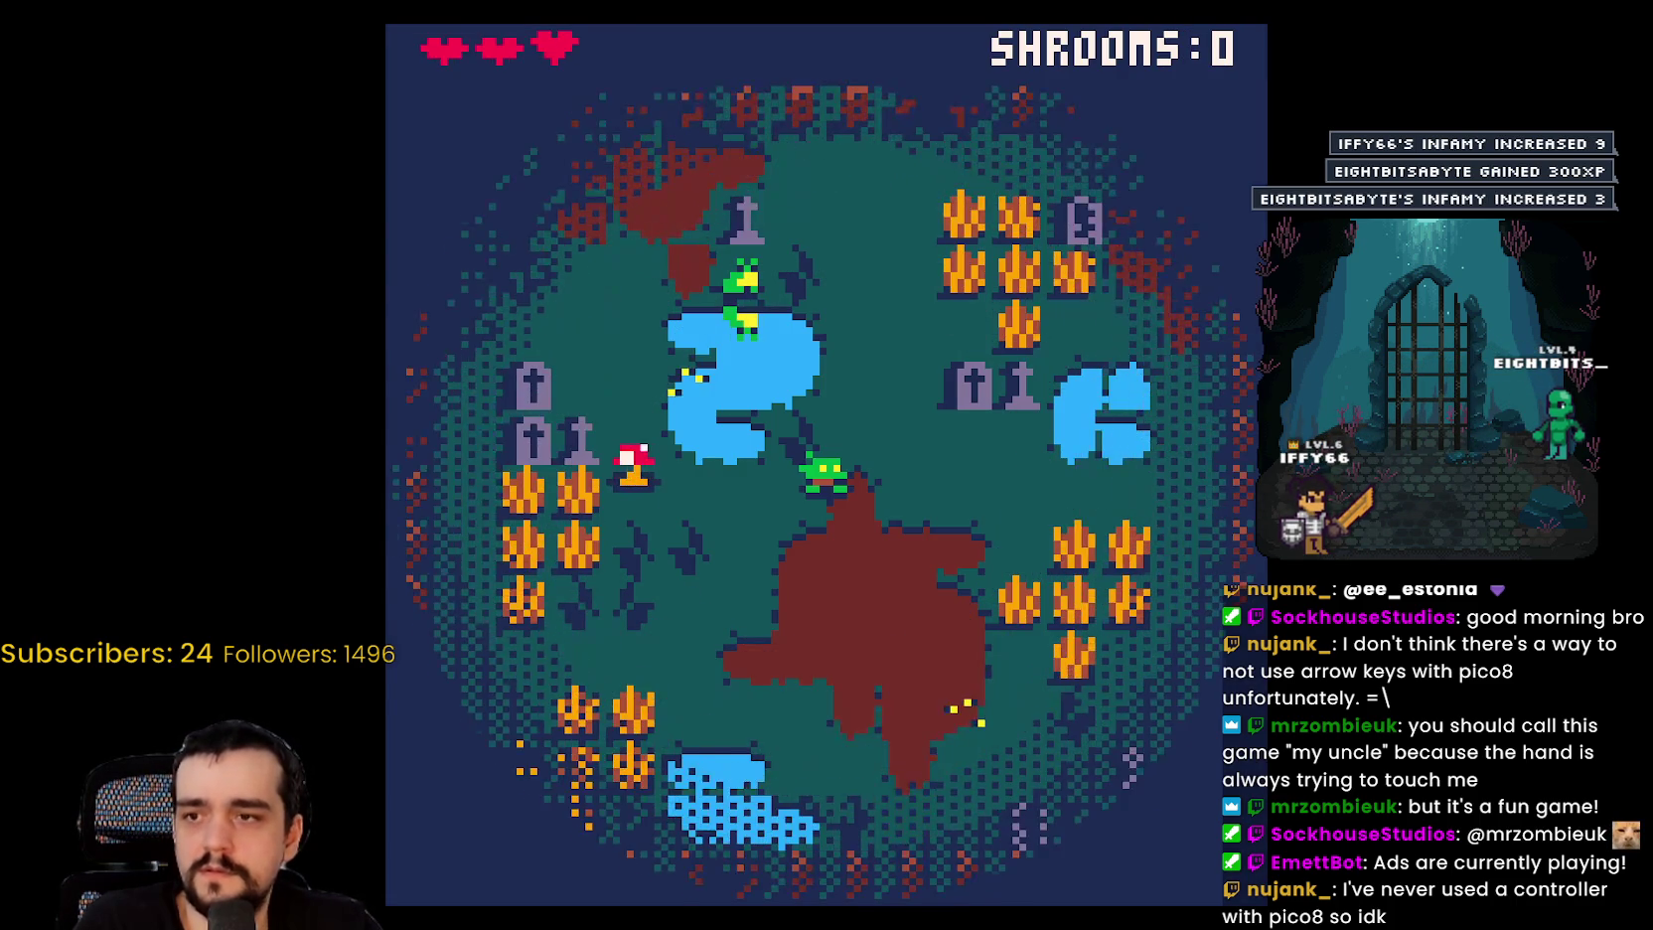
key(Down)
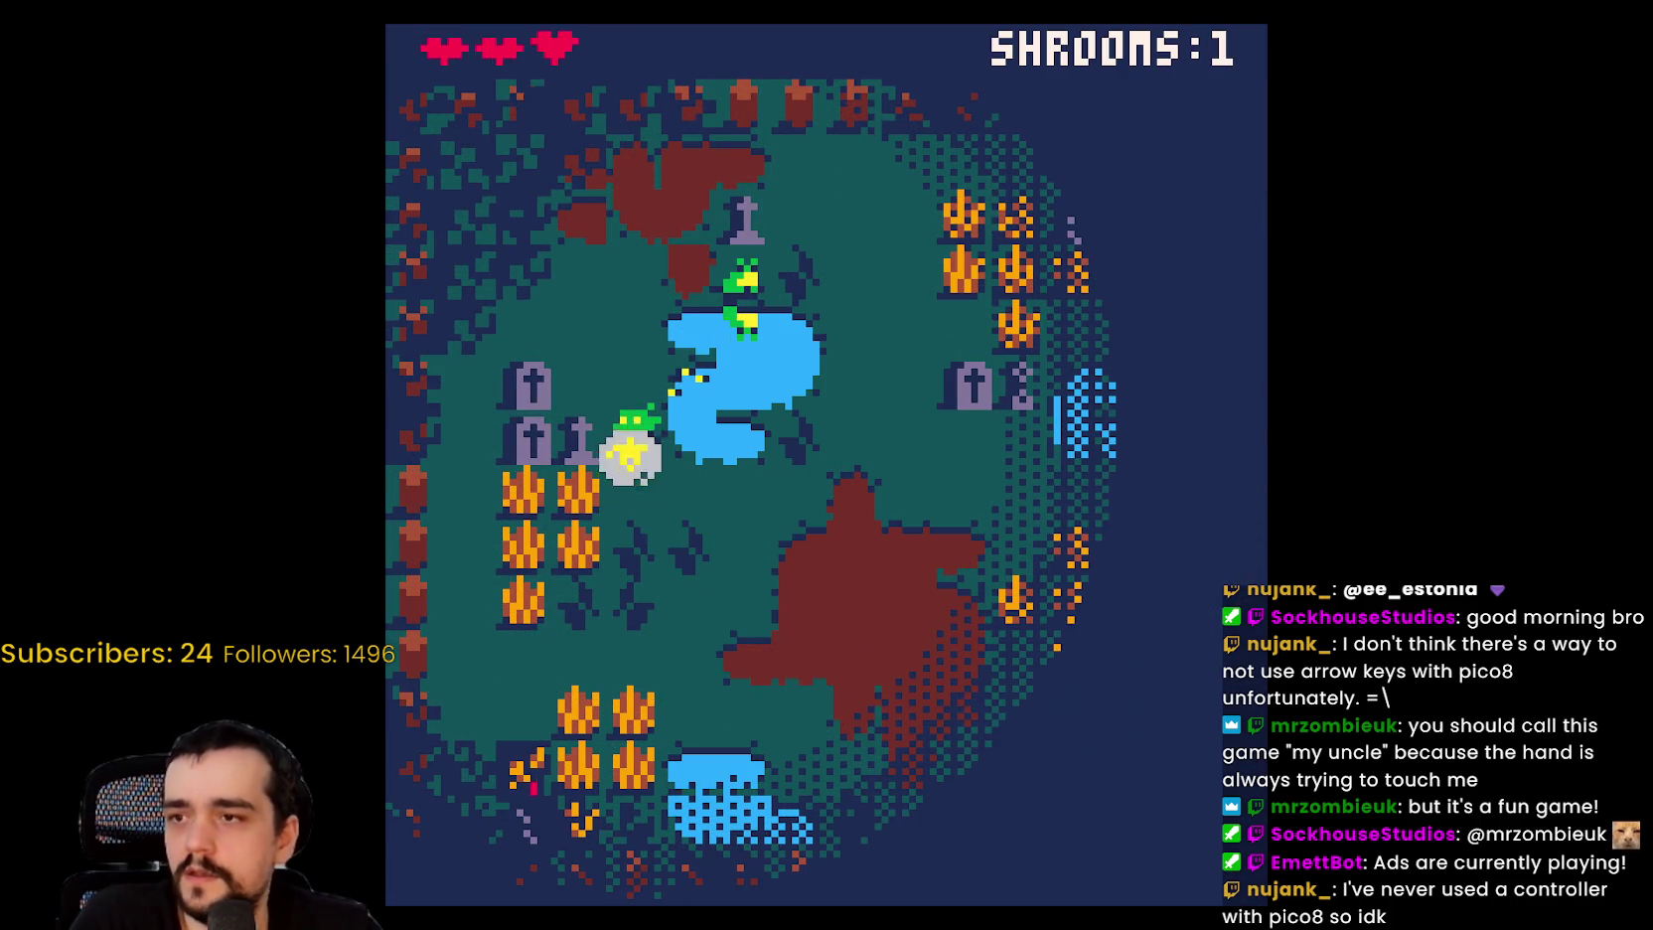
key(Right)
key(Up)
key(Right)
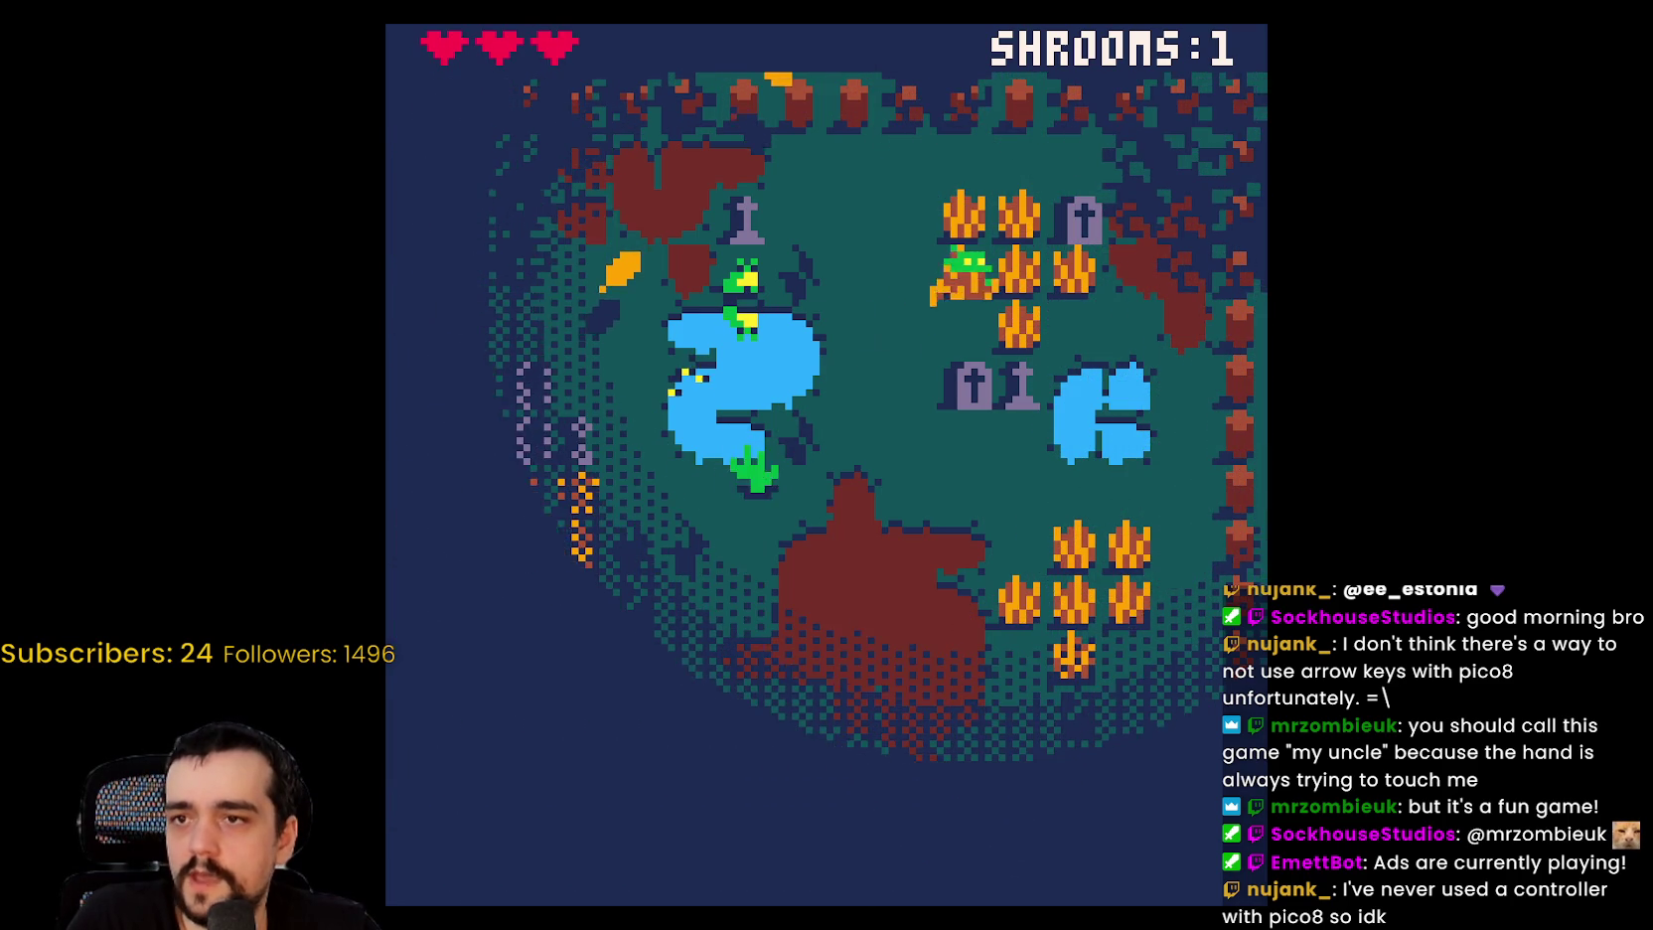
key(Down)
key(Left)
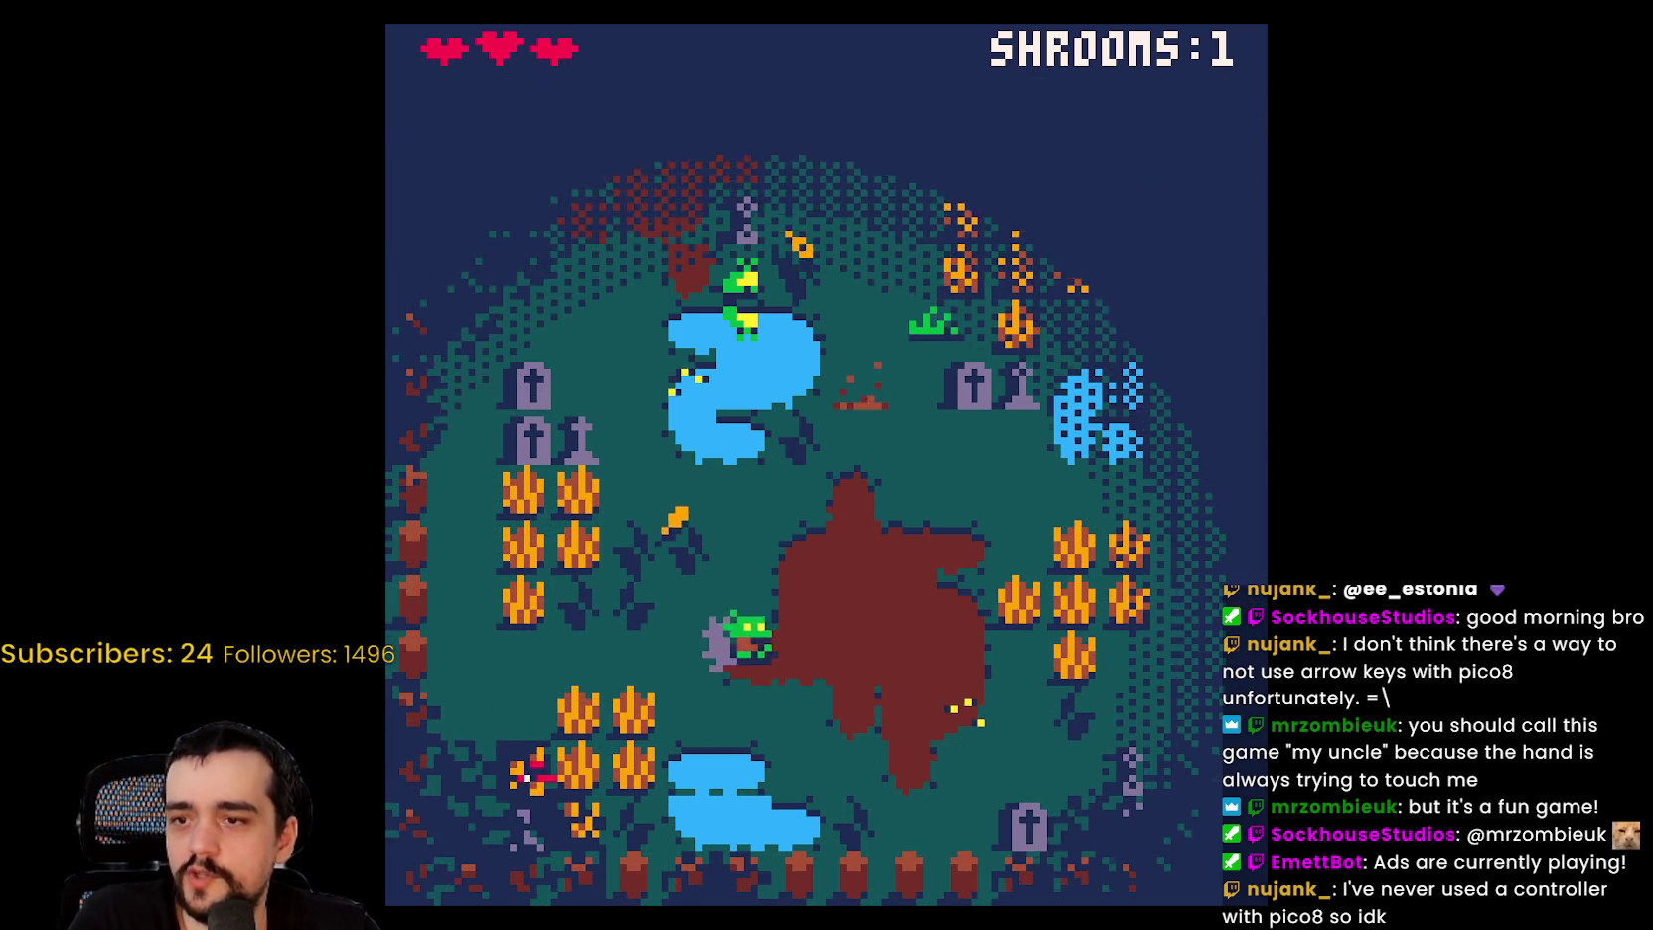
key(Down)
key(Left)
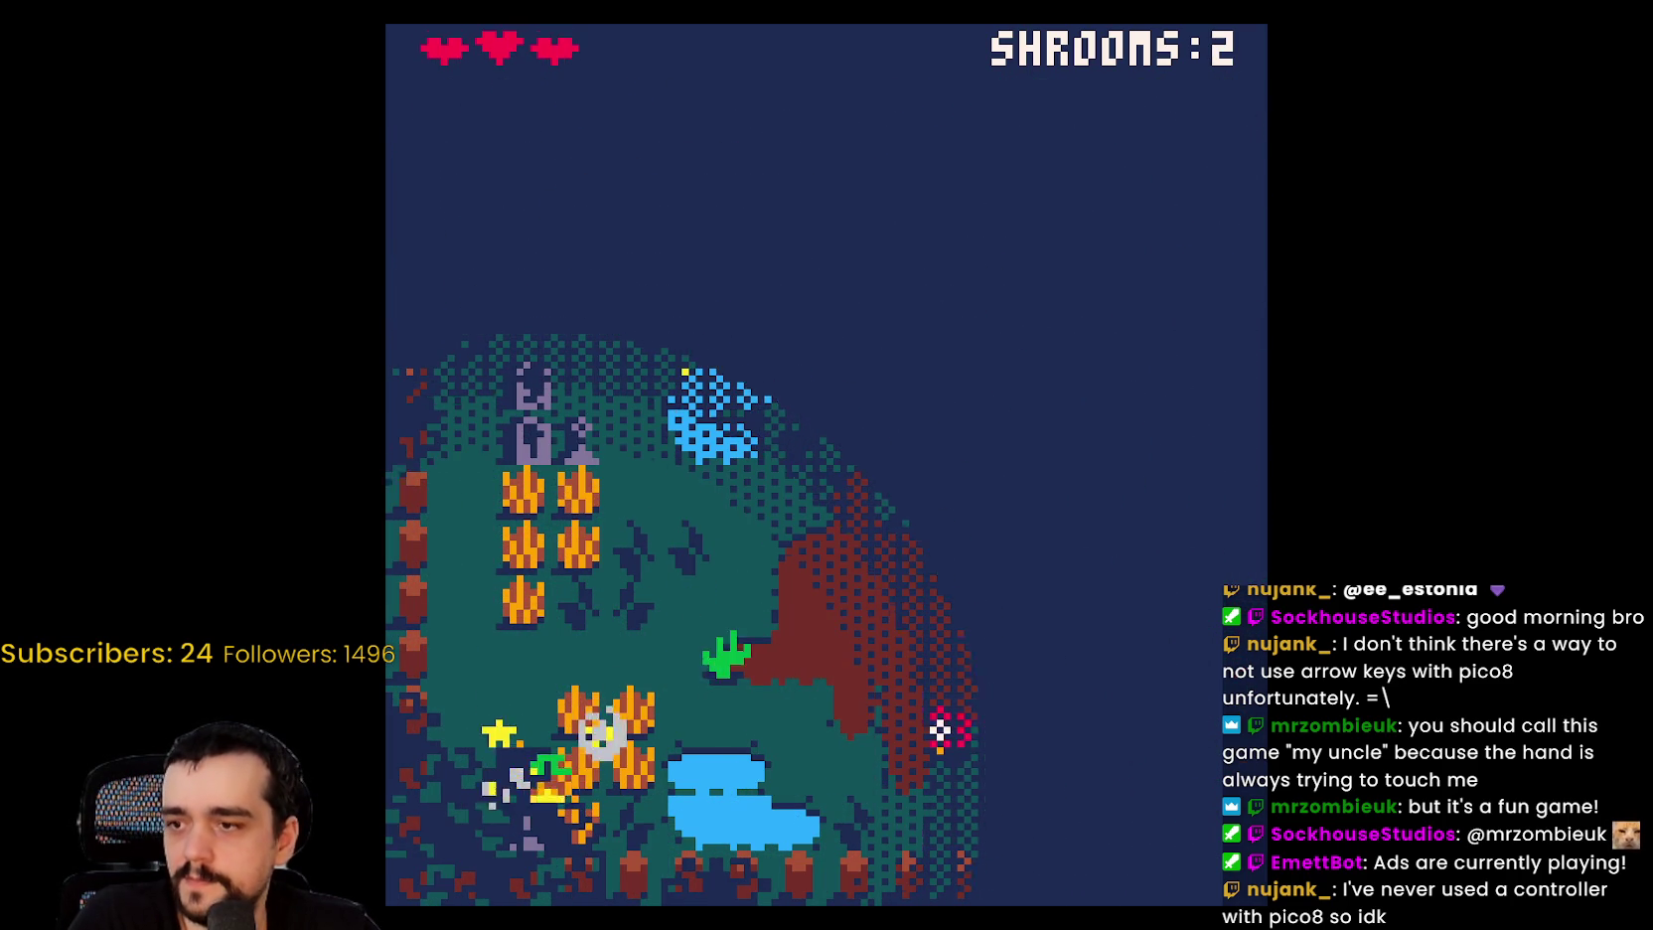
key(Right)
key(Up)
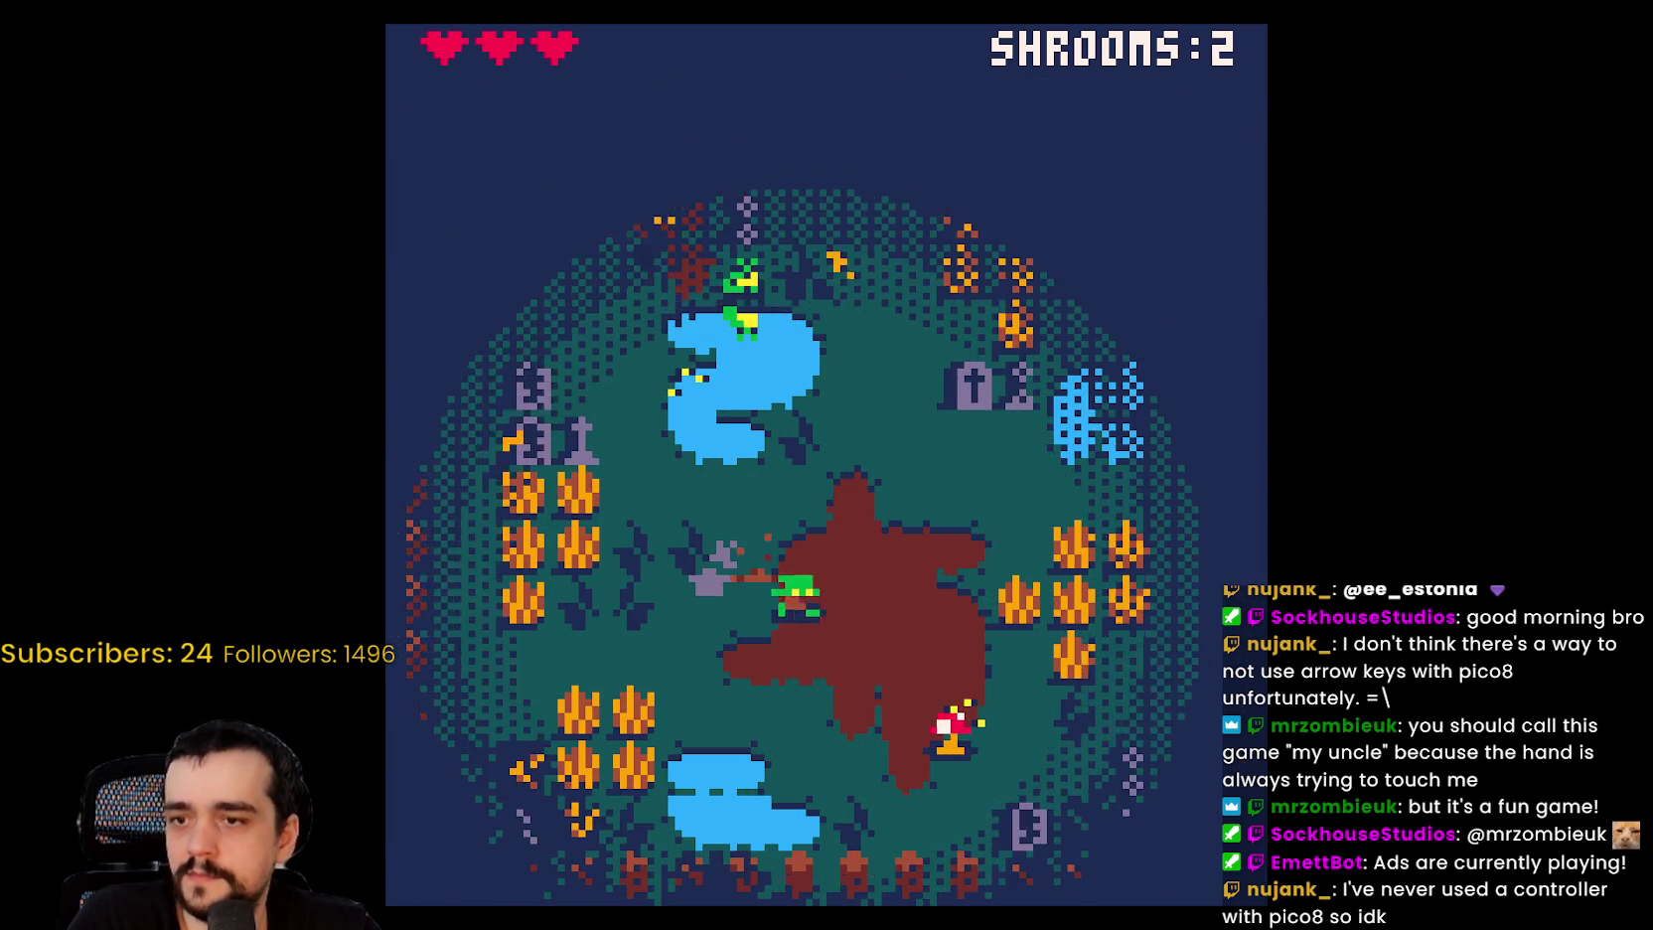
key(Down)
key(Up)
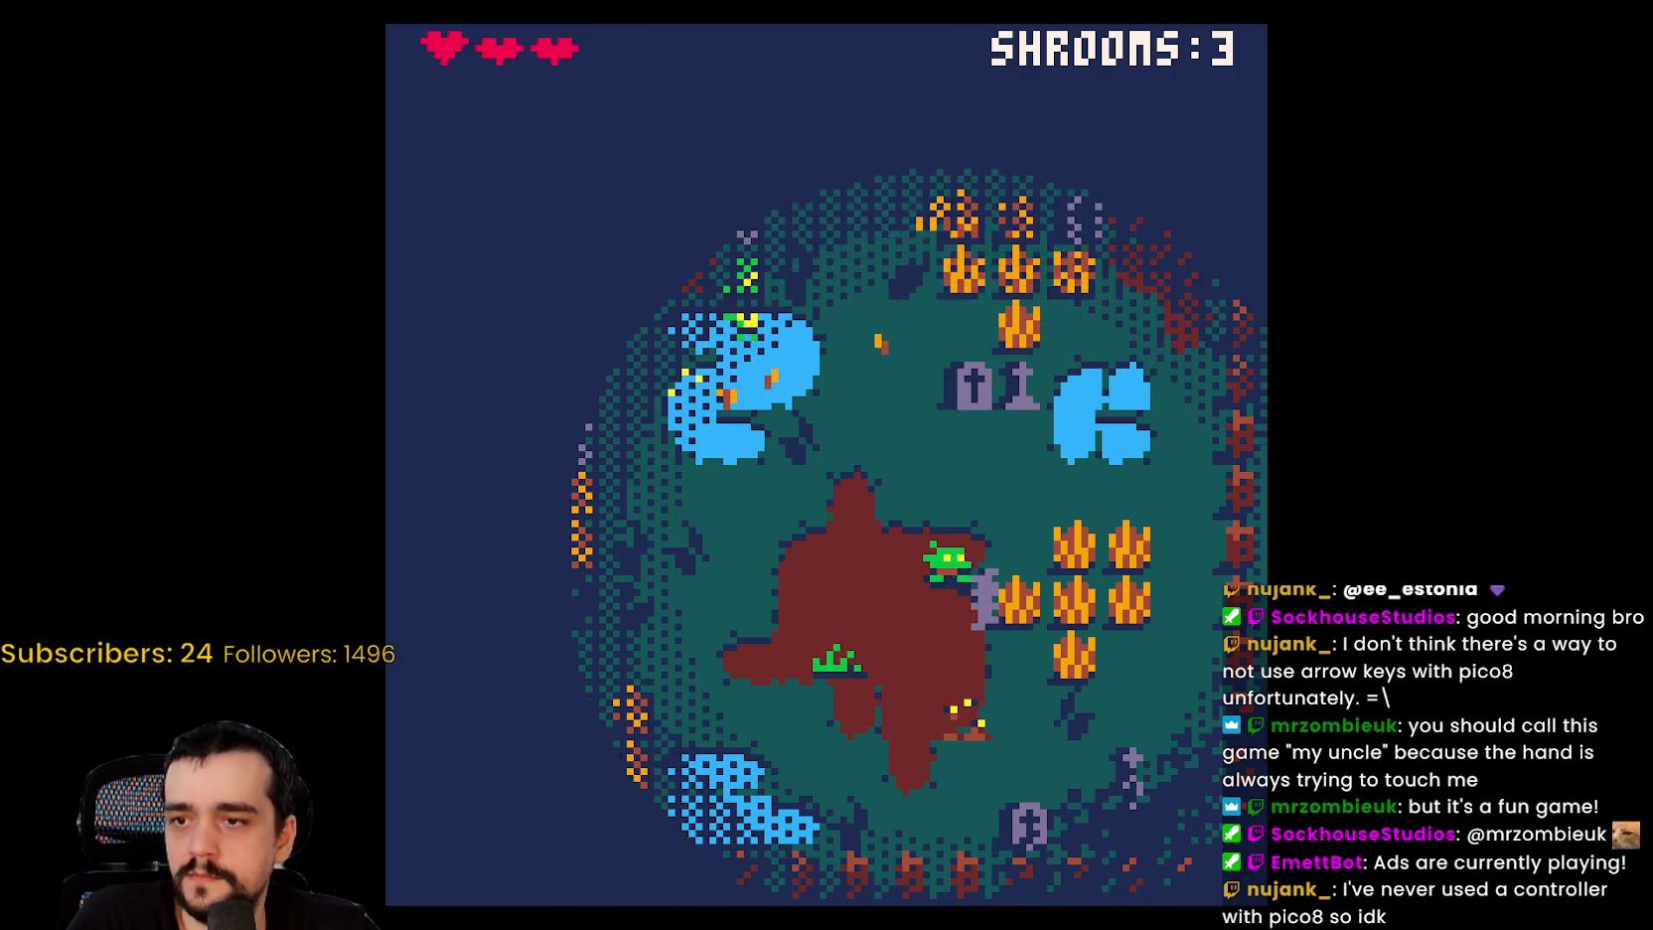
key(Left)
key(Left)
key(Down)
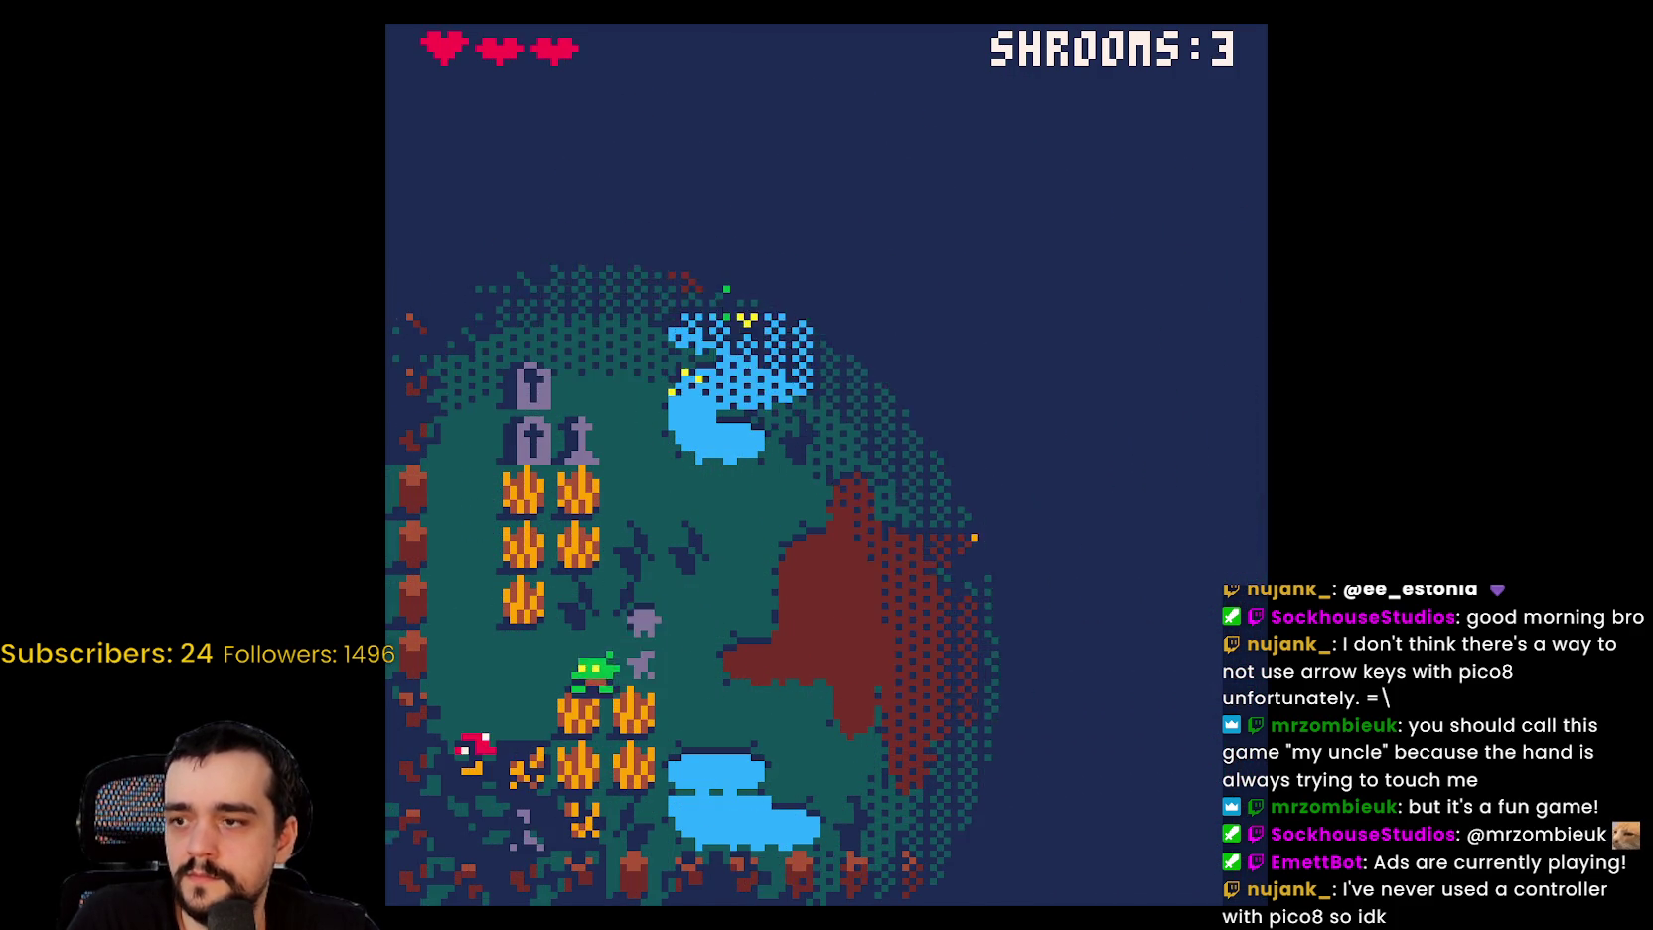
key(Up)
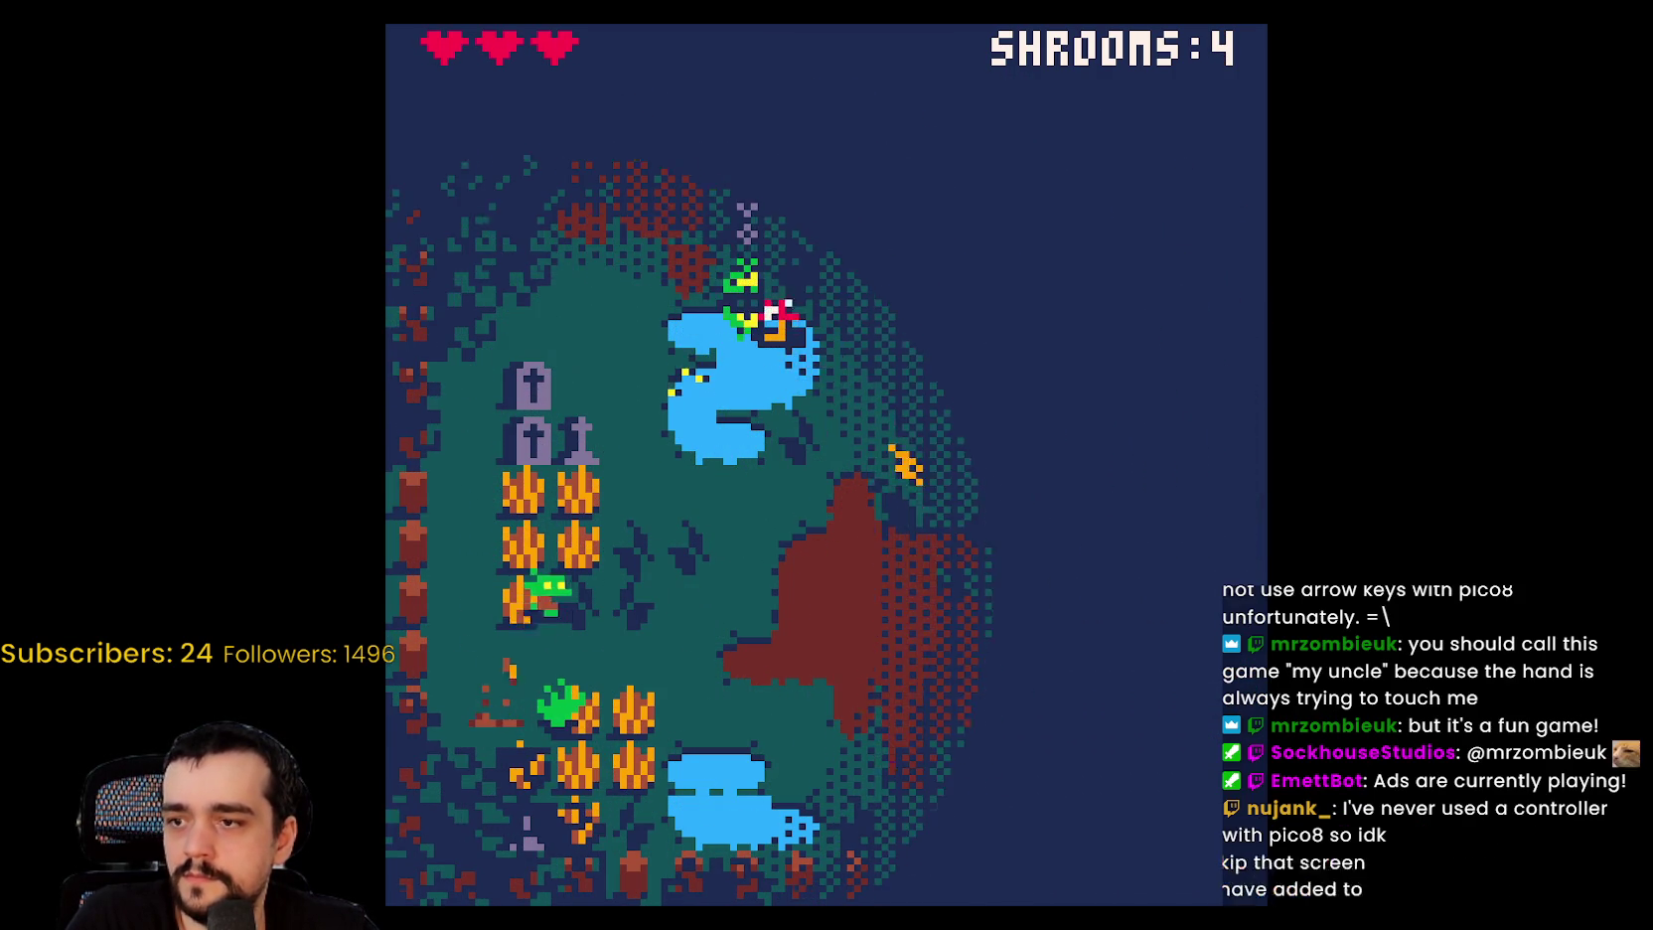
key(Right)
key(Up)
key(Left)
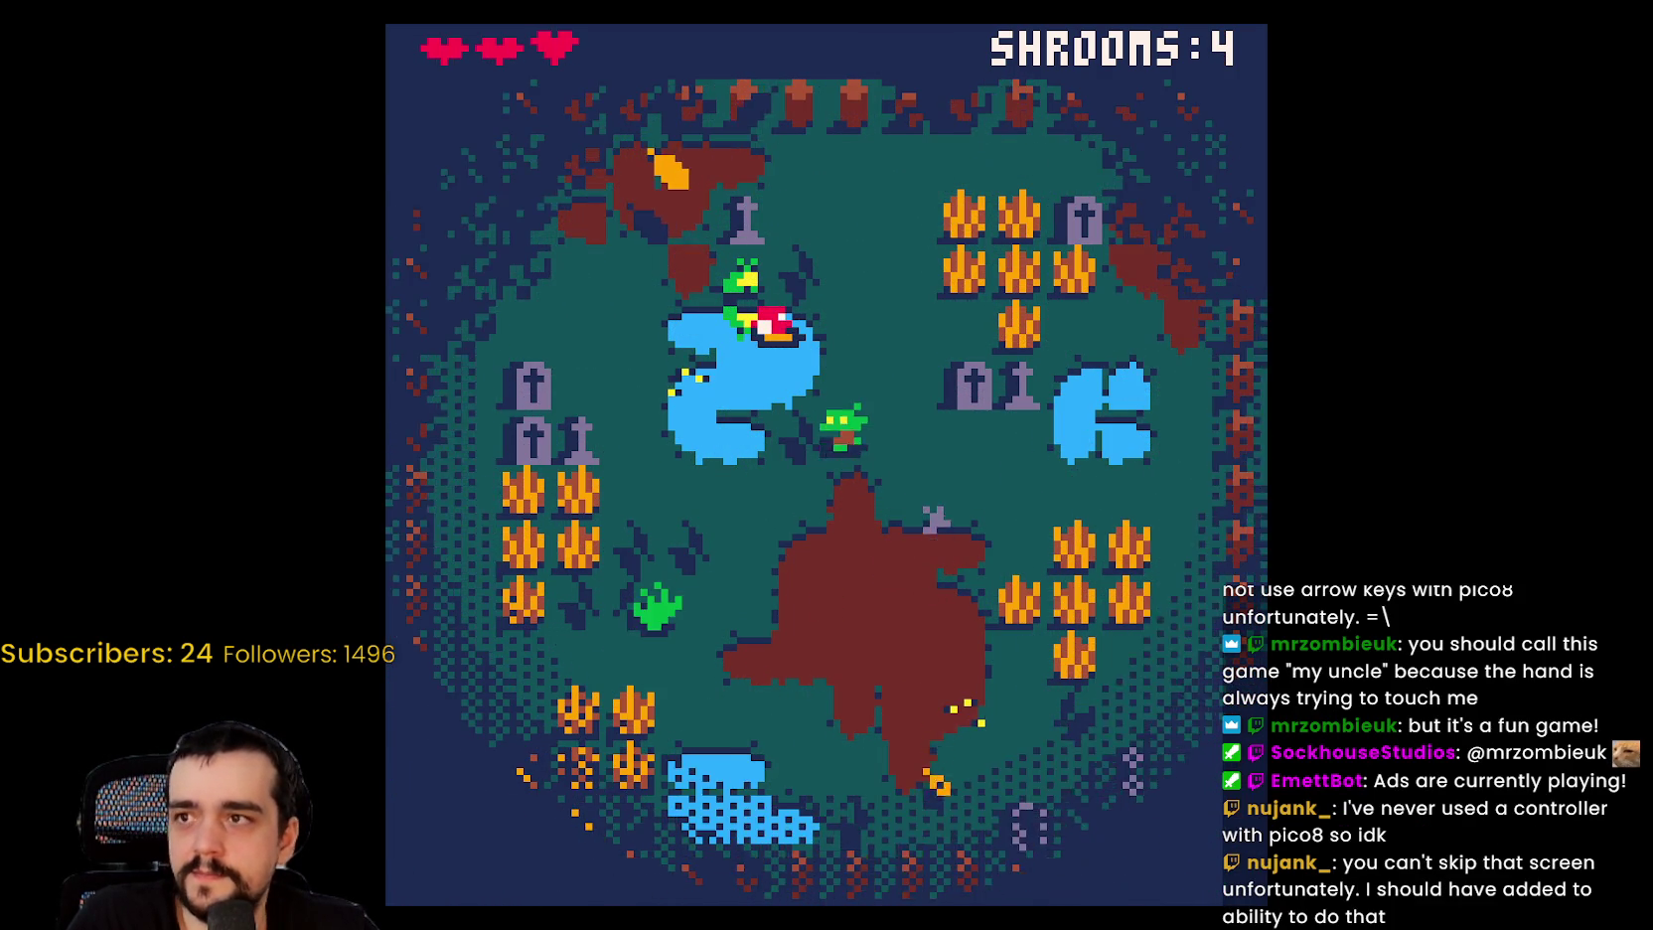
key(Right)
key(Left)
key(Right)
key(Right)
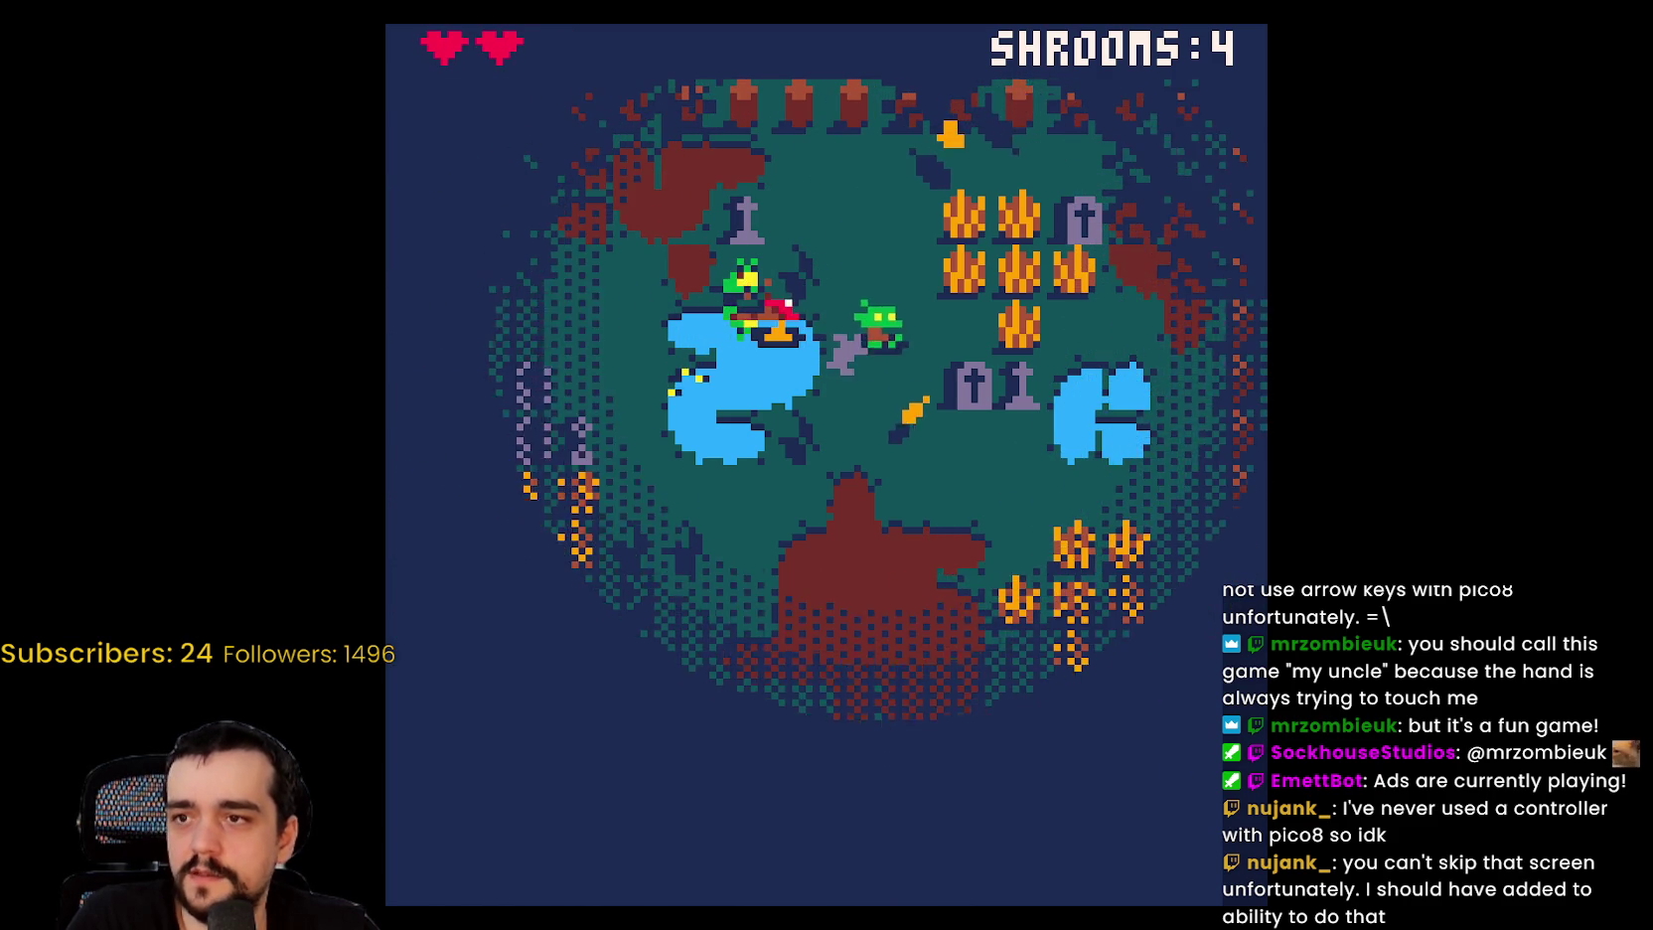
key(Left)
key(x)
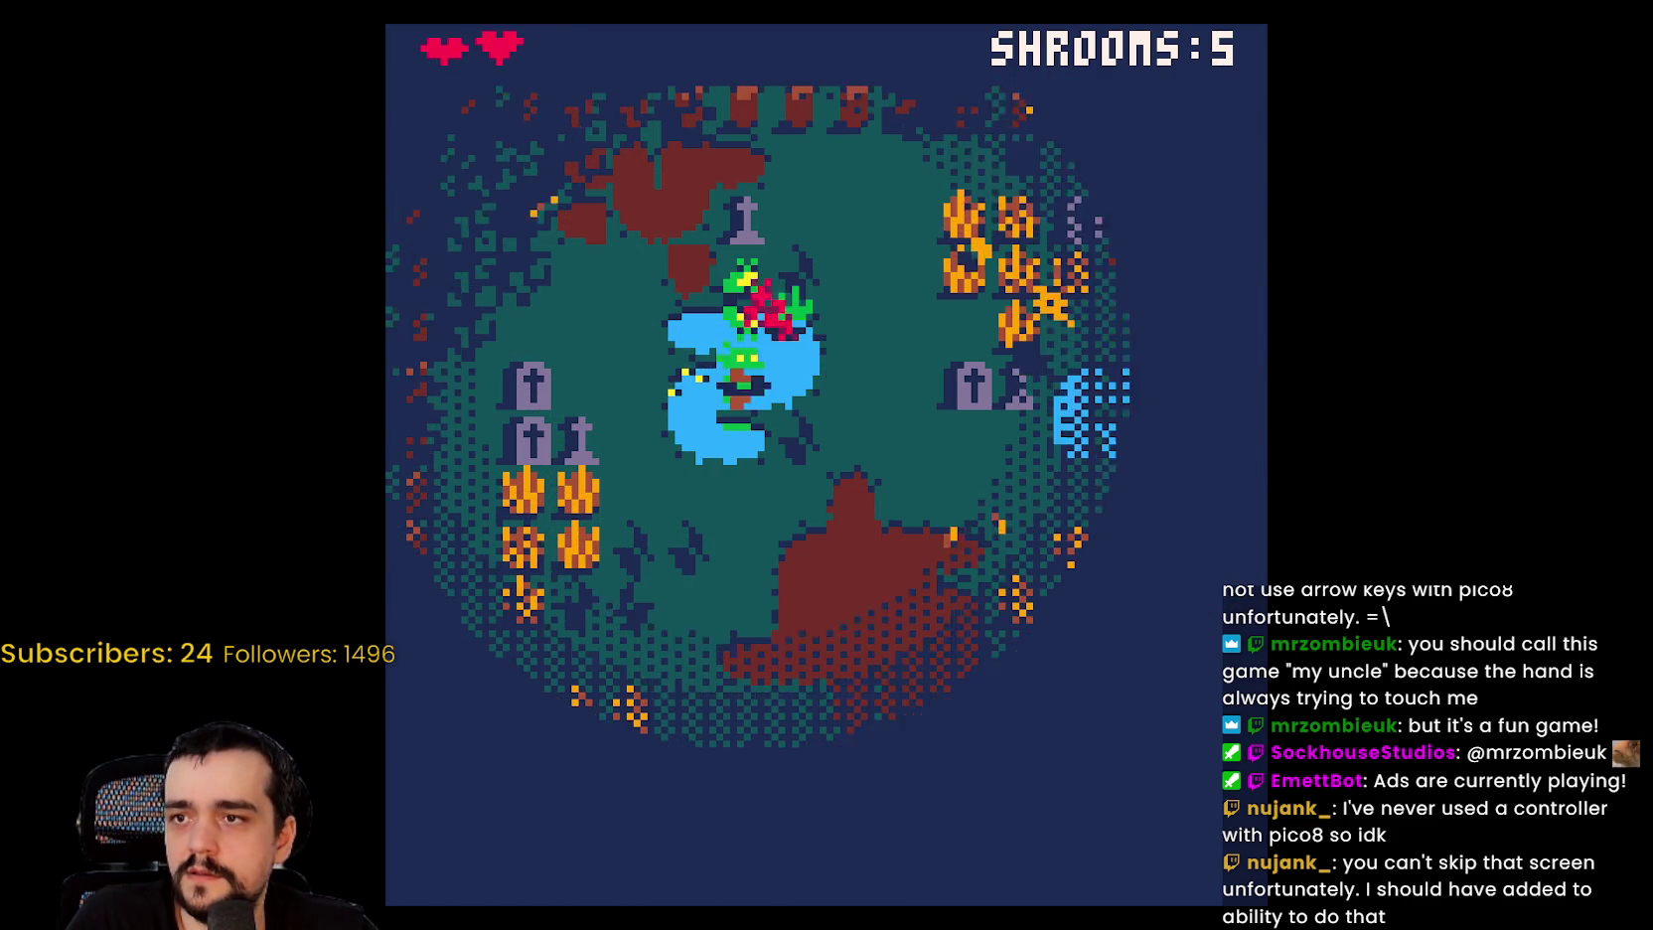
Step: Keep roaming past the ponds, graves and brown patches, eating more mushrooms
key(Down)
key(Down)
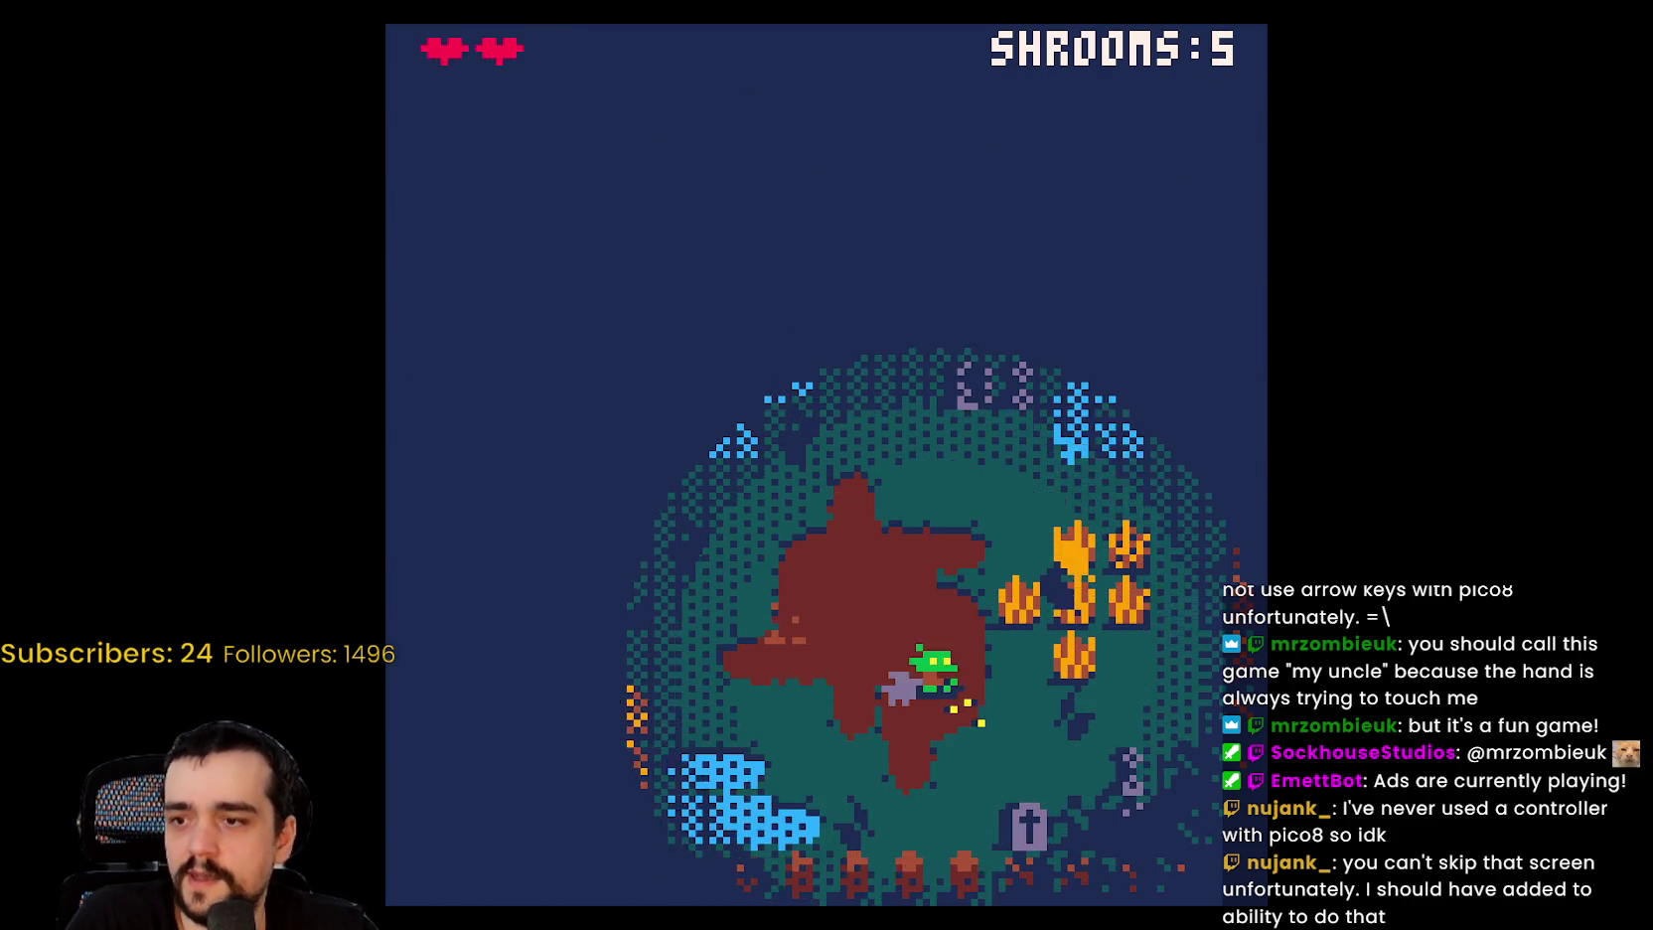
key(Left)
key(Left)
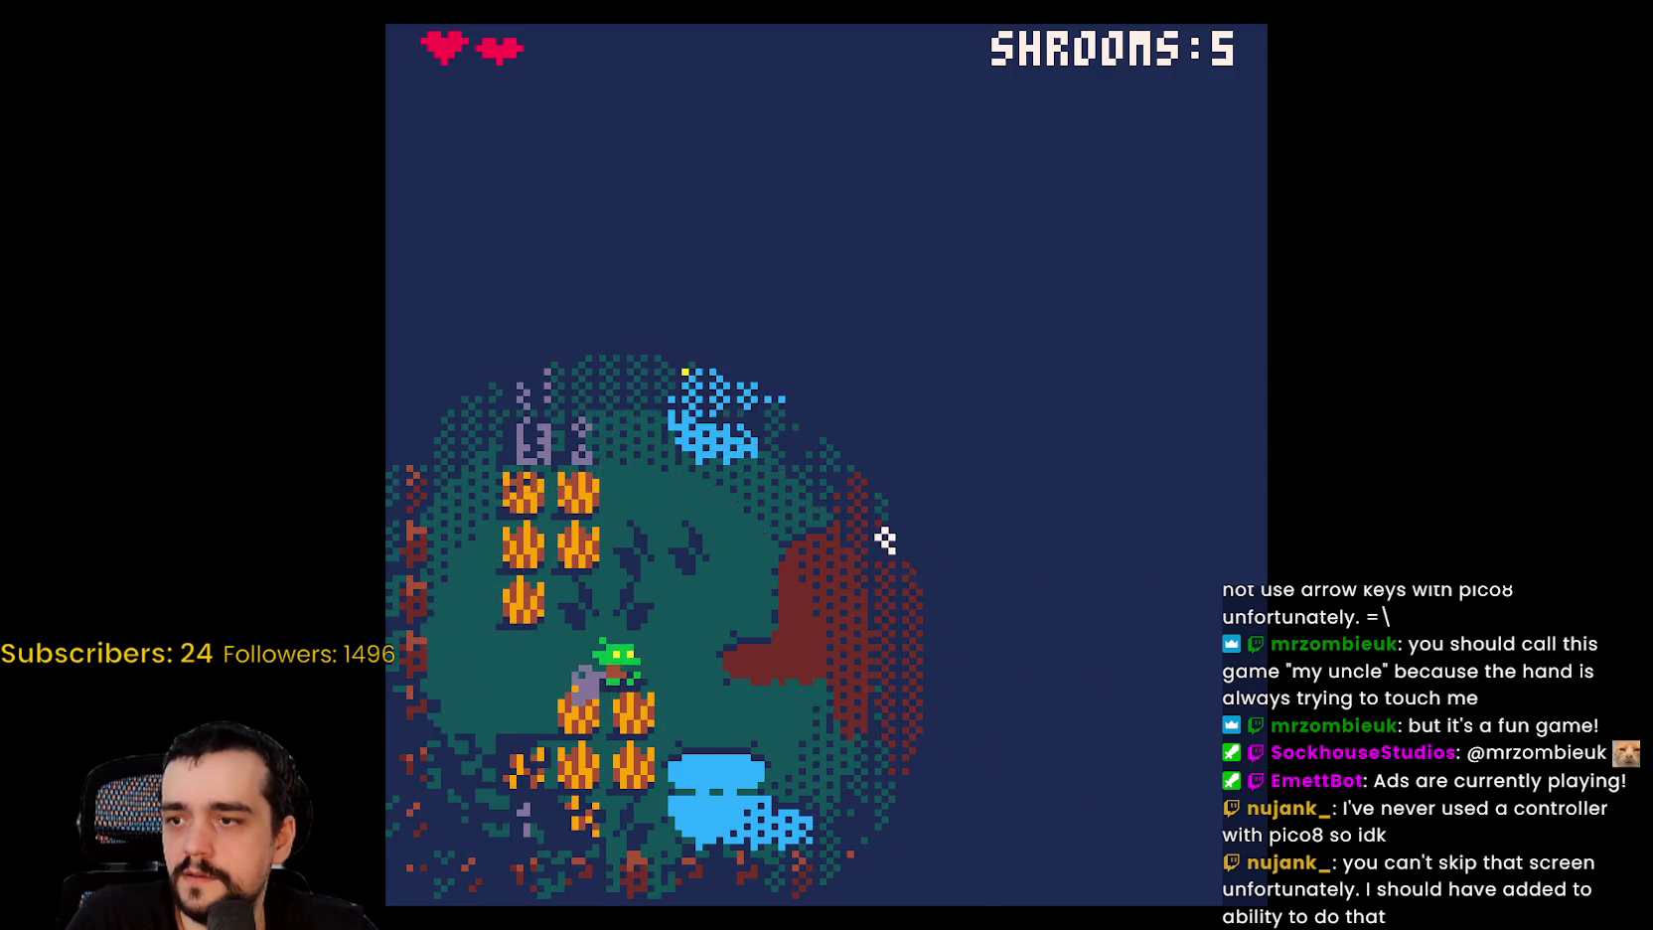
key(Up)
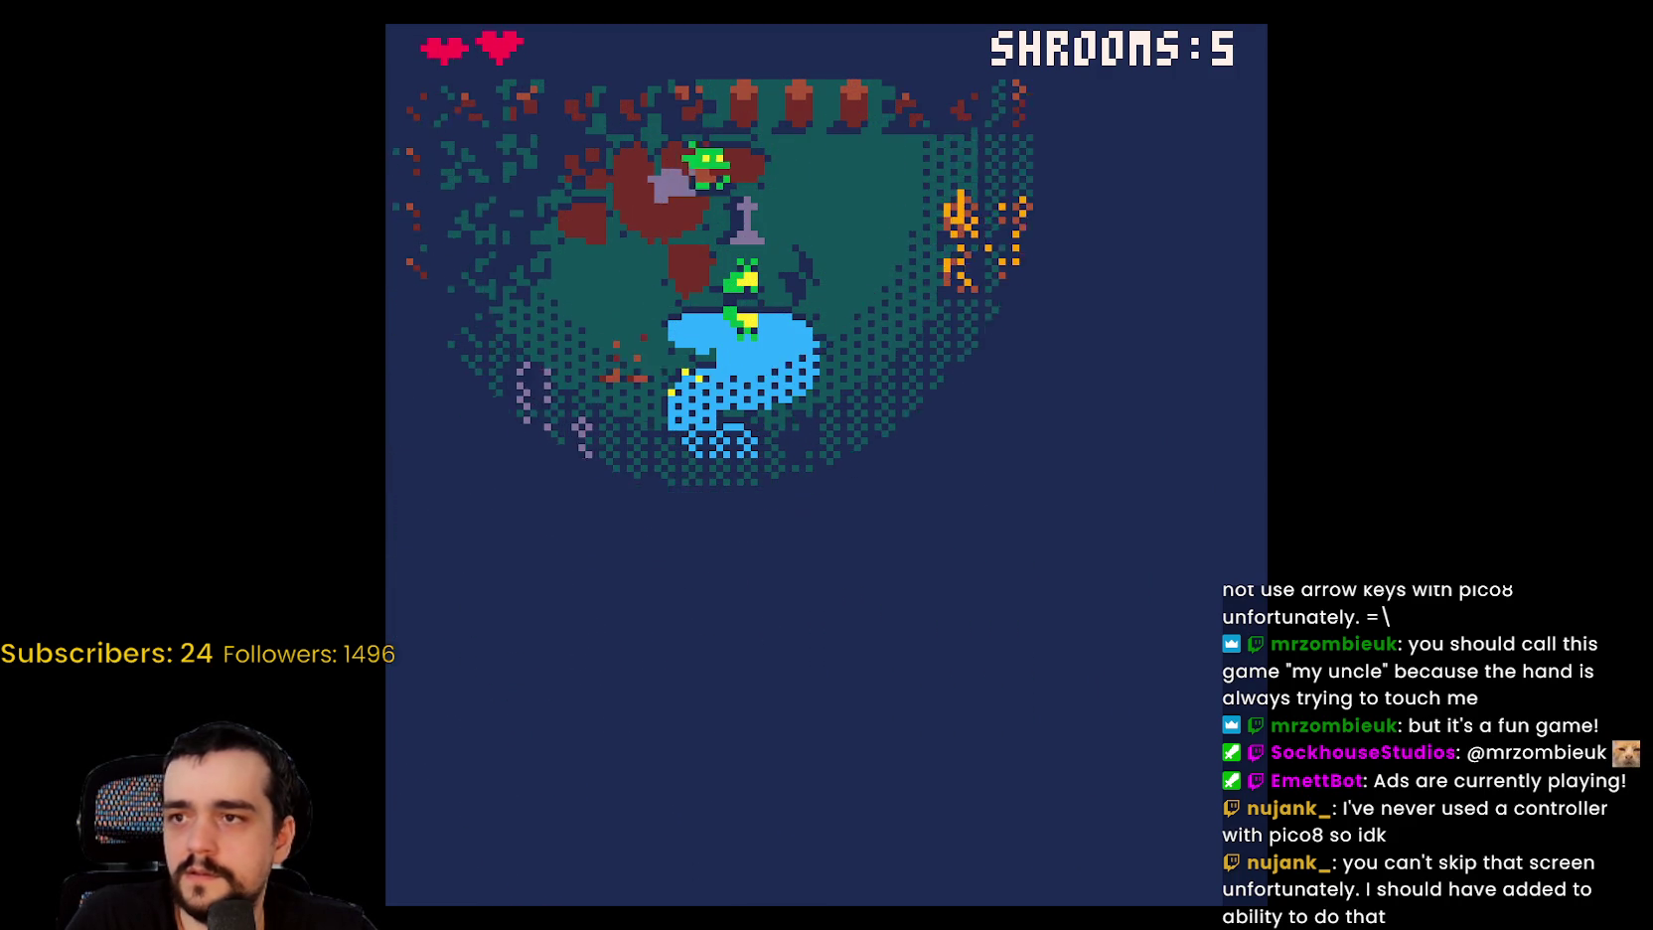
key(Right)
key(Down)
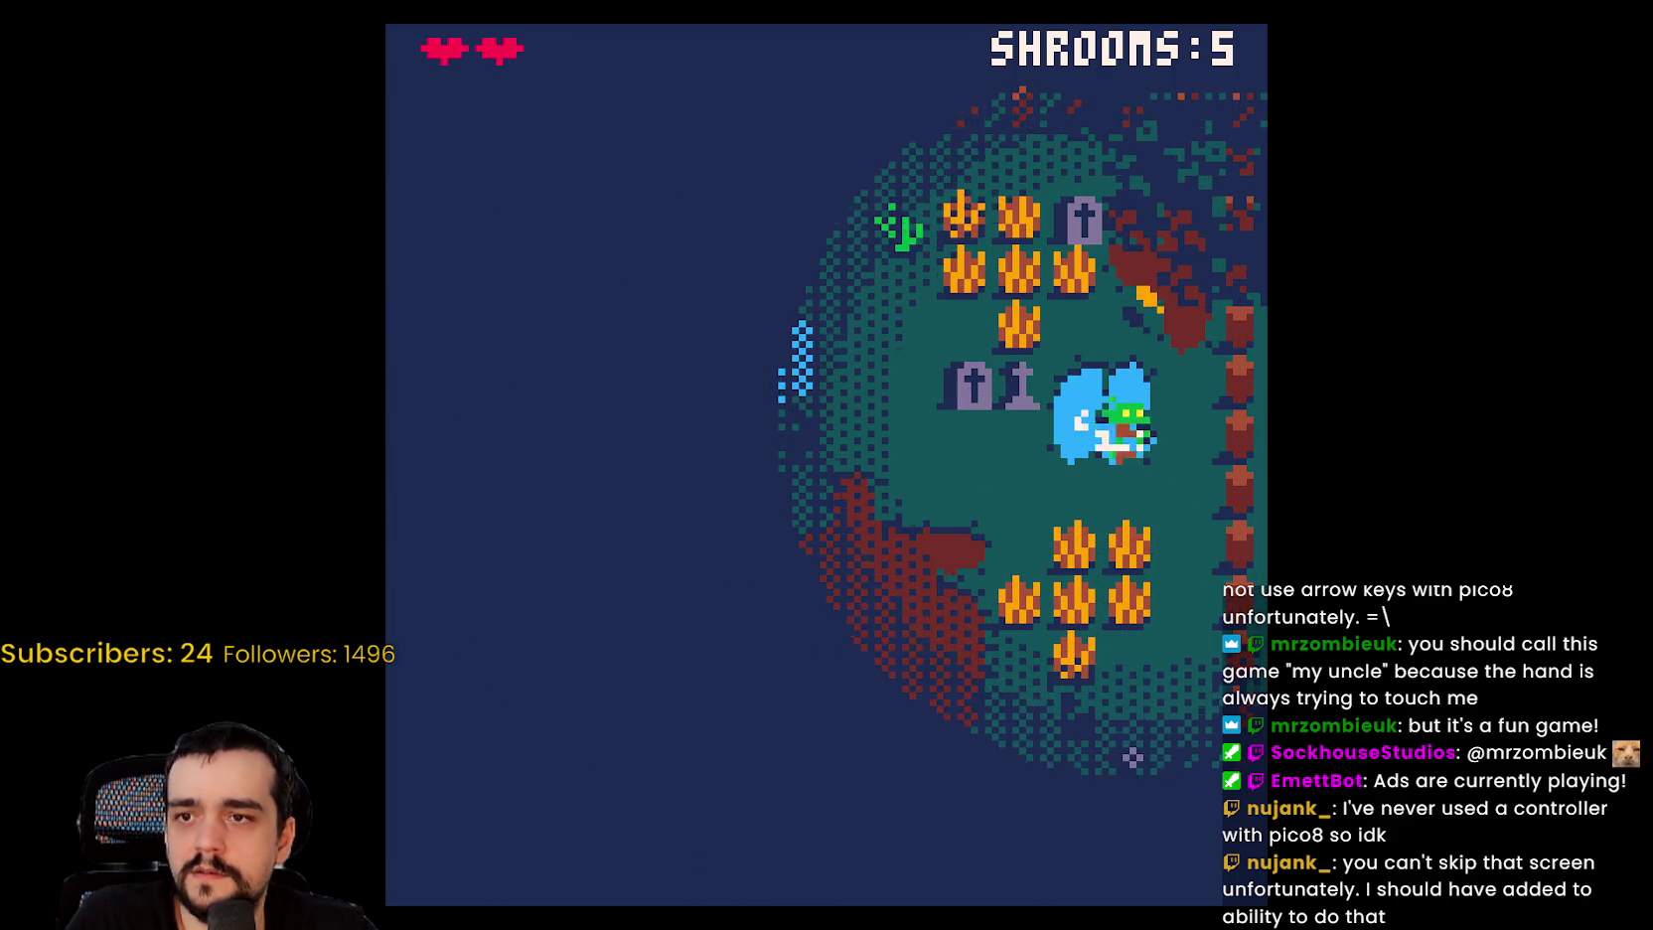
key(Down)
key(Right)
key(Down)
key(Left)
key(Right)
key(Down)
key(Up)
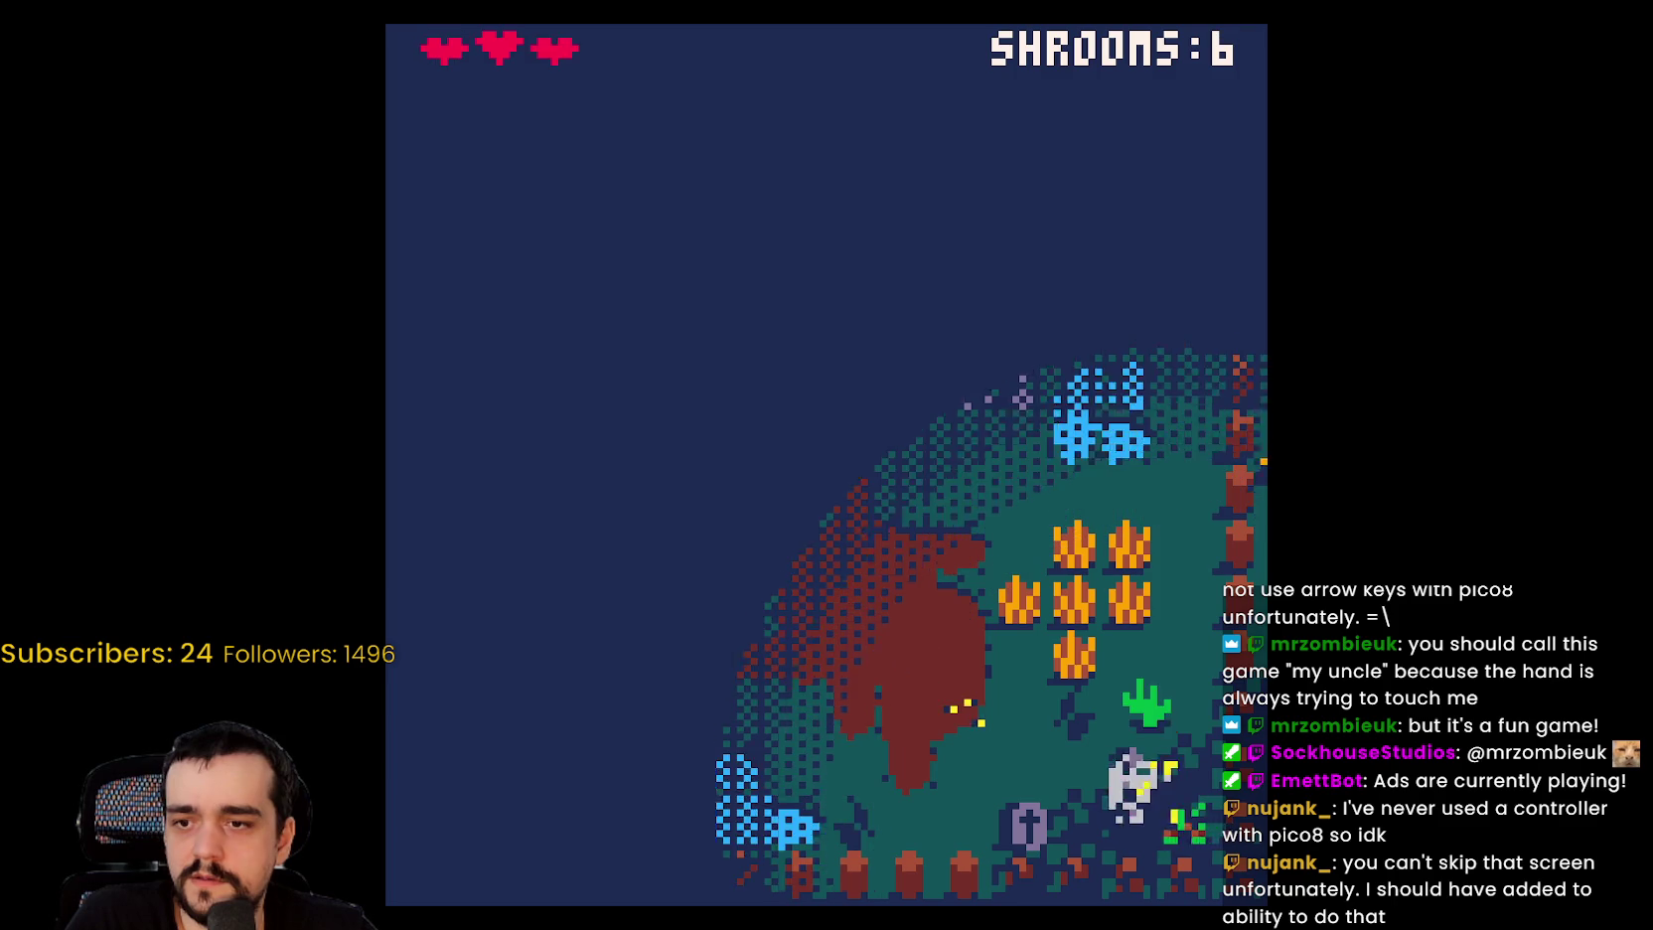
key(Left)
key(Down)
key(Left)
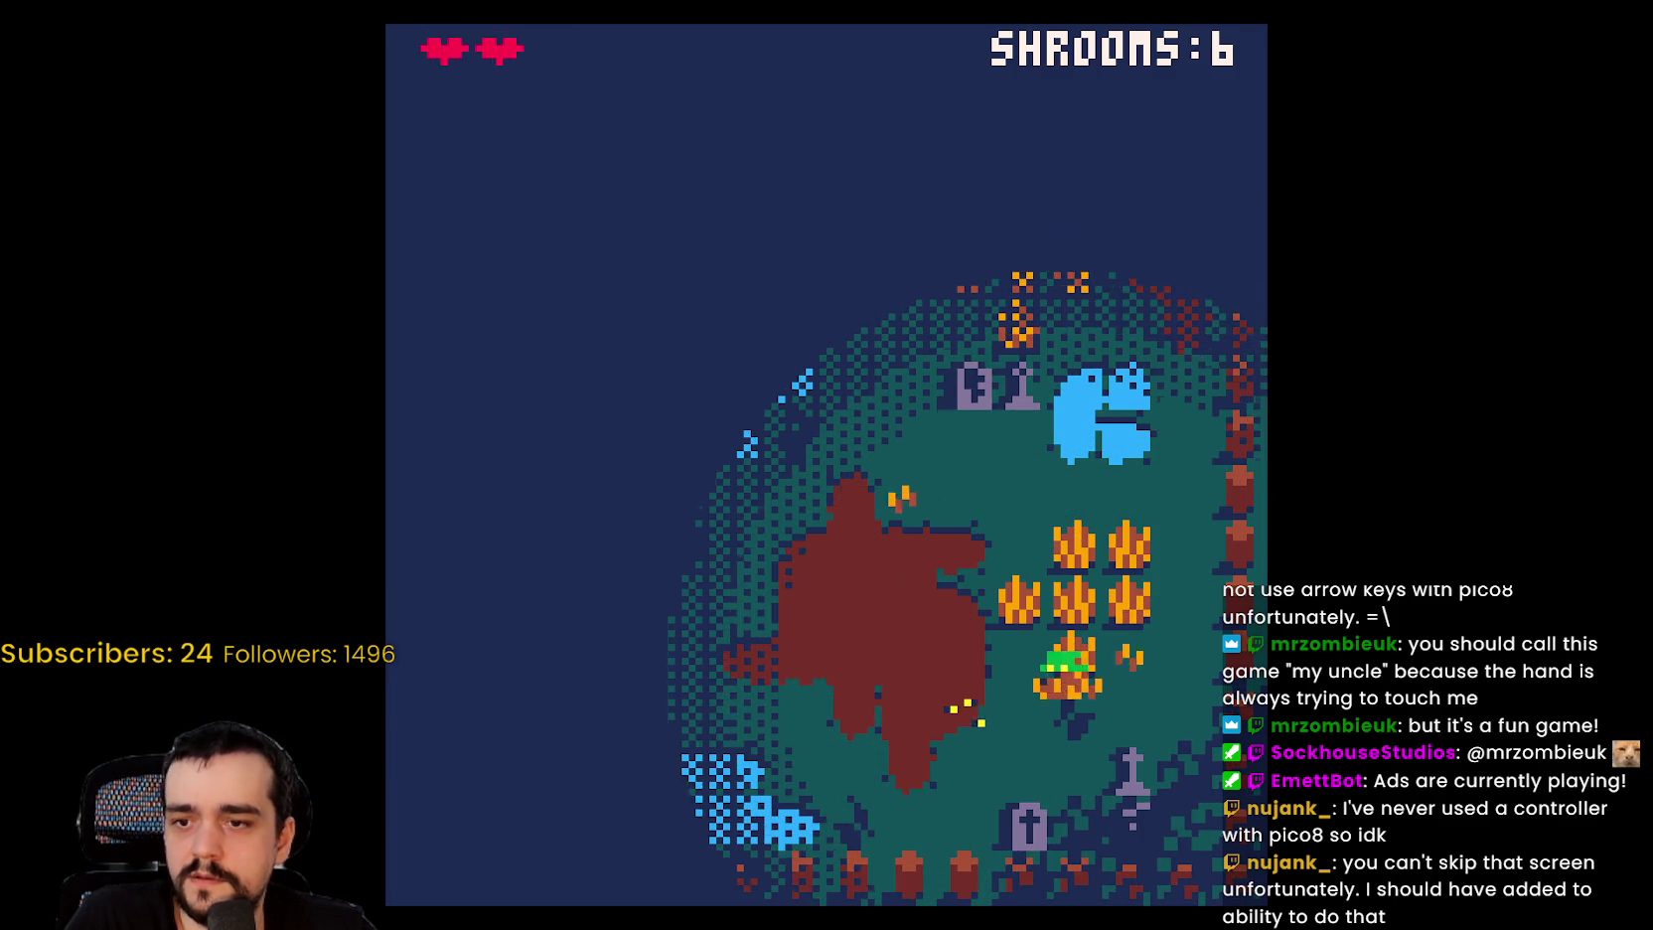
key(Up)
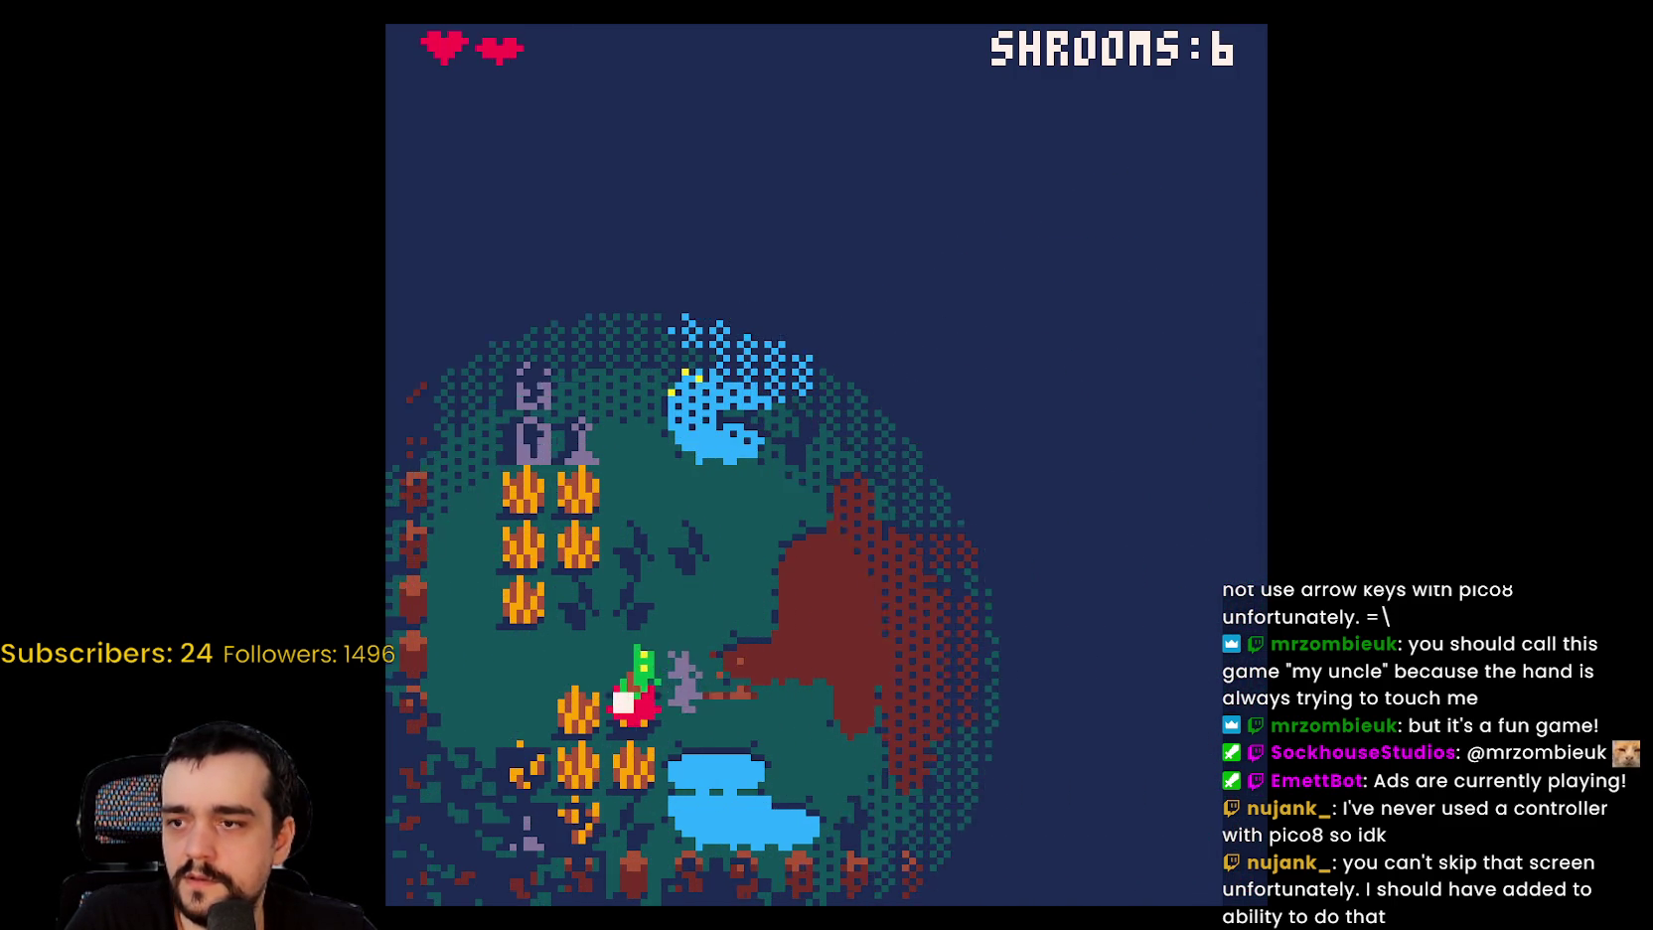
key(Right)
key(x)
key(Right)
key(Right)
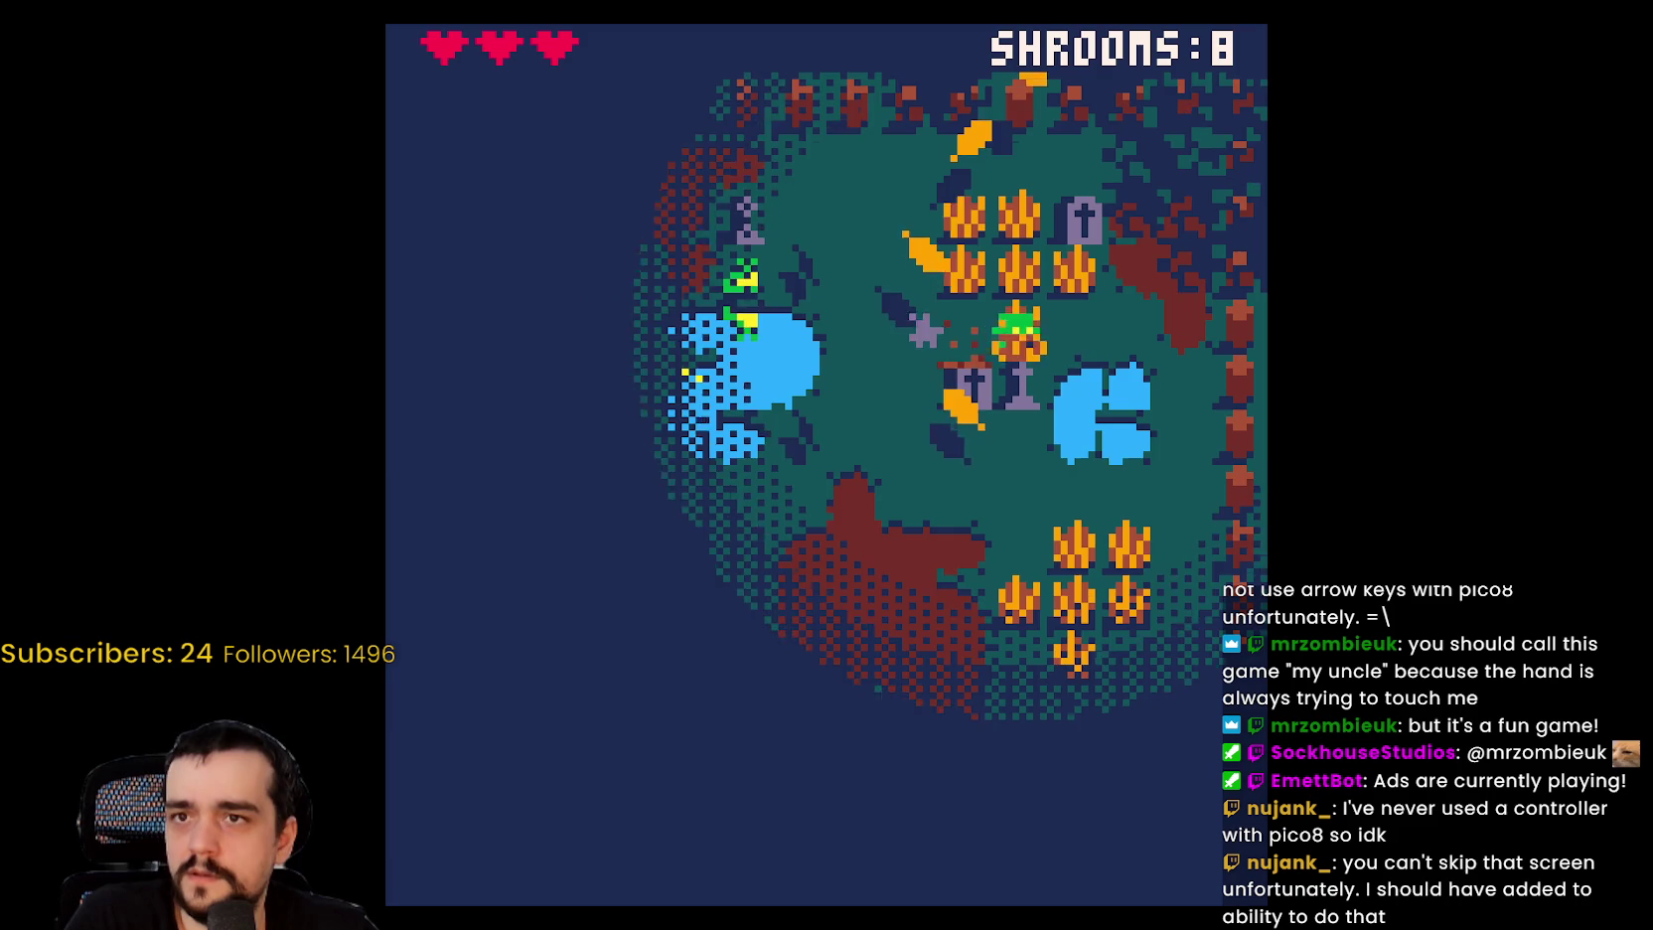
key(Down)
key(Left)
key(Left)
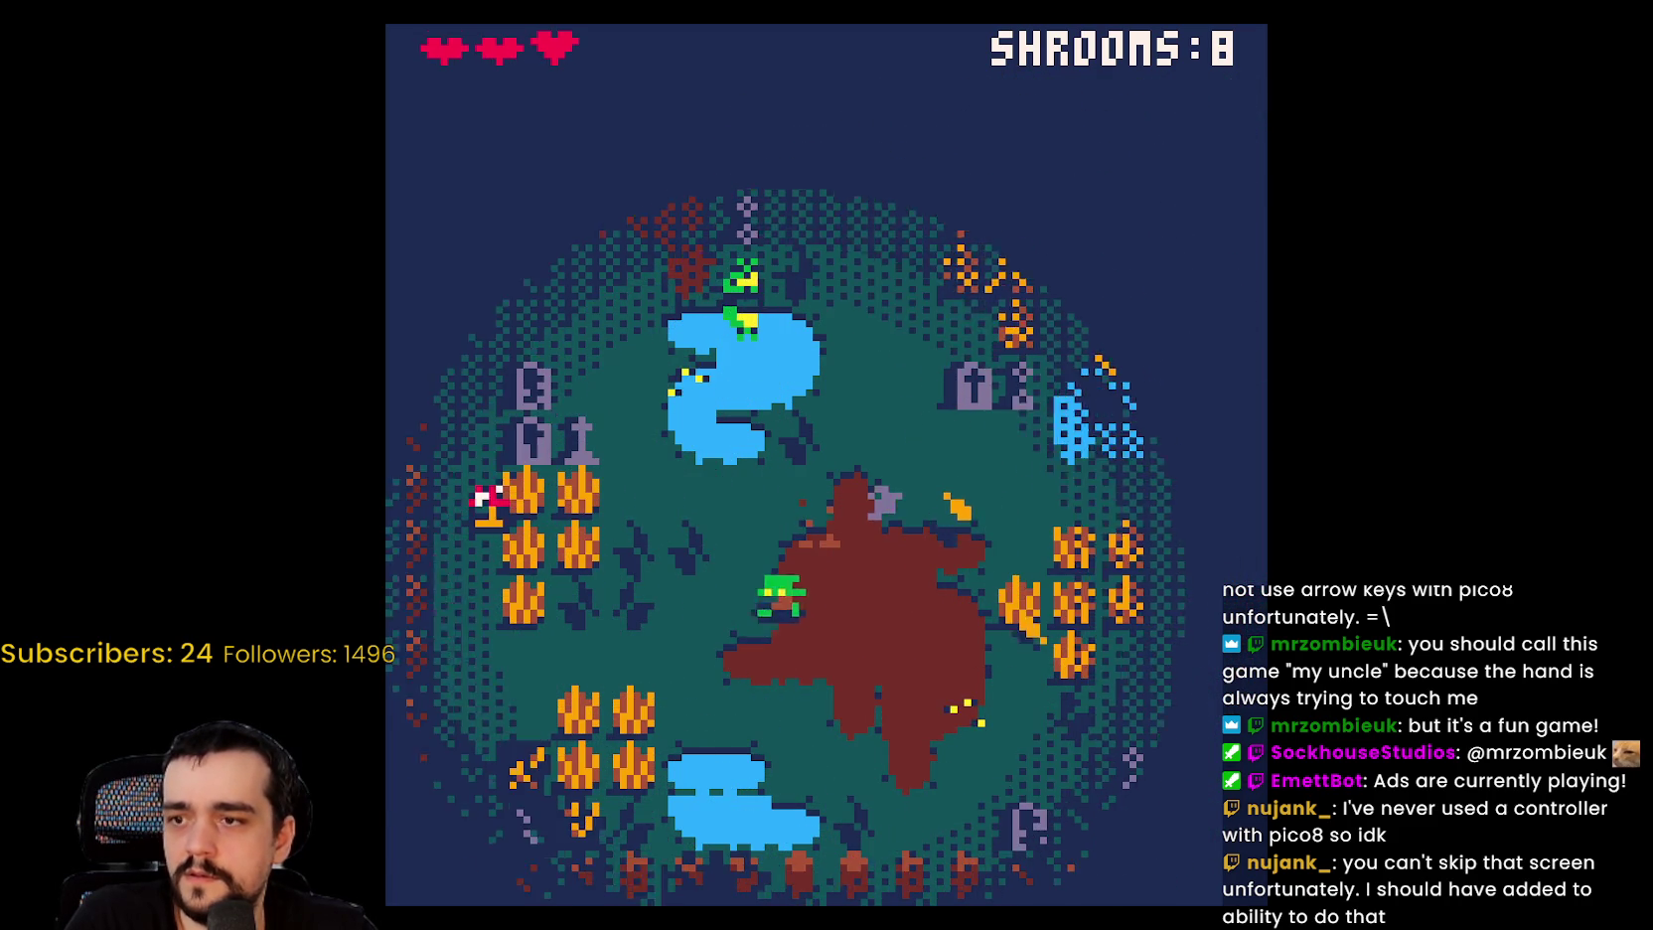
key(x)
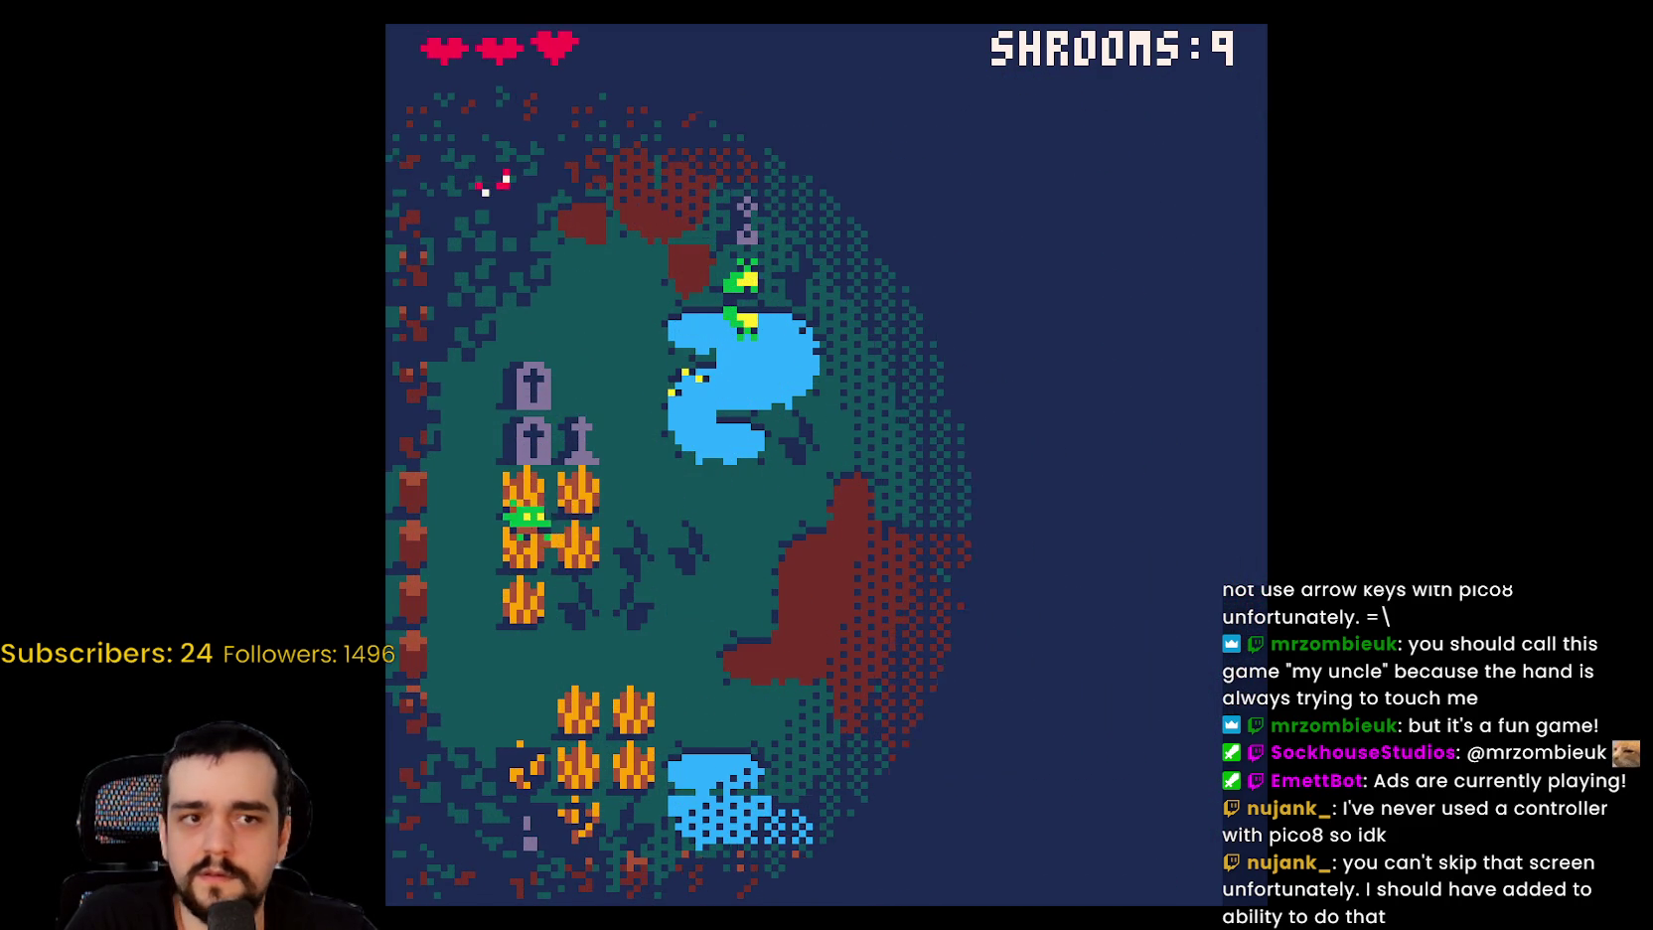
key(Right)
key(Up)
key(Left)
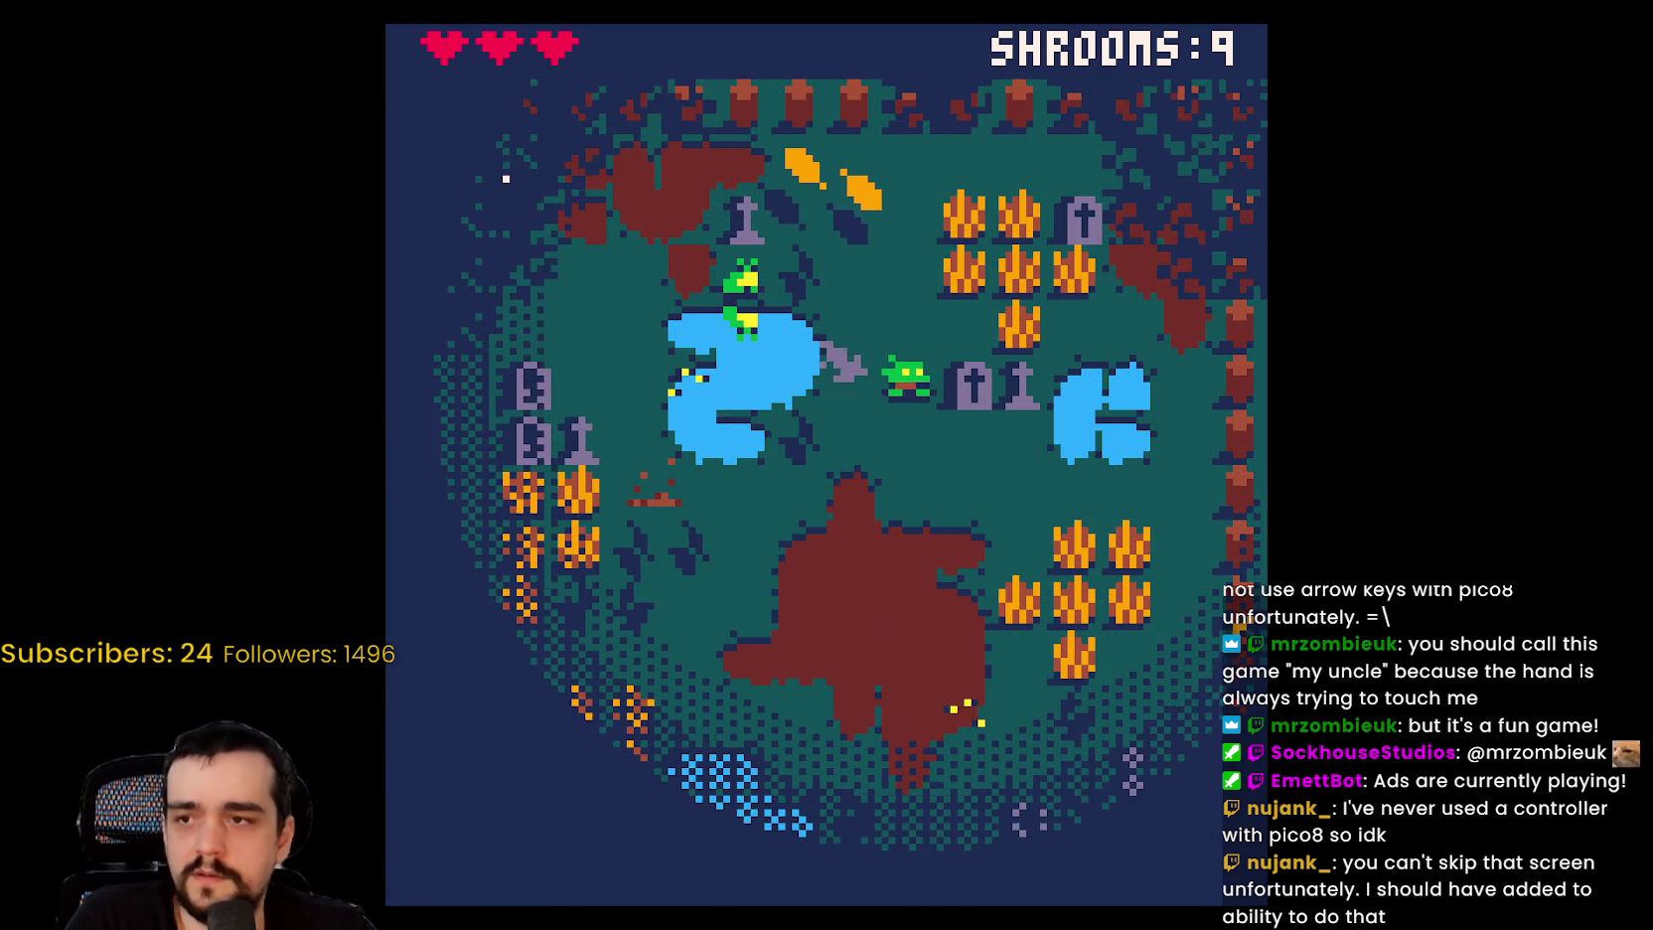
key(Up)
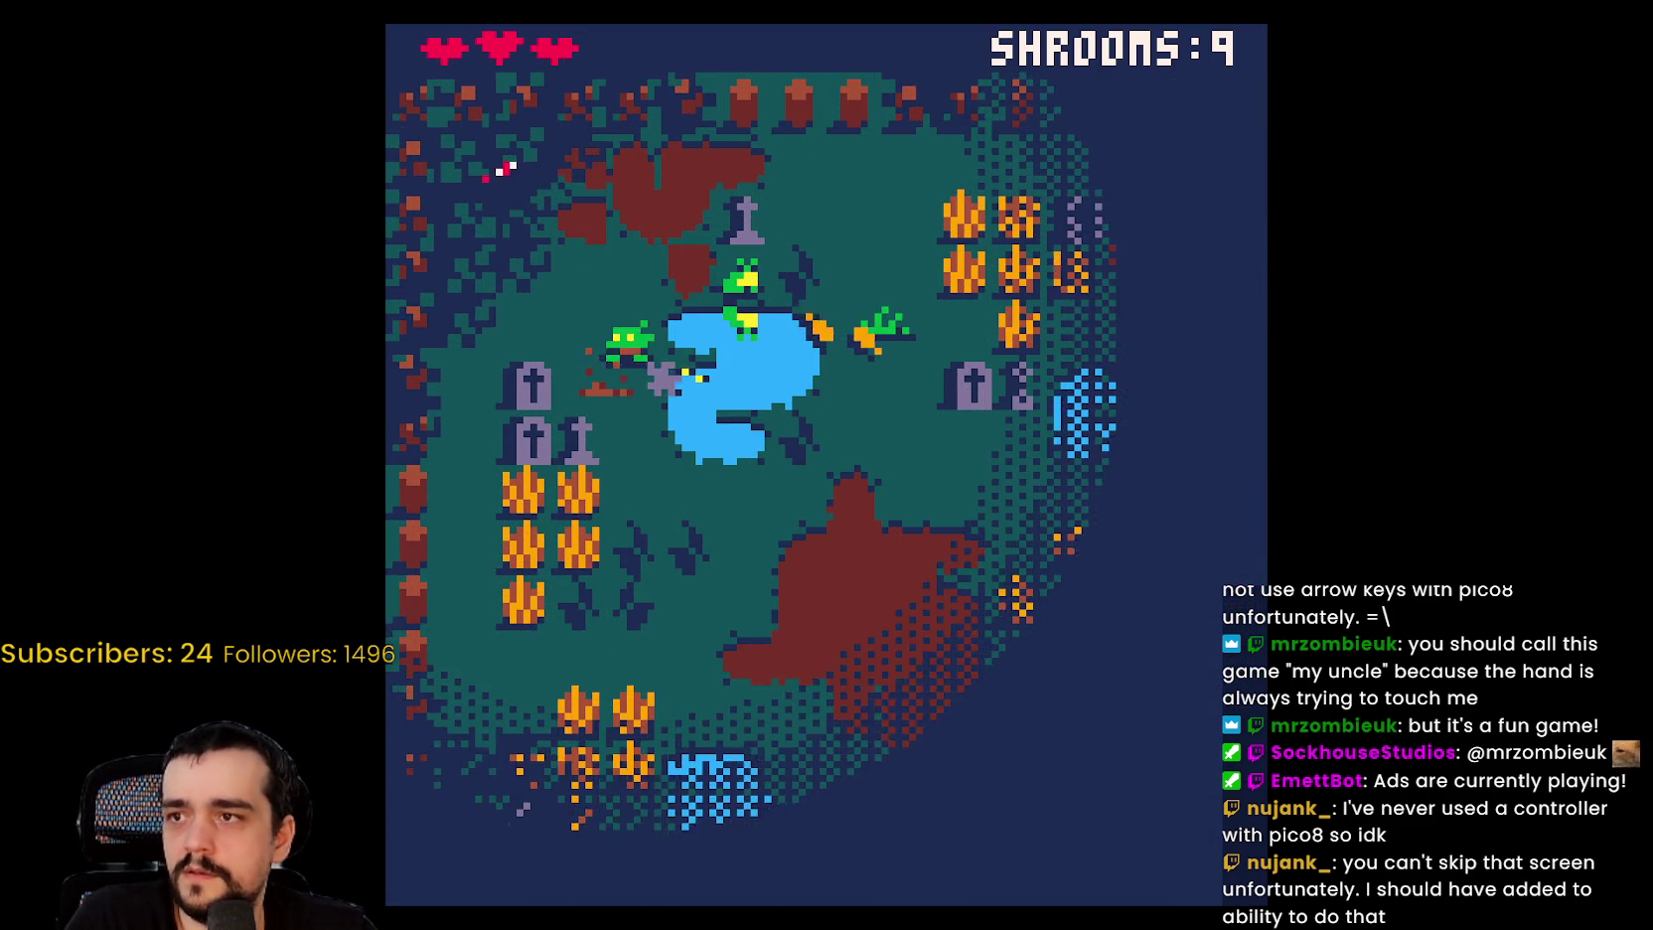
key(Left)
key(x)
Step: Eat mushrooms until the game-over screen shows 15 shrooms, then leave fullscreen
key(Down)
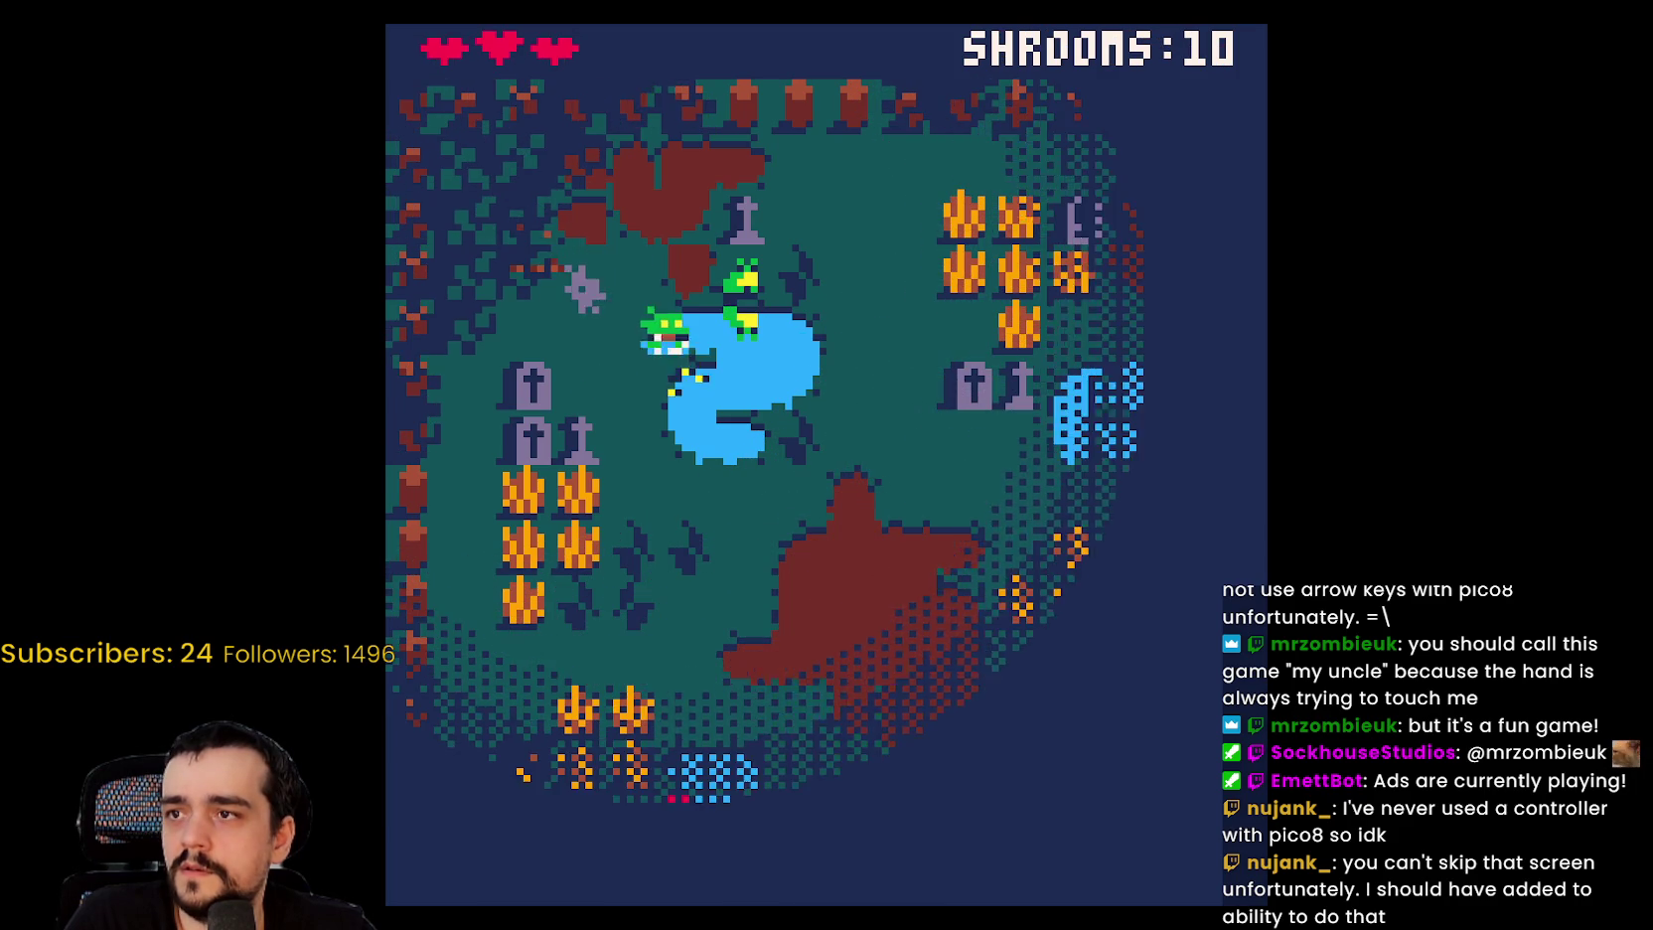
key(Right)
key(Left)
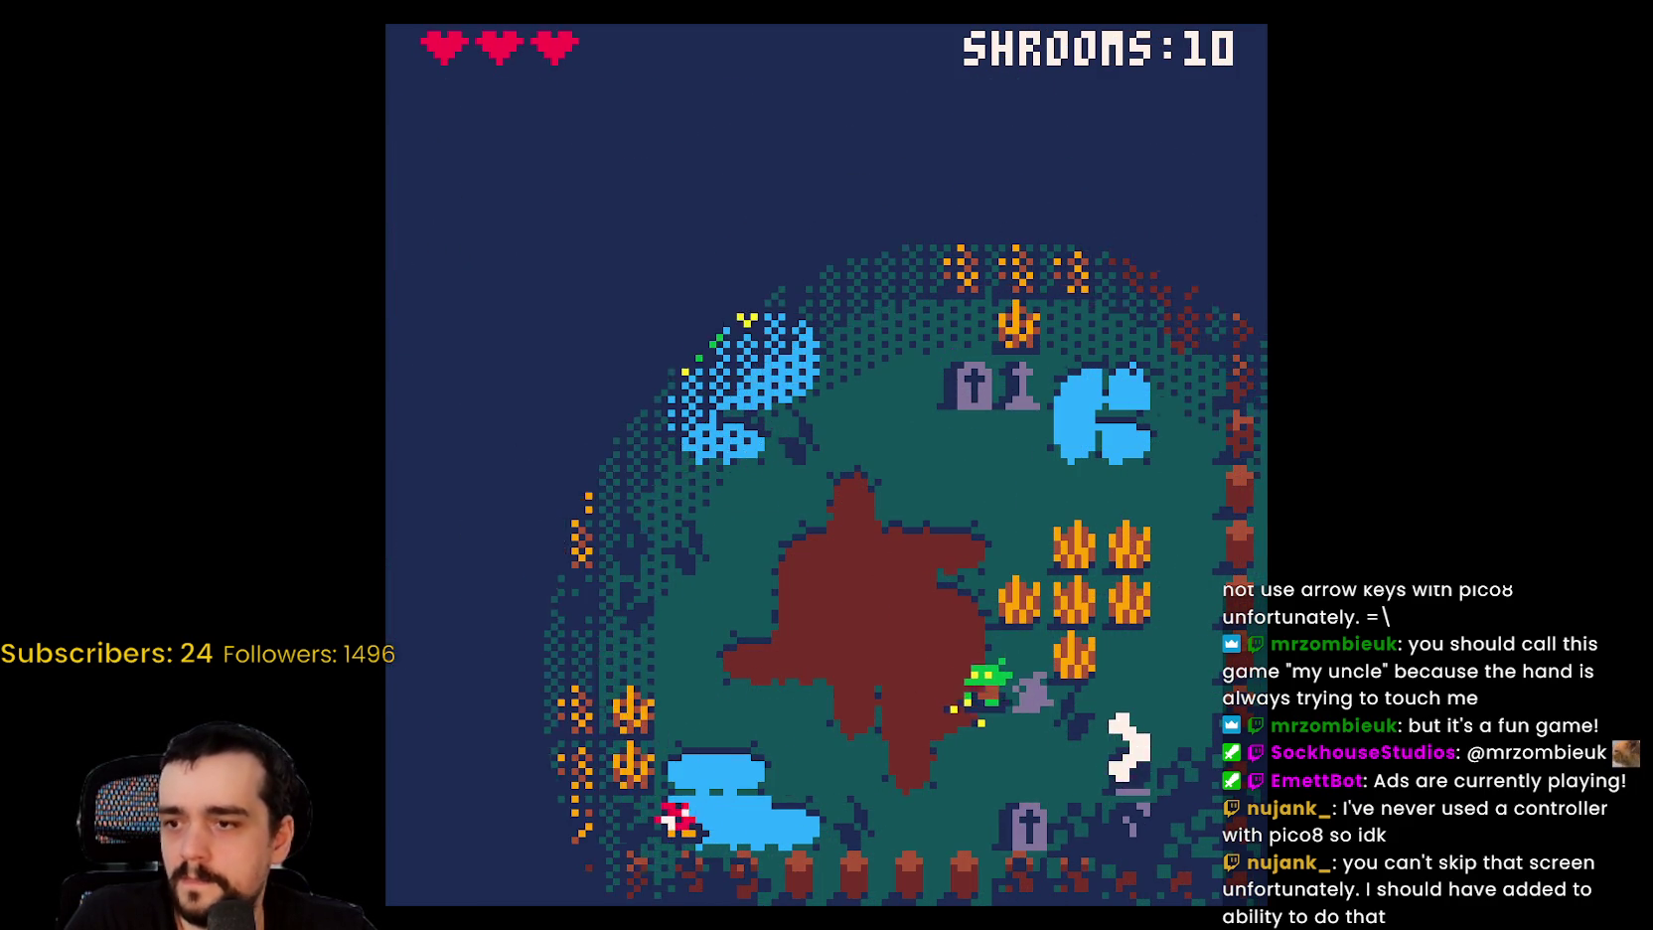
key(Down)
key(x)
key(Up)
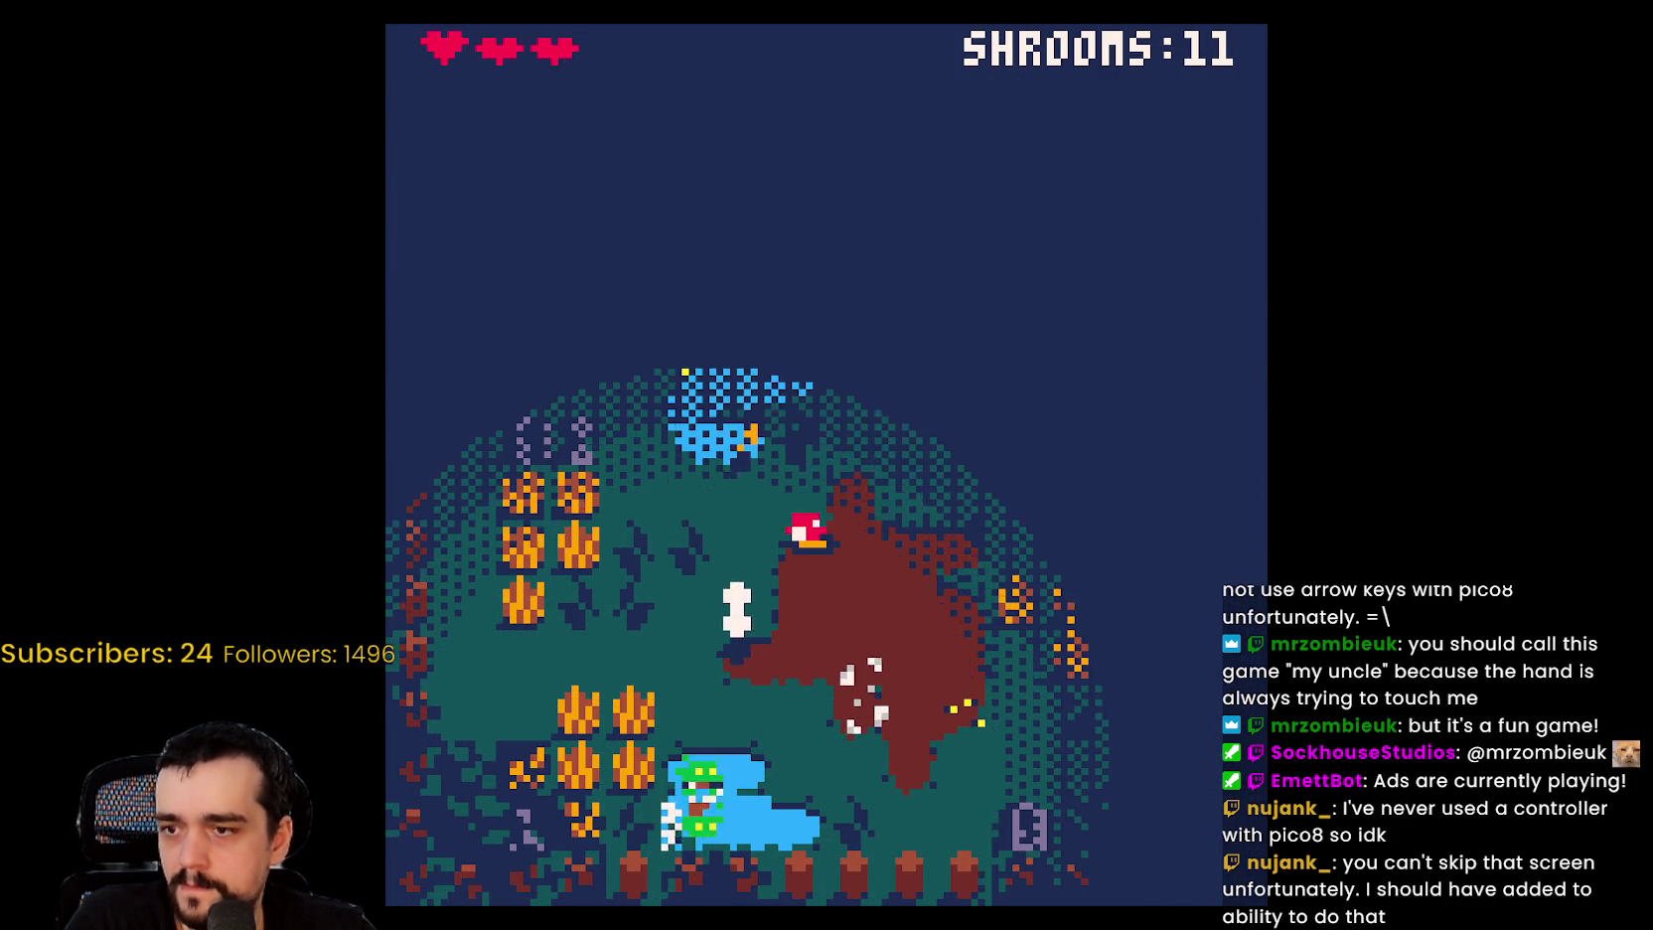
key(Right)
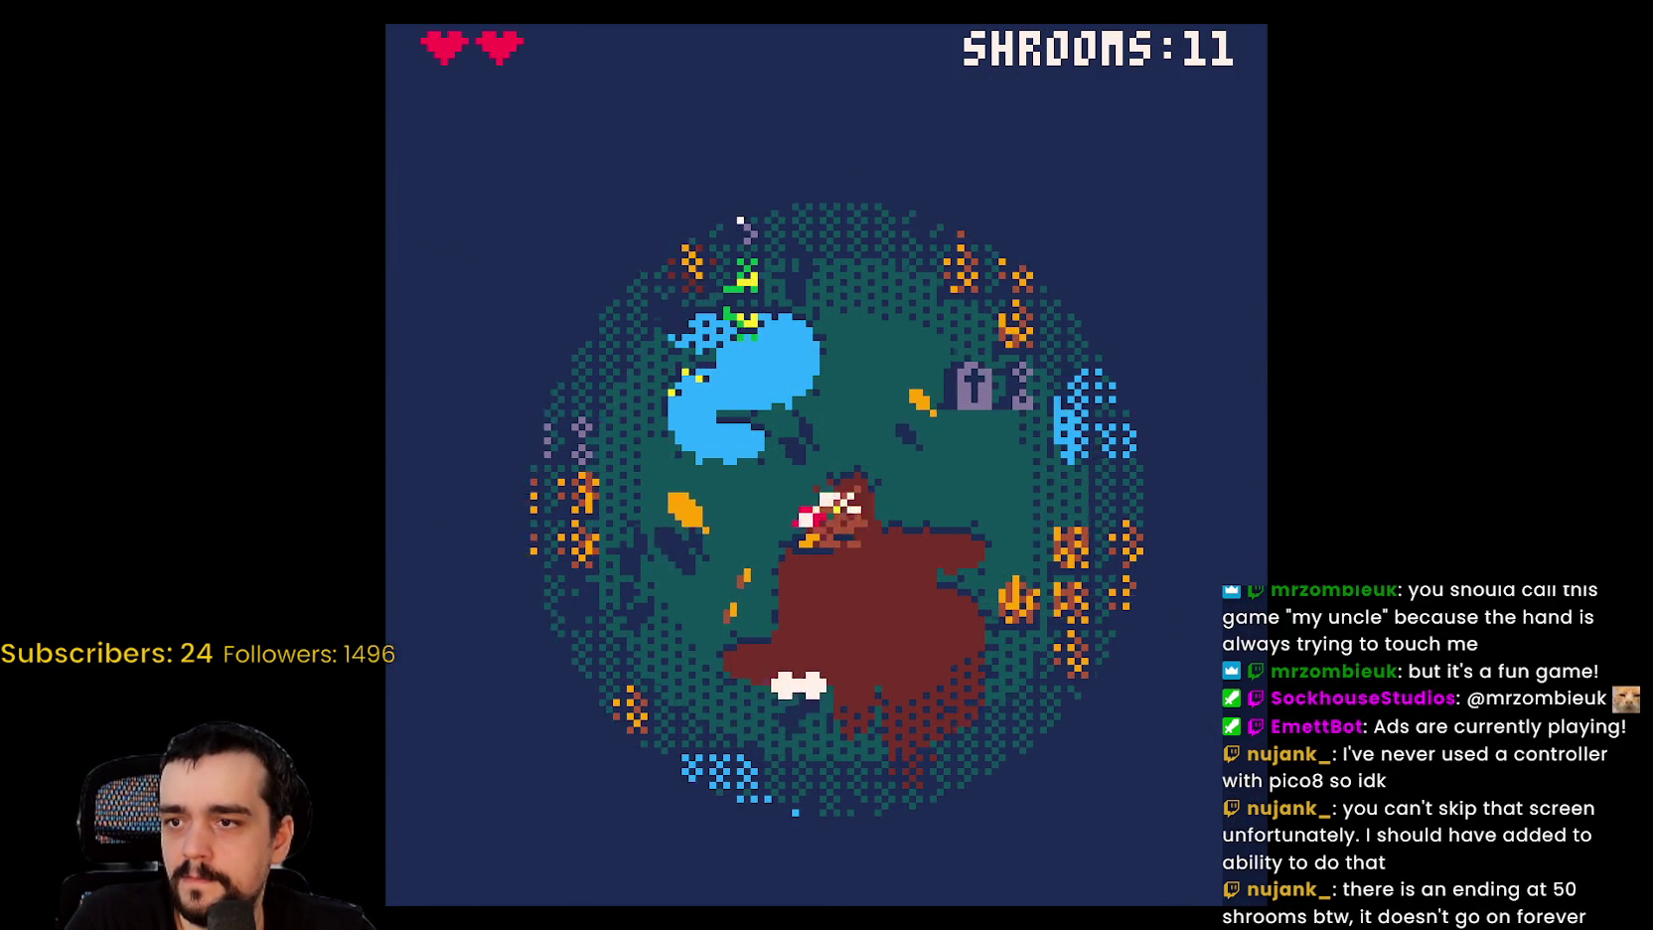
key(x)
key(Up)
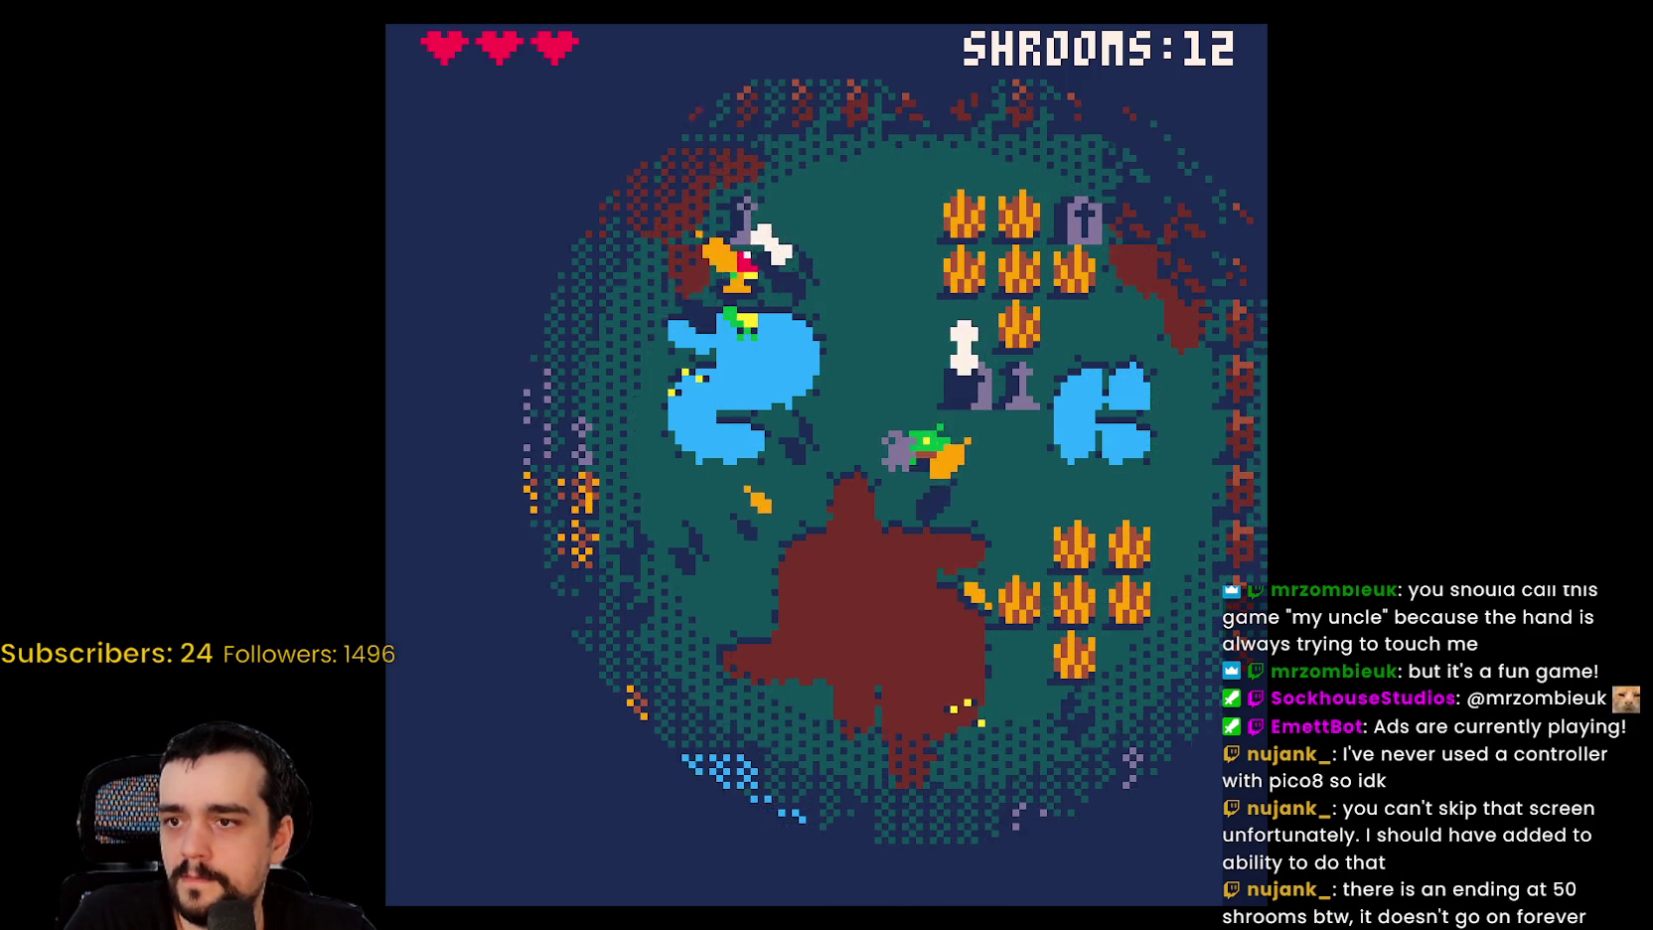
key(Left)
key(Left)
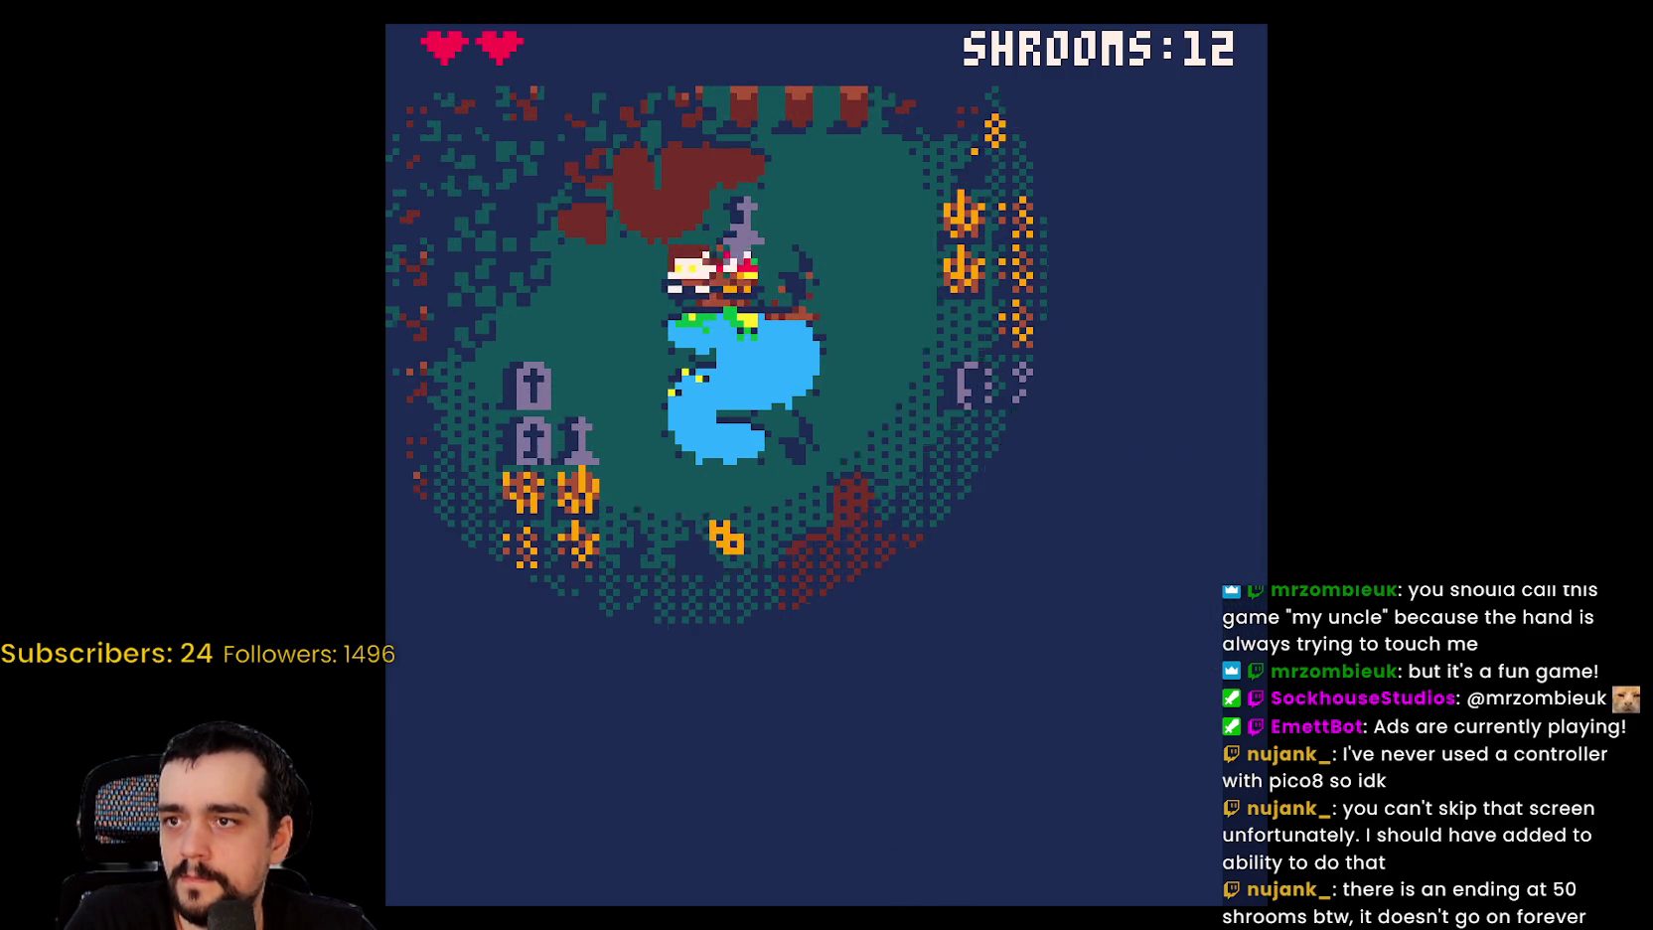
key(x)
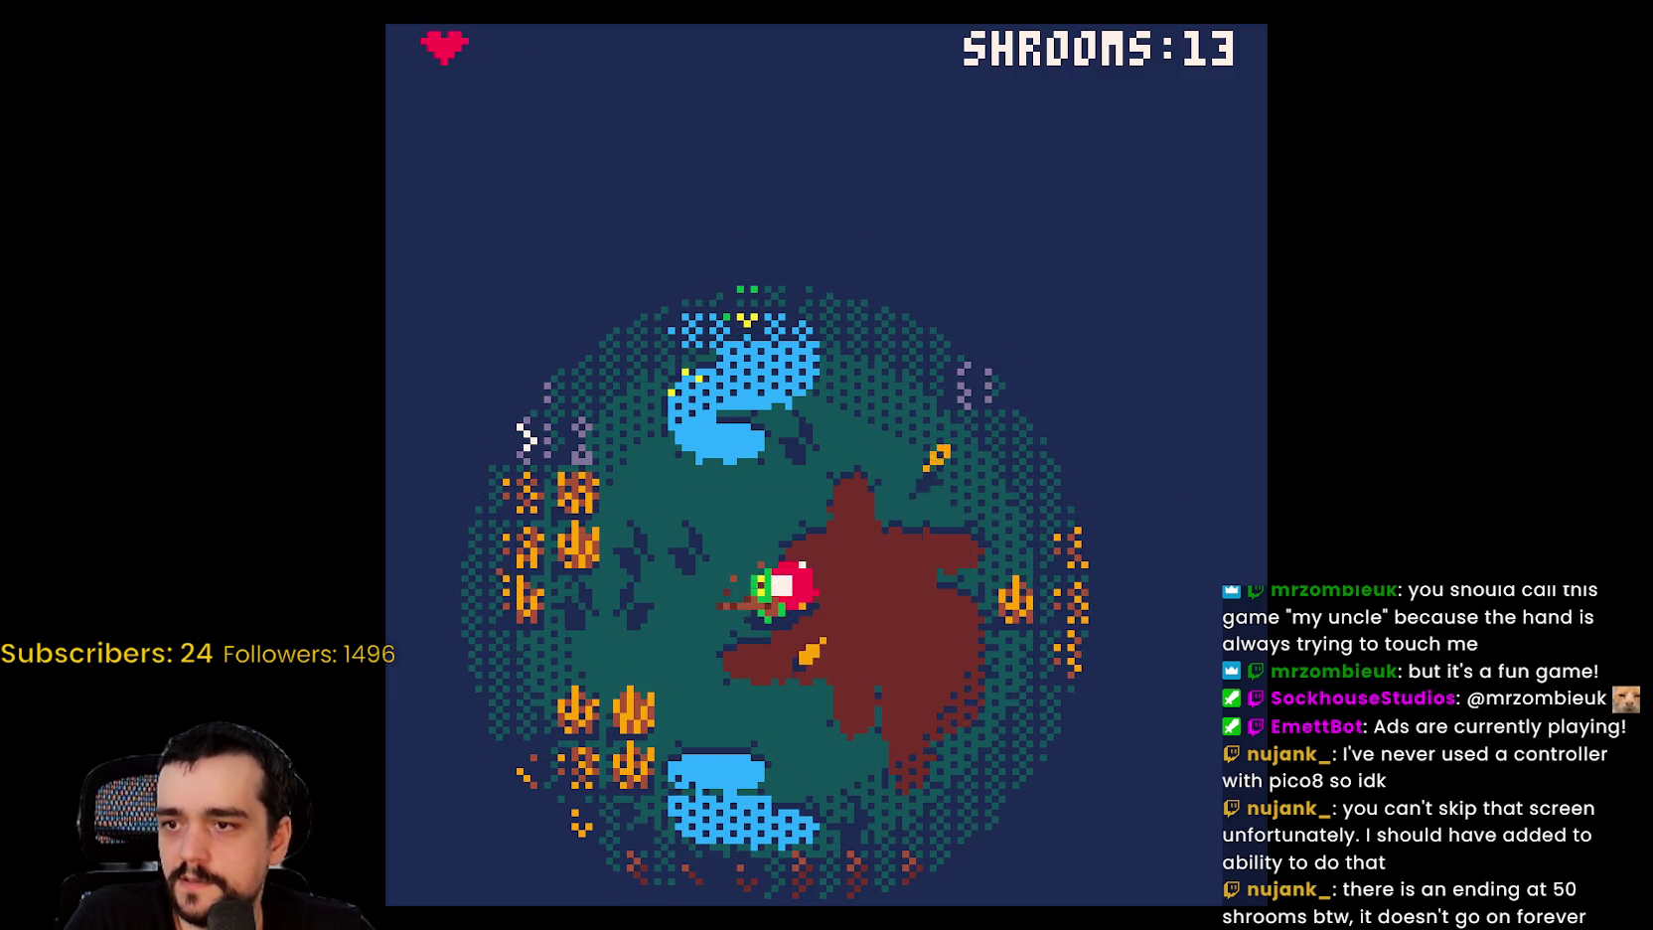
key(x)
key(Left)
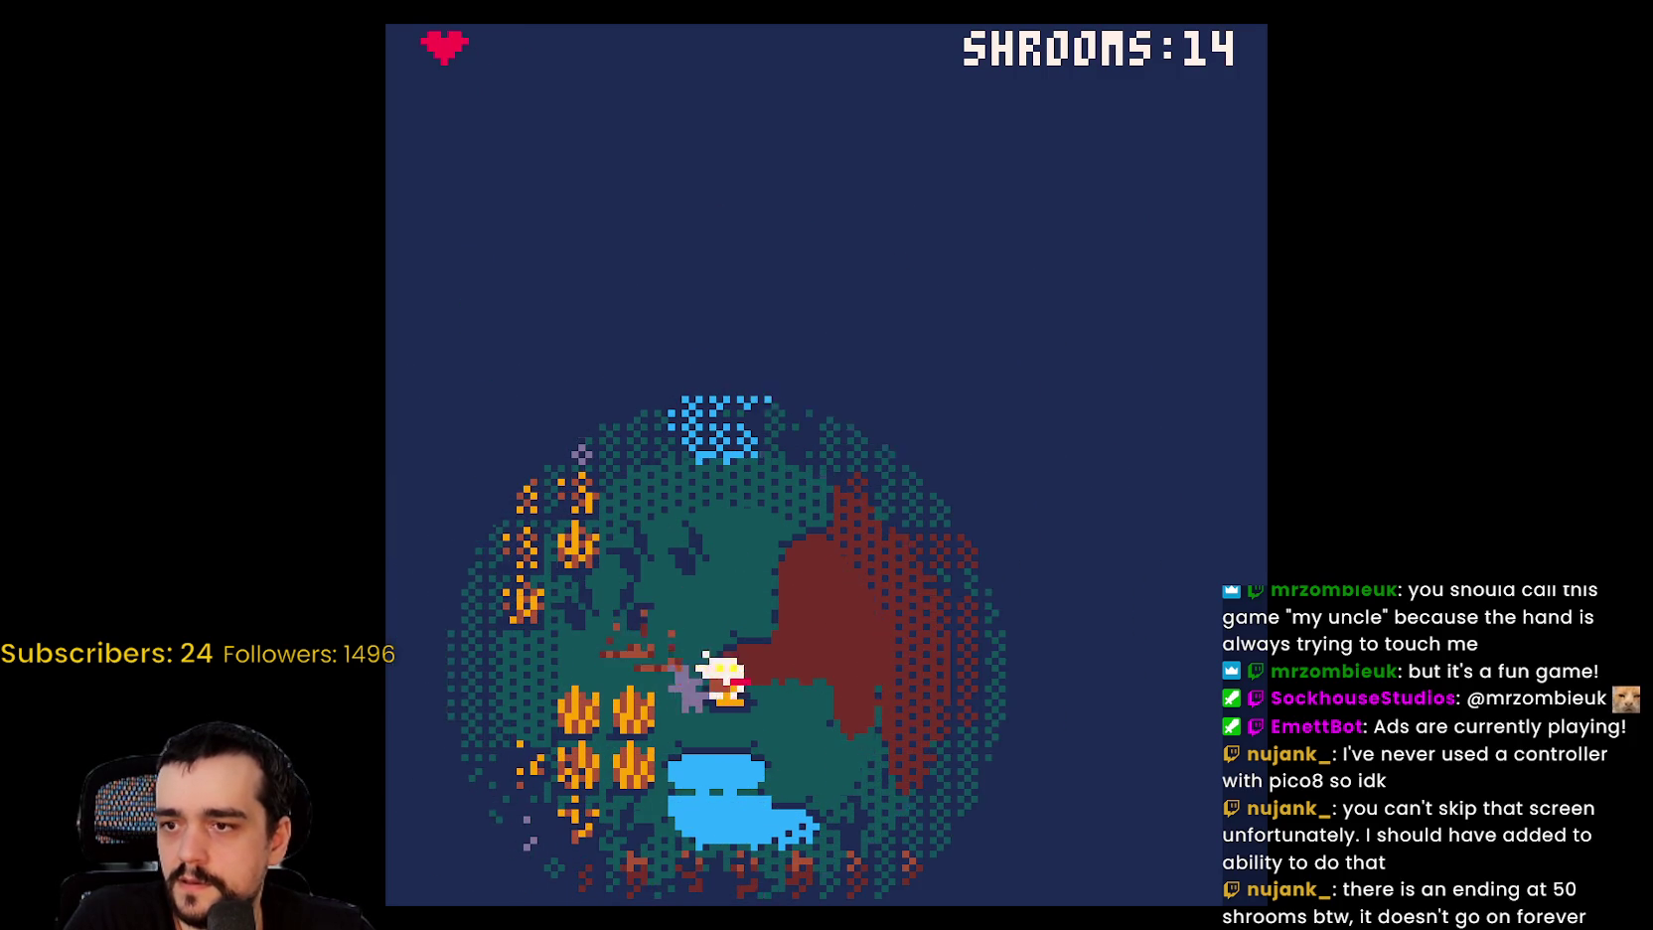
key(Right)
key(x)
key(Right)
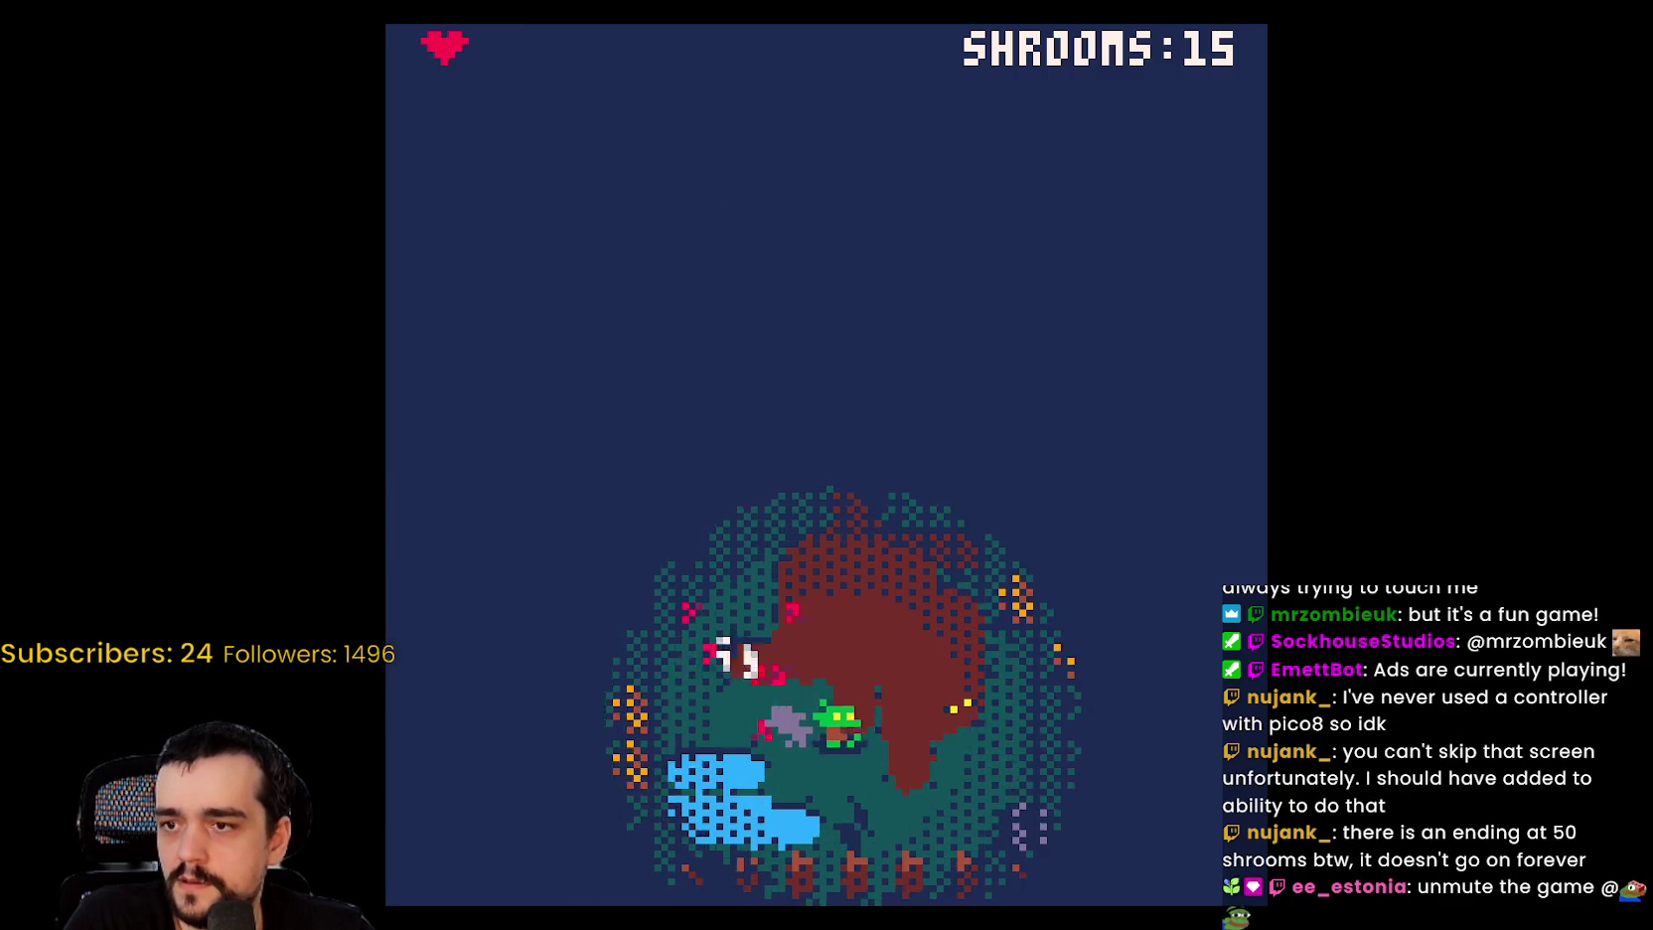
key(Up)
key(Left)
key(Left)
key(Up)
key(Right)
key(Up)
key(Left)
key(Up)
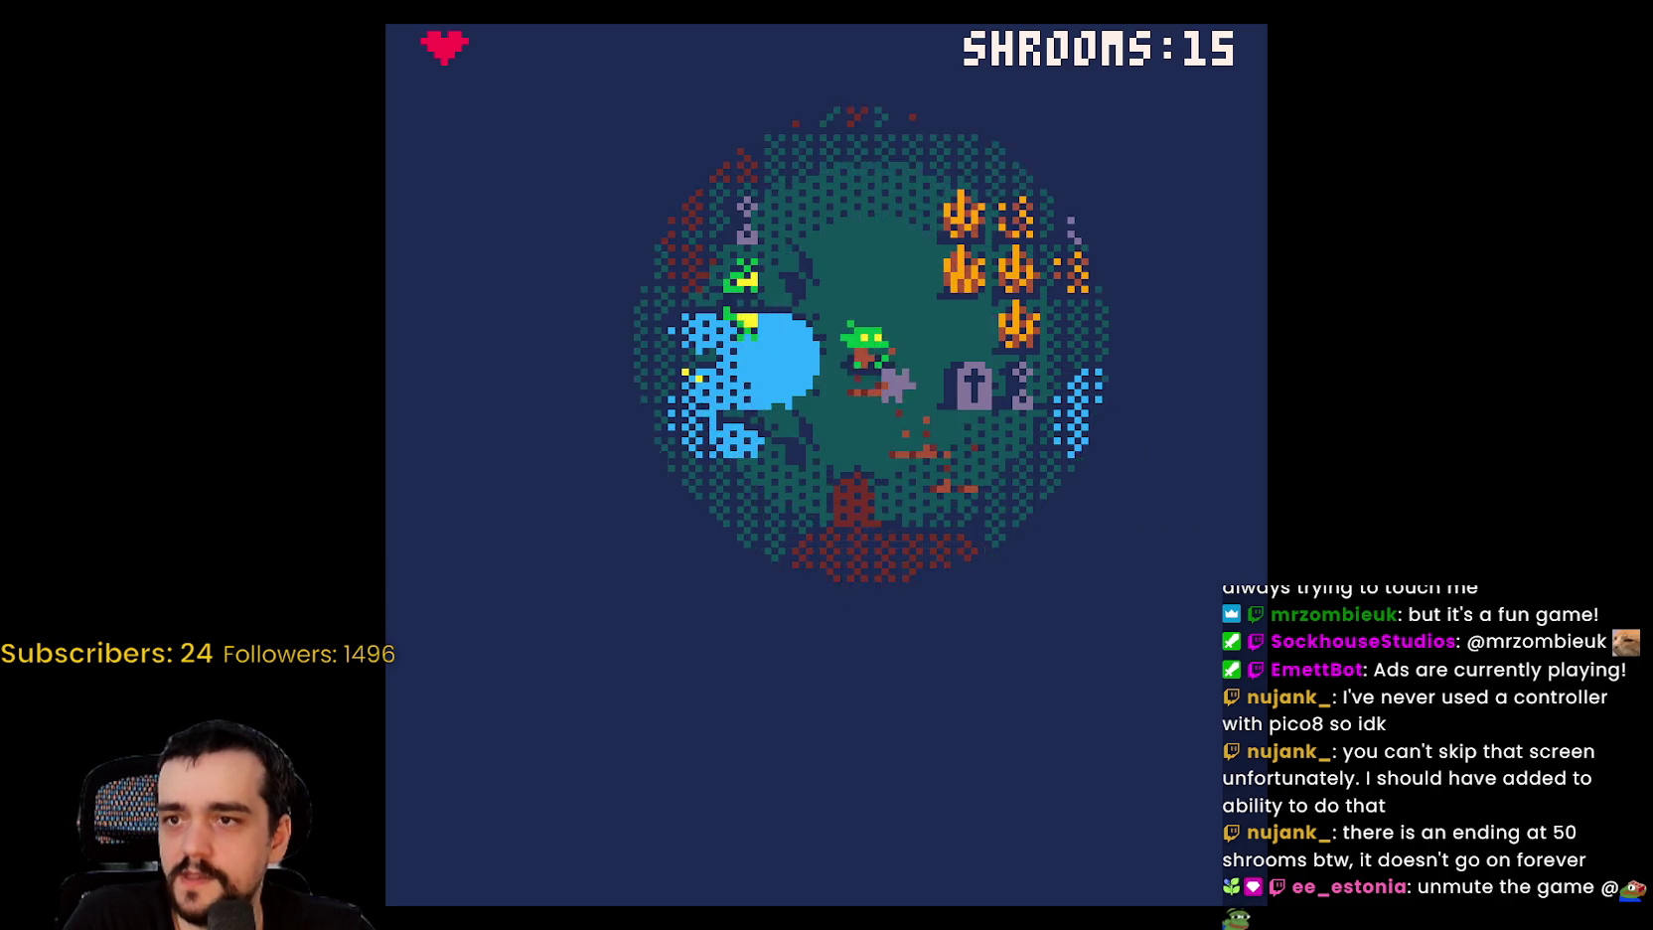
key(Left)
key(Down)
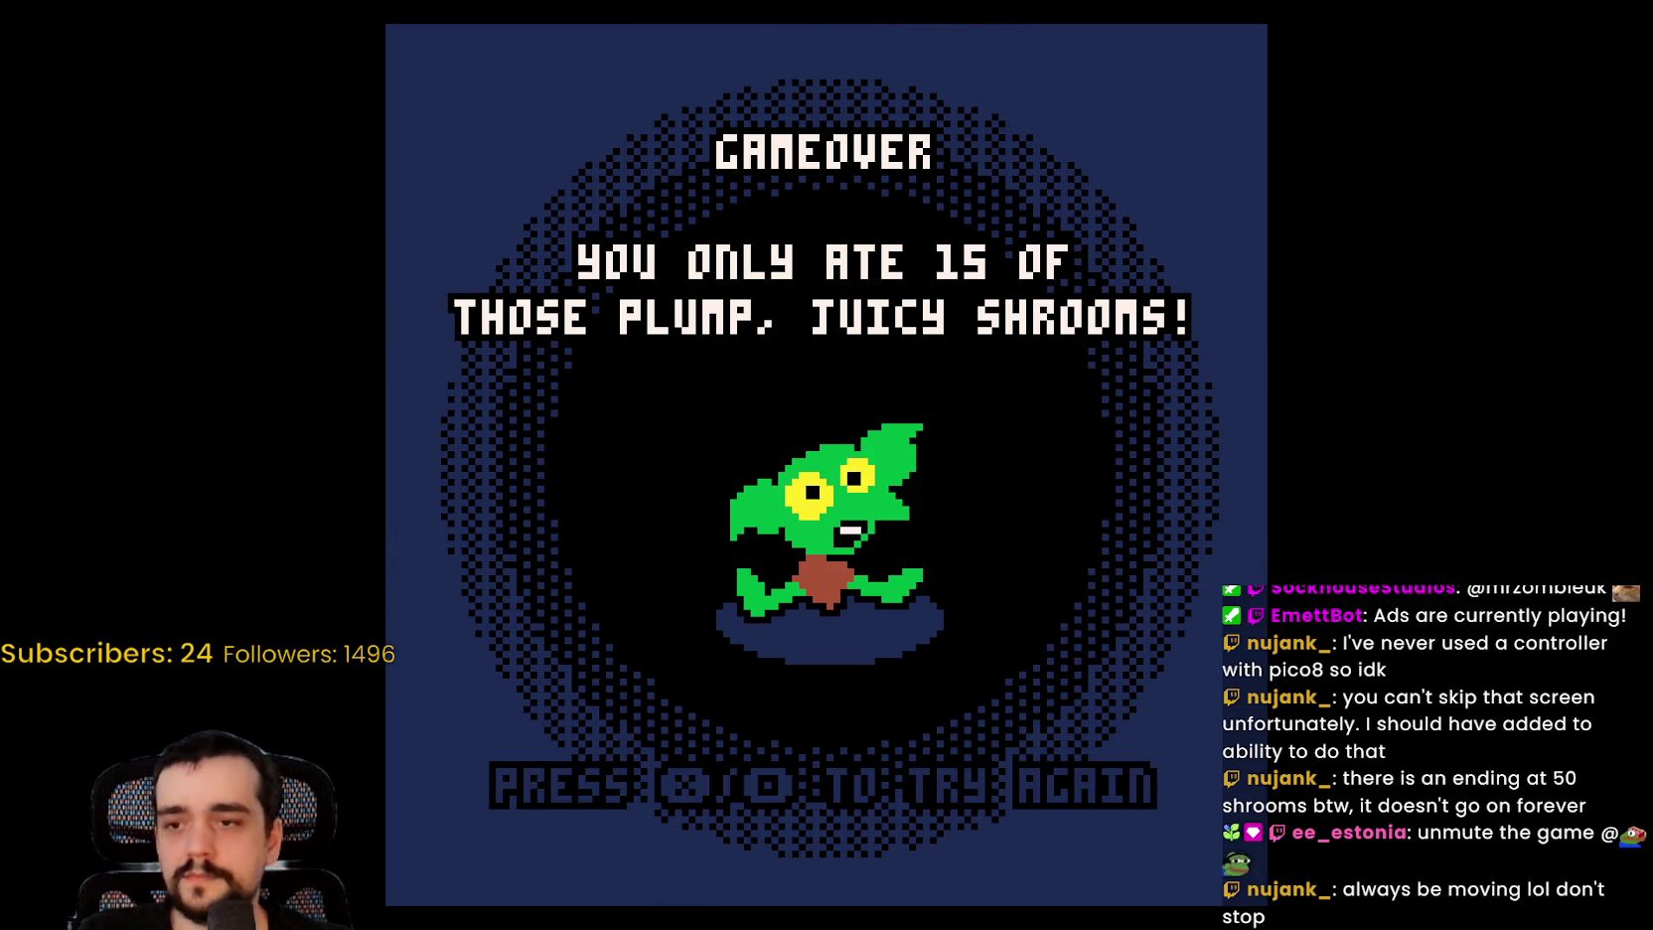
key(Escape)
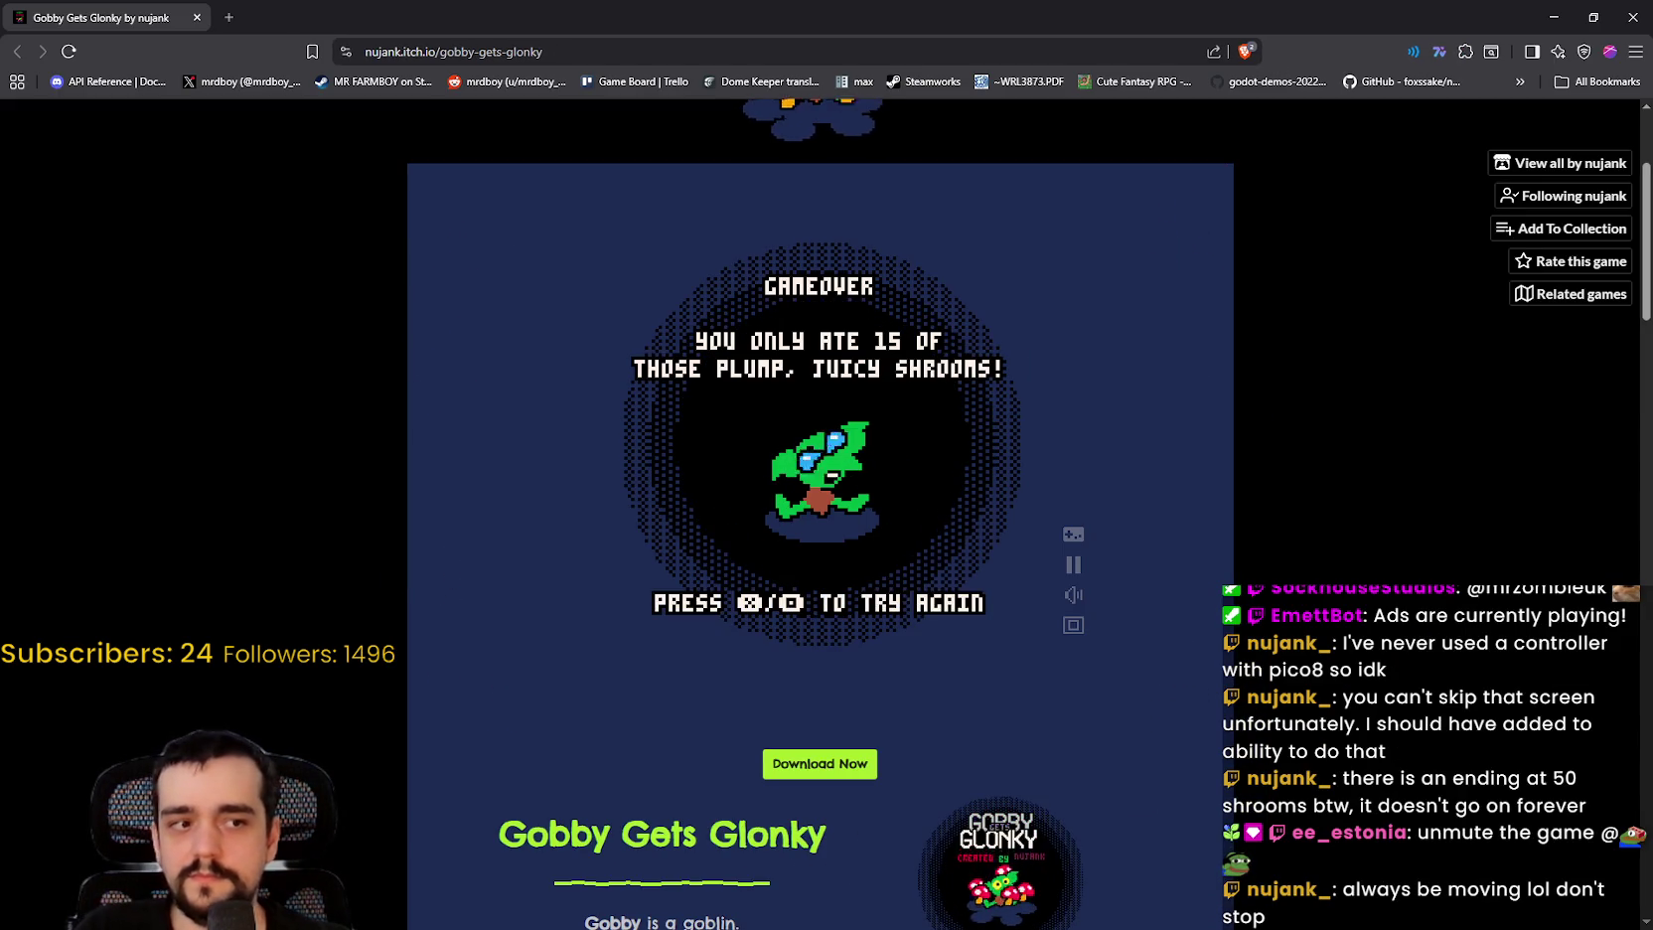
Step: Scroll down through the Gobby Gets Glonky itch.io page and back up
scroll(1278, 622, down, 2)
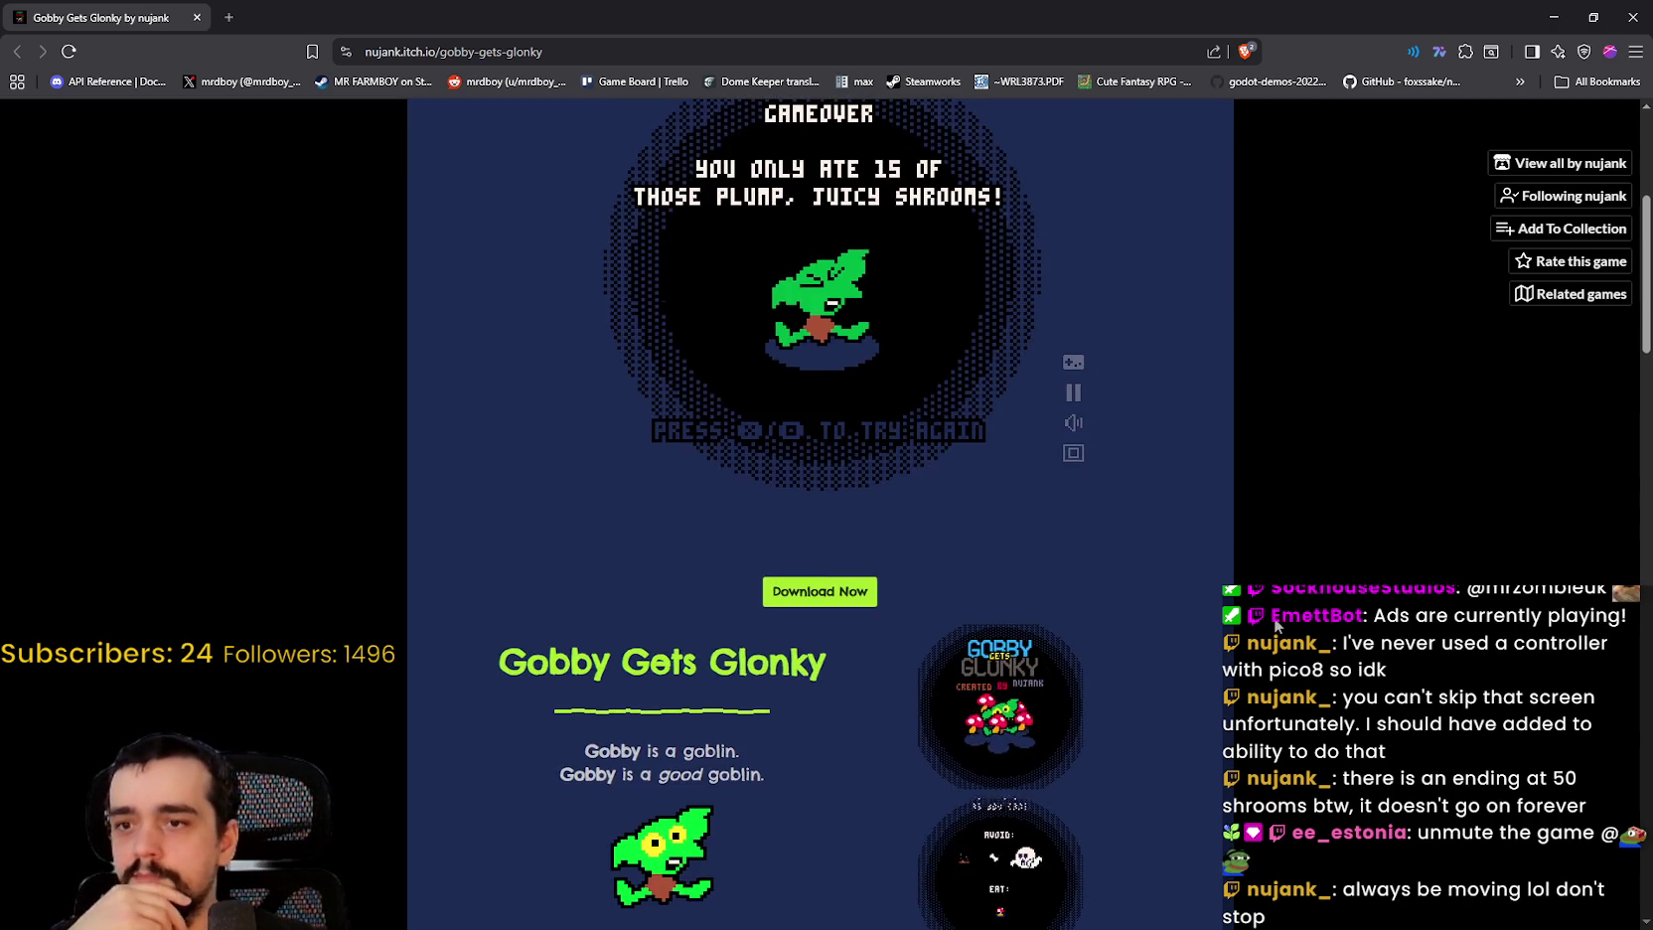
scroll(1278, 622, down, 5)
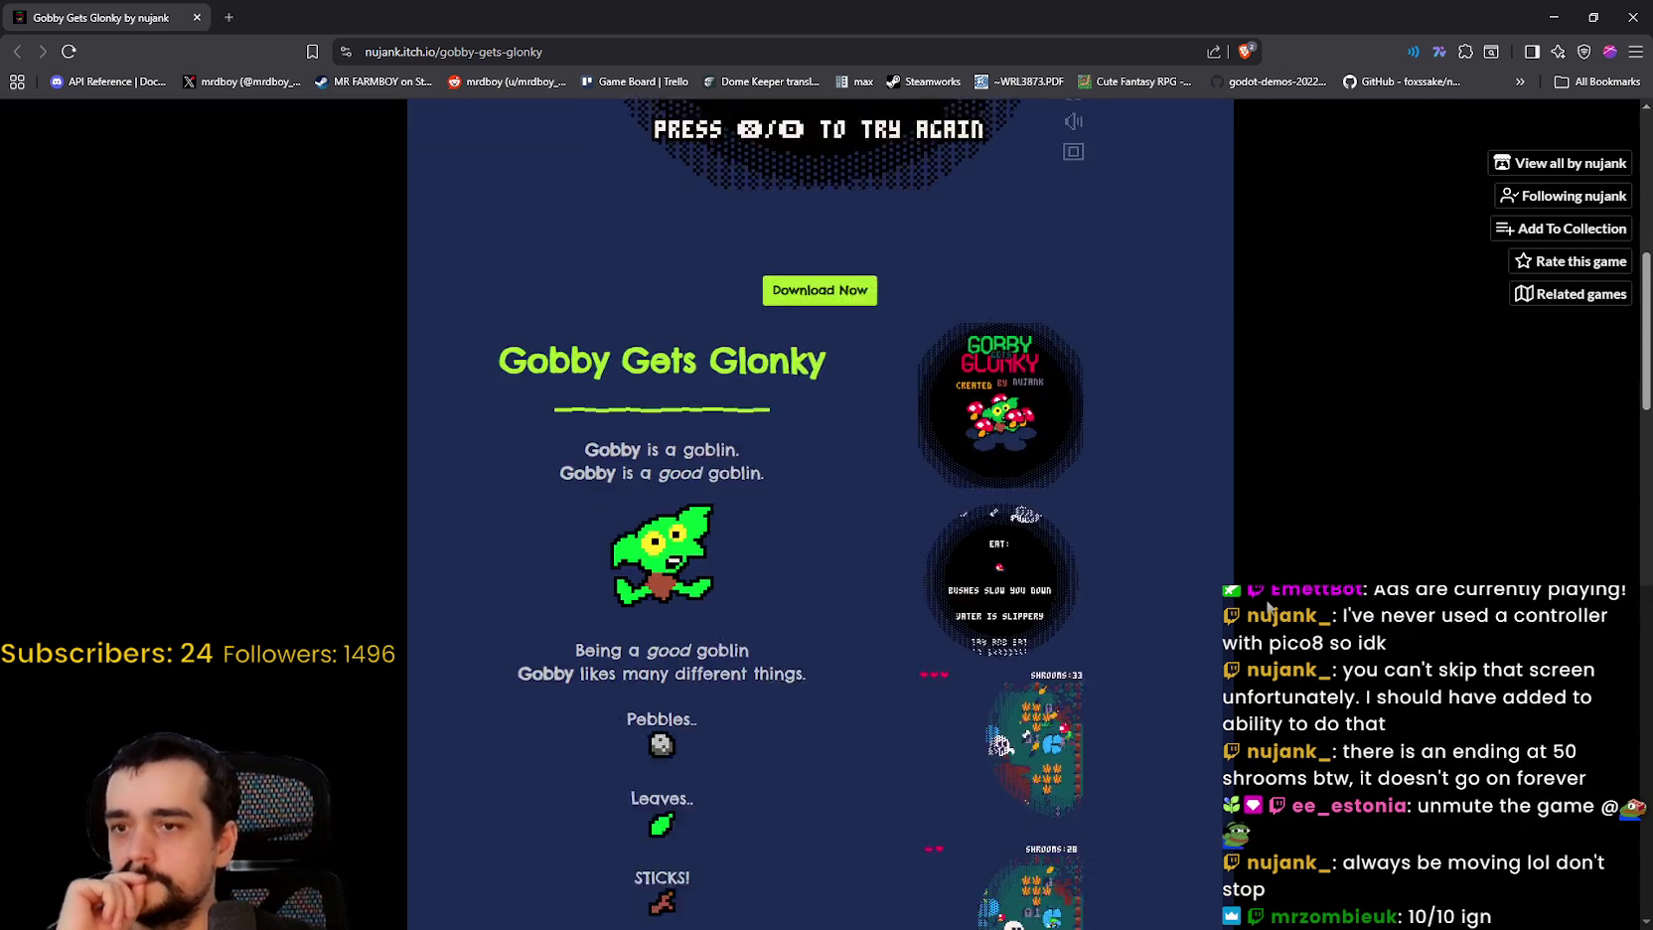
scroll(1262, 614, down, 10)
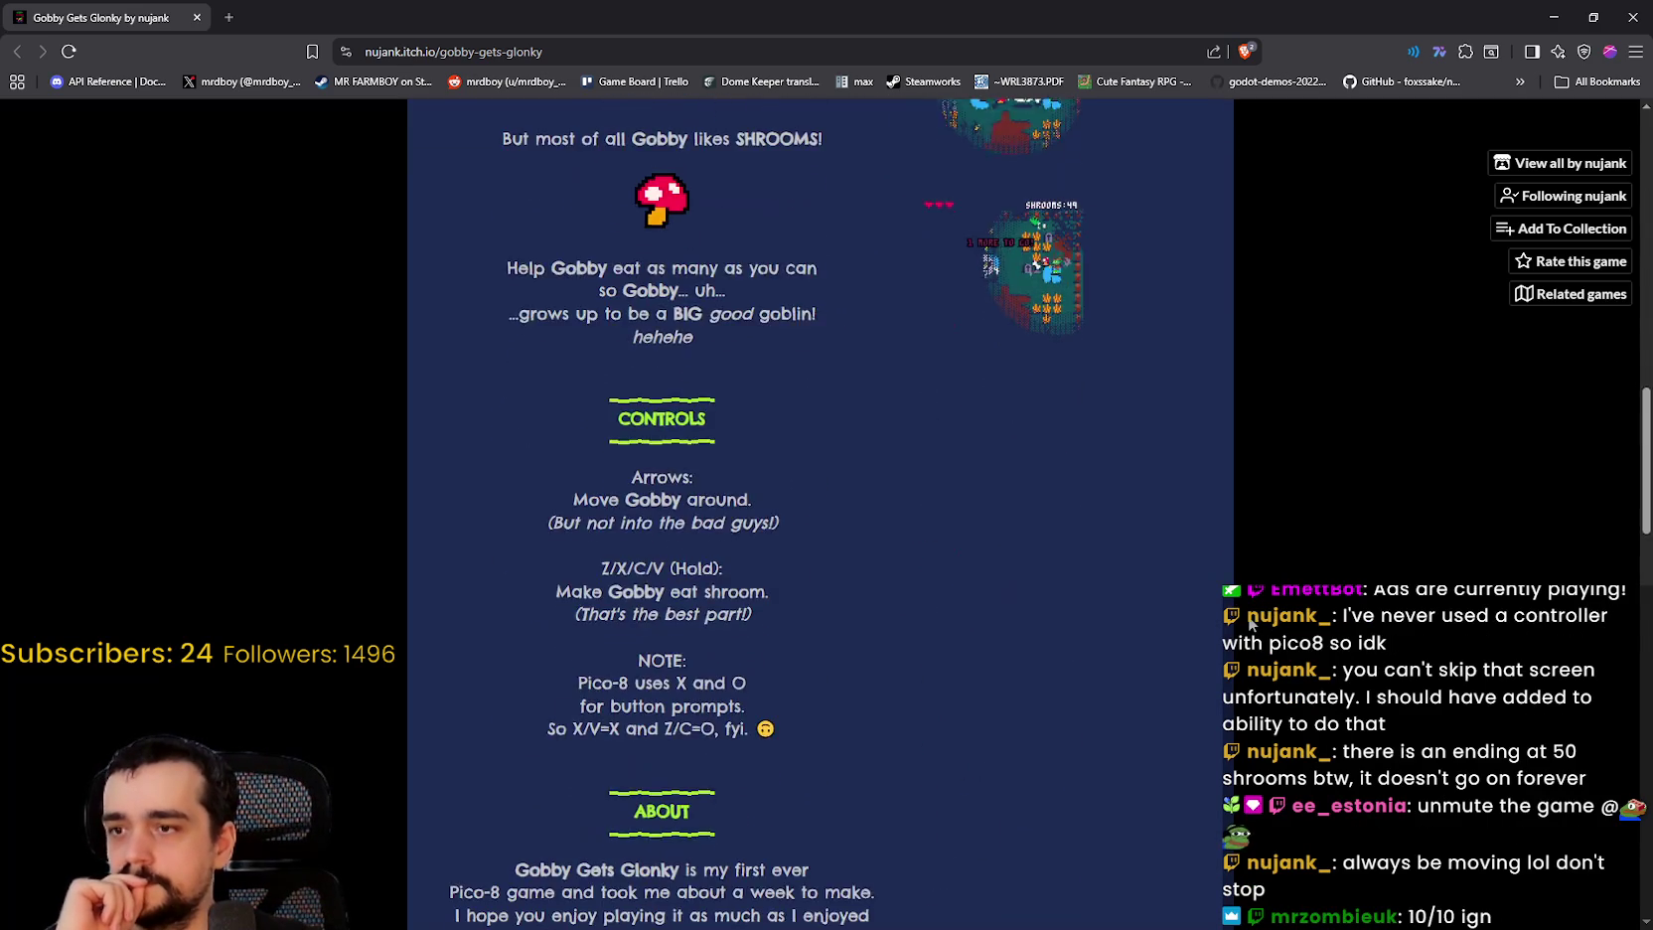
scroll(1250, 622, down, 6)
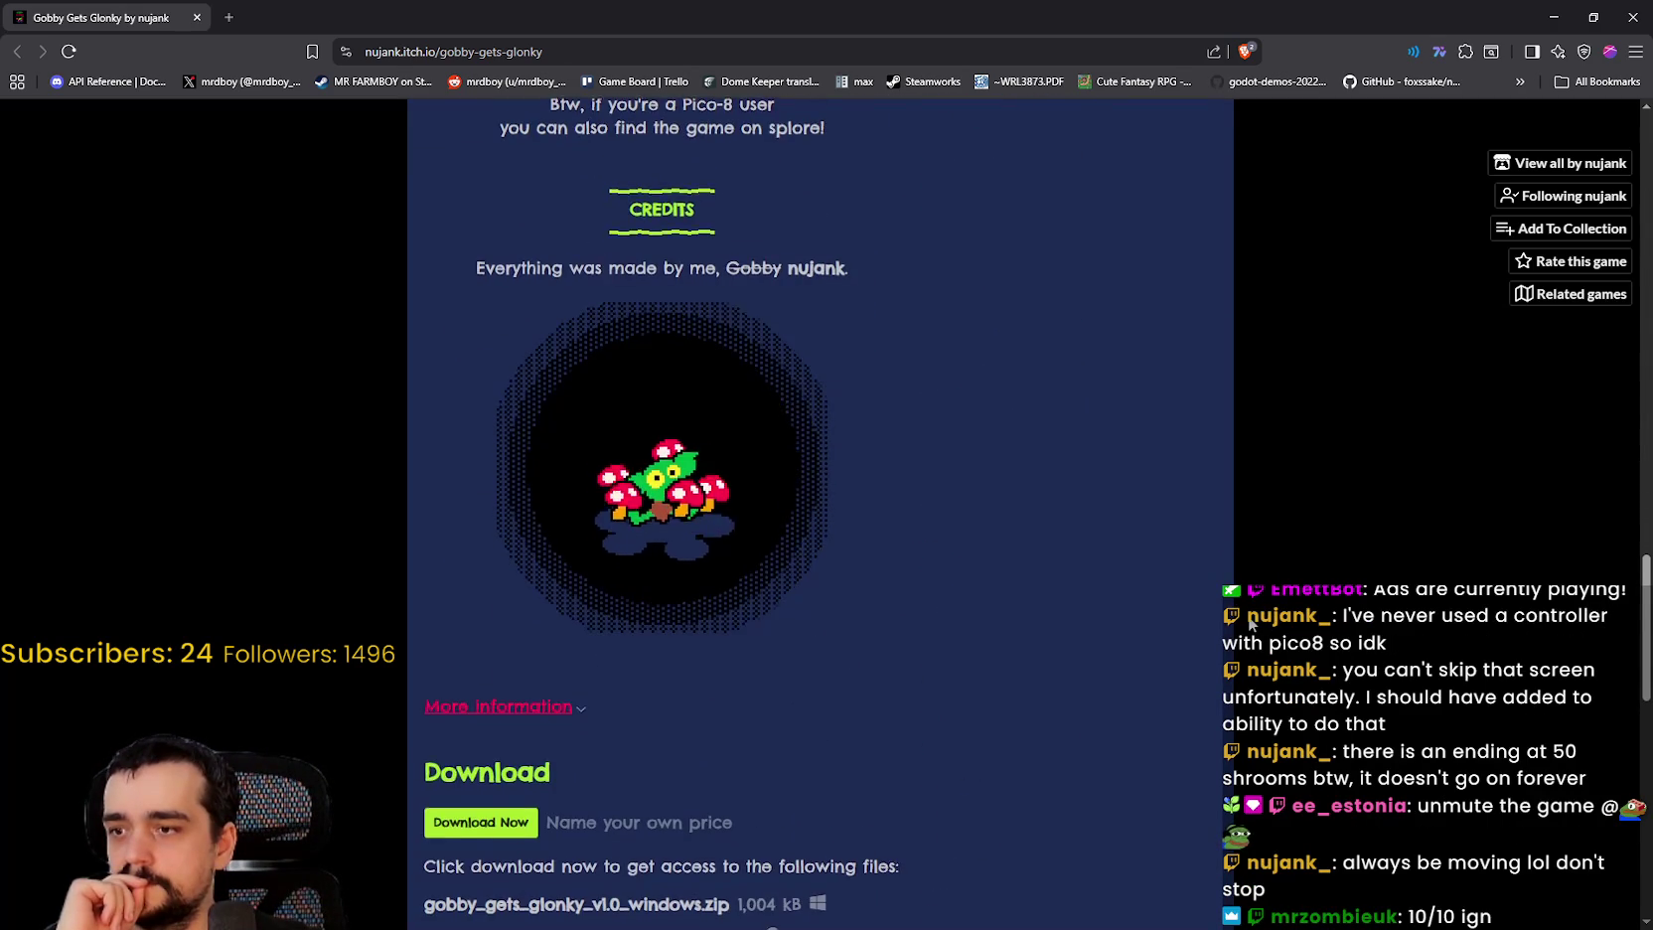
scroll(1250, 622, down, 7)
scroll(1250, 622, down, 4)
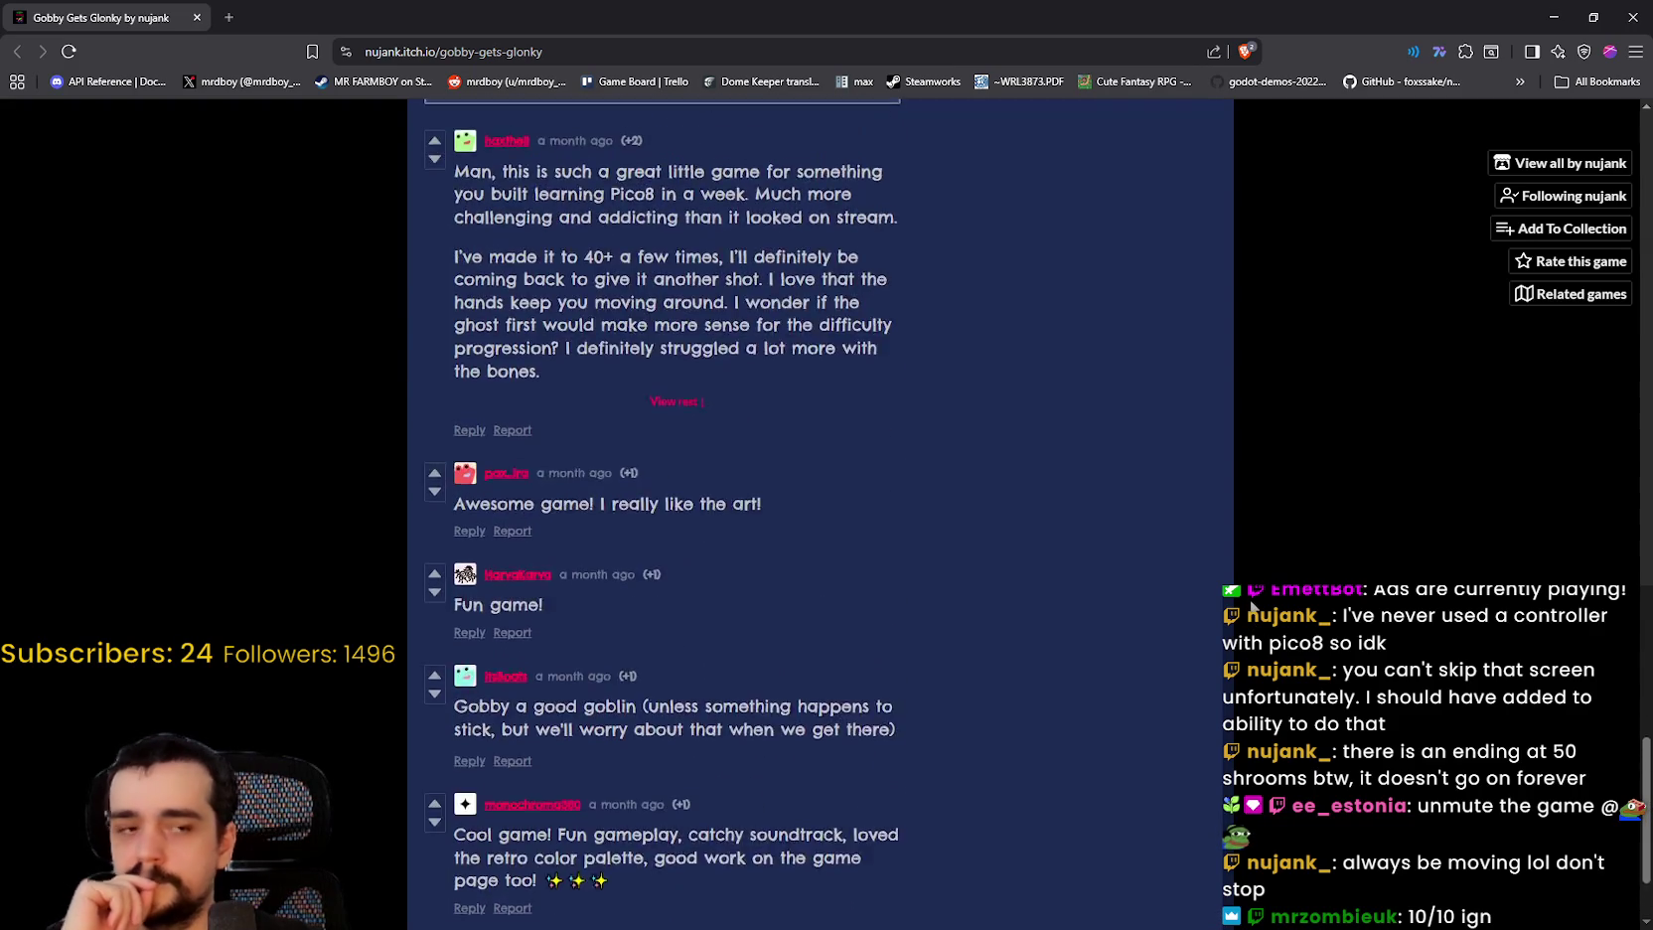
scroll(1254, 606, up, 15)
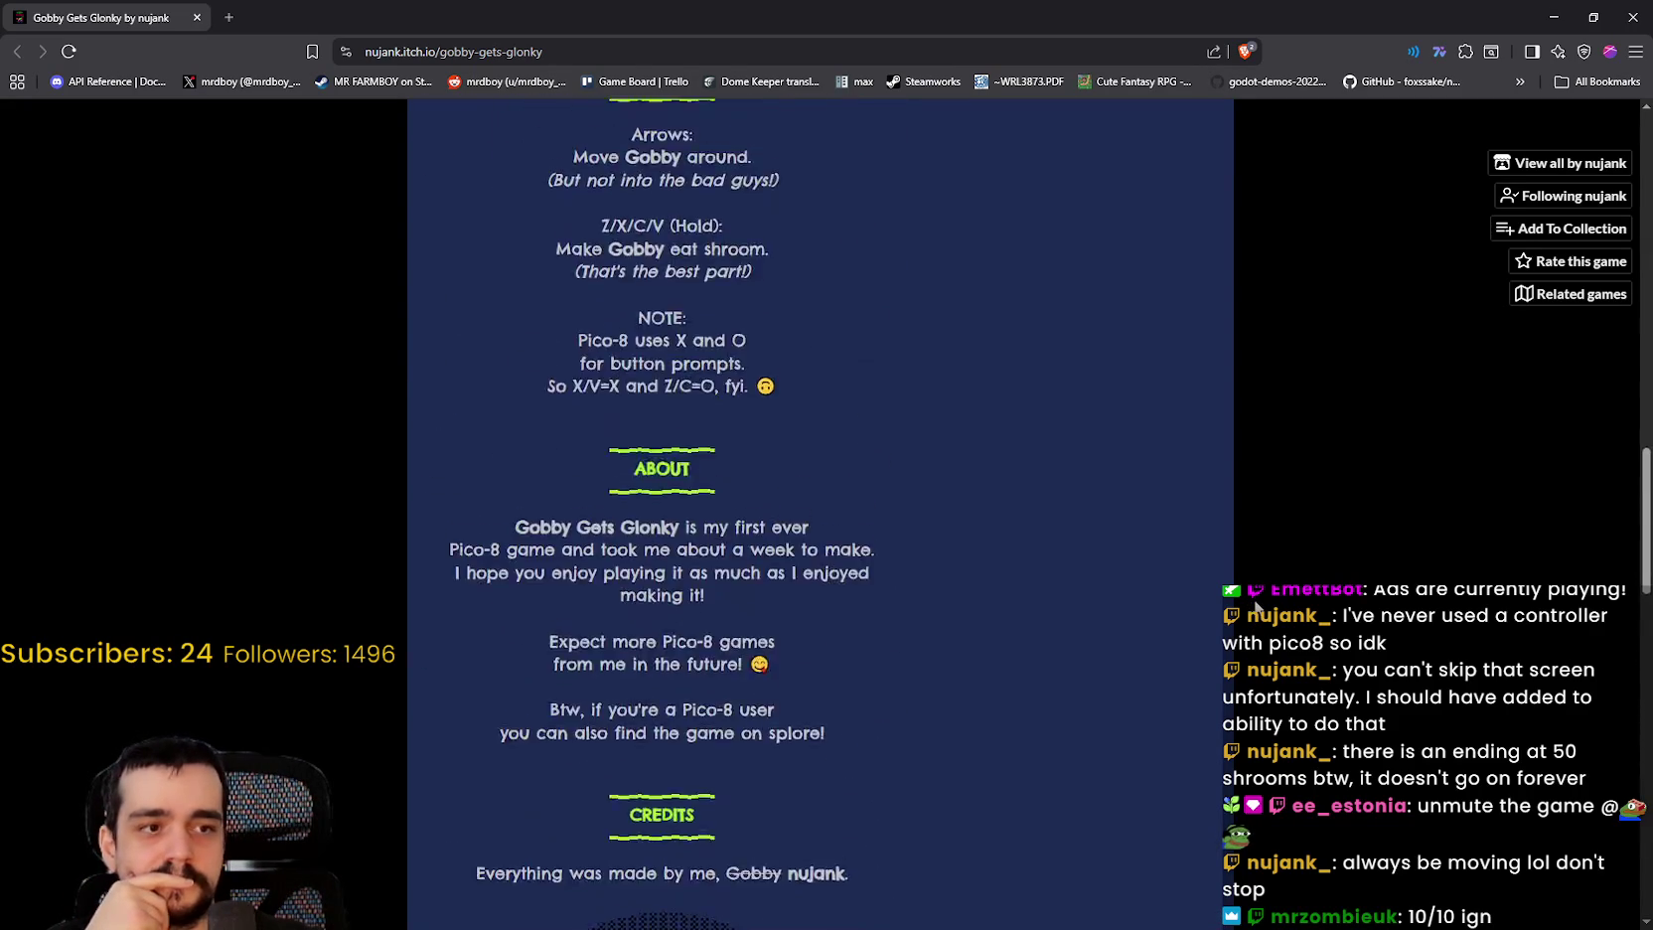
scroll(1255, 606, up, 7)
scroll(1256, 607, up, 9)
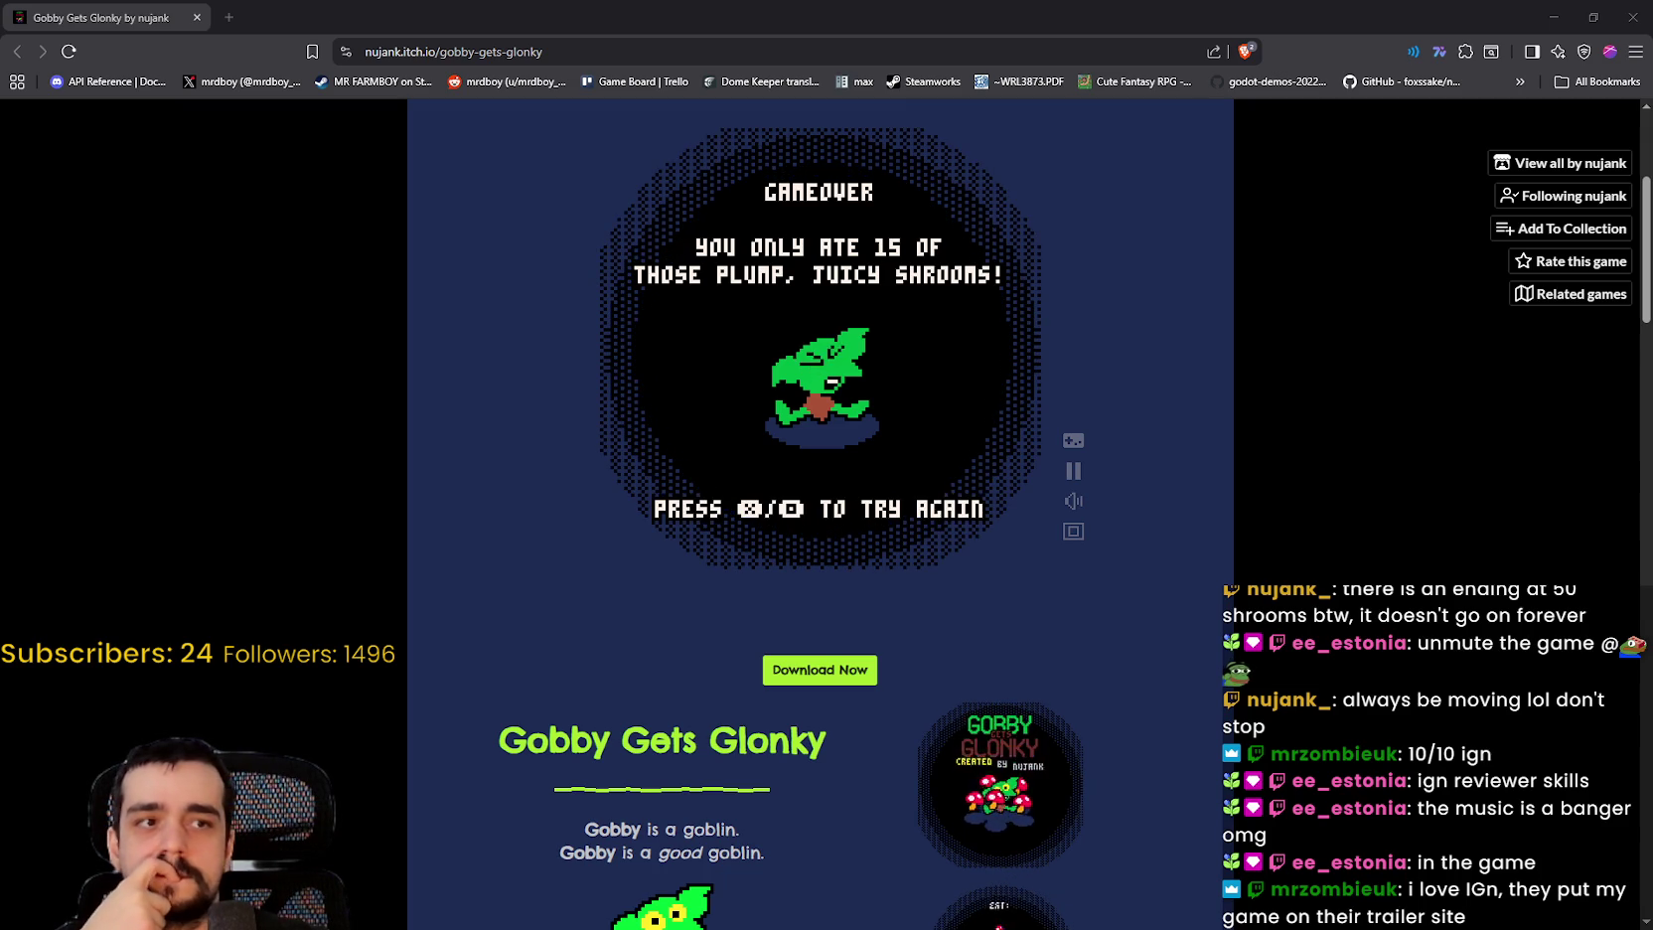
Step: Dock the 'pico 8 retro console' Google Images window as a new browser tab
scroll(994, 773, down, 15)
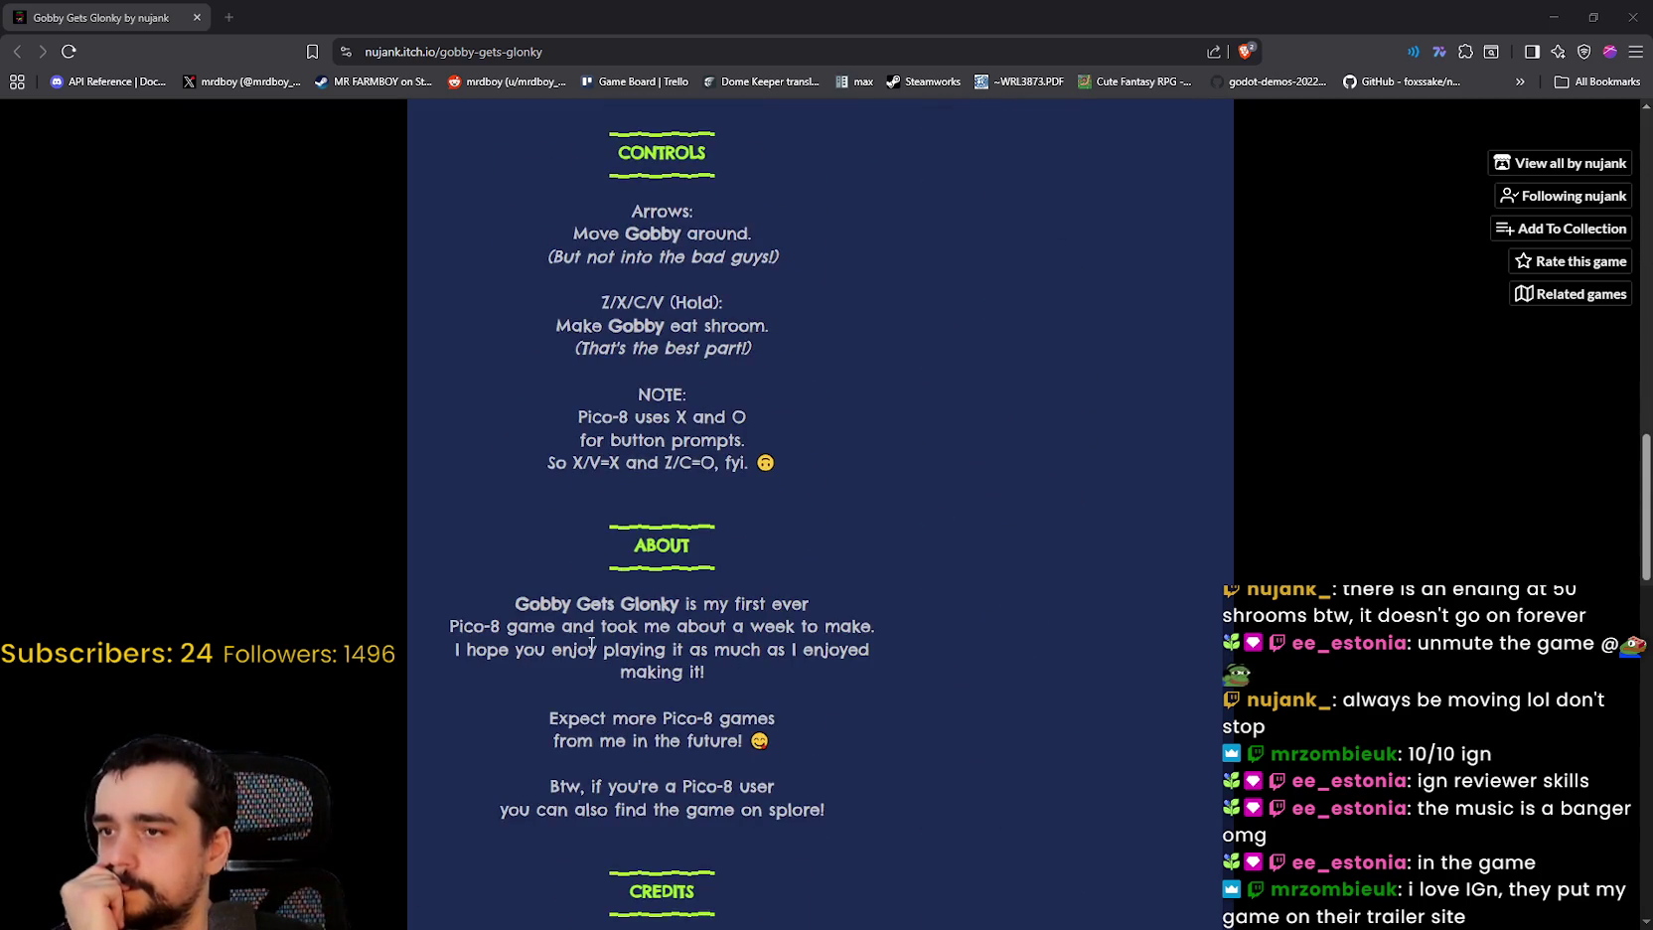
scroll(592, 646, down, 3)
drag(590, 461, 766, 460)
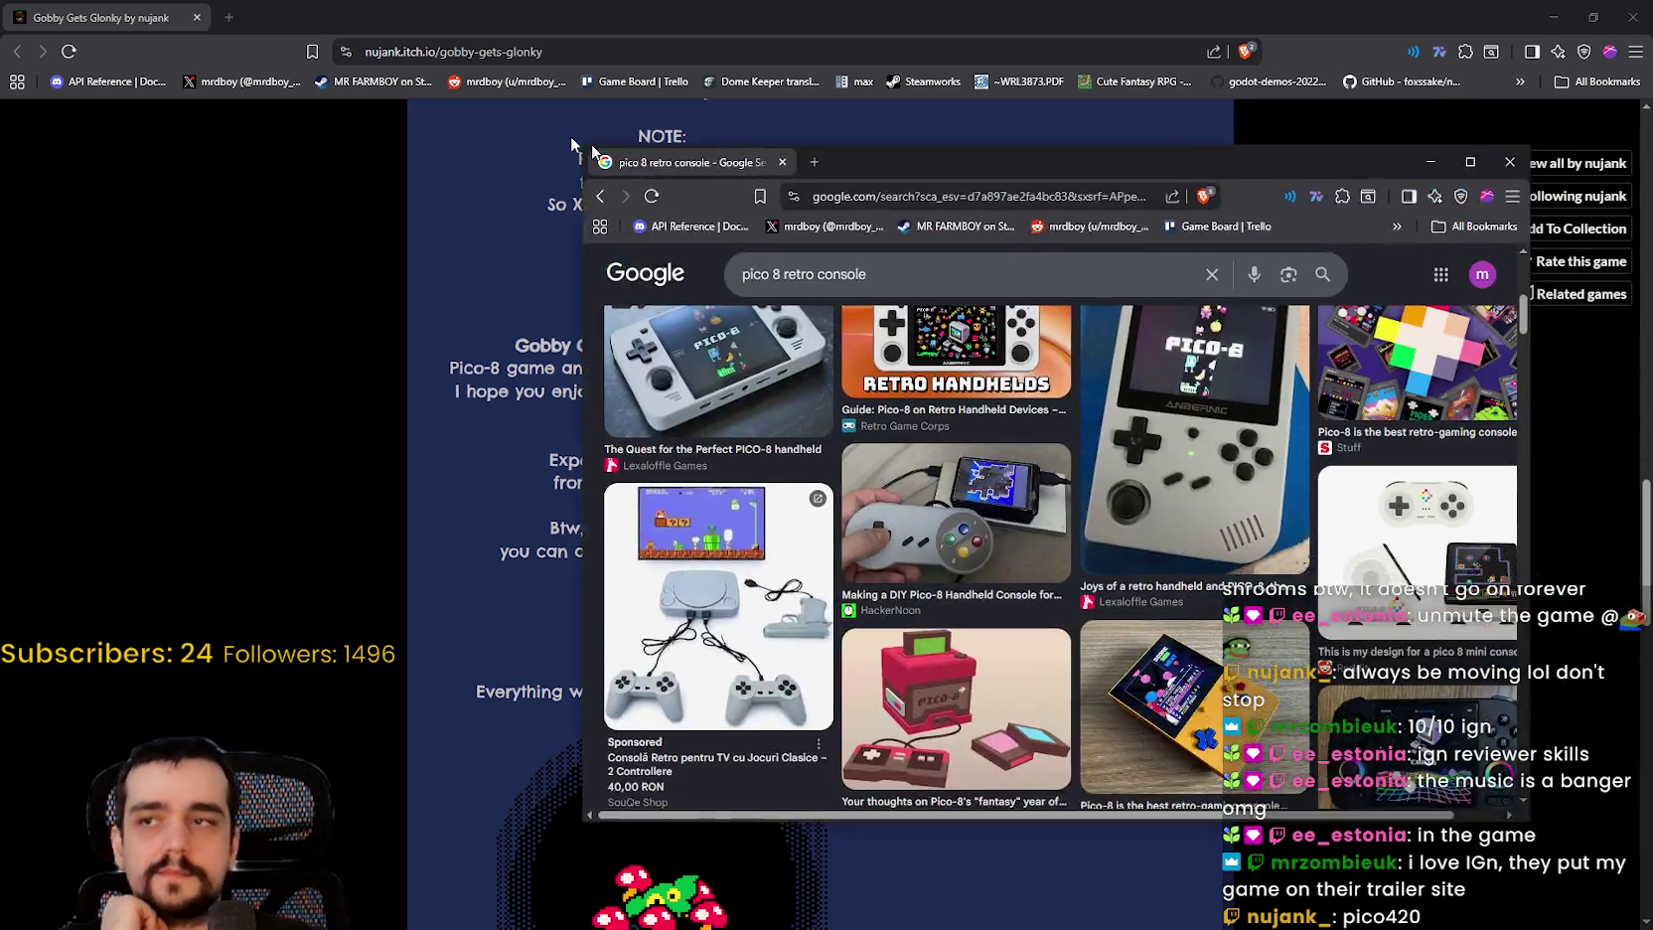
drag(572, 139, 390, 22)
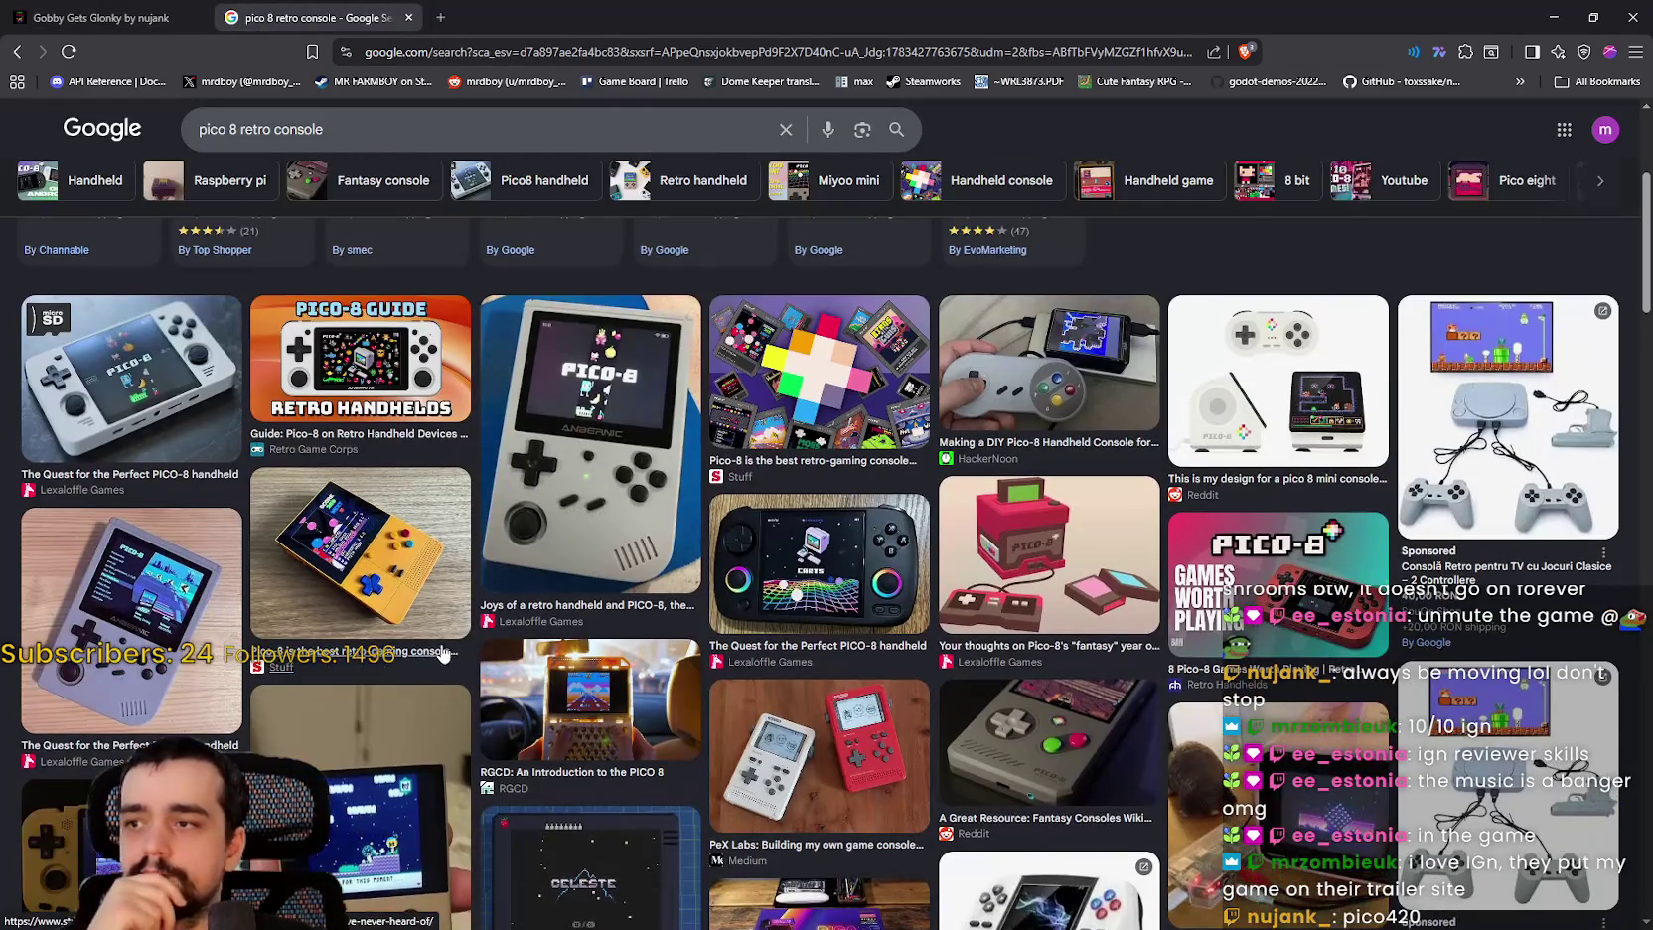
Step: Preview the Anbernic handheld photo, then the Quest for the Perfect PICO-8 handheld photo
scroll(452, 636, down, 2)
click(553, 309)
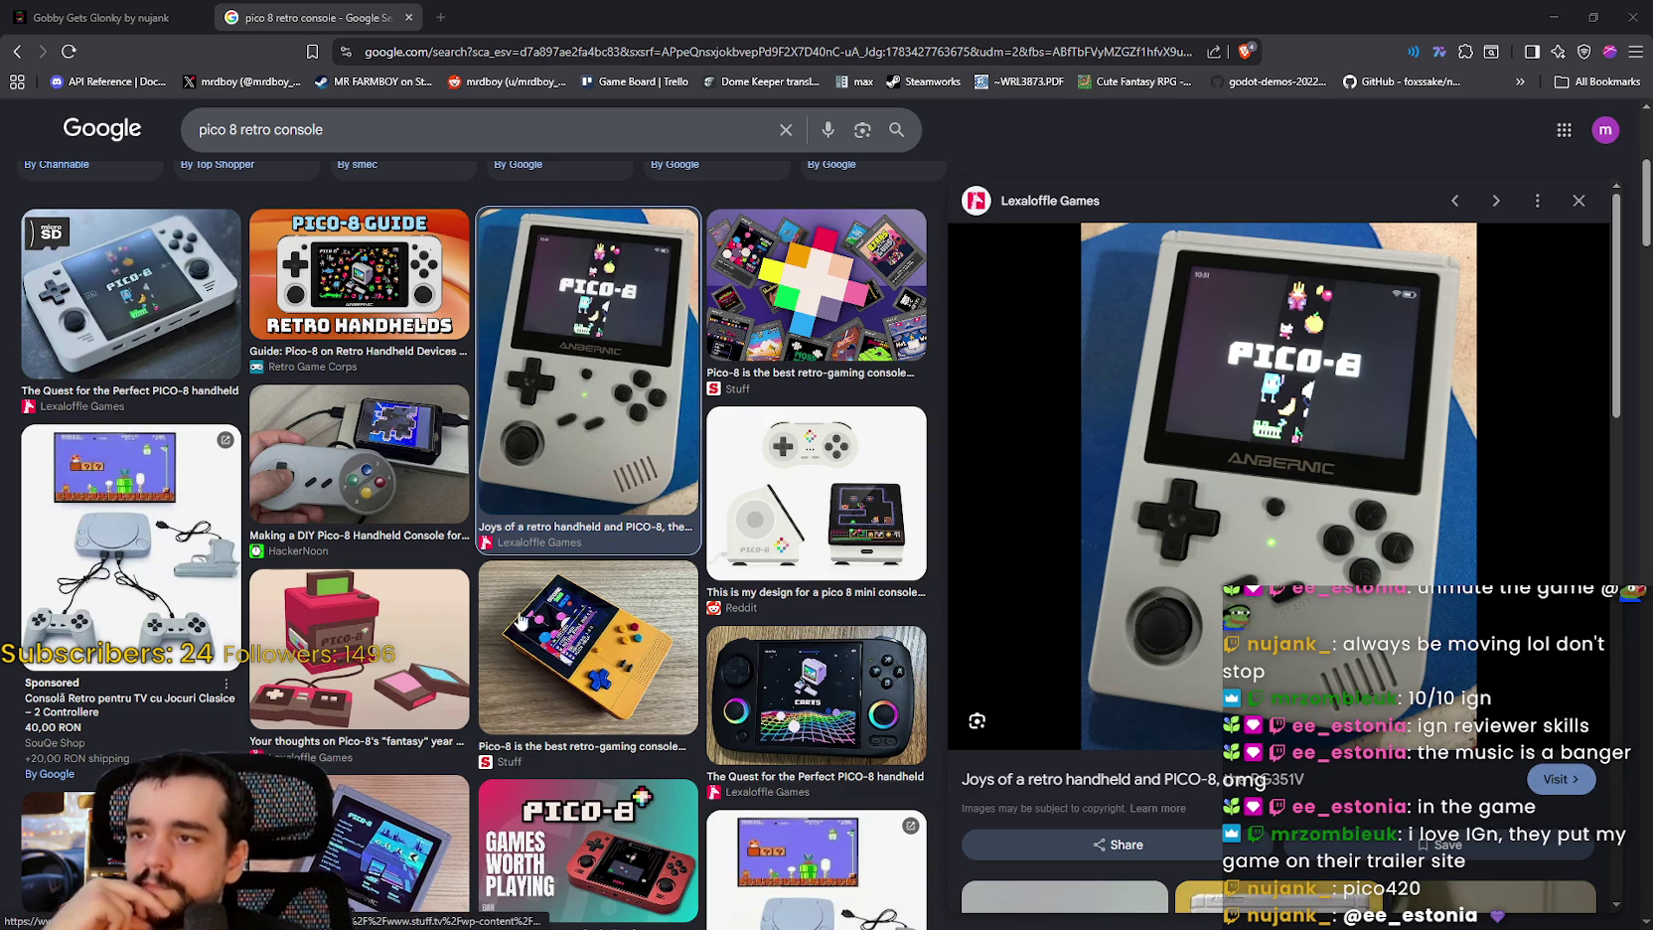
scroll(412, 728, down, 2)
click(402, 672)
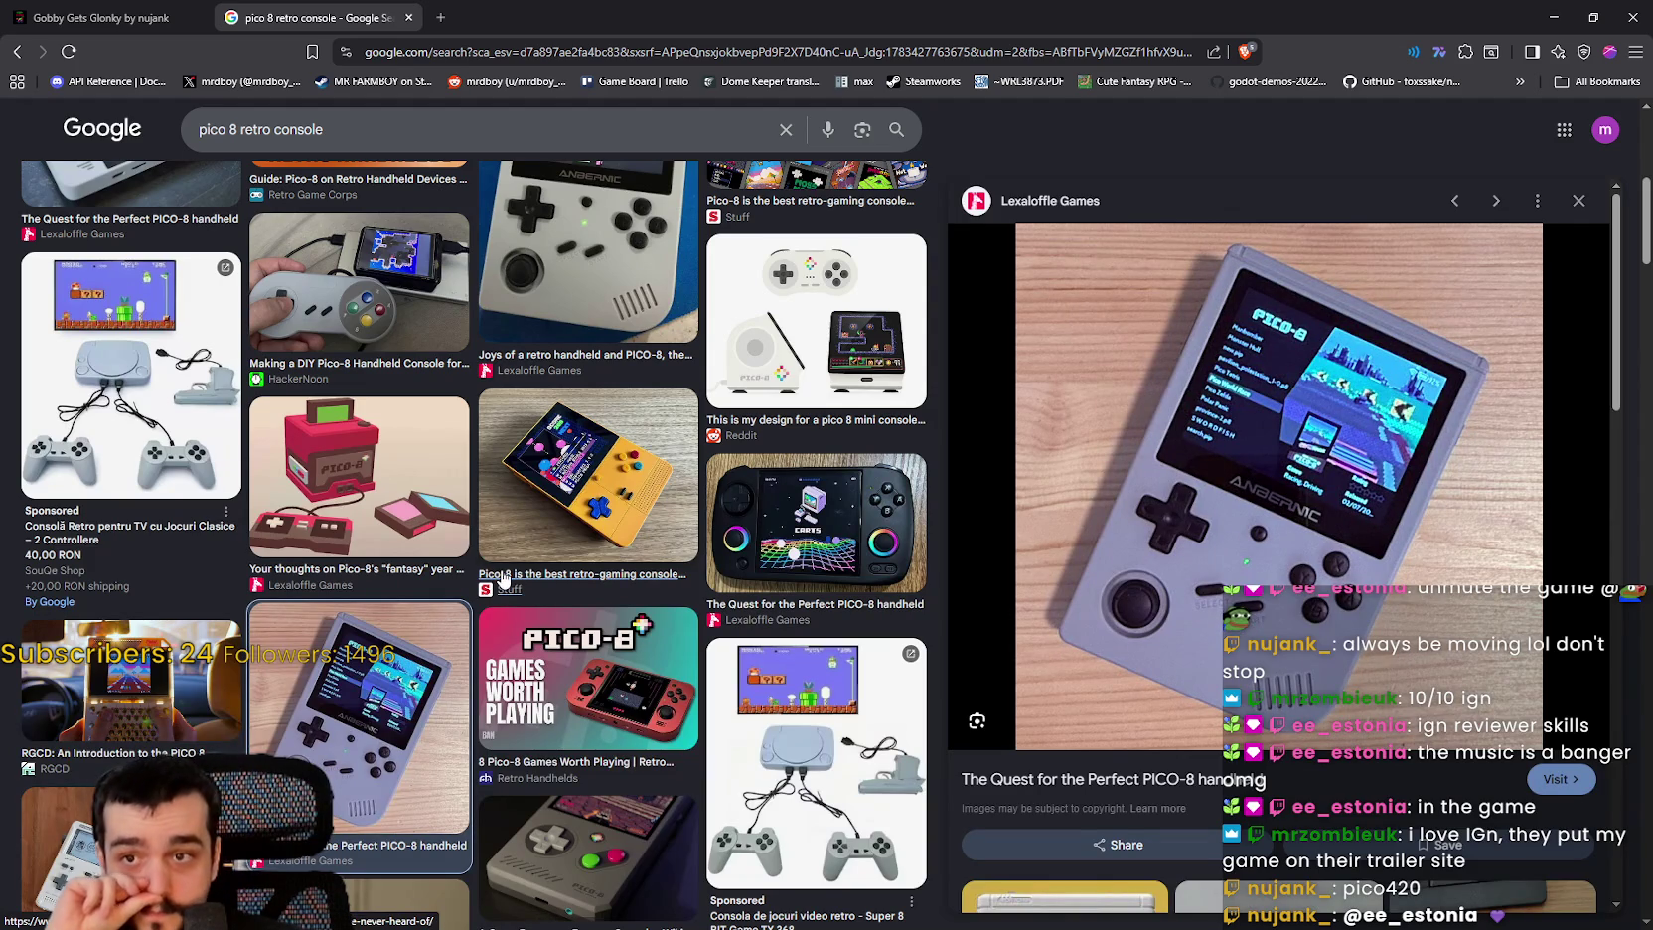
Step: Glance back at the Gobby Gets Glonky page, then return to the image results
click(99, 17)
scroll(815, 606, down, 3)
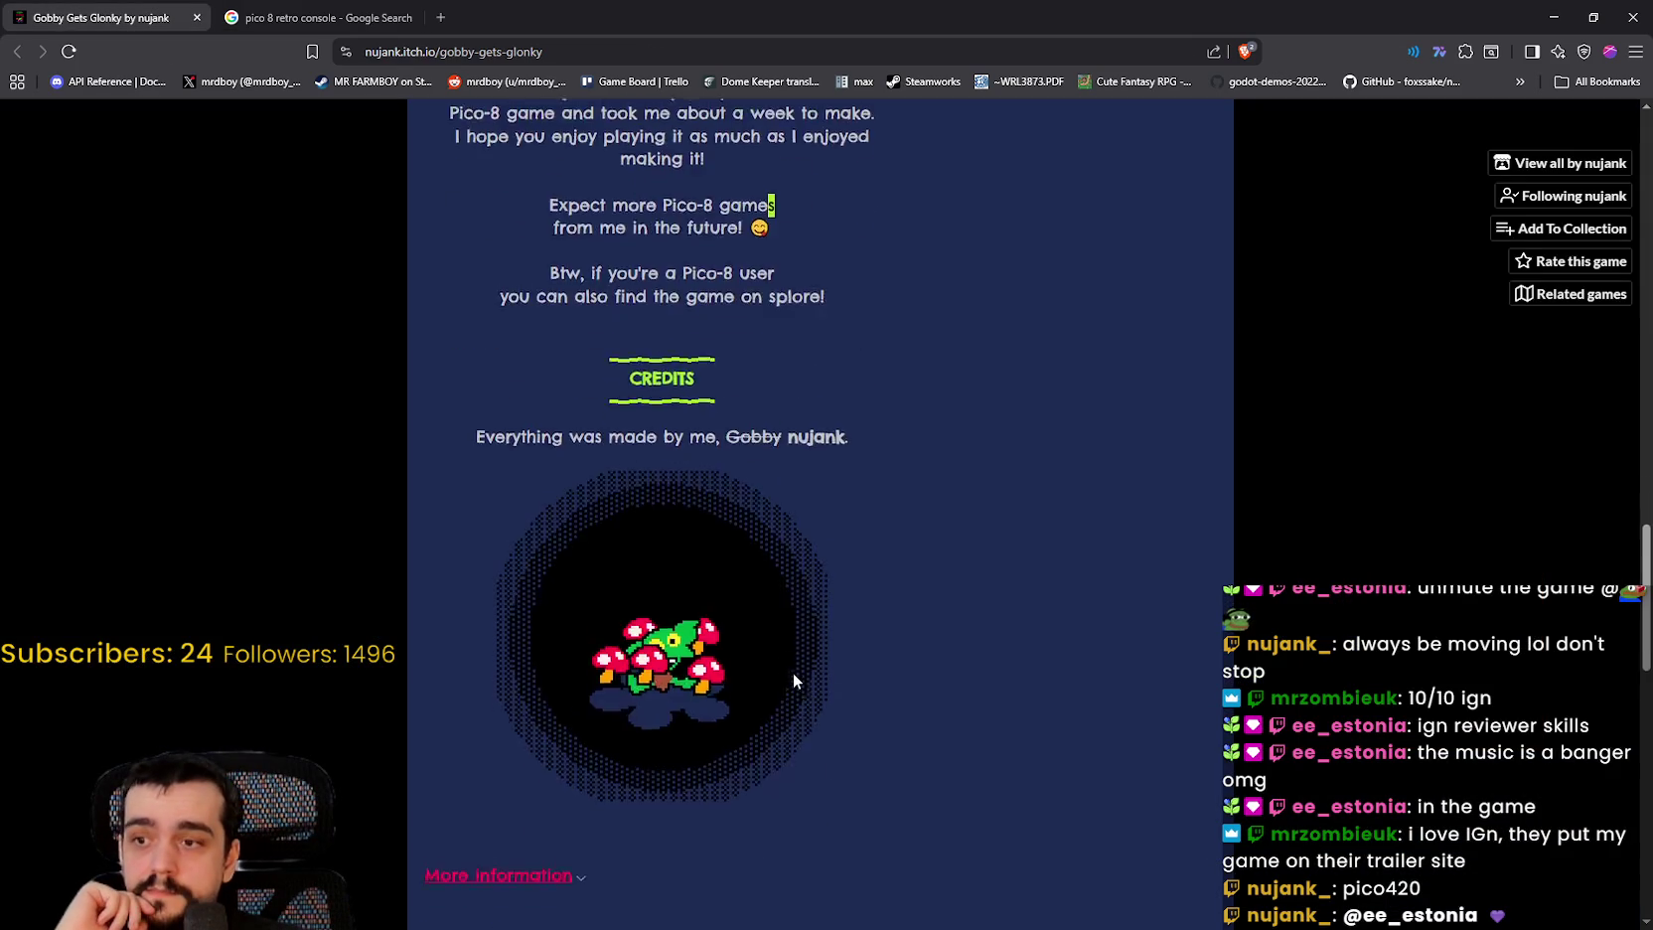
scroll(814, 606, up, 5)
scroll(815, 606, up, 2)
click(318, 17)
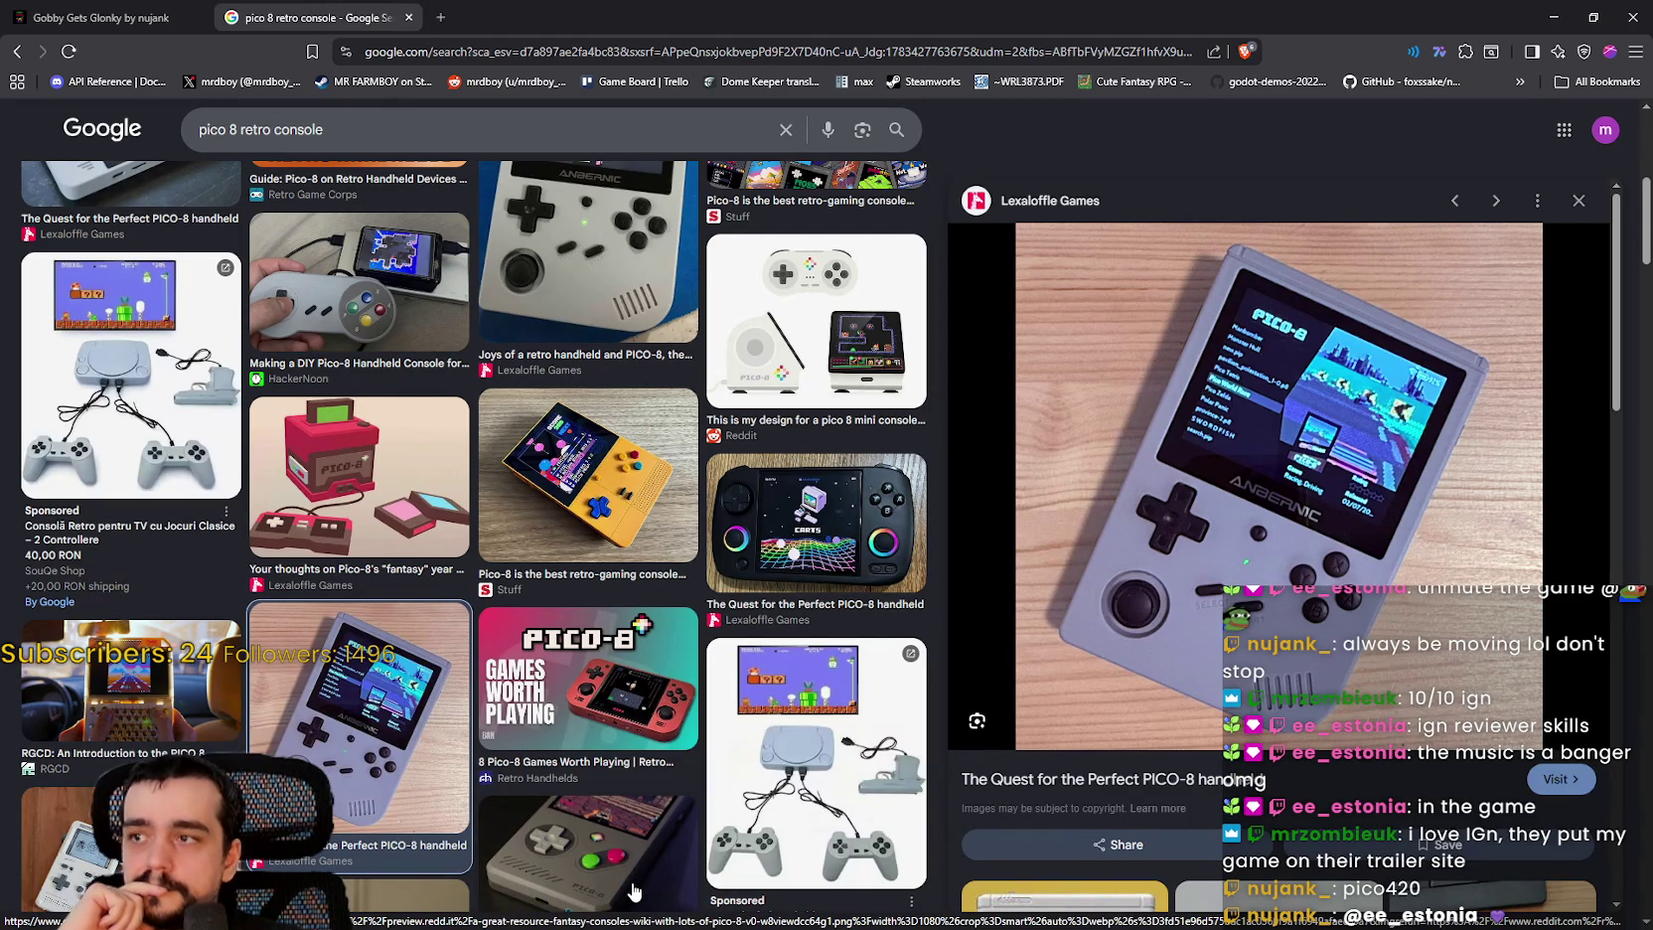
Step: Scroll through the image results, then close the browser window
scroll(633, 892, down, 3)
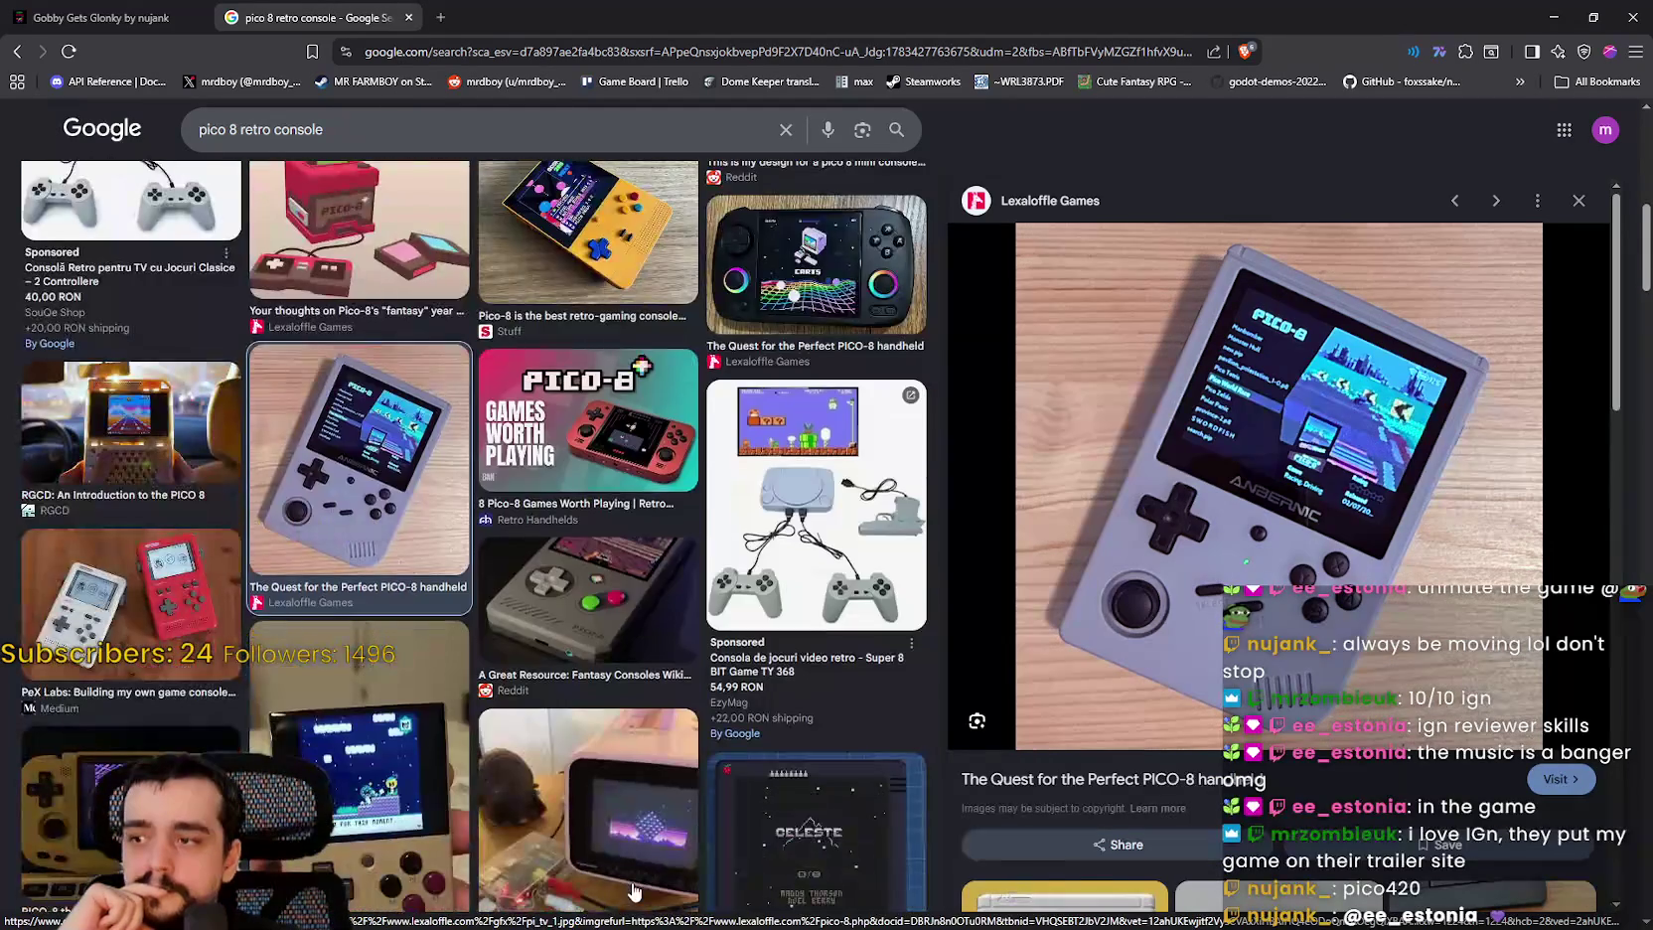
scroll(861, 499, up, 5)
scroll(861, 499, up, 2)
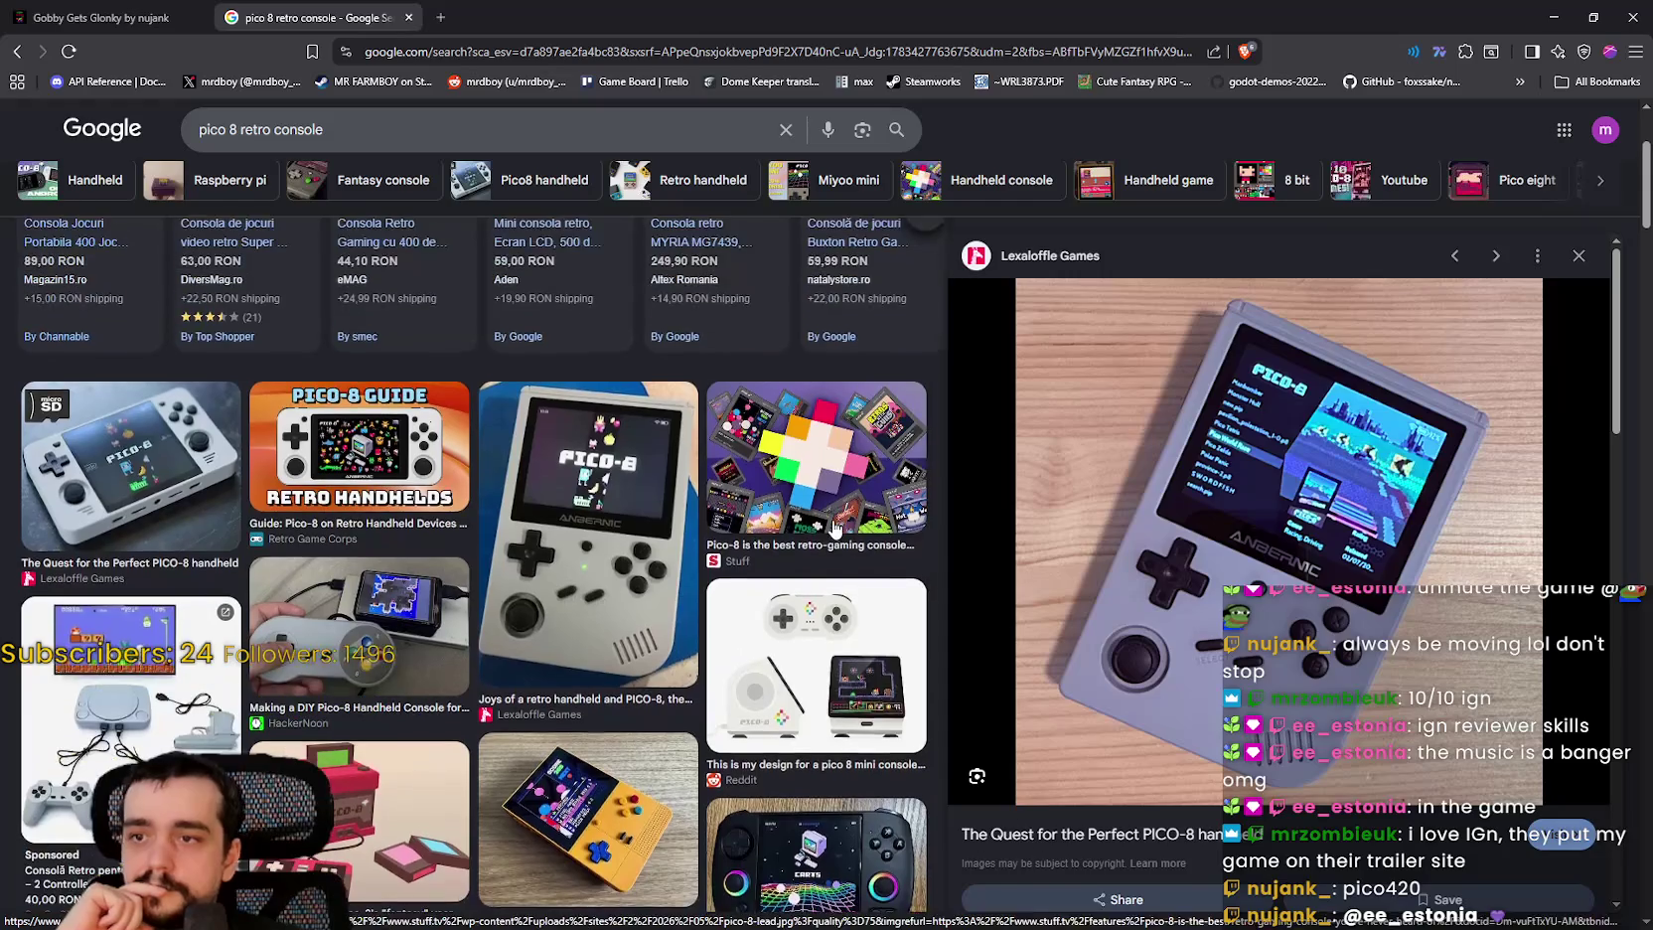
scroll(845, 512, down, 5)
scroll(840, 519, up, 3)
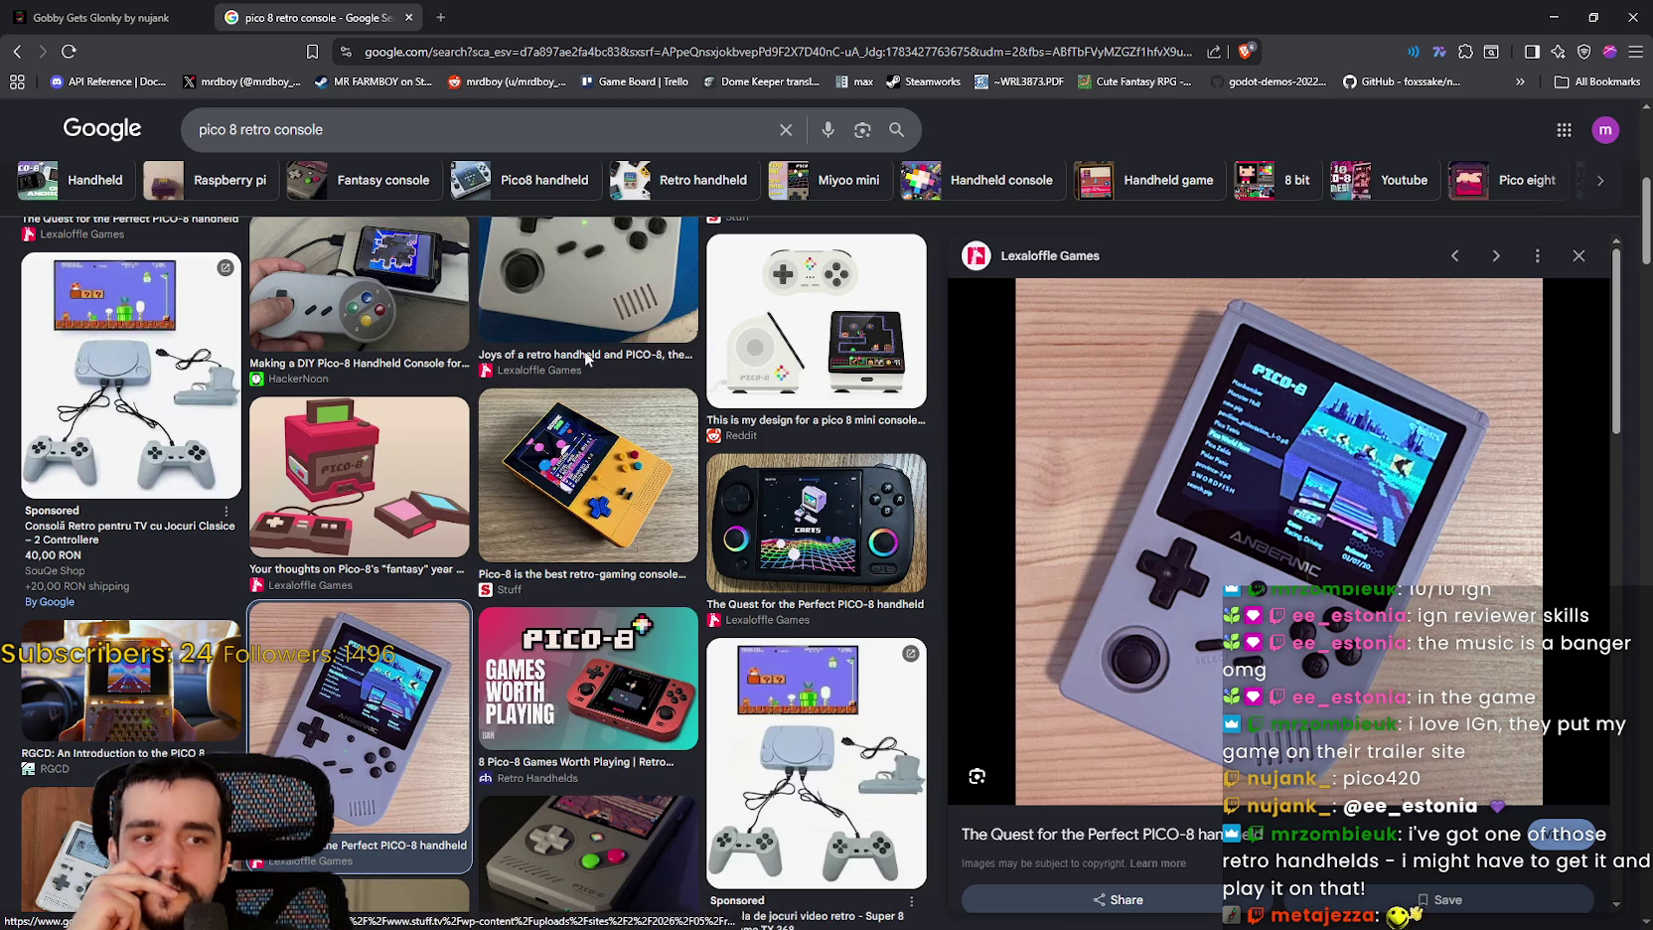
click(1630, 17)
click(844, 214)
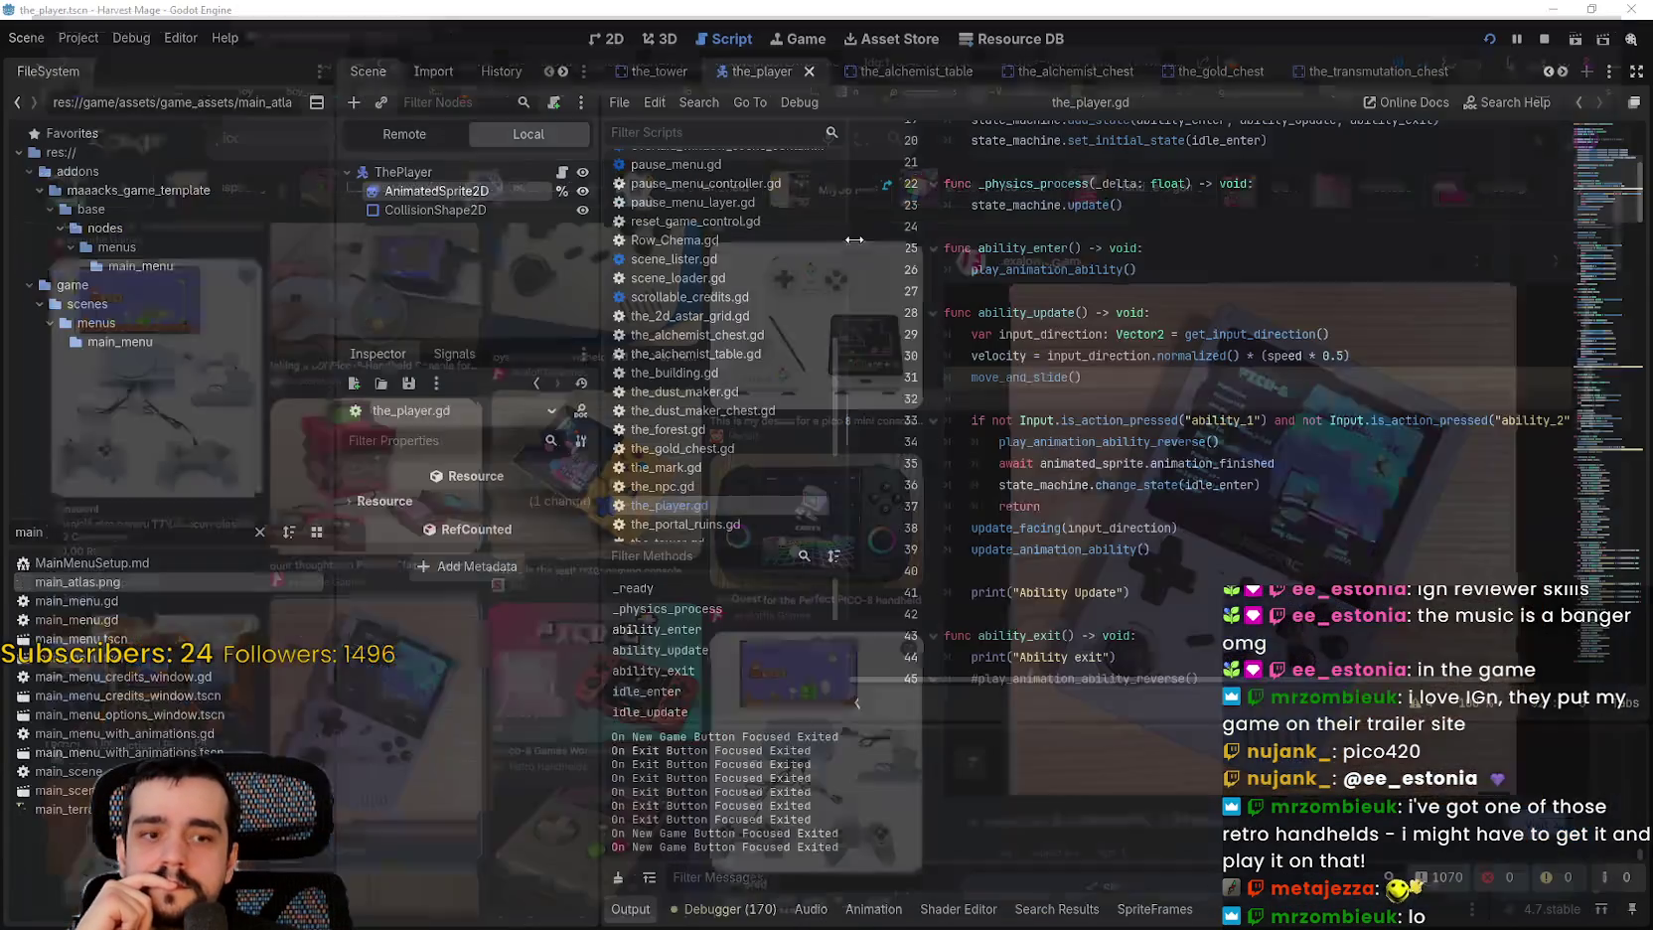
click(1168, 506)
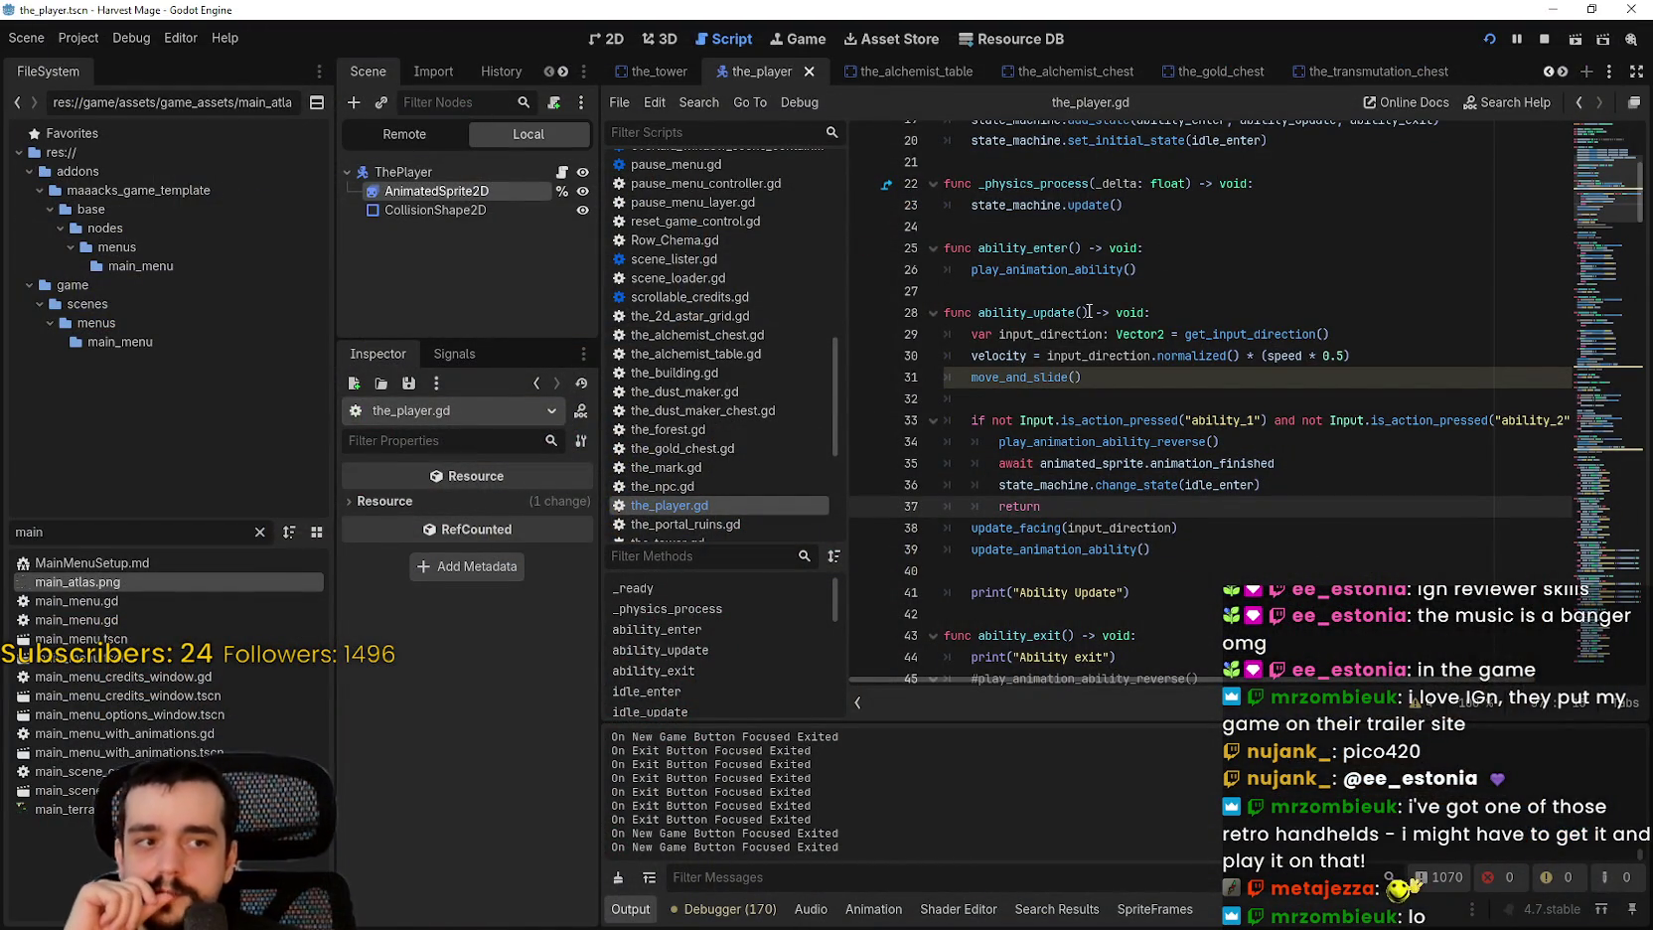
mouse_move(1076, 334)
click(1022, 248)
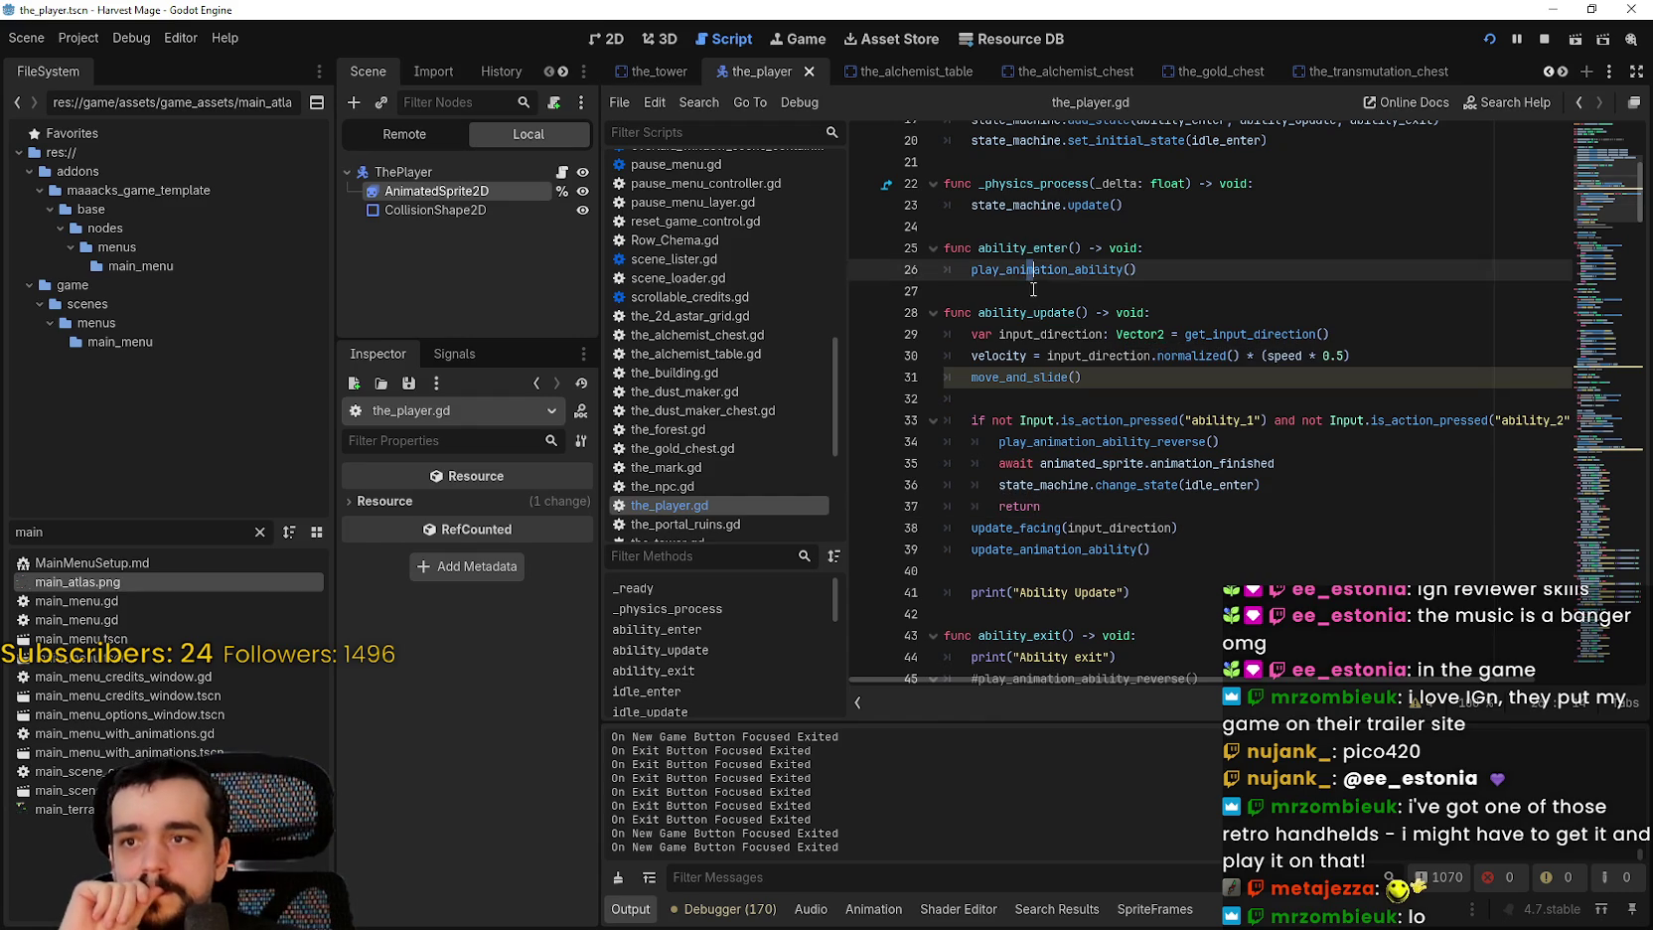
click(1053, 312)
click(1036, 286)
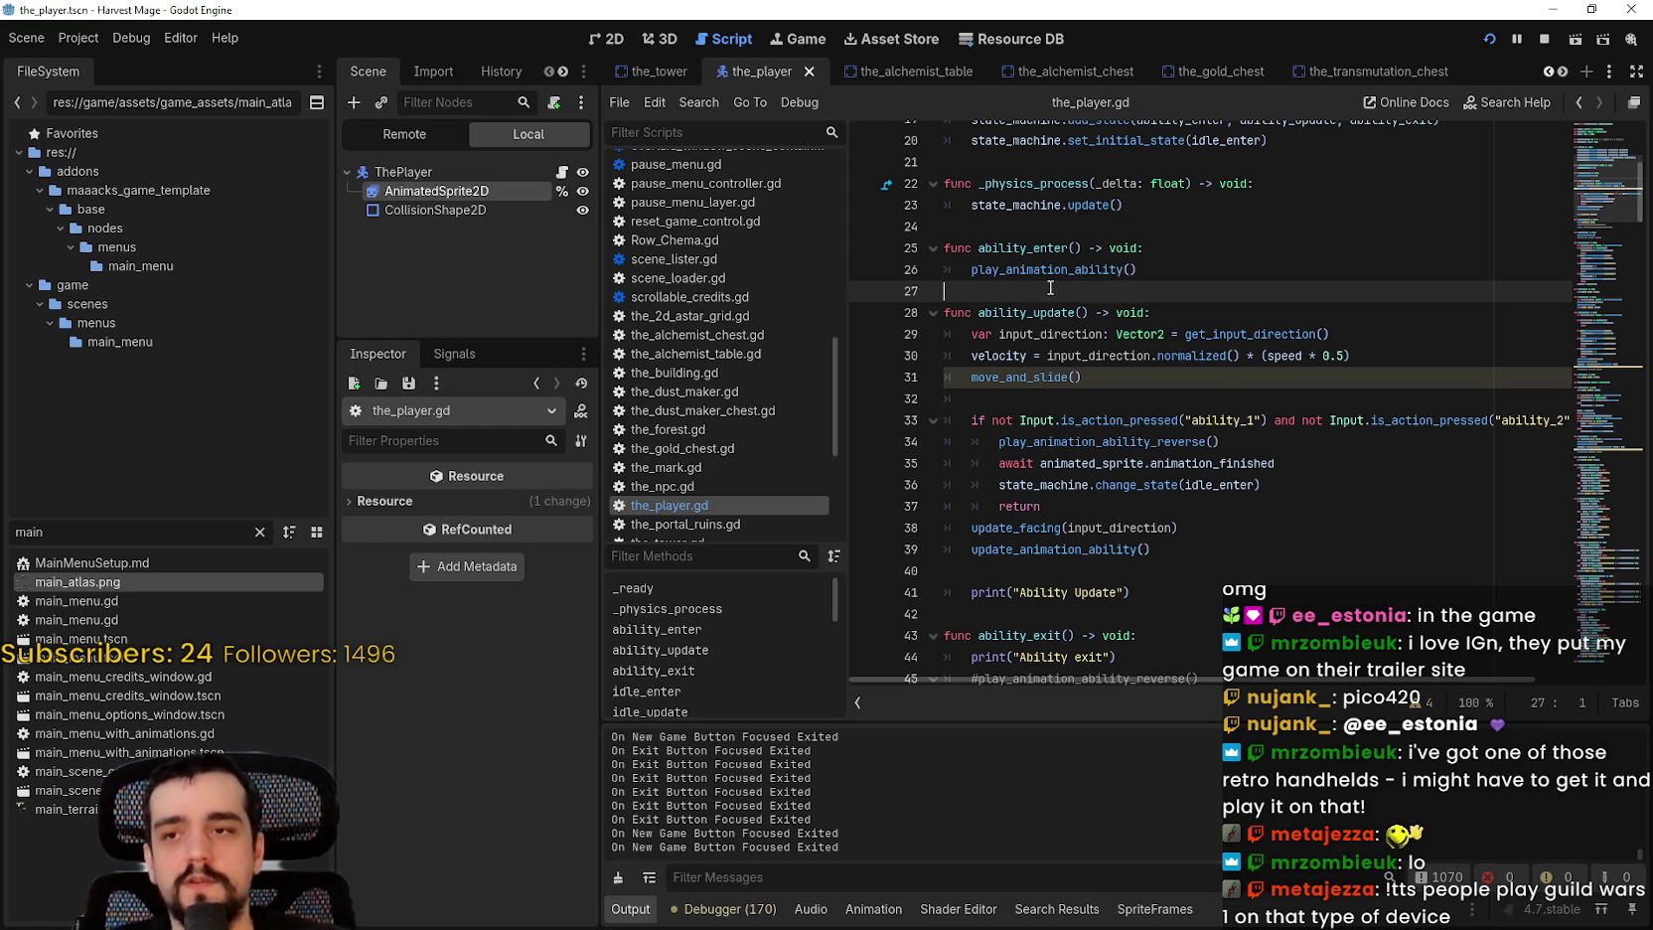
scroll(1046, 286, up, 3)
click(1125, 372)
scroll(1125, 366, up, 2)
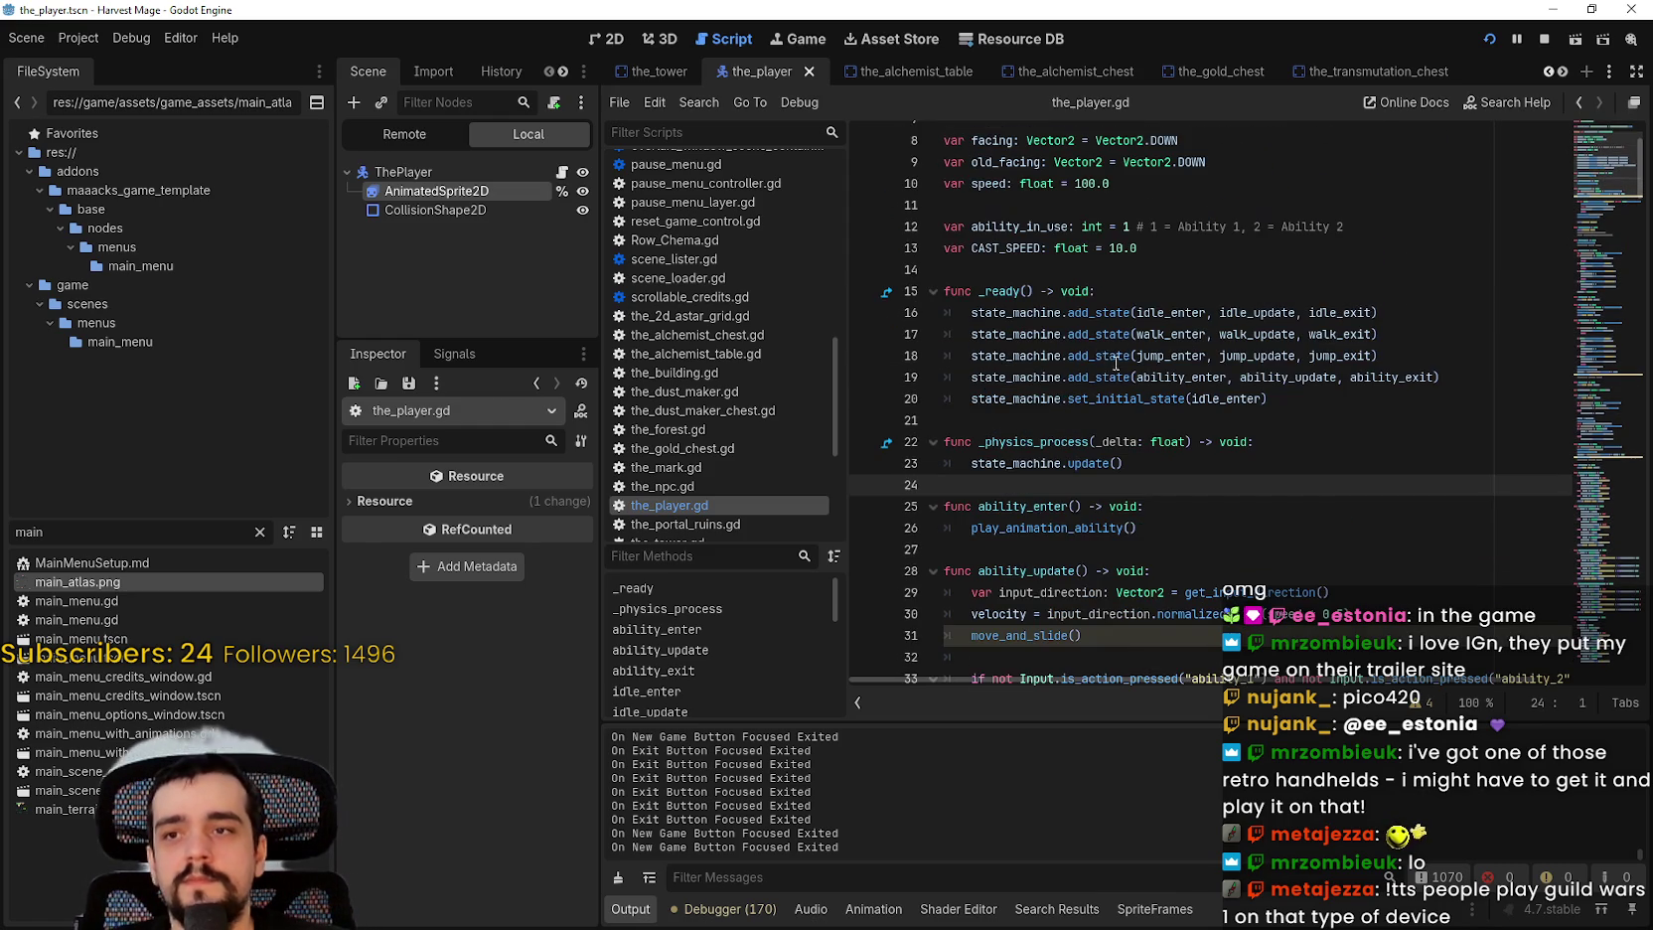
click(1050, 412)
scroll(1100, 407, down, 1)
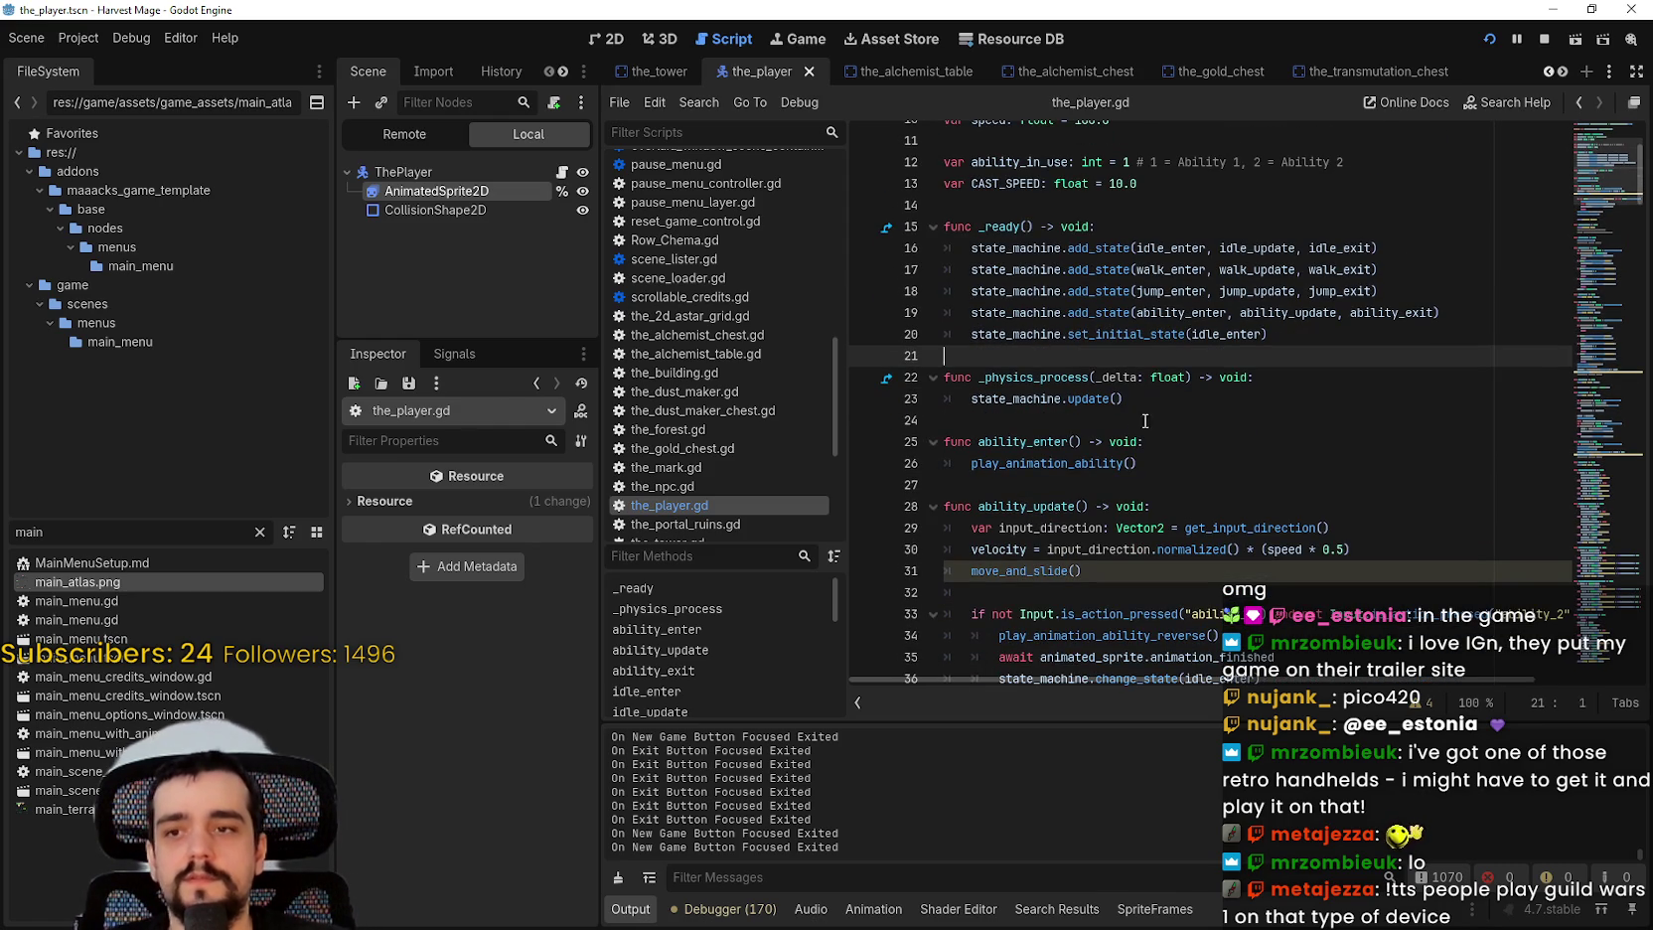
click(1140, 502)
scroll(1157, 546, down, 1)
click(1167, 573)
scroll(1166, 497, down, 5)
click(1159, 462)
scroll(1173, 452, up, 1)
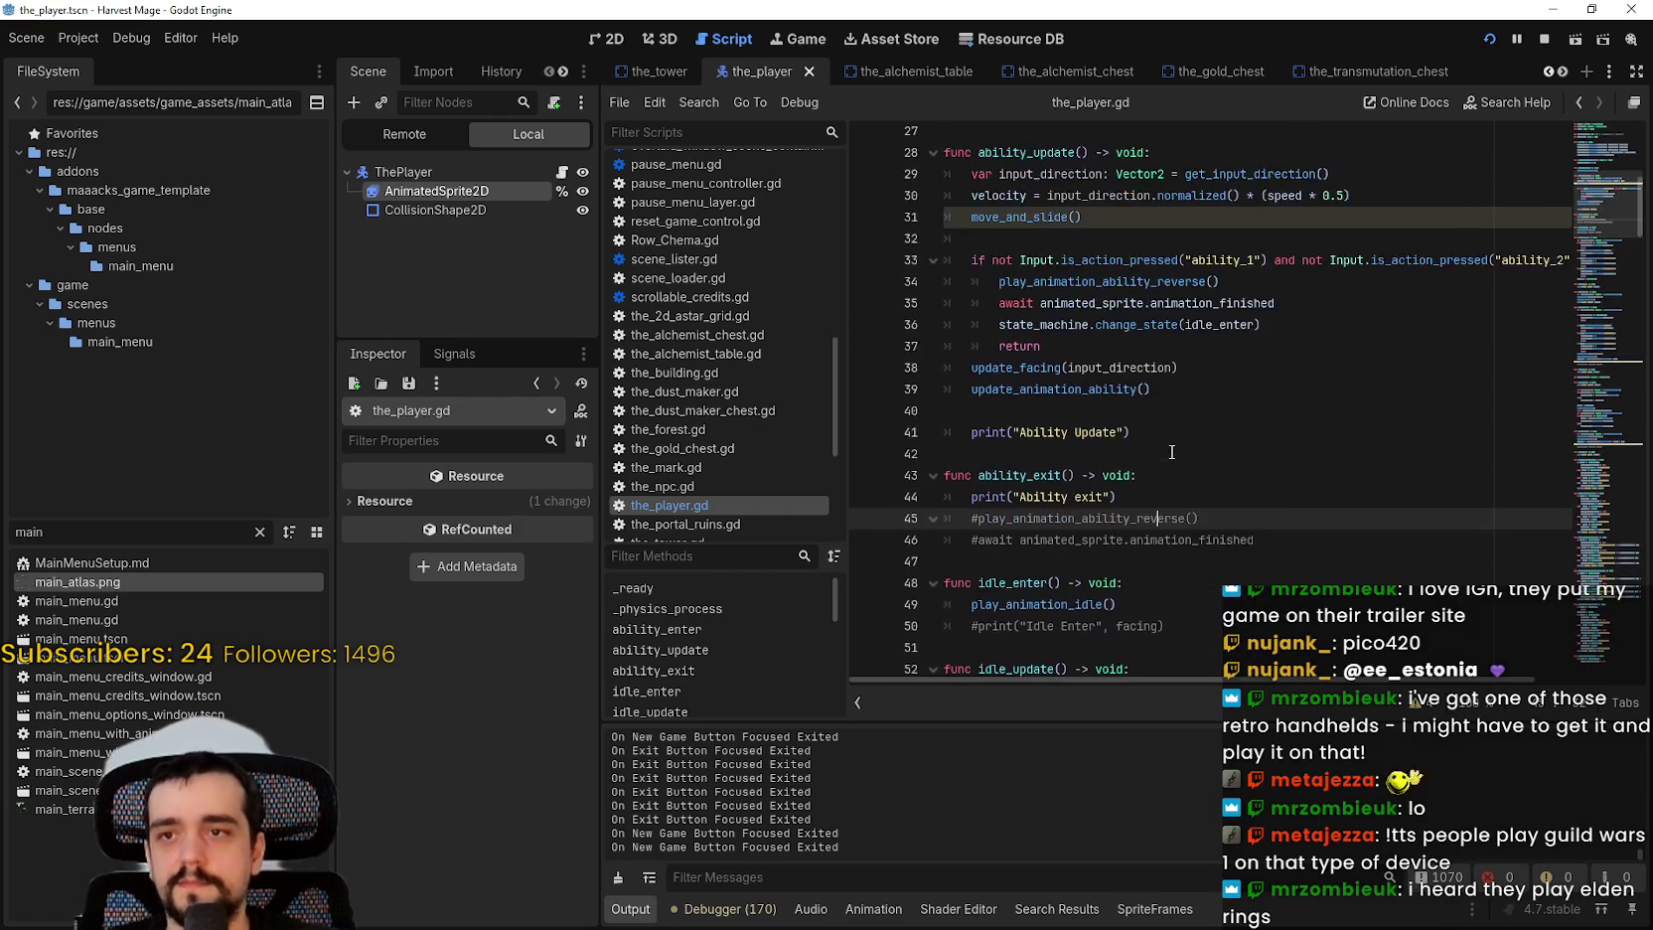
scroll(1172, 452, down, 3)
scroll(1171, 441, down, 7)
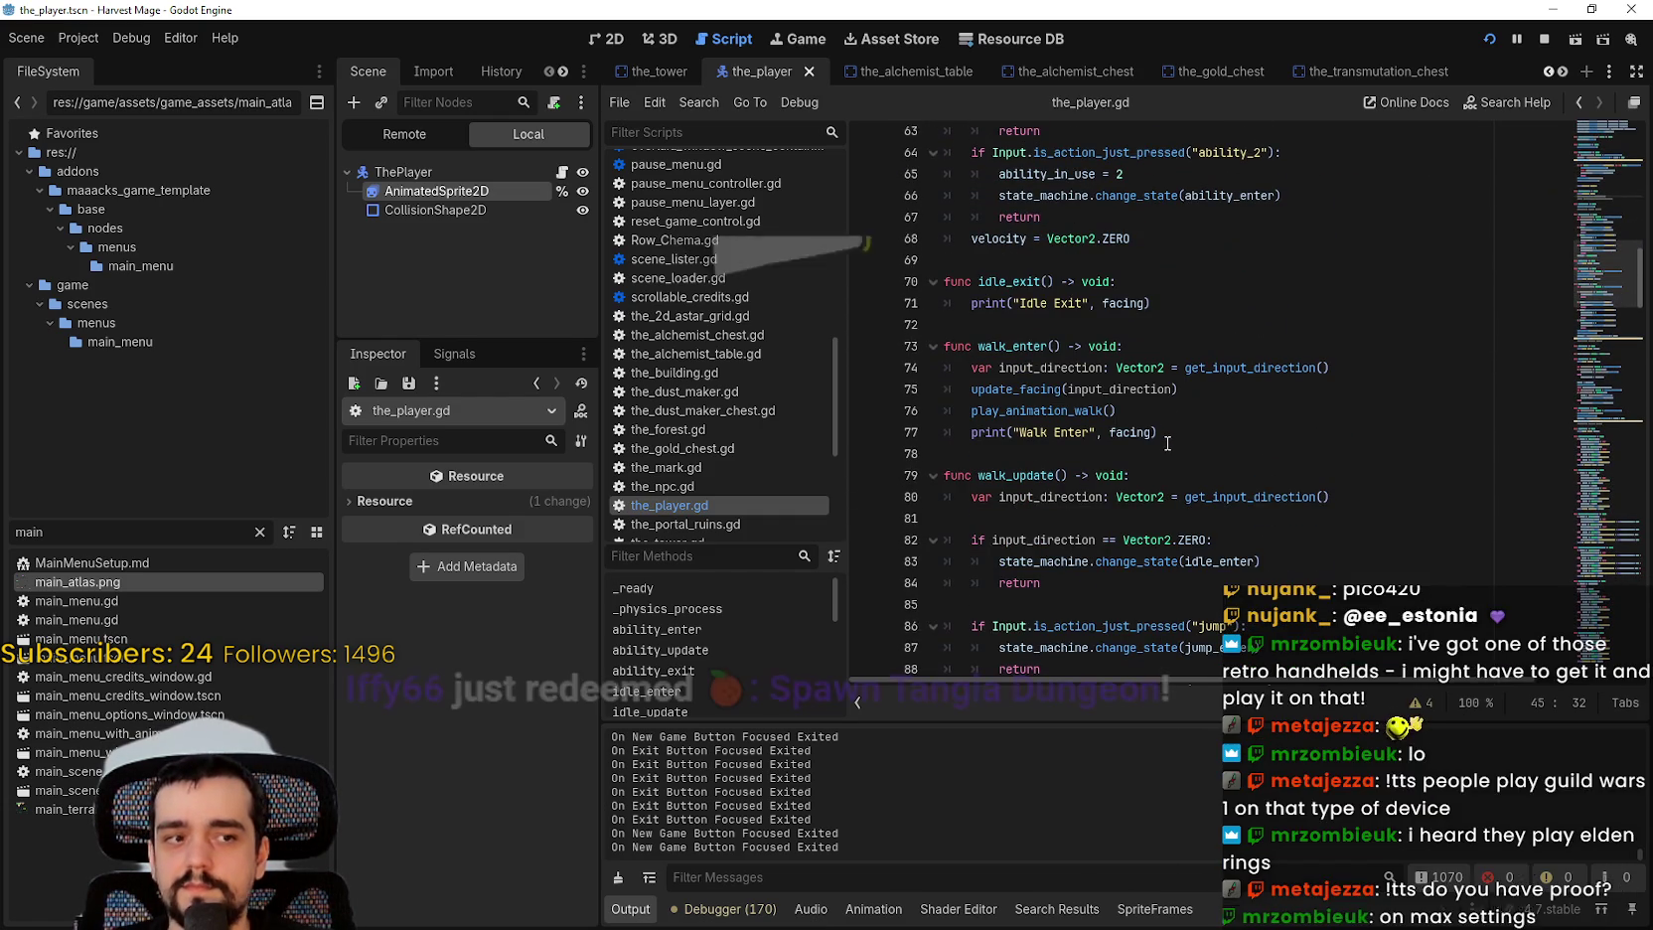
scroll(1154, 449, down, 1)
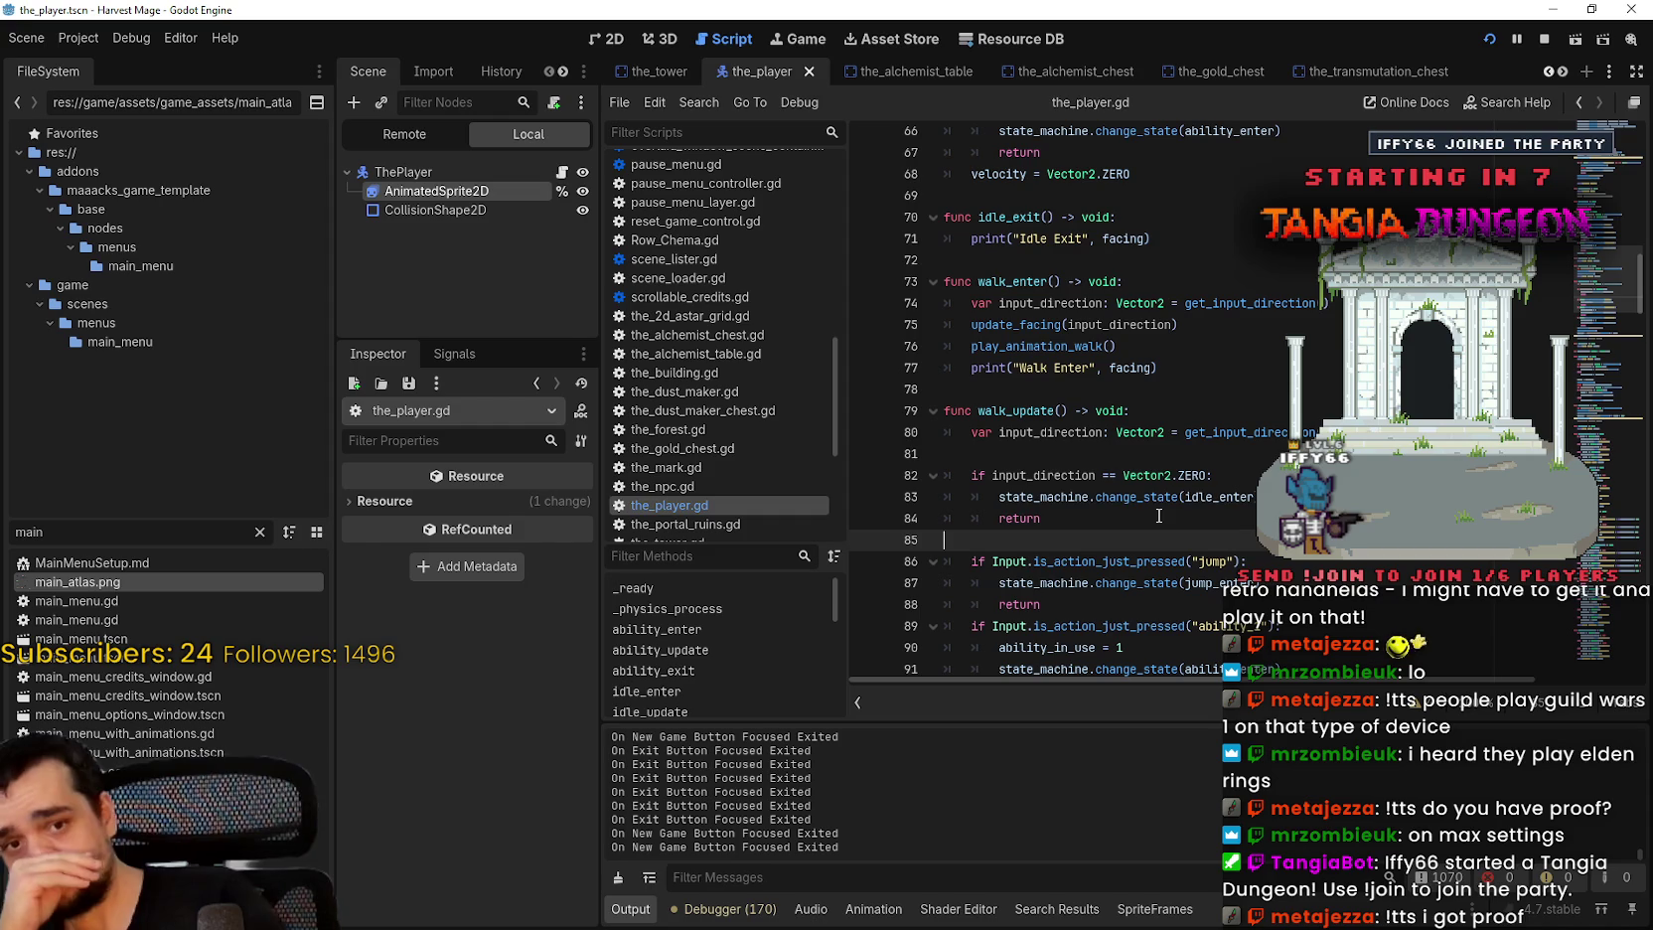
click(1145, 435)
click(1144, 455)
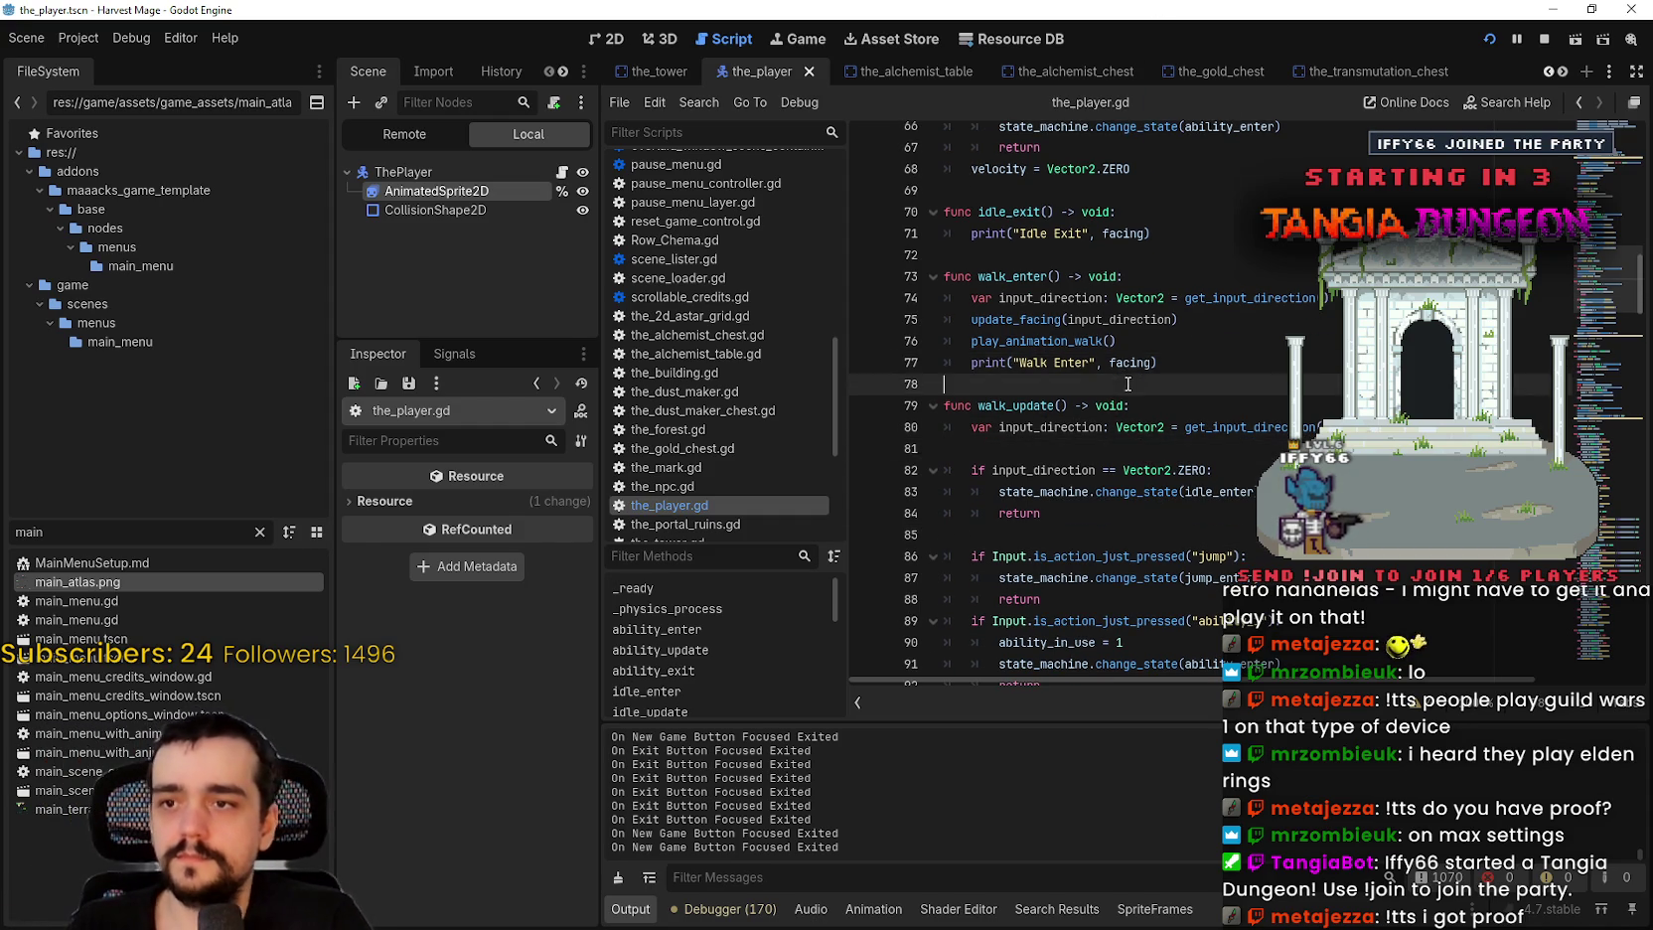
scroll(1093, 378, up, 2)
click(1055, 301)
click(1057, 345)
scroll(1059, 357, up, 4)
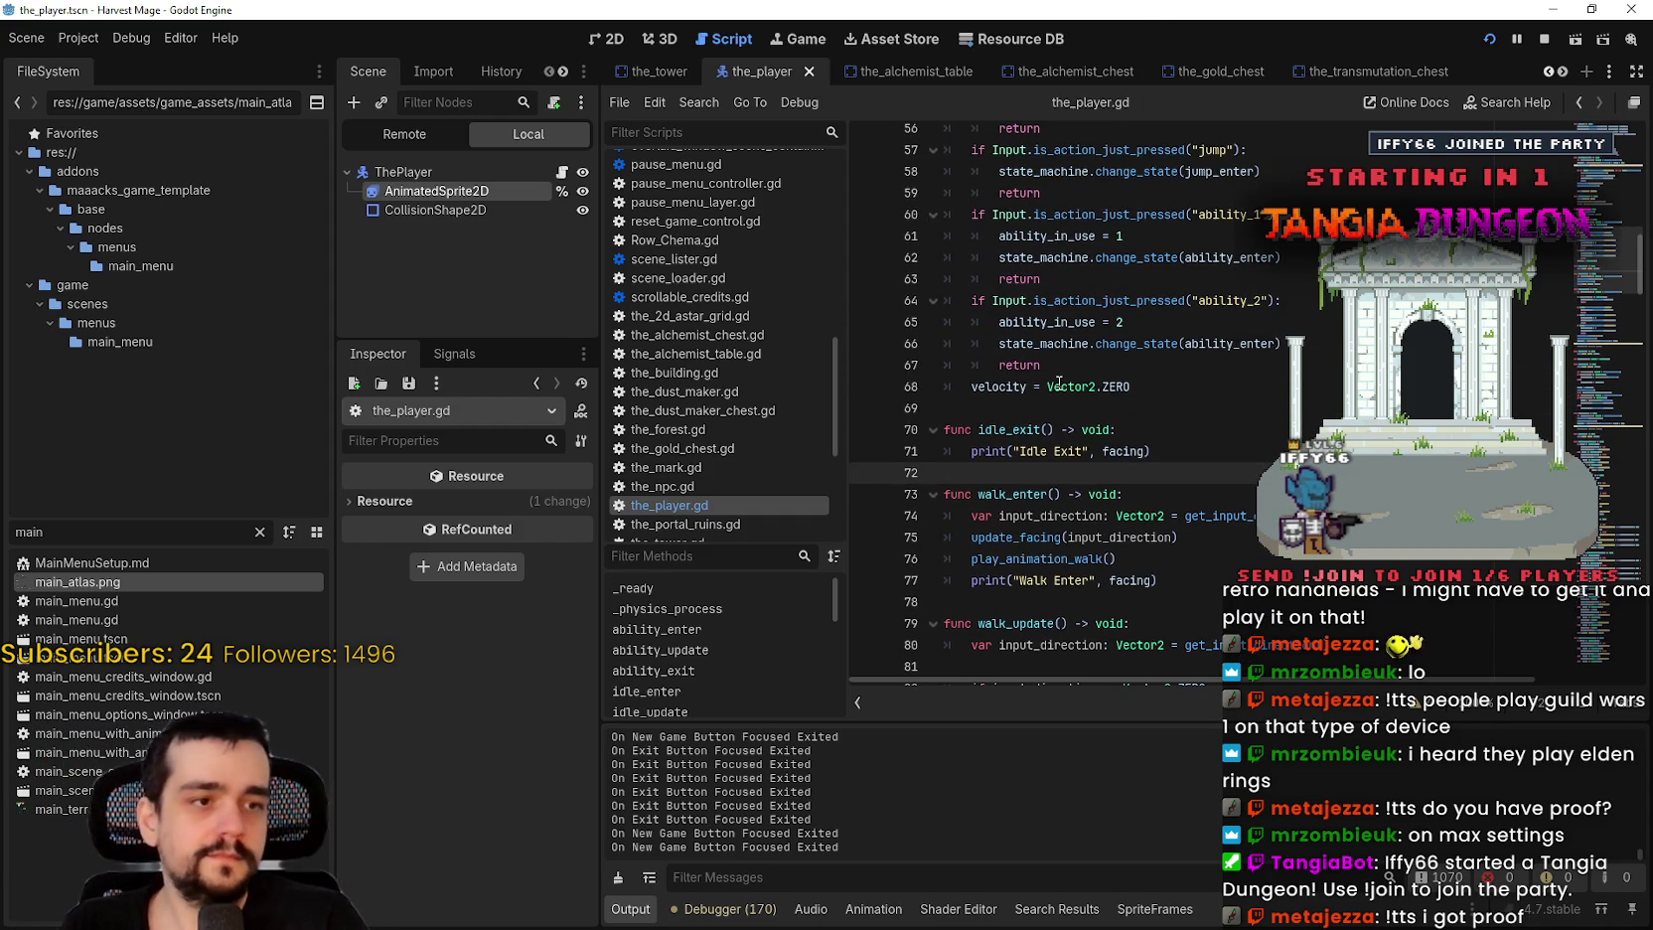
scroll(1060, 382, up, 1)
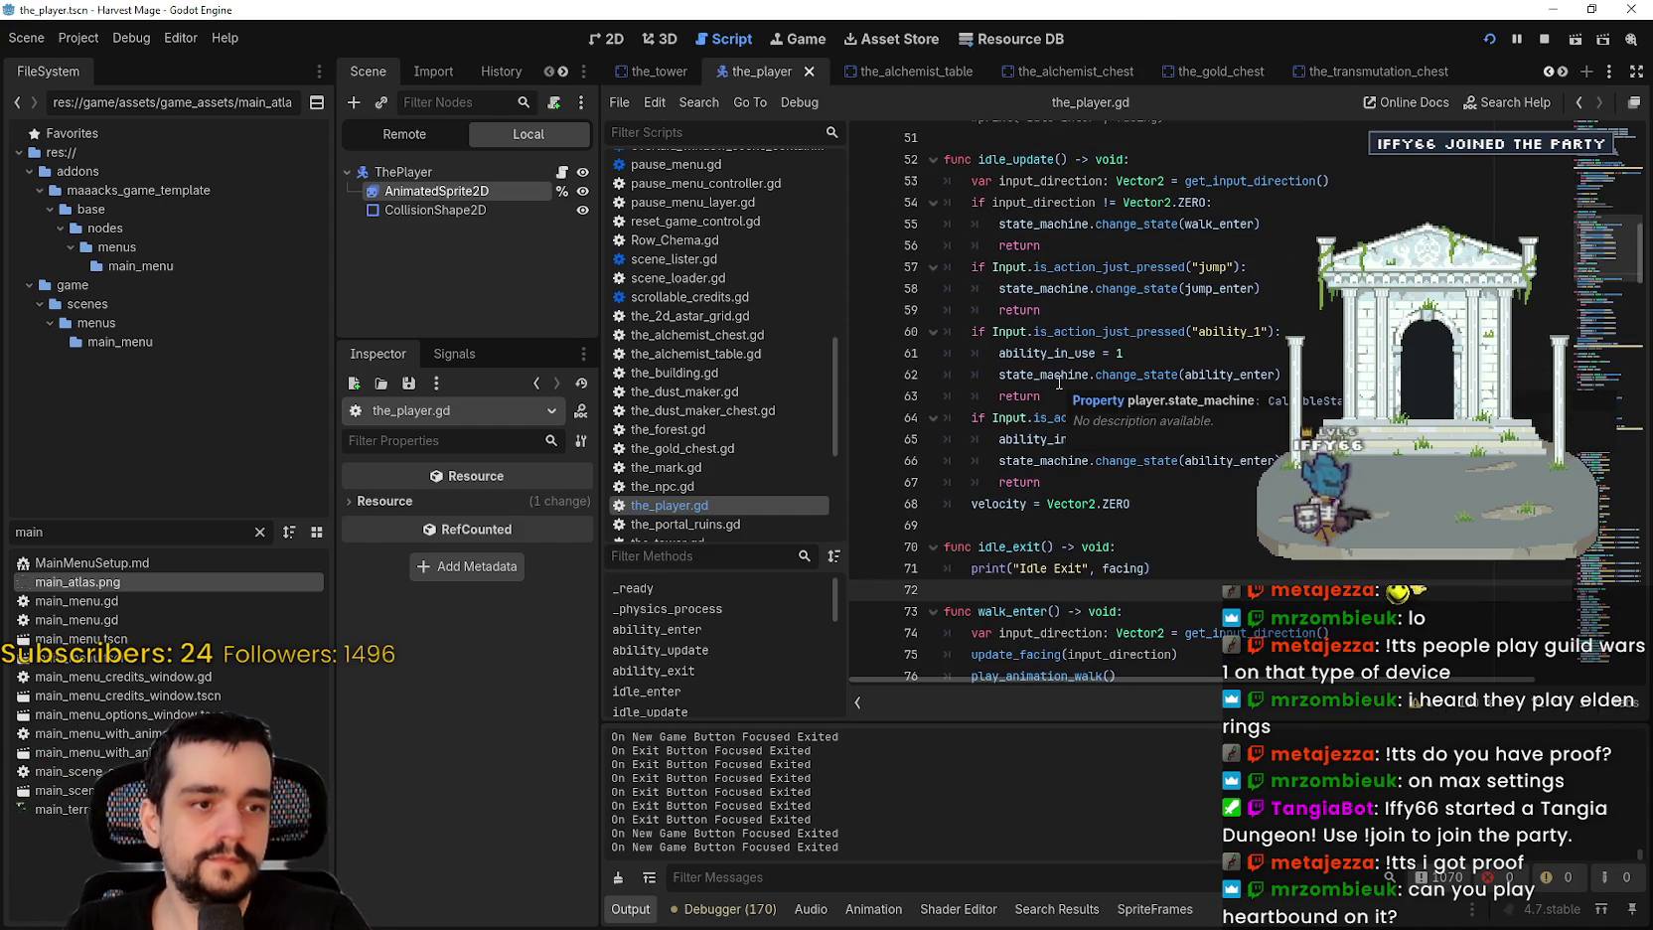
scroll(1060, 382, up, 2)
scroll(1060, 378, down, 3)
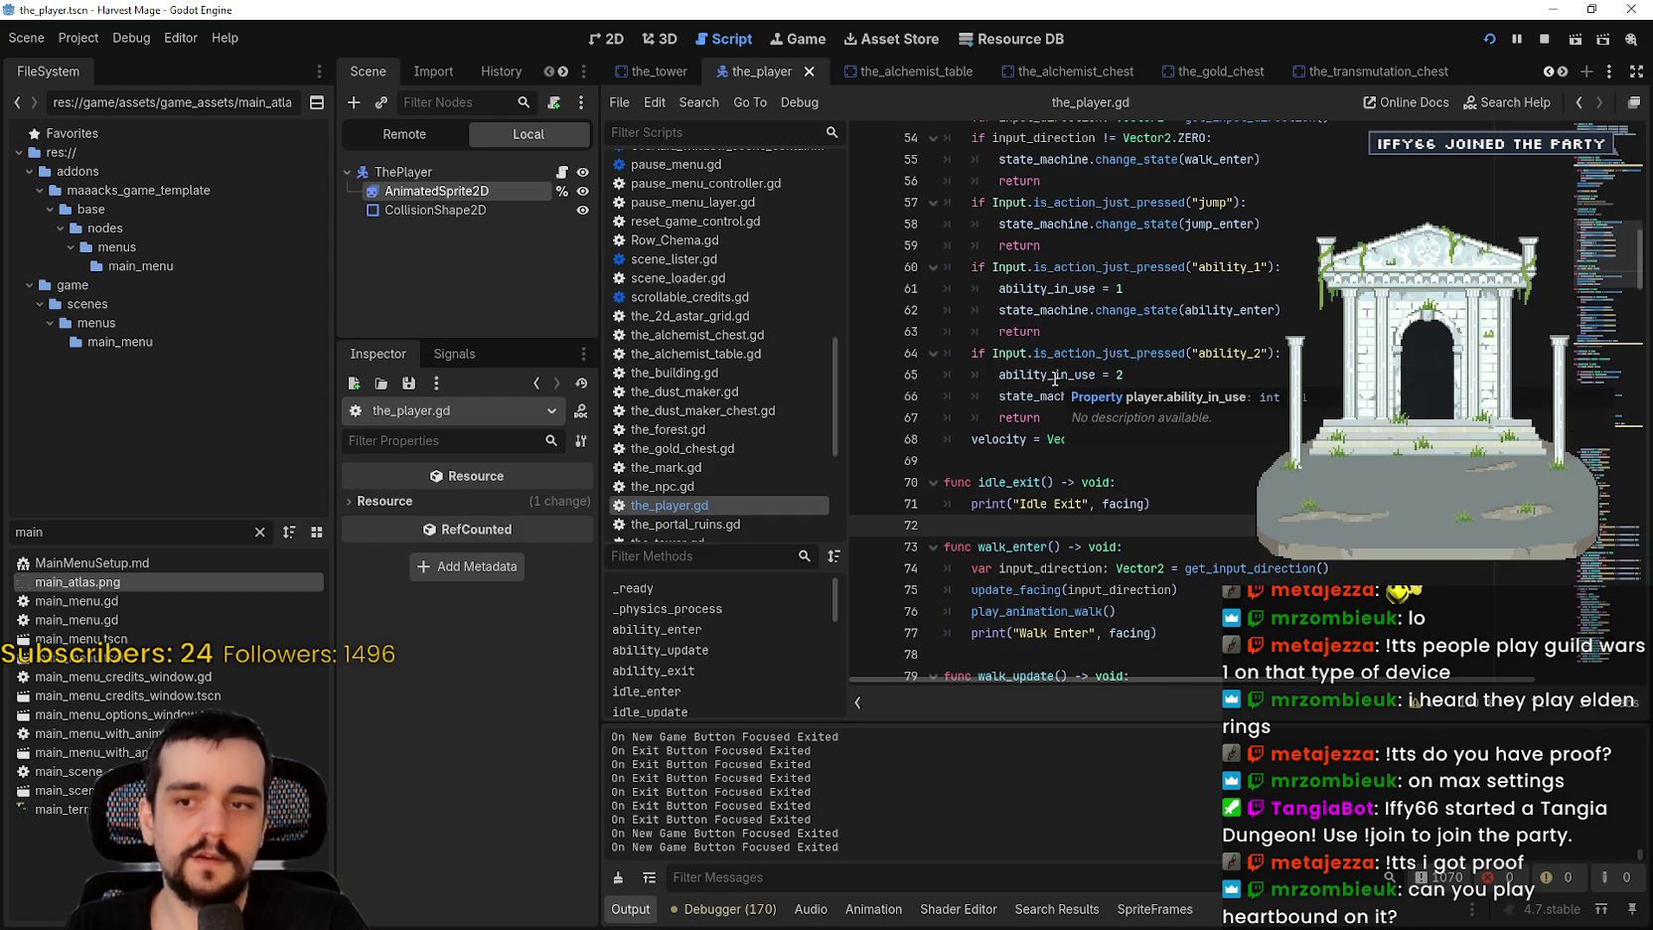
click(1059, 462)
click(1068, 332)
scroll(1069, 344, up, 1)
click(1066, 312)
scroll(1066, 316, up, 3)
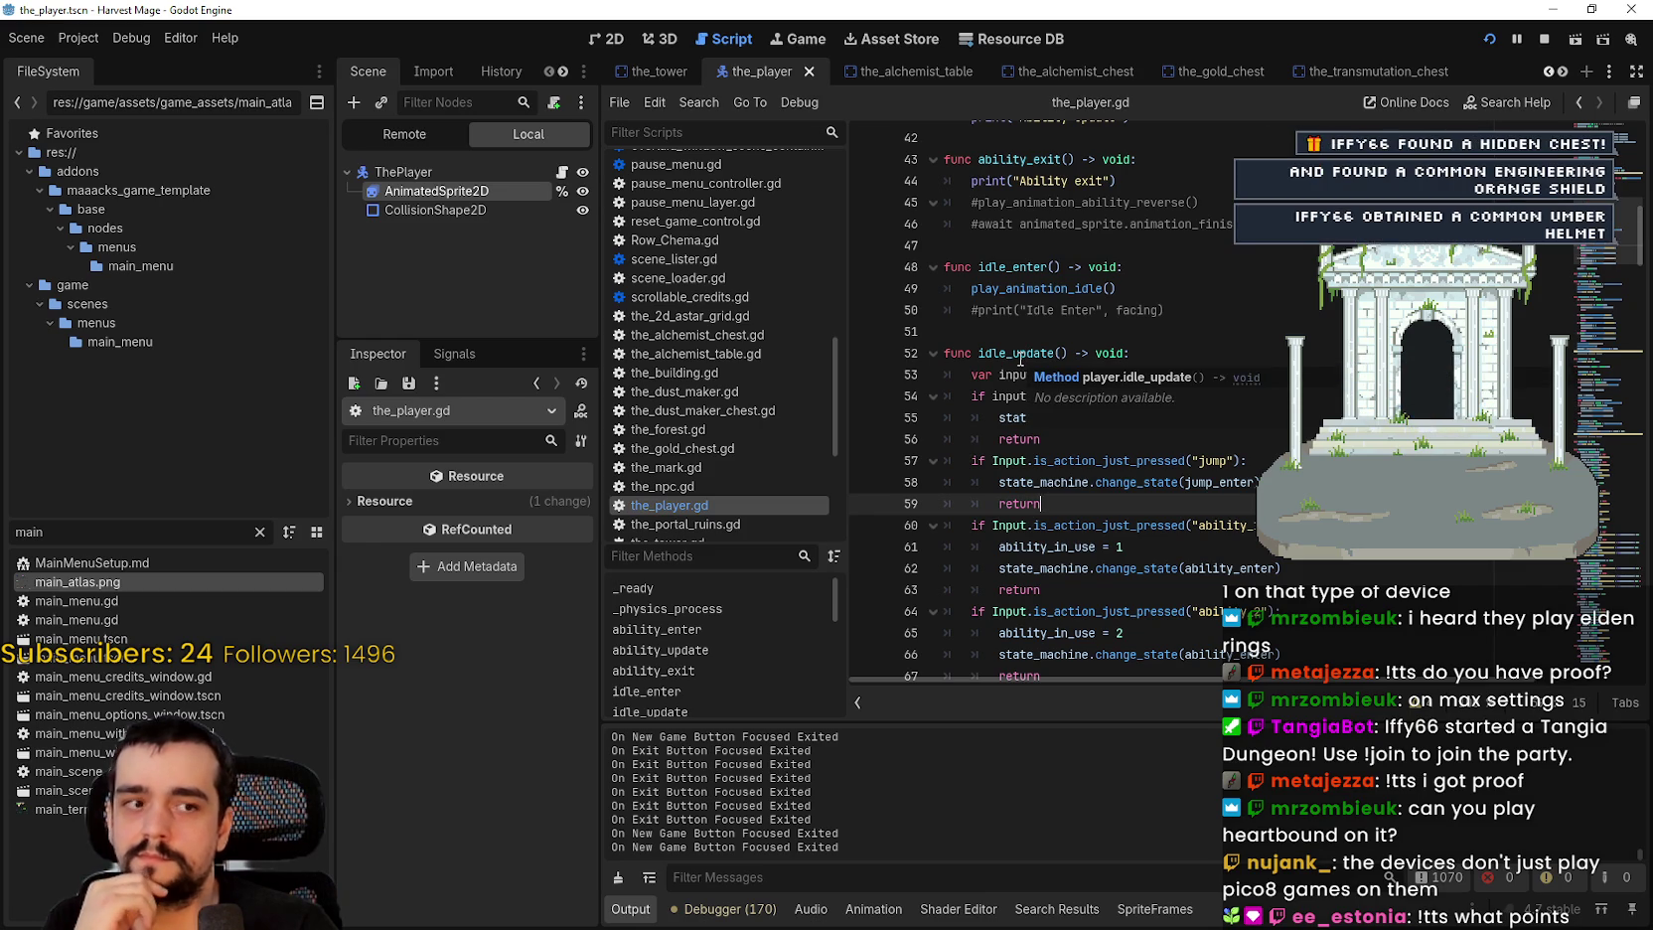
scroll(1060, 422, up, 2)
click(1119, 463)
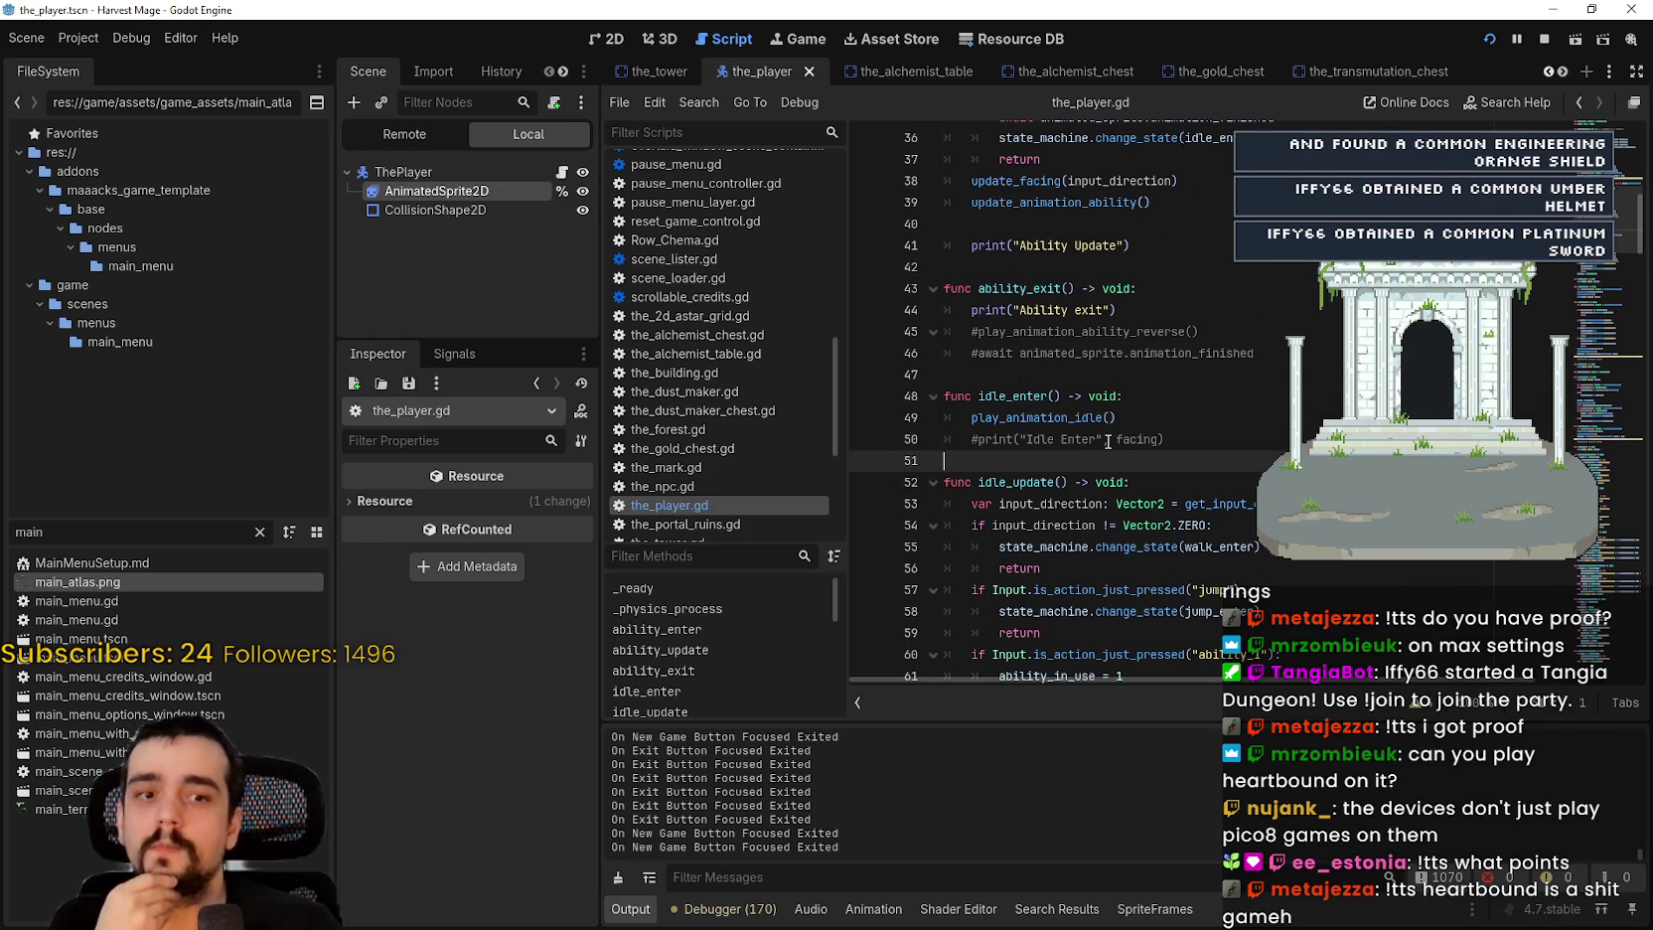
scroll(1108, 441, up, 2)
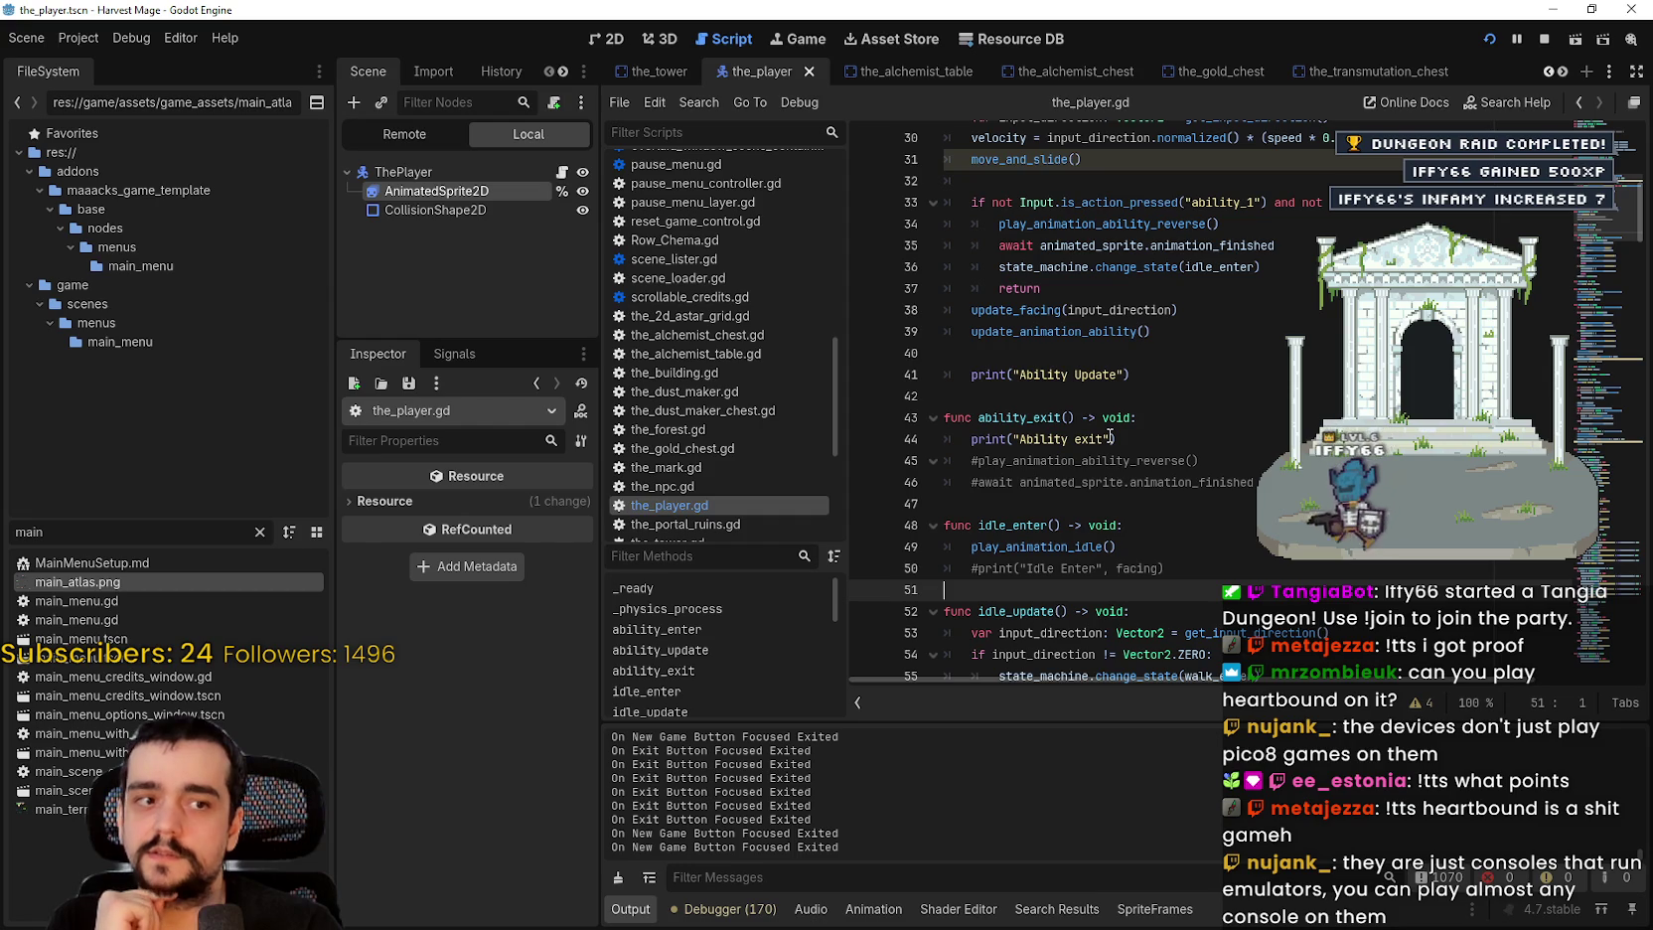
click(1101, 350)
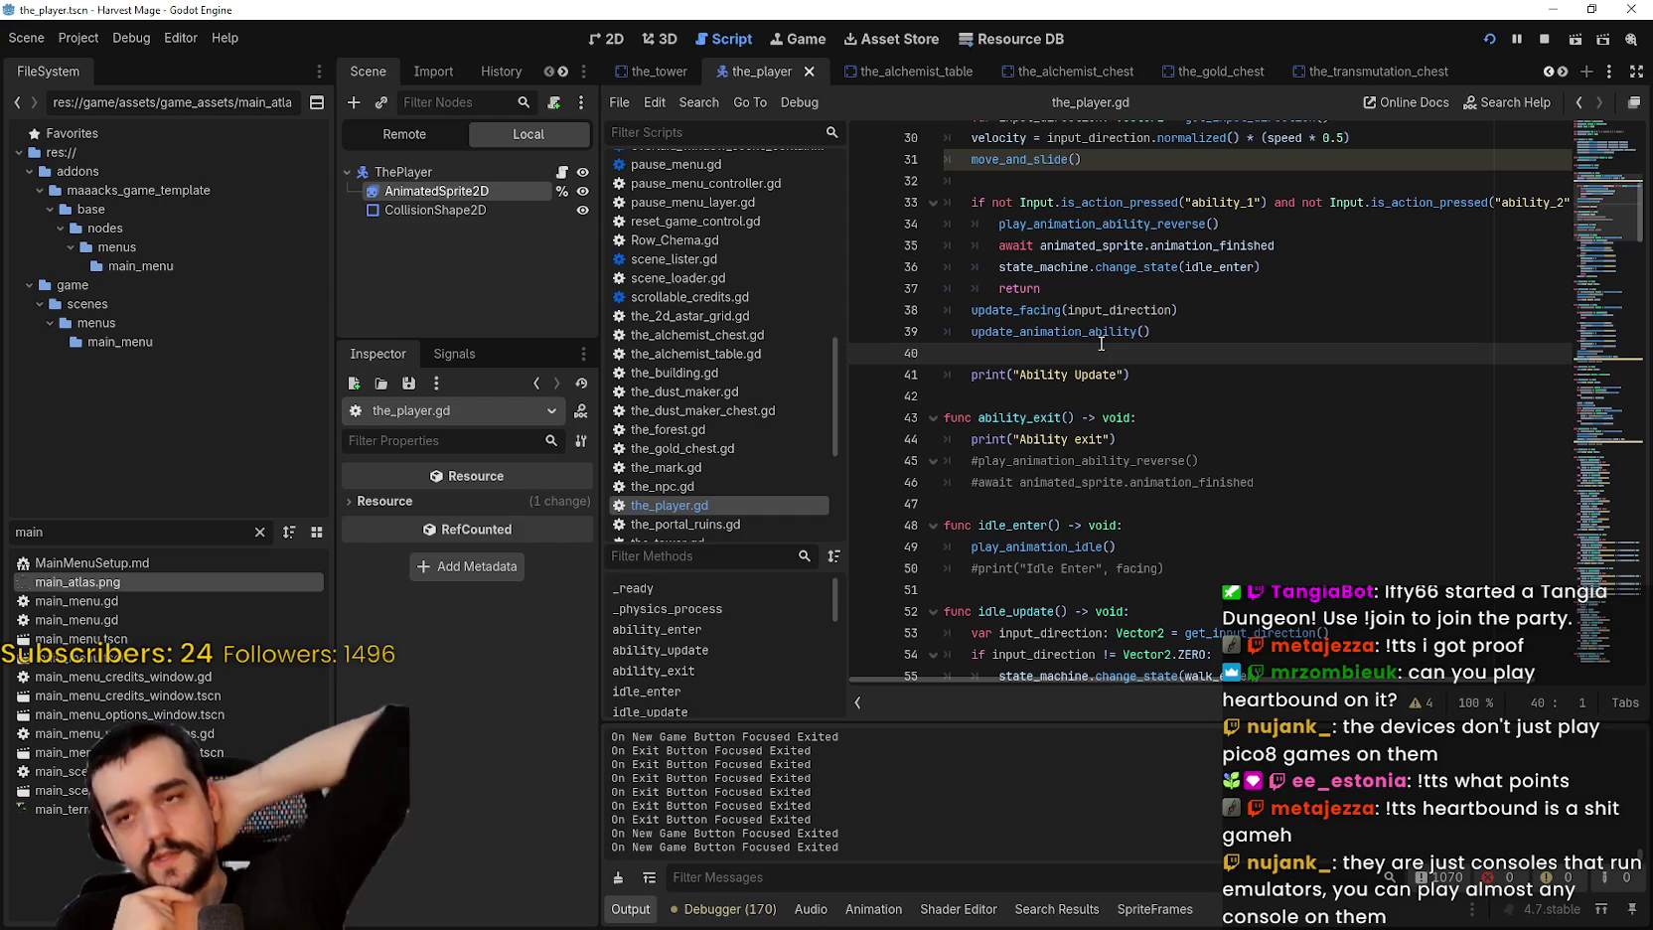
scroll(1060, 448, up, 2)
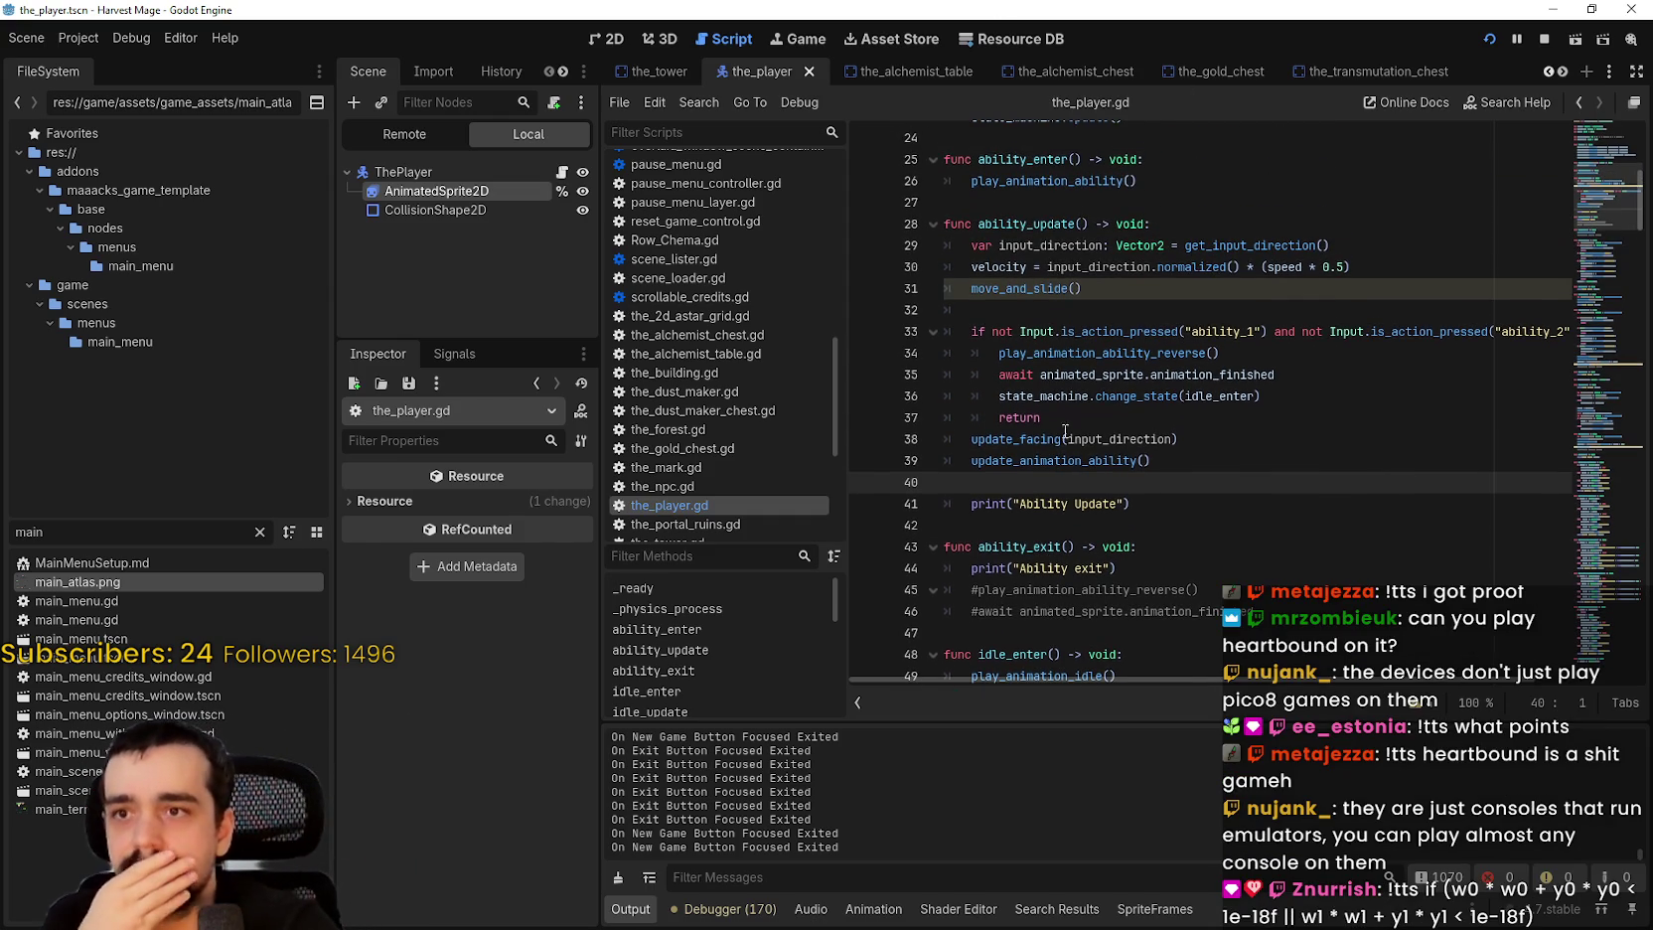
click(1063, 312)
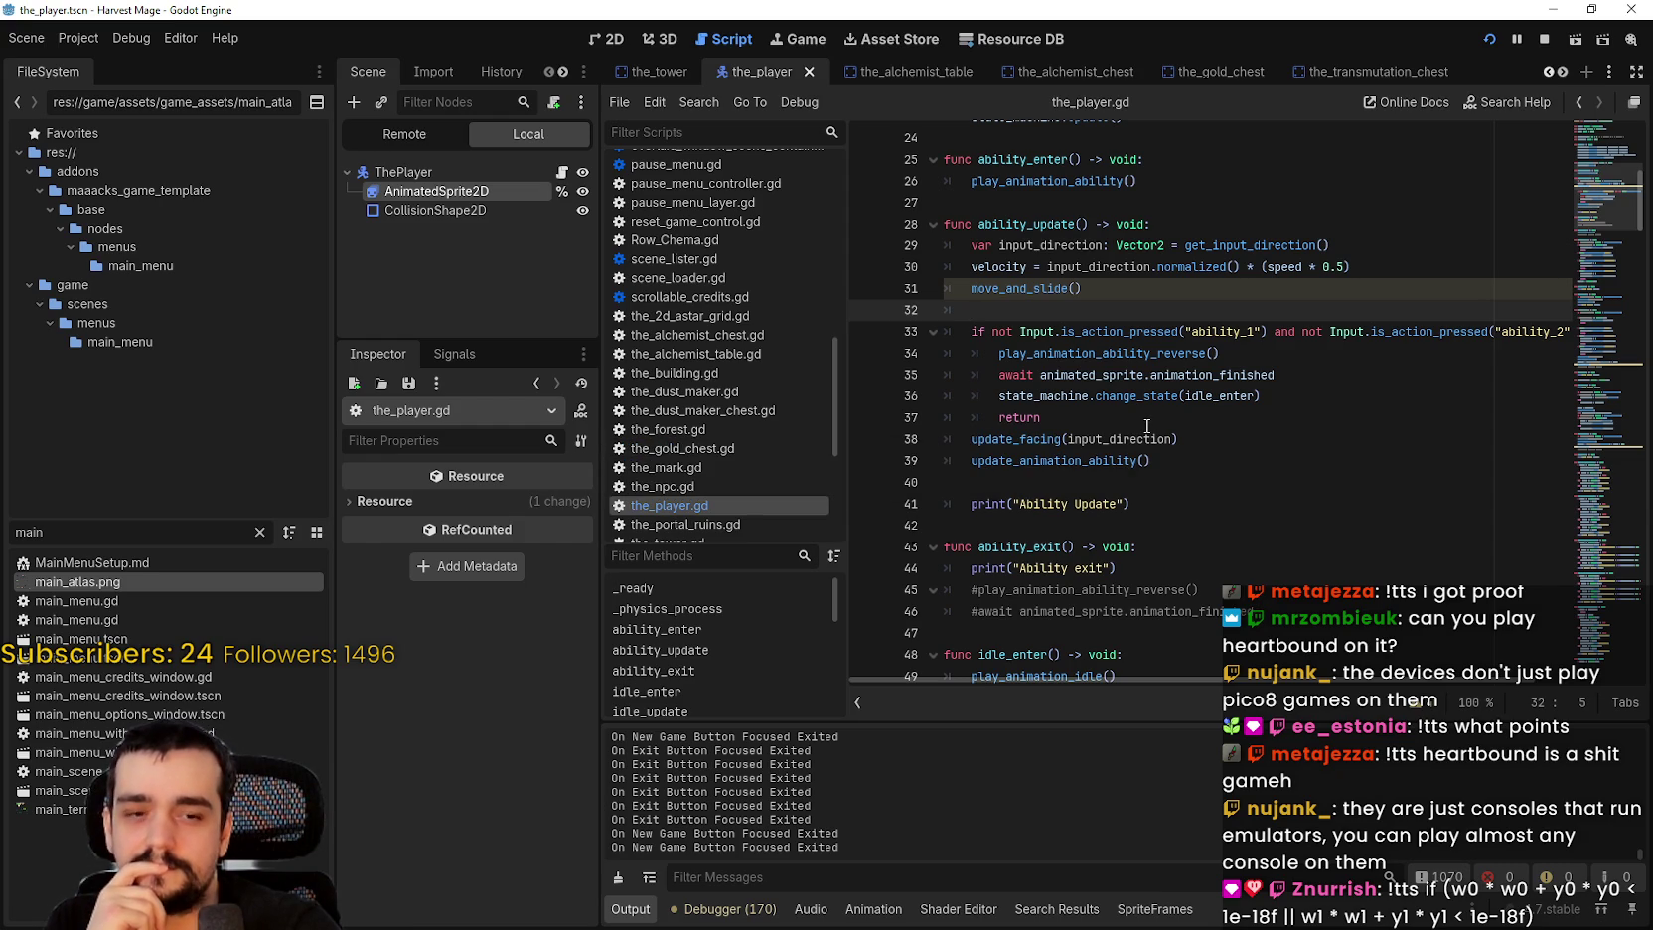
click(1123, 480)
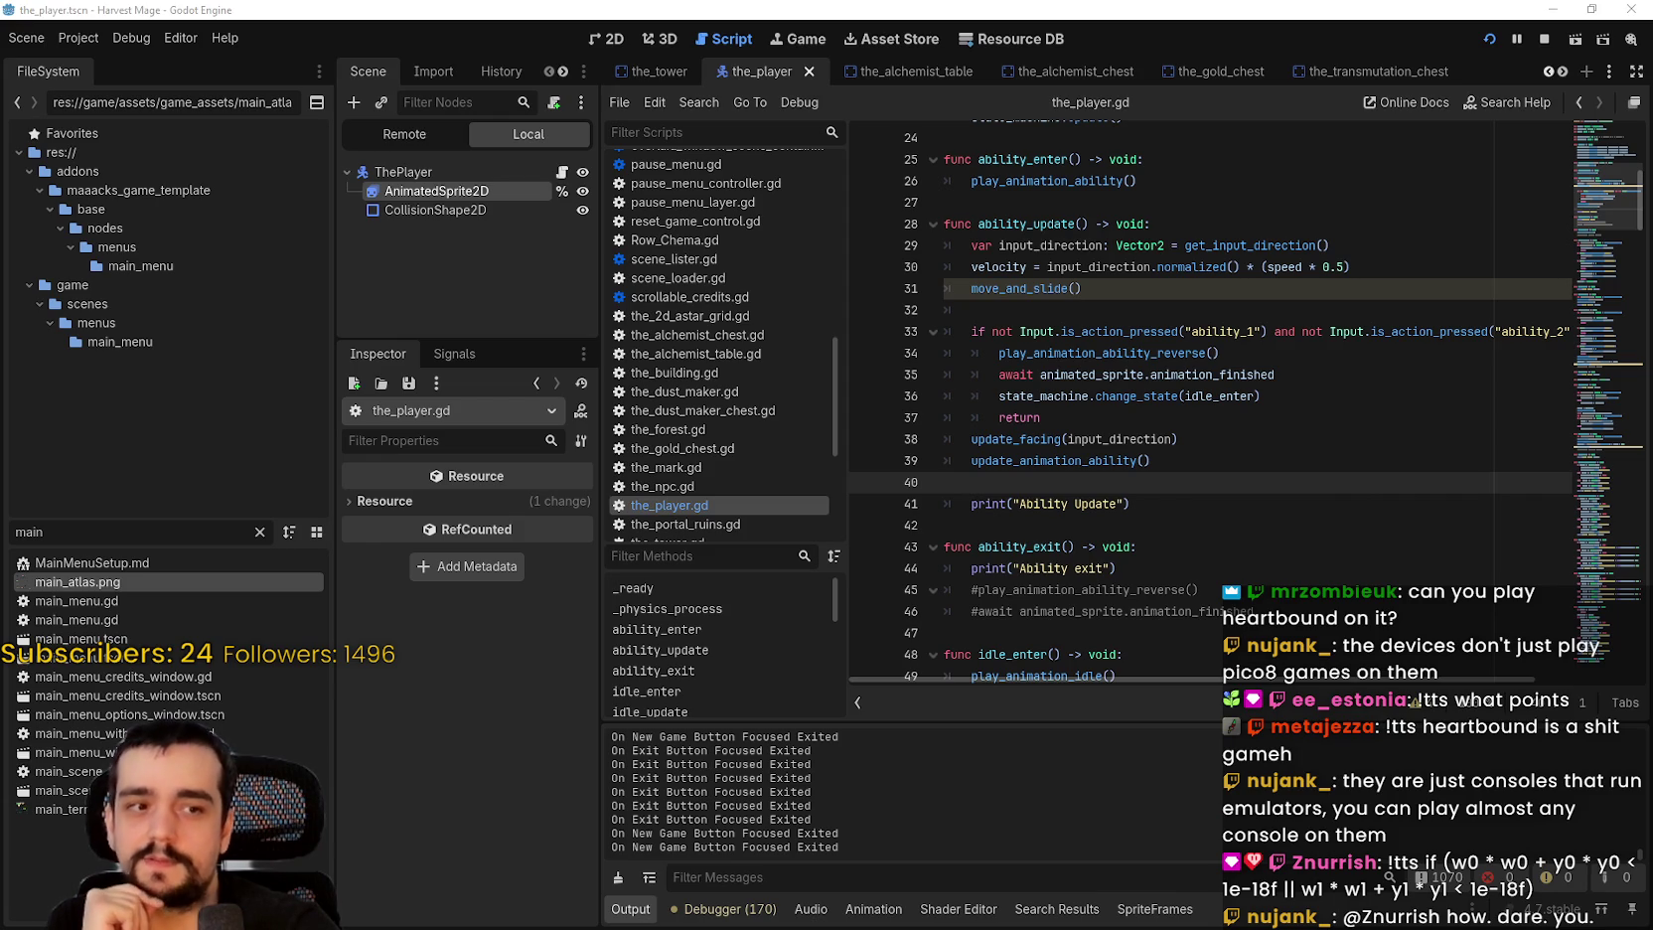
click(1130, 488)
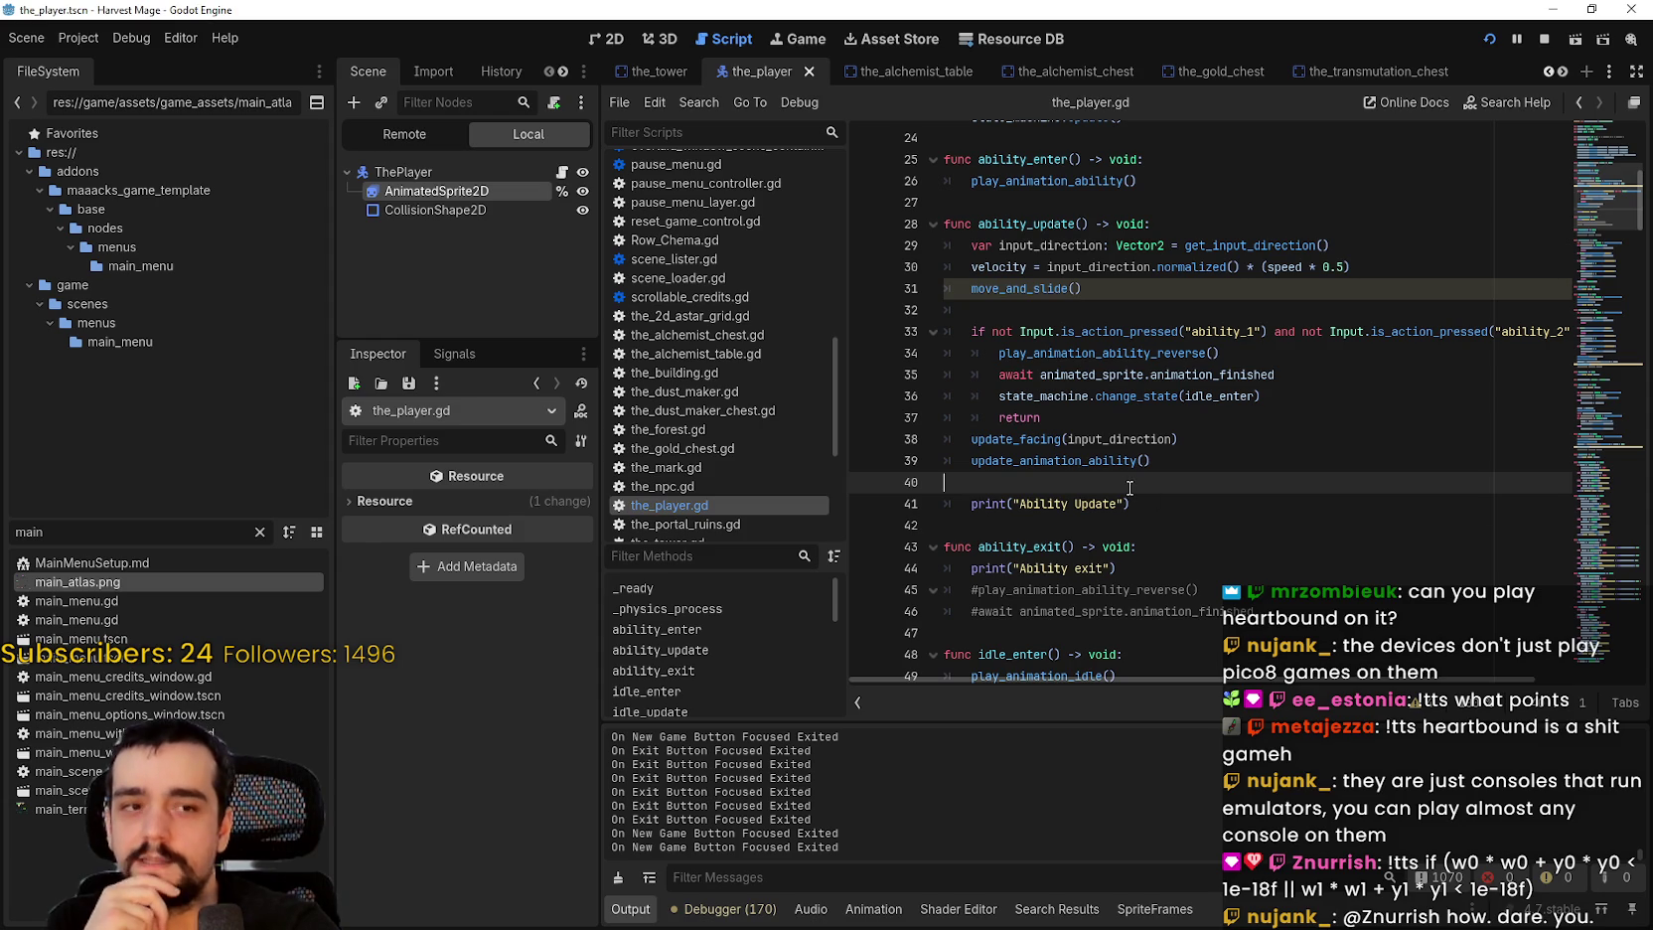
scroll(1132, 502, up, 2)
scroll(1067, 442, down, 2)
click(1067, 439)
key(Down)
key(Down)
key(Down)
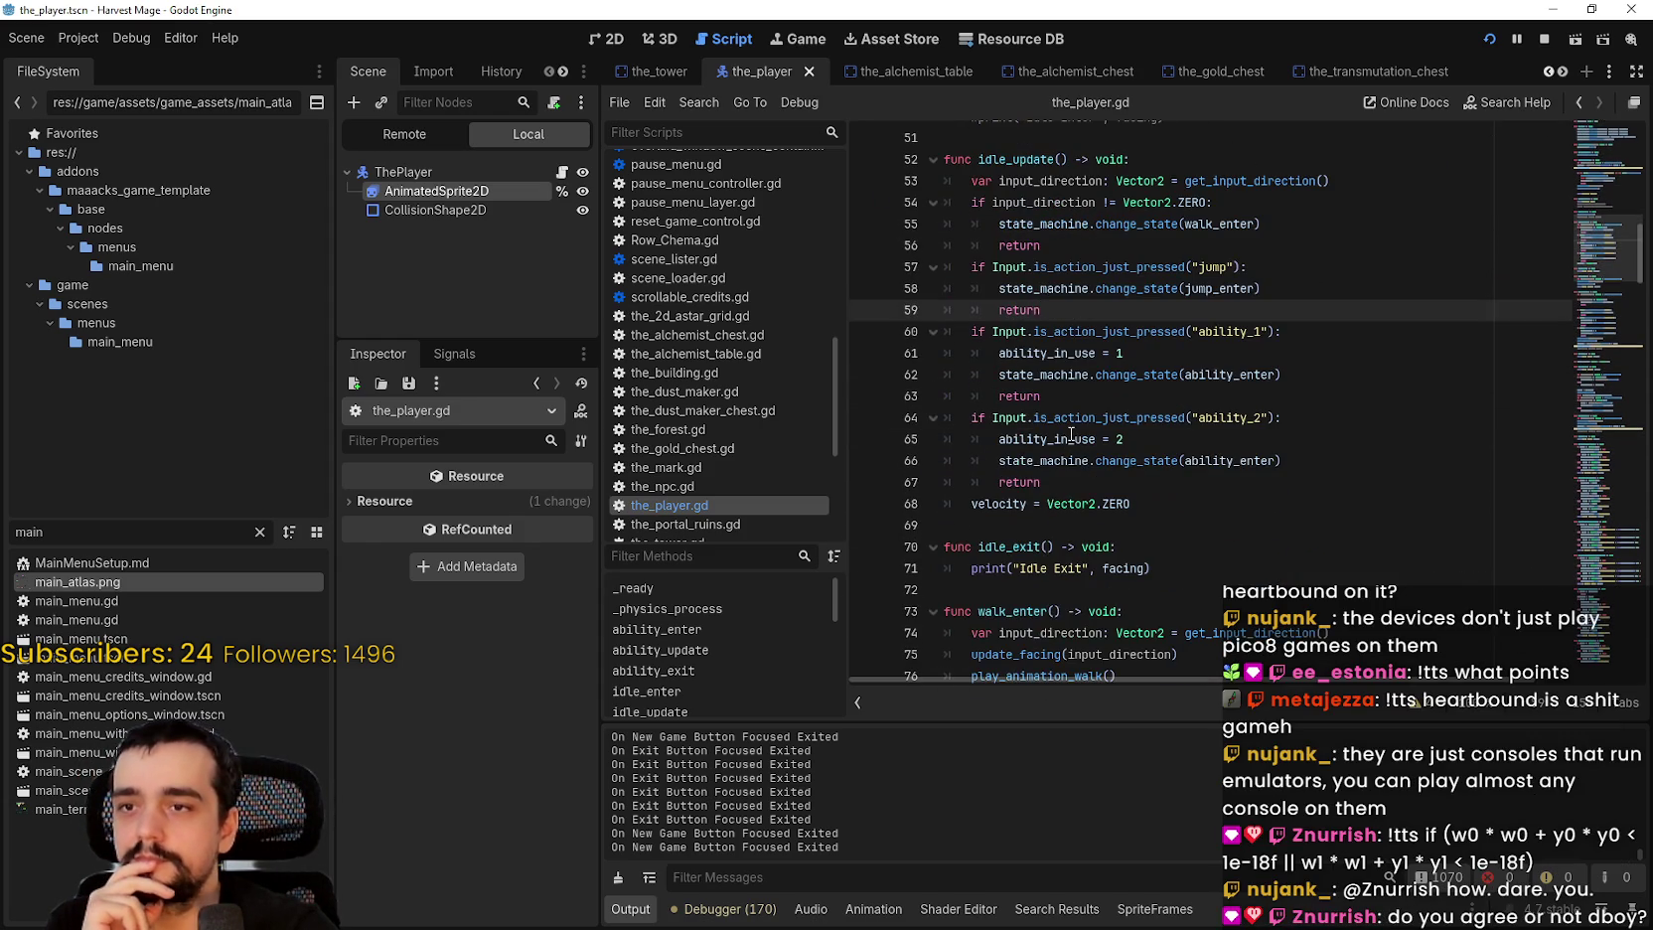
scroll(1071, 437, down, 5)
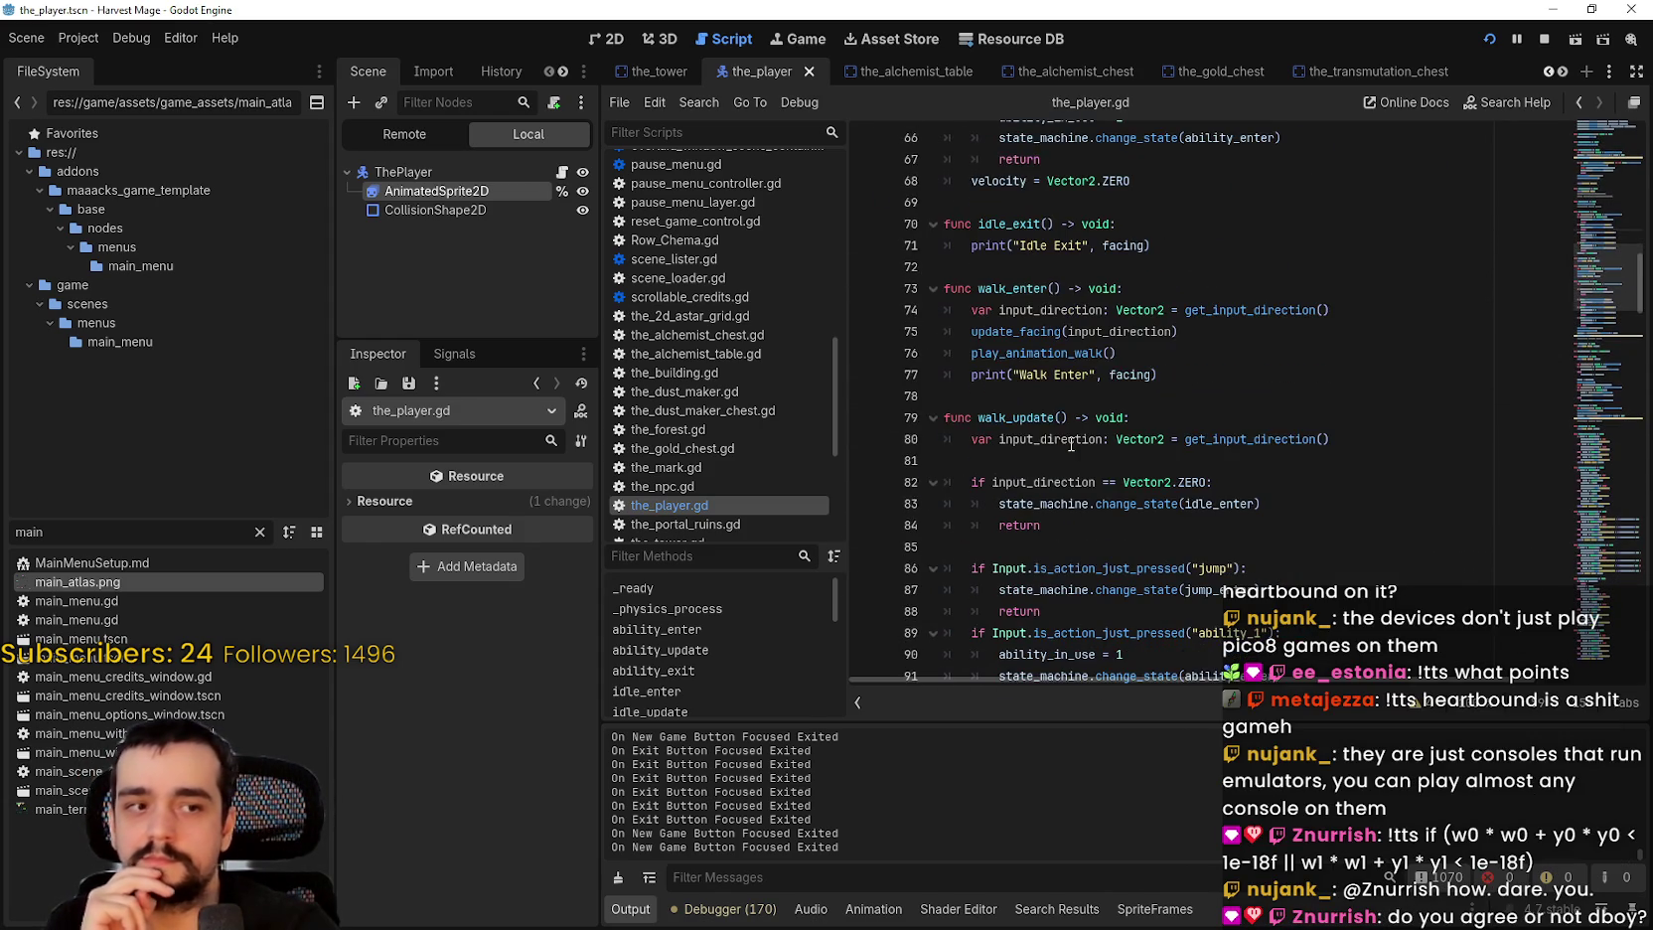
scroll(1071, 444, down, 3)
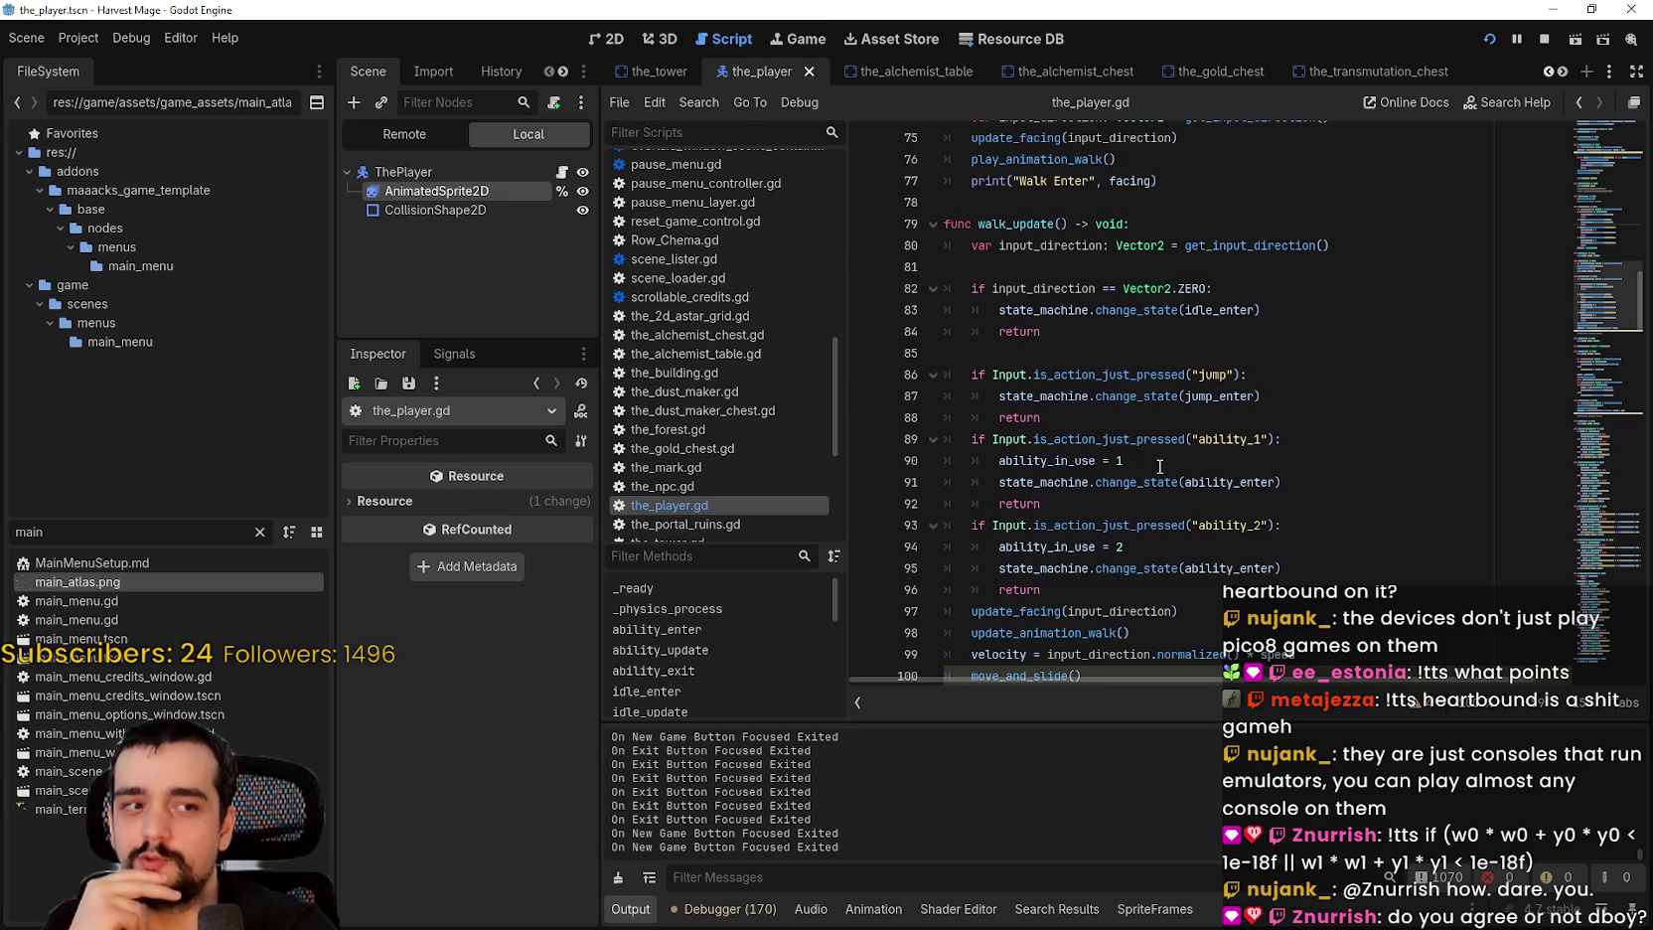
scroll(1159, 466, down, 1)
click(1163, 366)
scroll(1172, 398, down, 4)
scroll(1183, 437, up, 4)
scroll(1184, 437, up, 19)
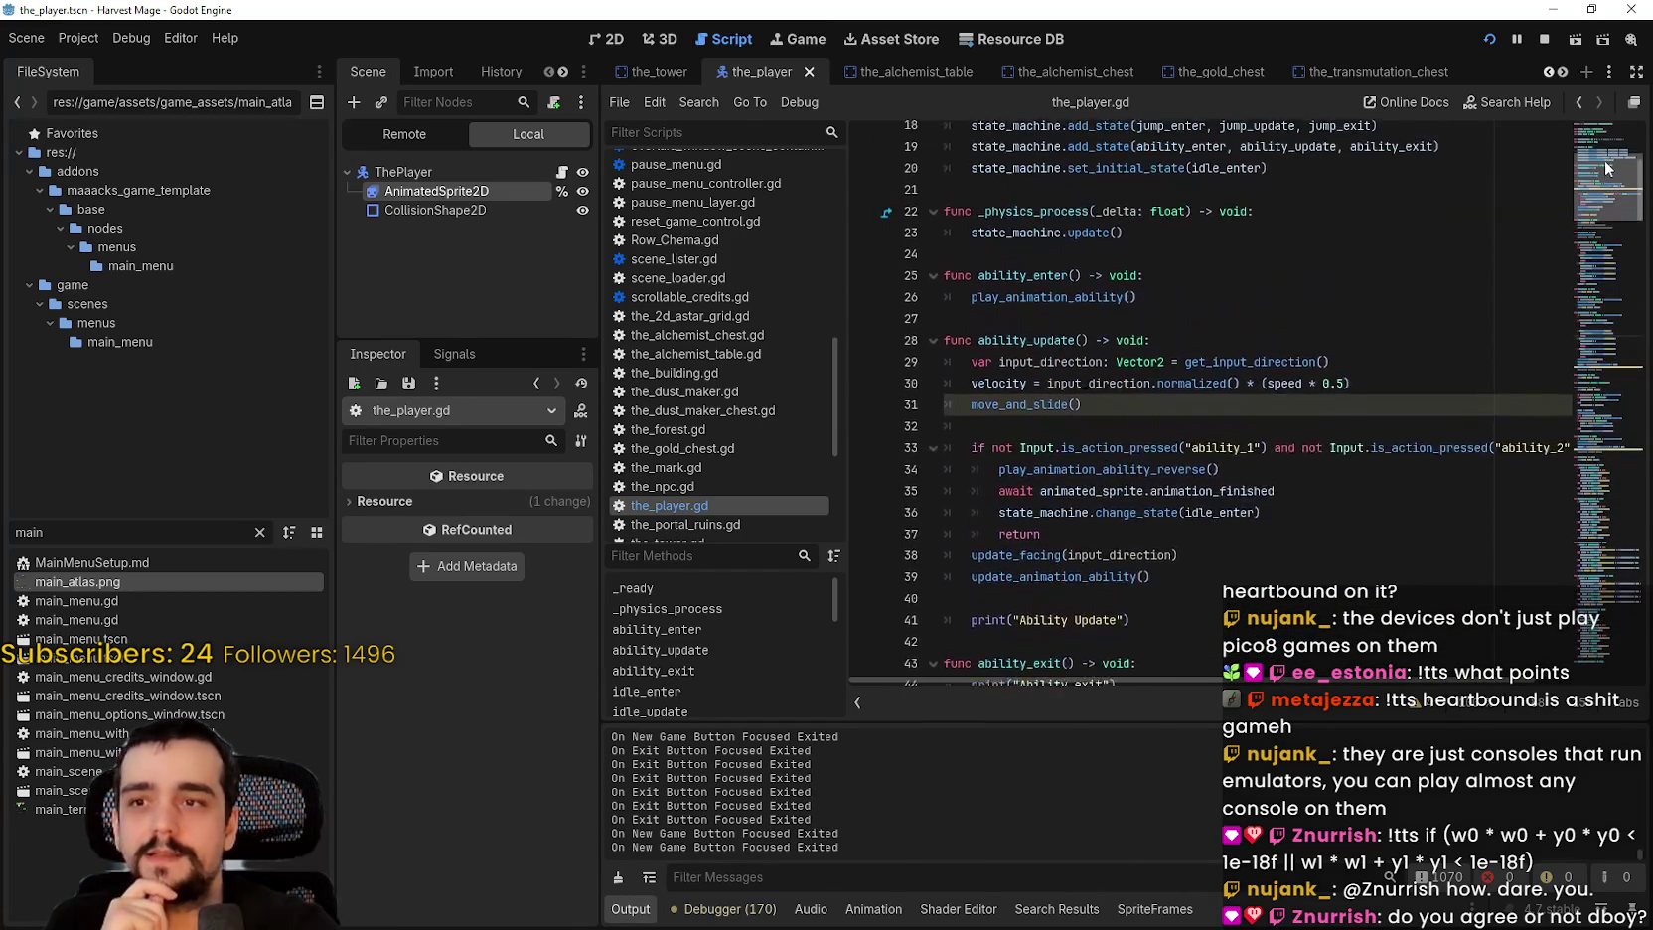
drag(1088, 551, 972, 467)
click(1239, 543)
click(1205, 488)
double_click(1206, 487)
key(shift+End)
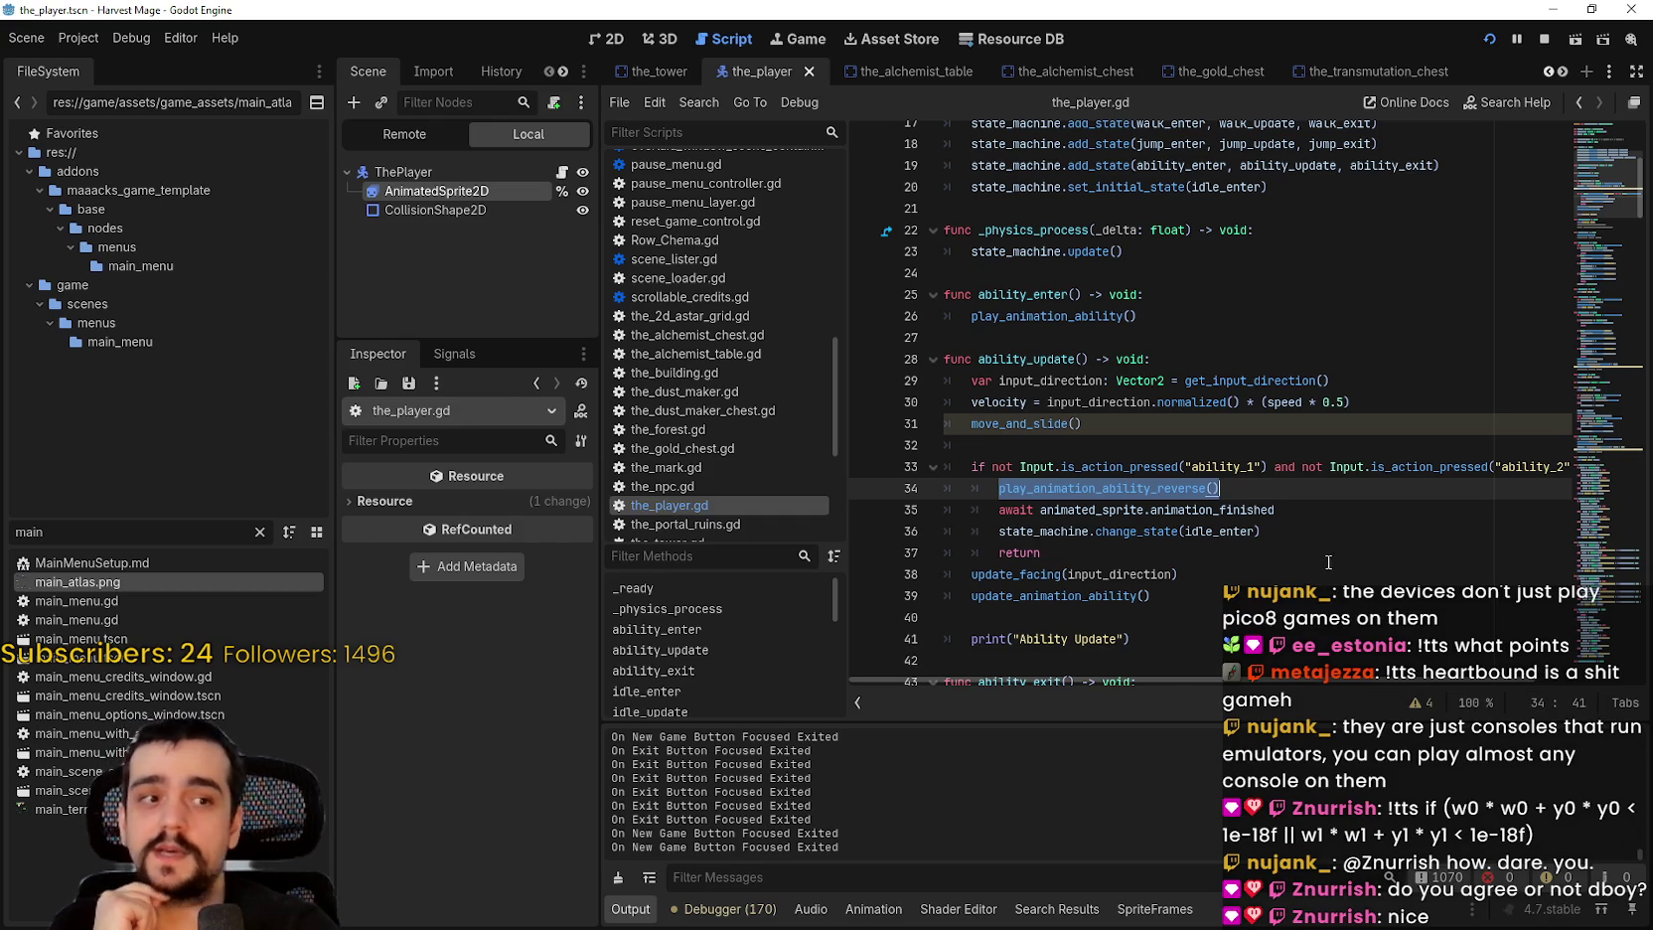
drag(1276, 510, 915, 509)
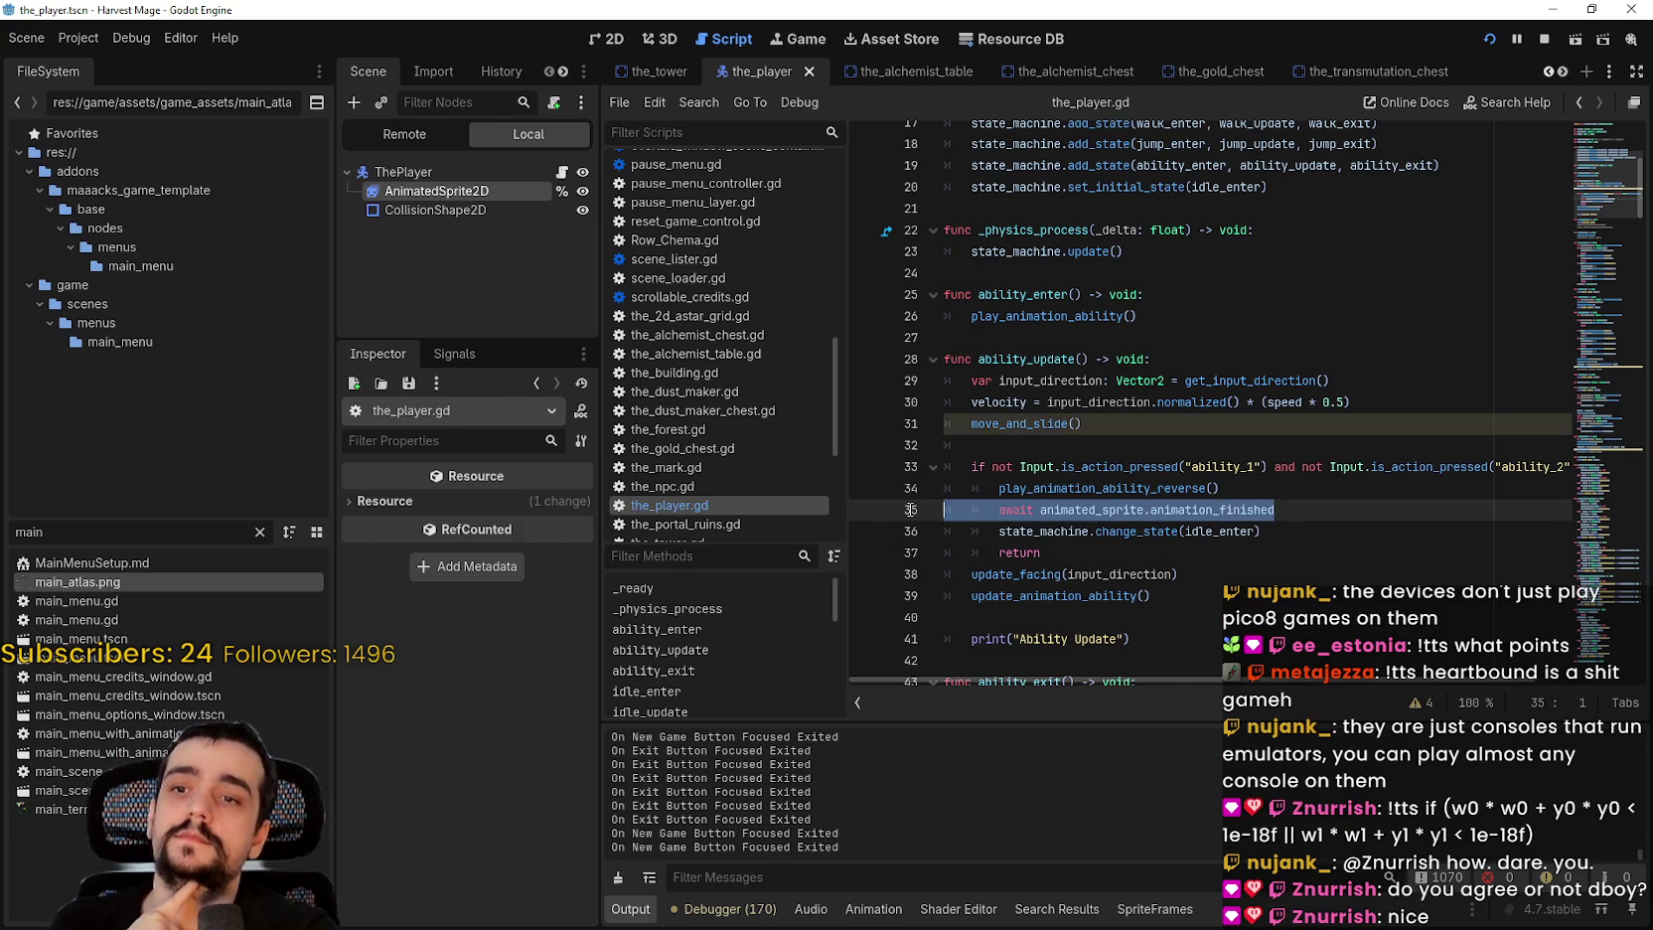
key(shift+Up)
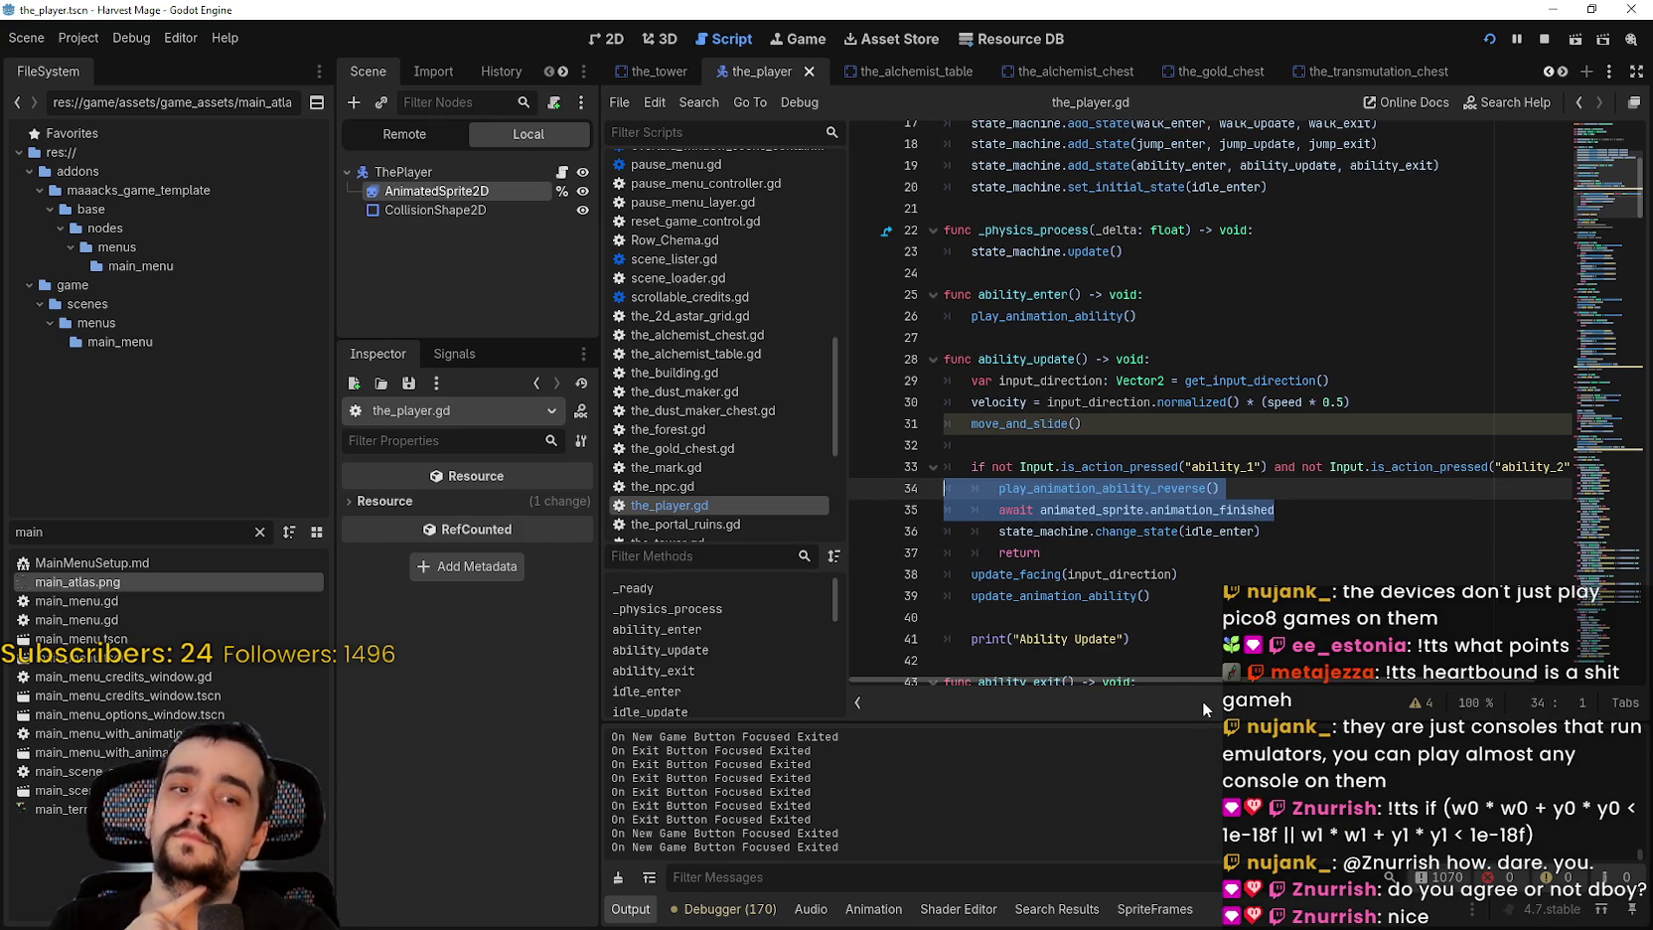
double_click(1218, 510)
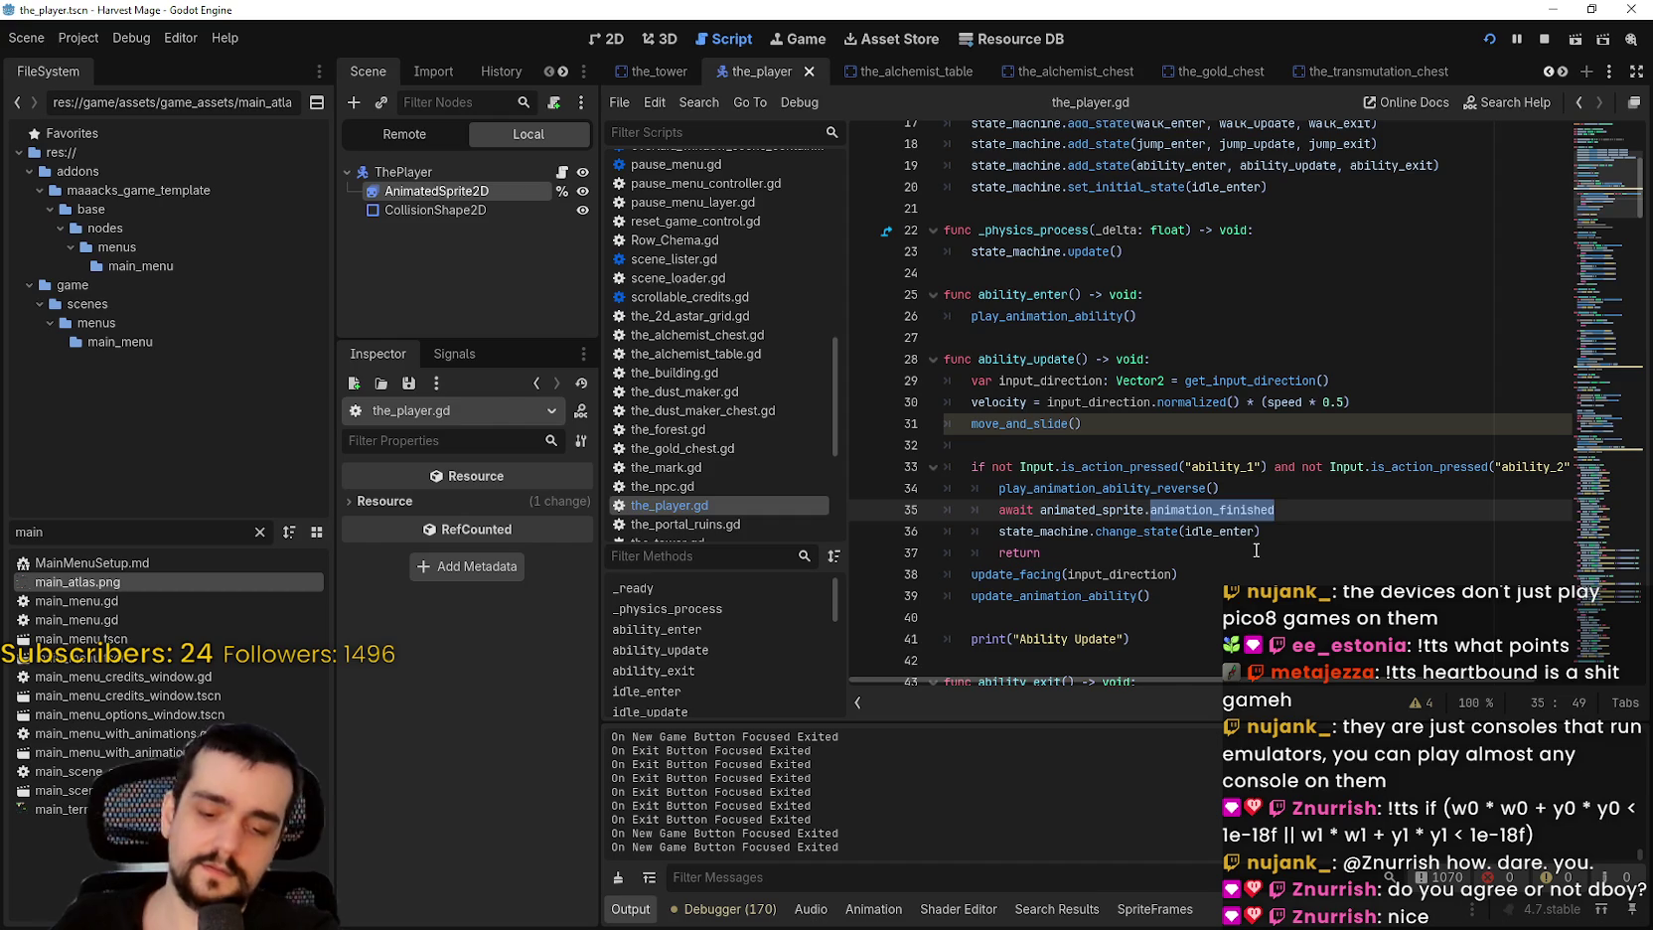
key(BackSpace)
text(ani)
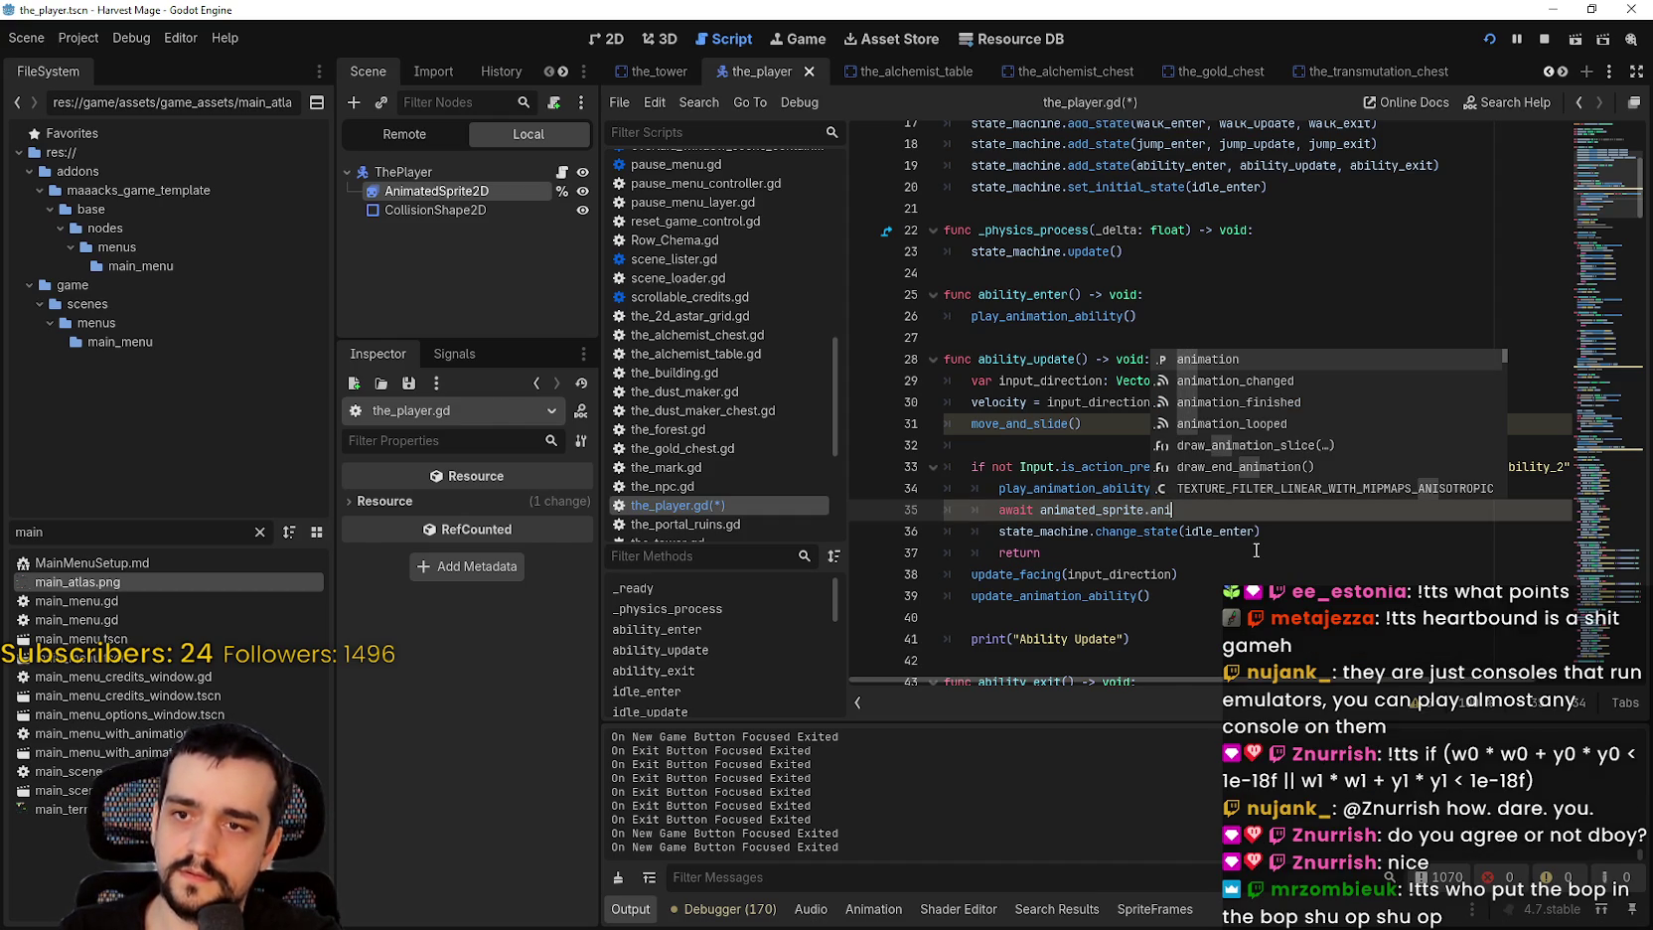
text(mation)
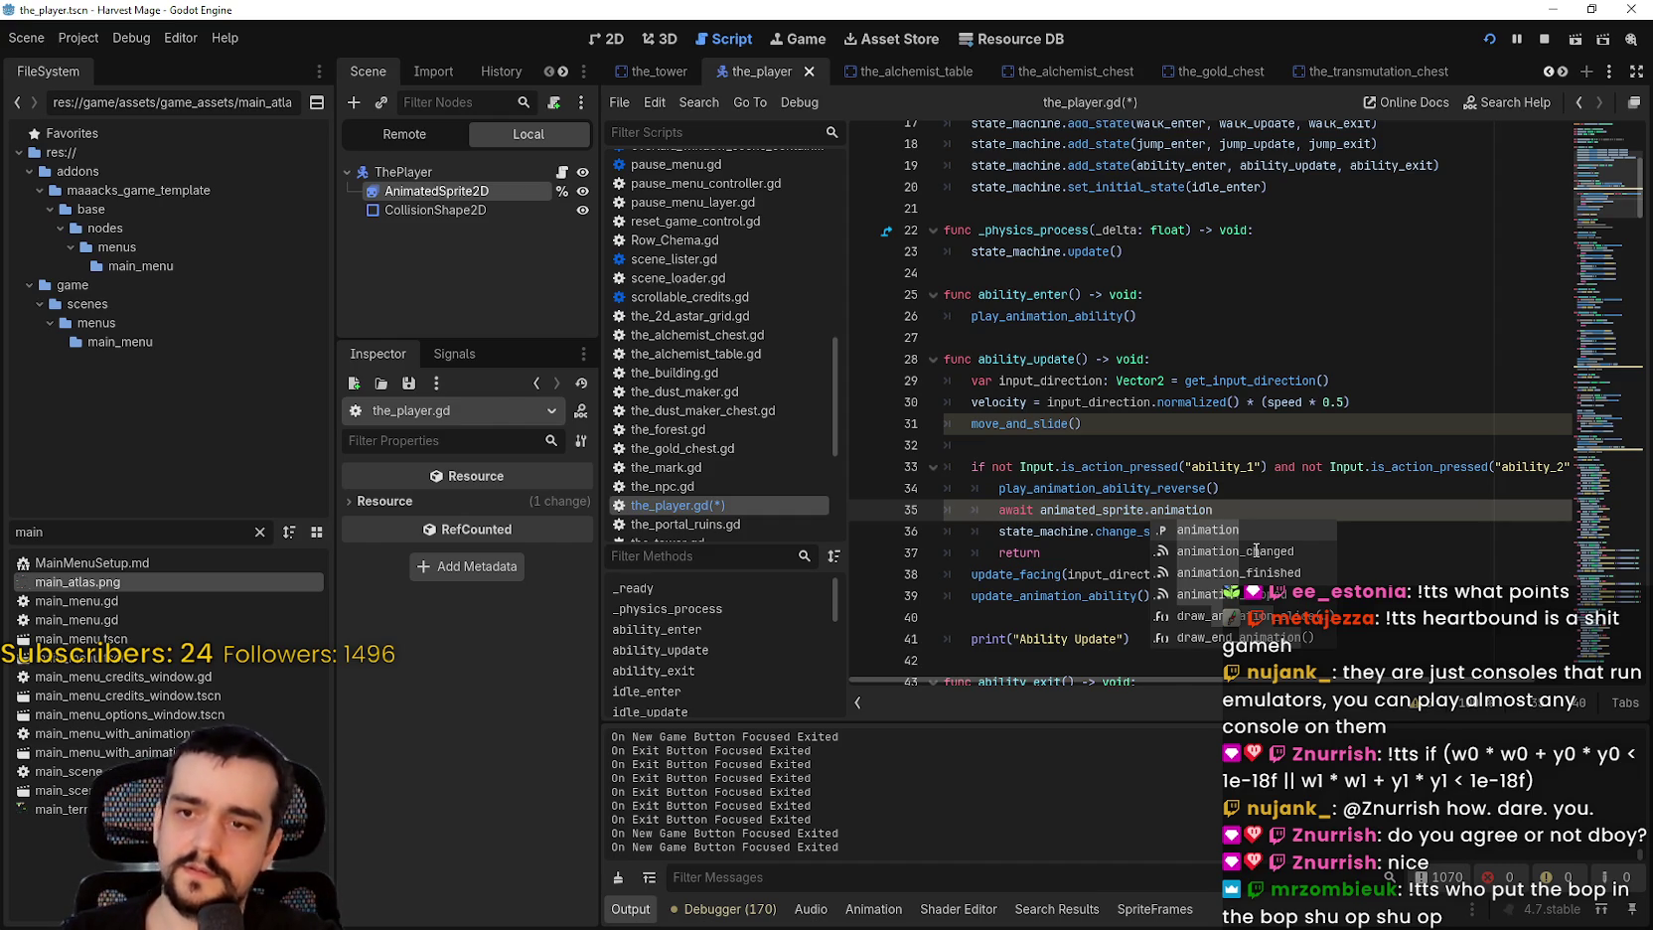
key(Down)
key(Down)
key(Return)
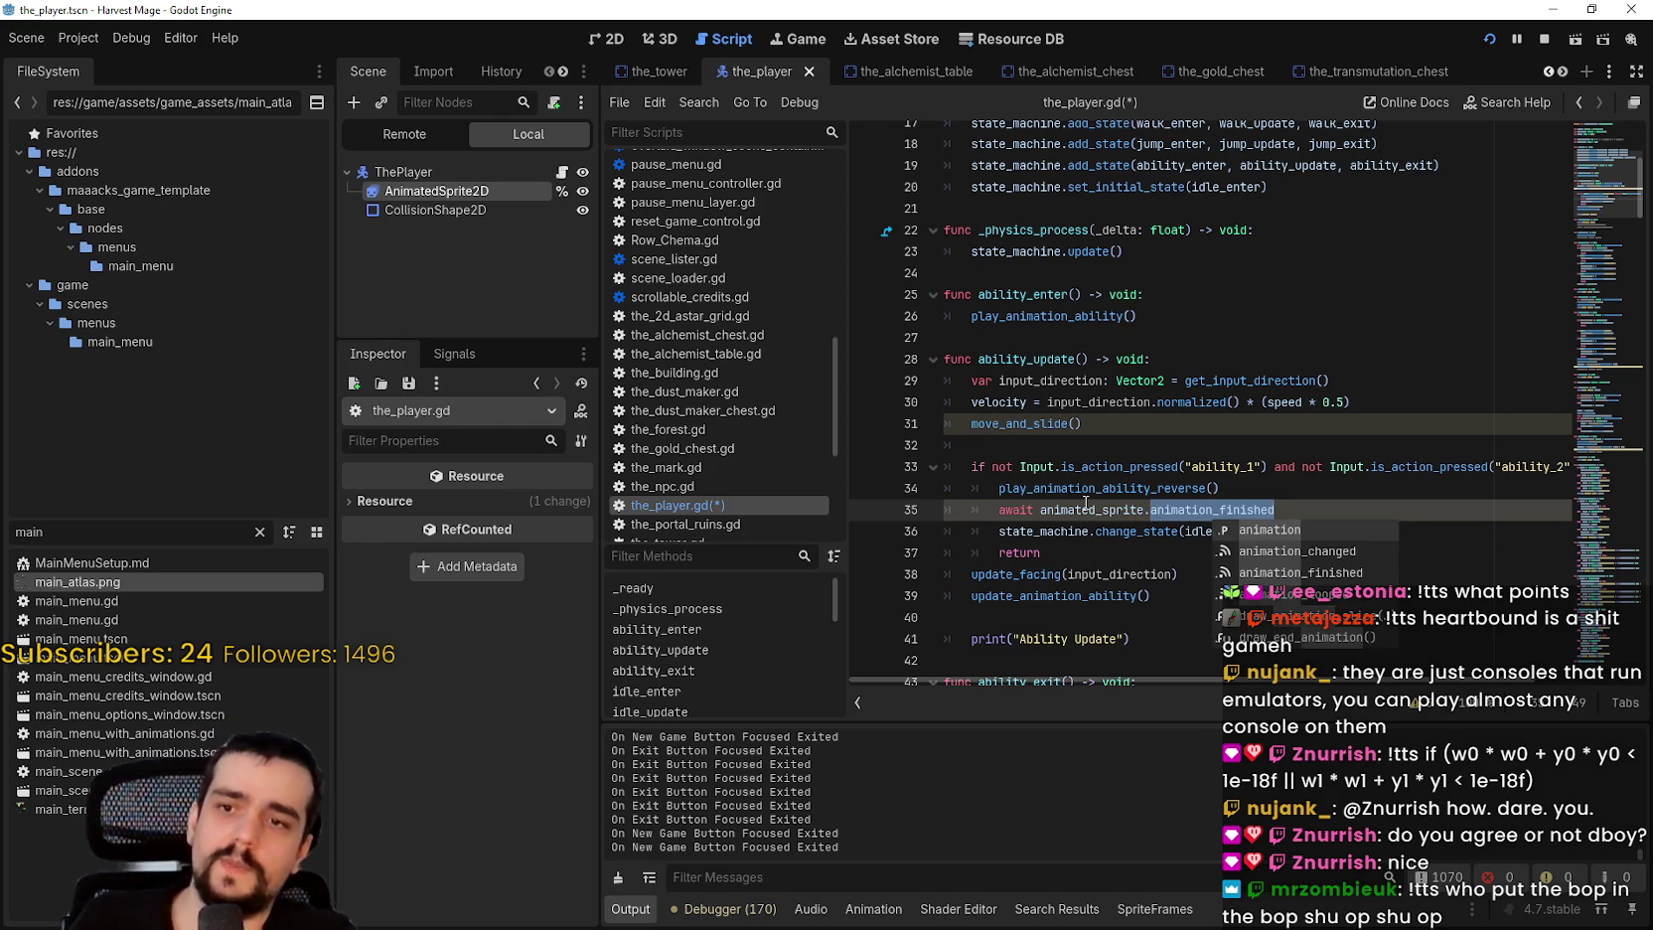
click(1100, 505)
key(ctrl+s)
double_click(1191, 490)
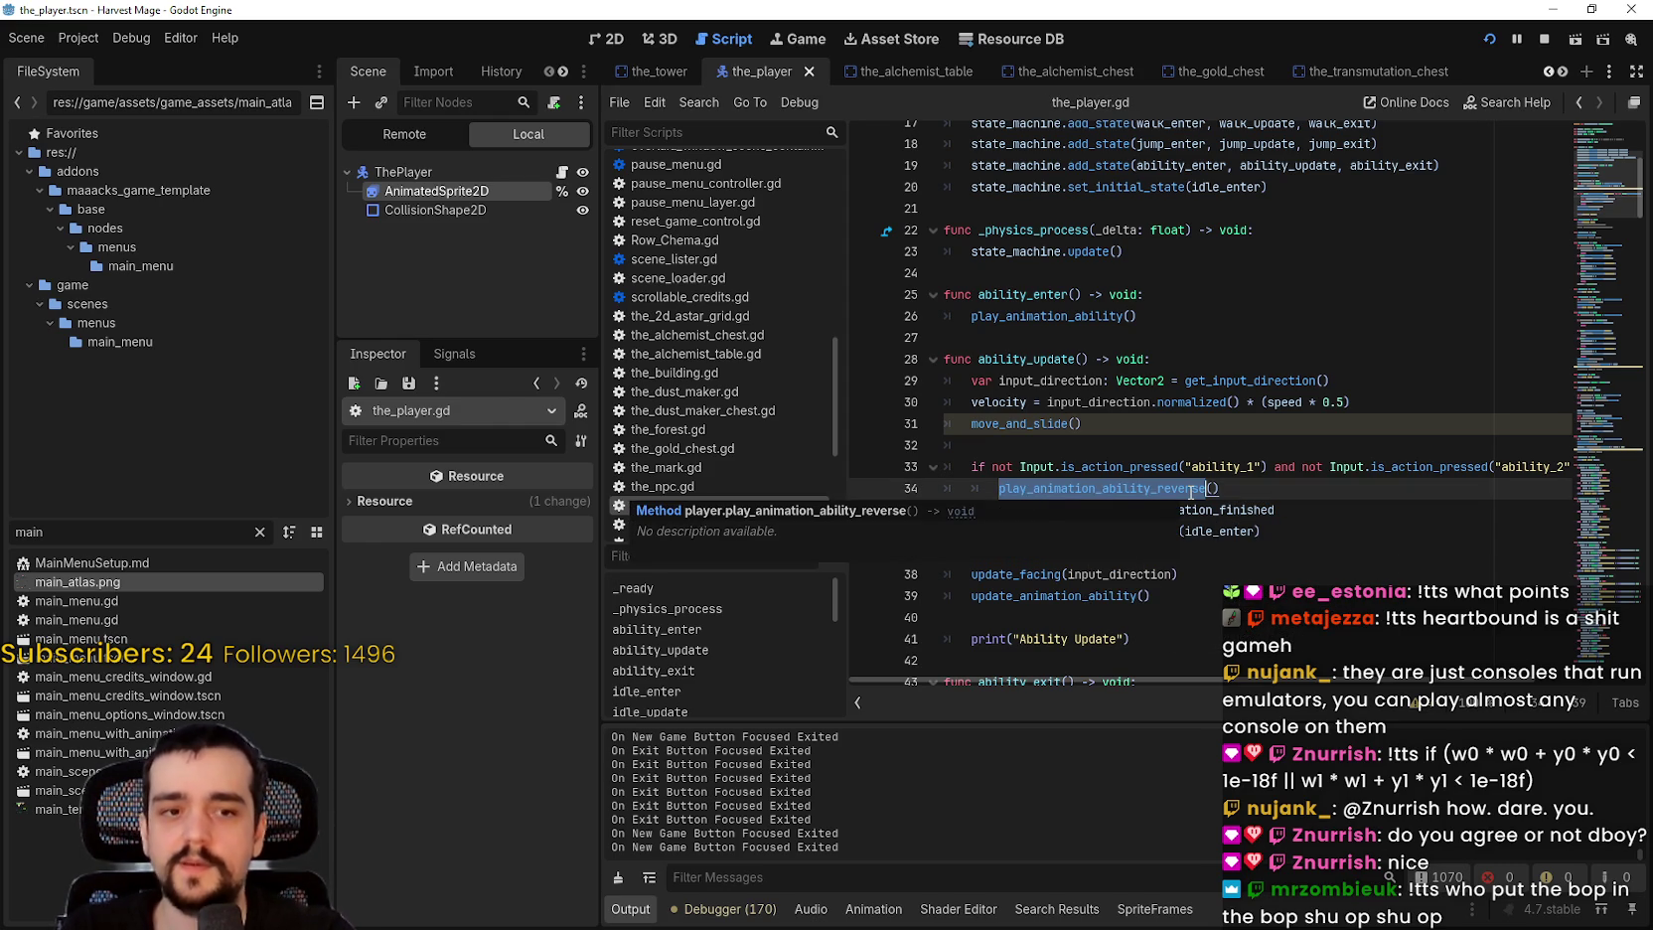
scroll(1158, 442, down, 1)
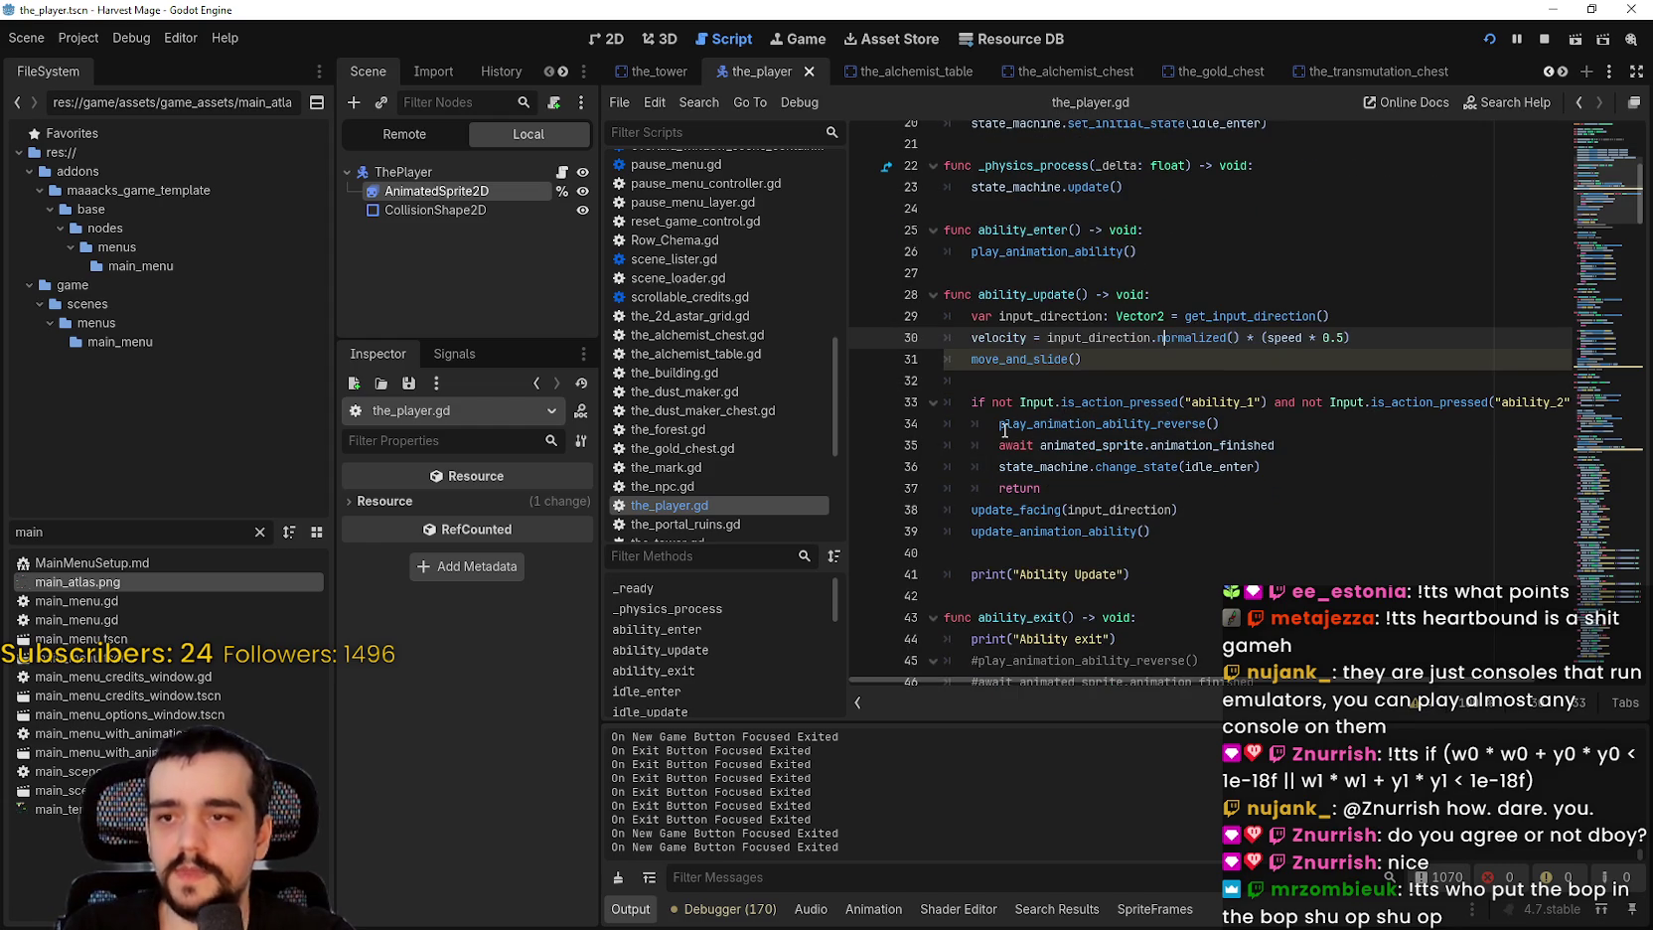
shift+click(1312, 442)
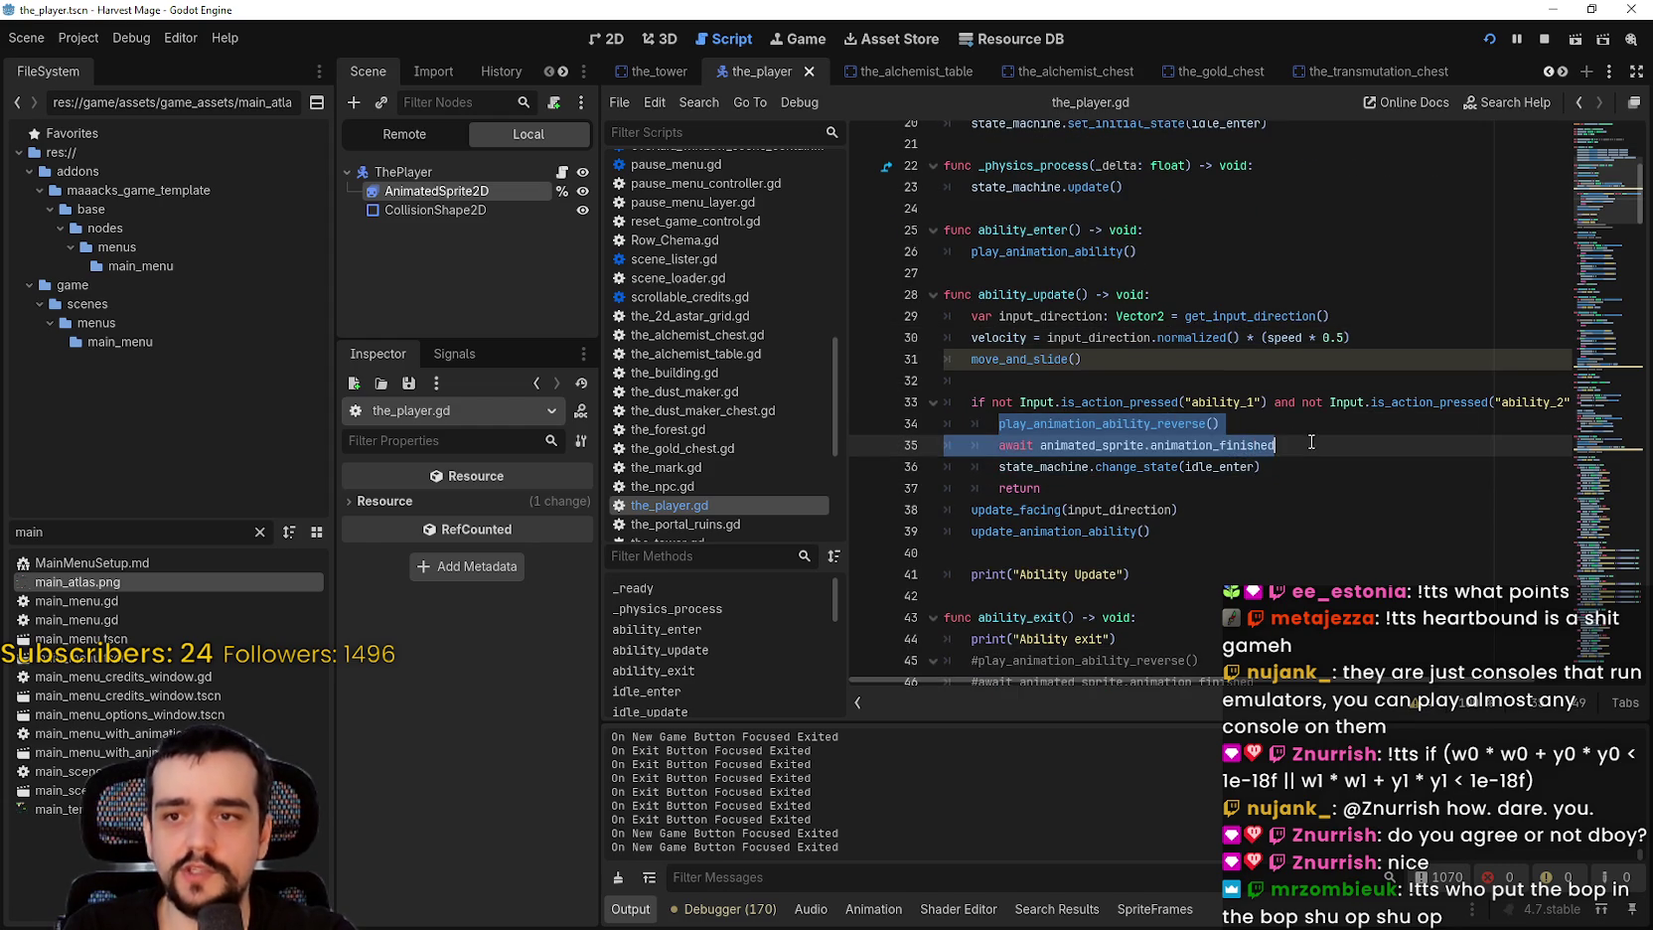
click(1273, 445)
key(shift+Home)
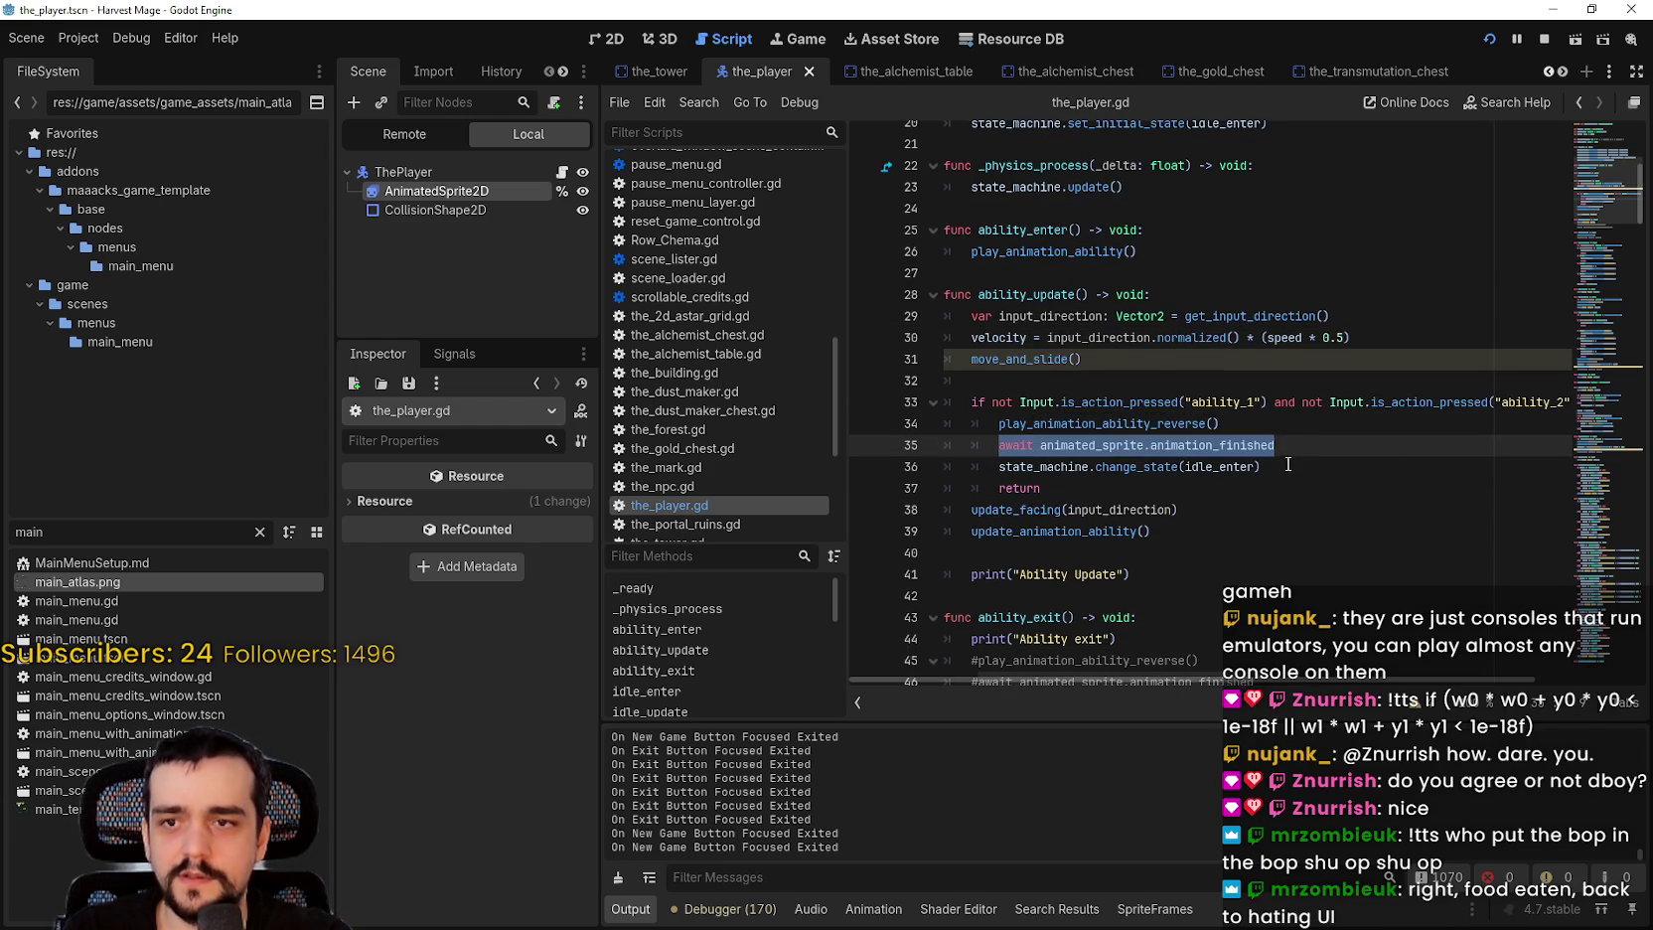
mouse_move(1281, 465)
mouse_down()
mouse_move(1093, 465)
mouse_move(873, 428)
mouse_move(894, 466)
mouse_up()
drag(995, 425, 1301, 425)
drag(1000, 444, 1296, 437)
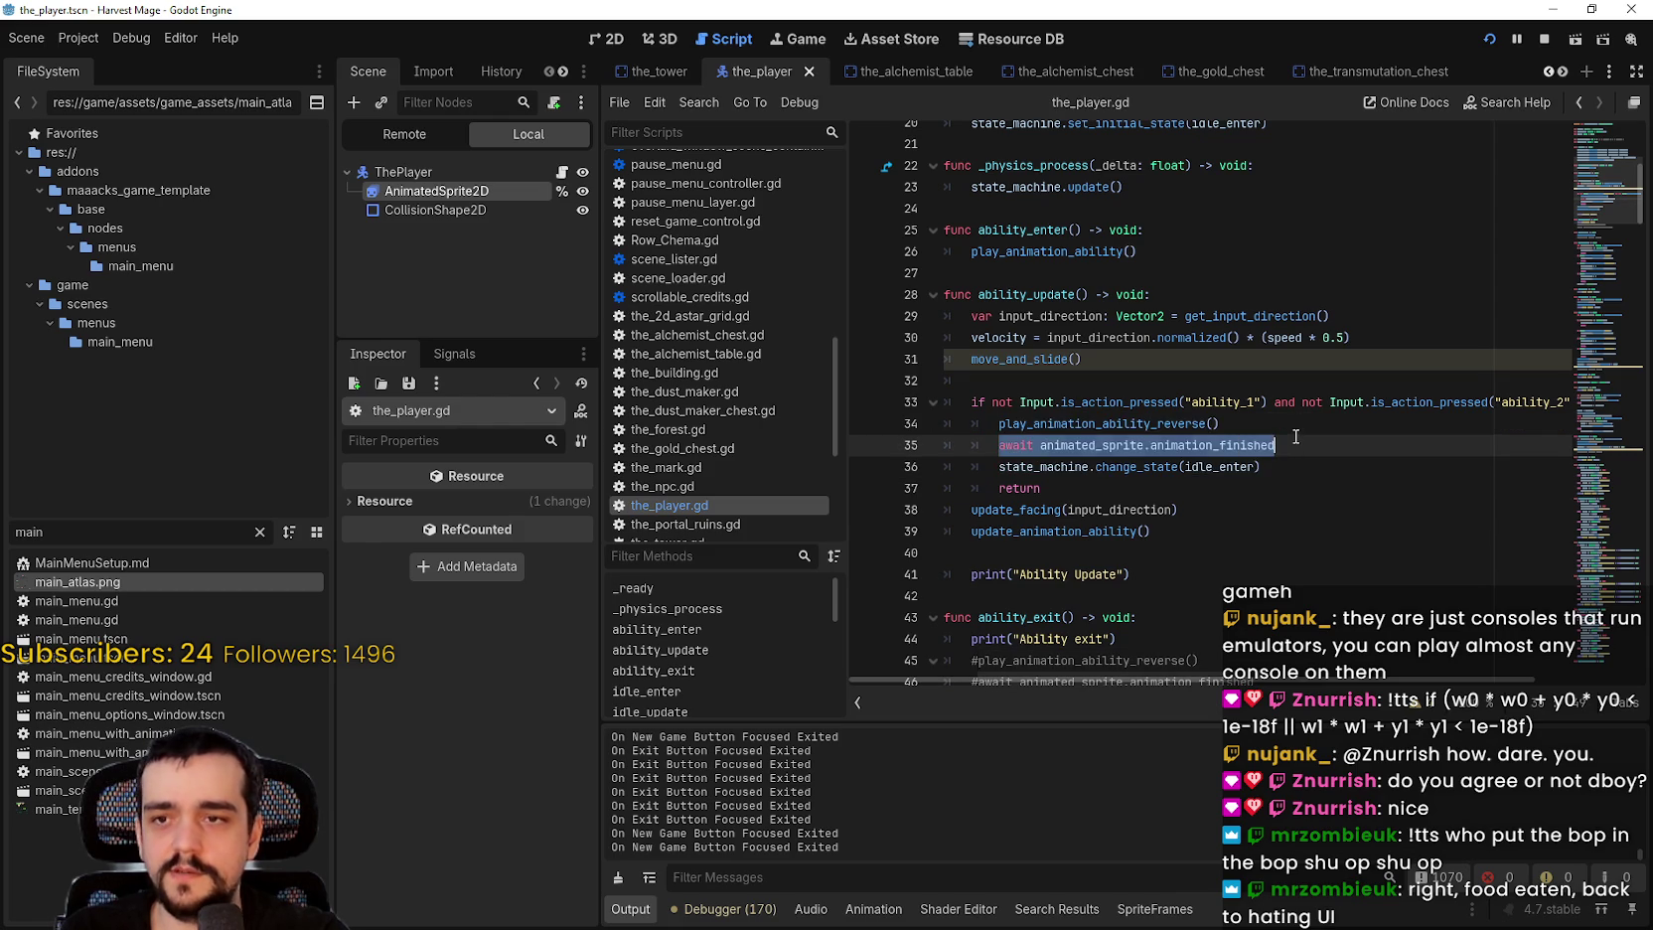
drag(997, 467, 1267, 466)
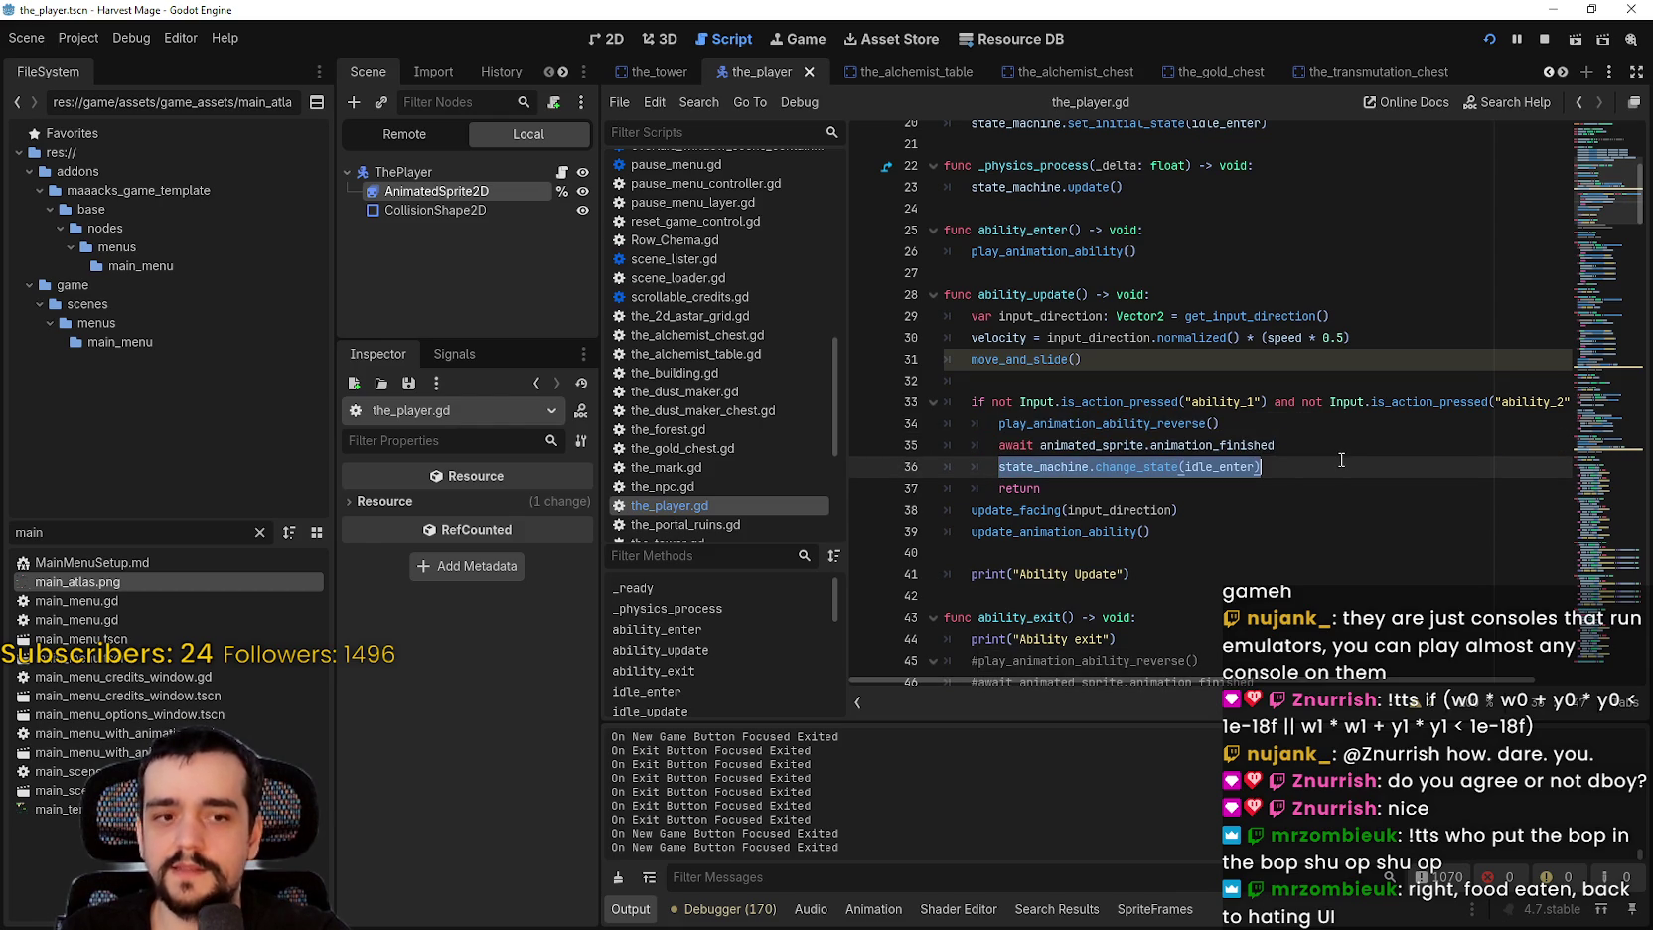
click(1160, 424)
Step: Look up the definition of play_animation_ability_reverse from line 34
right_click(1162, 427)
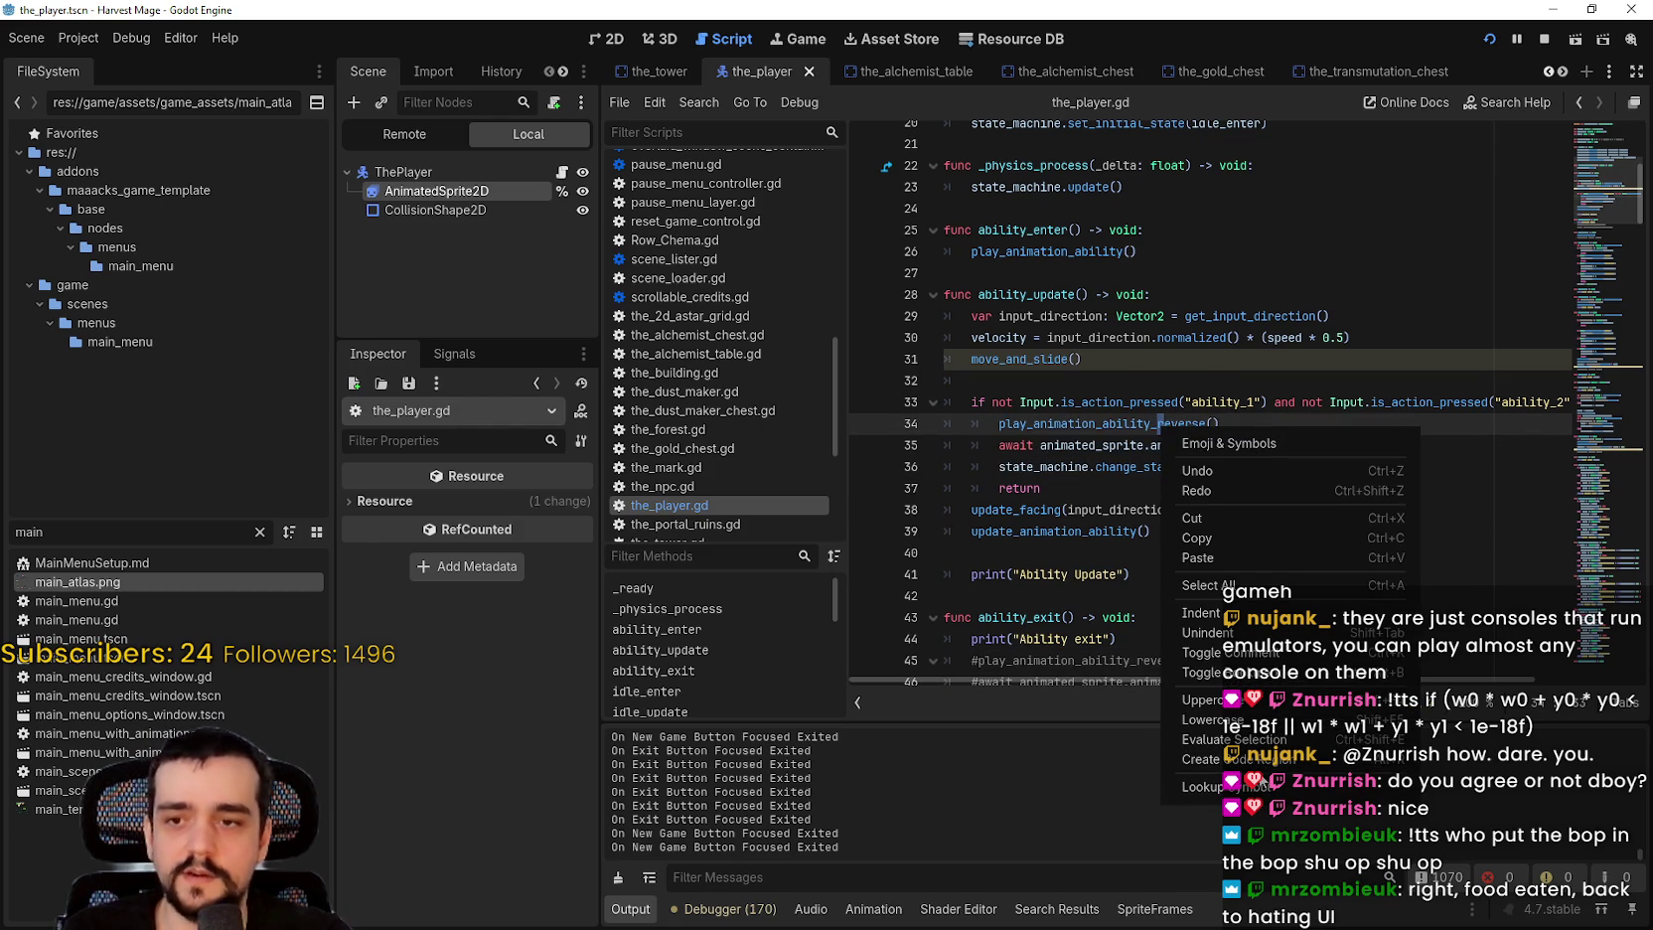
click(1262, 788)
click(1282, 502)
scroll(1289, 451, down, 2)
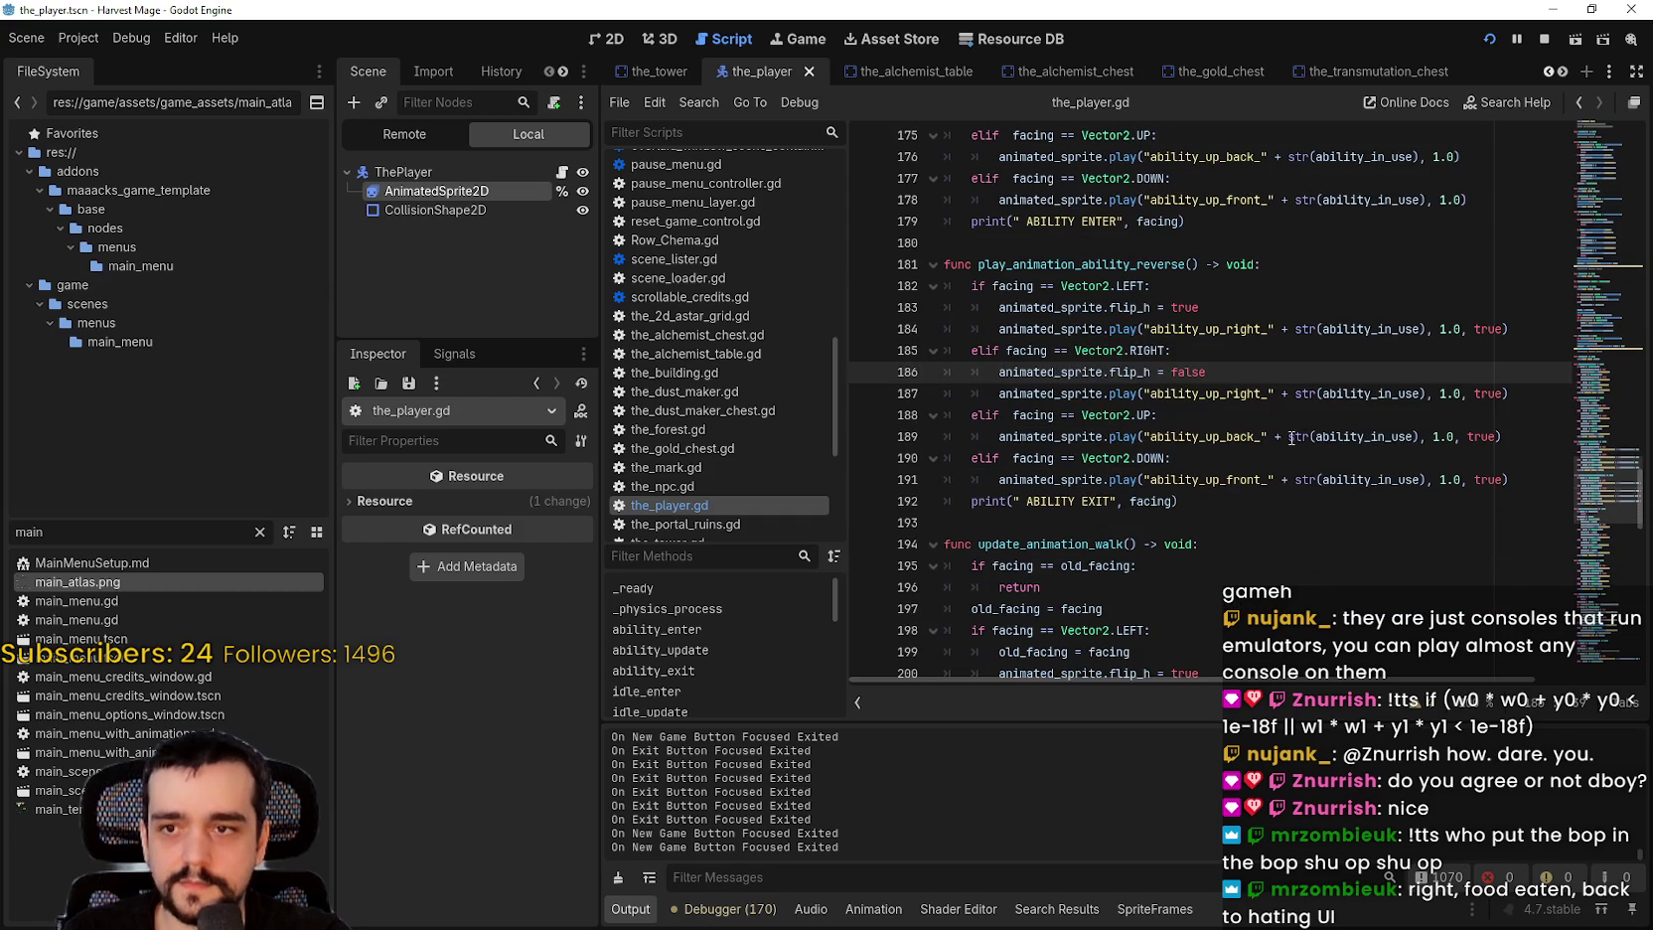
Step: Examine the facing-left reverse play call and its true argument, then select the player's AnimatedSprite2D
mouse_move(1499, 330)
mouse_down()
mouse_move(1153, 308)
mouse_move(1001, 350)
mouse_move(1000, 329)
mouse_up()
mouse_move(1015, 329)
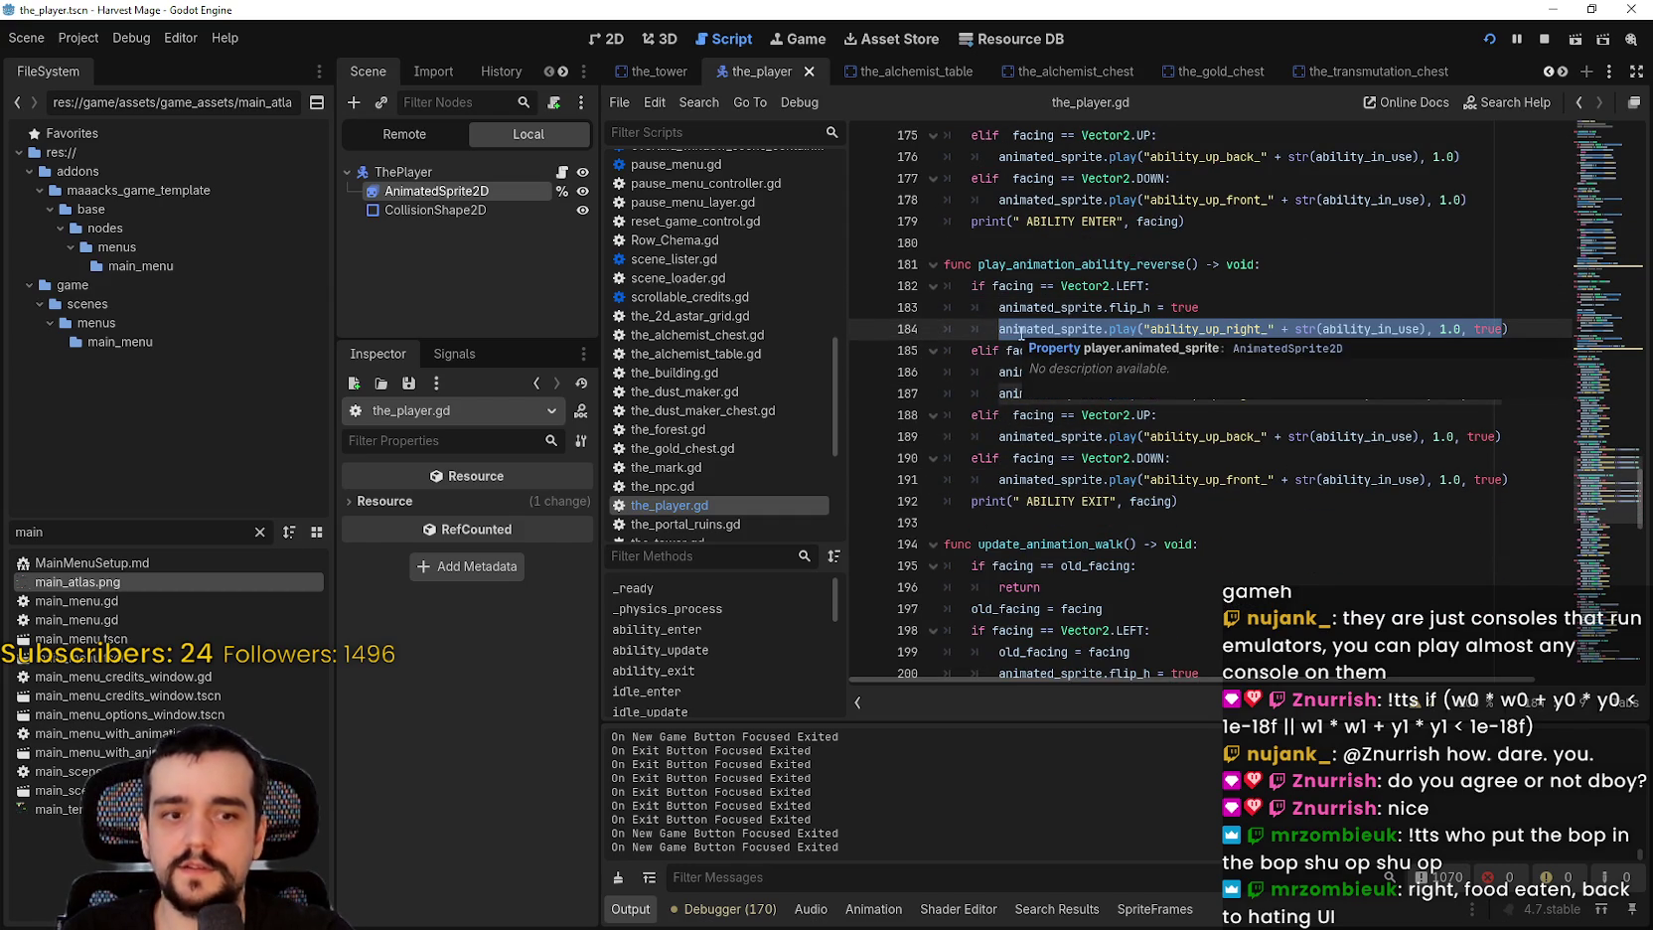
click(1491, 329)
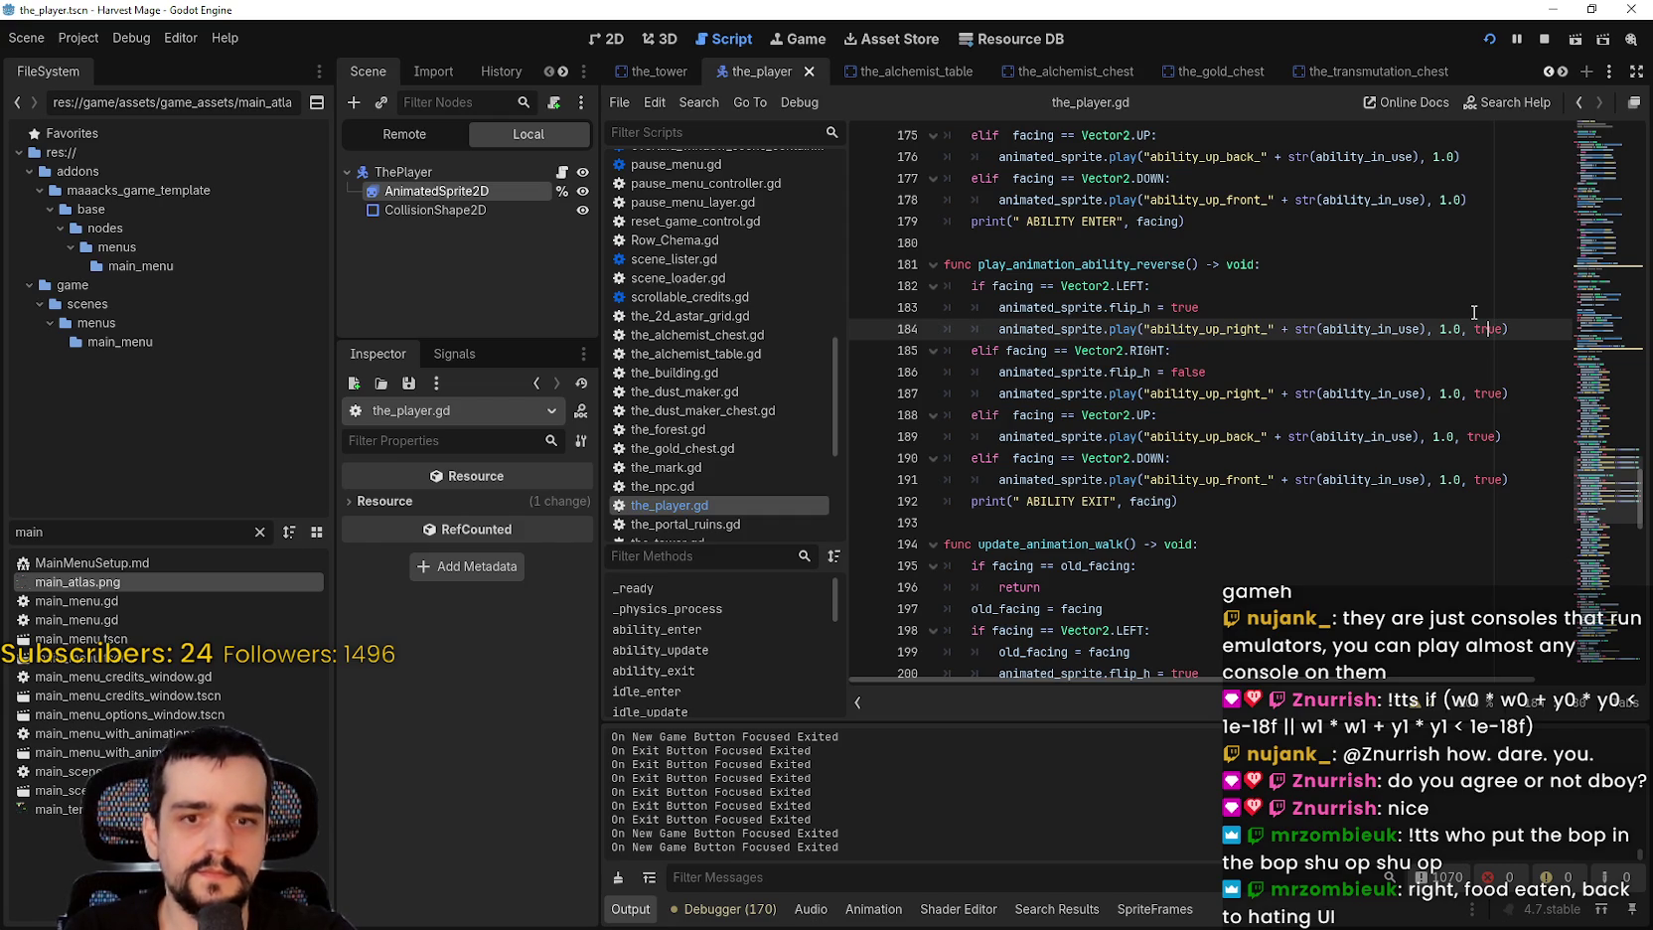
mouse_move(1002, 328)
mouse_down()
mouse_move(1524, 322)
mouse_move(745, 297)
mouse_move(1093, 308)
mouse_move(1440, 372)
mouse_move(1391, 378)
mouse_move(1435, 328)
mouse_up()
click(1440, 336)
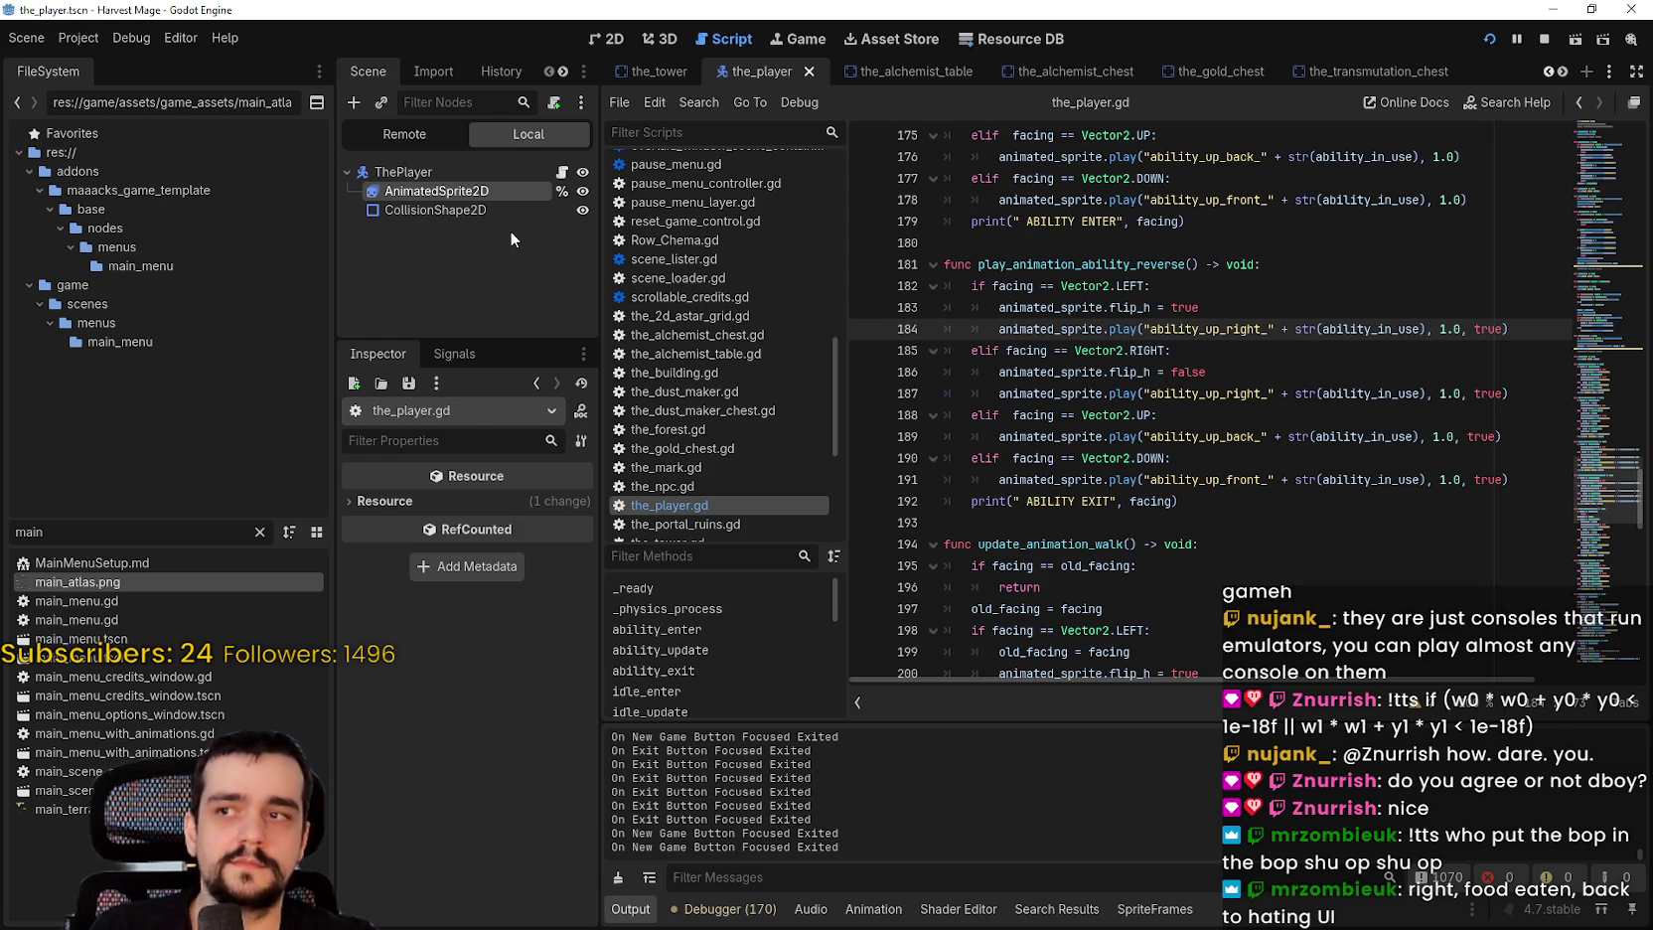
click(502, 195)
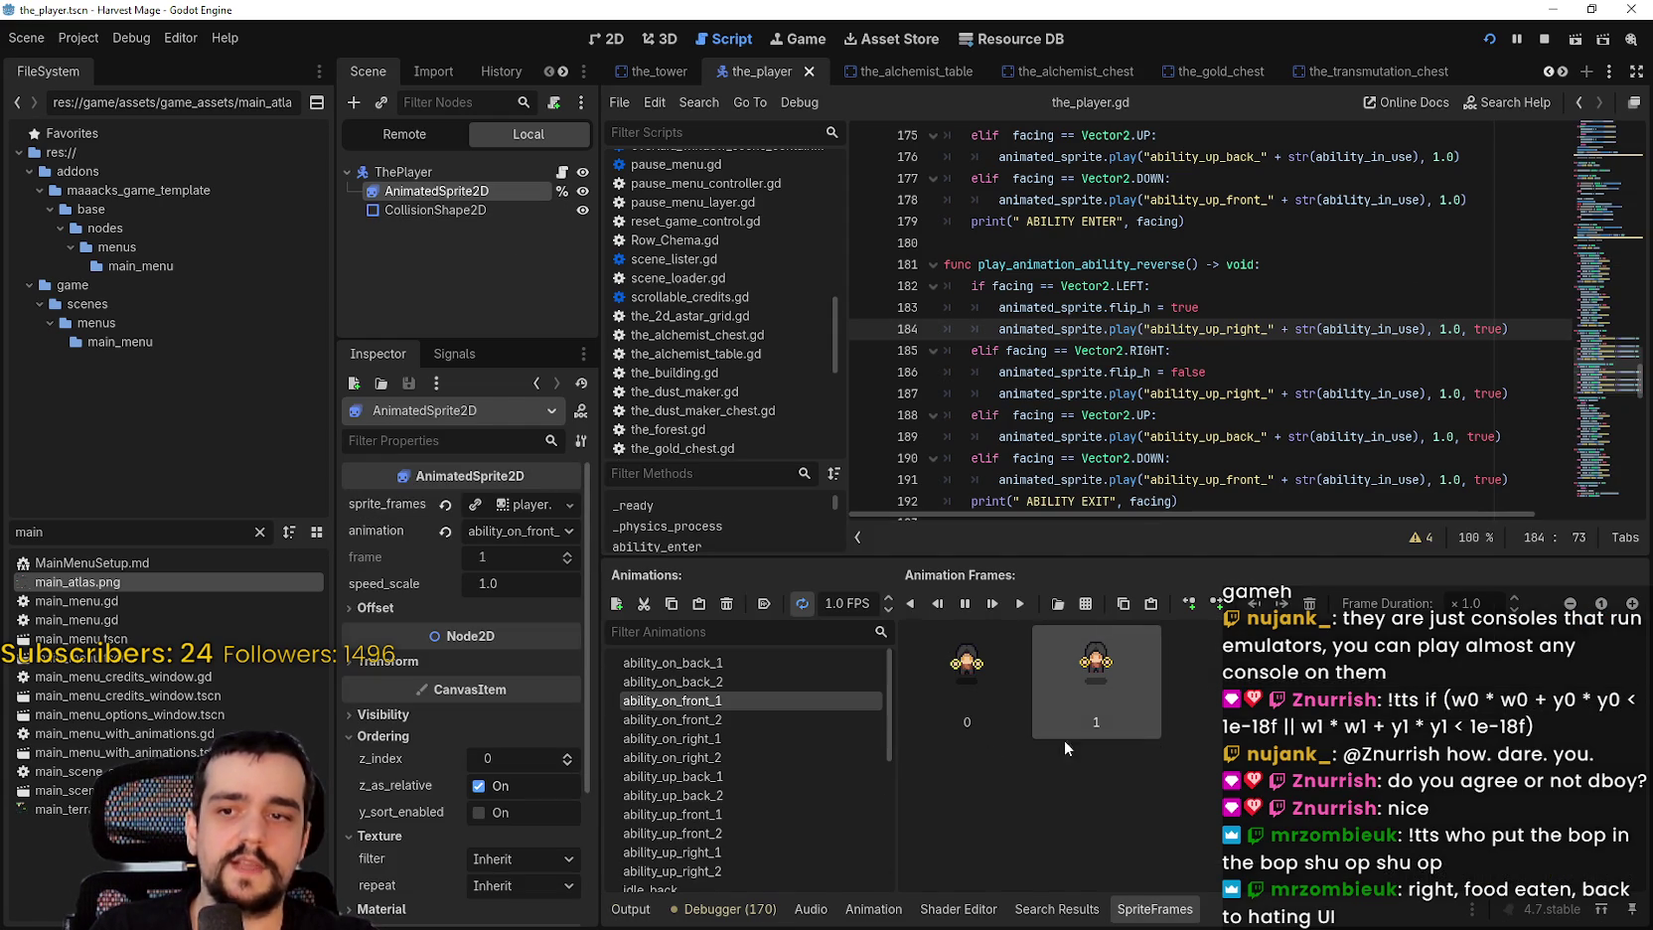
Step: View the ability_on_right_1 and ability_up_front_1 animations in the SpriteFrames panel
scroll(801, 839, down, 2)
scroll(778, 838, up, 2)
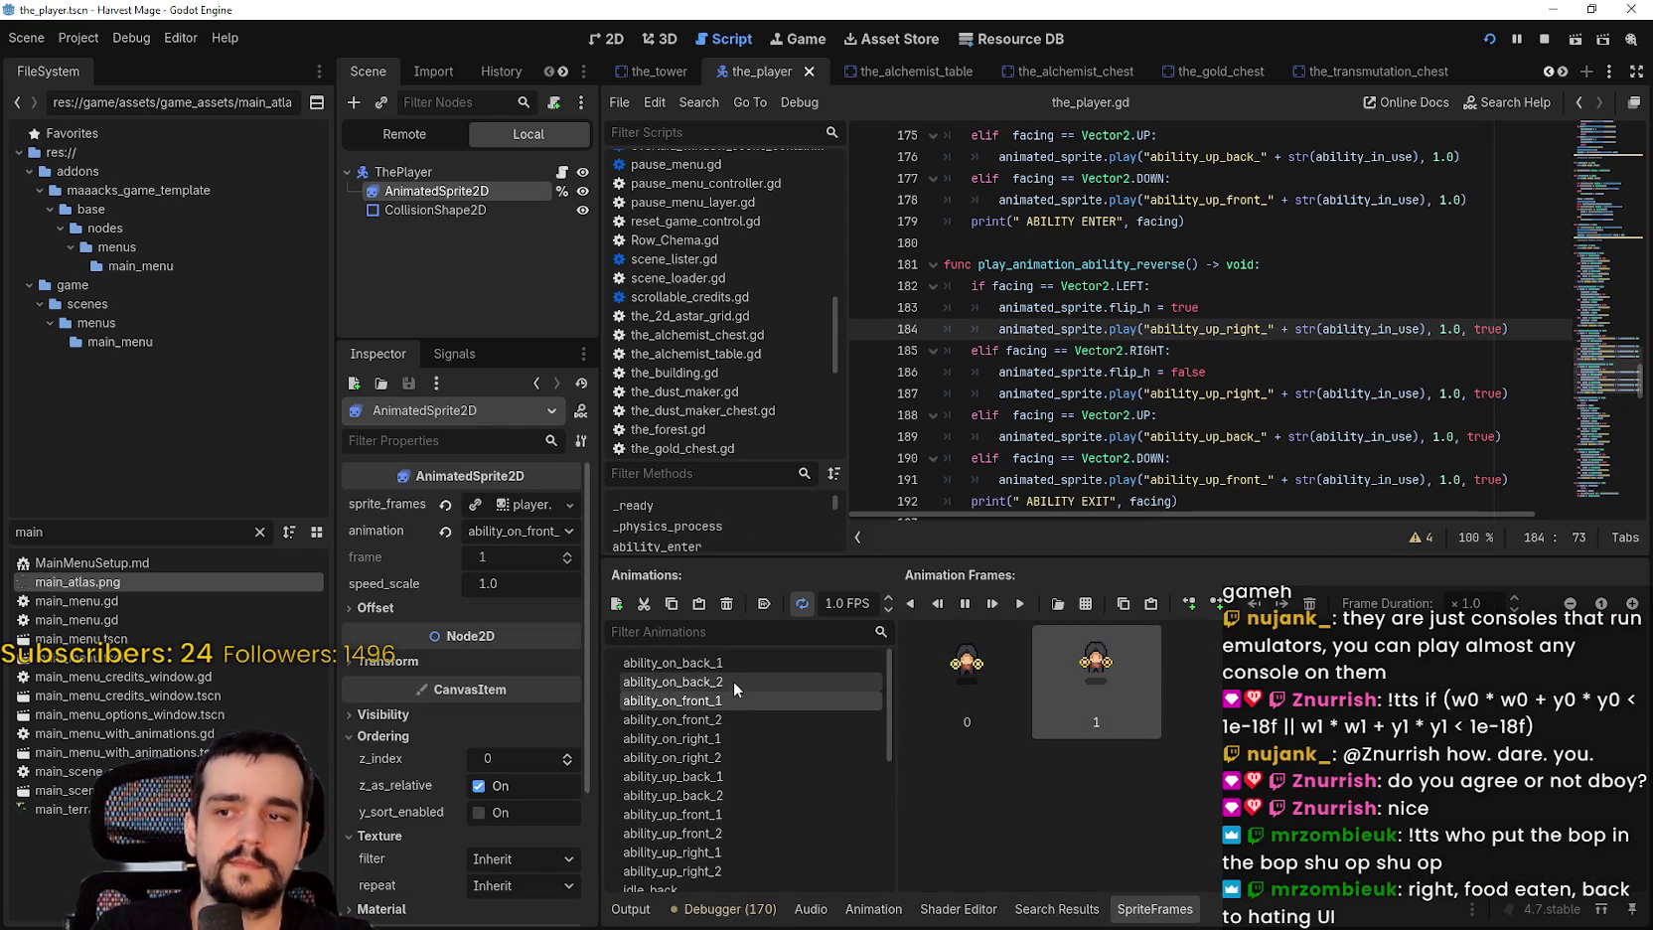
click(733, 739)
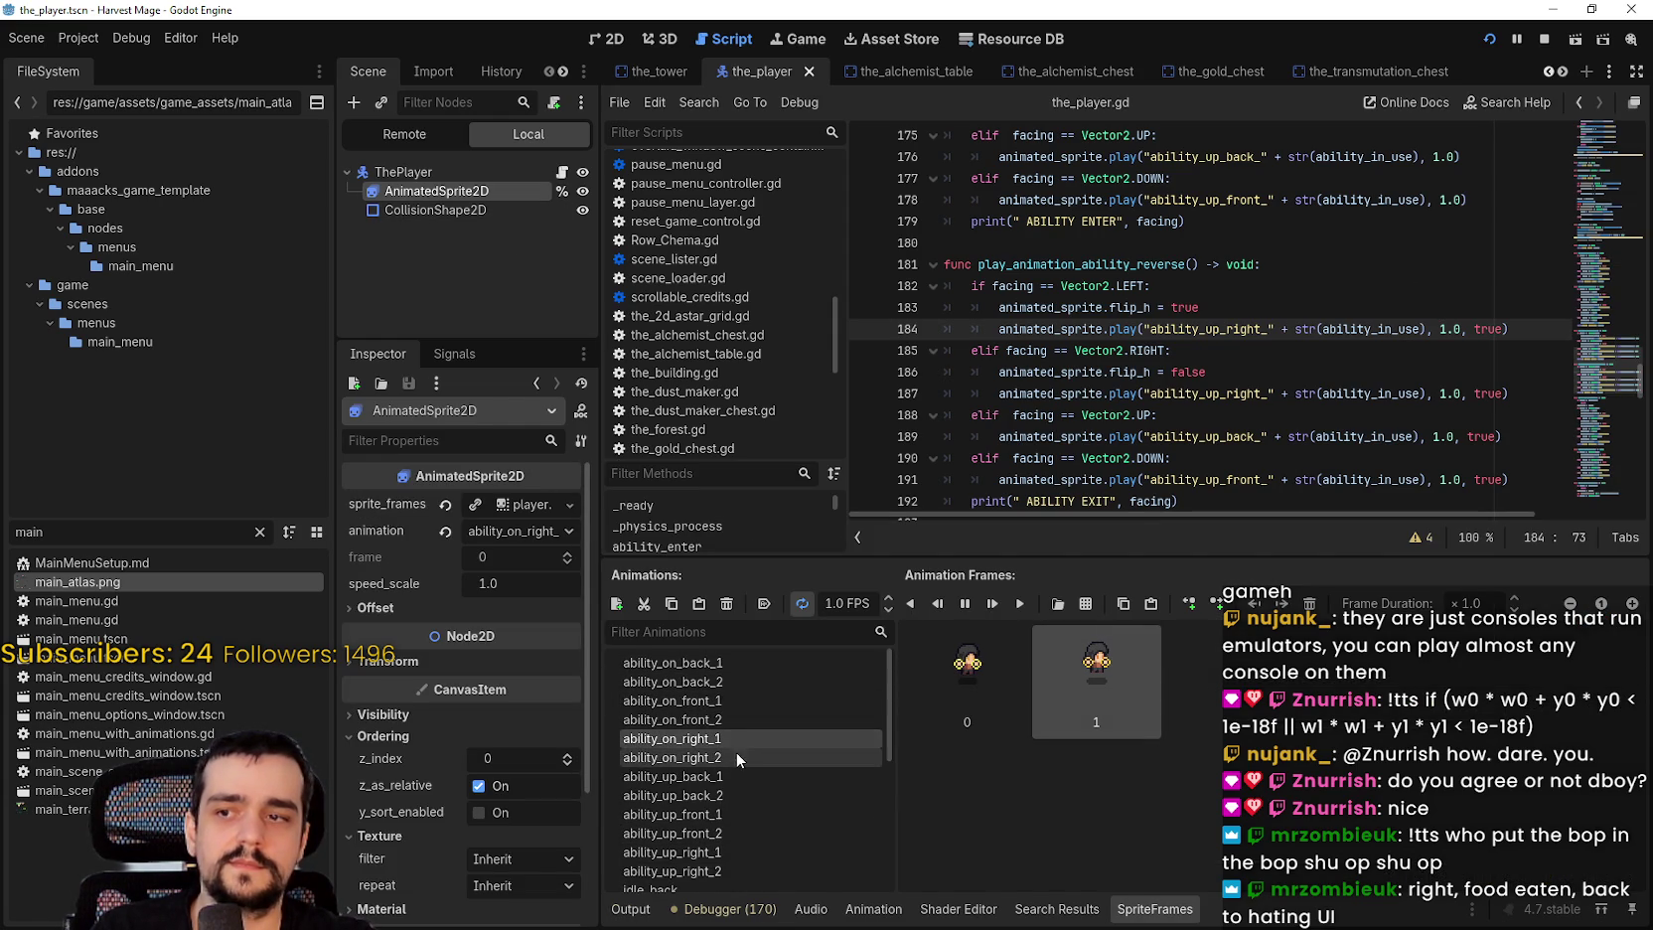
click(752, 817)
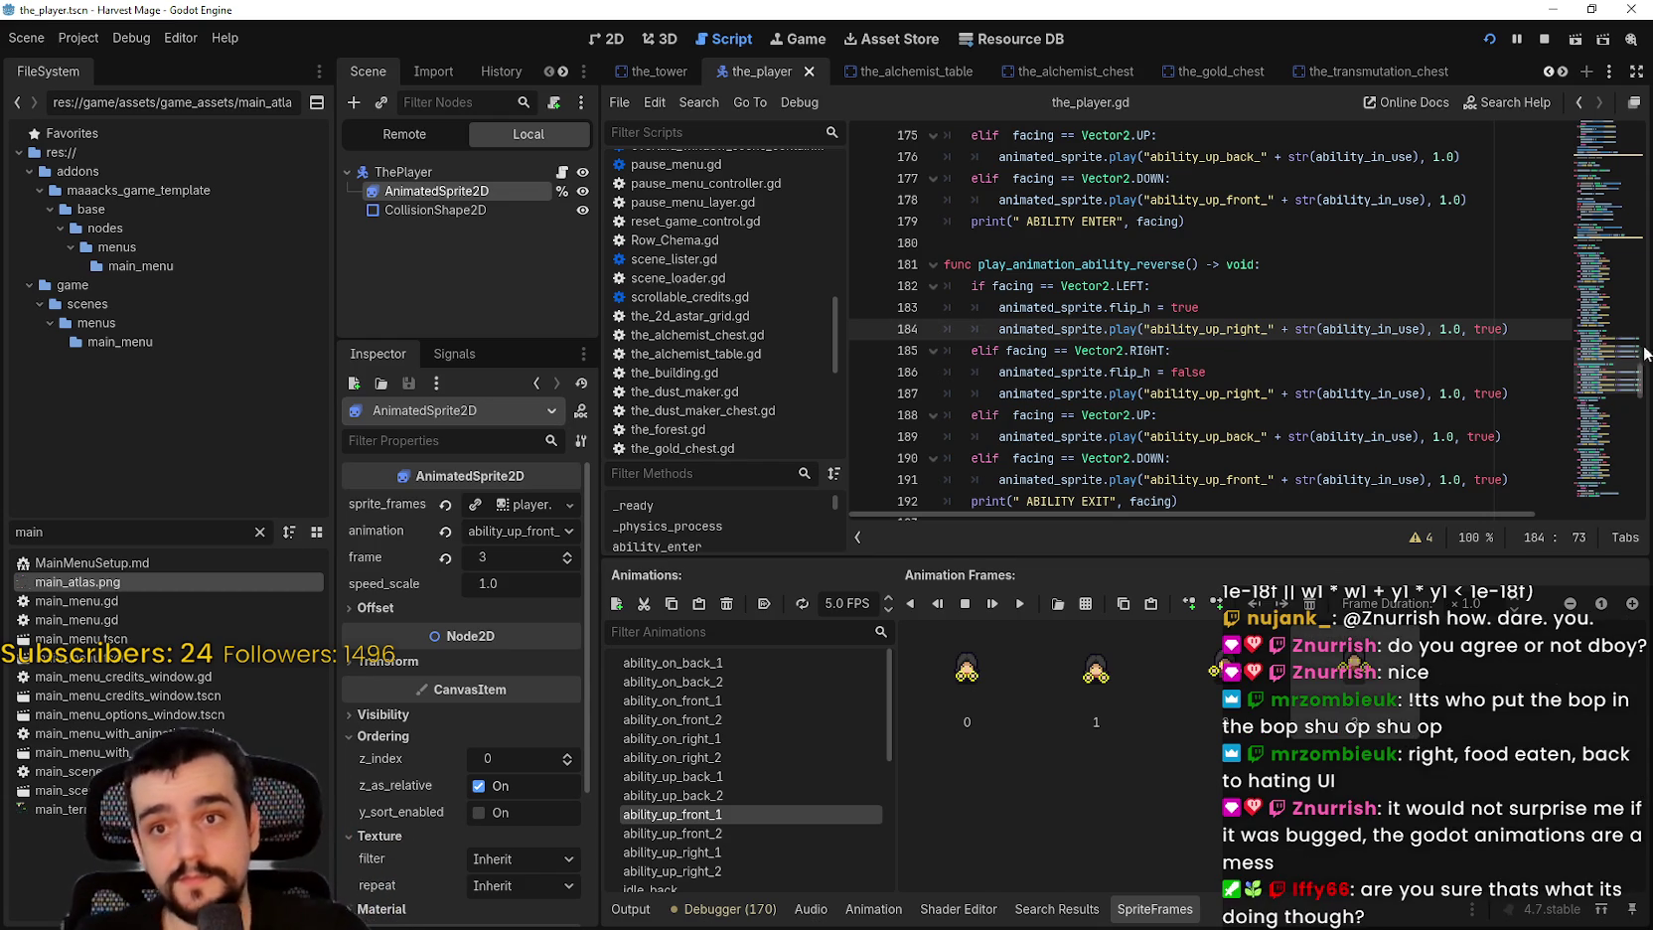
Step: Save and run the game, trigger the ability with S, then return to the editor
click(1457, 347)
key(ctrl+s)
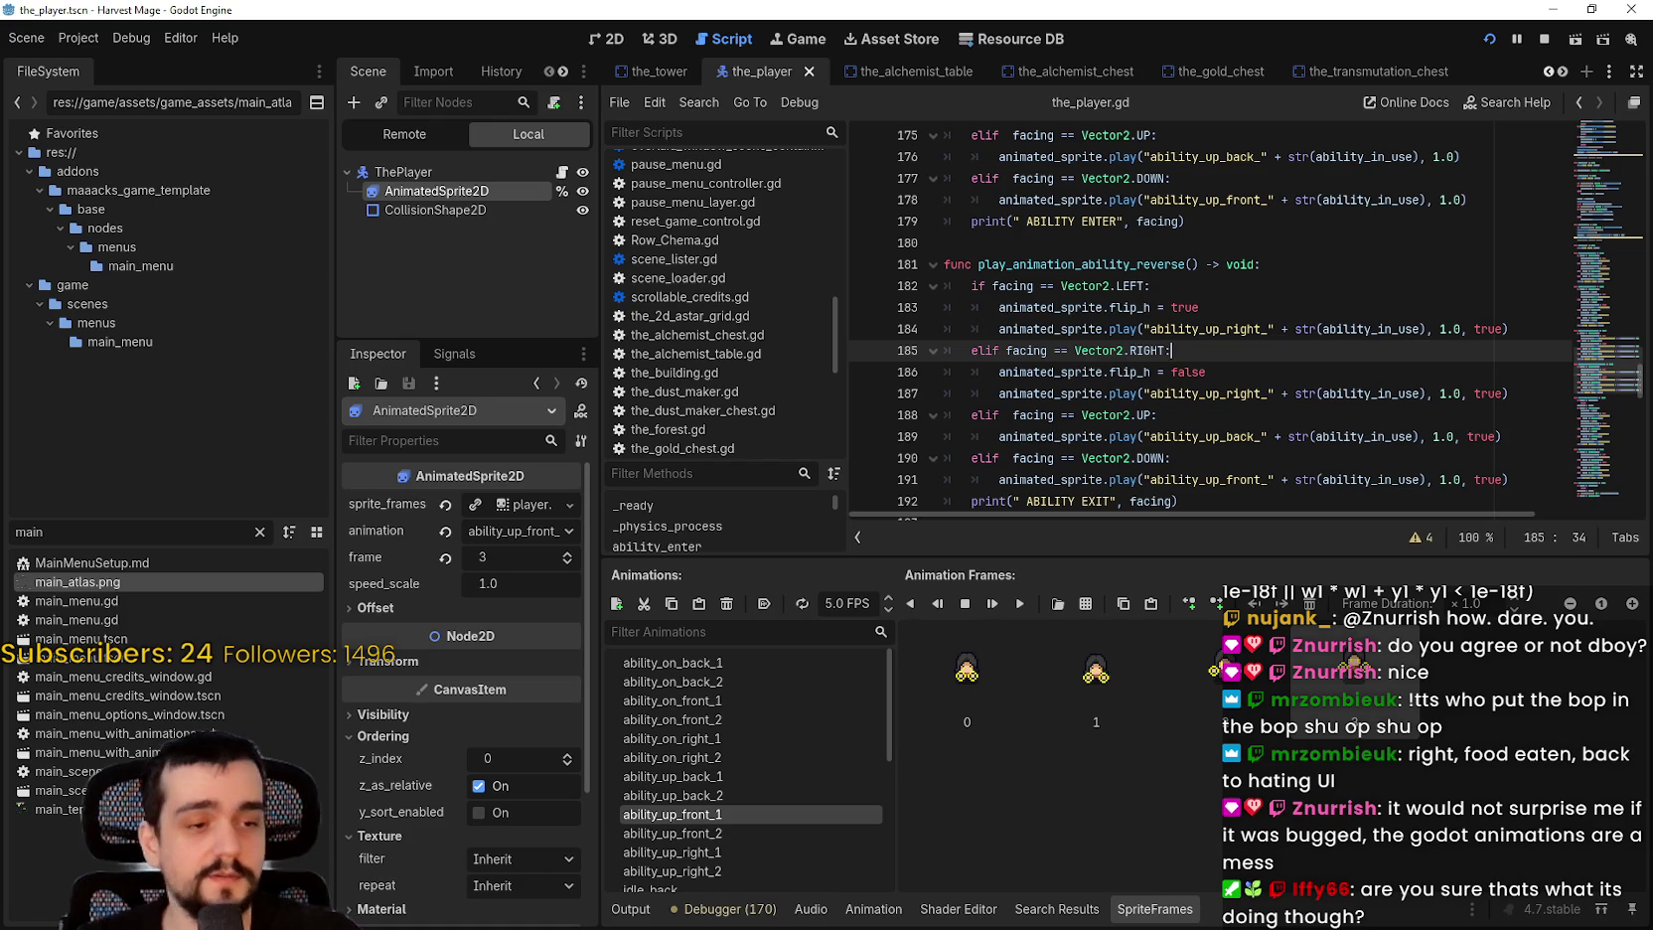
key(Return)
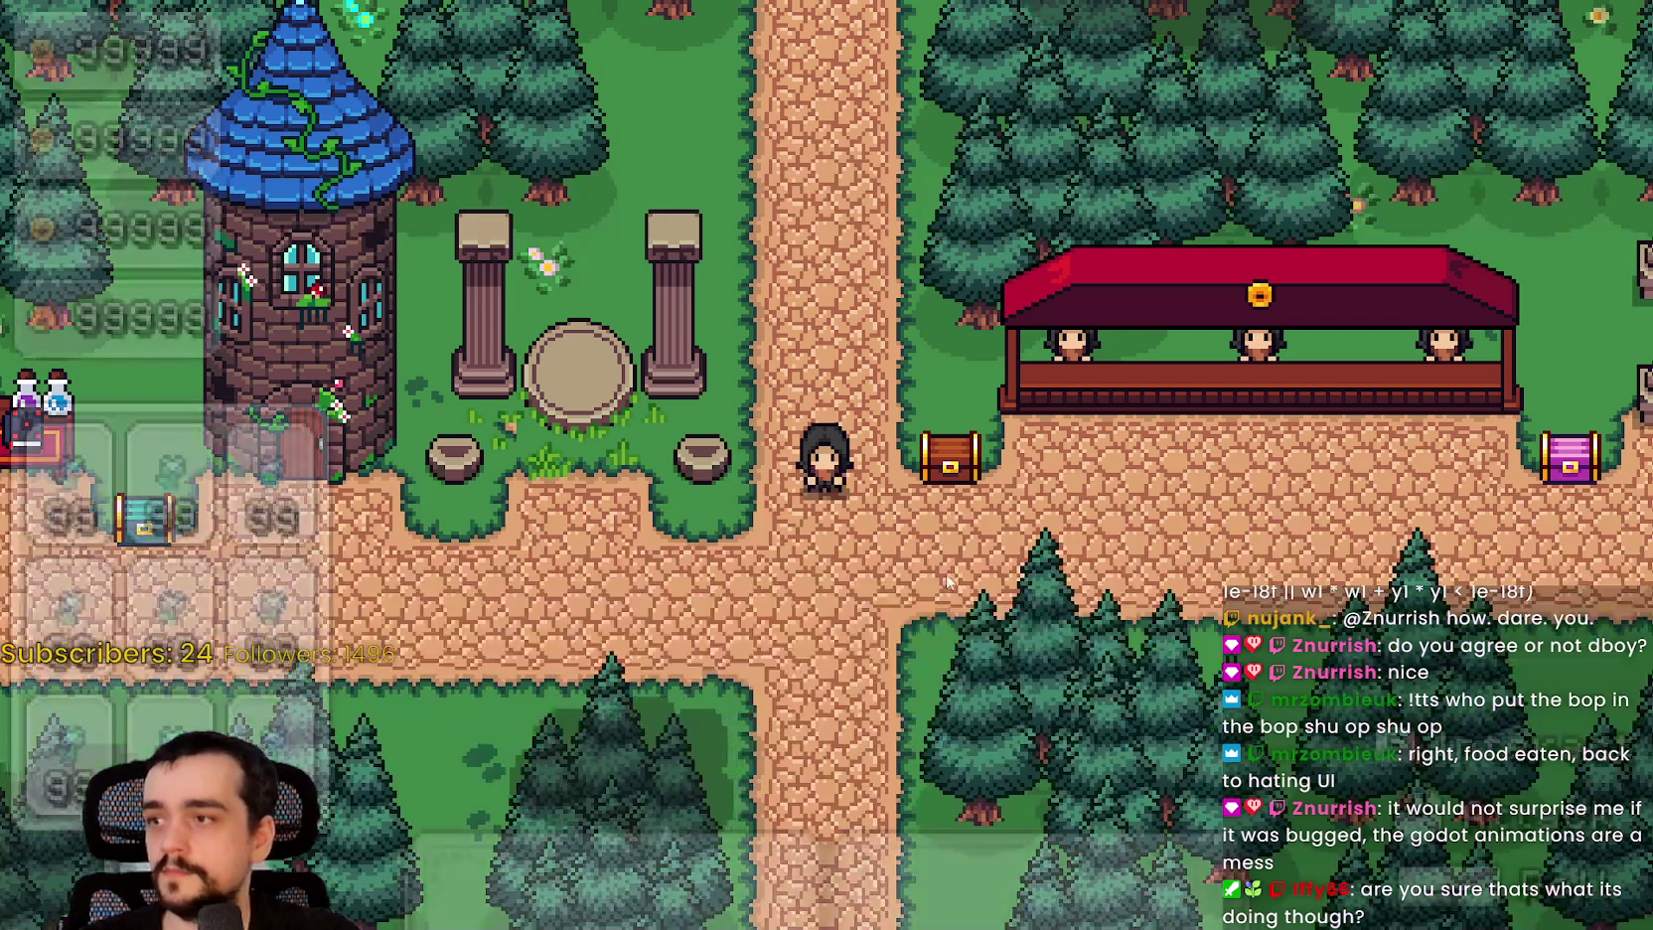
key(s)
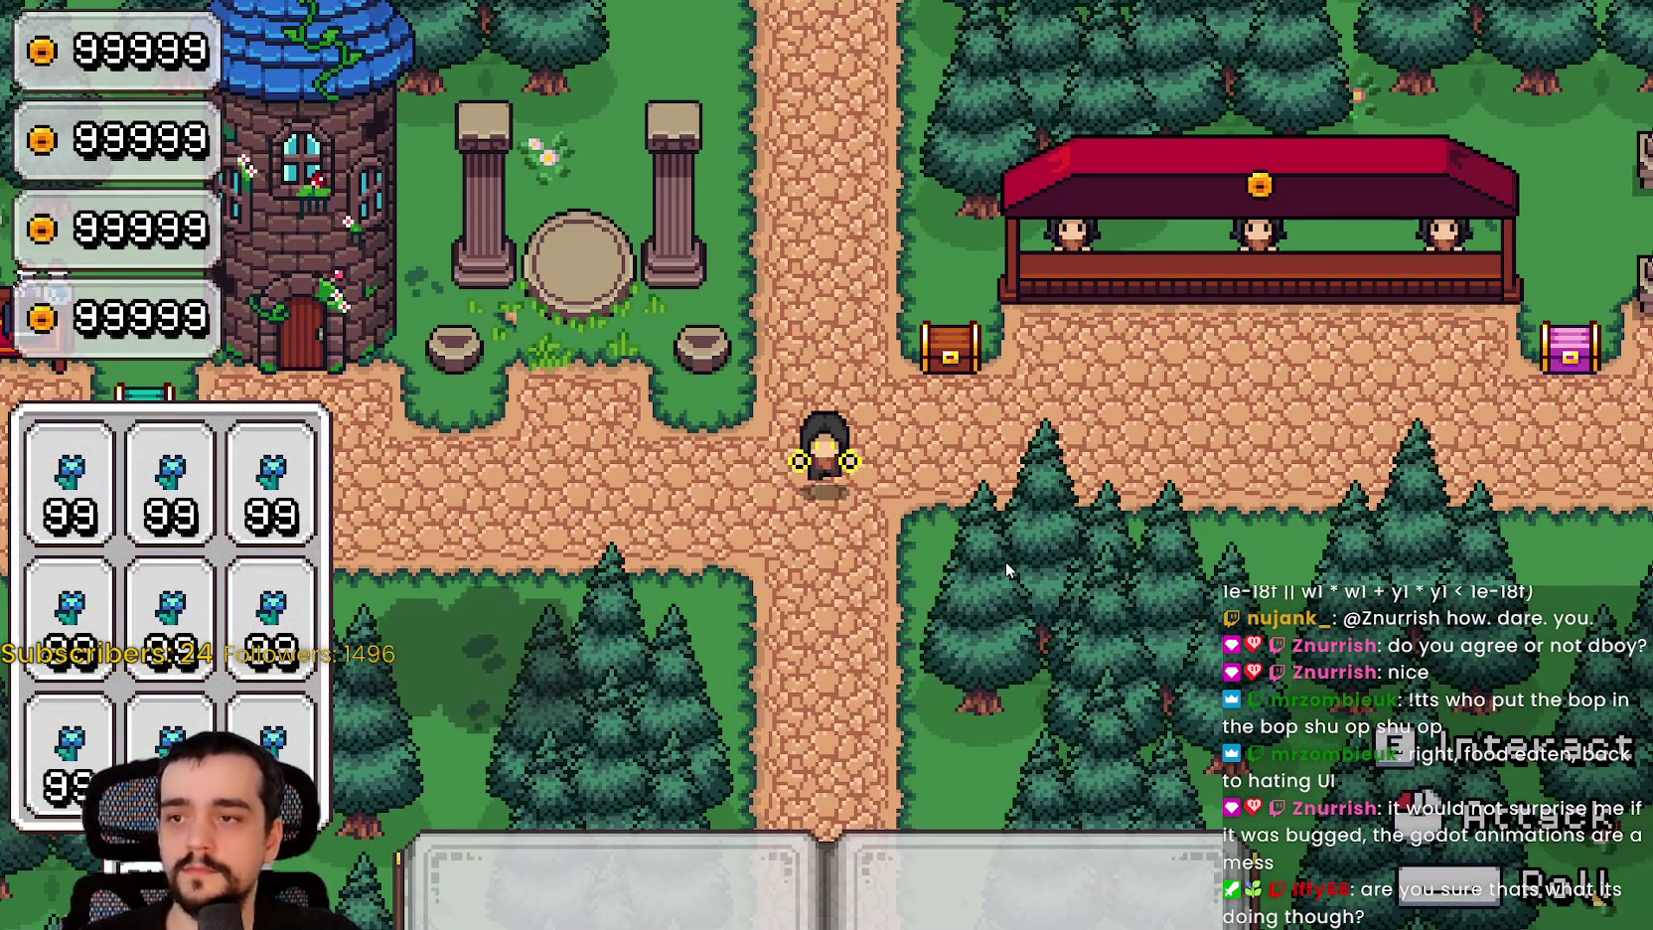
key(alt+Tab)
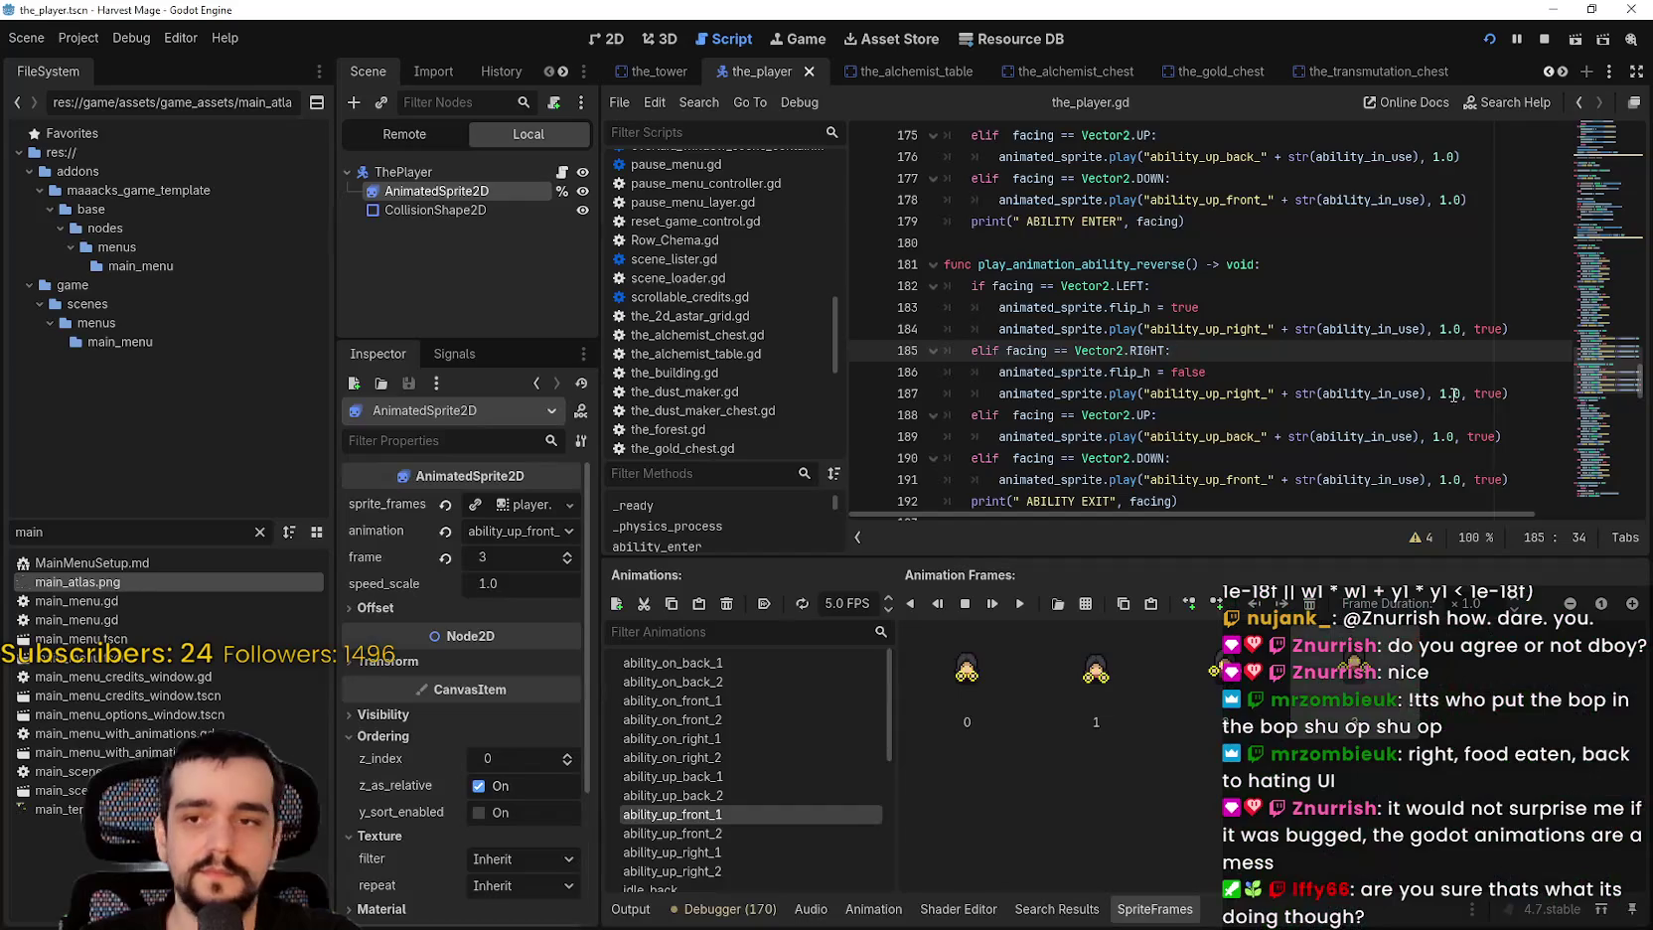
Step: Delete ', true' from the facing-down reverse call on line 191
scroll(1493, 387, down, 1)
double_click(1487, 349)
key(BackSpace)
key(BackSpace)
key(BackSpace)
key(Down)
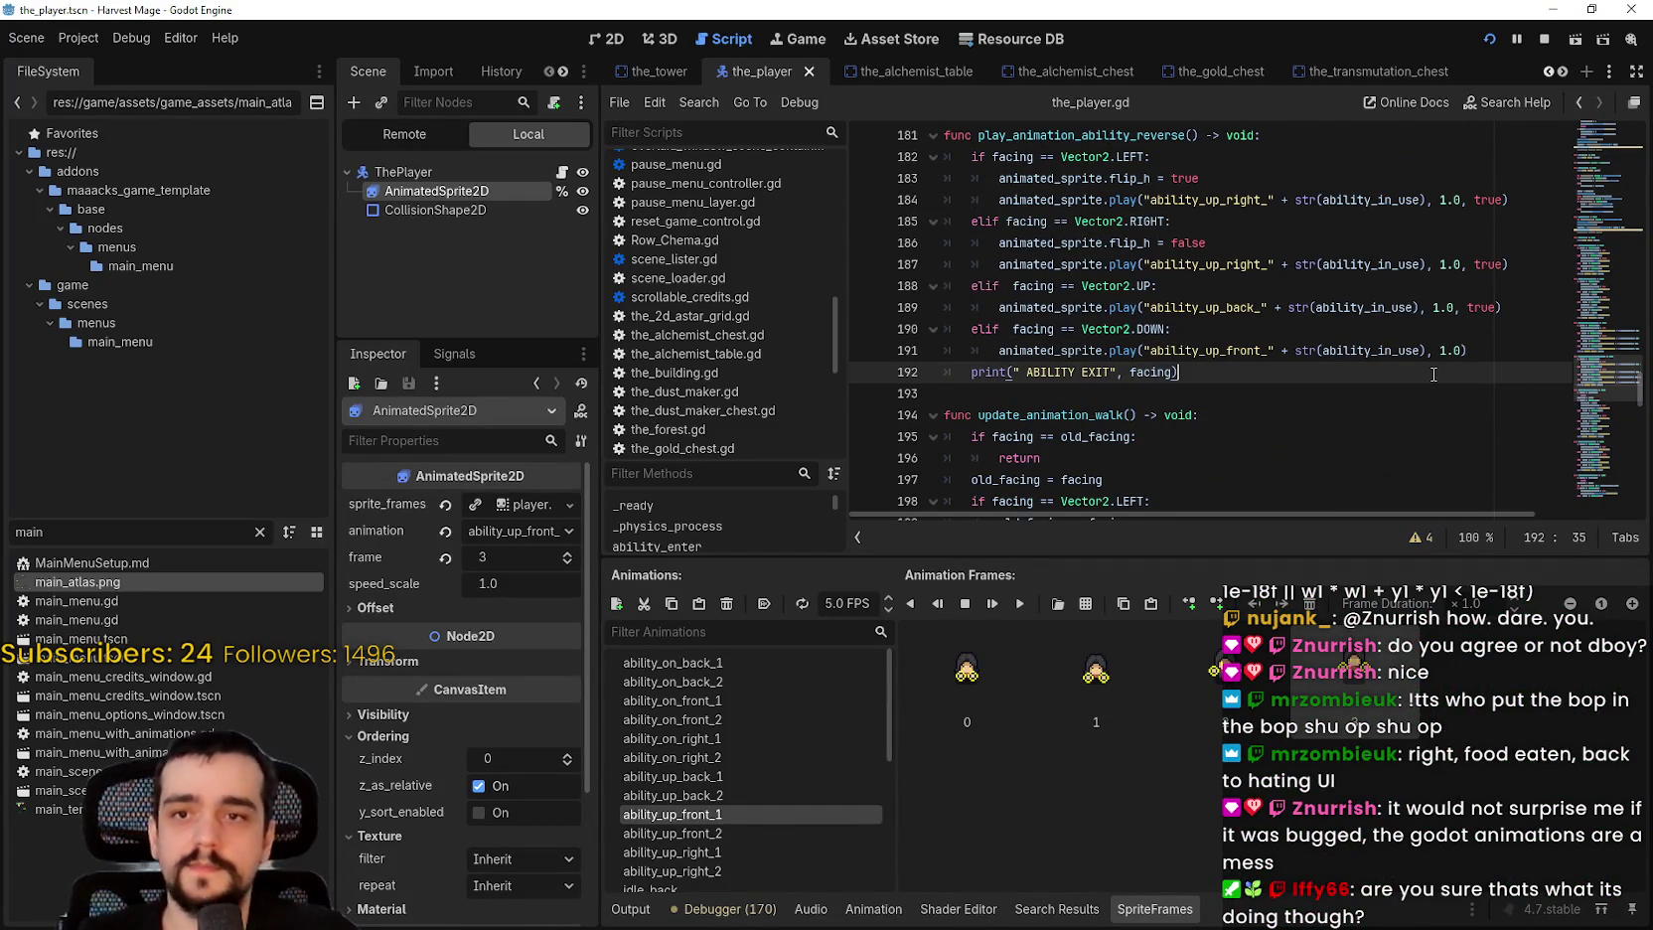
Step: Run the game again to test the change, then stop it and save
key(alt+Tab)
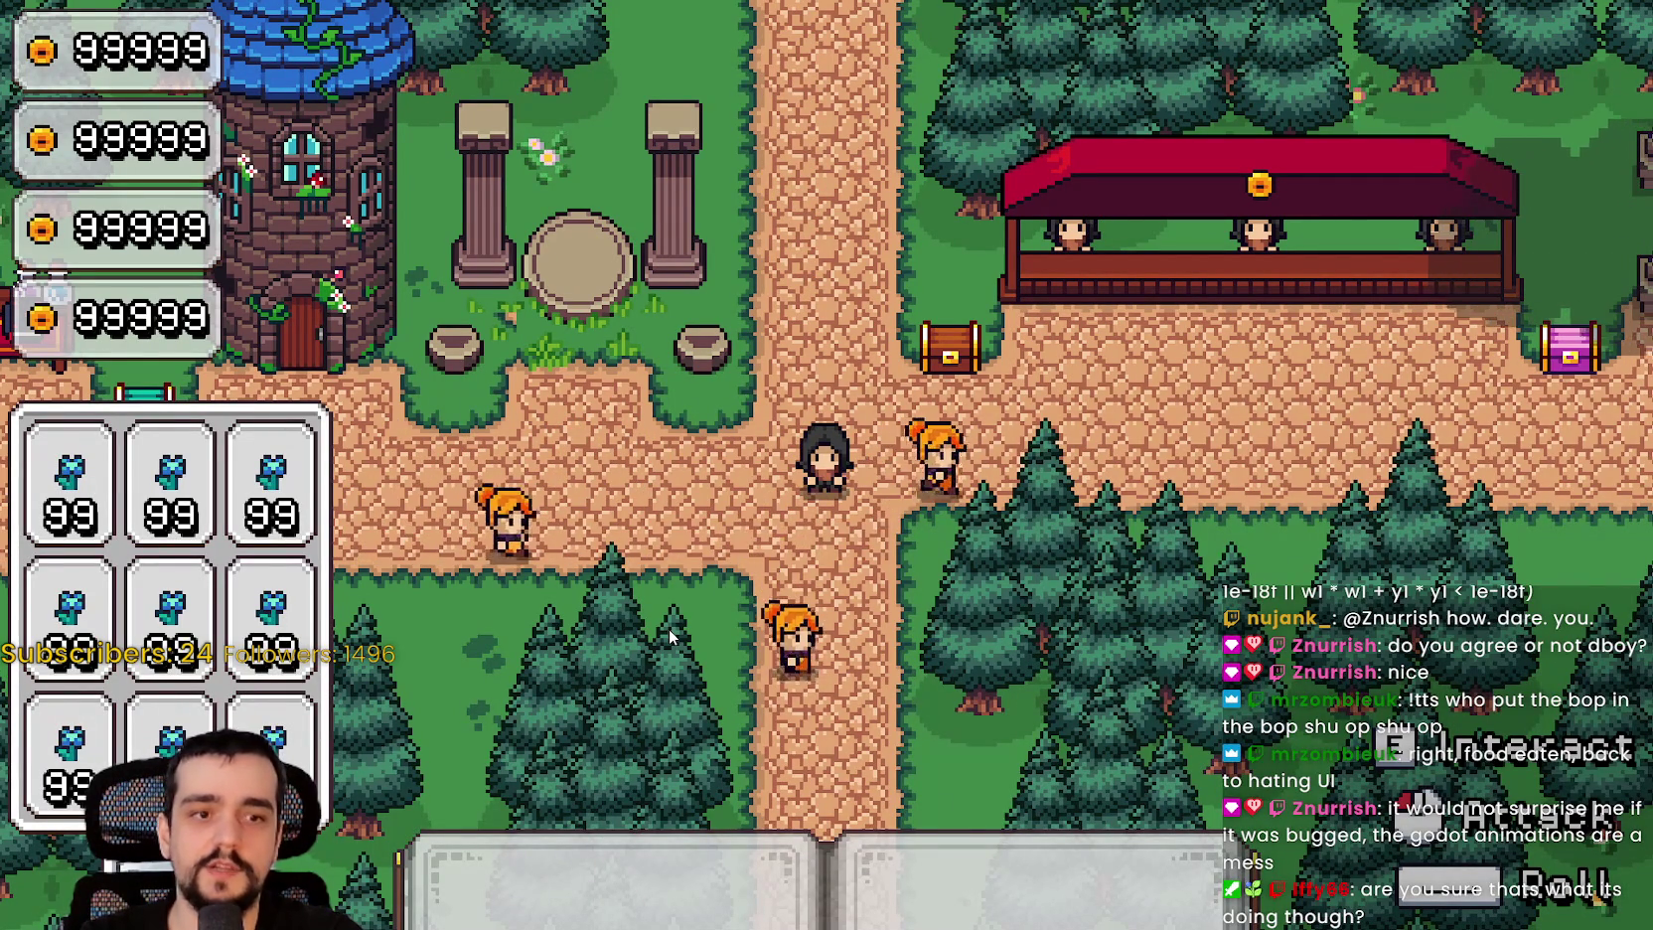
key(F8)
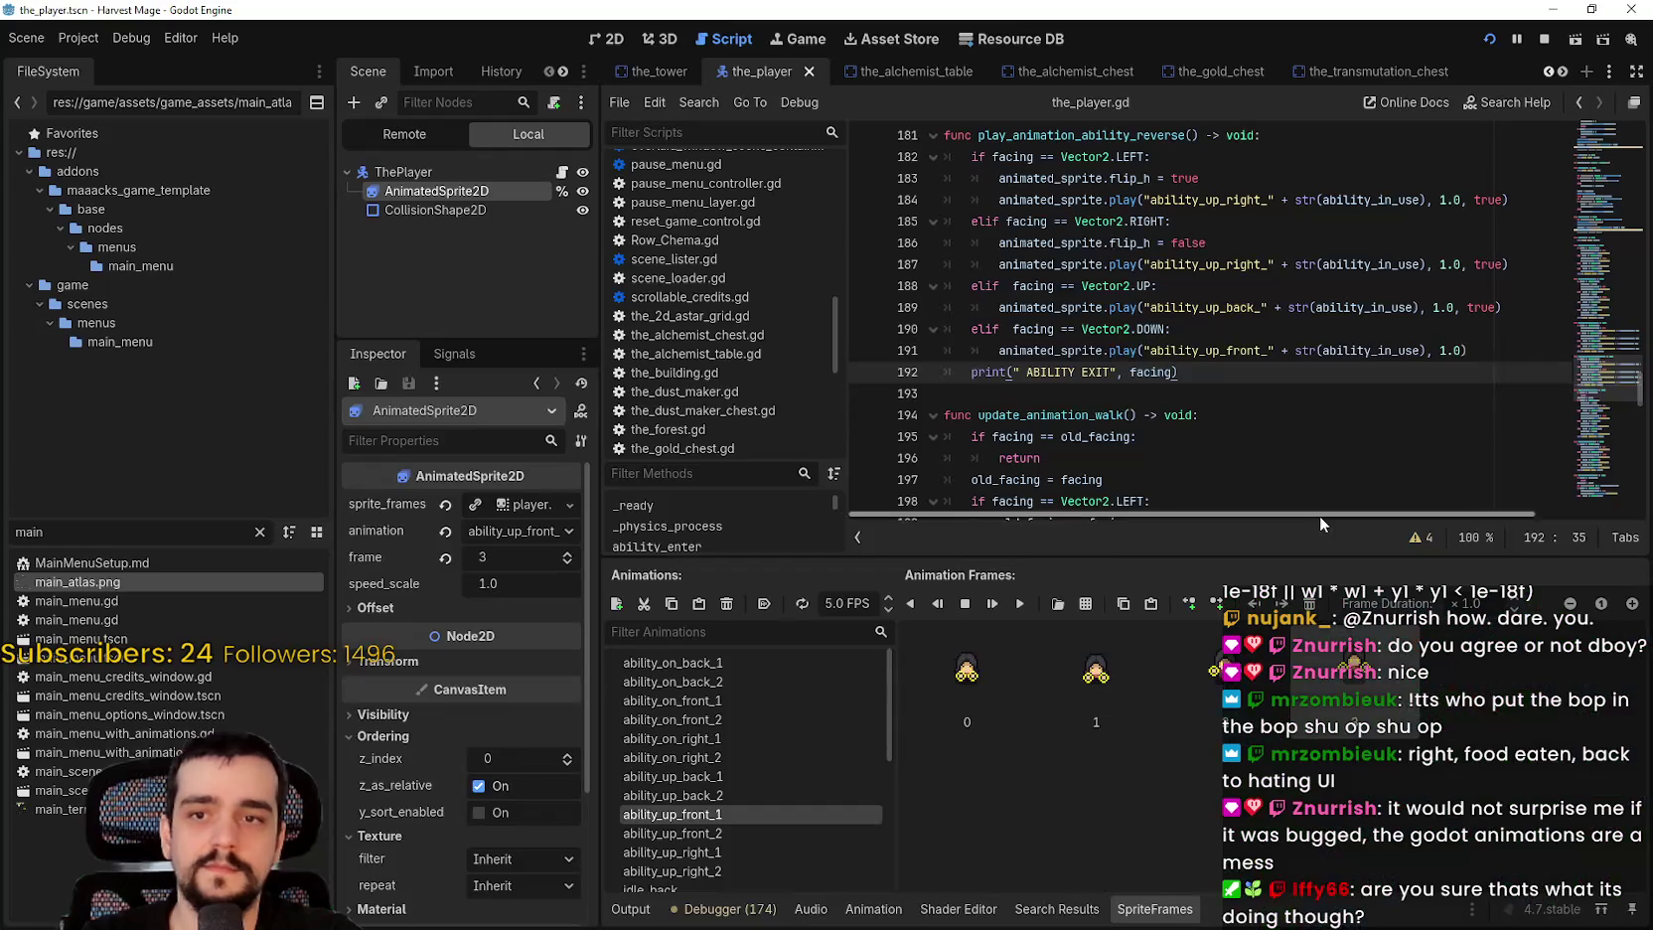
key(ctrl+s)
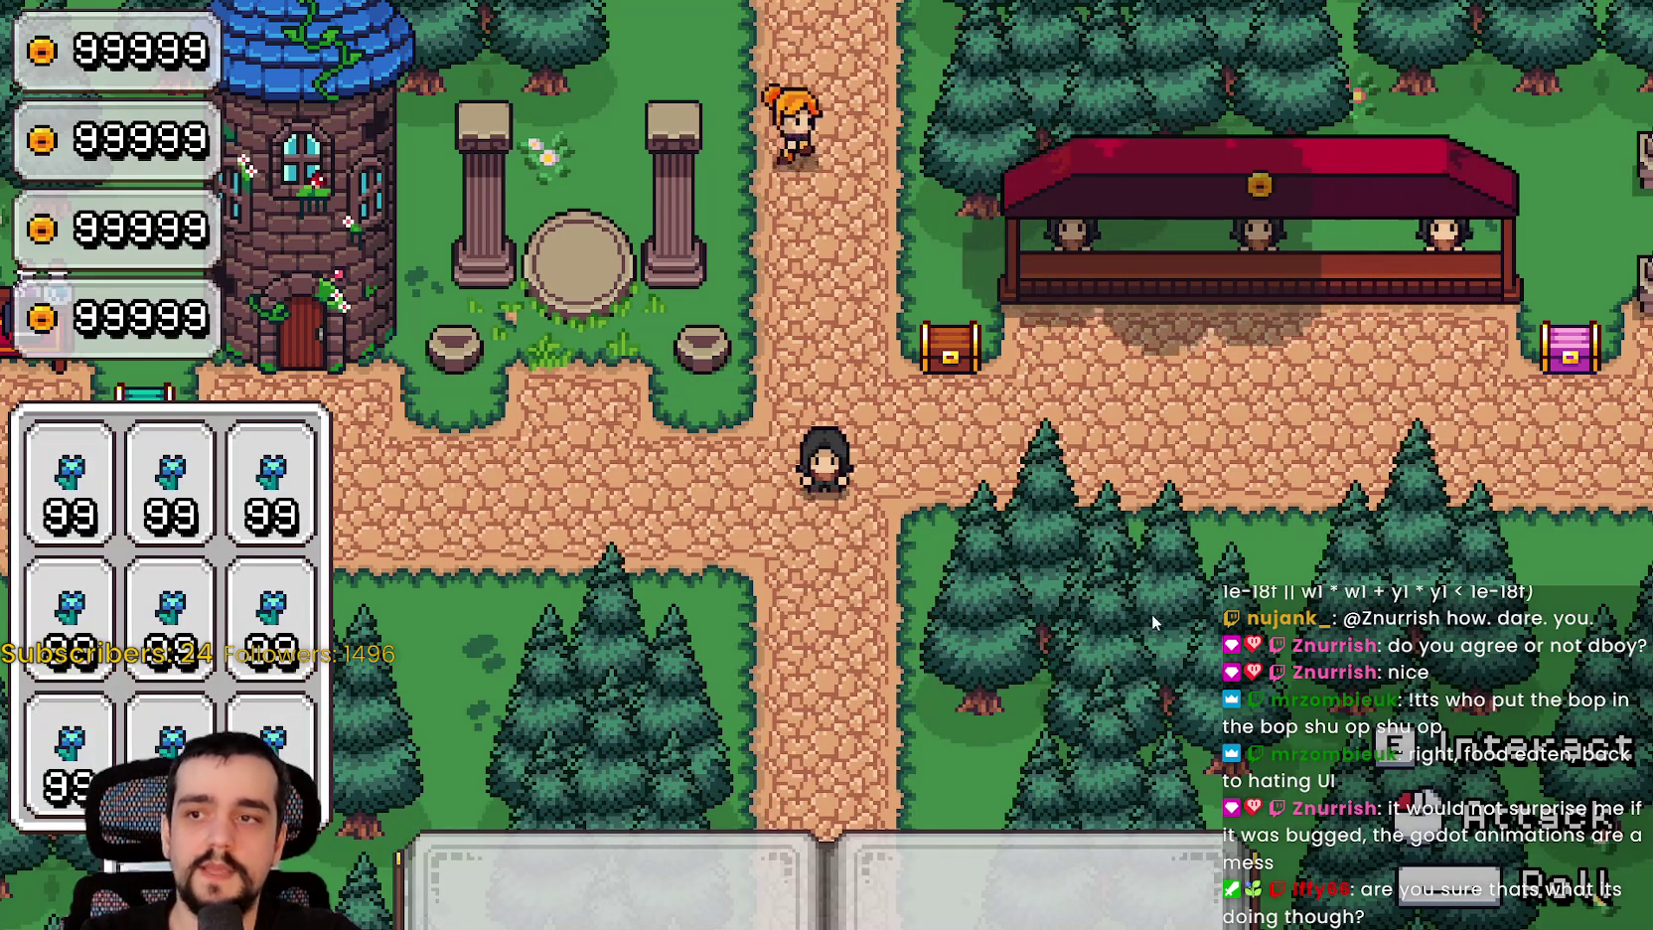
key(F8)
Step: Search the script for play_animation_ability_reverse, finding 3 matches
scroll(1187, 395, up, 5)
double_click(1081, 416)
key(ctrl+f)
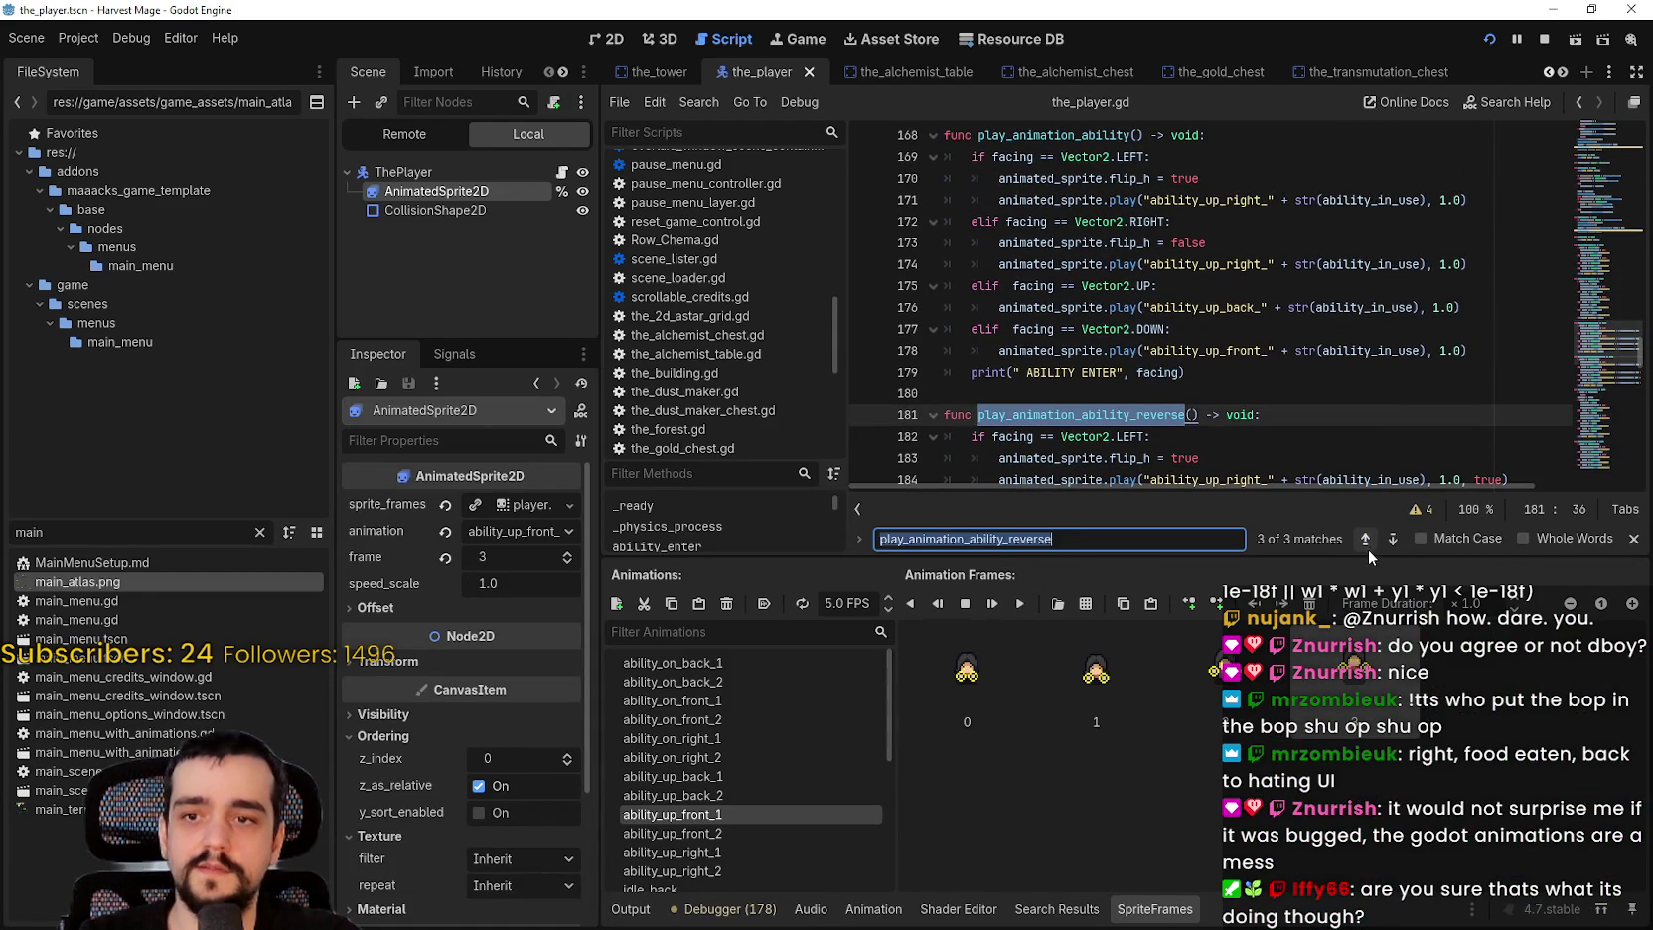
Step: Step back to the play_animation_ability_reverse call on line 34 and inspect the await animation_finished lines 35–36
click(1366, 540)
click(1365, 539)
drag(1276, 329, 996, 328)
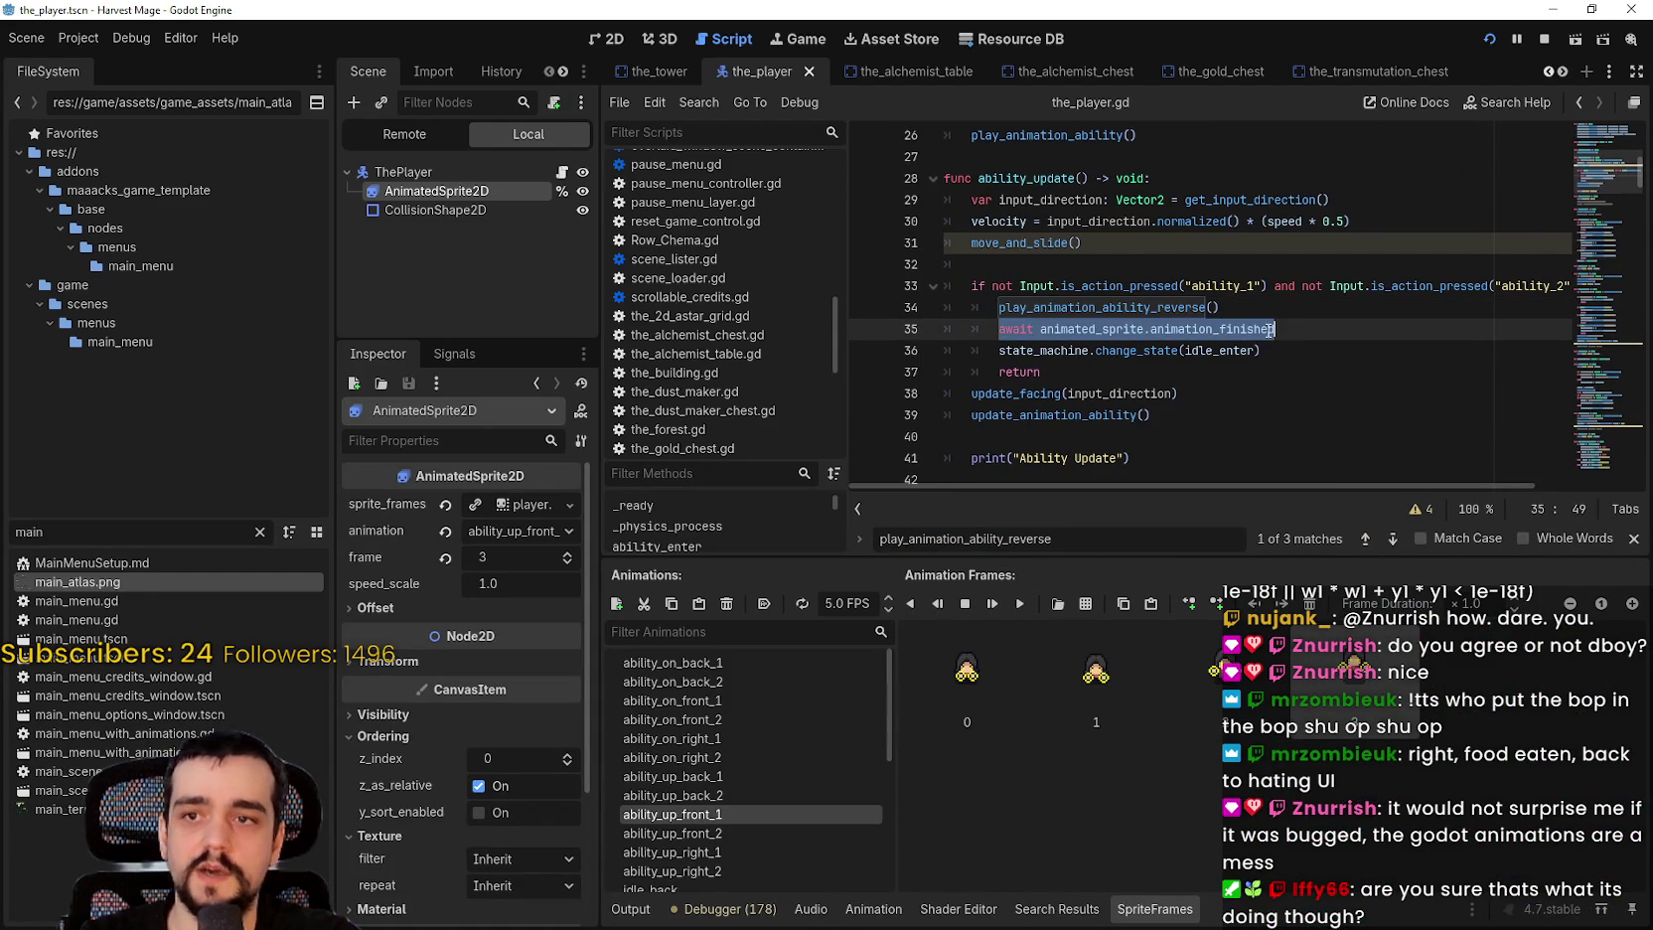
mouse_move(1275, 329)
mouse_down()
mouse_move(998, 307)
mouse_move(1001, 328)
mouse_up()
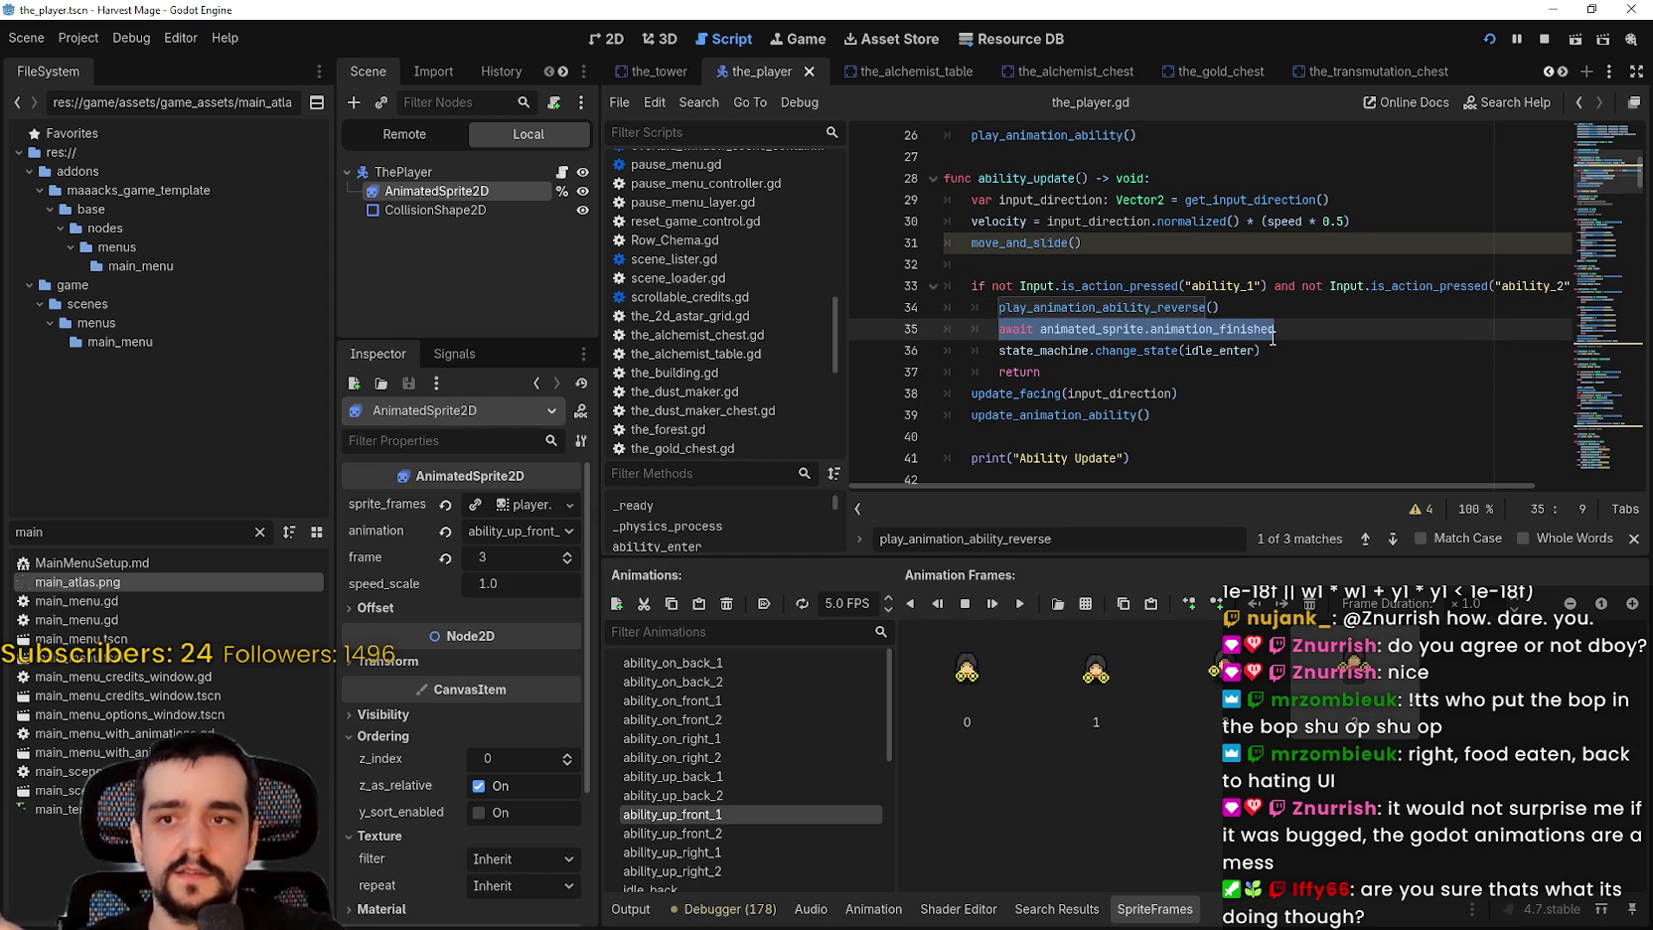
mouse_move(1272, 339)
mouse_move(1275, 329)
mouse_down()
mouse_move(998, 307)
mouse_move(1225, 329)
mouse_move(969, 329)
mouse_up()
drag(1321, 352, 975, 325)
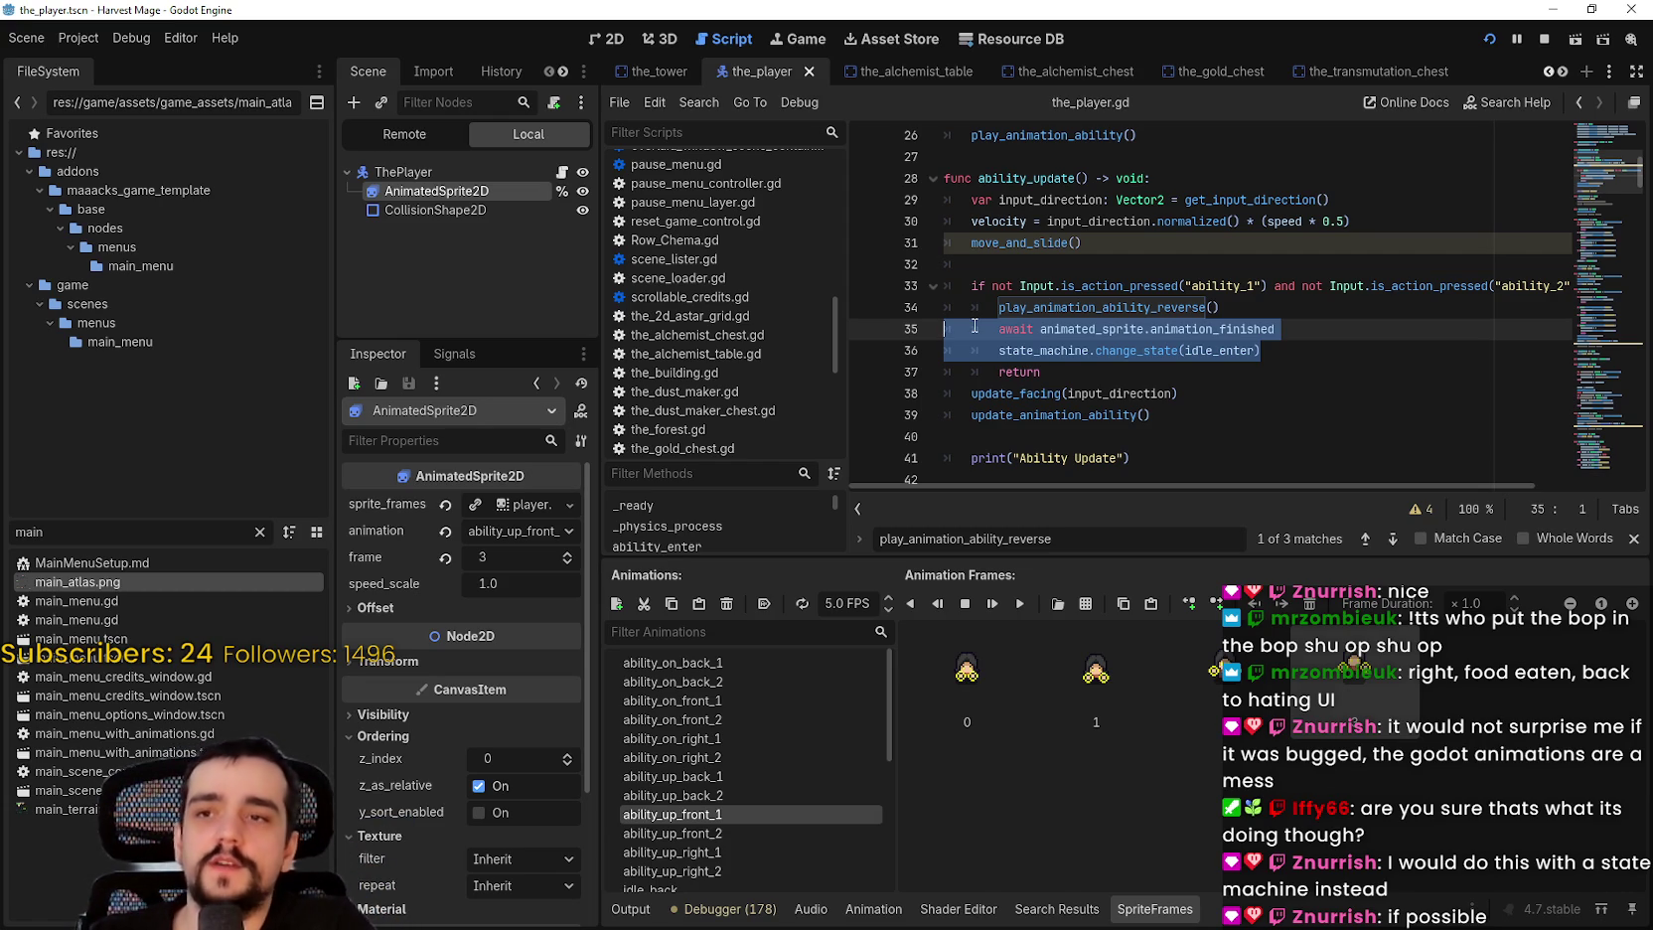
drag(1292, 330, 1000, 329)
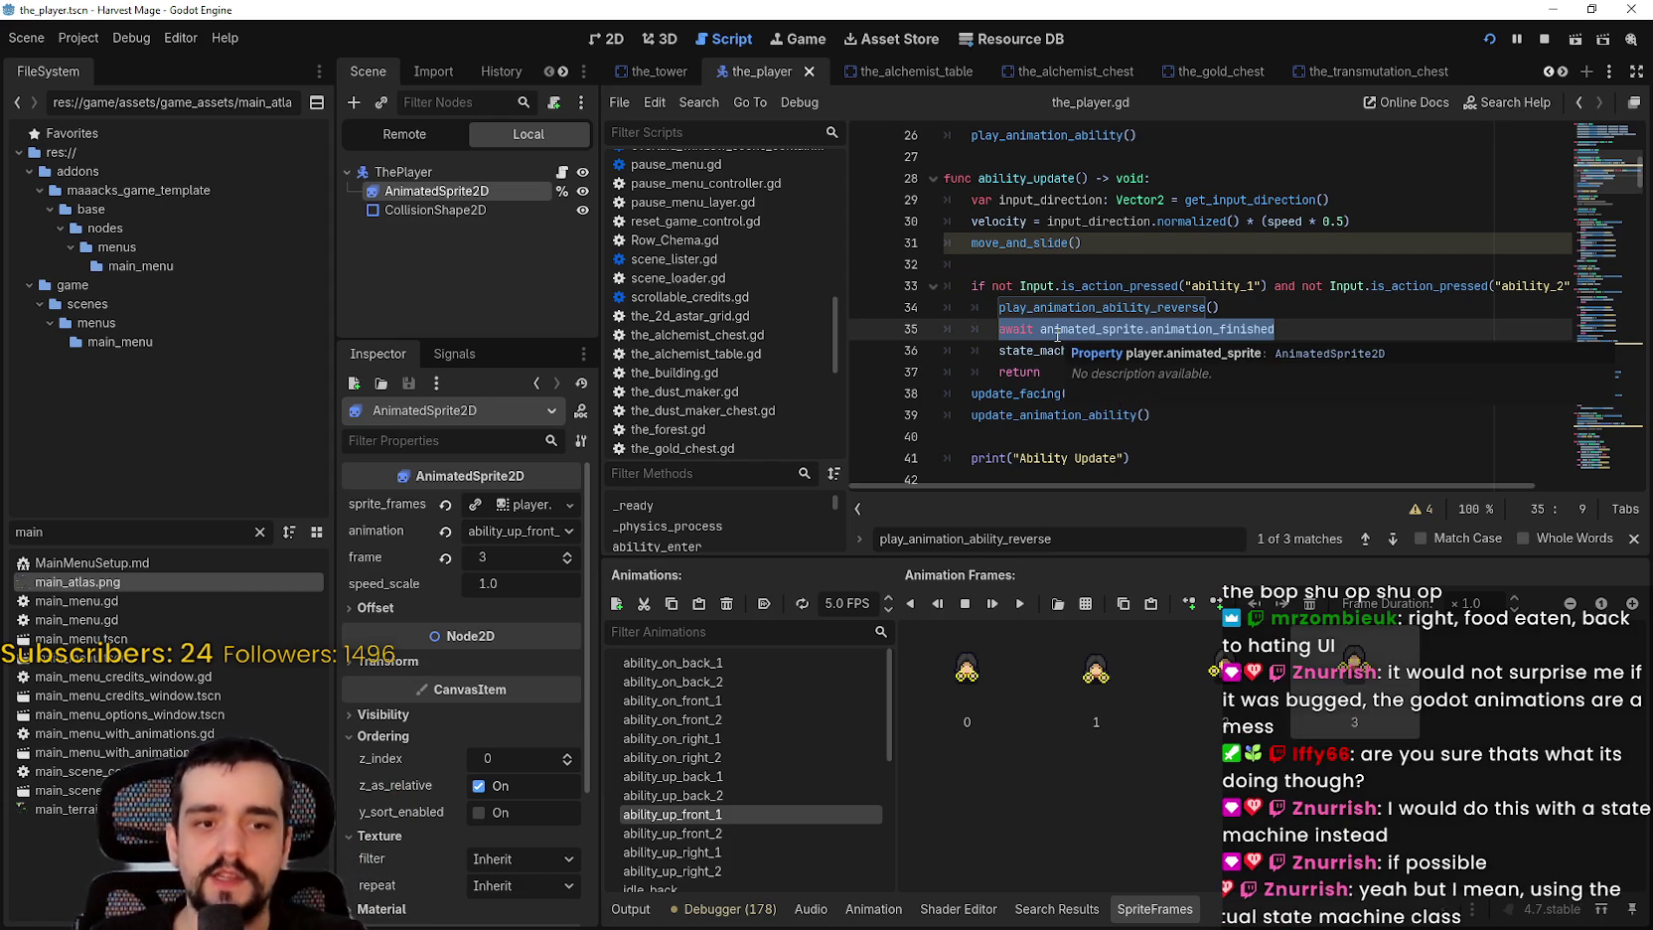
click(1056, 331)
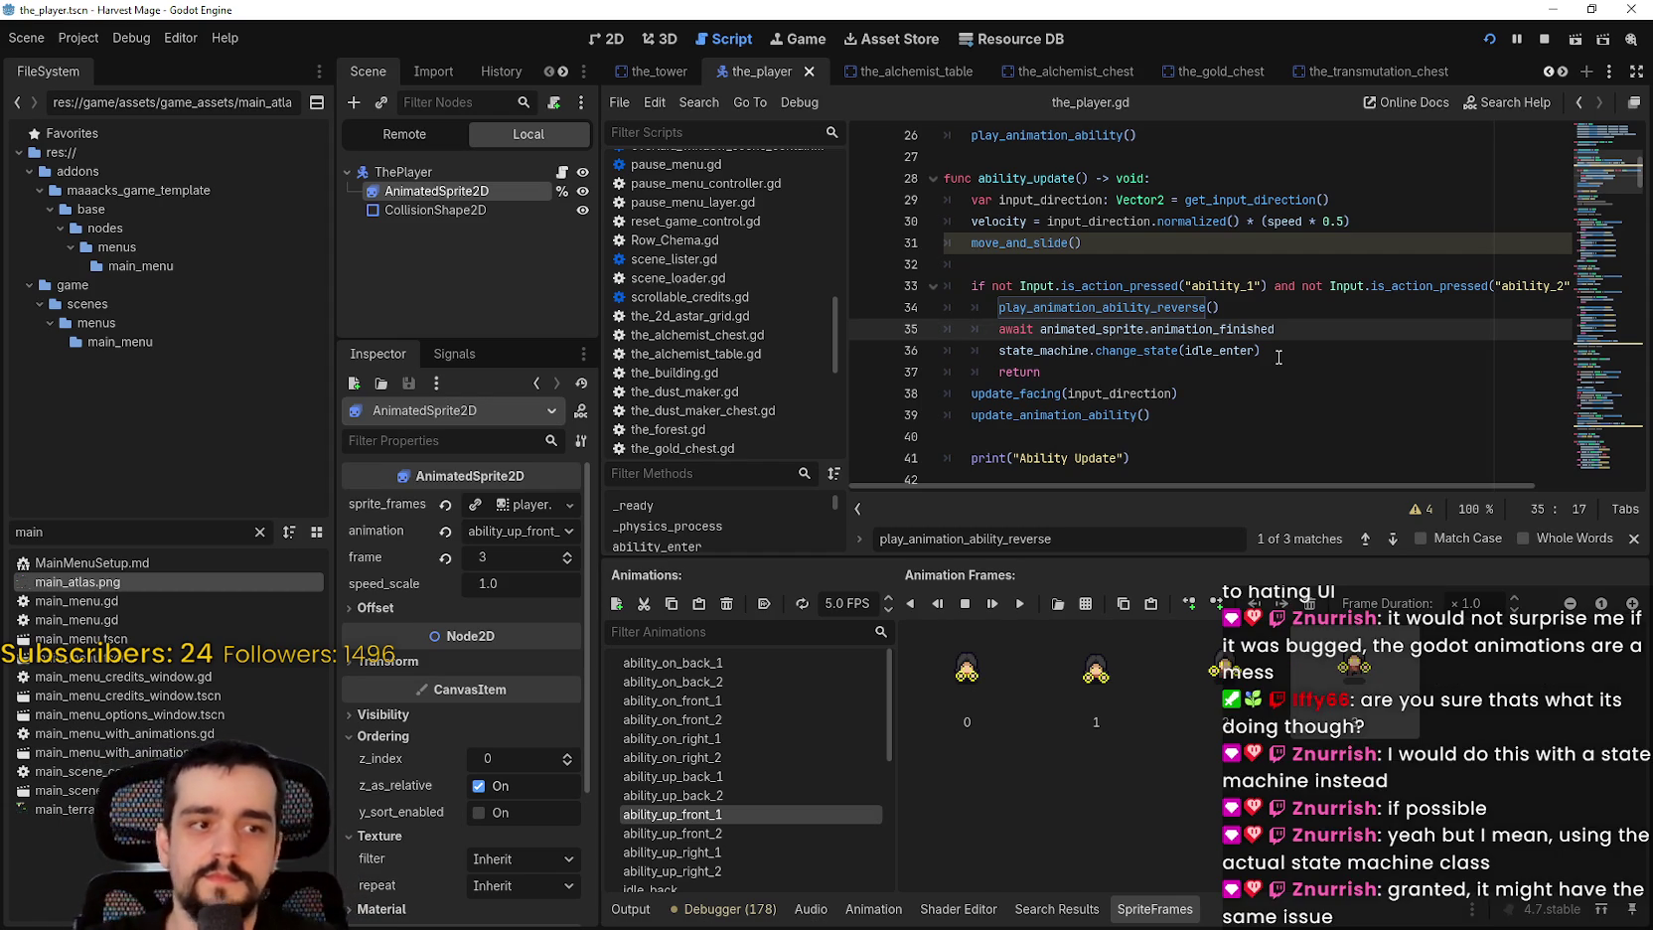
drag(1276, 329, 1000, 329)
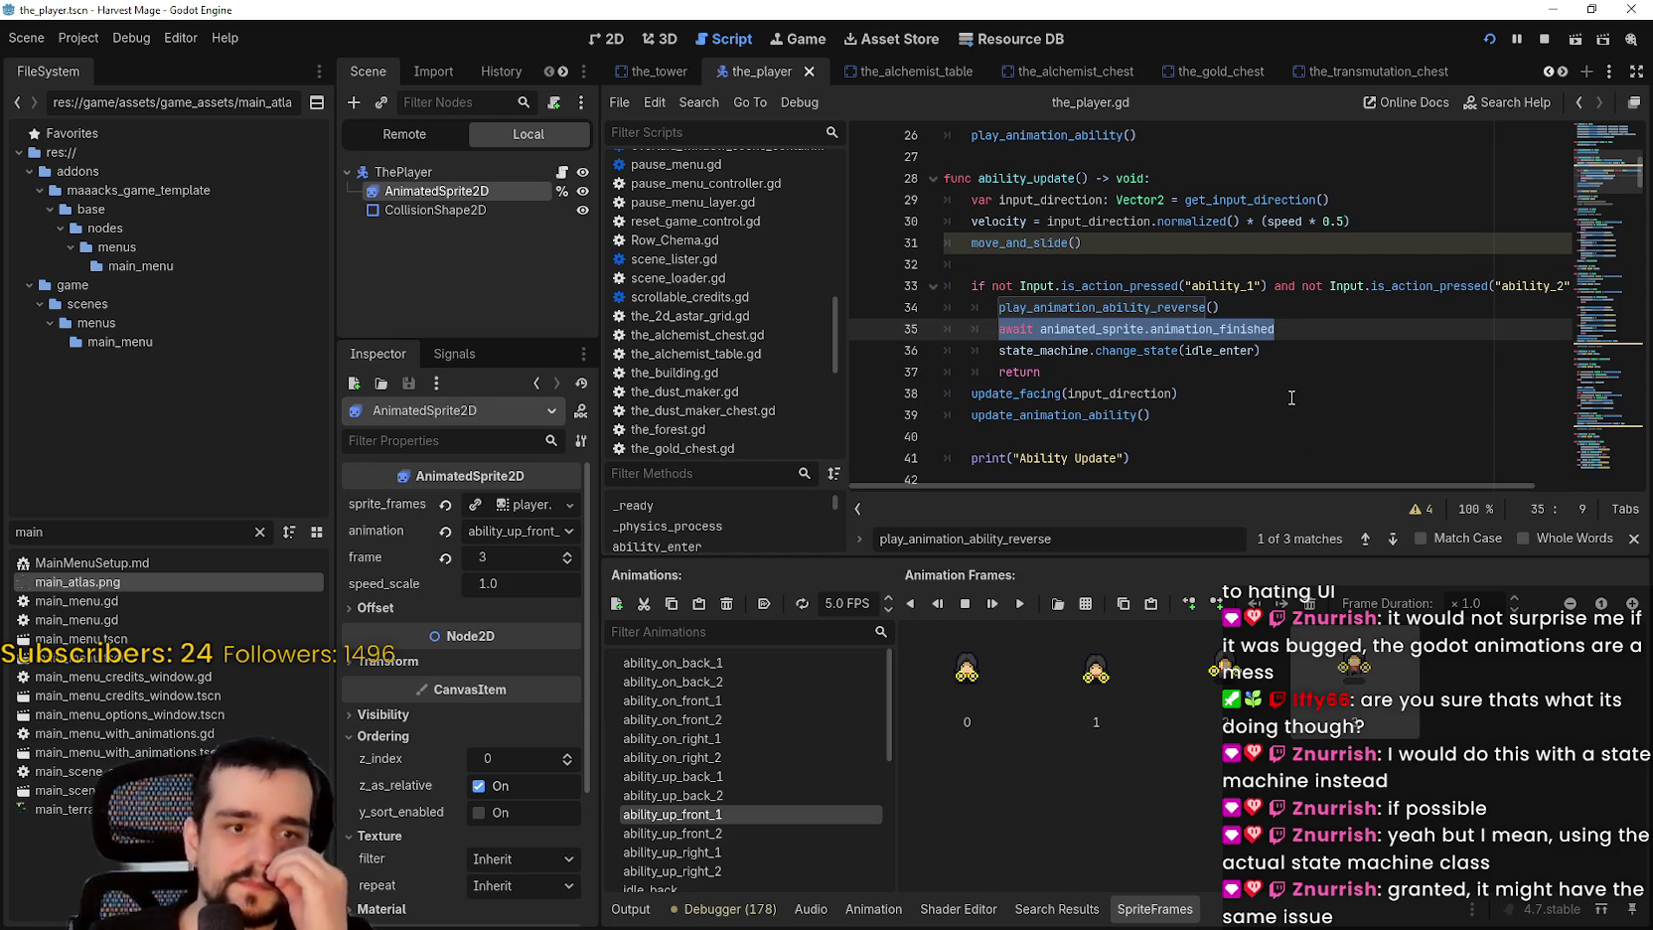
click(1223, 329)
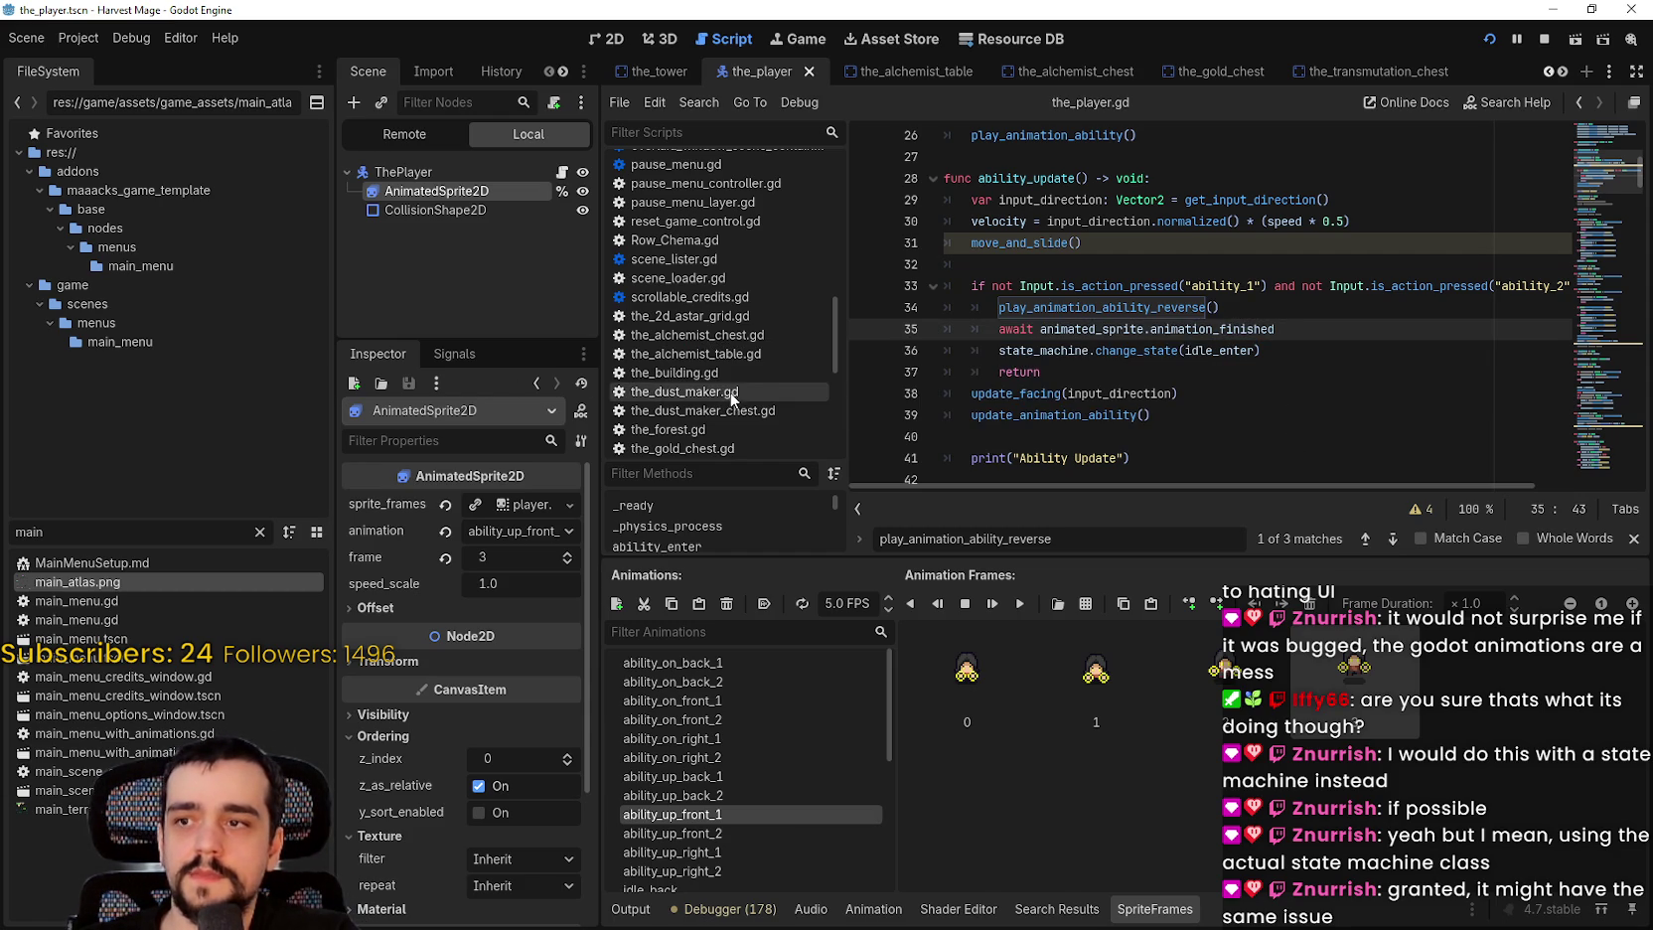
mouse_move(1183, 330)
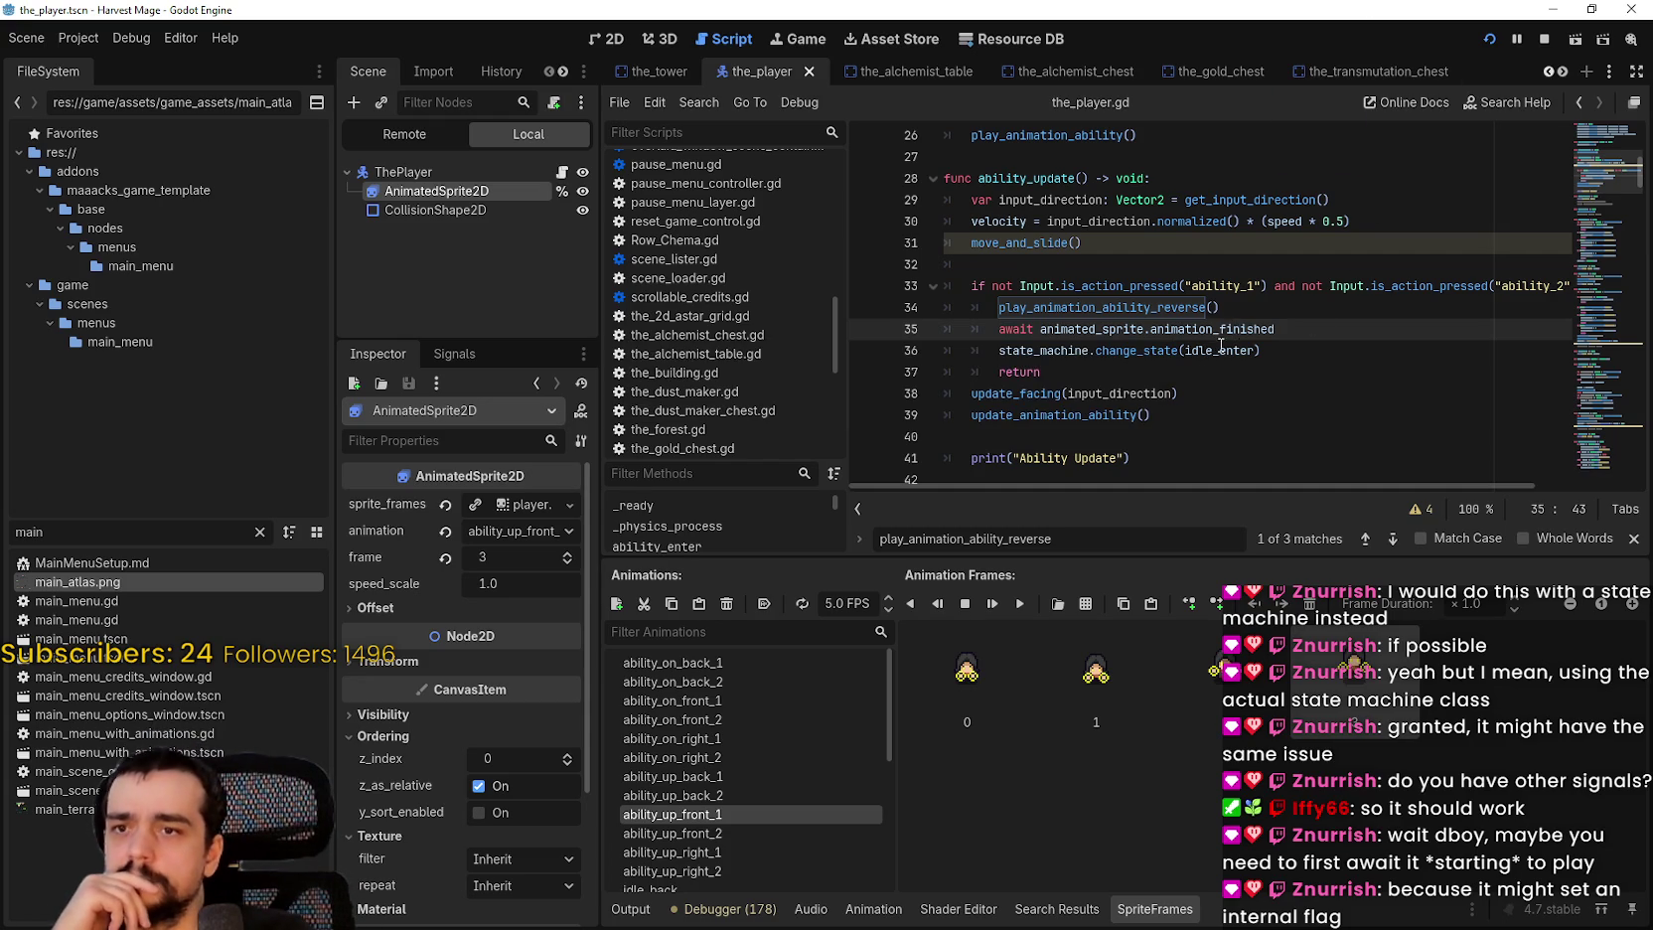
mouse_move(1249, 312)
mouse_down()
mouse_move(983, 296)
mouse_move(998, 307)
mouse_up()
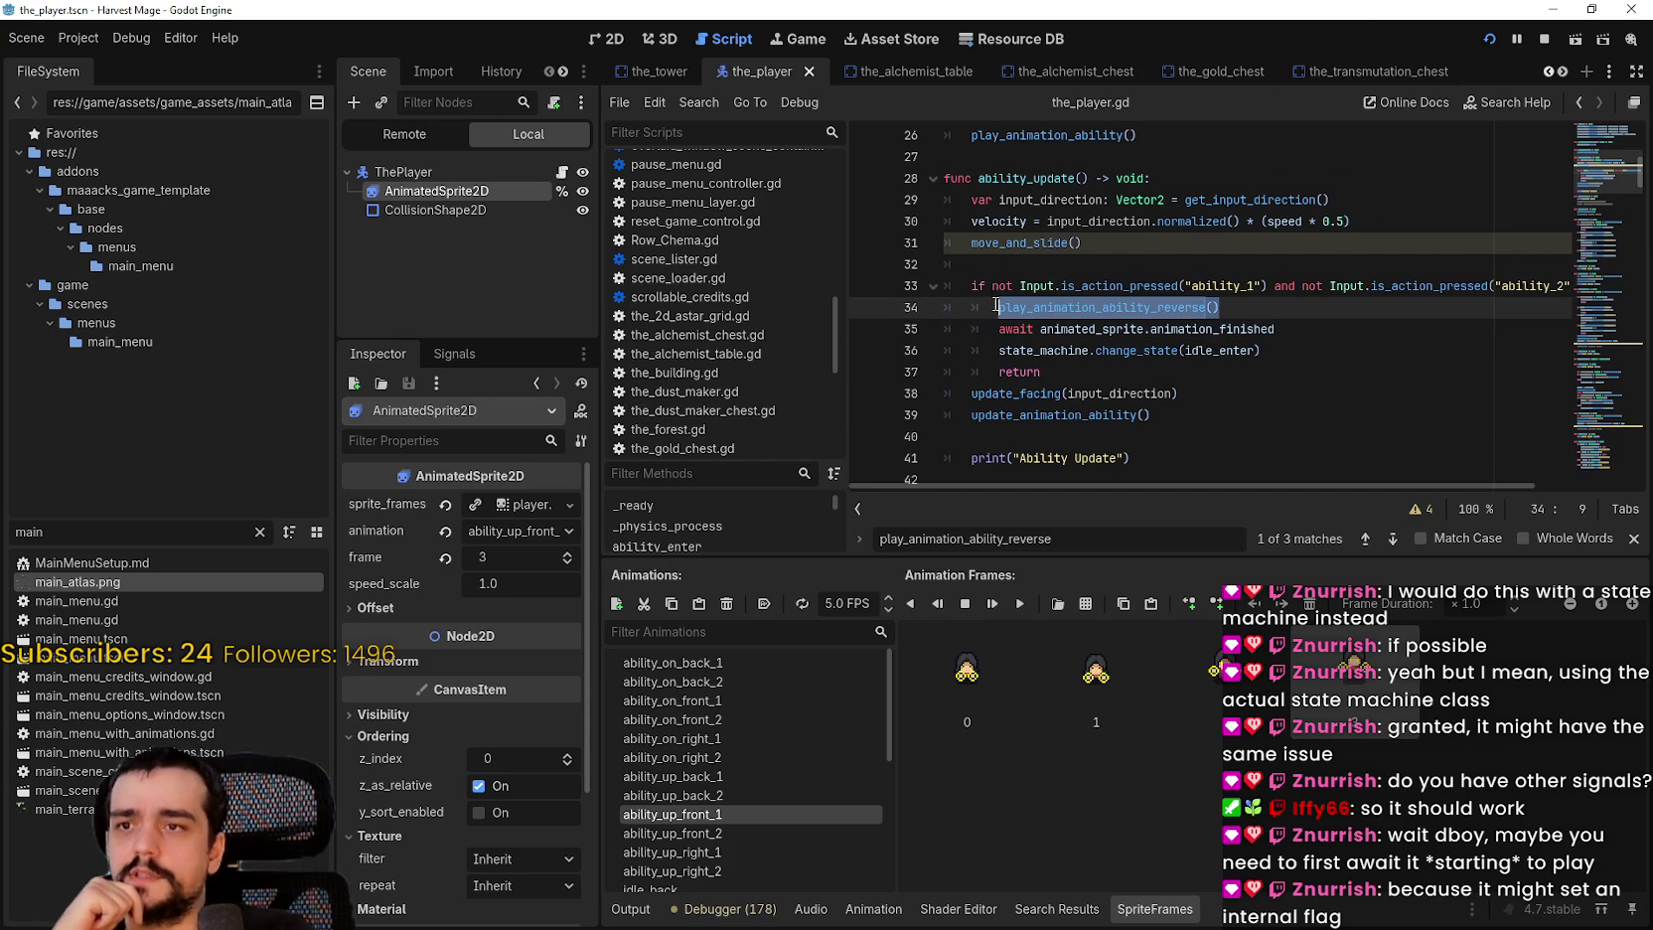
right_click(1031, 307)
click(1150, 659)
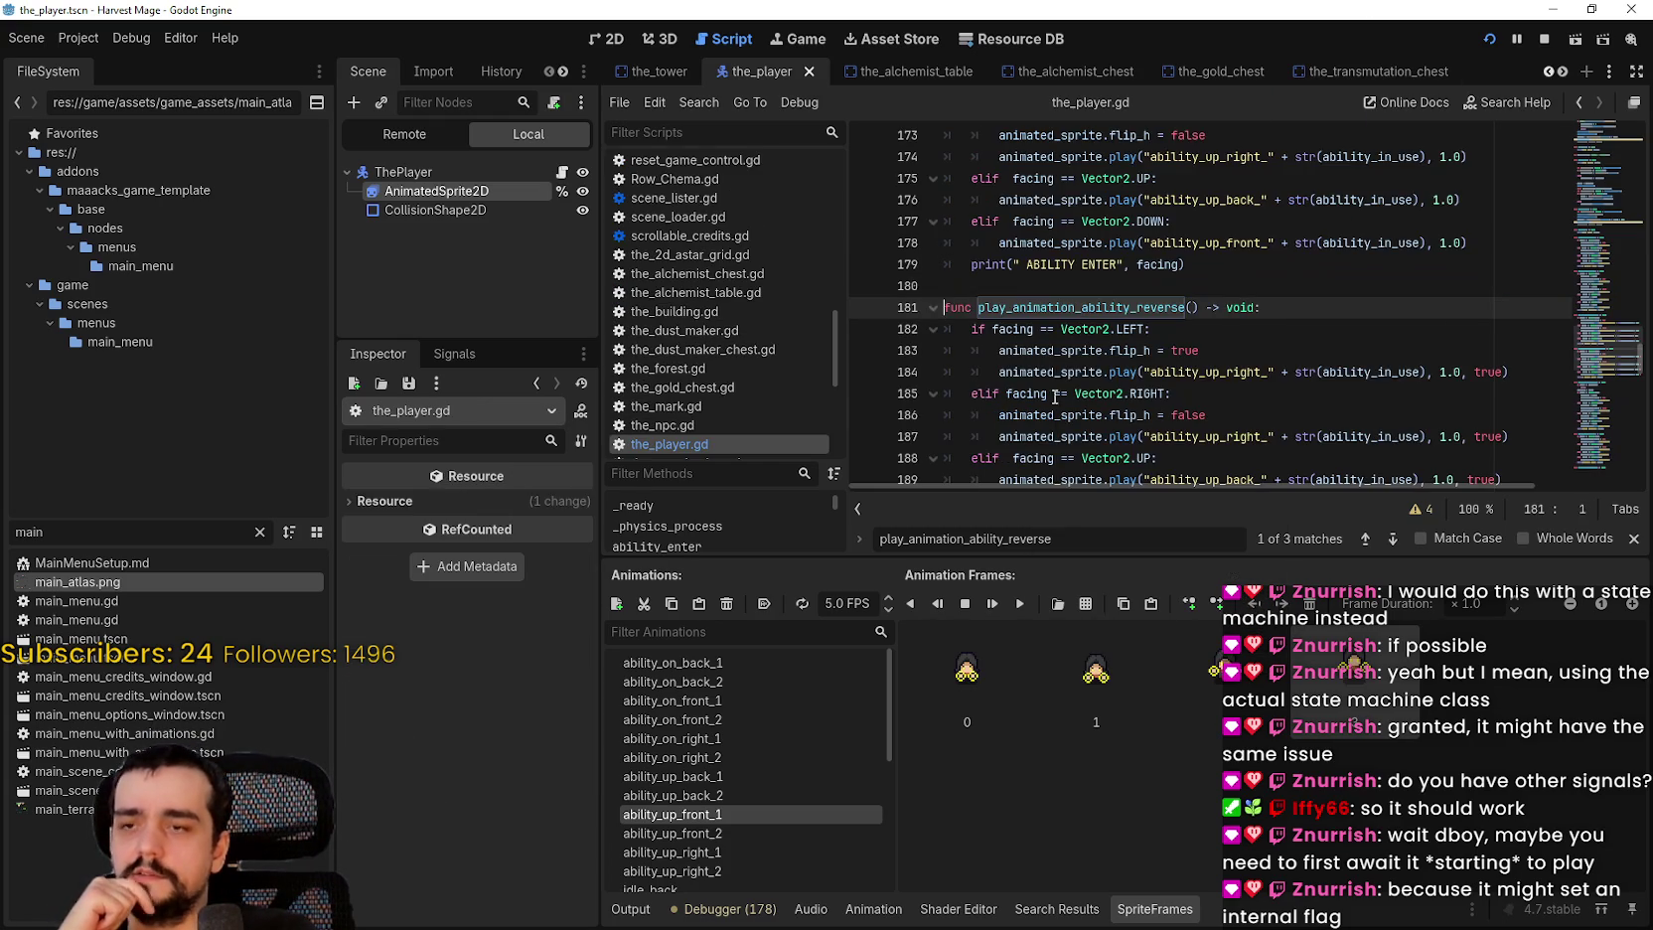
Step: Insert a line before print(" ABILITY EXIT") and type await animated_sprite via autocomplete
scroll(1218, 438, down, 3)
click(1218, 438)
click(1215, 422)
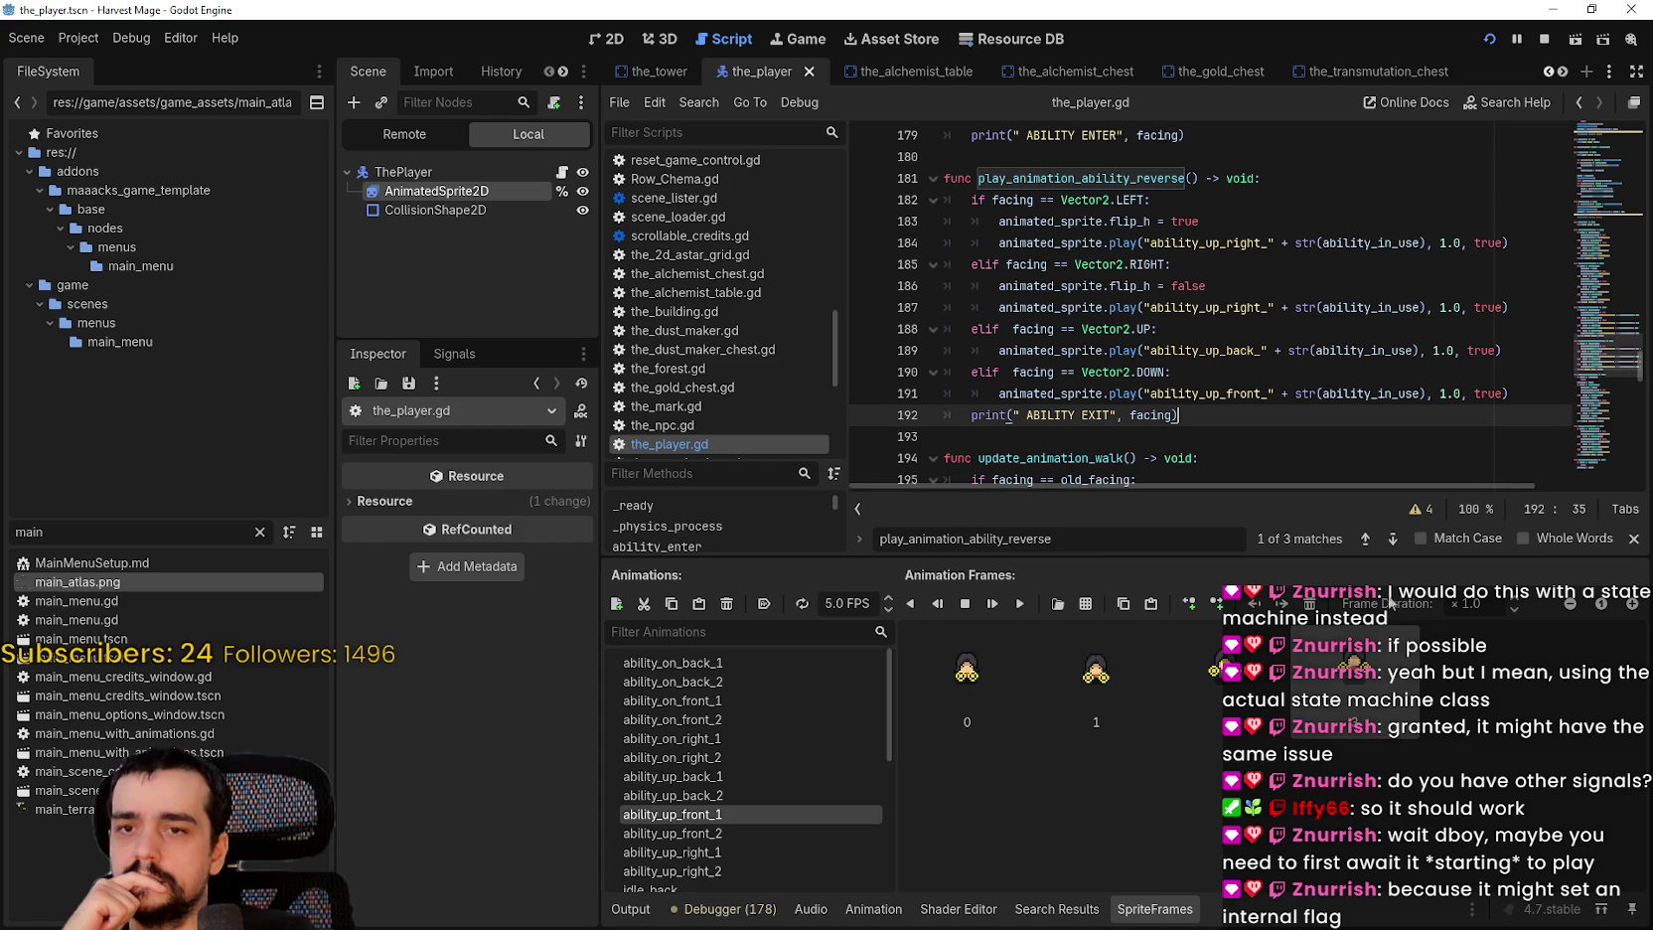
key(Return)
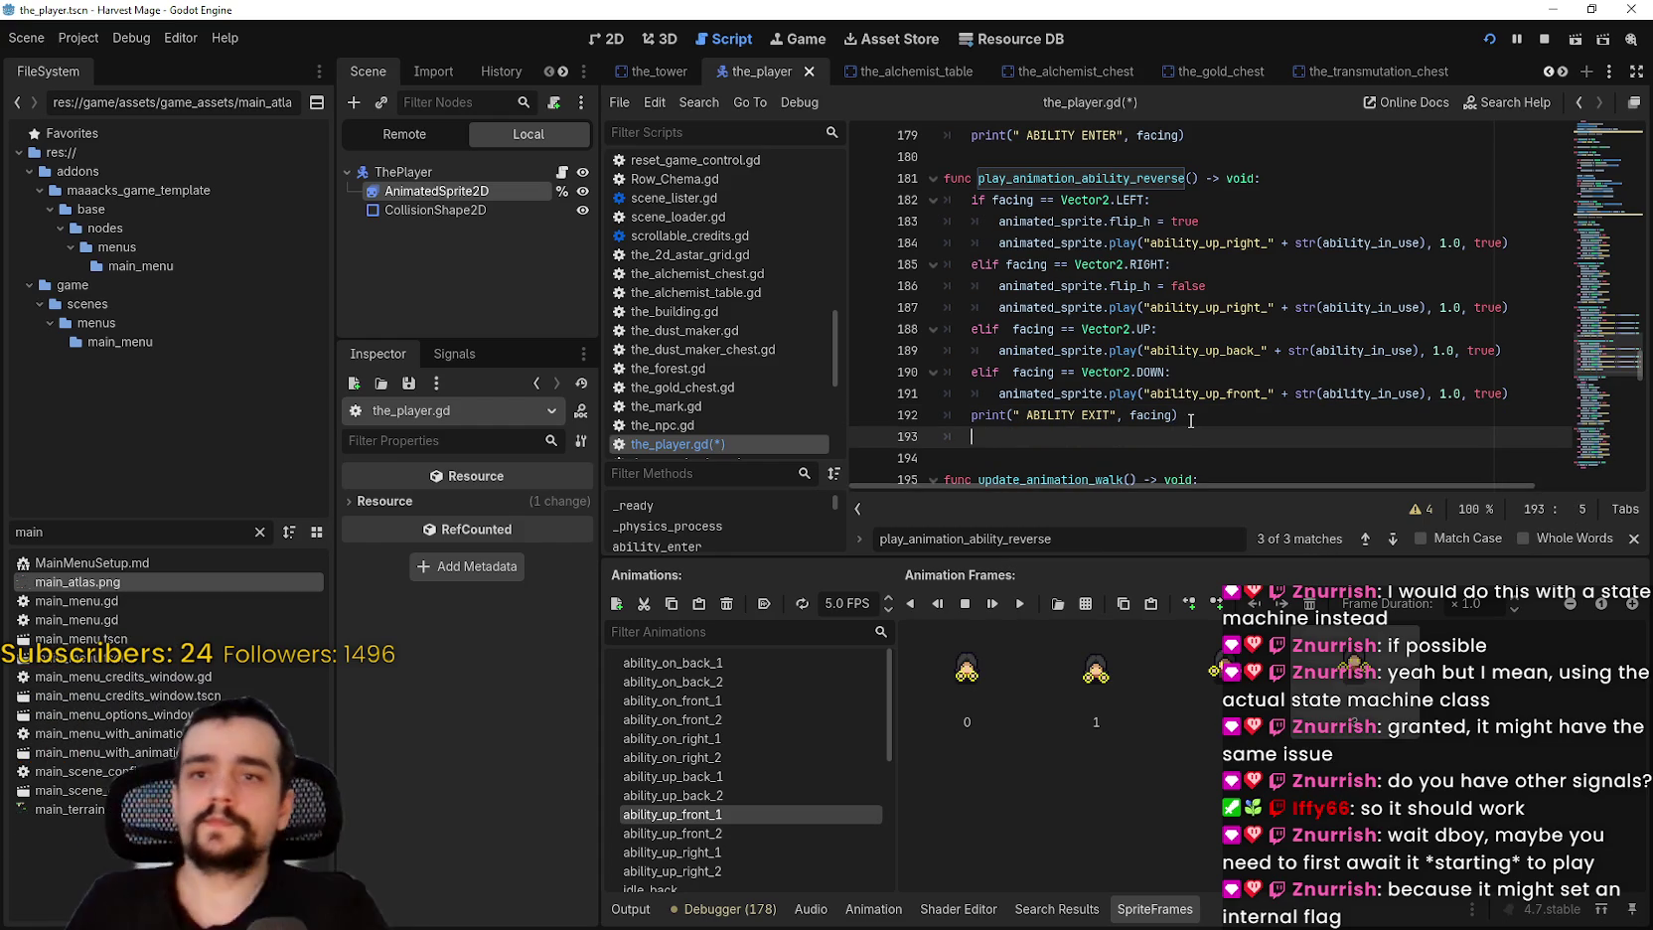
click(1500, 400)
key(Return)
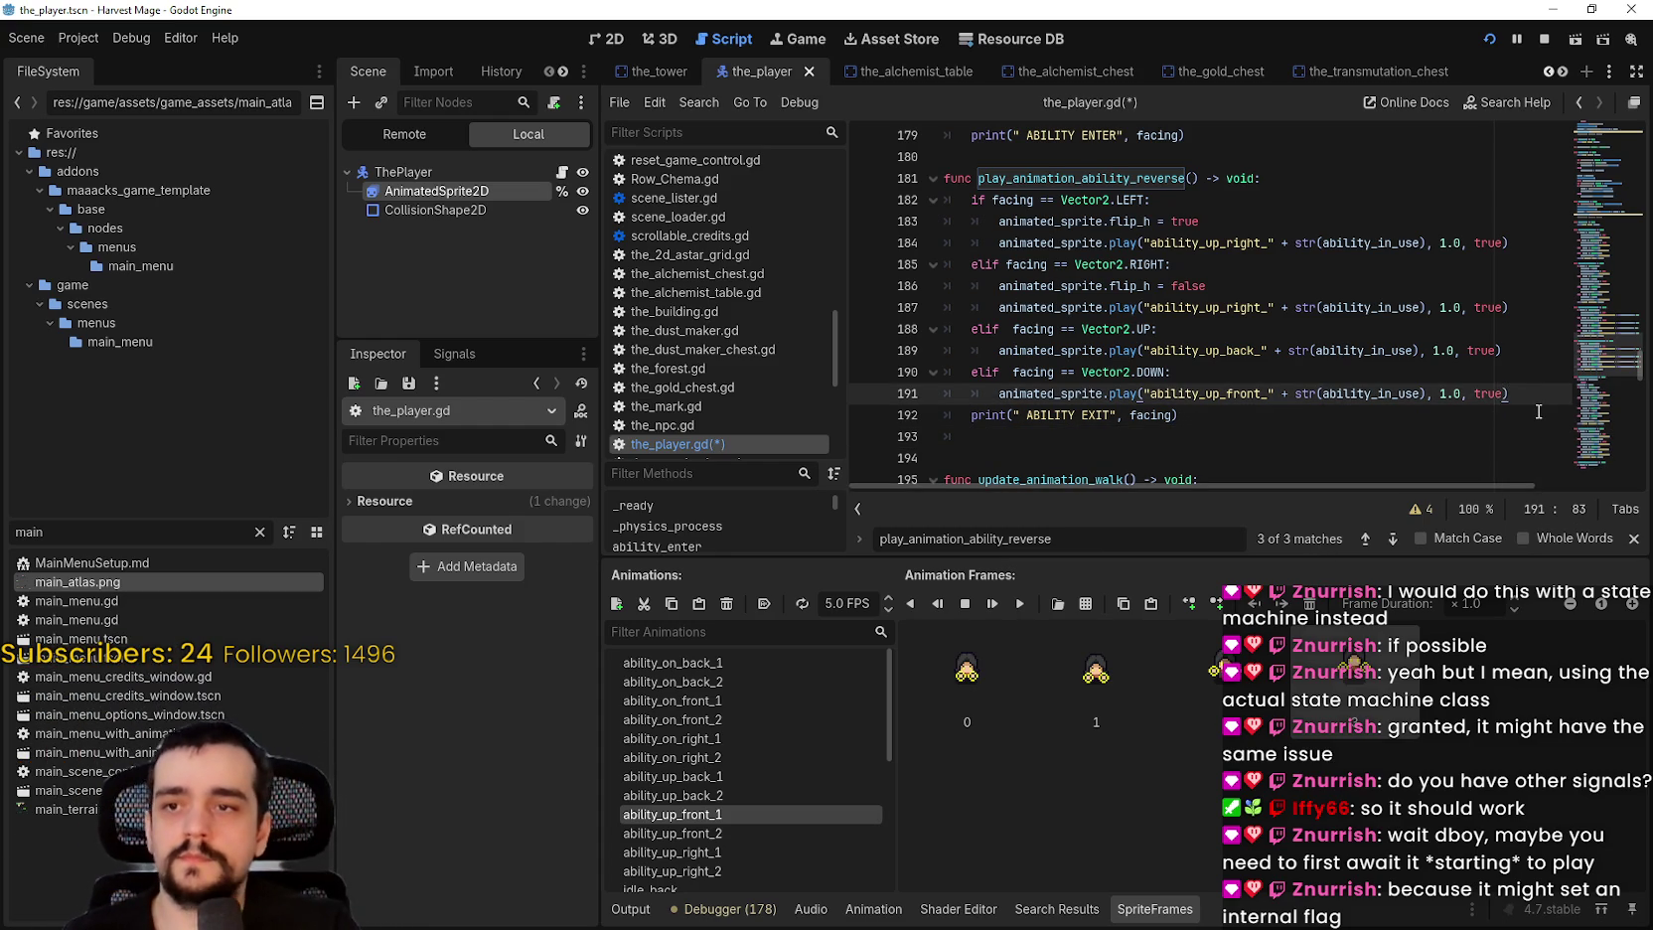
key(BackSpace)
text(await ani)
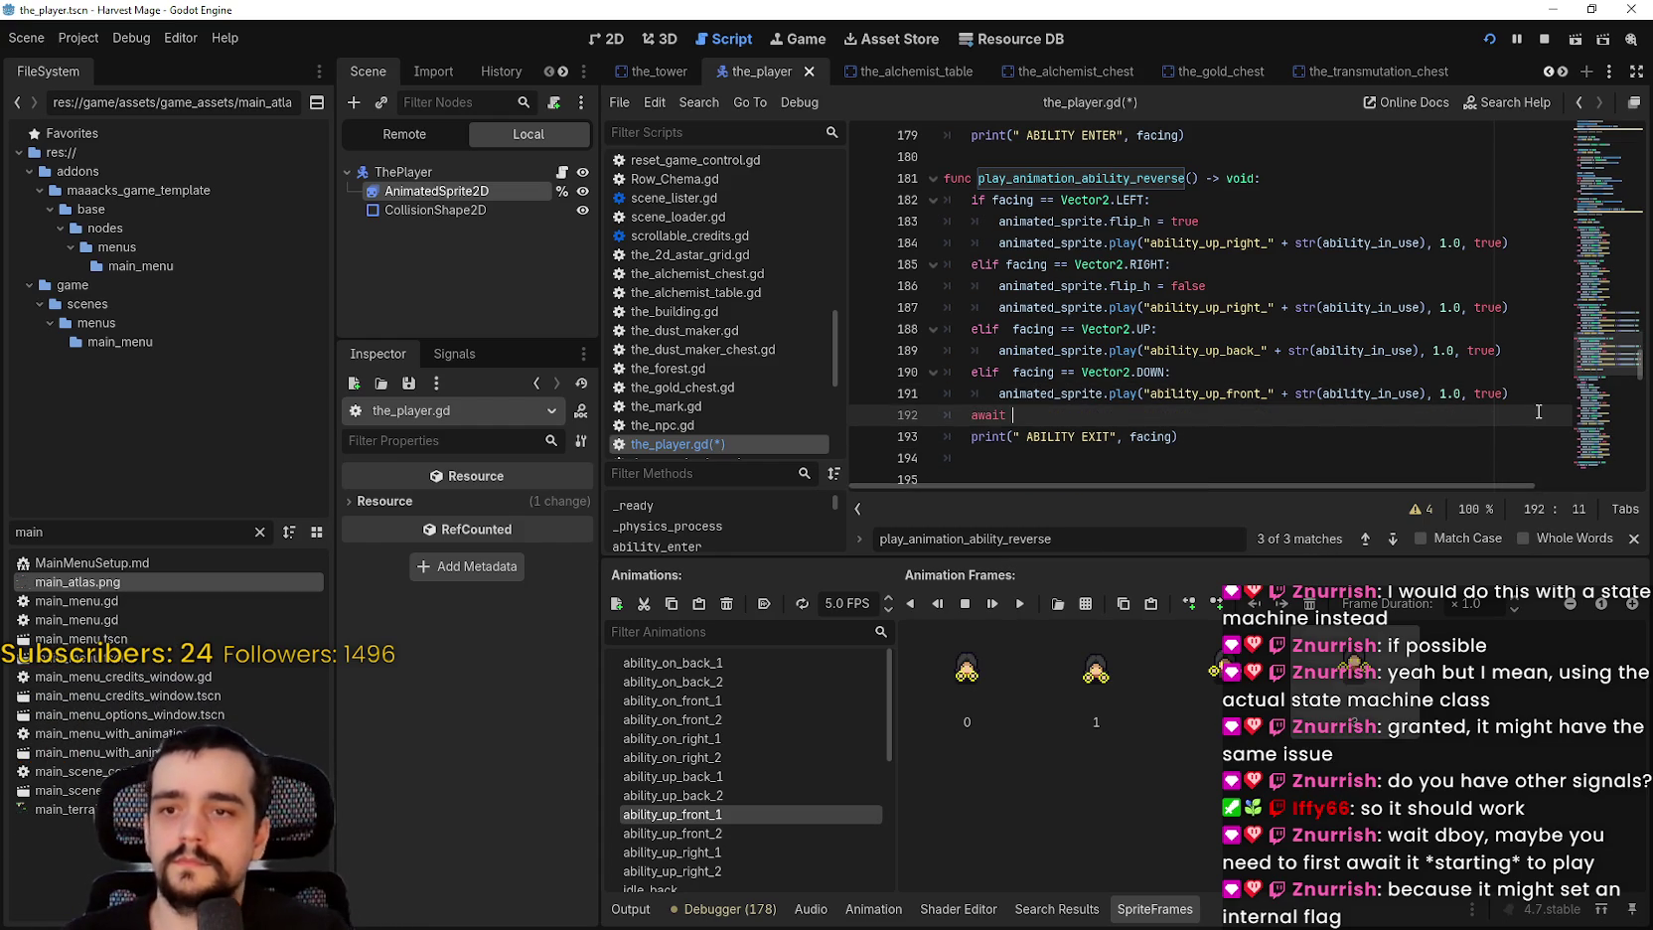
key(Return)
text(.)
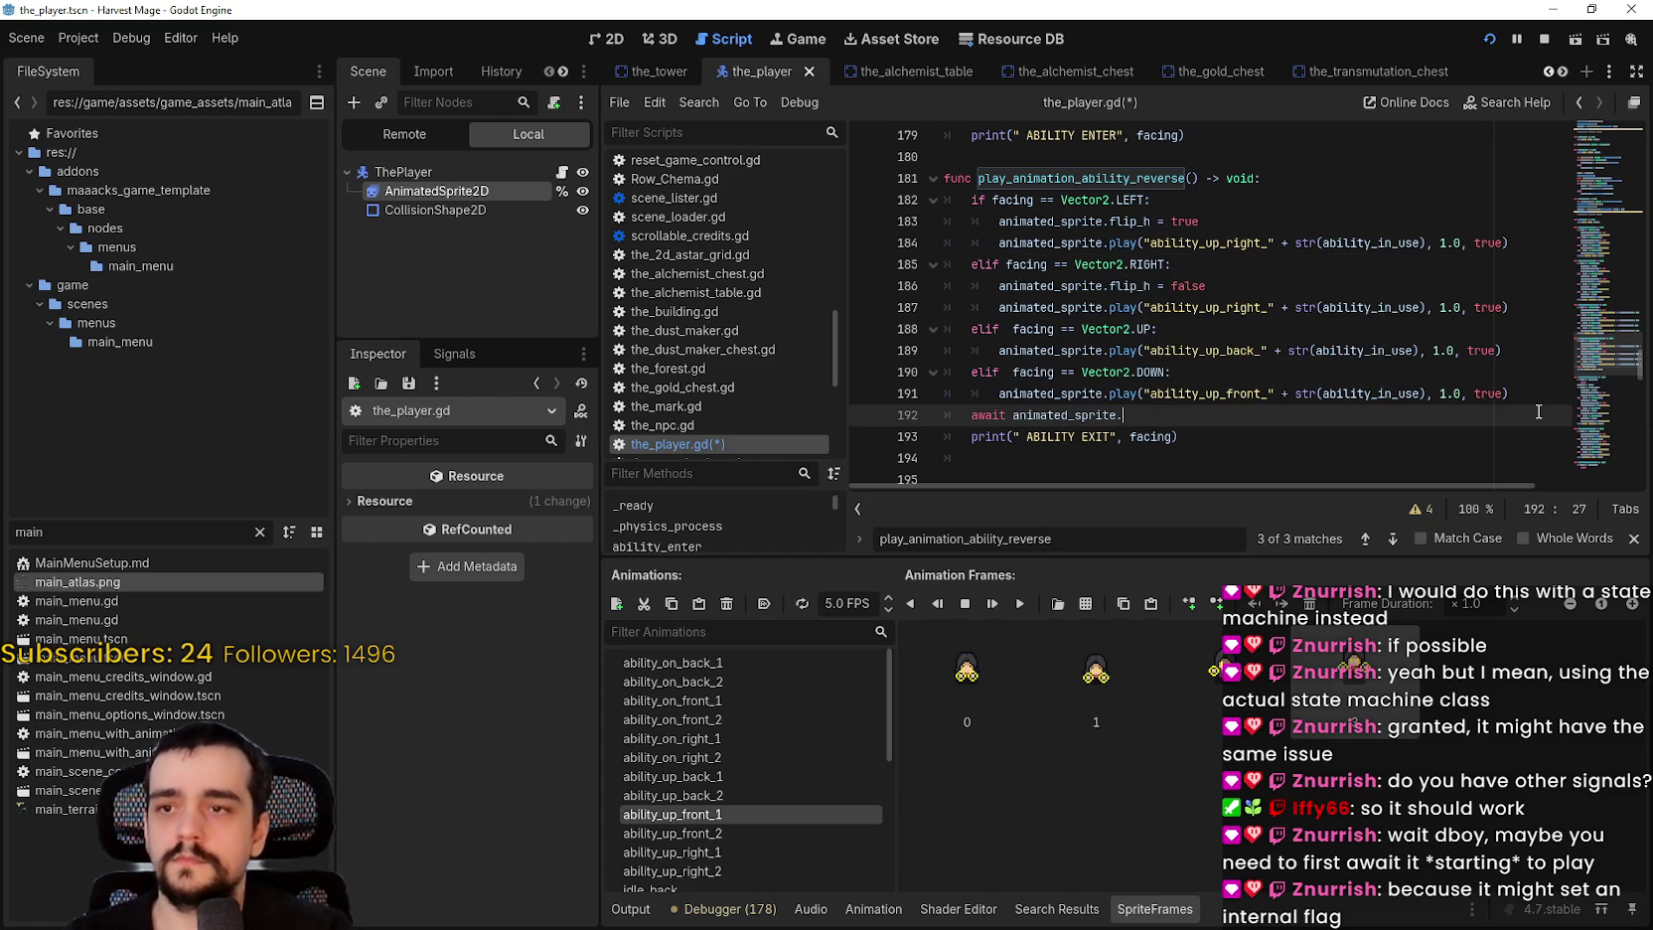
text(start)
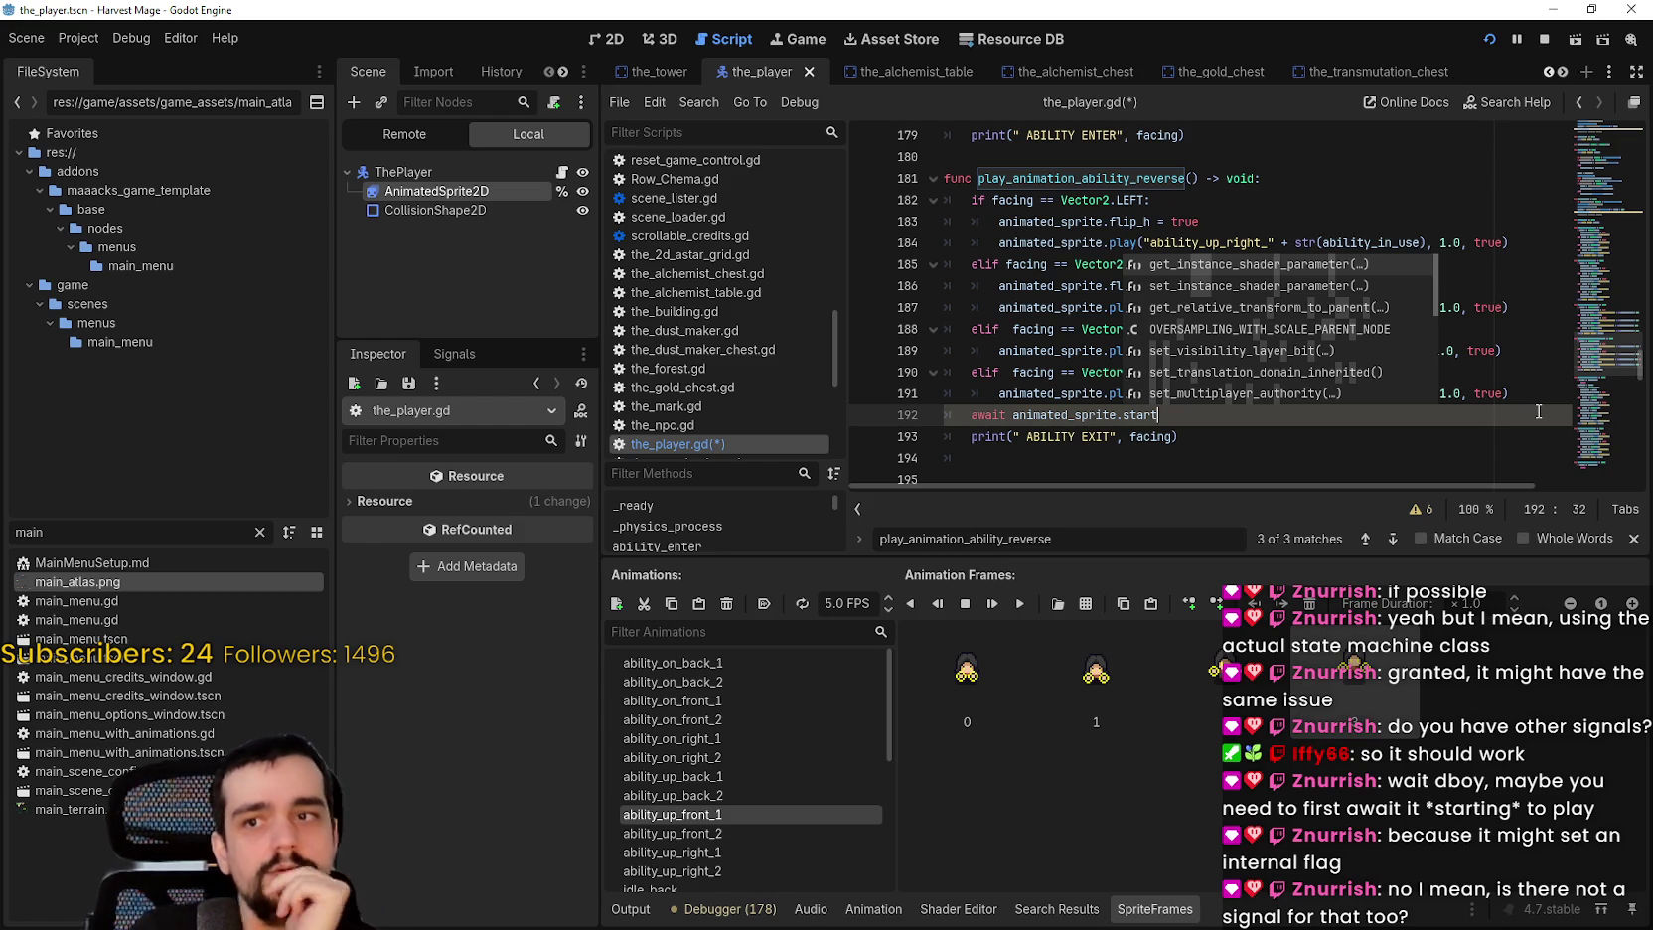
key(BackSpace)
key(BackSpace)
key(BackSpace)
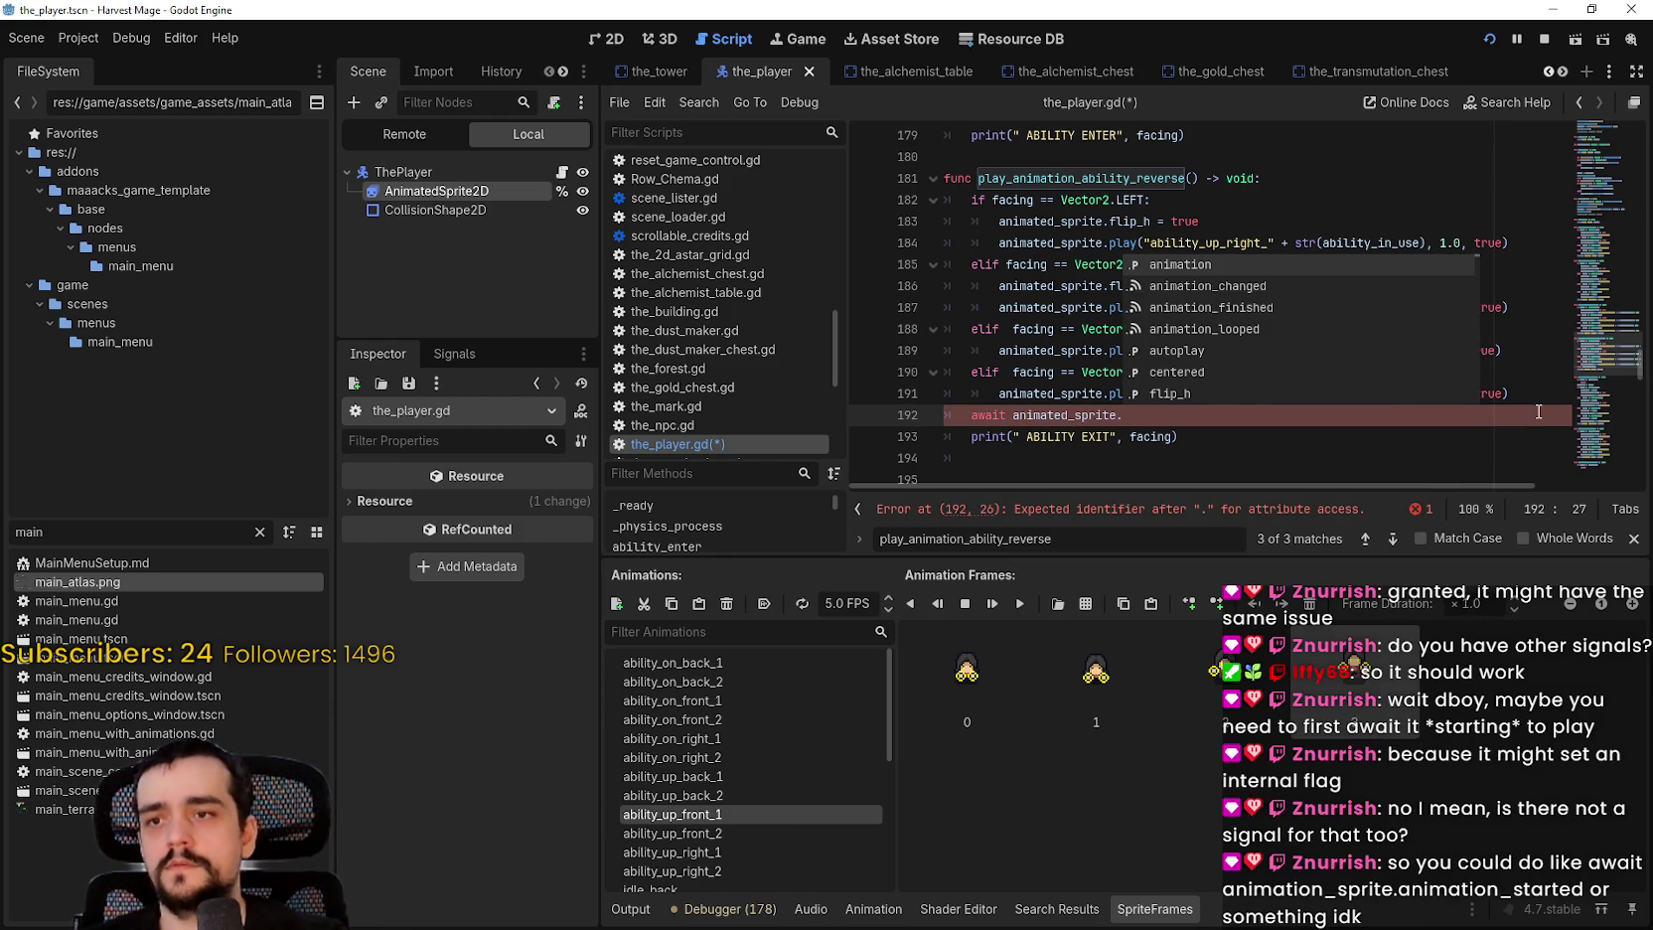
Step: Try the animation property and string method suggestions after animated_sprite, then back them out
key(Return)
text(.)
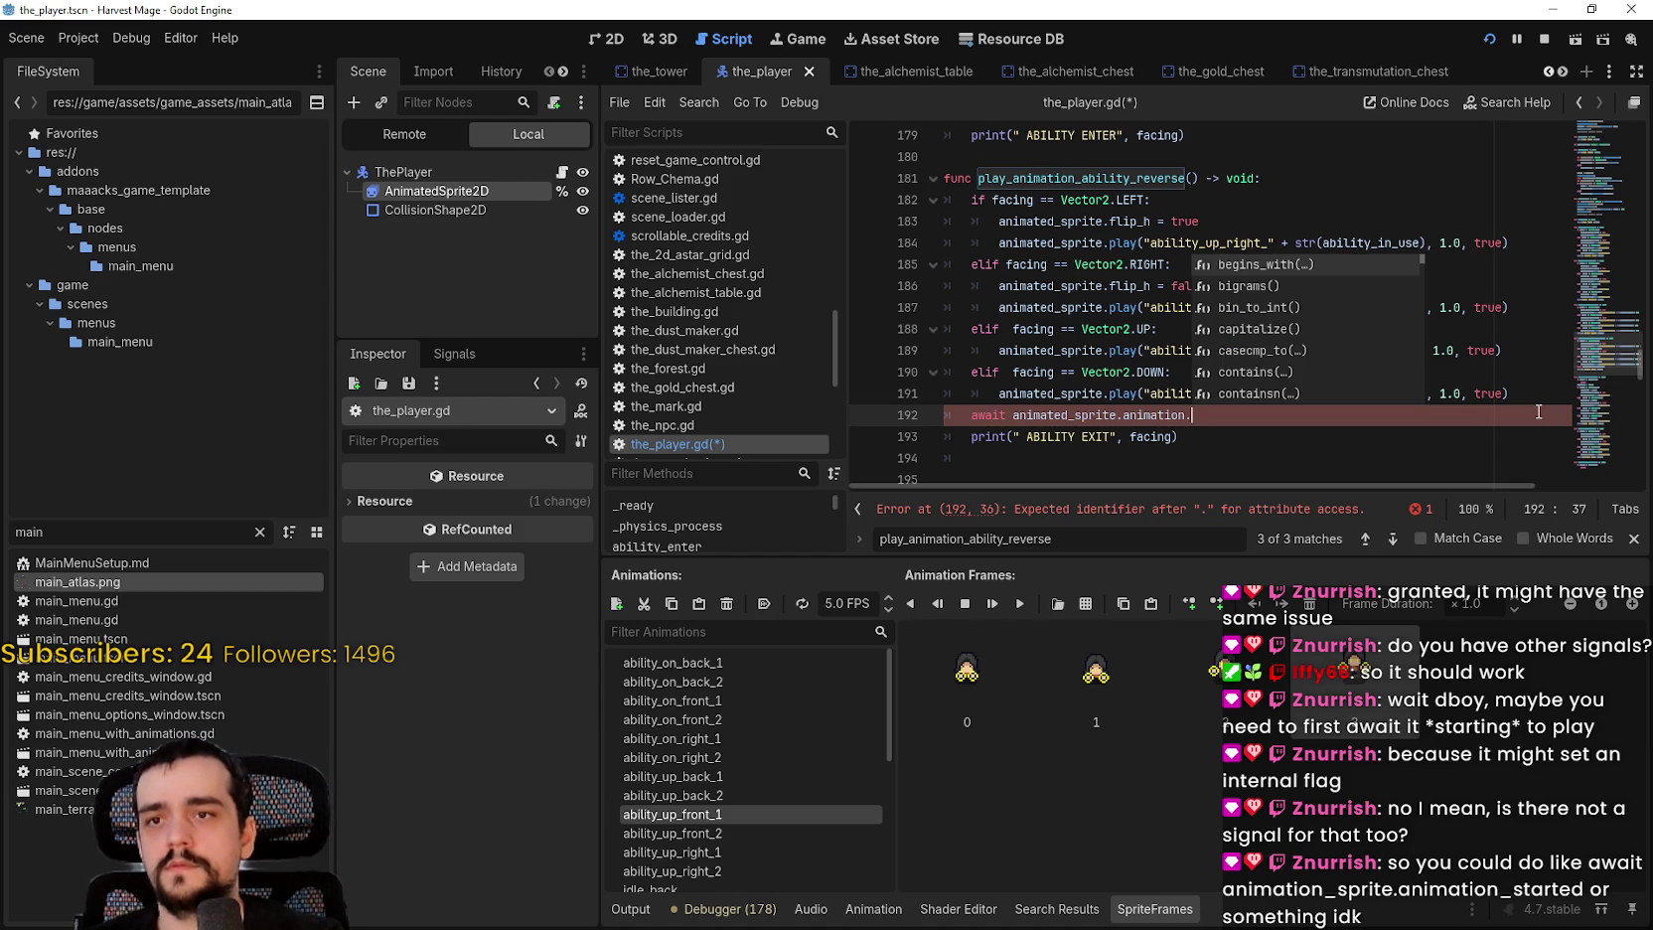
key(Down)
key(Down)
key(Down)
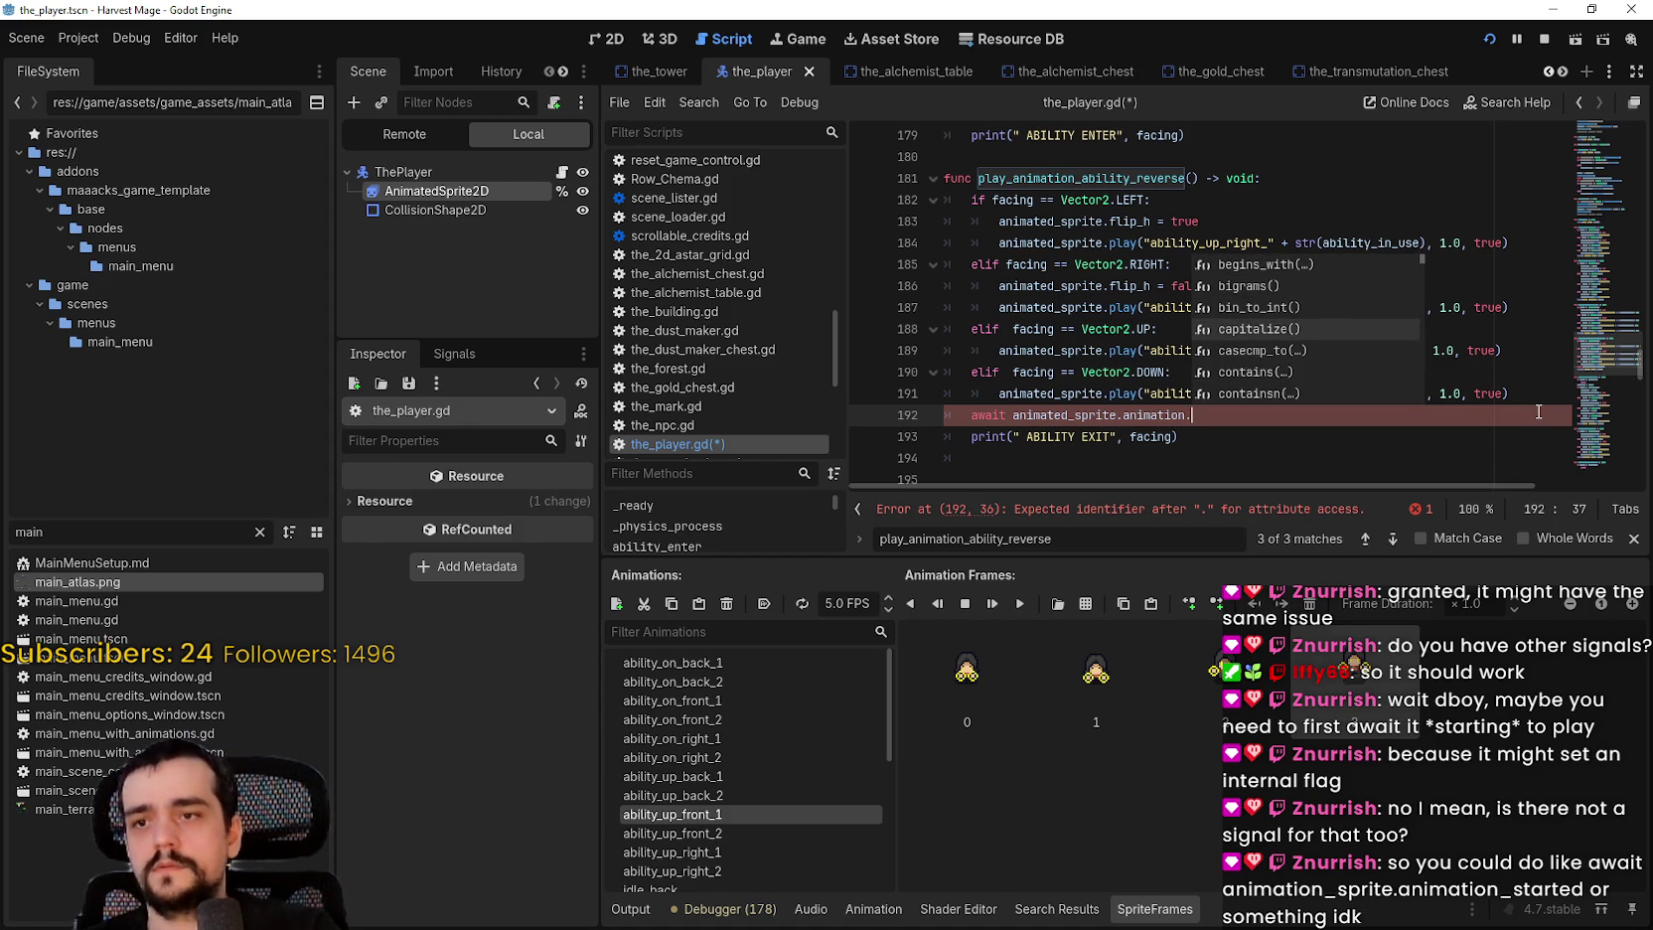
key(Down)
key(Down)
key(Down)
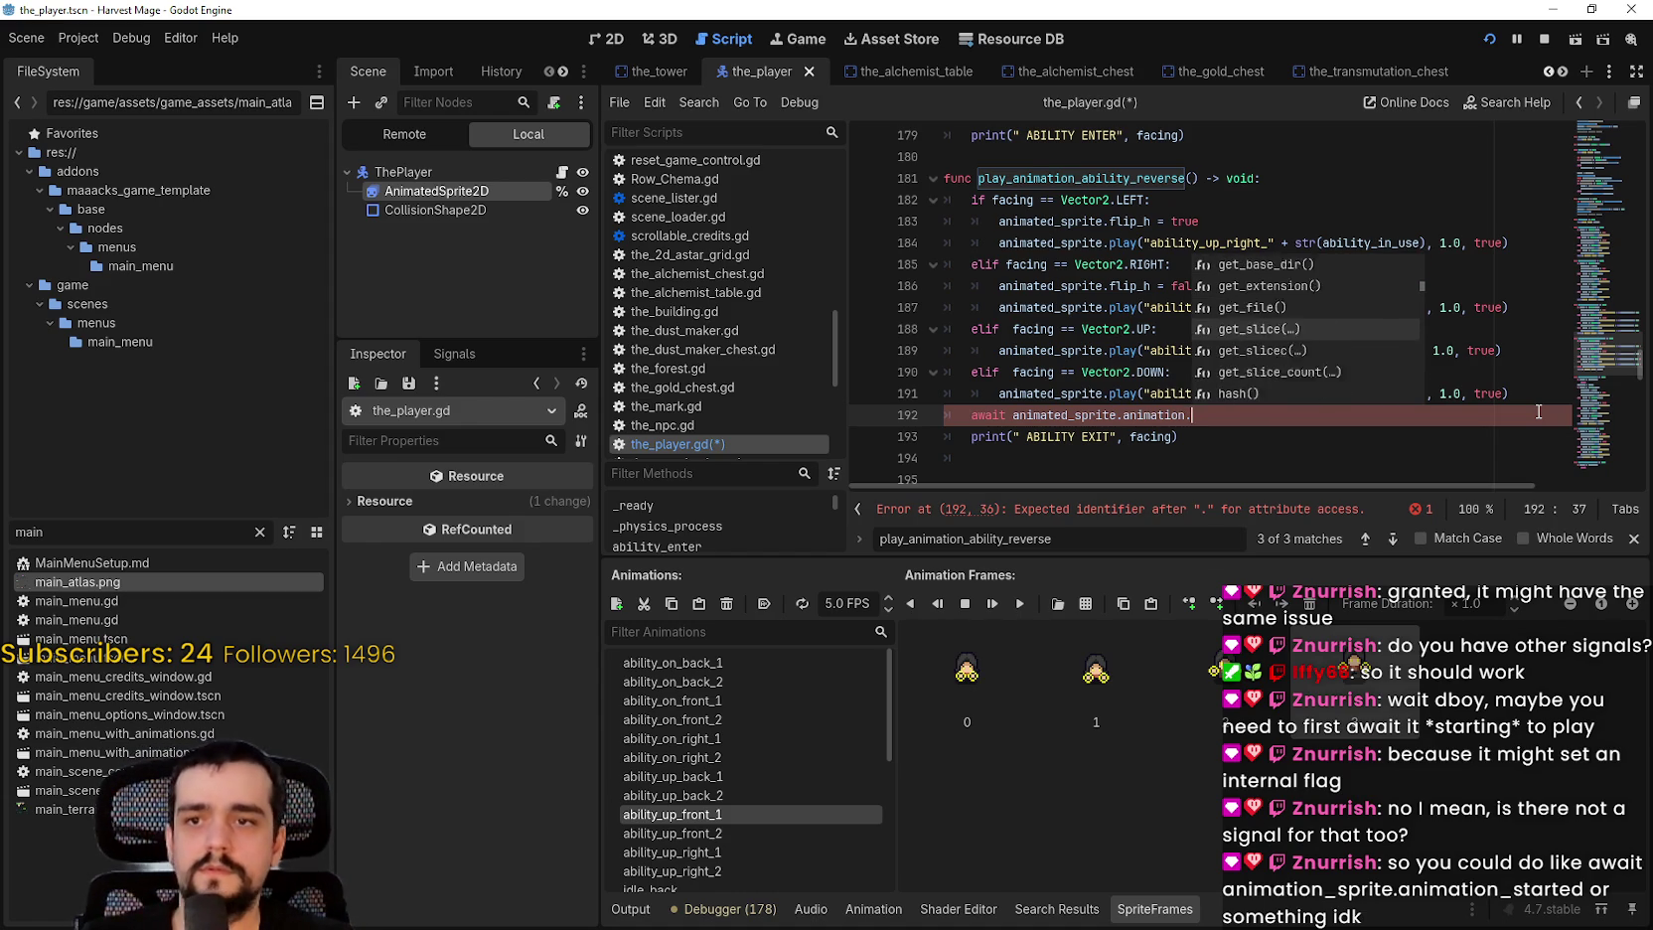
key(Down)
key(Down)
key(Down)
text(sta)
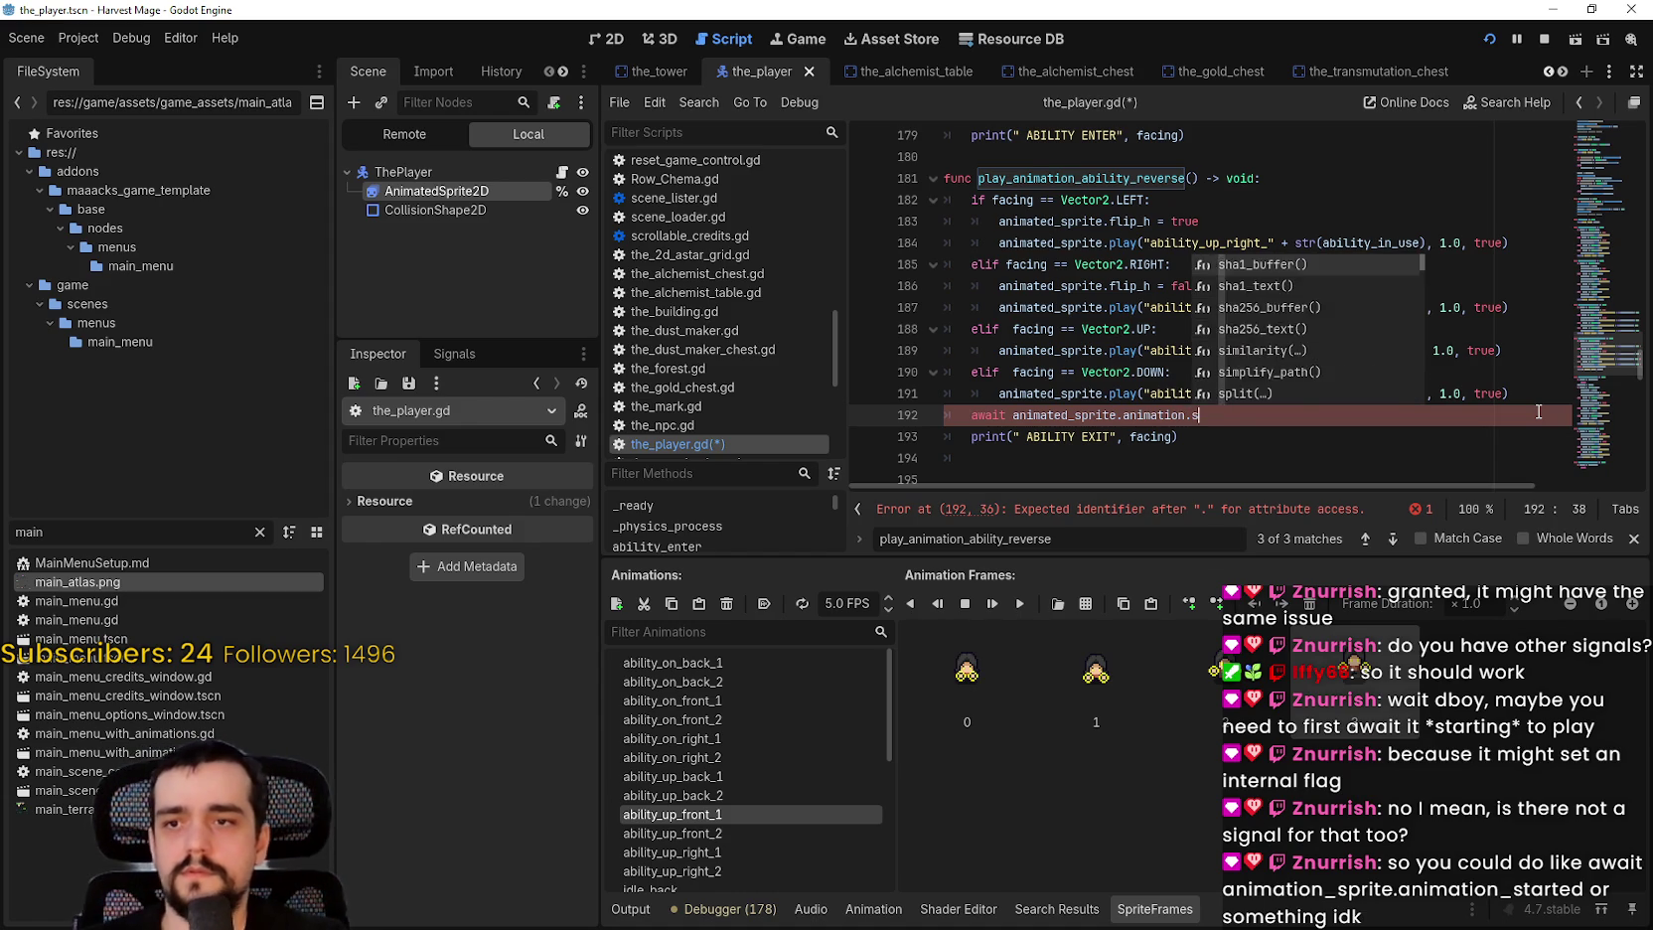
key(BackSpace)
key(BackSpace)
key(BackSpace)
key(BackSpace)
key(BackSpace)
key(BackSpace)
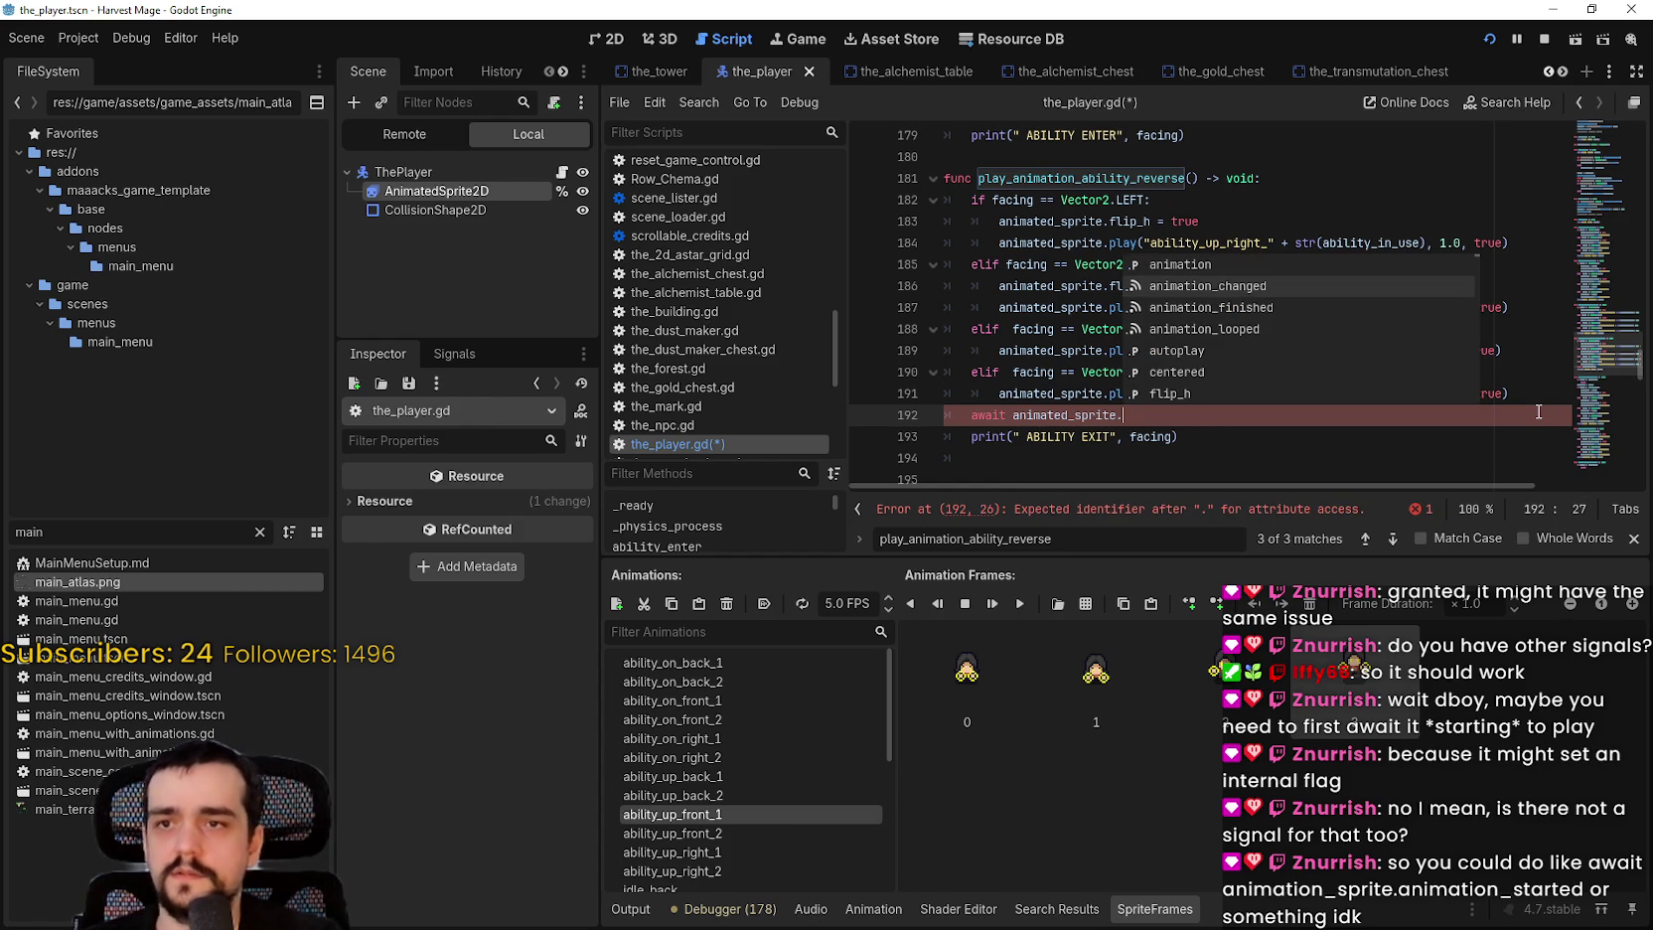
Step: Complete line 192 as await animated_sprite.frame_changed and relaunch the game with F5
key(Down)
key(Down)
key(Down)
key(Up)
key(Up)
key(Down)
key(Down)
key(Up)
key(Up)
key(Down)
key(Down)
key(Up)
key(Up)
key(Down)
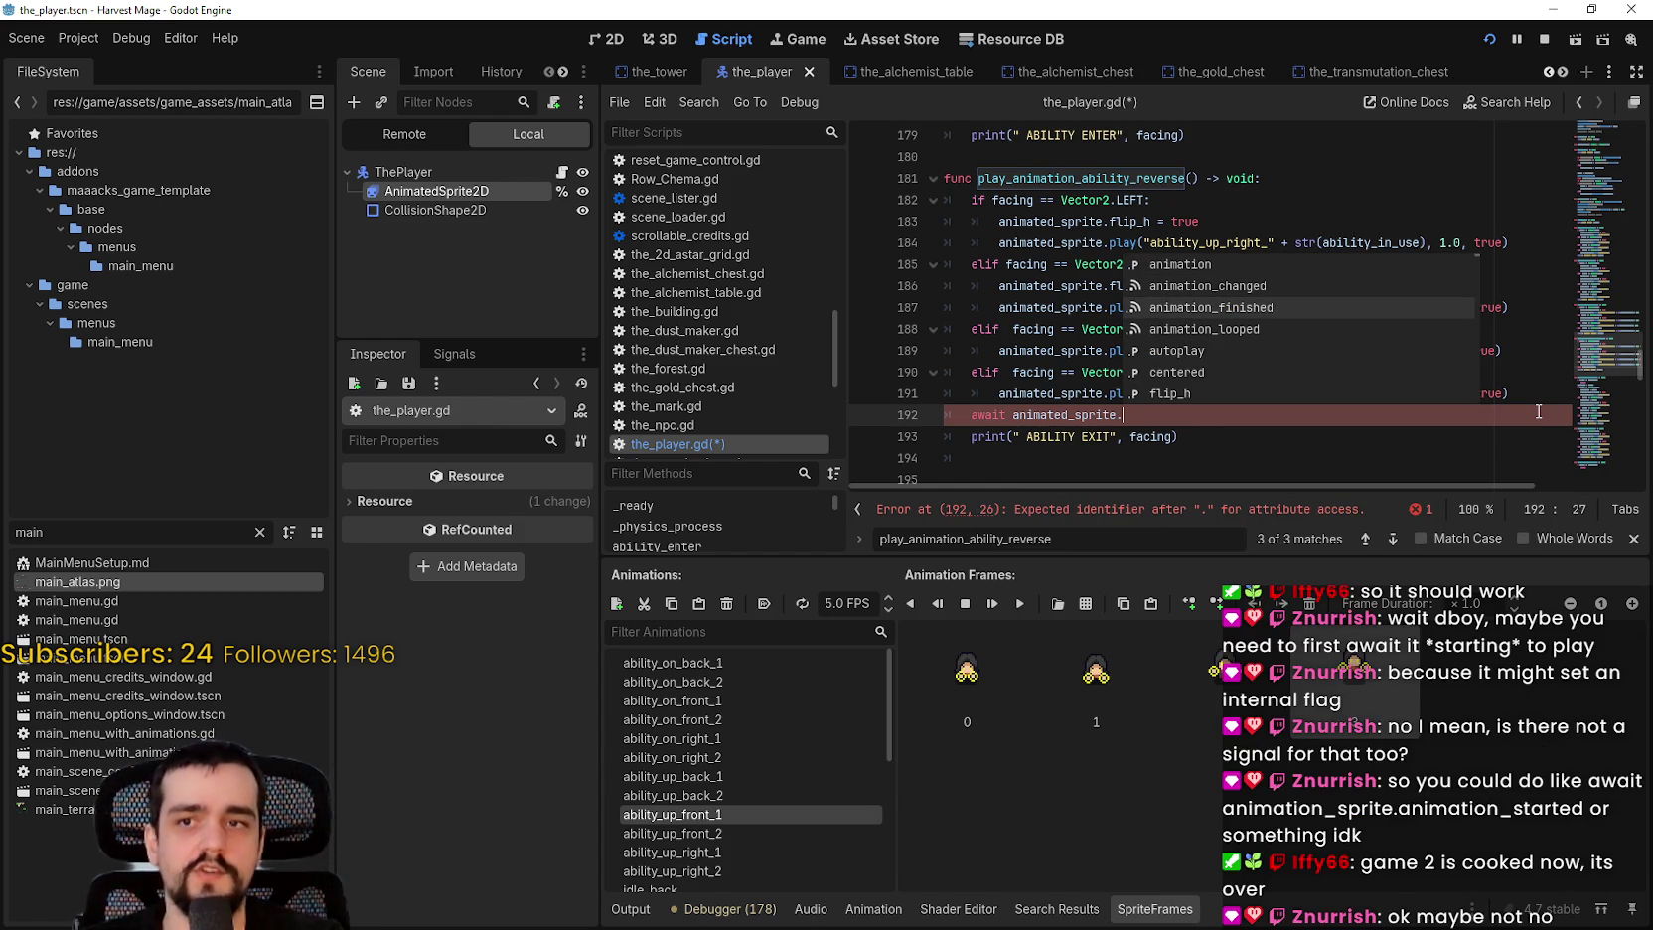
key(Down)
key(Up)
key(Up)
key(Up)
key(Down)
key(Down)
key(Up)
key(Up)
key(Down)
key(Down)
key(Down)
key(Up)
key(Up)
key(Down)
key(Down)
key(Down)
key(Down)
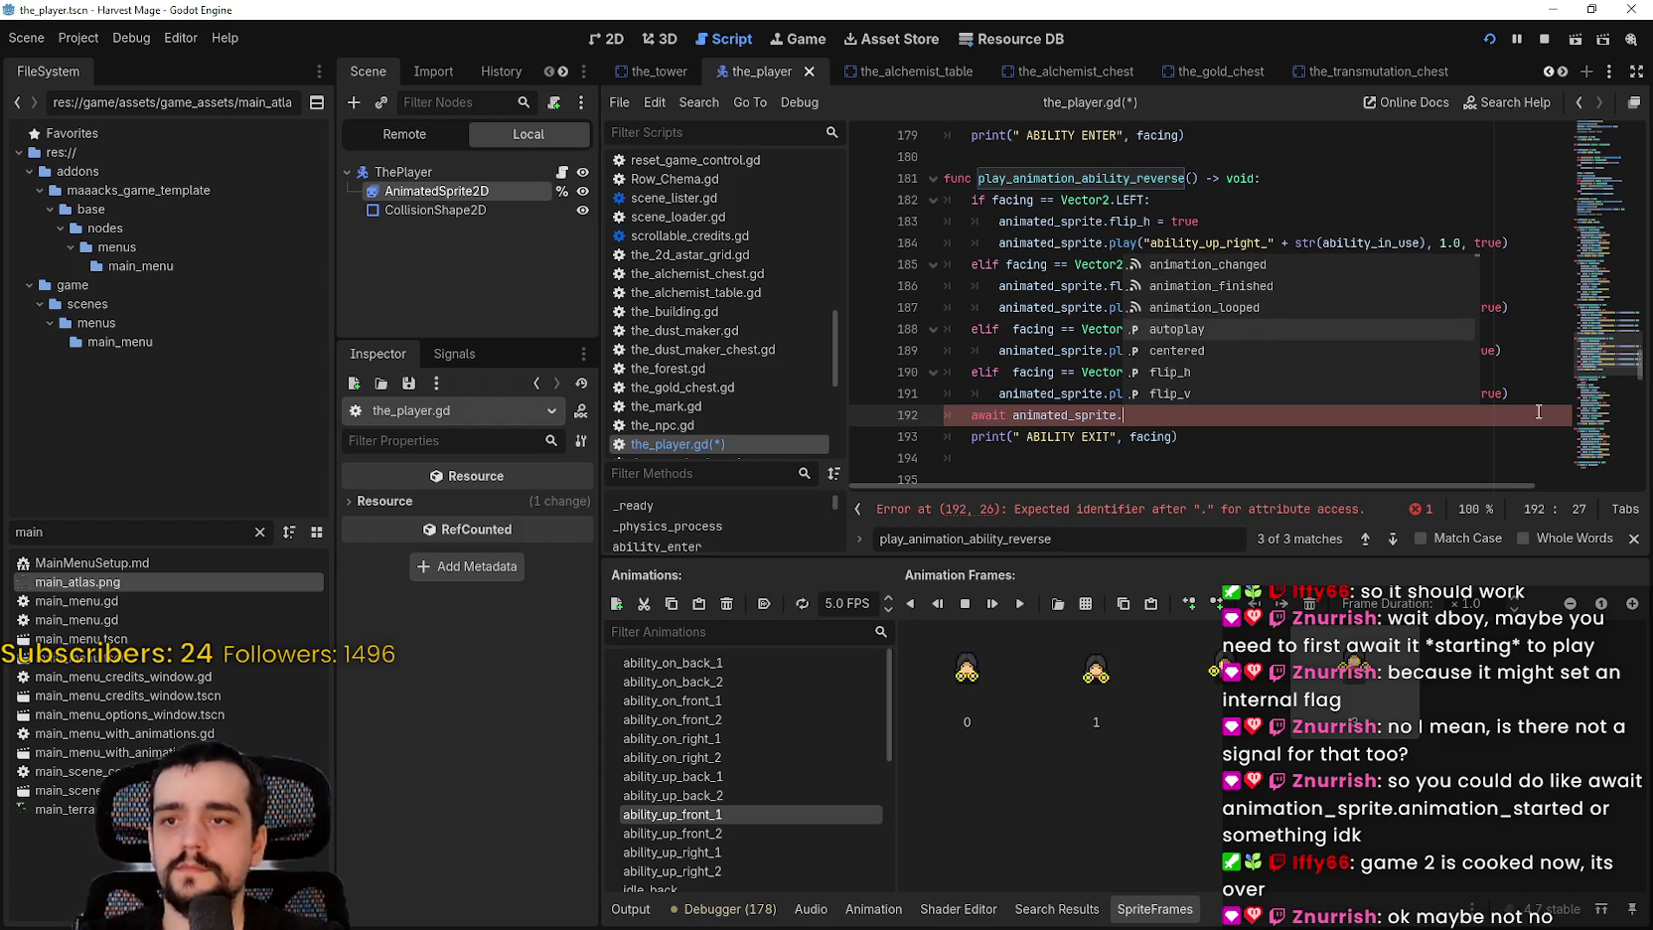
key(Down)
key(Down)
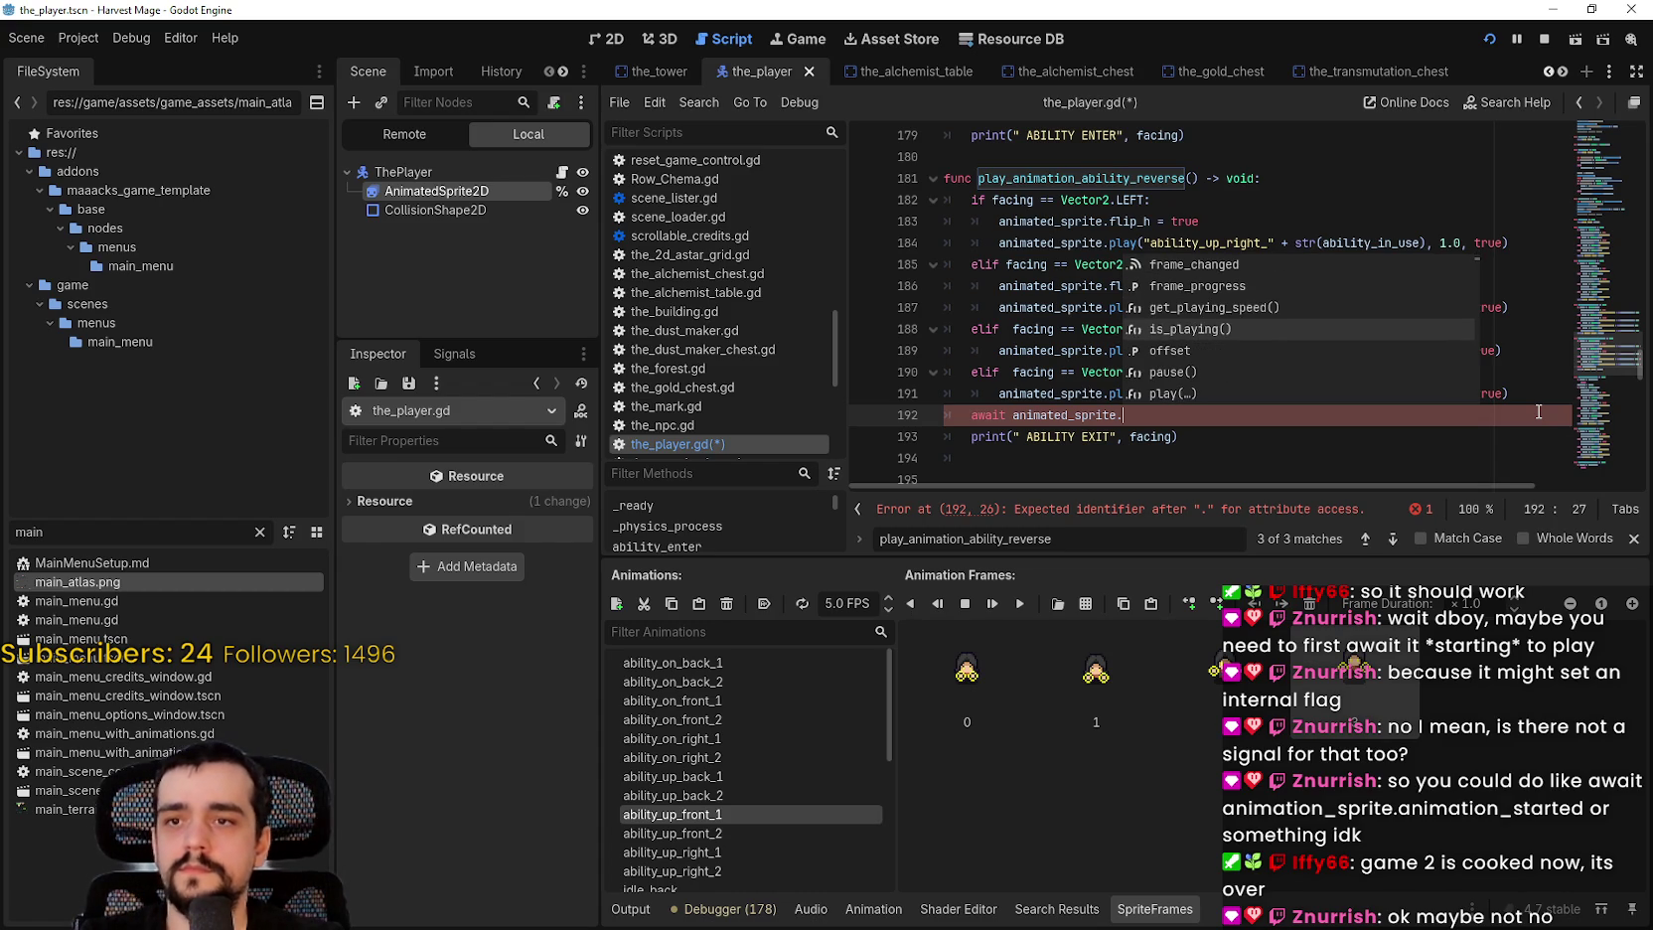
key(Down)
key(Down)
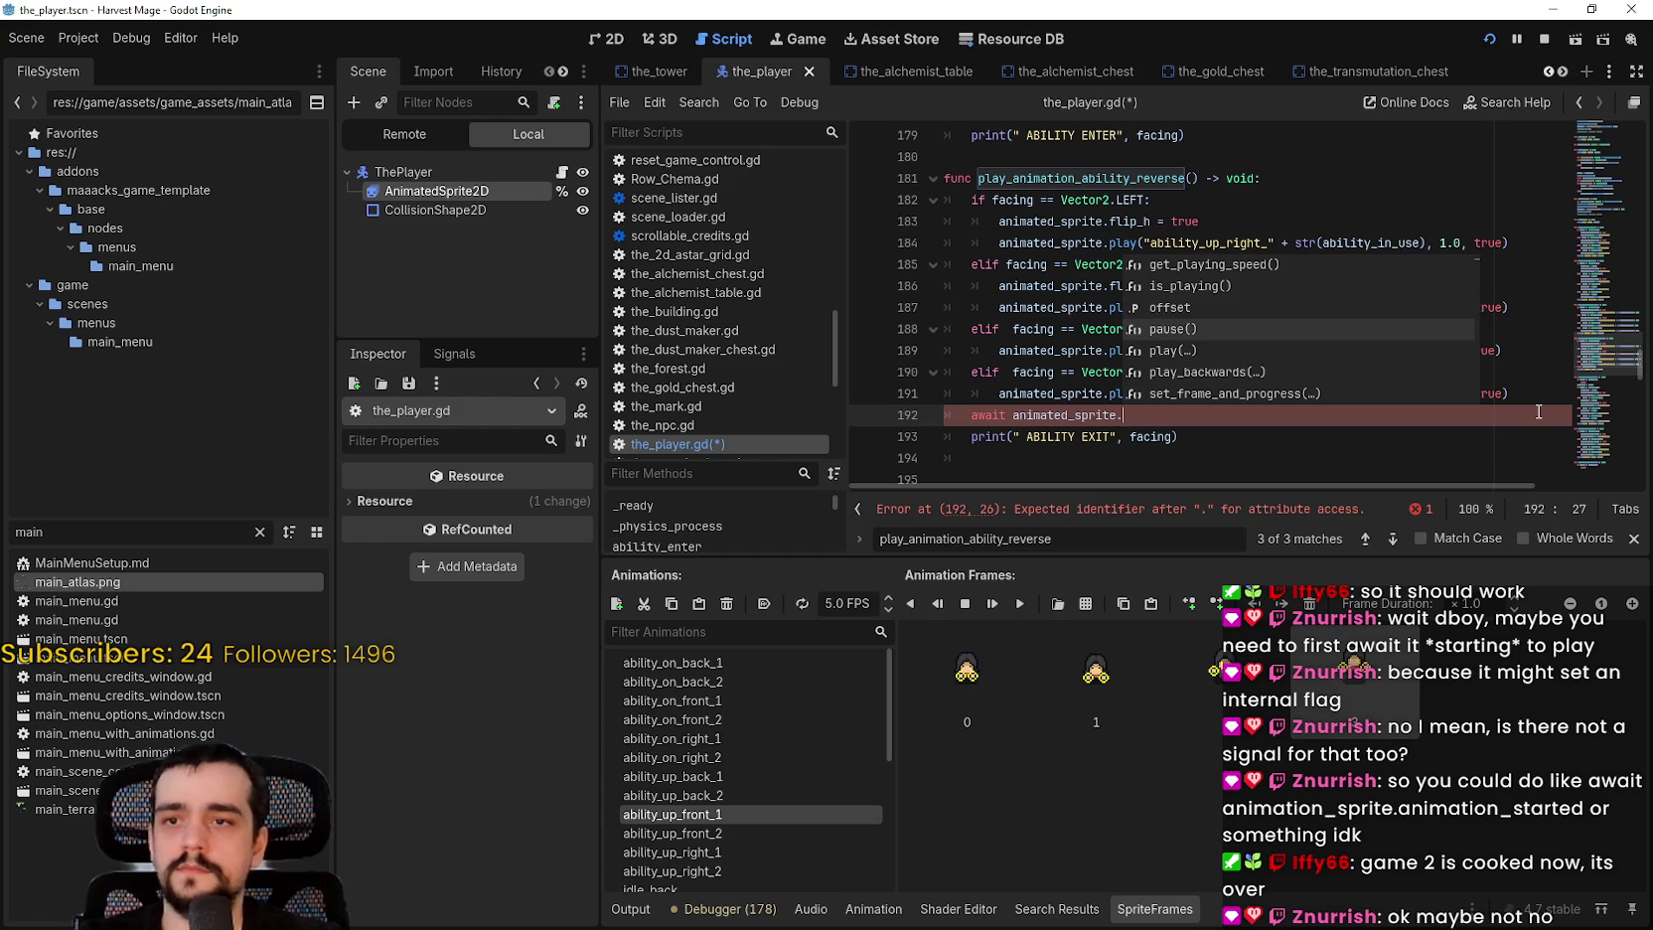
key(Down)
key(Down)
key(Down)
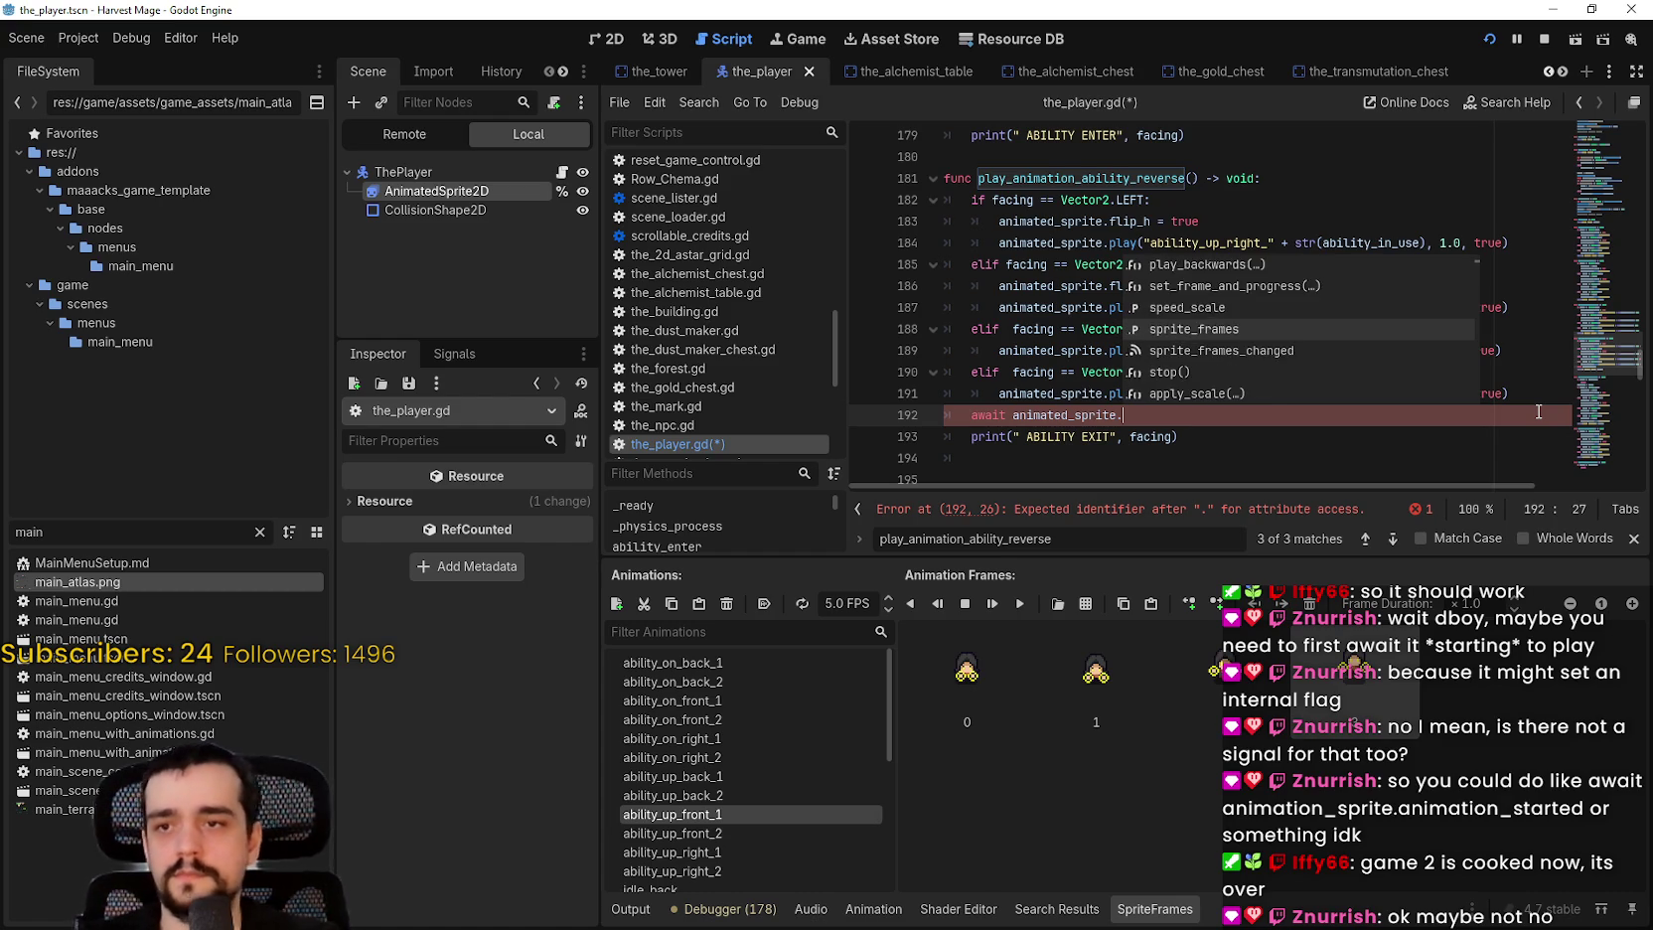
key(Down)
key(Down)
key(Down)
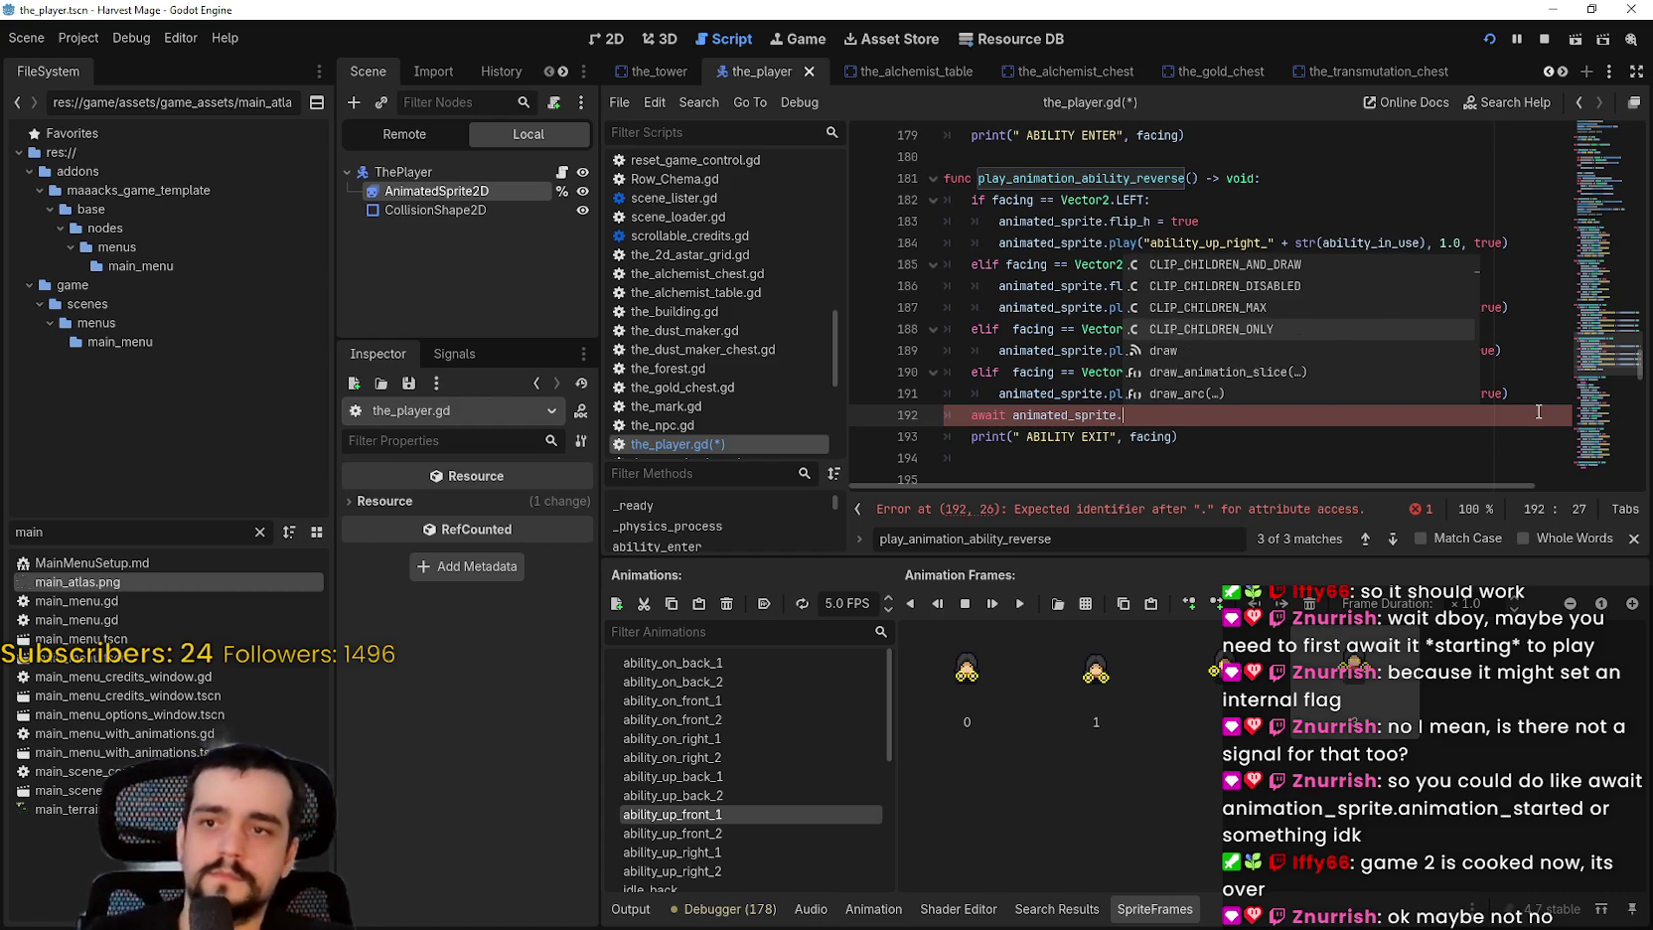
key(Down)
key(Down)
key(Down)
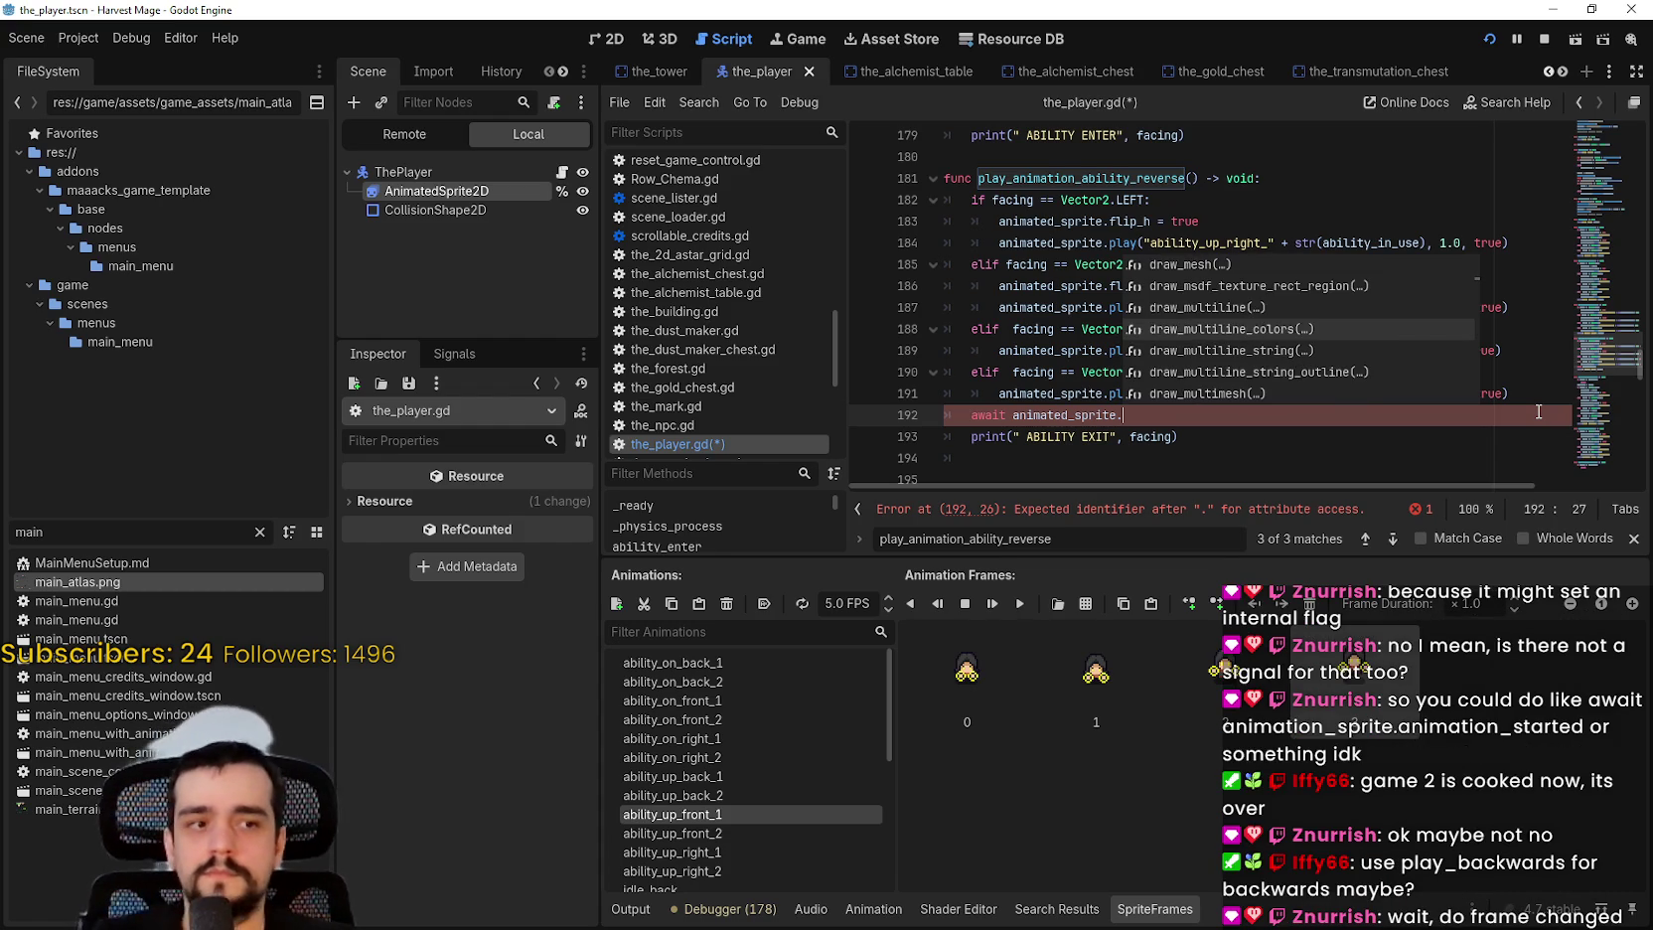
key(Up)
key(Up)
key(Up)
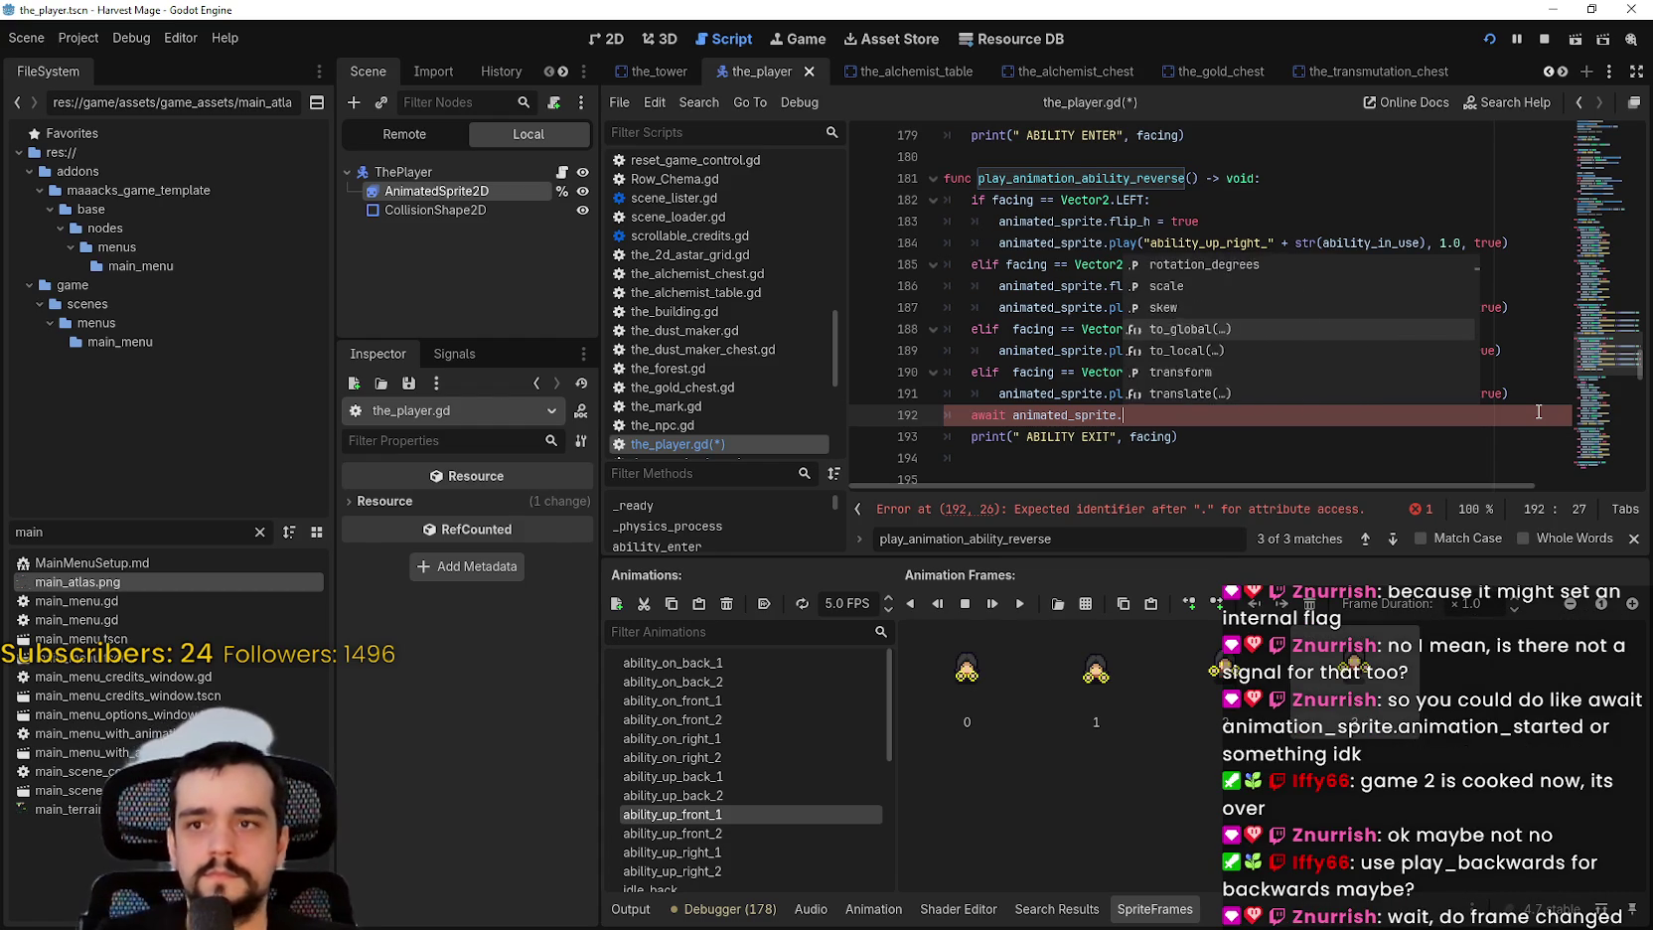
key(Up)
key(Up)
key(Up)
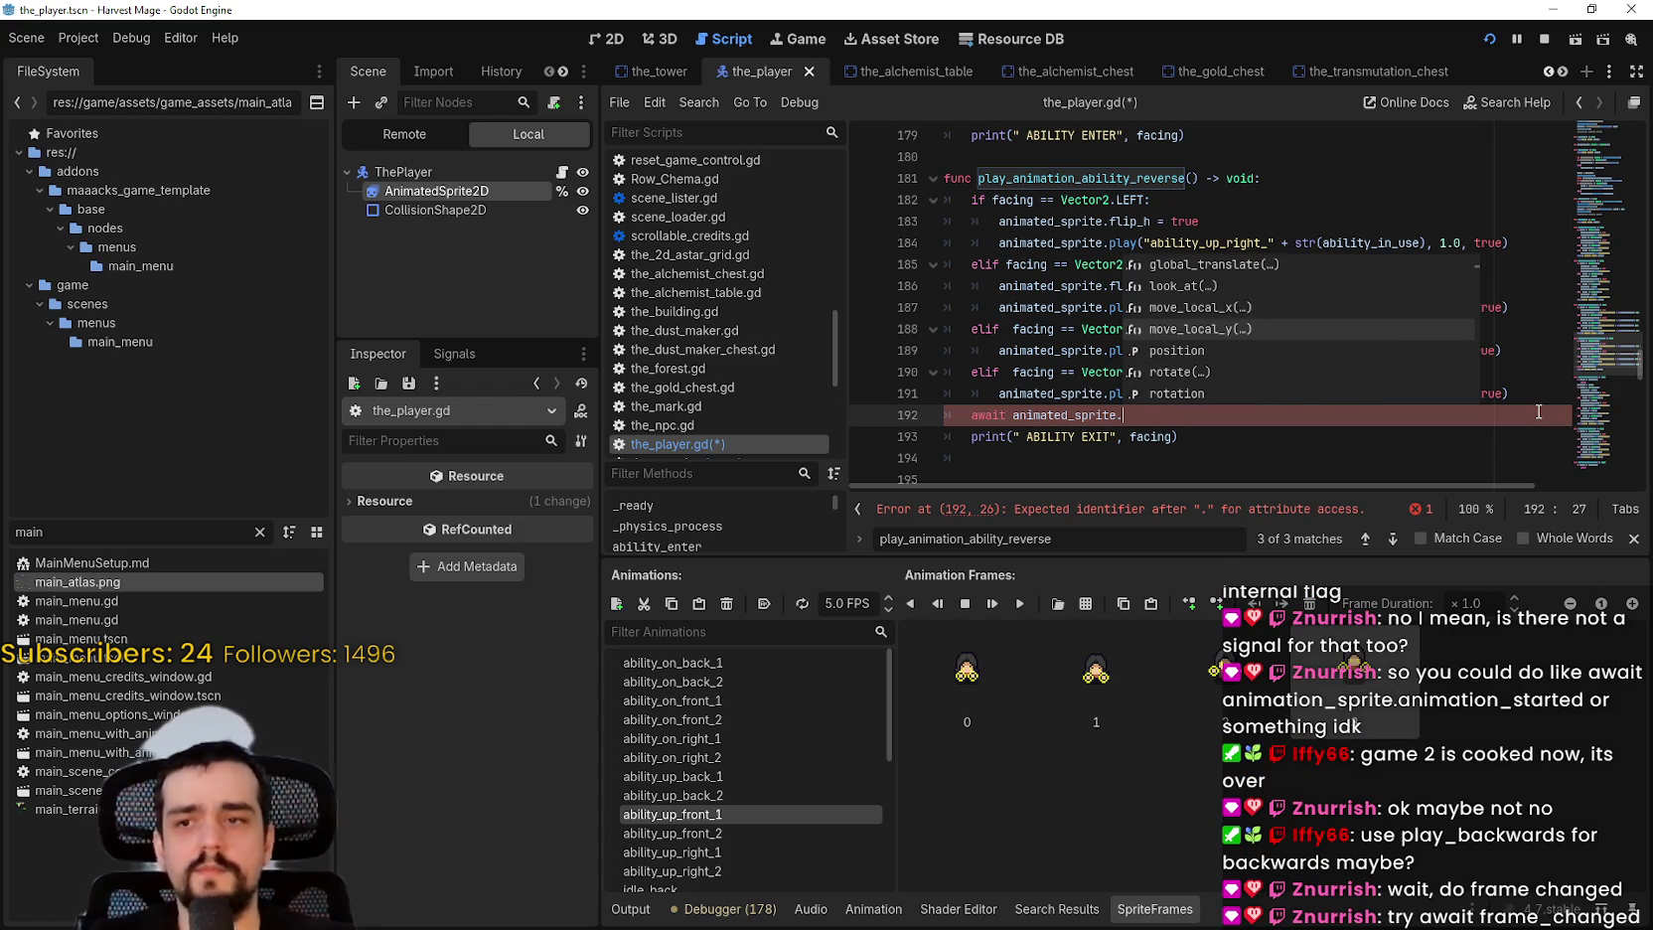
key(Up)
key(Up)
key(Up)
key(Up)
key(Up)
key(Up)
key(Up)
key(Up)
key(Up)
key(Down)
key(Down)
key(Return)
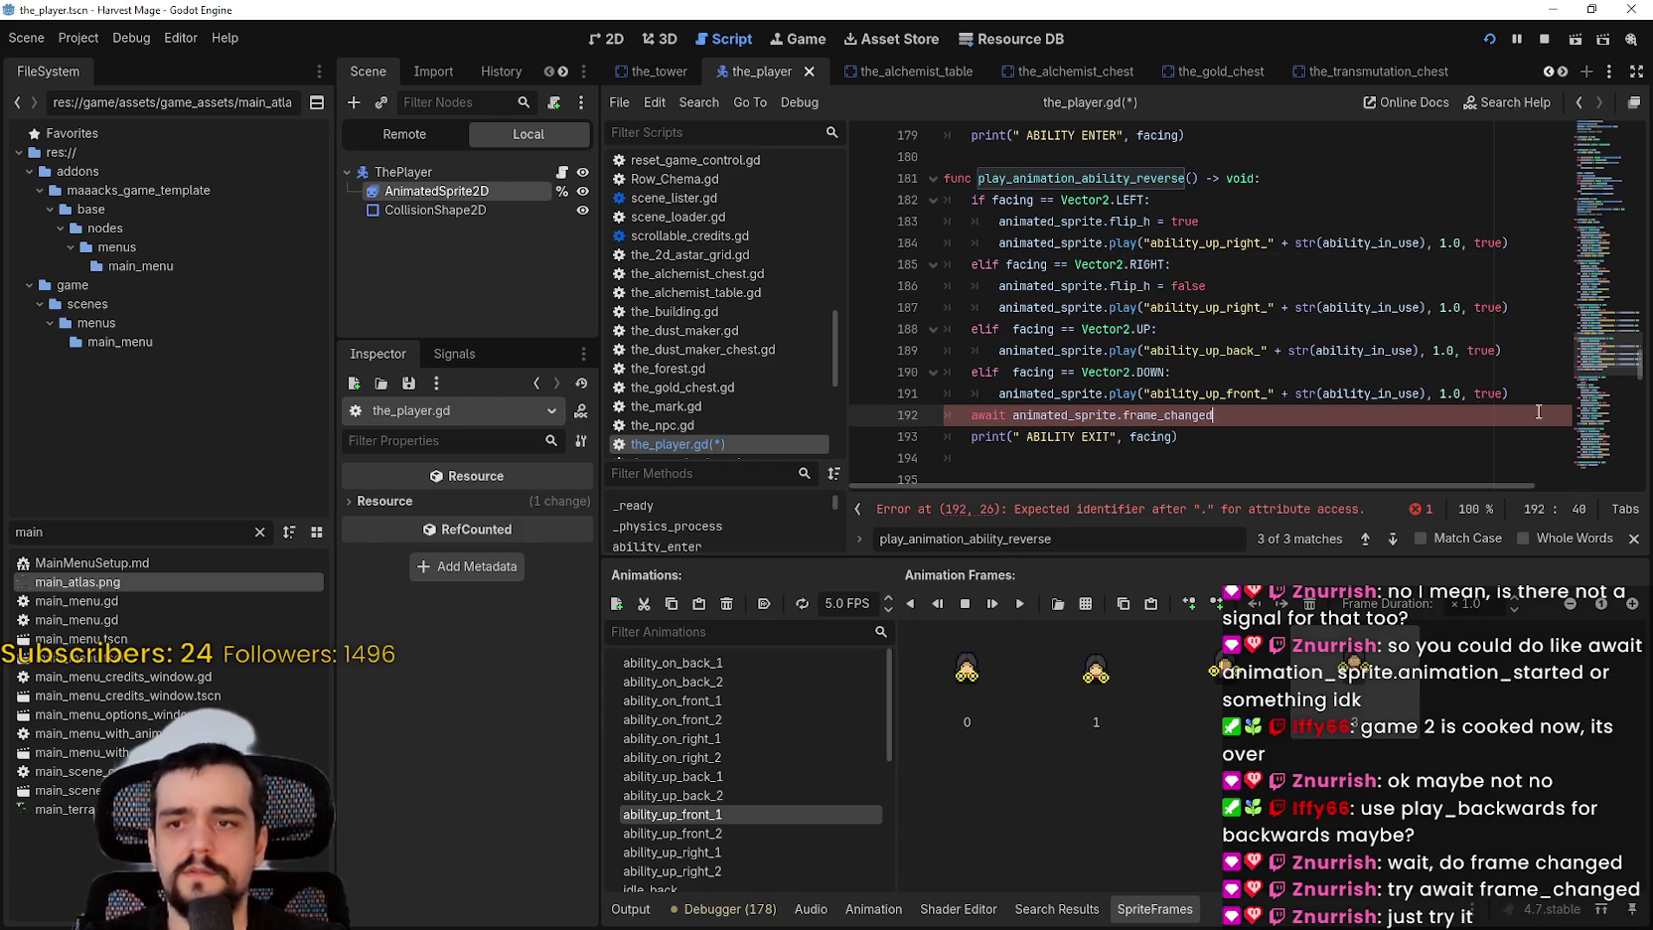
key(F5)
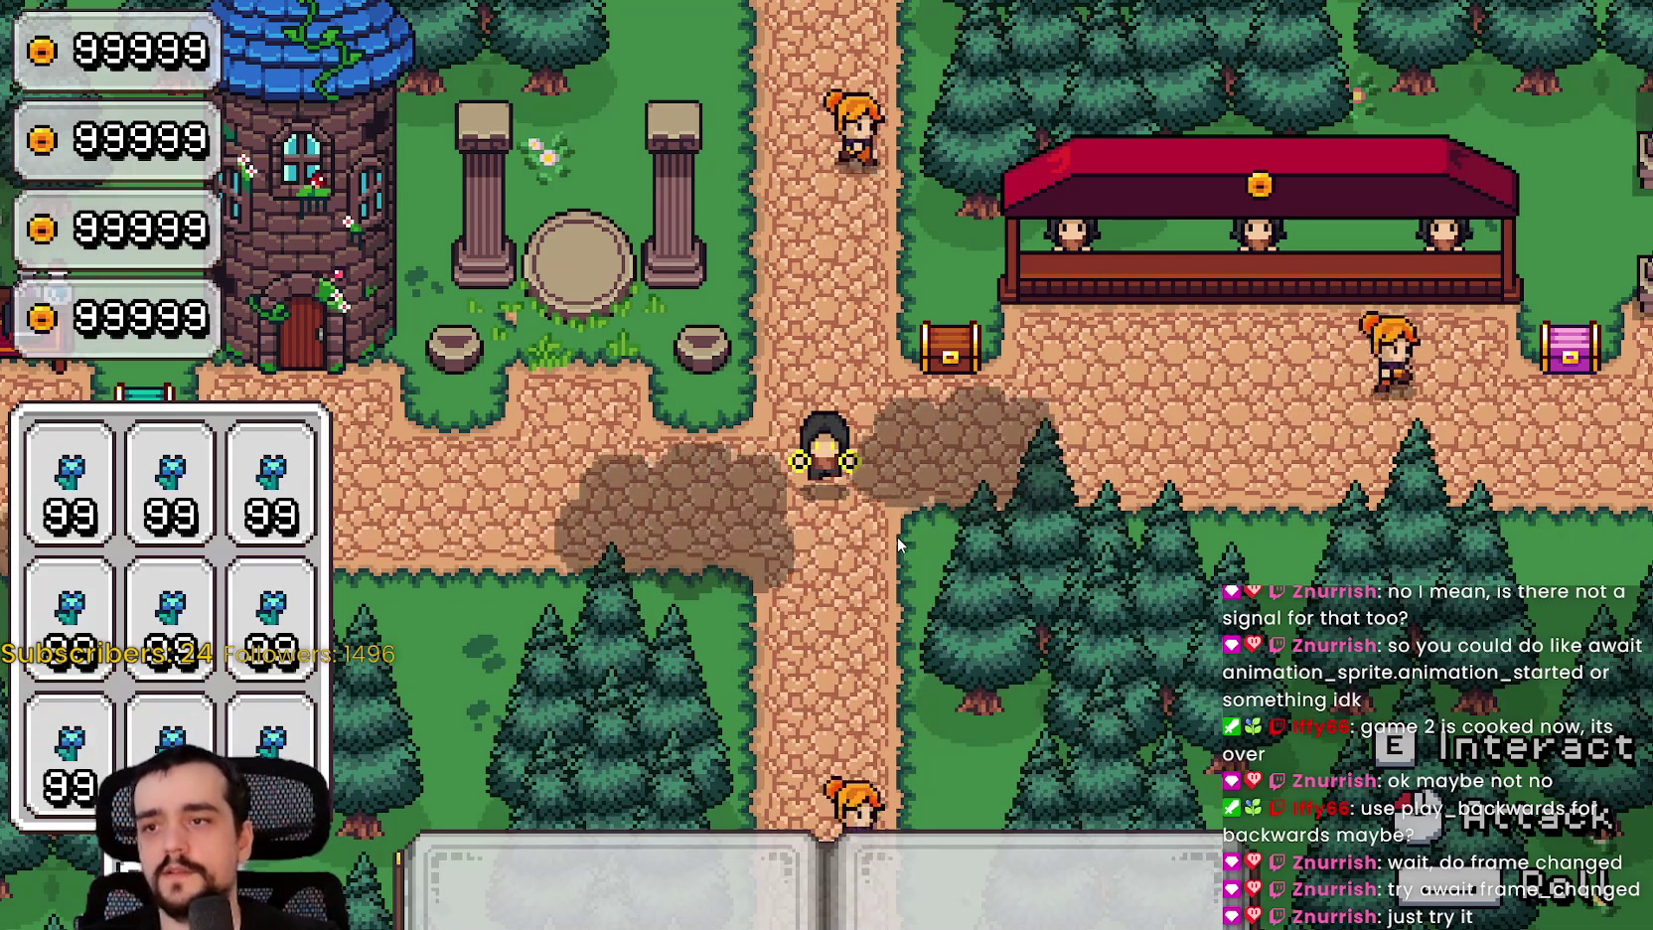
Step: Cast the ability in the running game to test it, then return to the editor
click(974, 574)
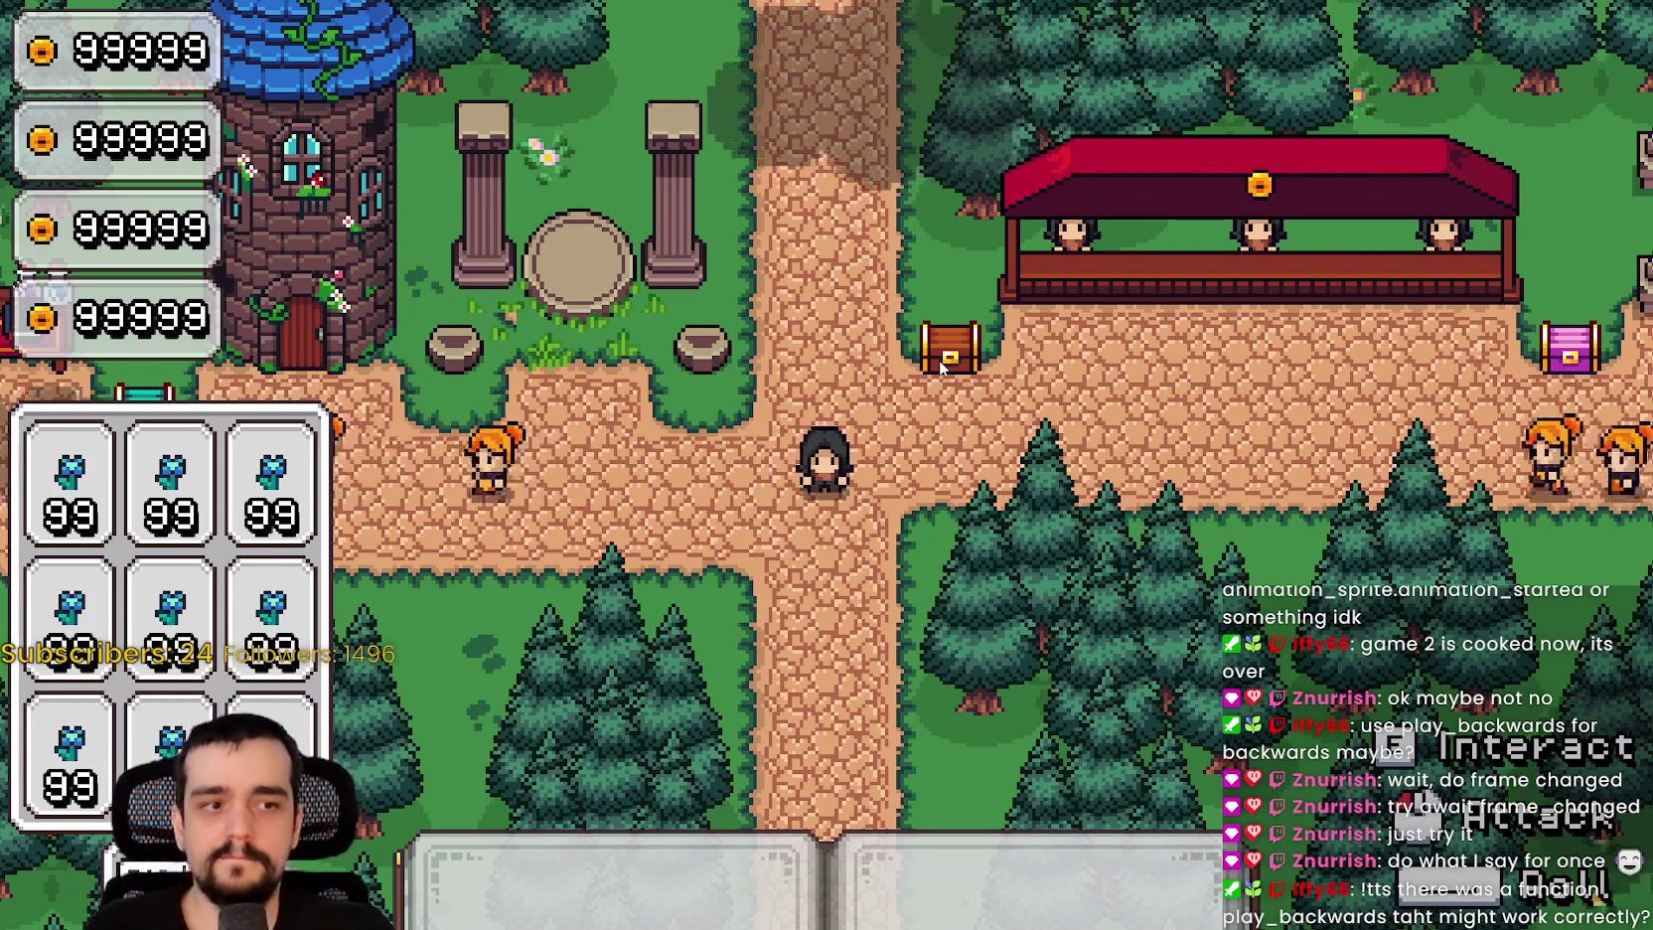
key(alt+Tab)
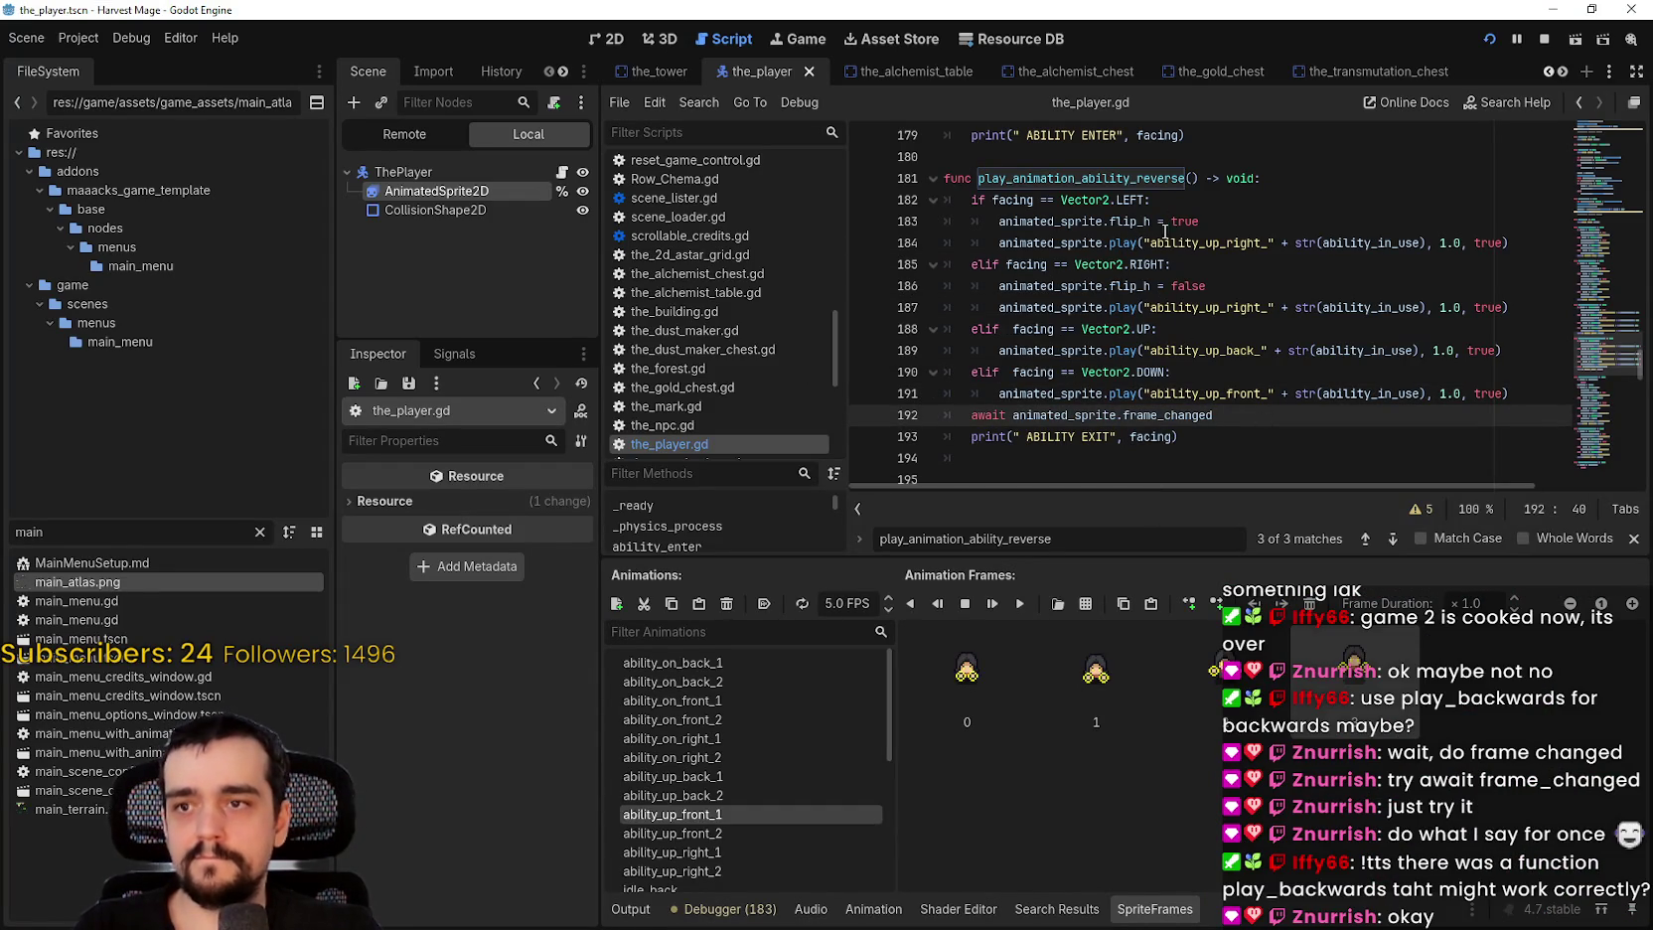
Step: Replace play with play_backwards in the left-facing call on line 184
drag(1214, 415, 1017, 422)
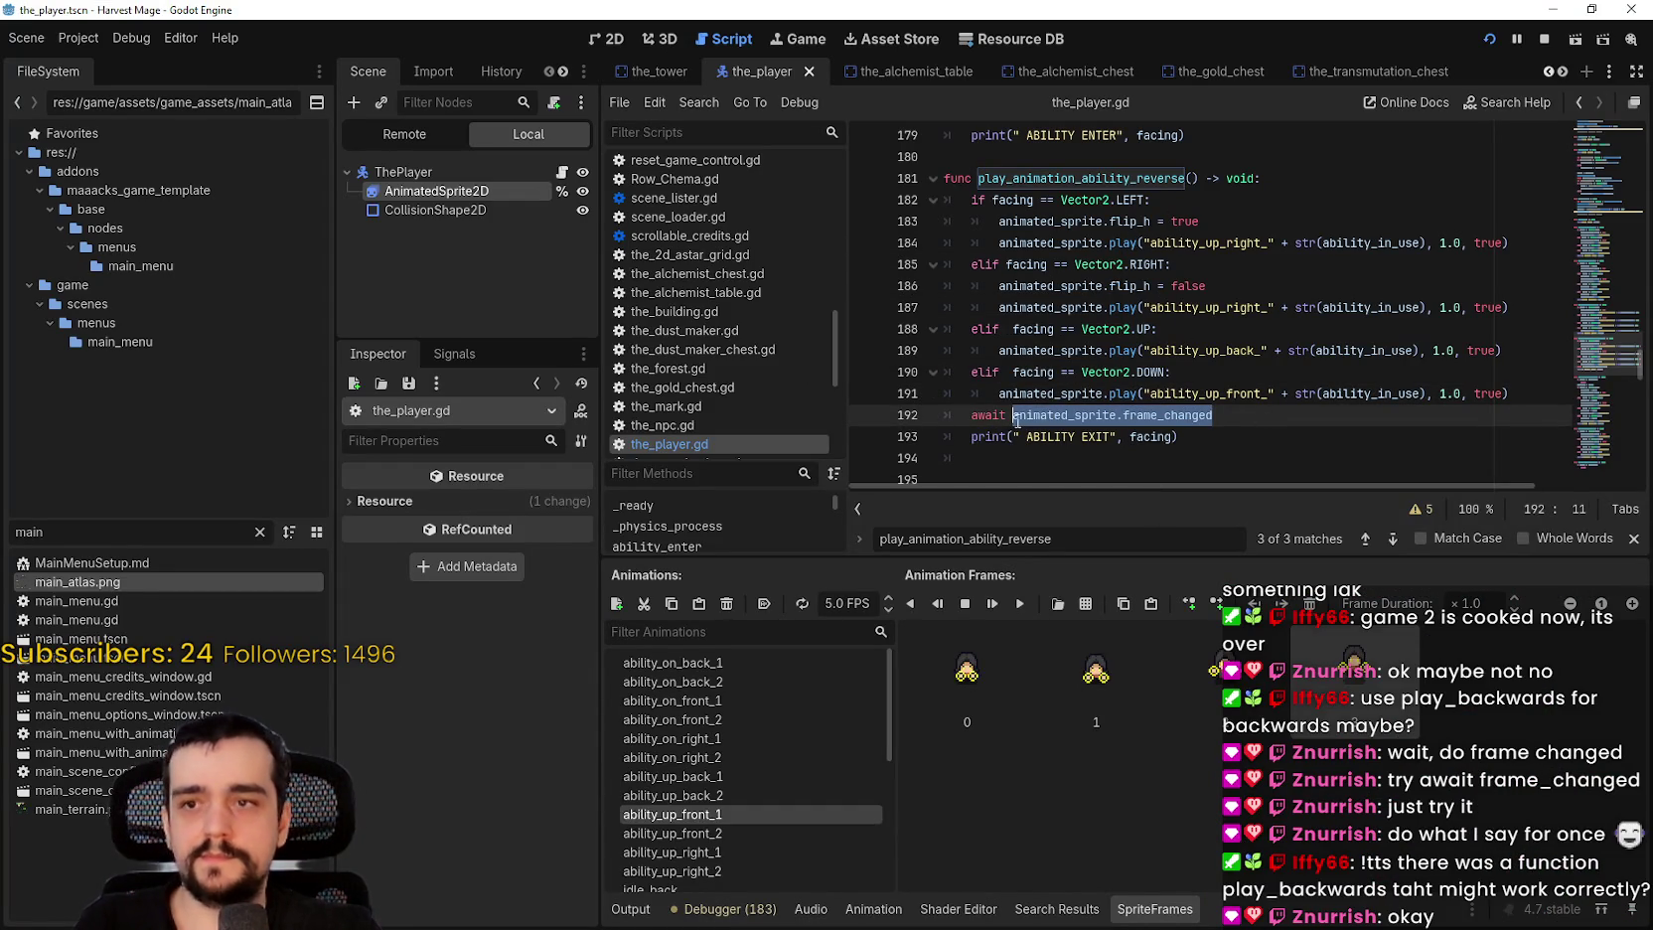
click(1123, 243)
click(1123, 243)
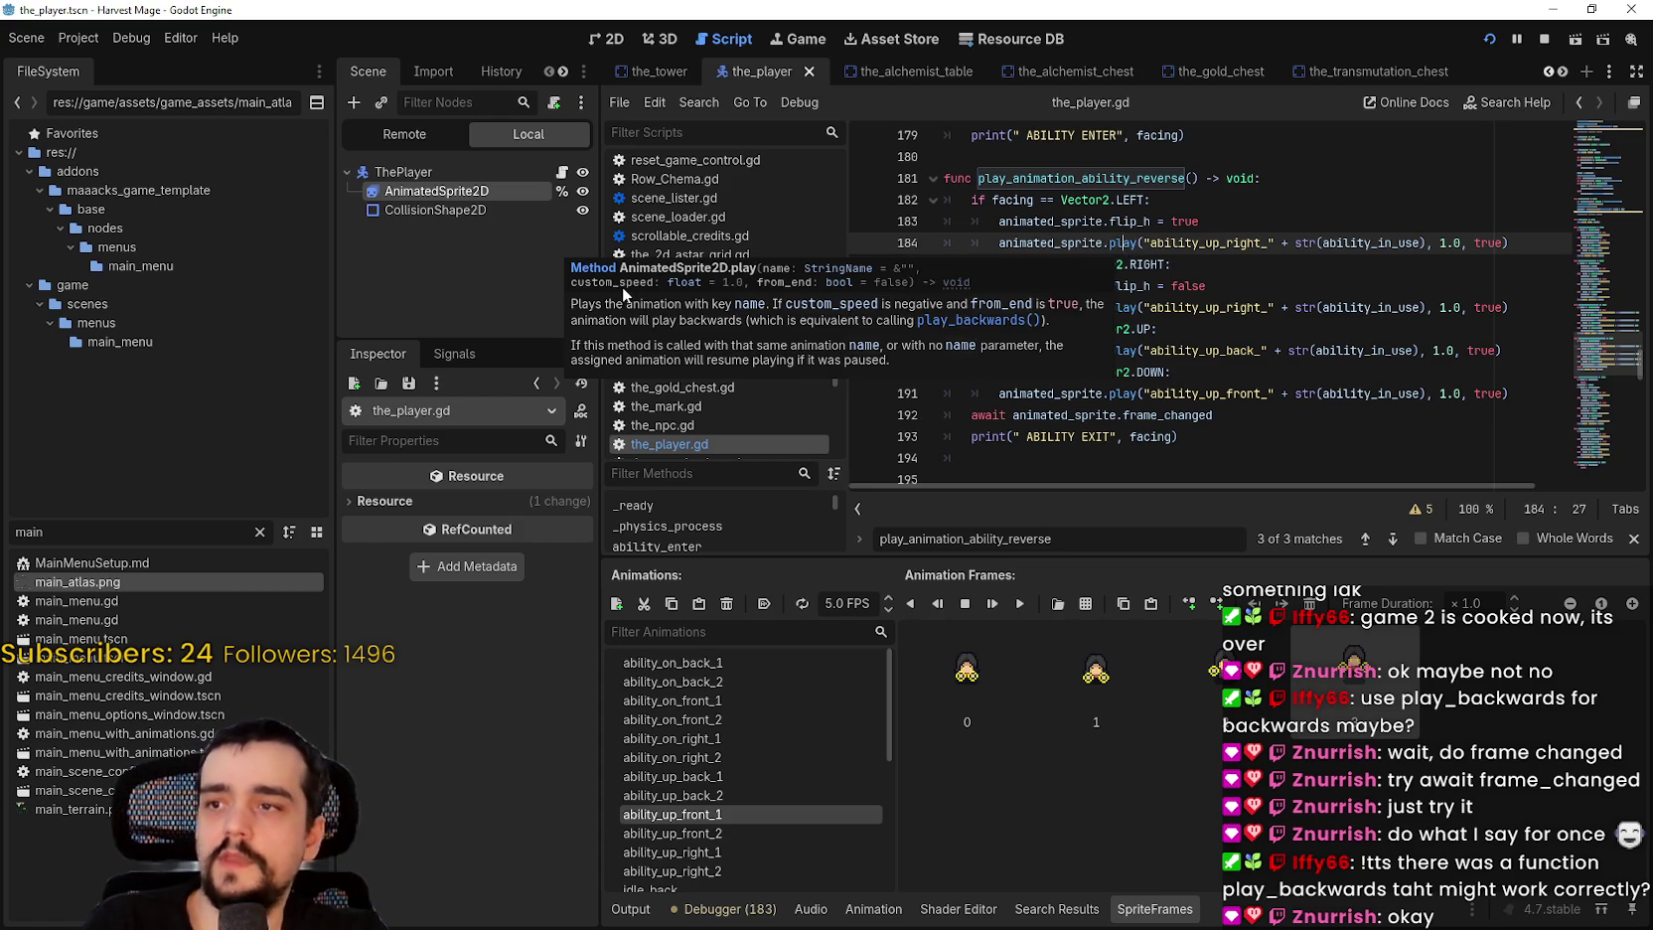
double_click(1123, 242)
mouse_move(1162, 259)
text(play)
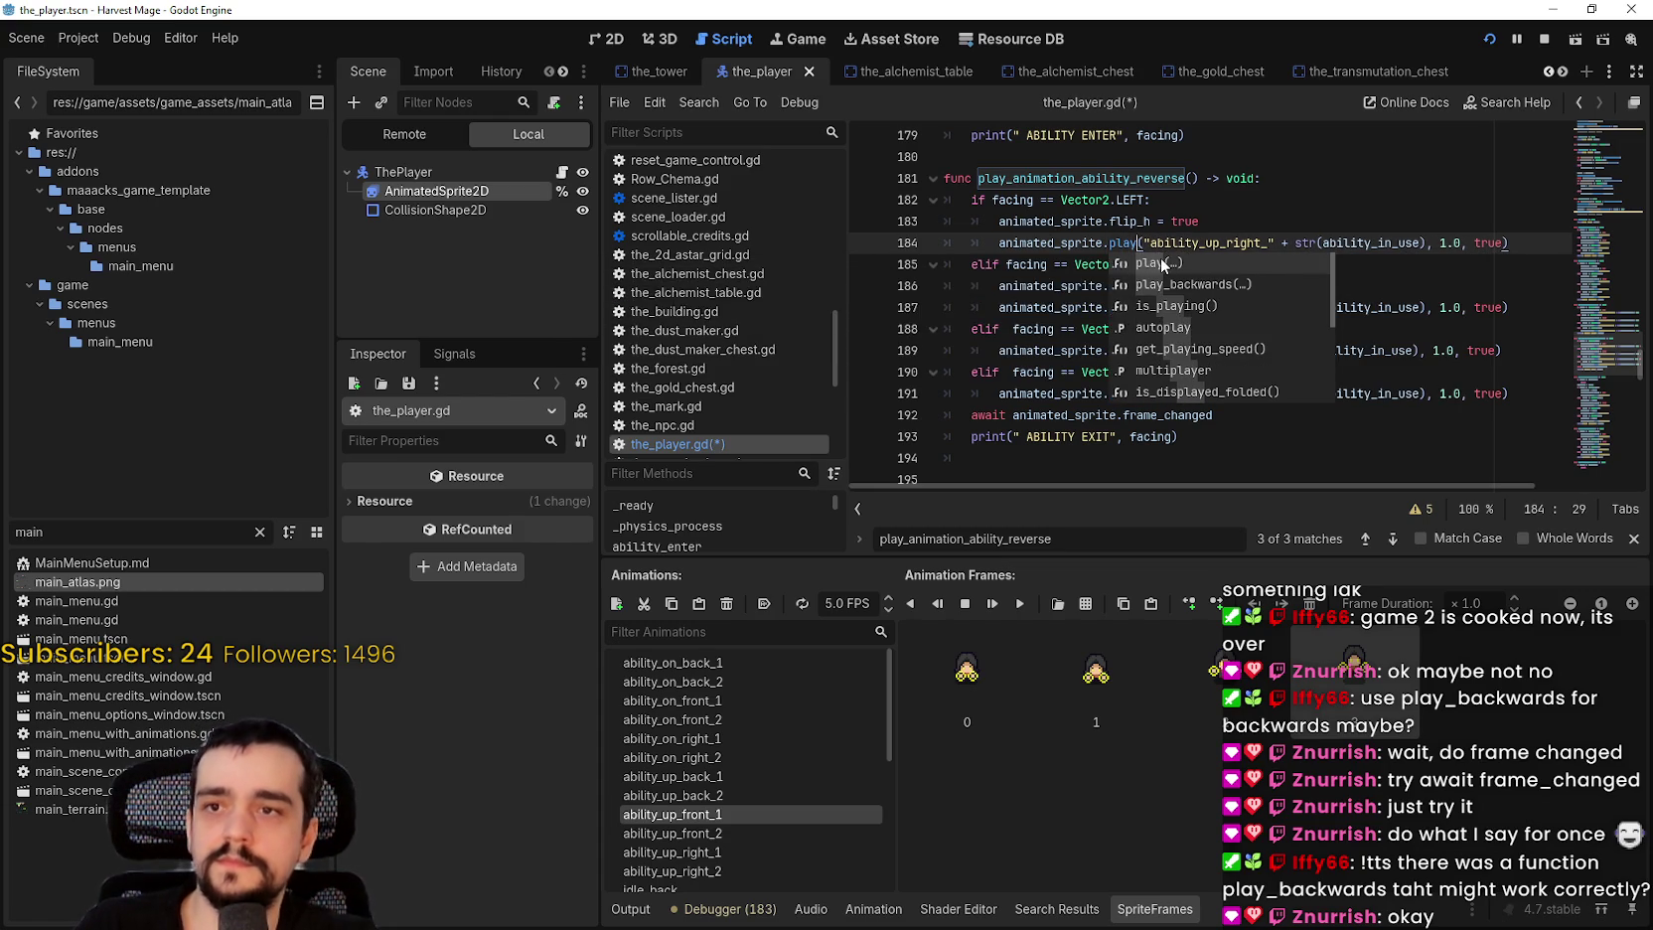
key(Return)
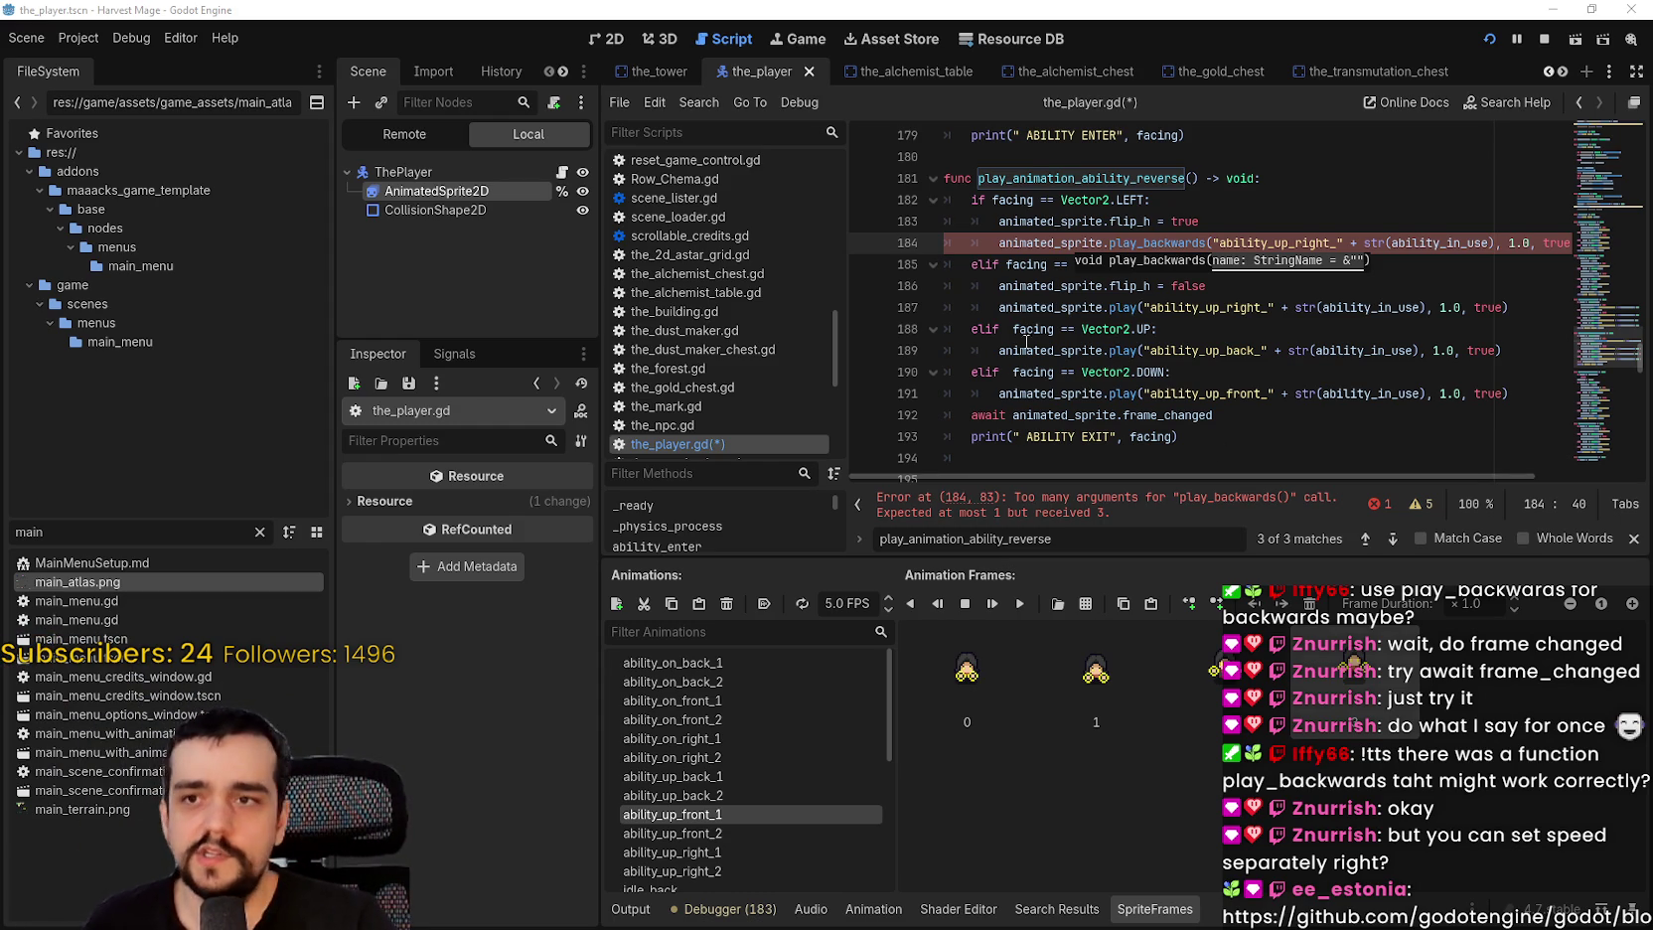
Step: Dismiss the play_backwards hint and switch to the GitHub animated_sprite_2d.cpp source page
click(1166, 244)
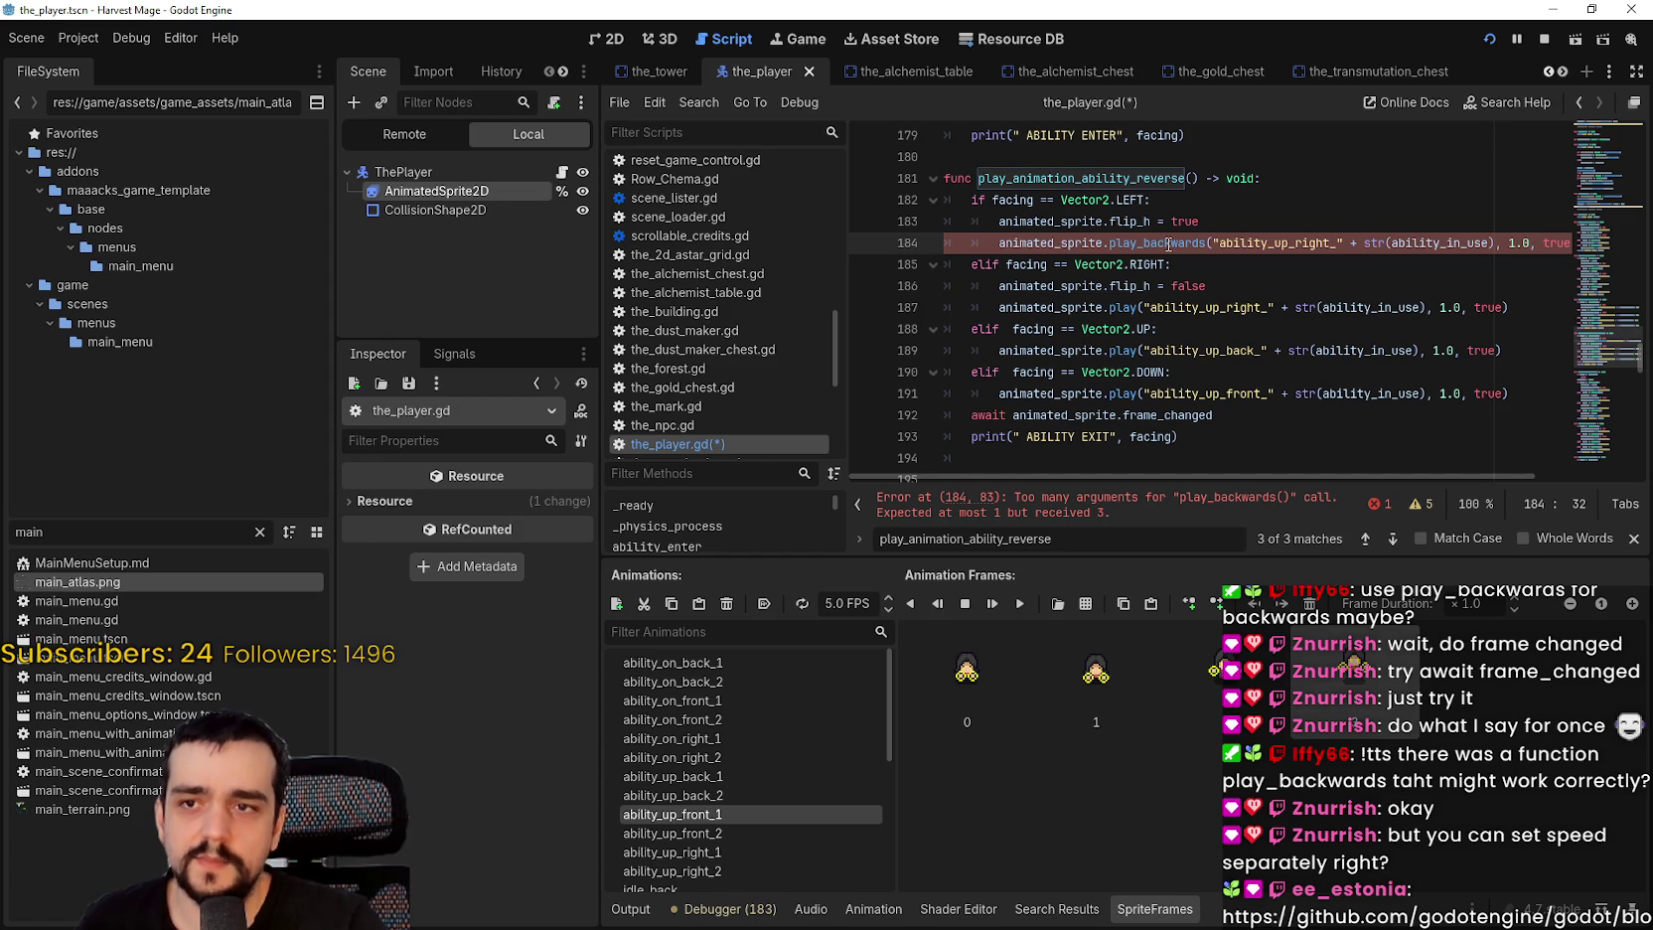
mouse_move(1165, 244)
click(1239, 393)
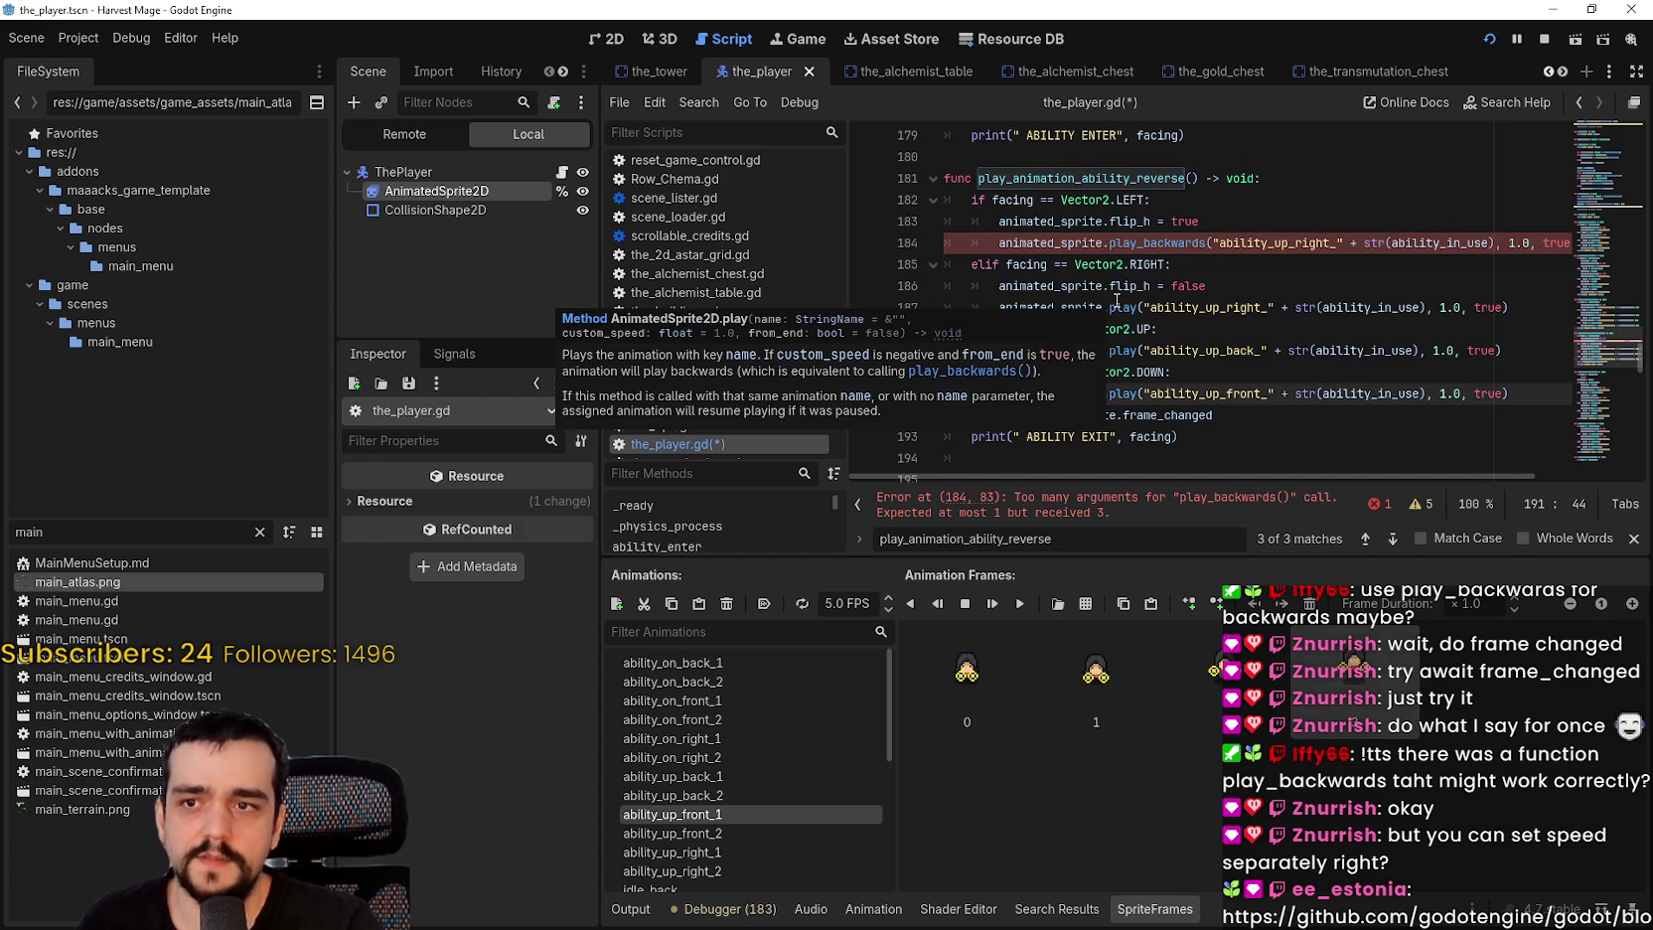
mouse_move(1130, 310)
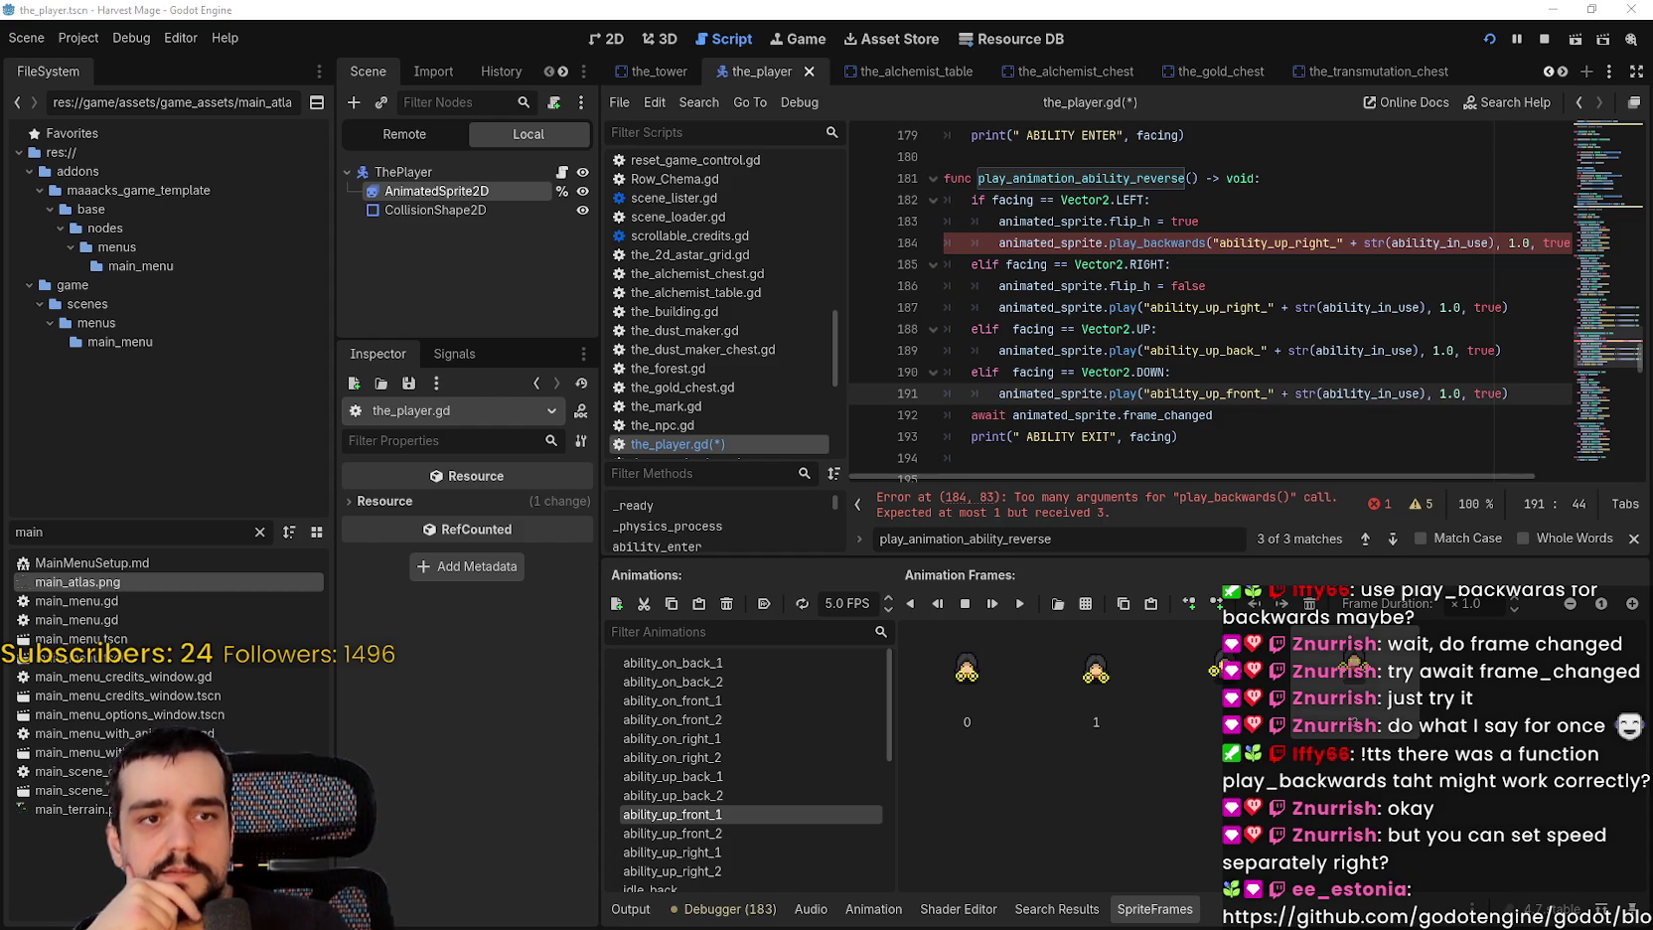
key(alt+Tab)
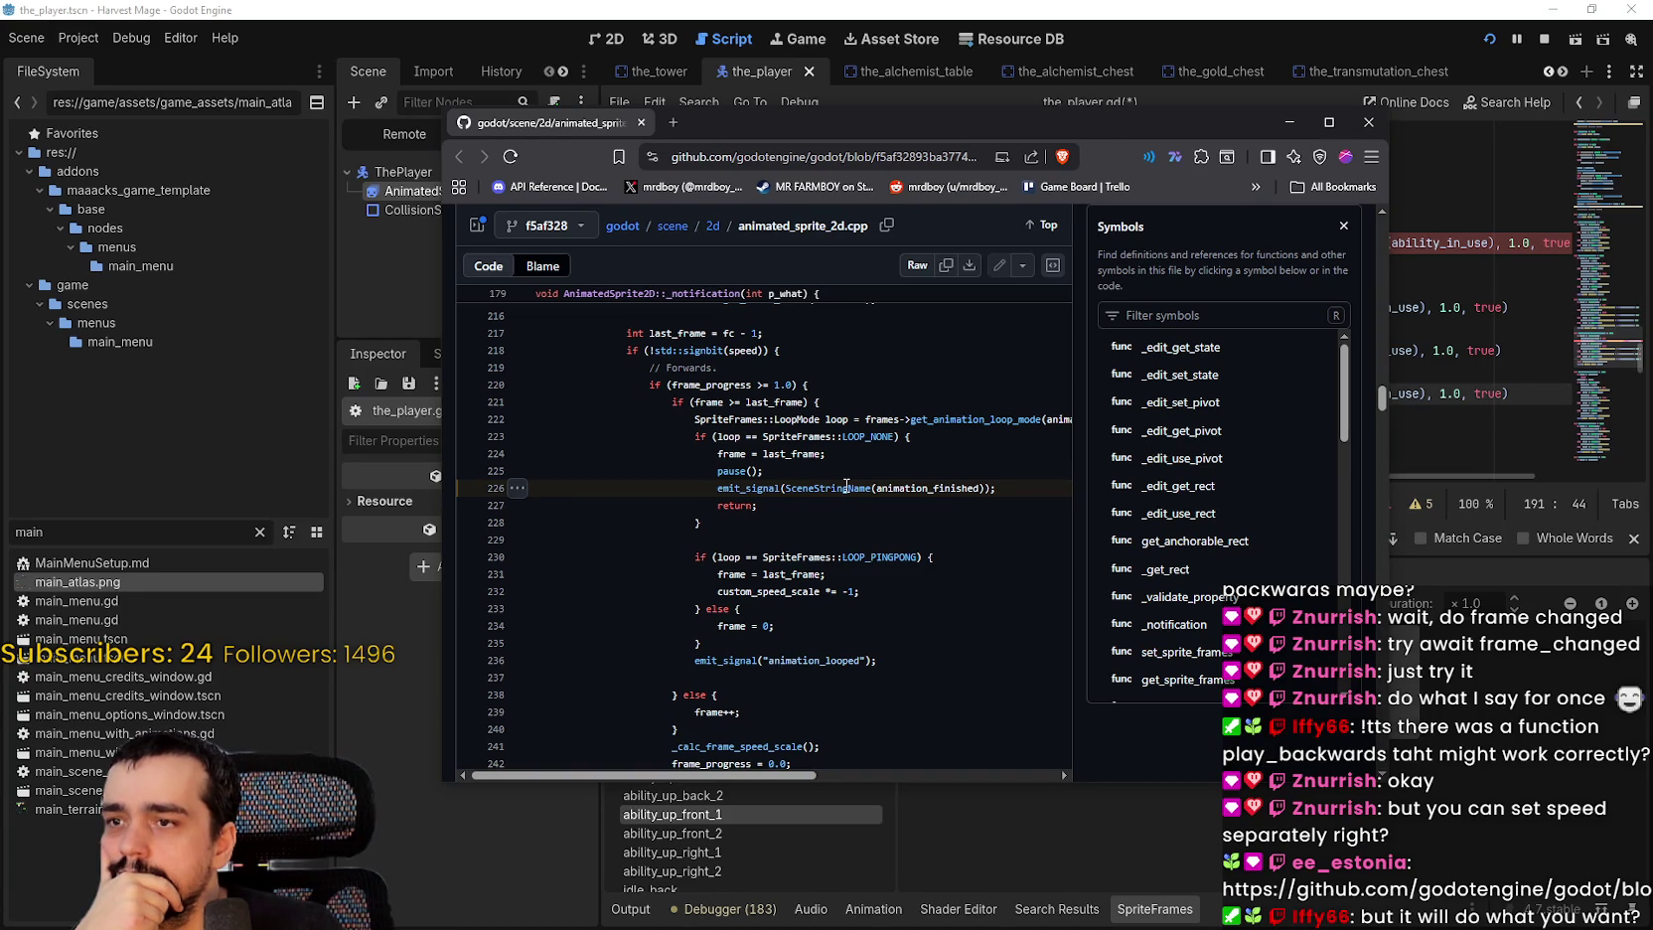
Step: Maximize the browser, read the _notification playback code, then minimize it to return to Godot
click(1329, 121)
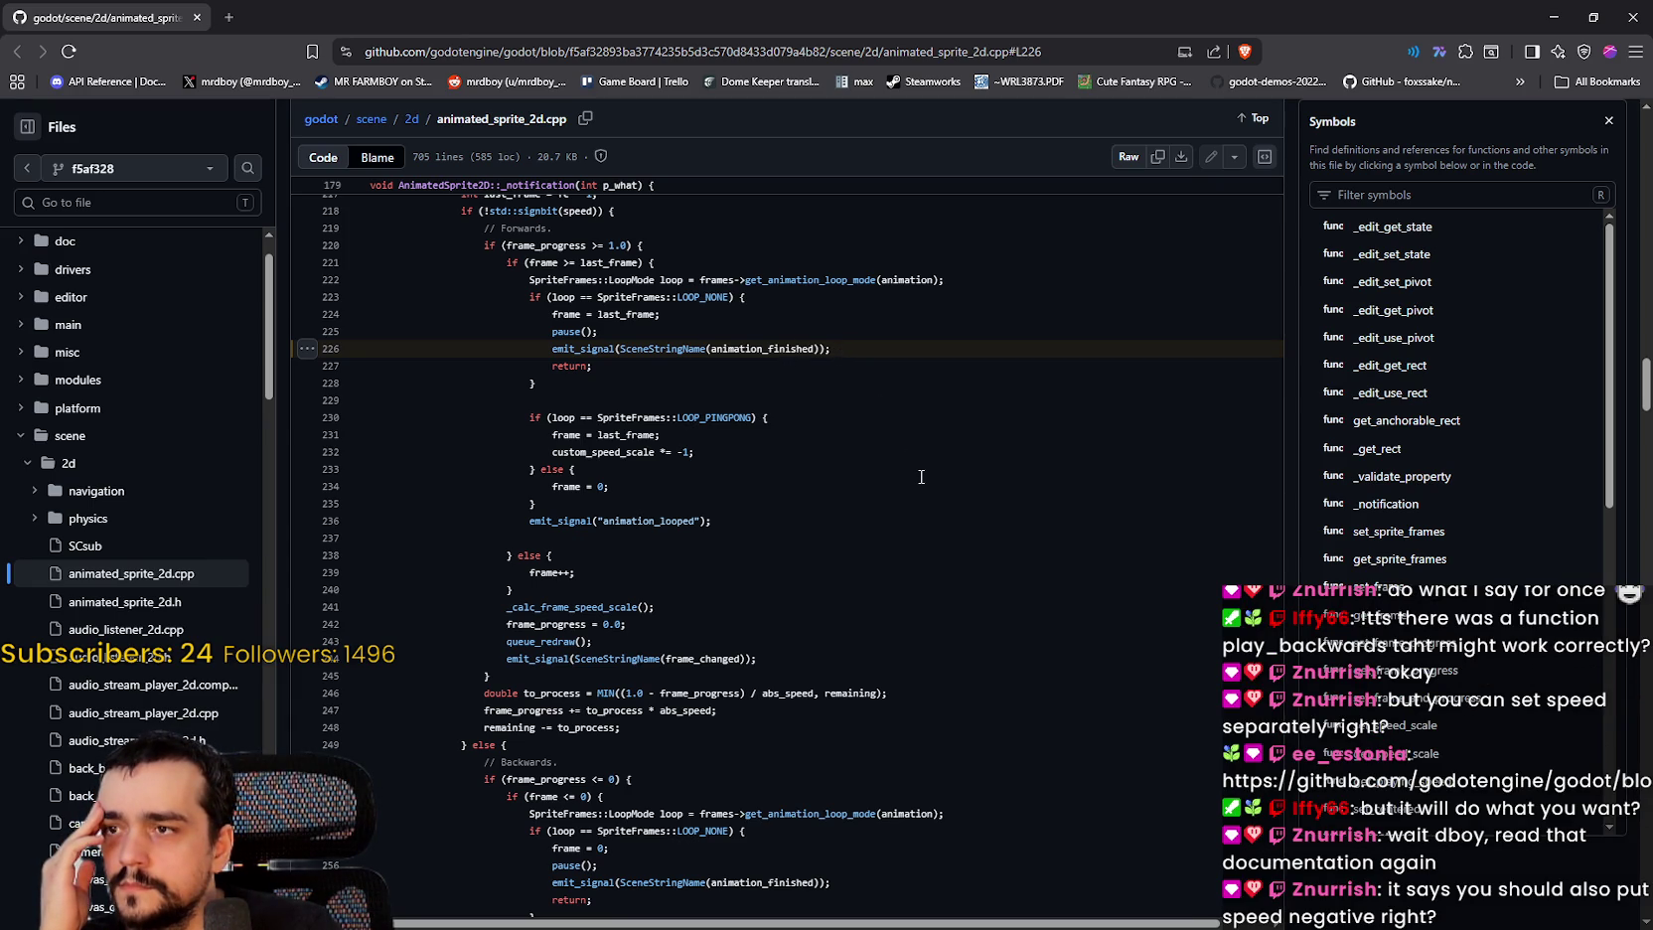
scroll(921, 477, up, 2)
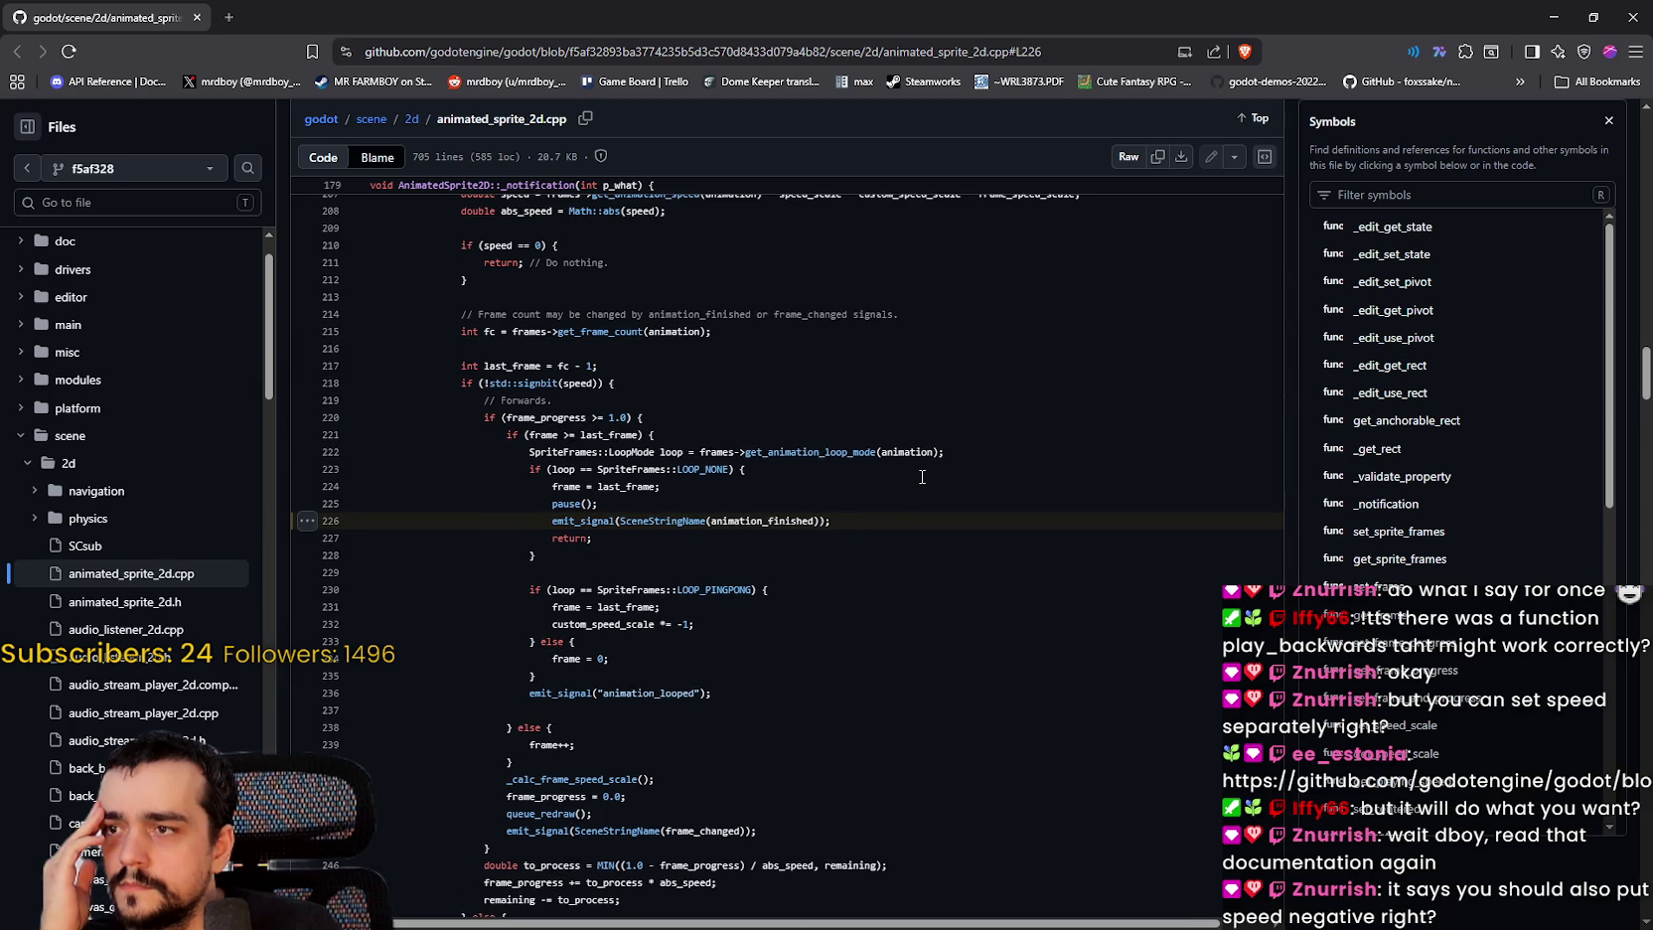
scroll(922, 477, down, 1)
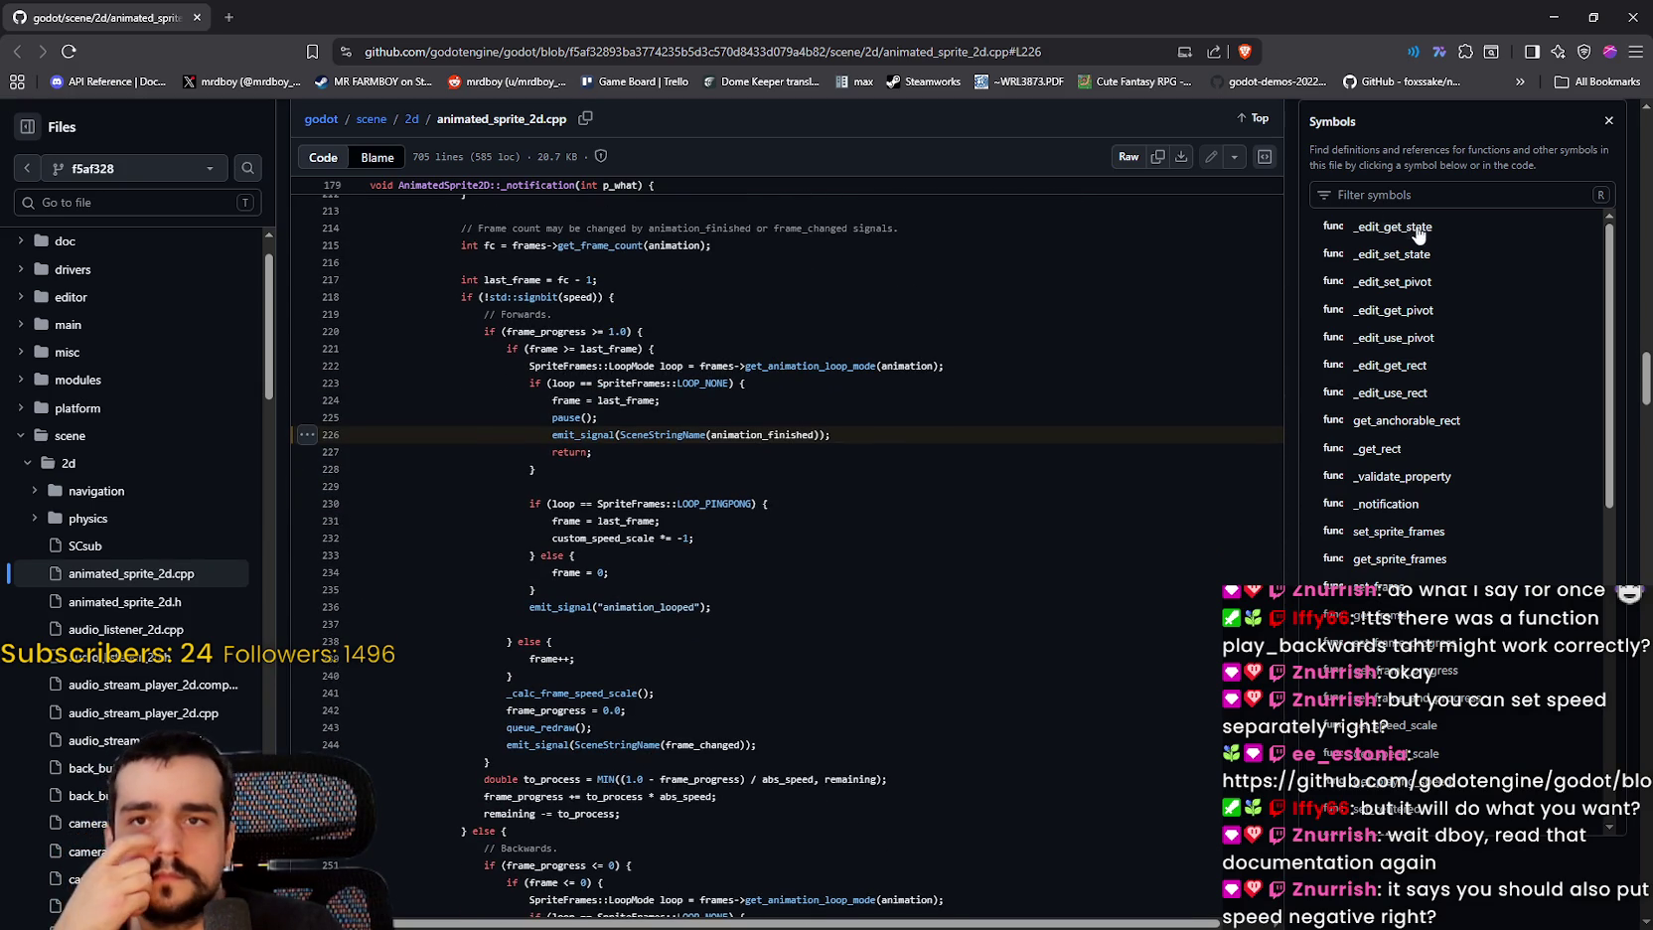
click(1556, 18)
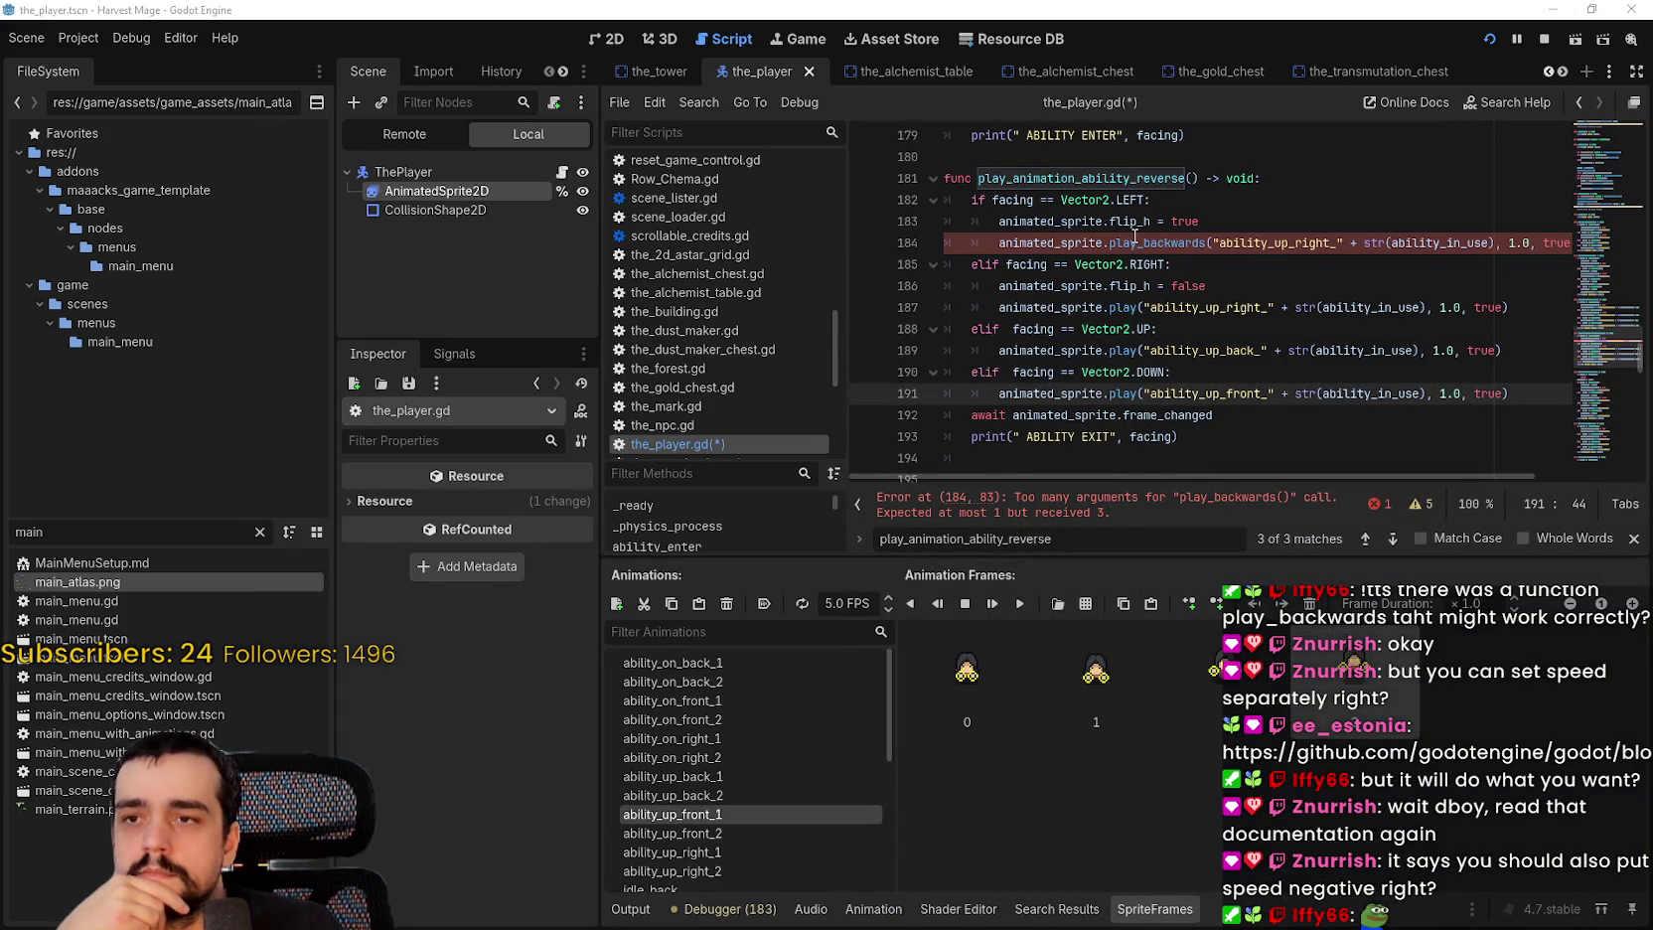
Step: Undo play_backwards so line 184 calls play() again, with its speed changed to -1.0
mouse_move(1135, 236)
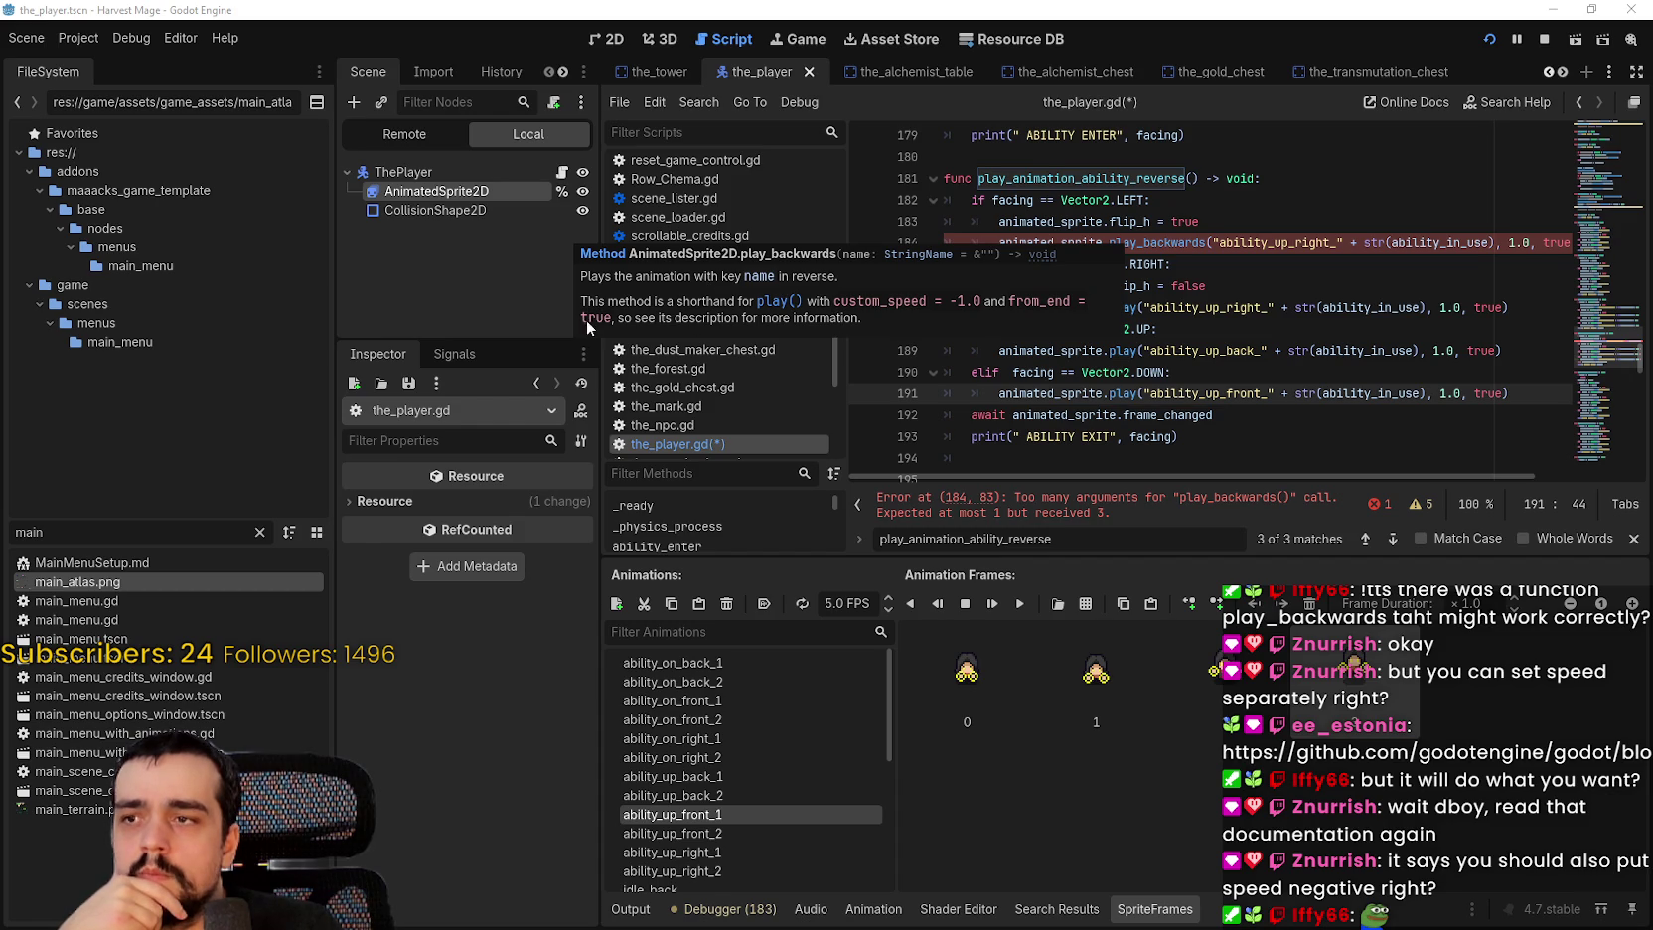
click(1271, 282)
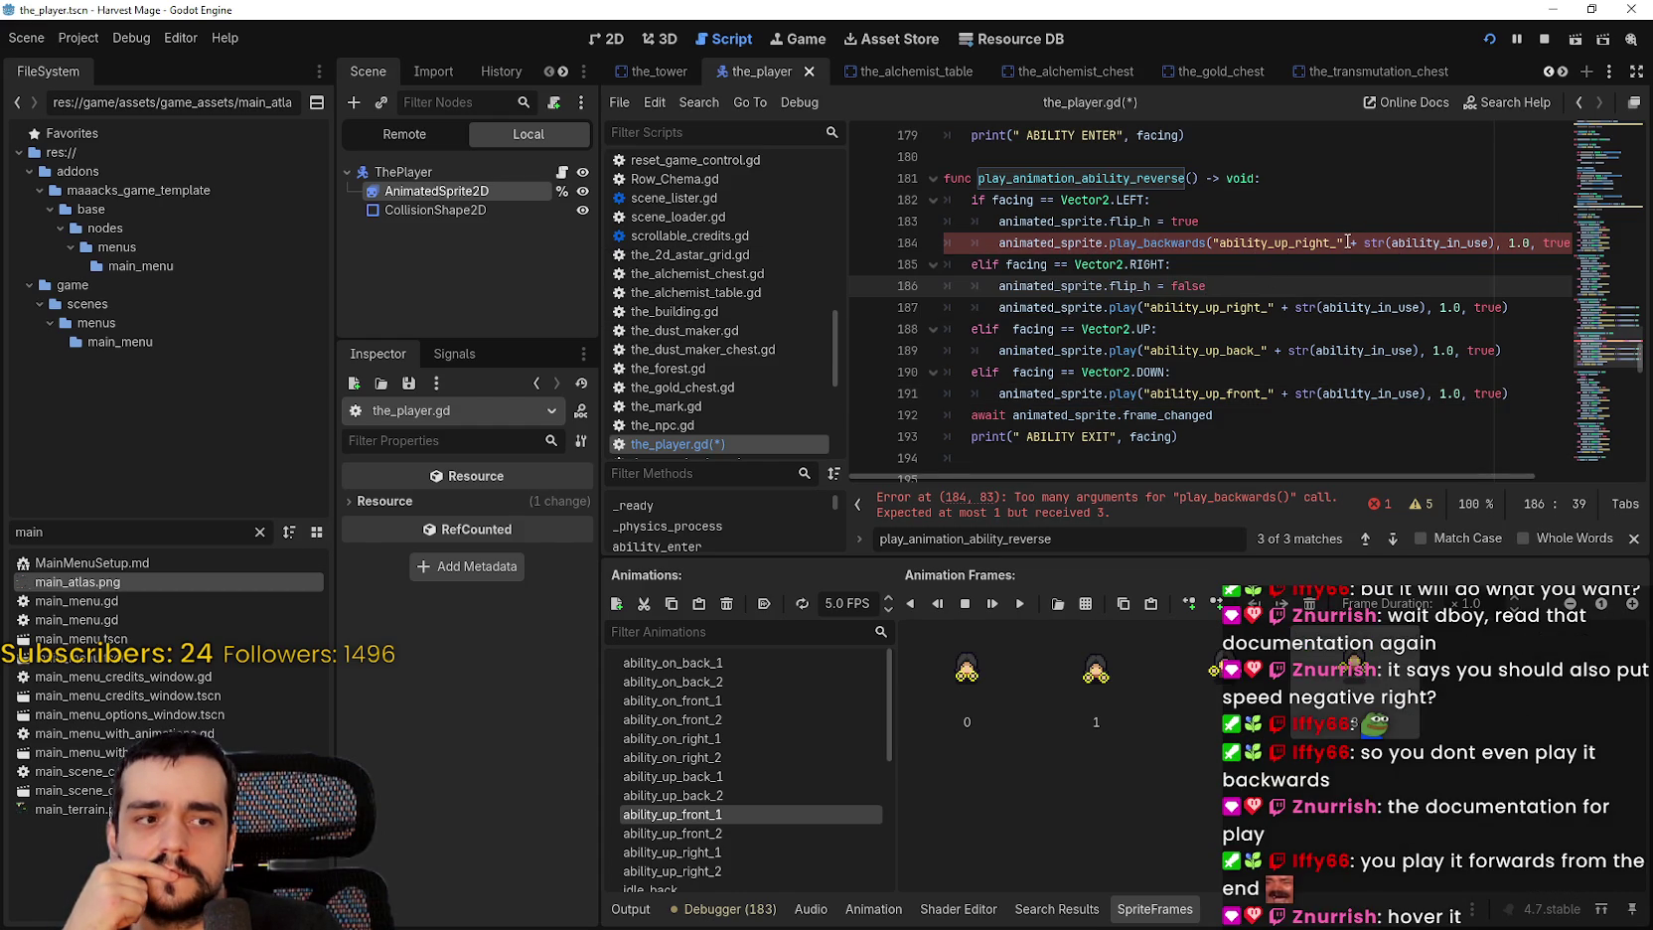
mouse_move(1070, 307)
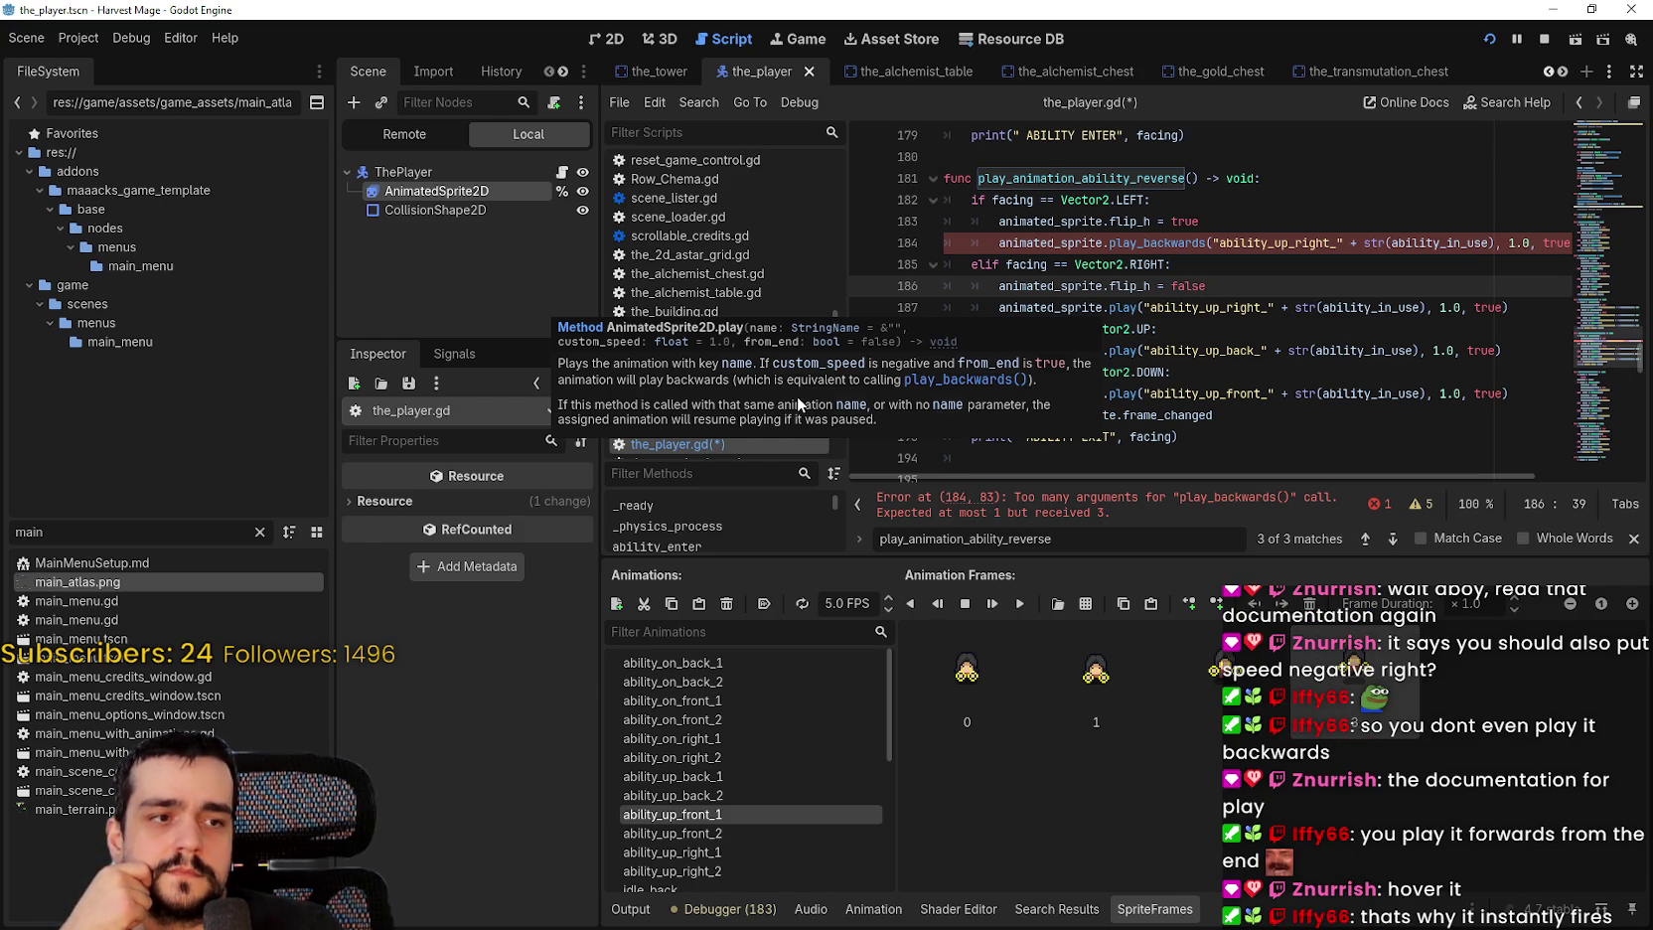
click(1331, 267)
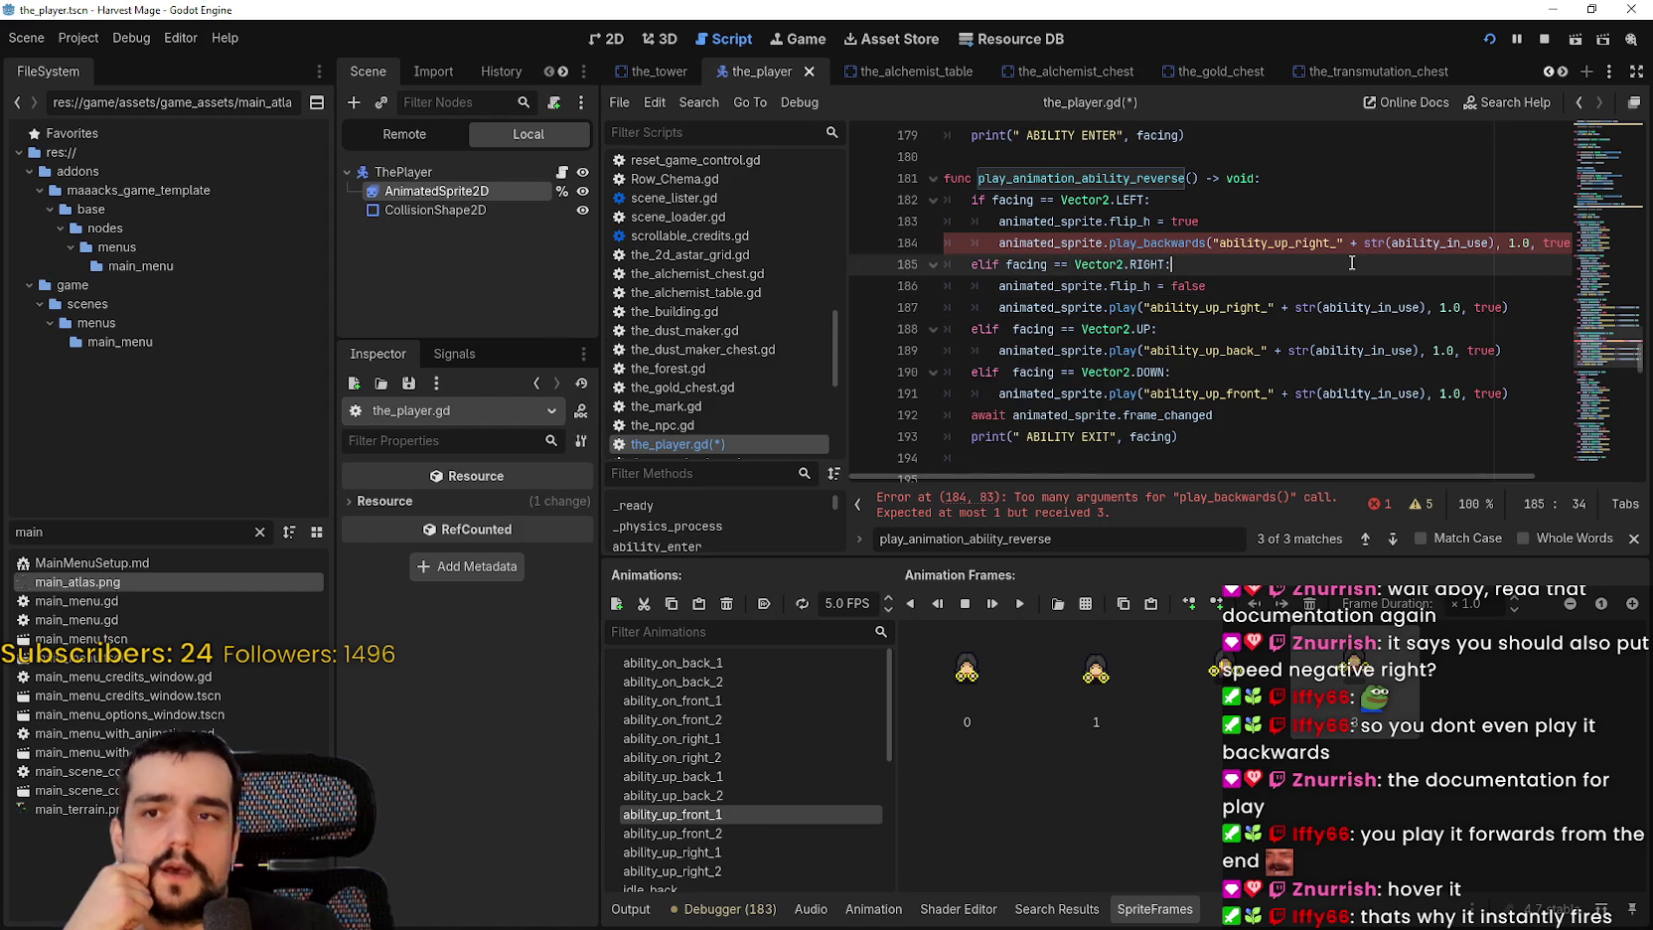
key(ctrl+z)
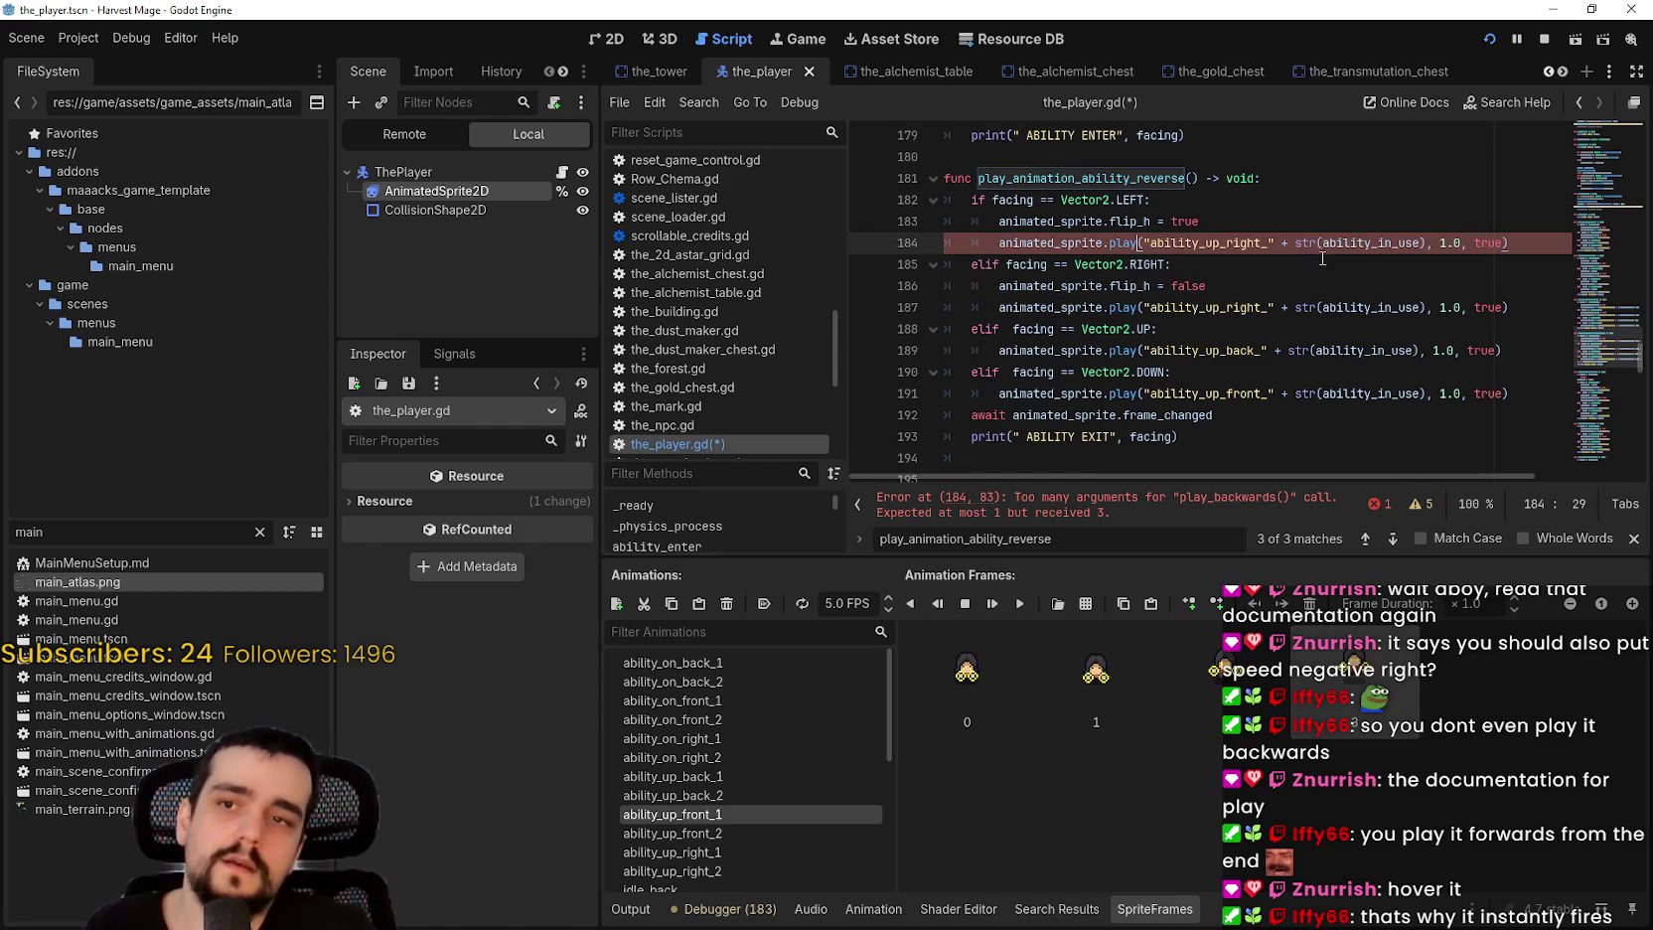
click(1443, 227)
click(1441, 242)
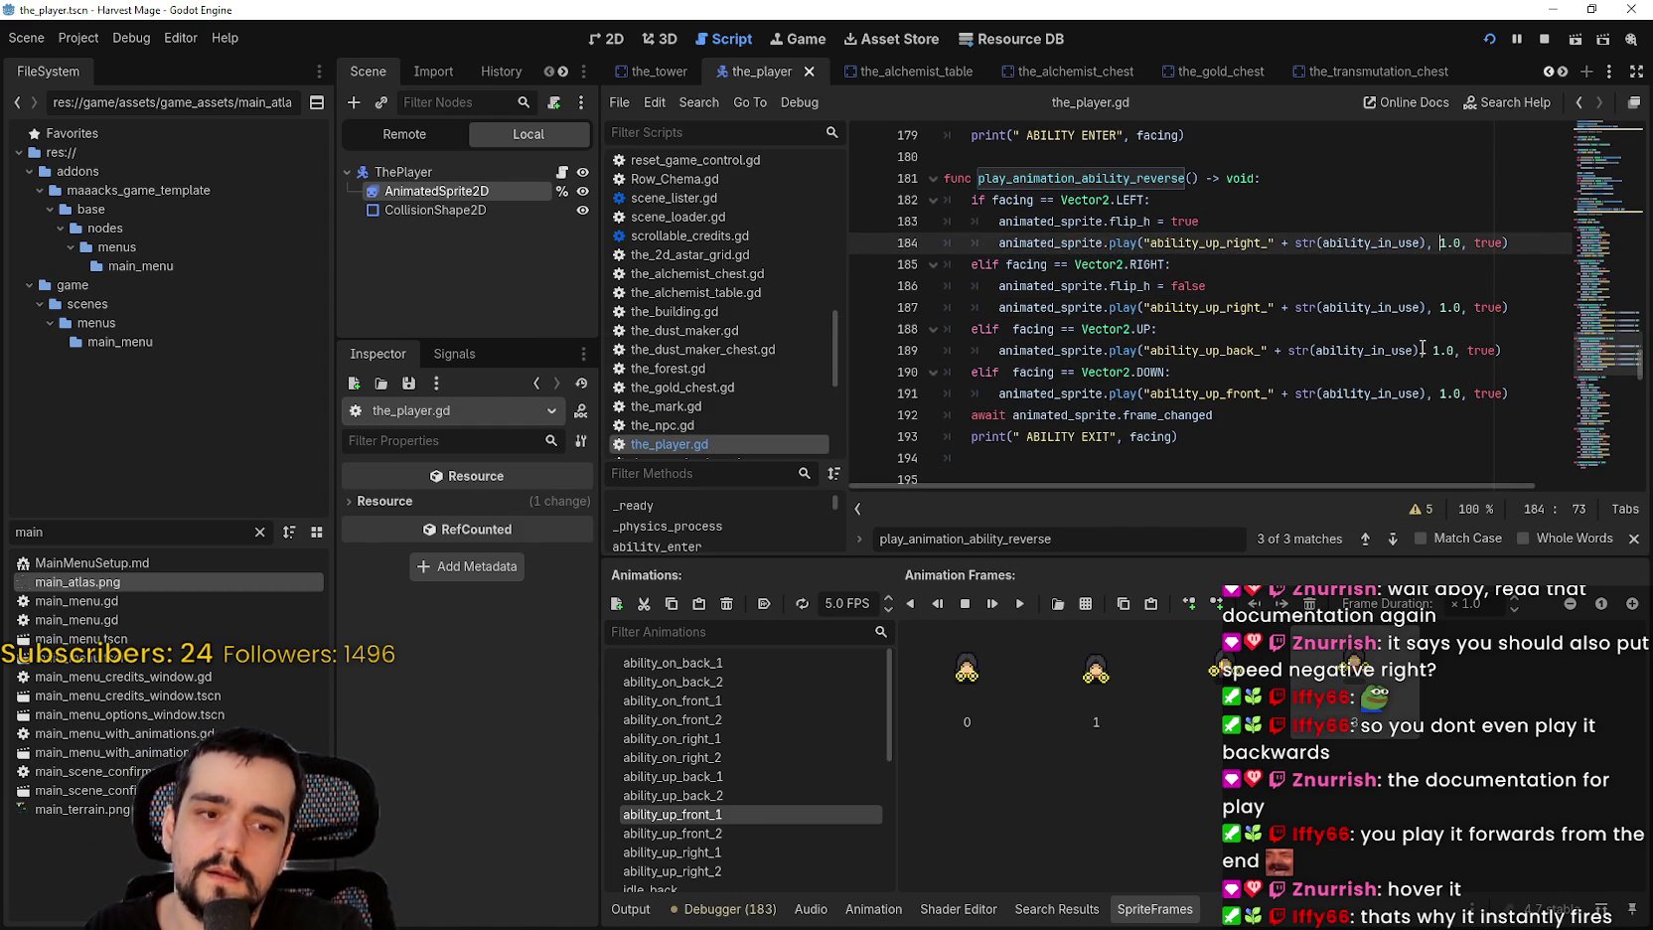
text(-)
click(1437, 308)
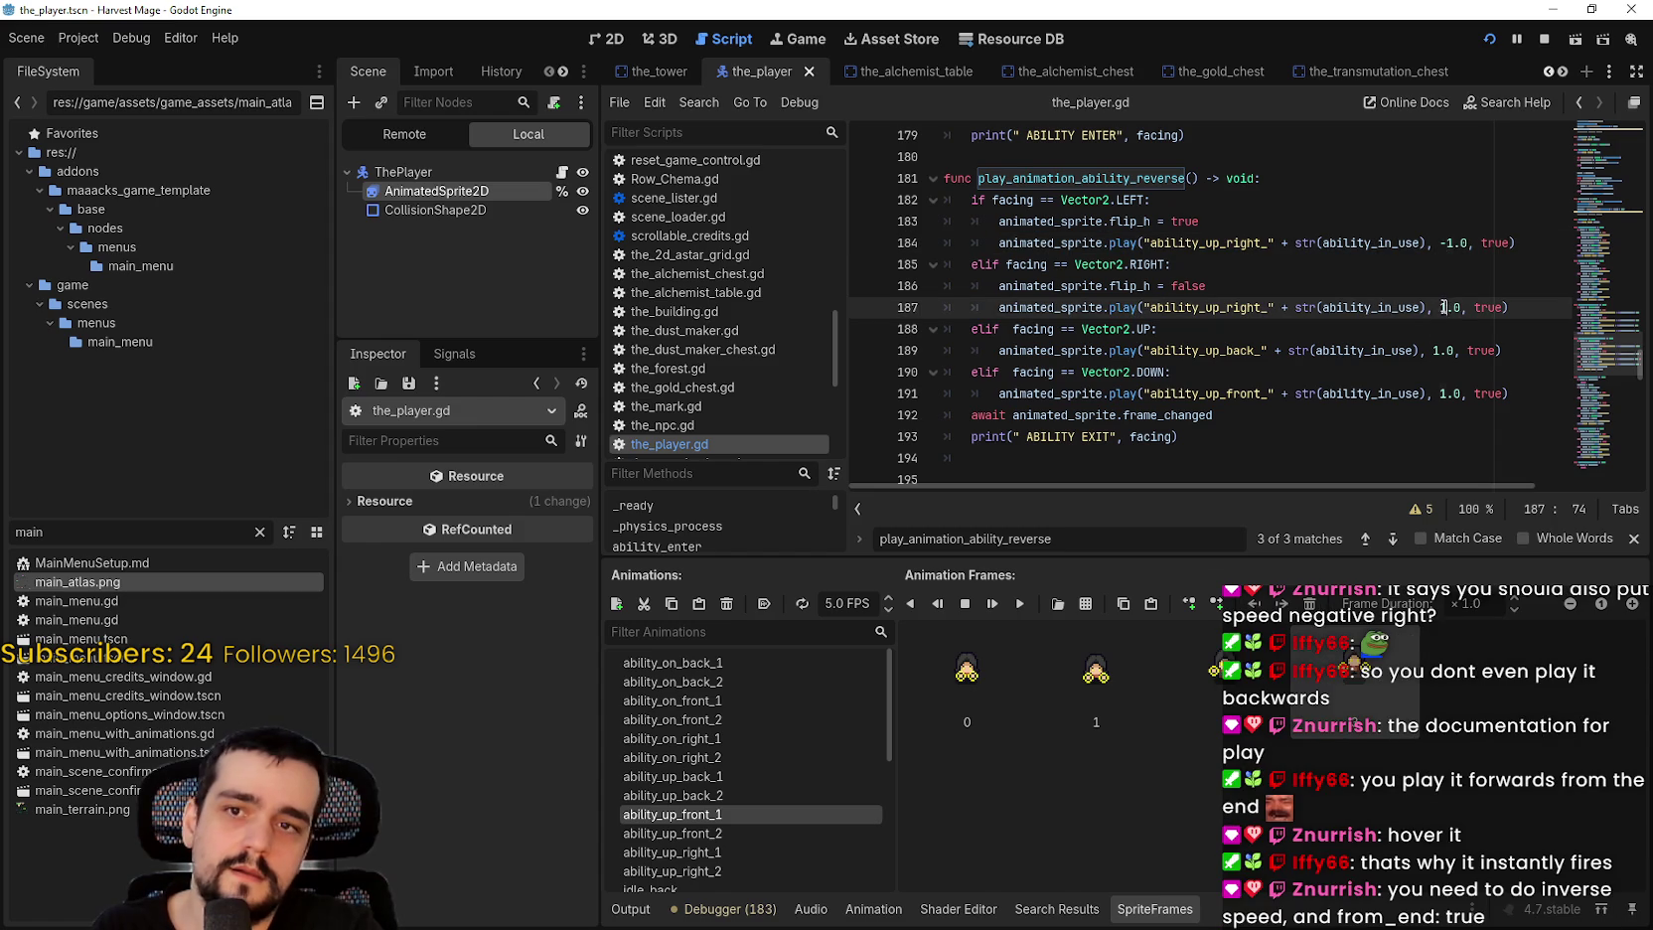
Step: Change the 1.0 speeds on lines 189 and 191 to -1.0 and save
click(1436, 351)
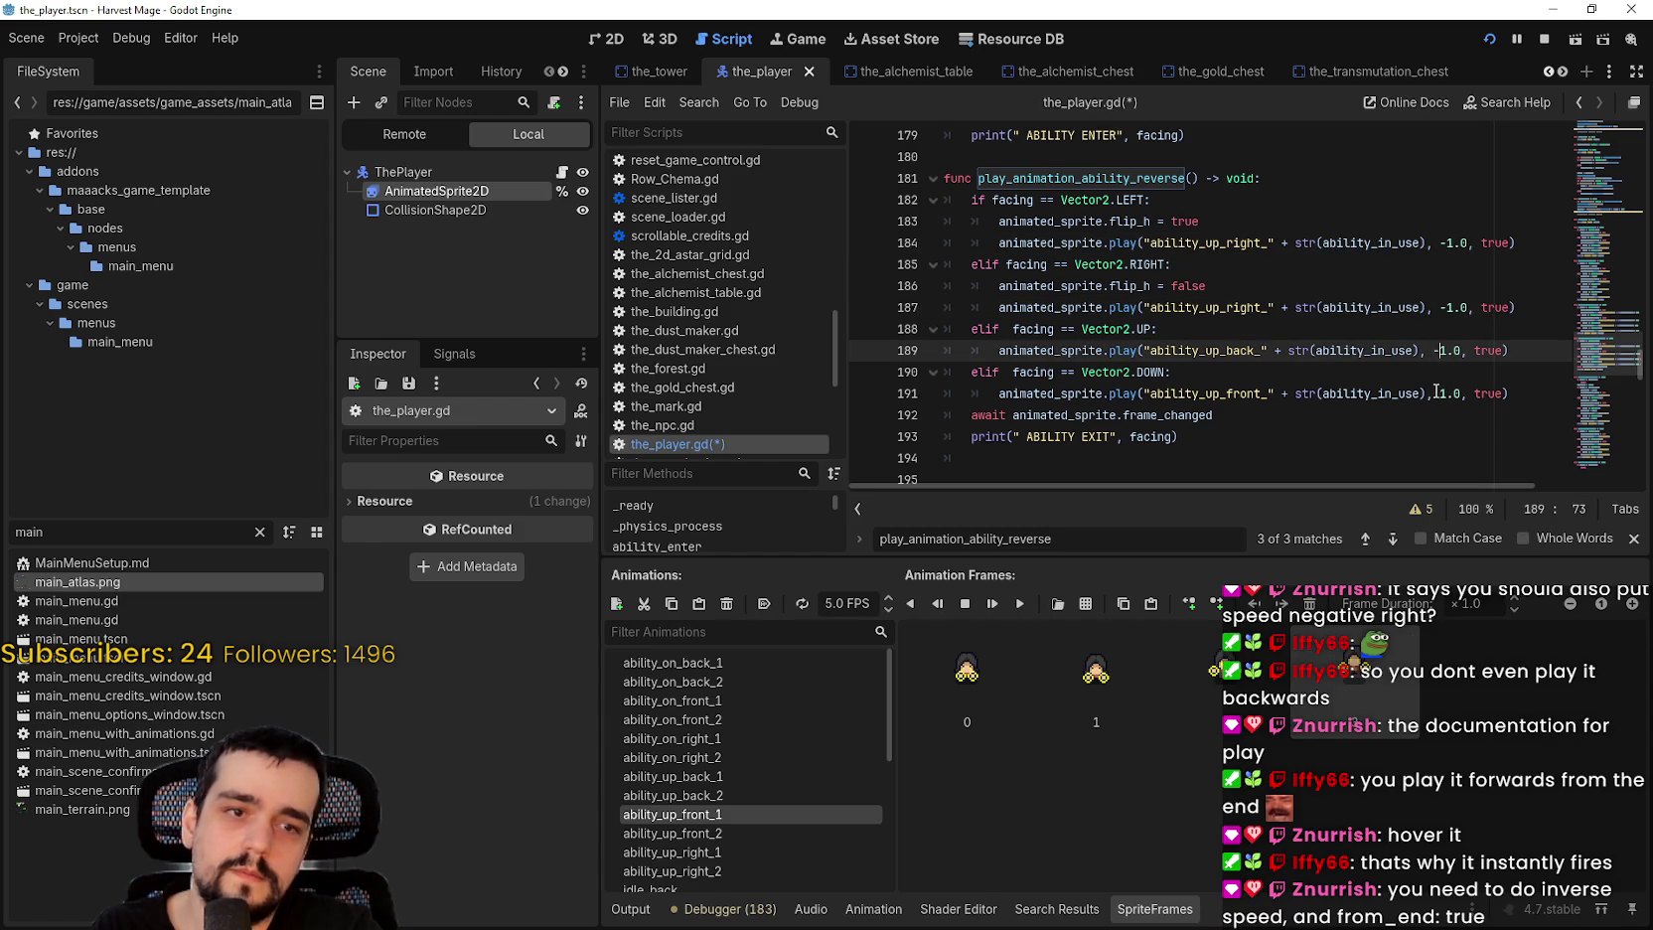
click(1419, 393)
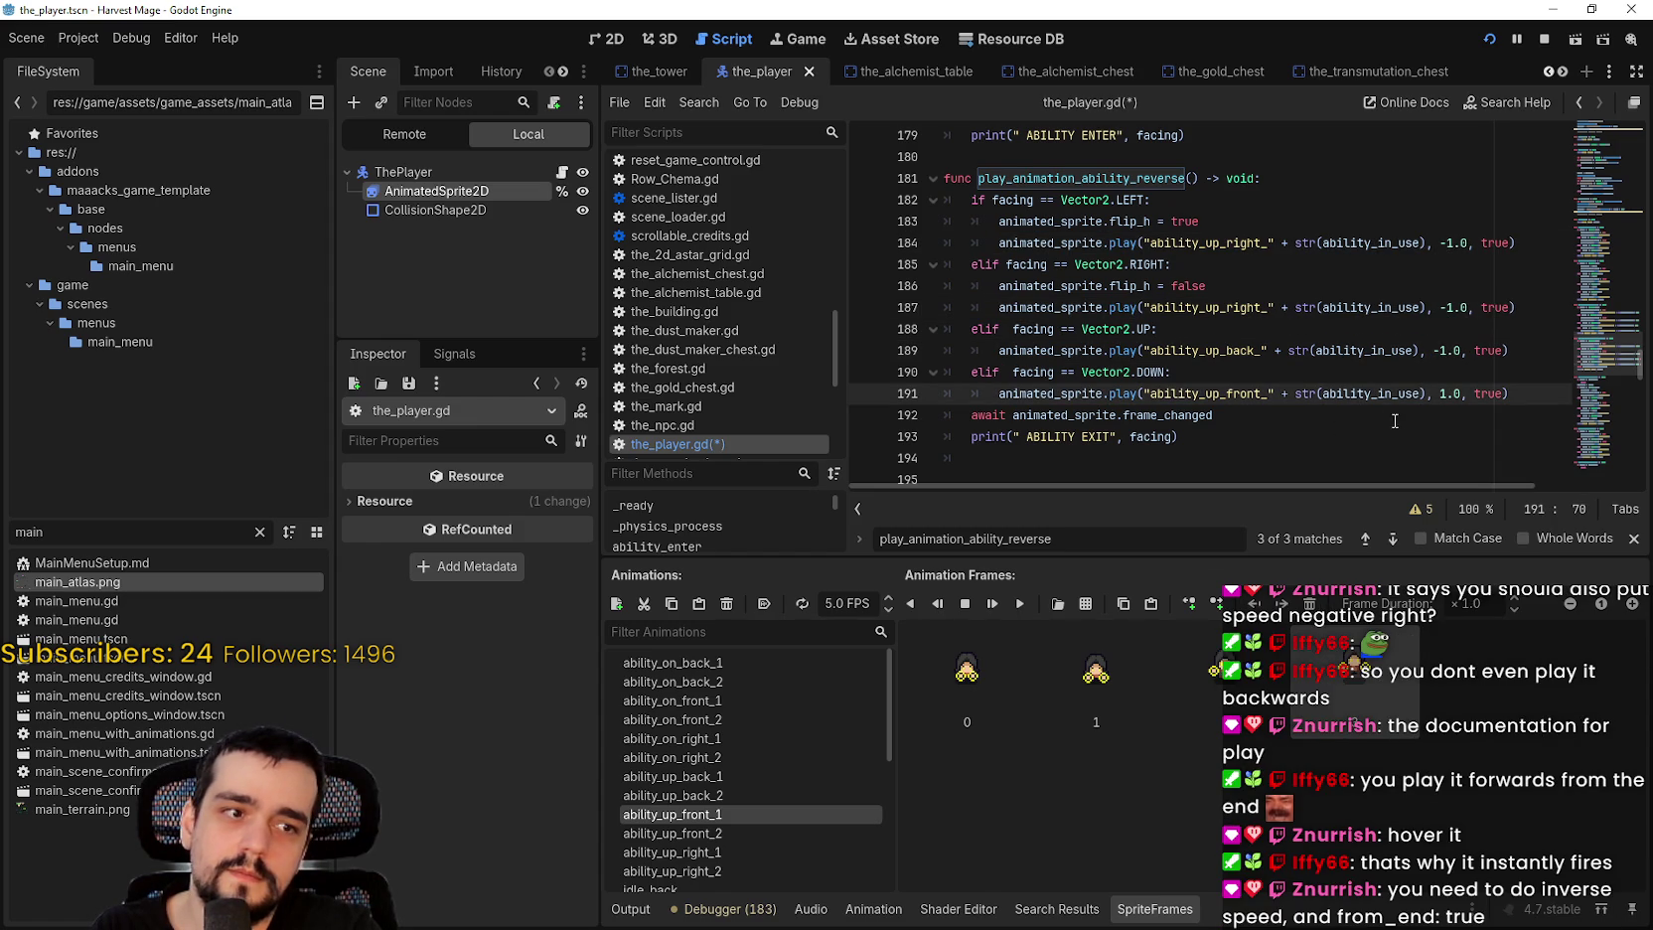
drag(1443, 391, 1421, 410)
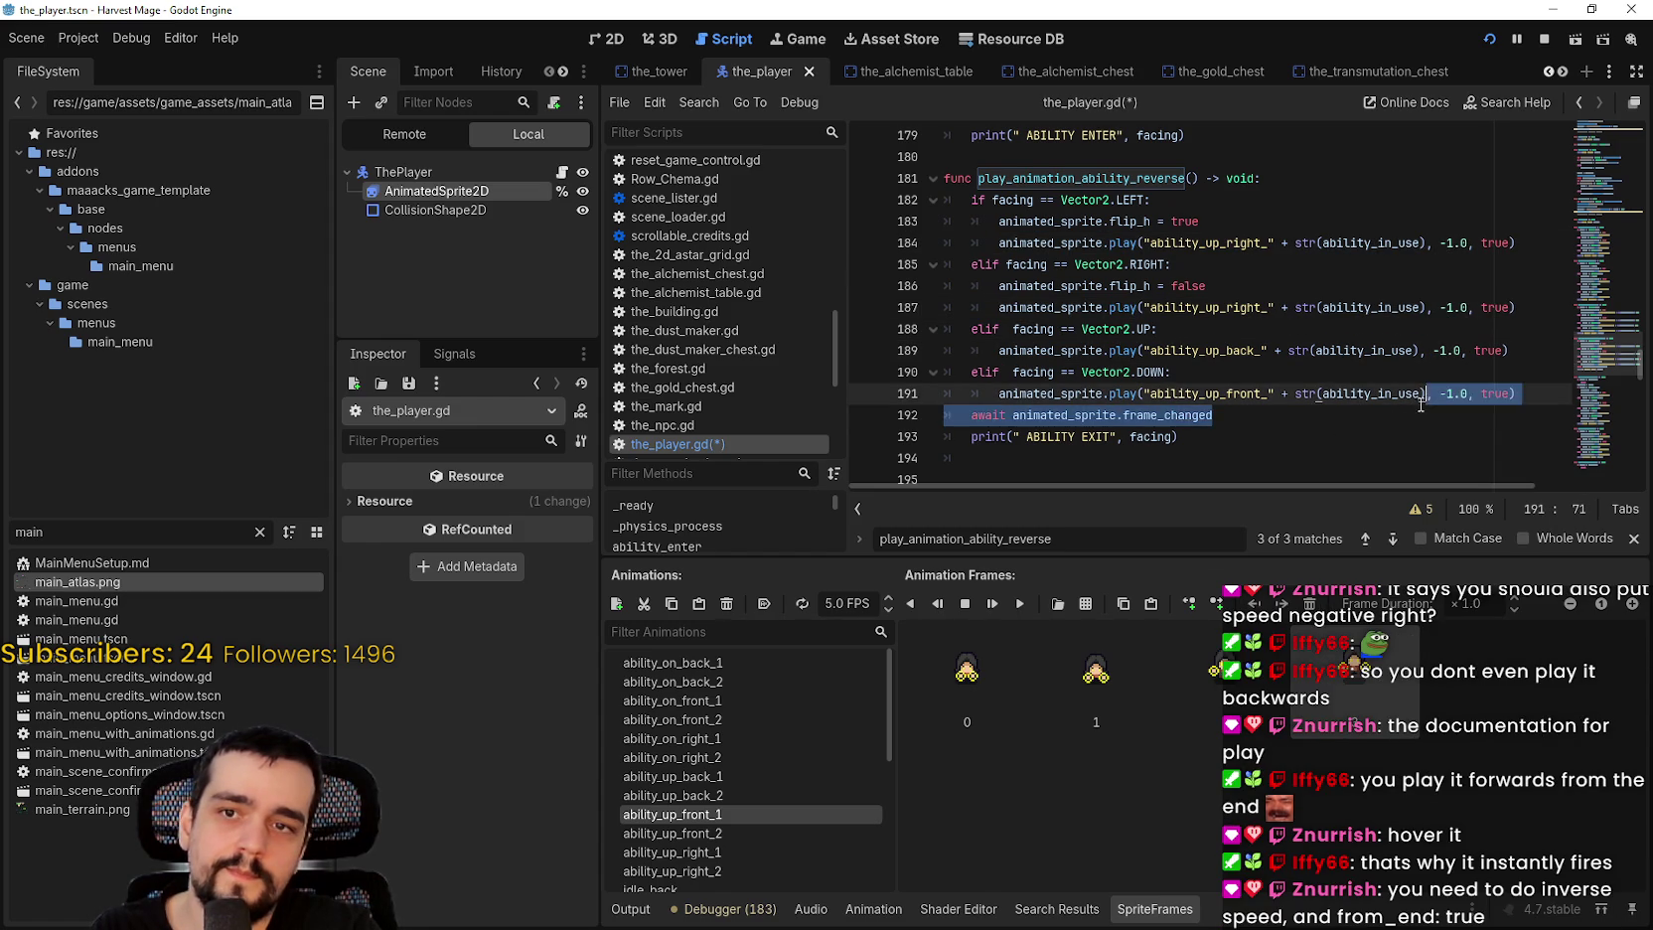
click(1401, 428)
key(ctrl+s)
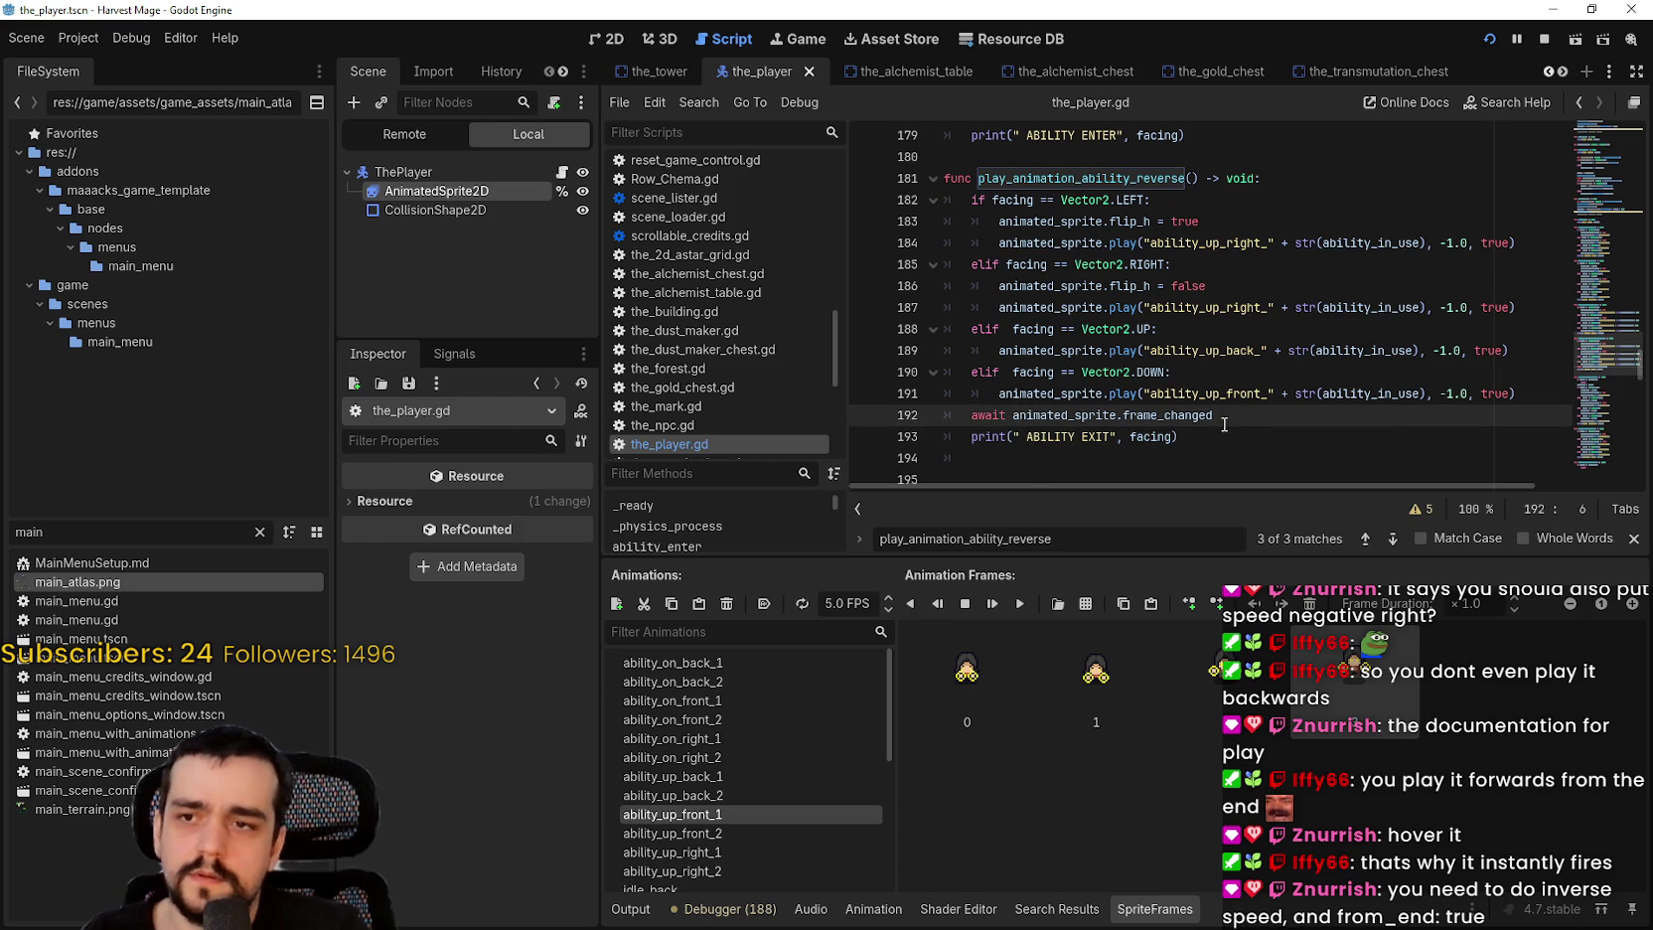
Step: Delete the await animated_sprite.frame_changed line and save the script
click(1033, 393)
drag(1208, 424, 924, 417)
key(BackSpace)
key(BackSpace)
key(ctrl+s)
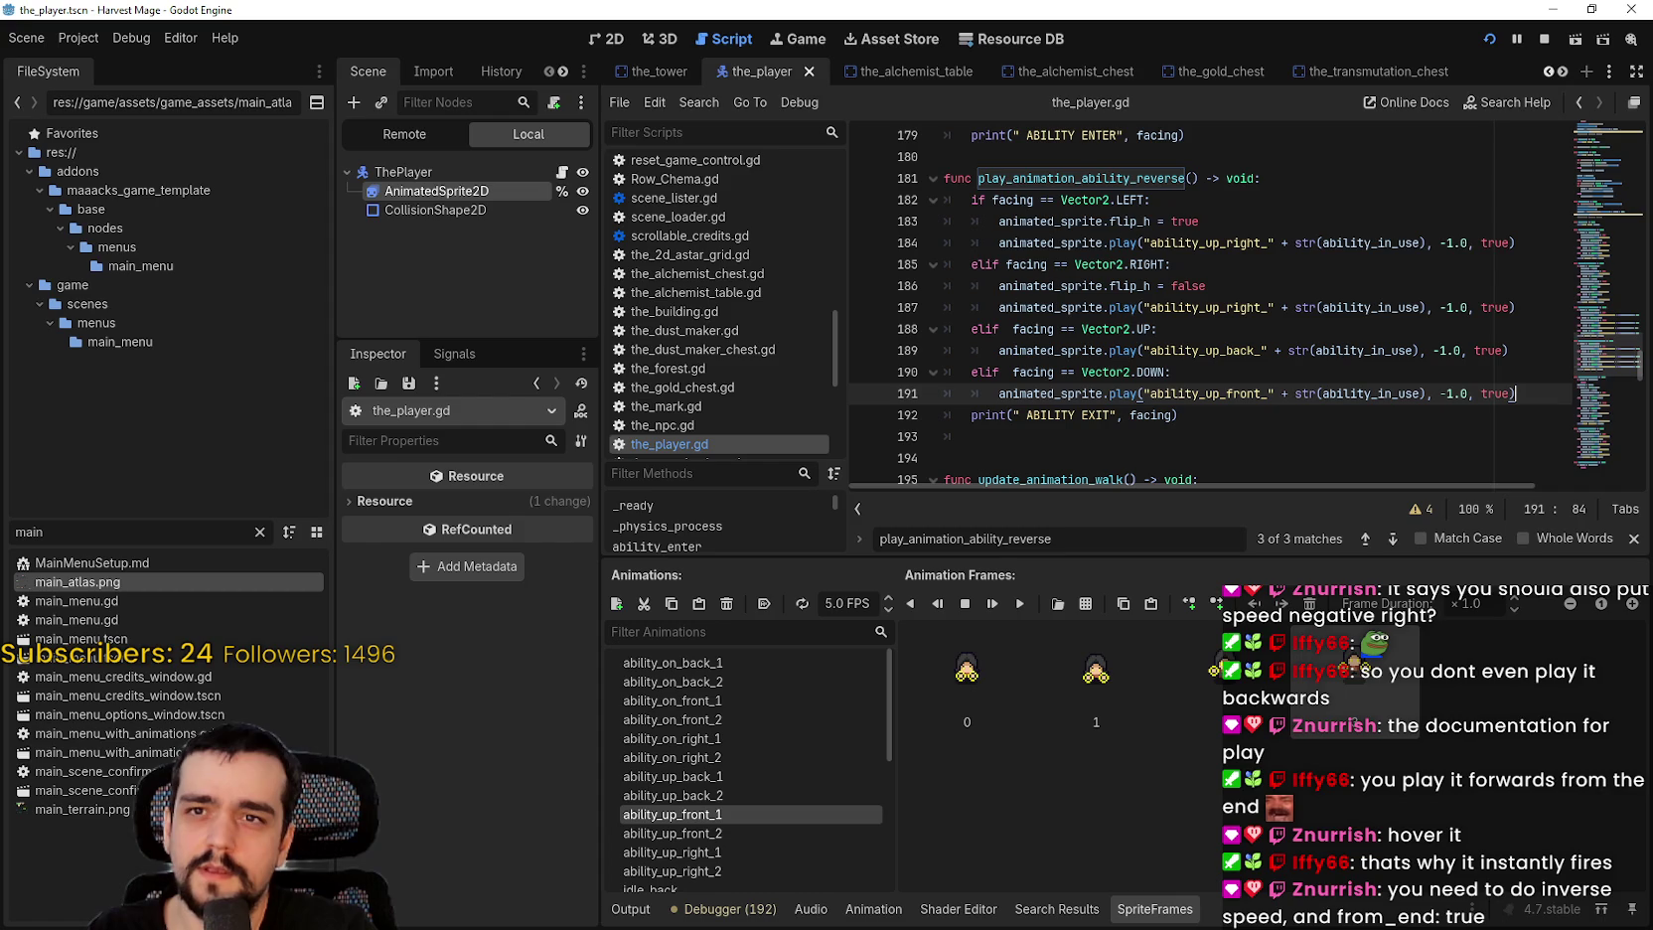
Step: Run the game to test the reverse animations, then return and save the script
key(alt+Tab)
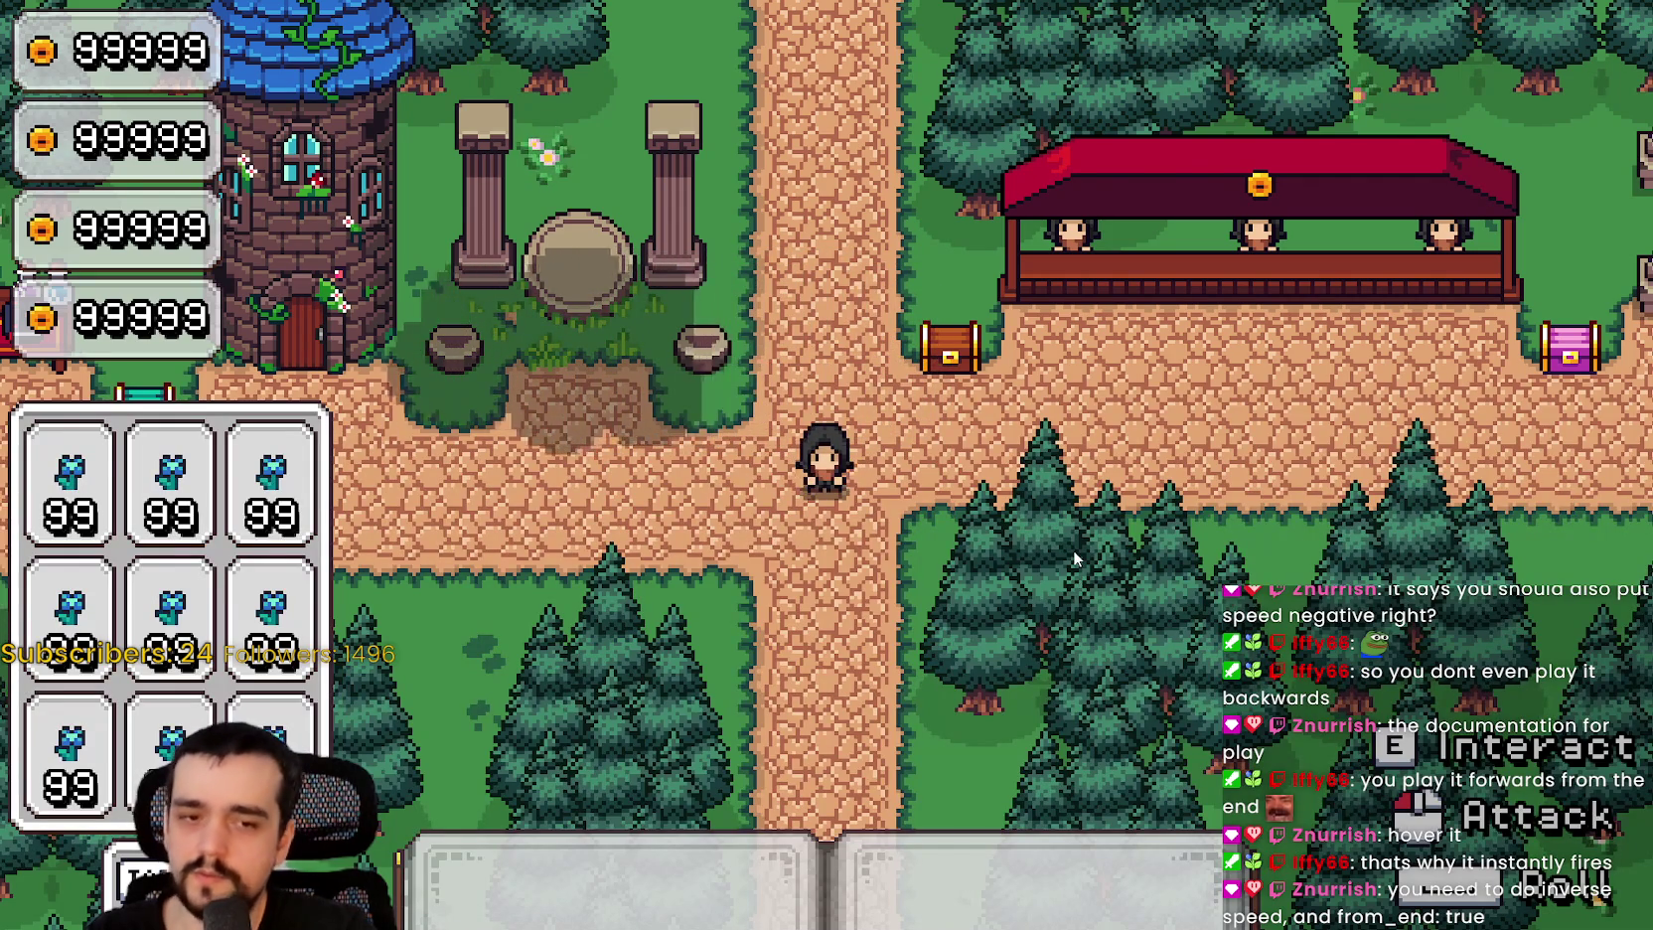
key(alt+Tab)
click(1185, 380)
key(ctrl+s)
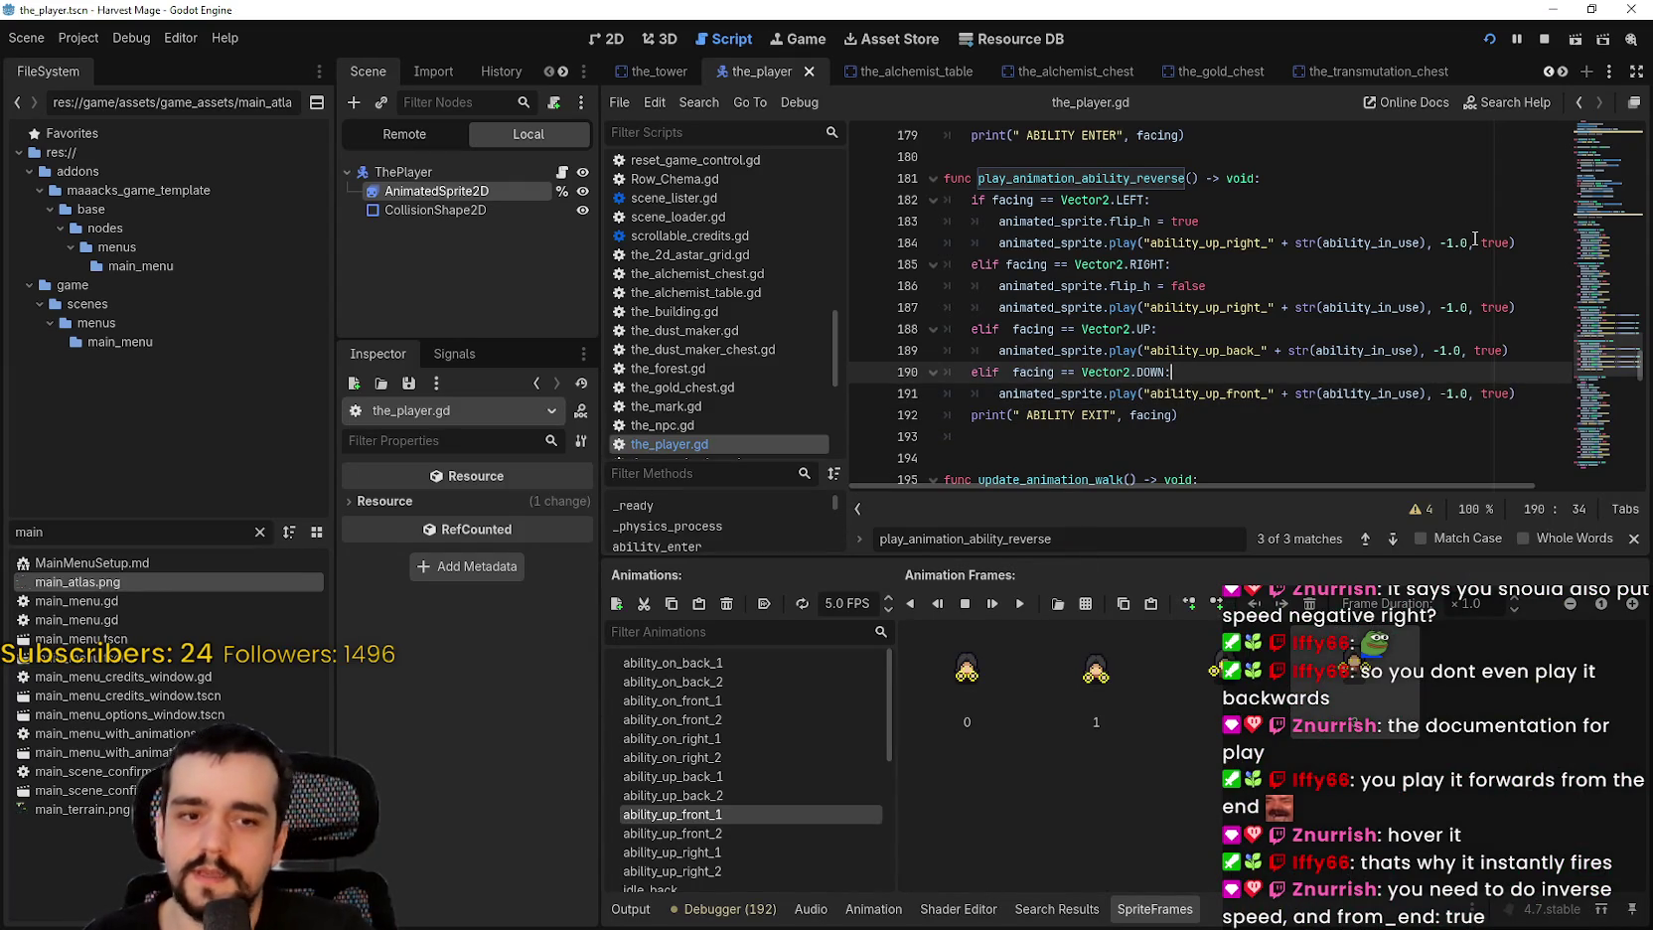
scroll(1474, 241, up, 4)
scroll(1405, 345, down, 4)
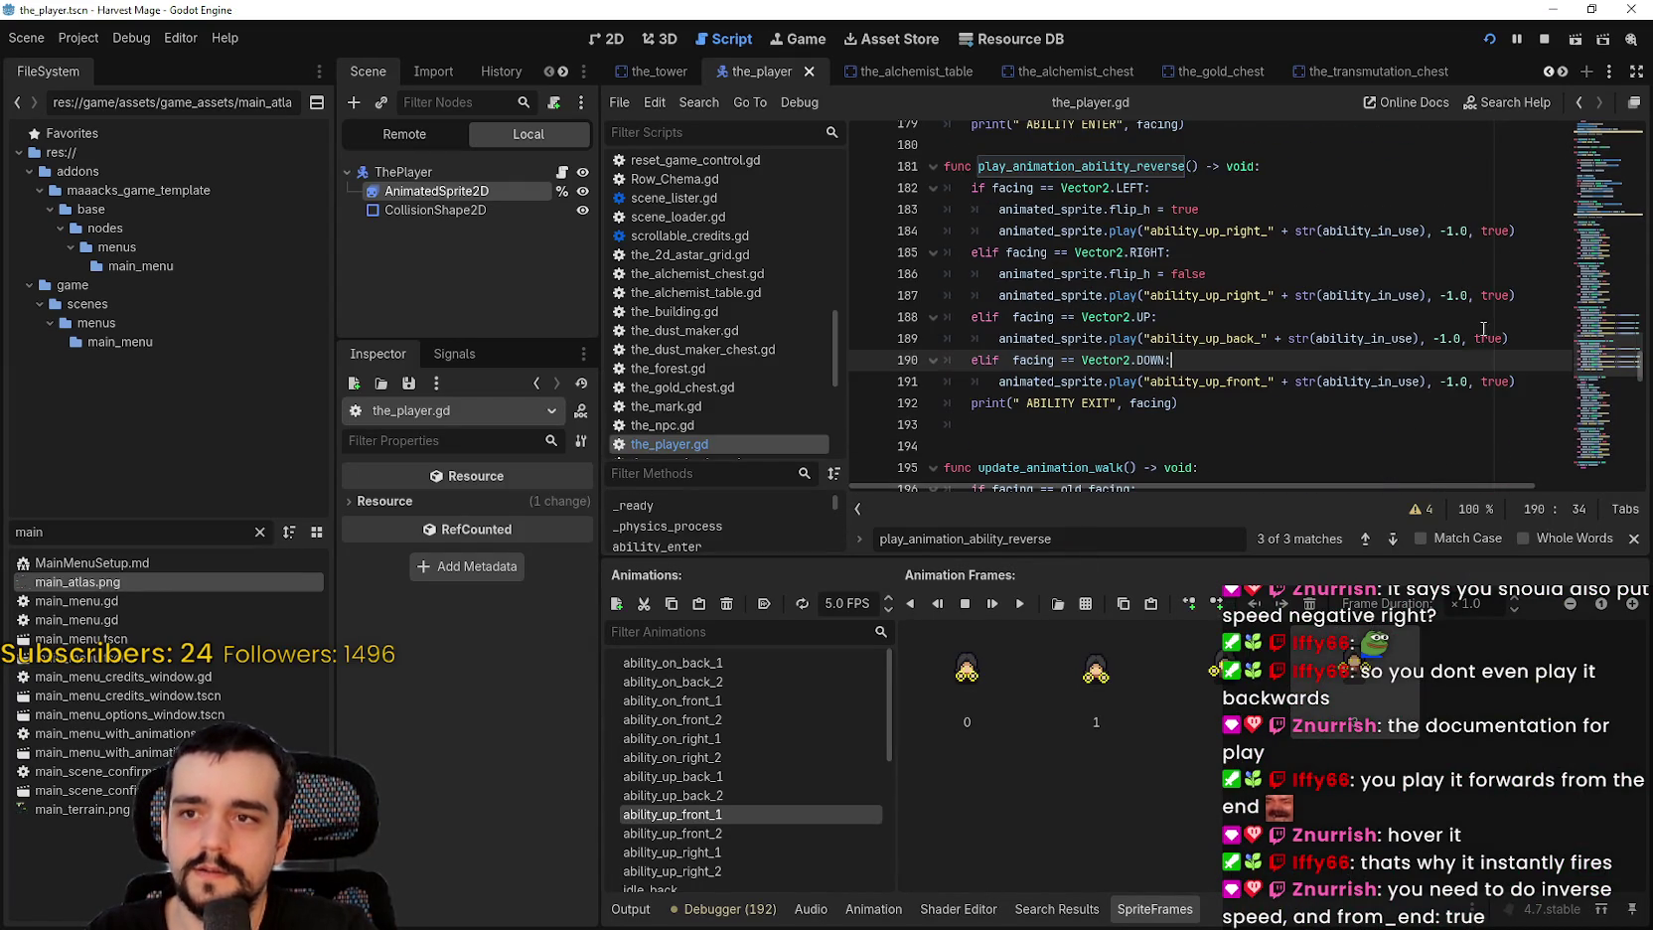
click(1473, 229)
text(* C)
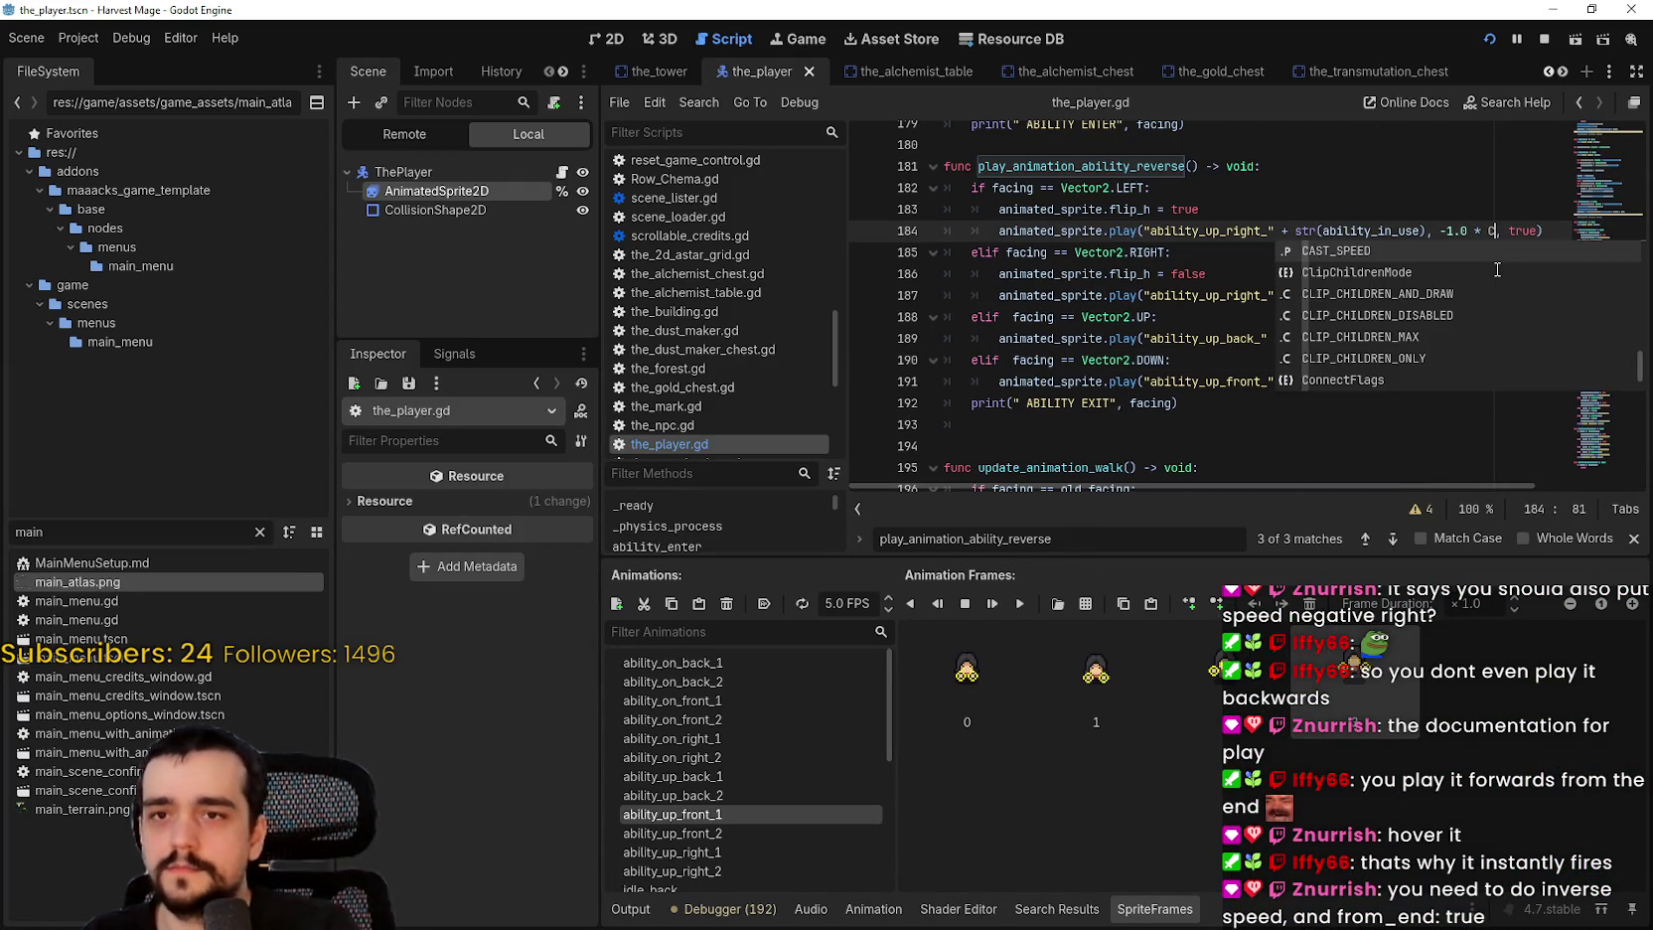
Step: Append * CAST_SPEED to the -1.0 speeds in the reverse function and save
key(Return)
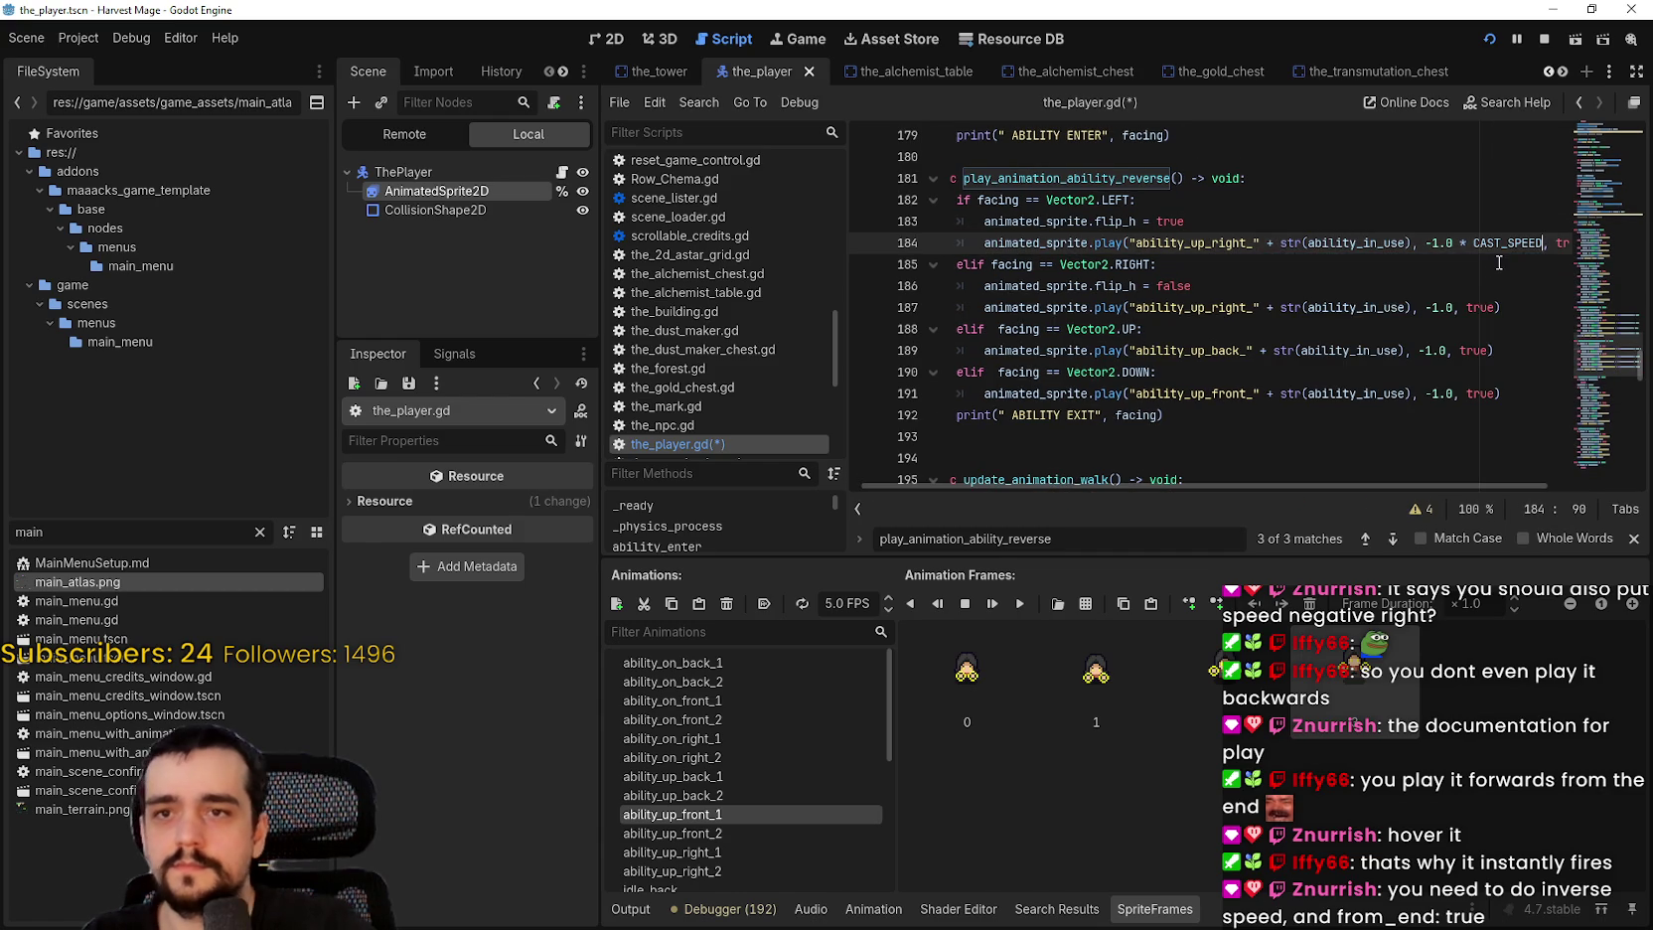
click(1453, 305)
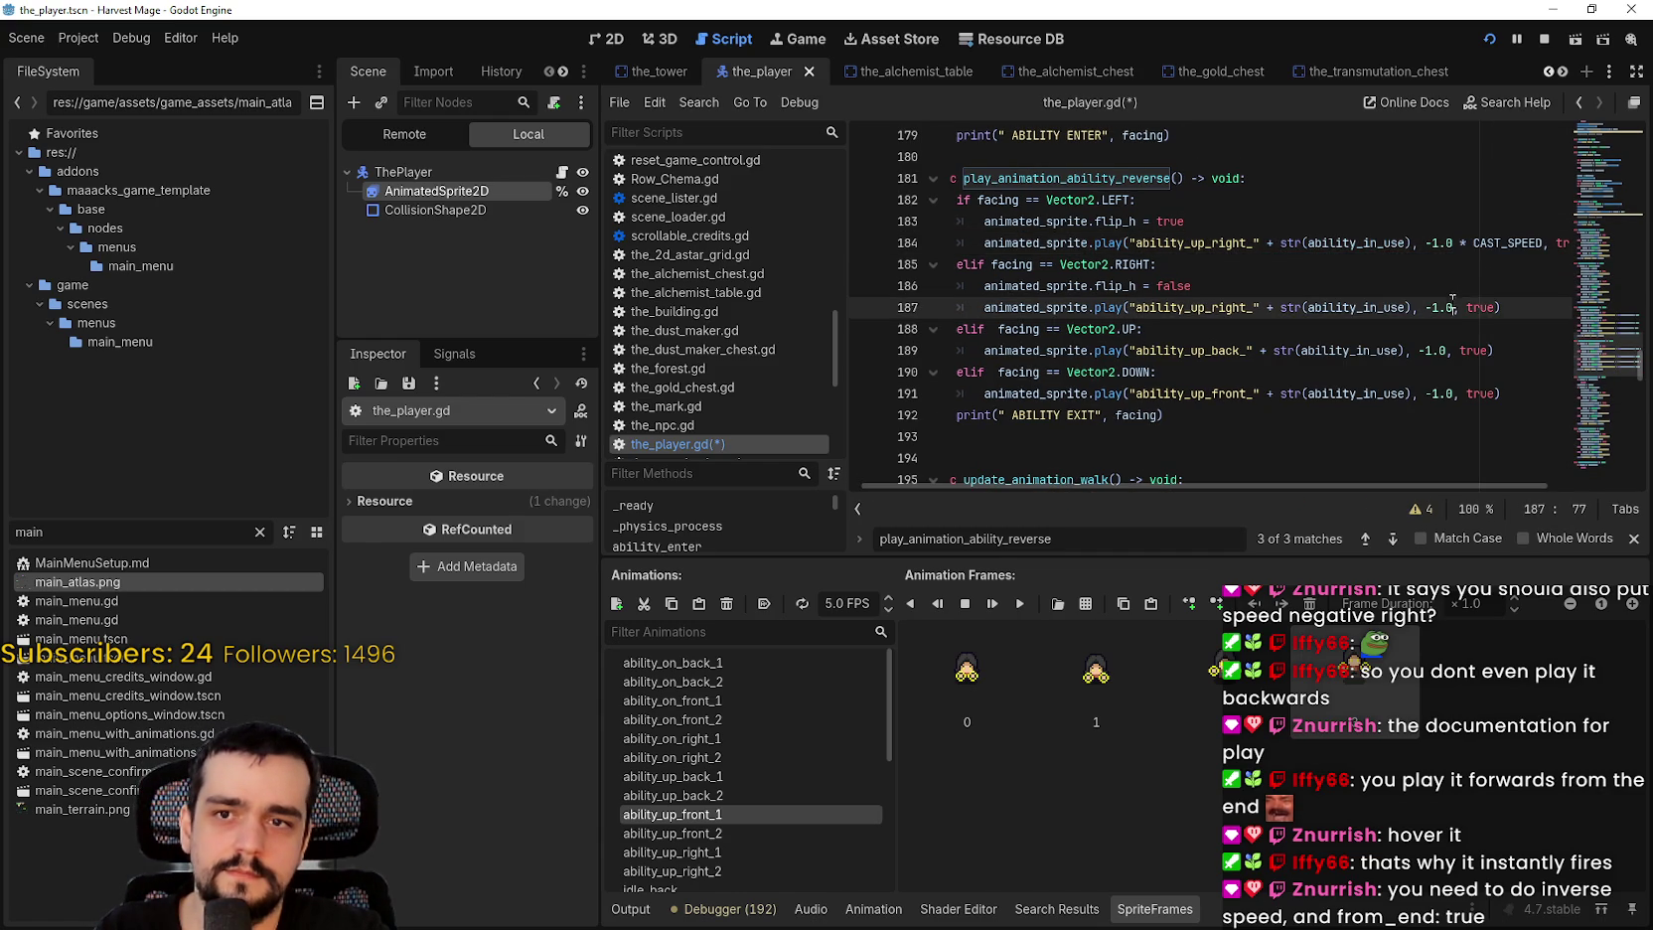
click(1449, 349)
text(* CAST_SPEED)
click(1453, 394)
text(* CAST_SPEED)
key(ctrl+s)
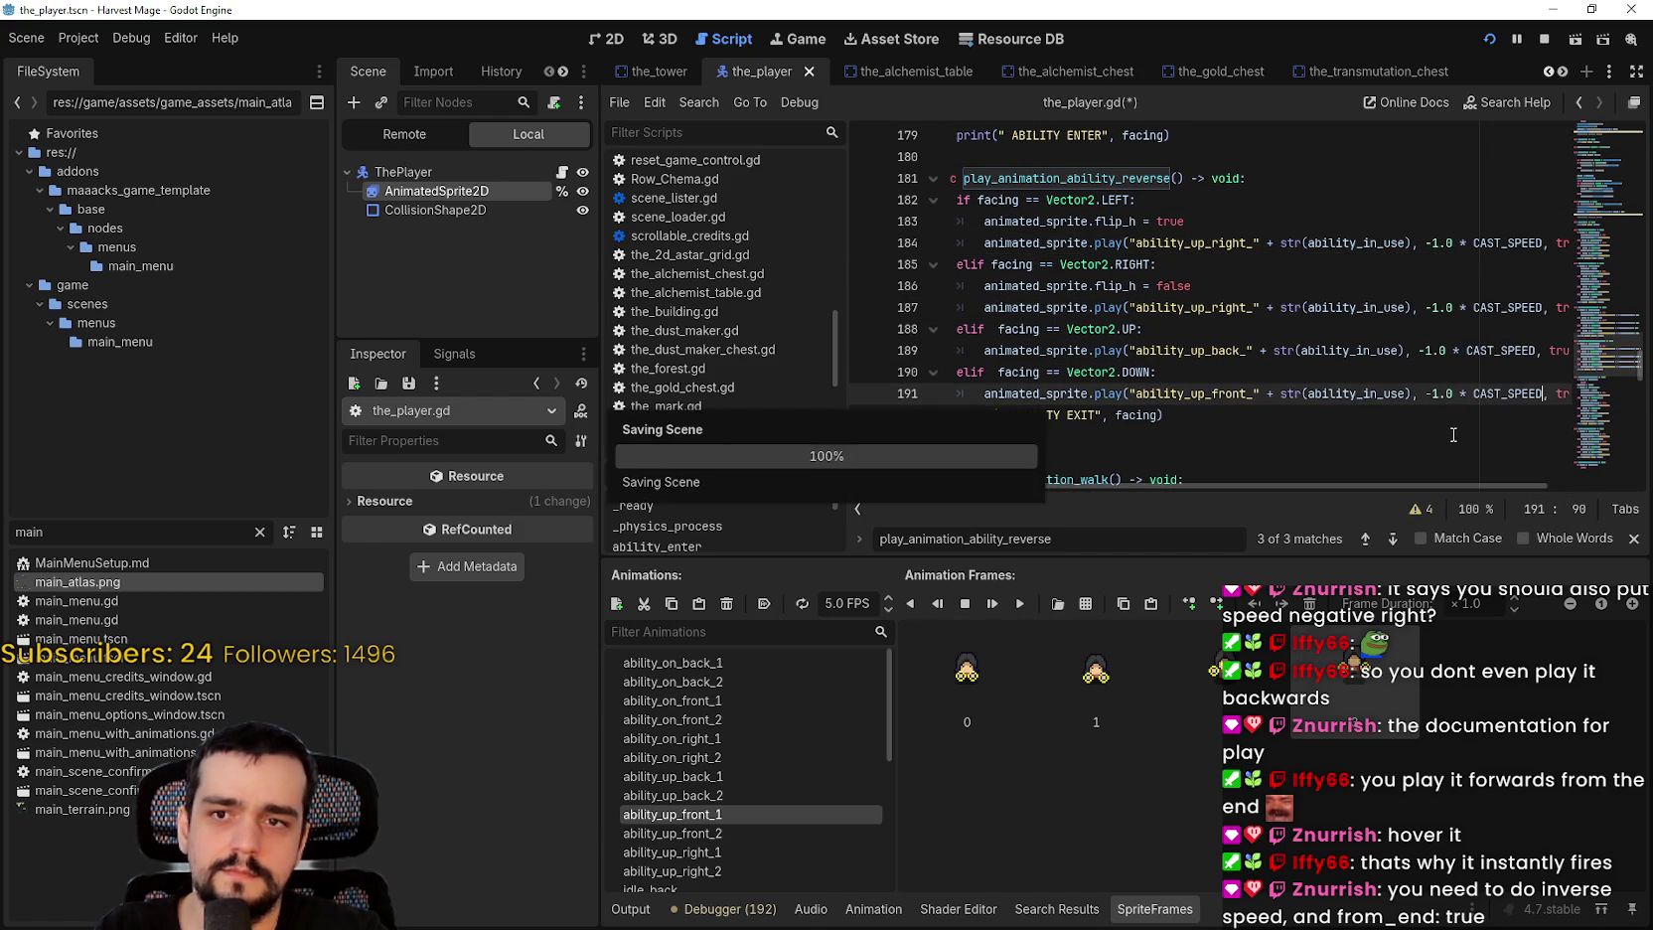
Step: Append * CAST_SPEED to the 1.0 speeds on lines 171–178 and run the game
scroll(1369, 368, up, 3)
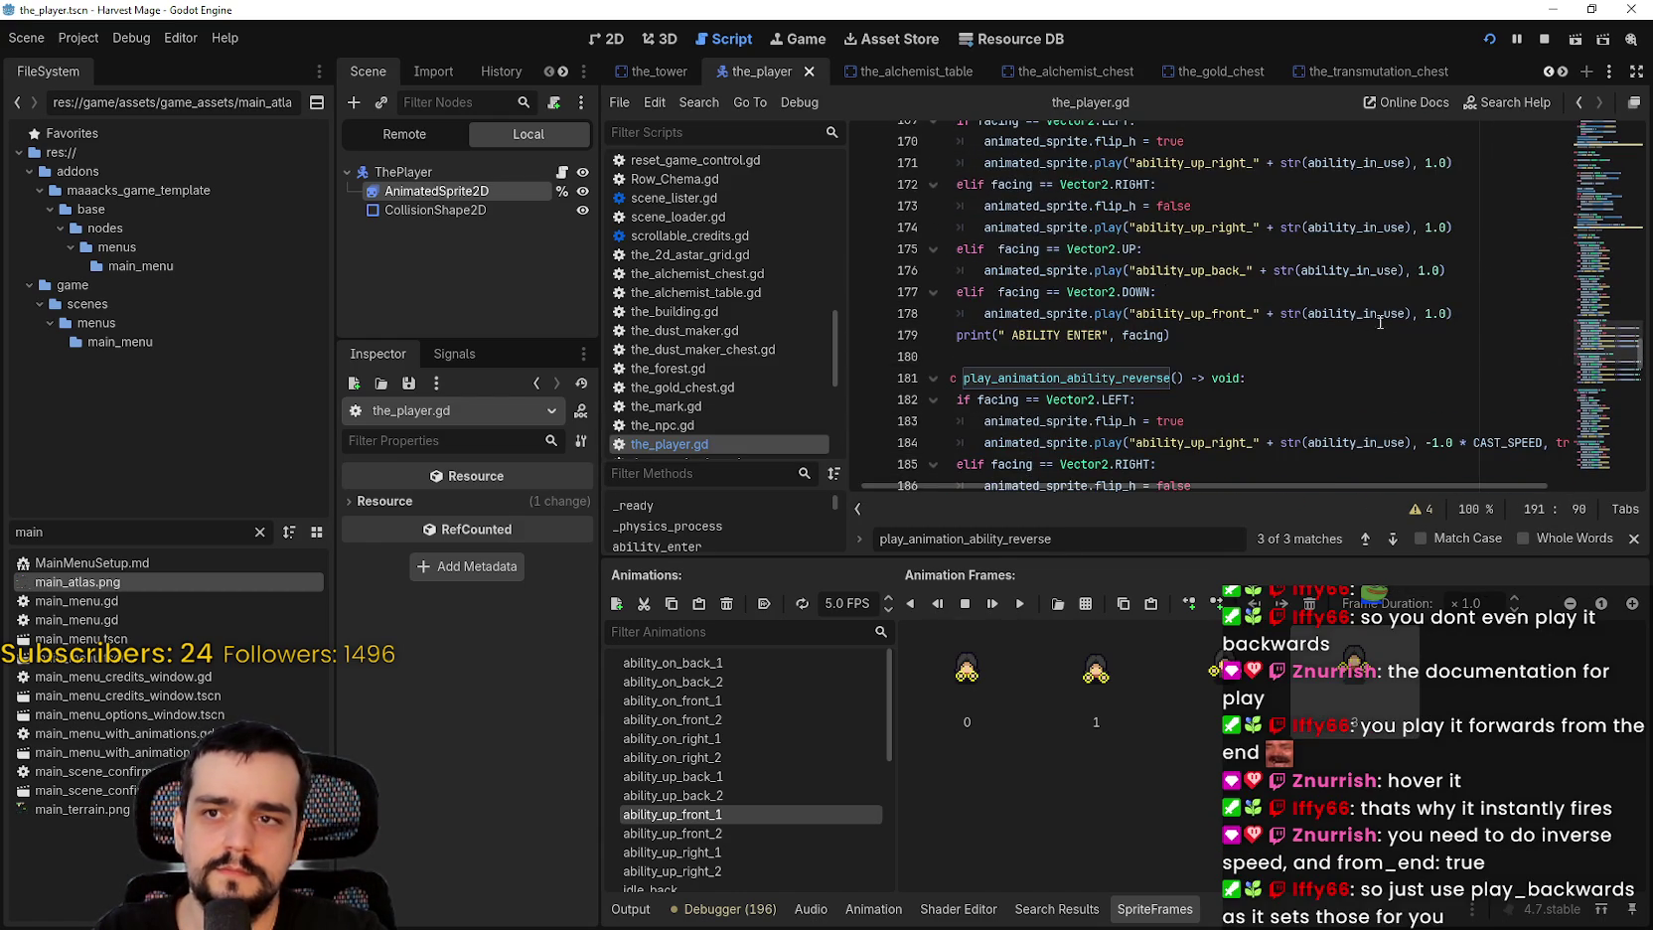
click(1460, 313)
scroll(1451, 328, up, 2)
click(1449, 295)
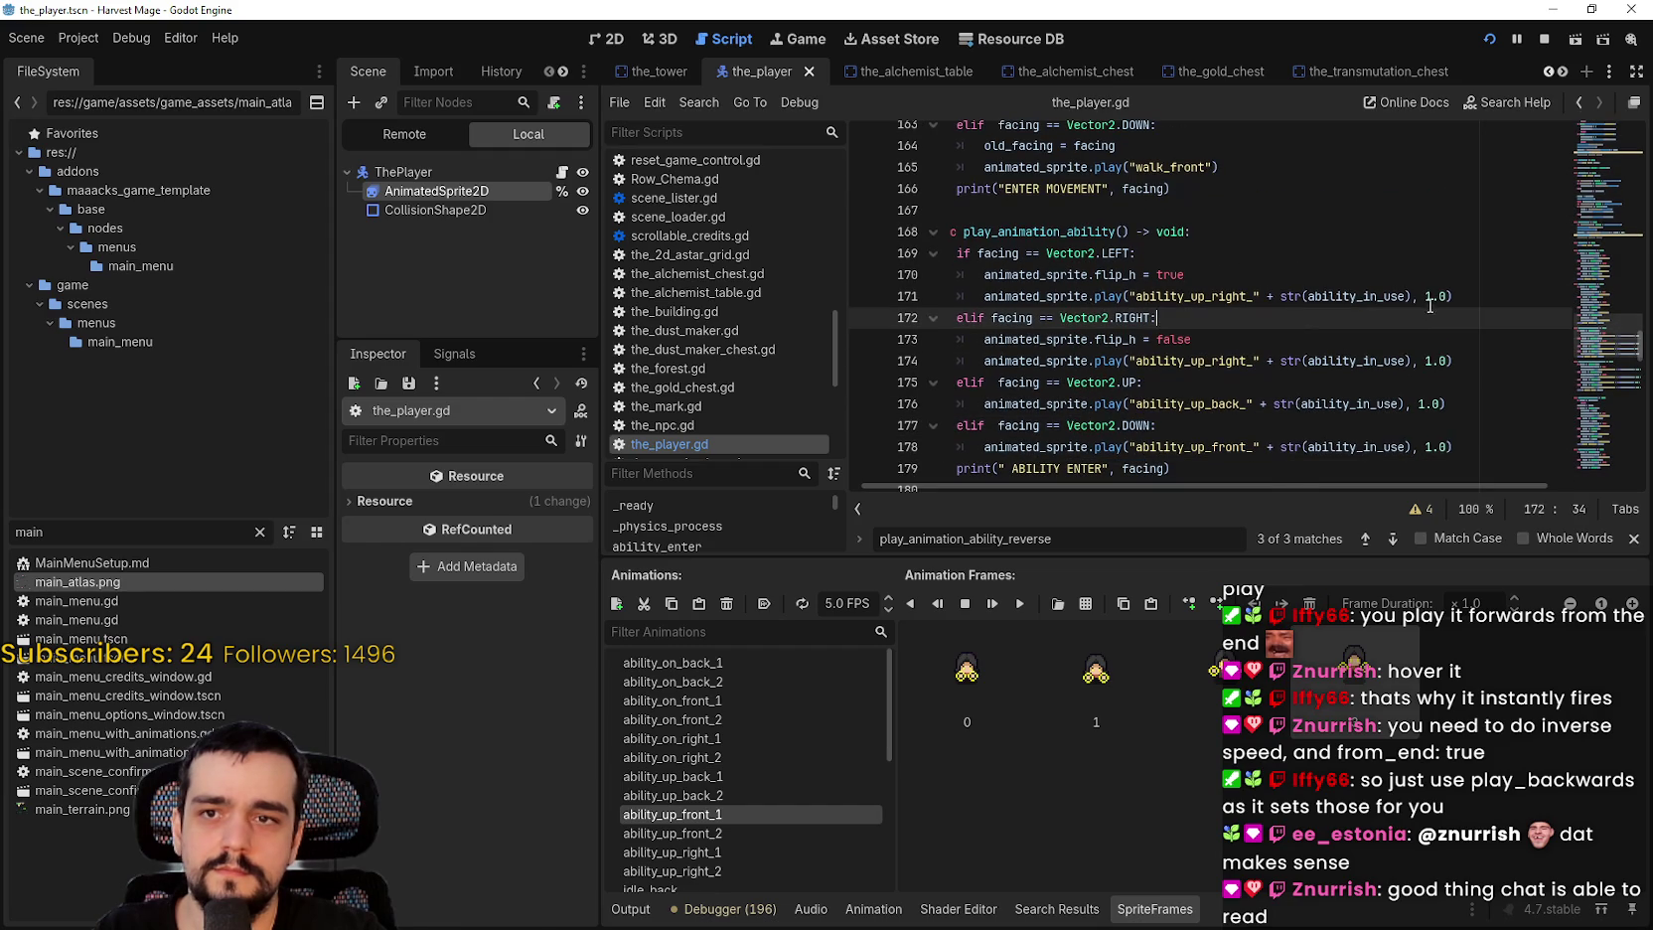
click(1448, 360)
text(* CAST_SPEED)
click(1443, 403)
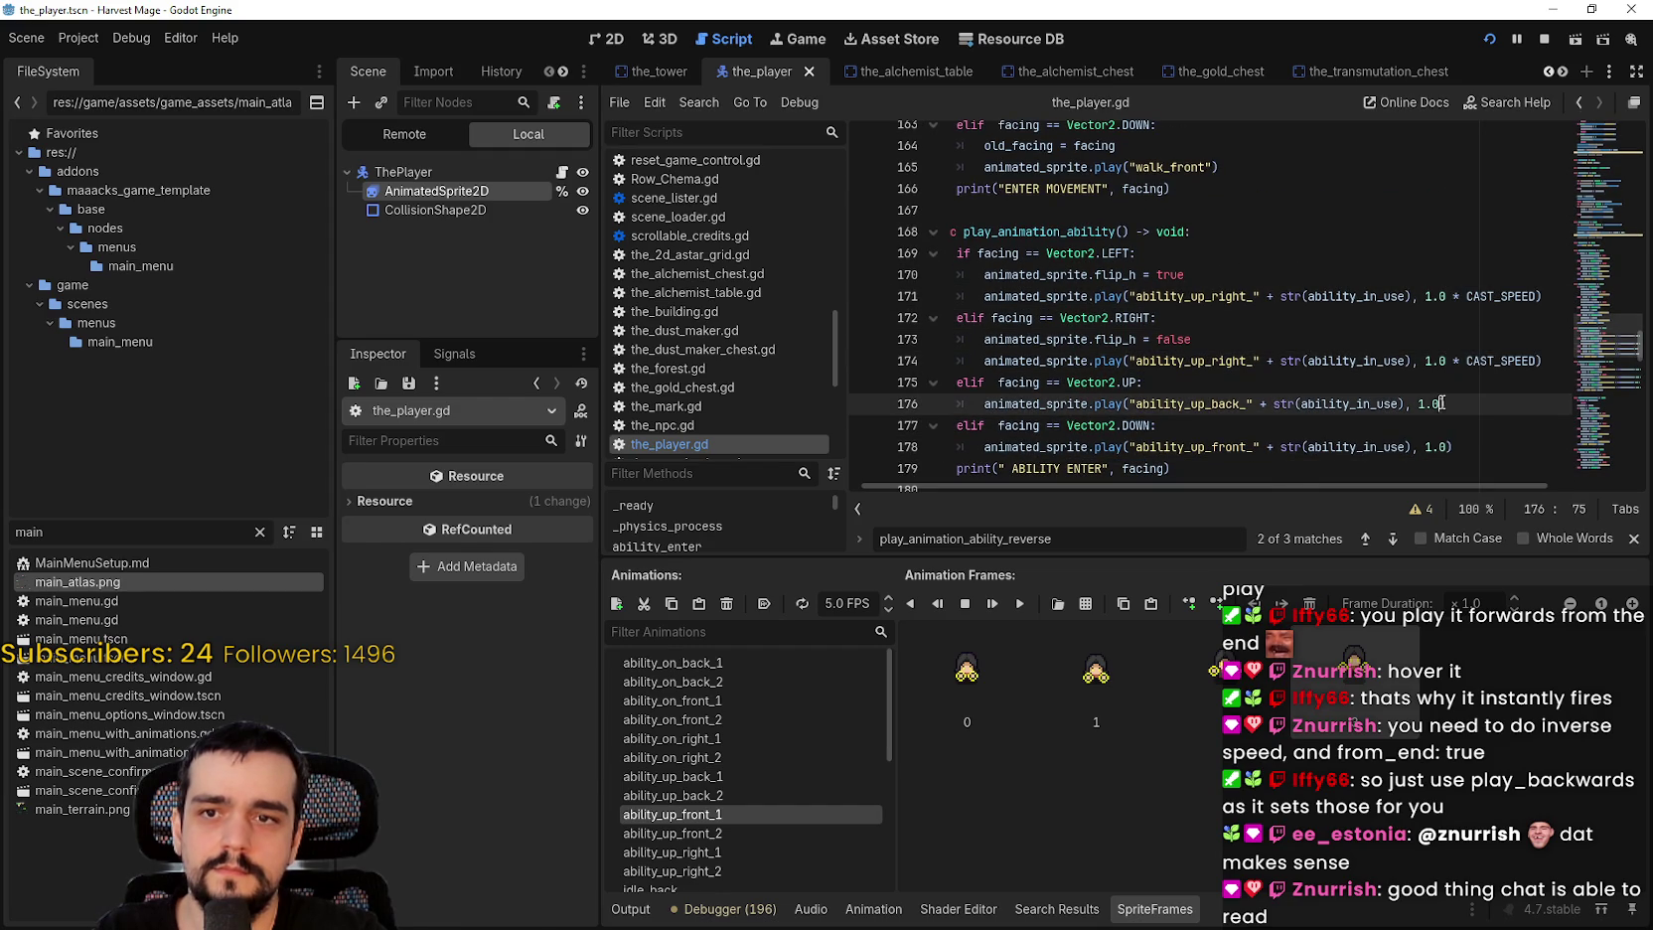
scroll(1453, 354, down, 2)
click(1456, 316)
text(* CAST_SPEED)
key(F5)
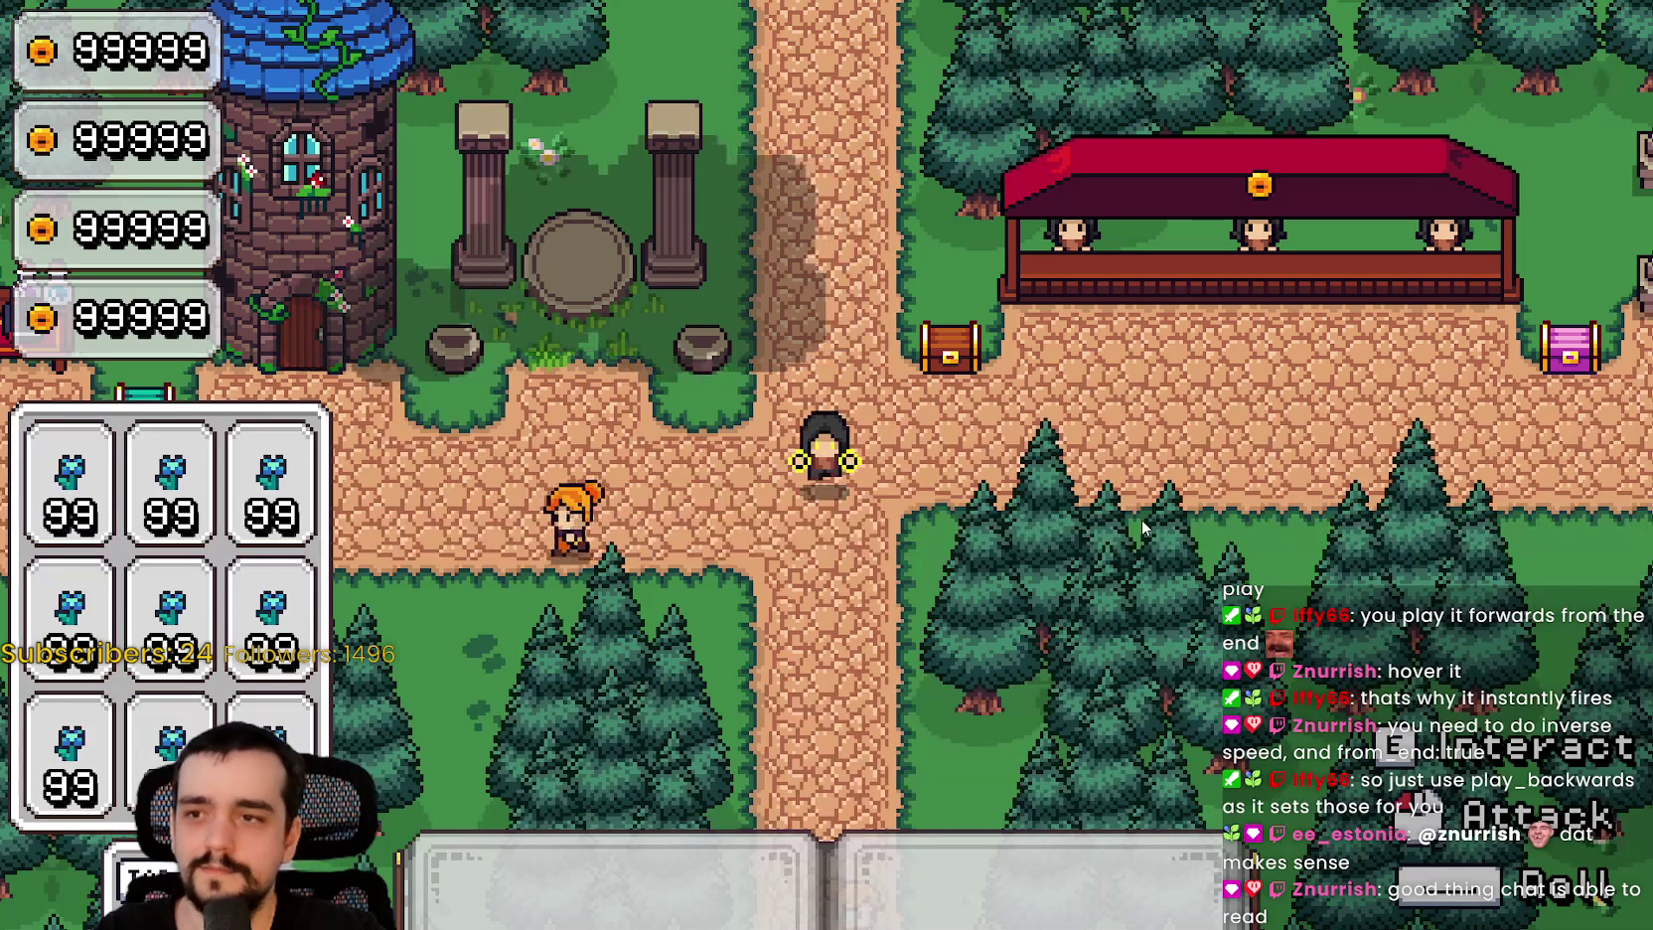
Step: In the running game, cast an ability and walk the mage right, up, then left along the path
key(d)
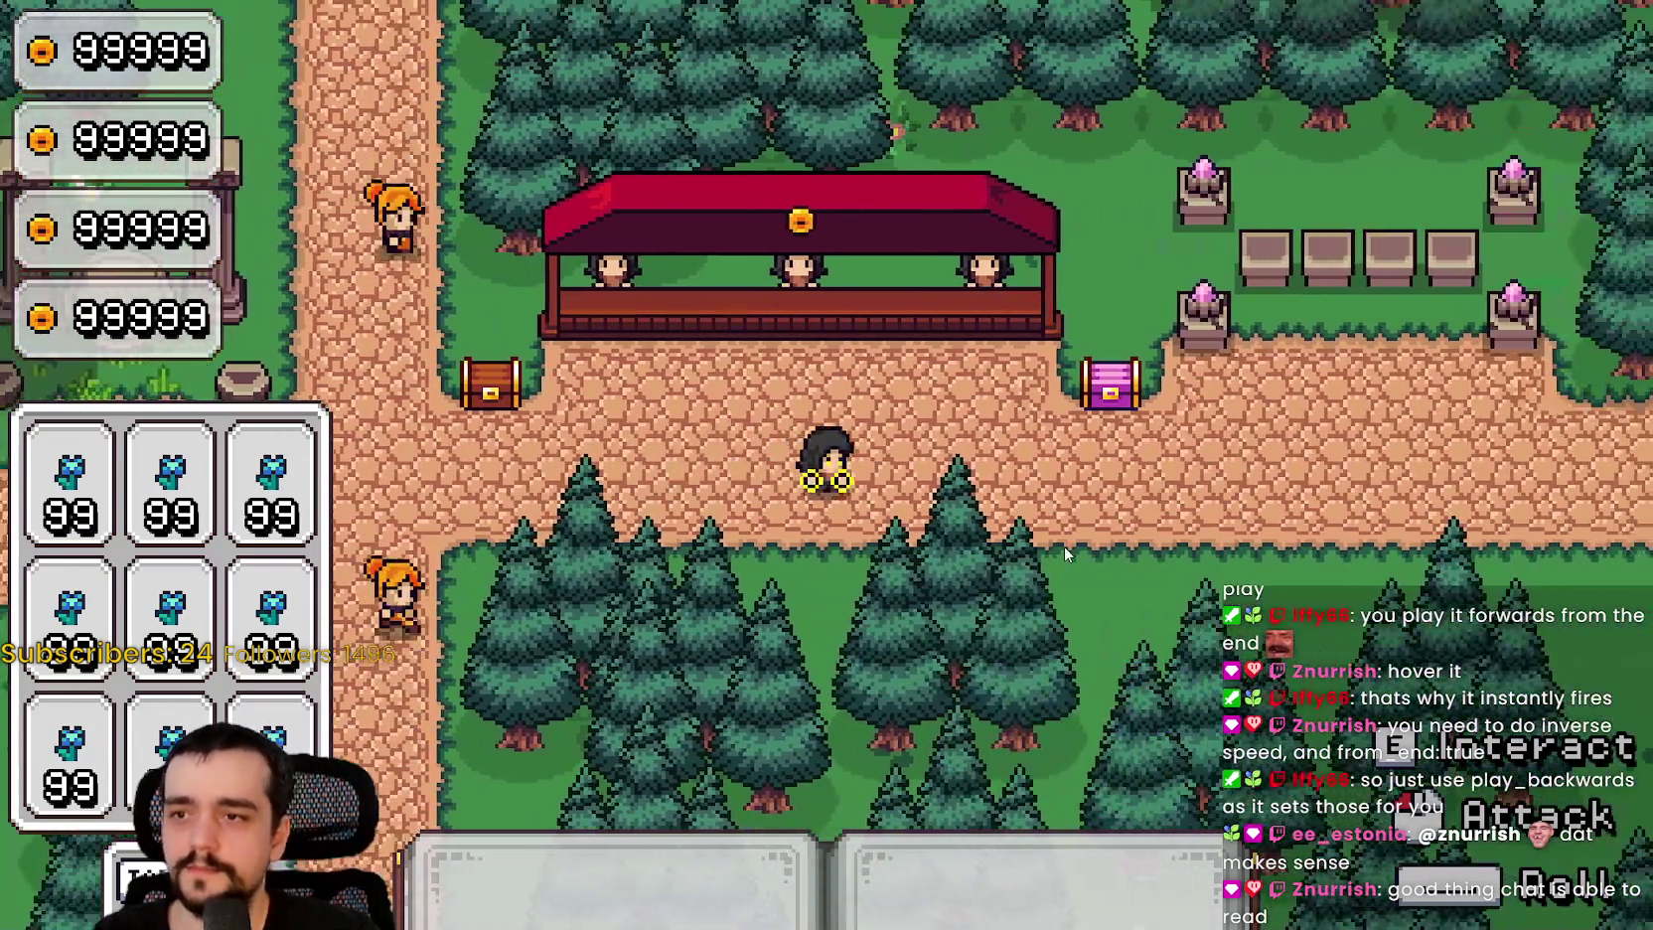
key(d)
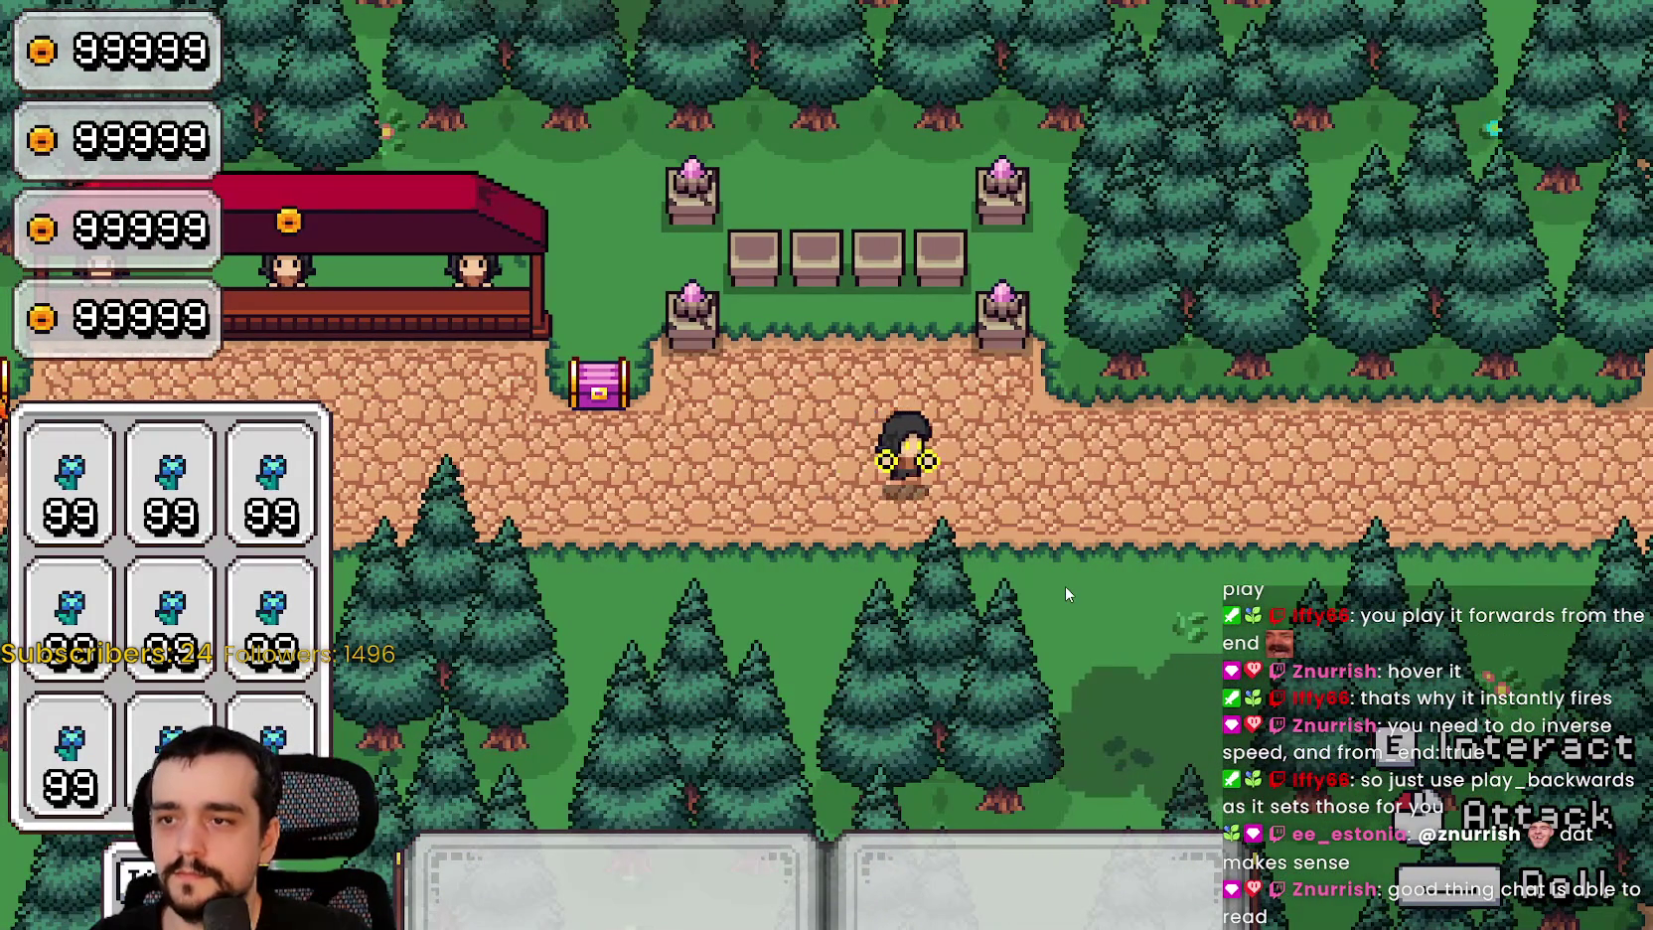
key(w)
key(a)
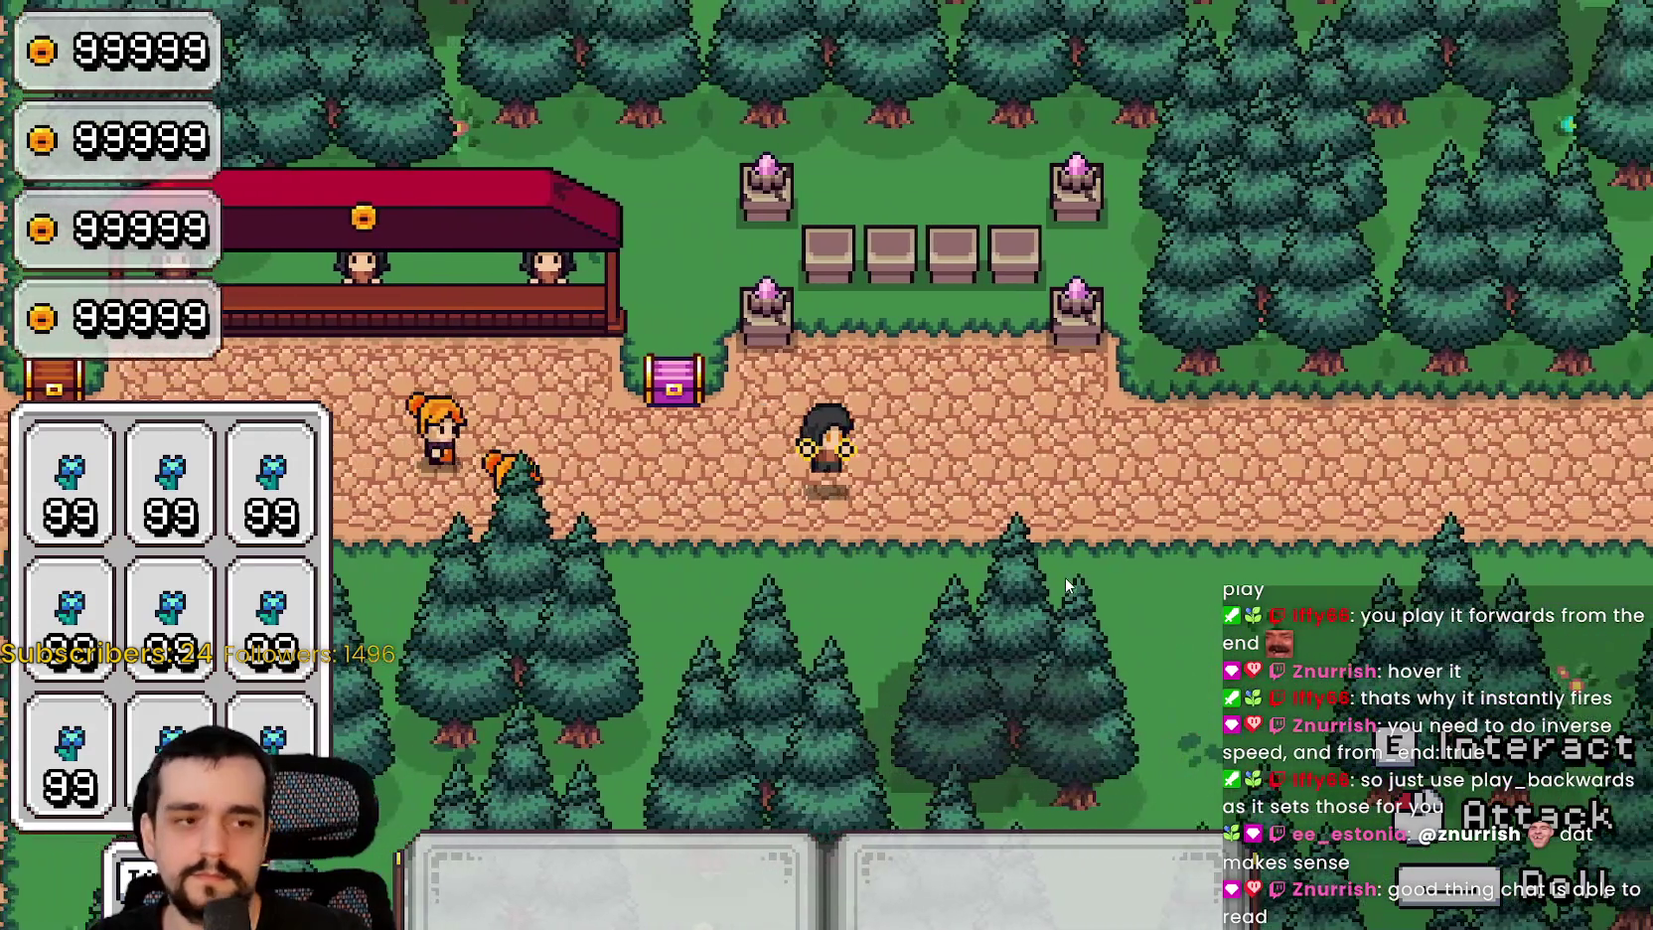
key(a)
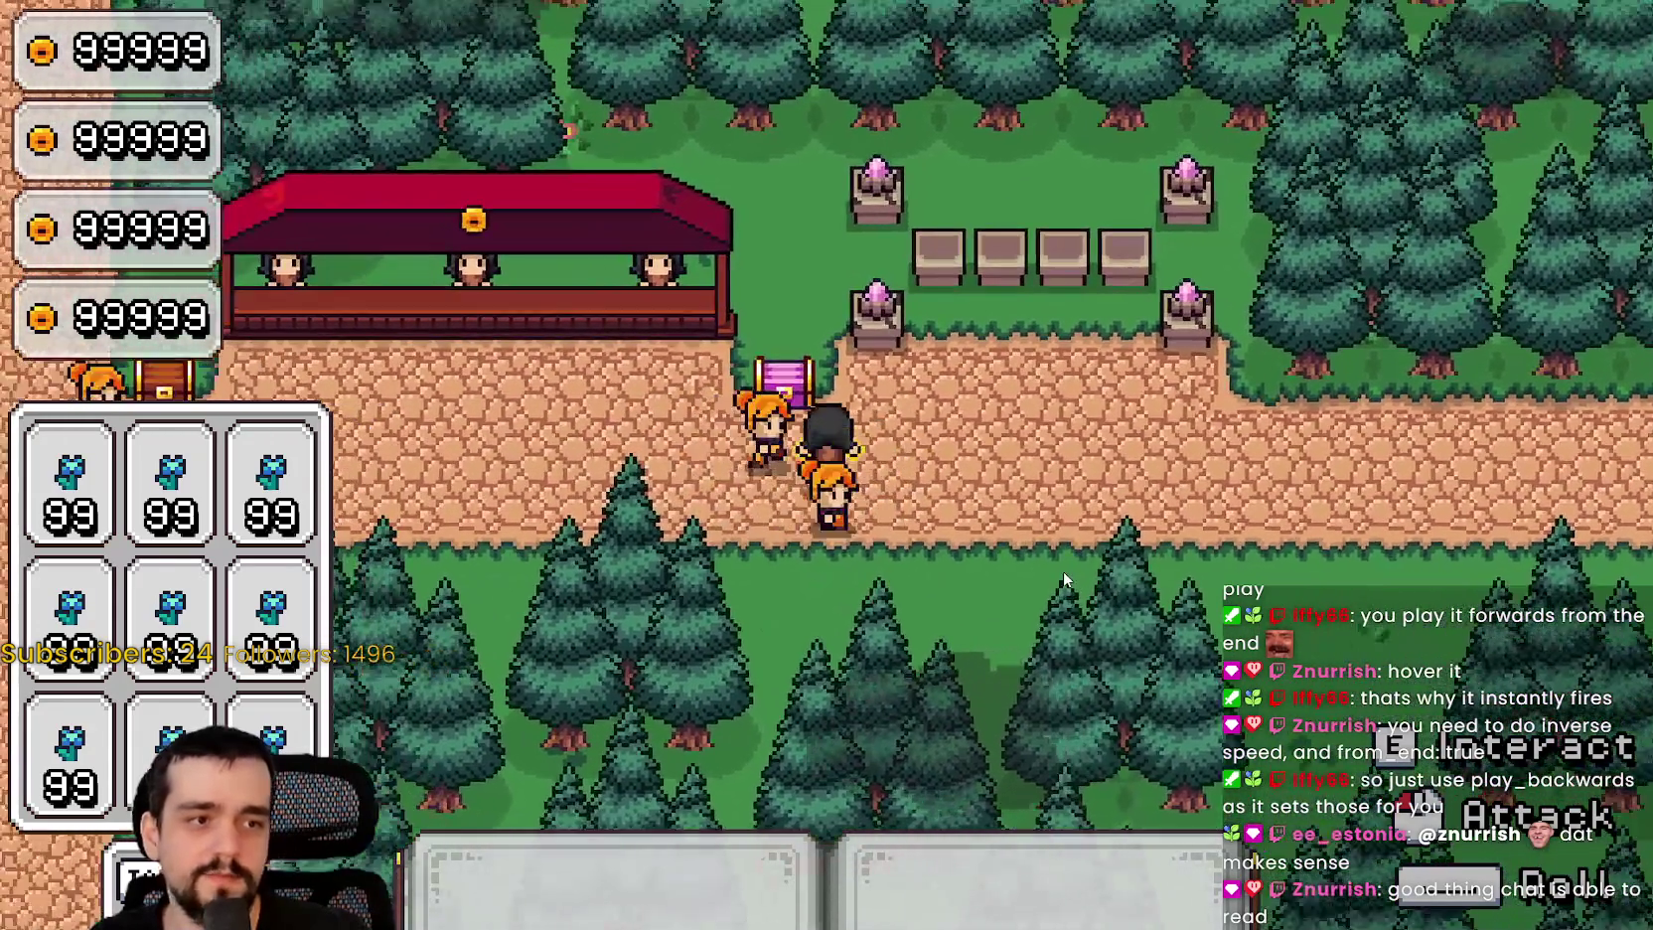
key(a)
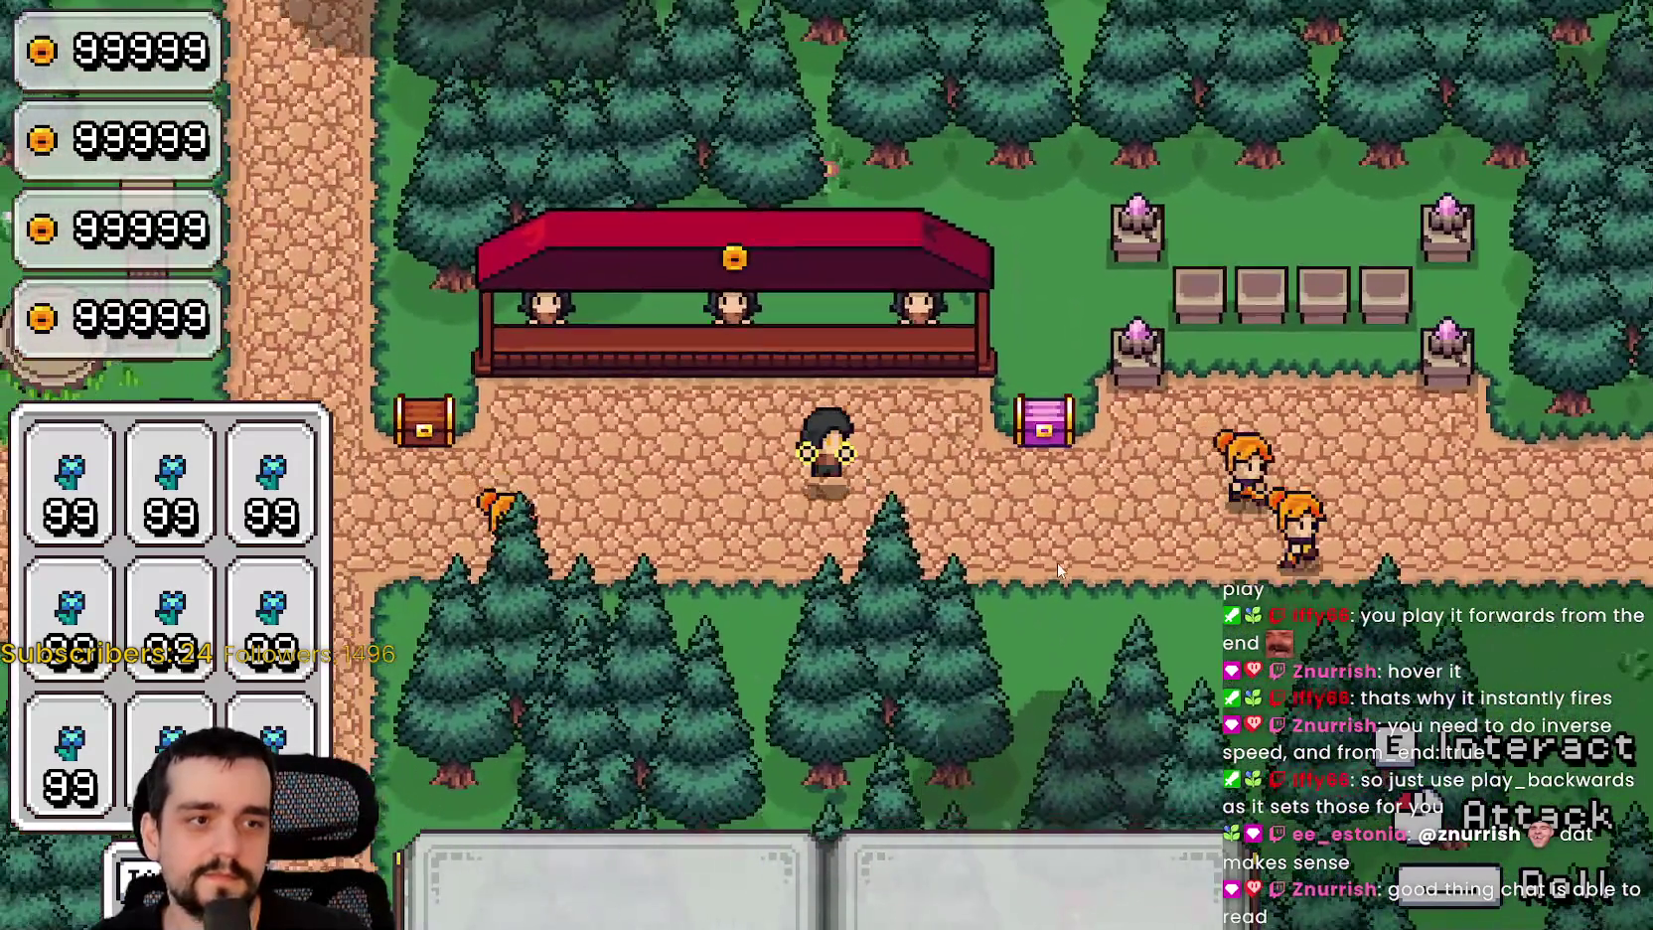
key(a)
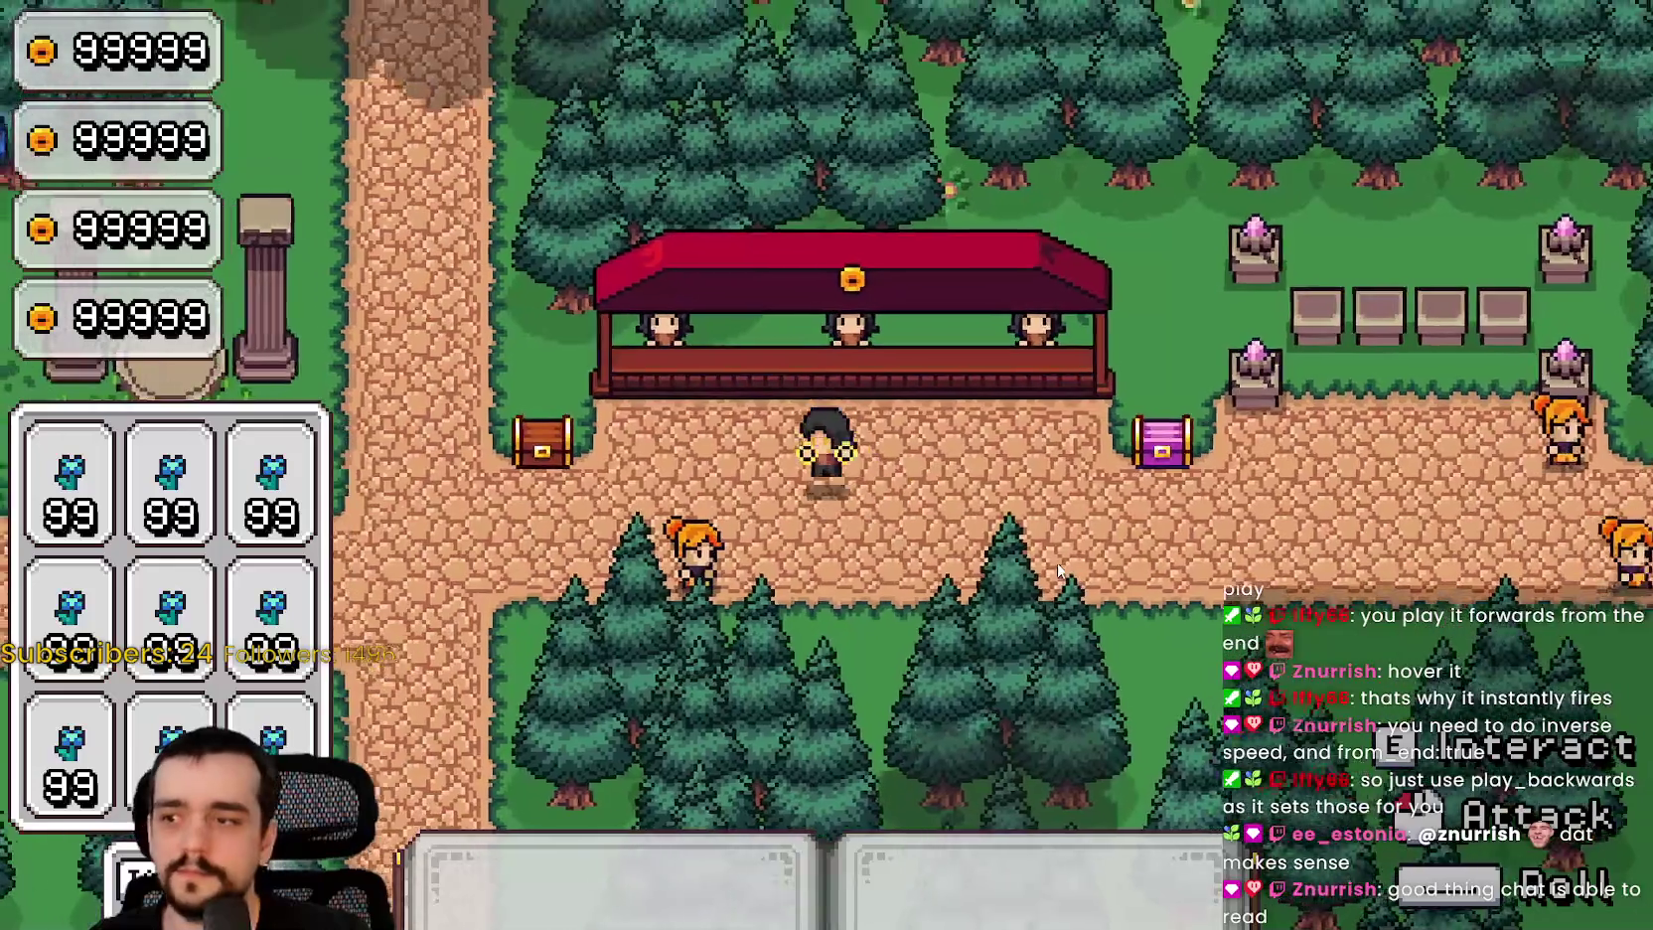
key(d)
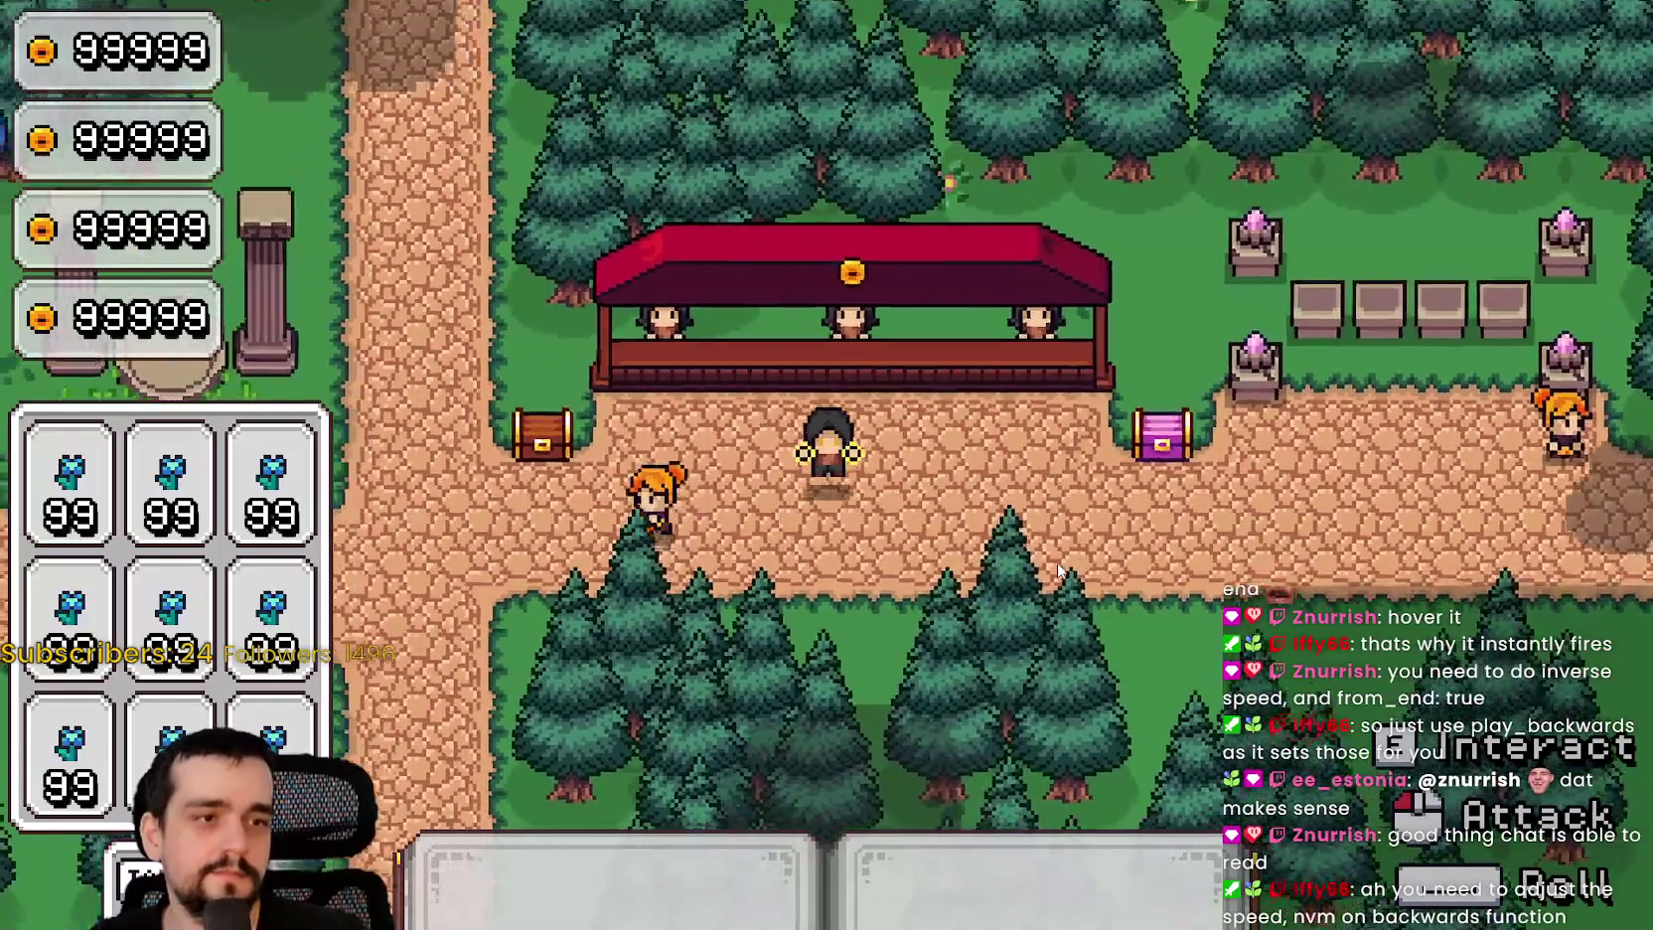
key(a)
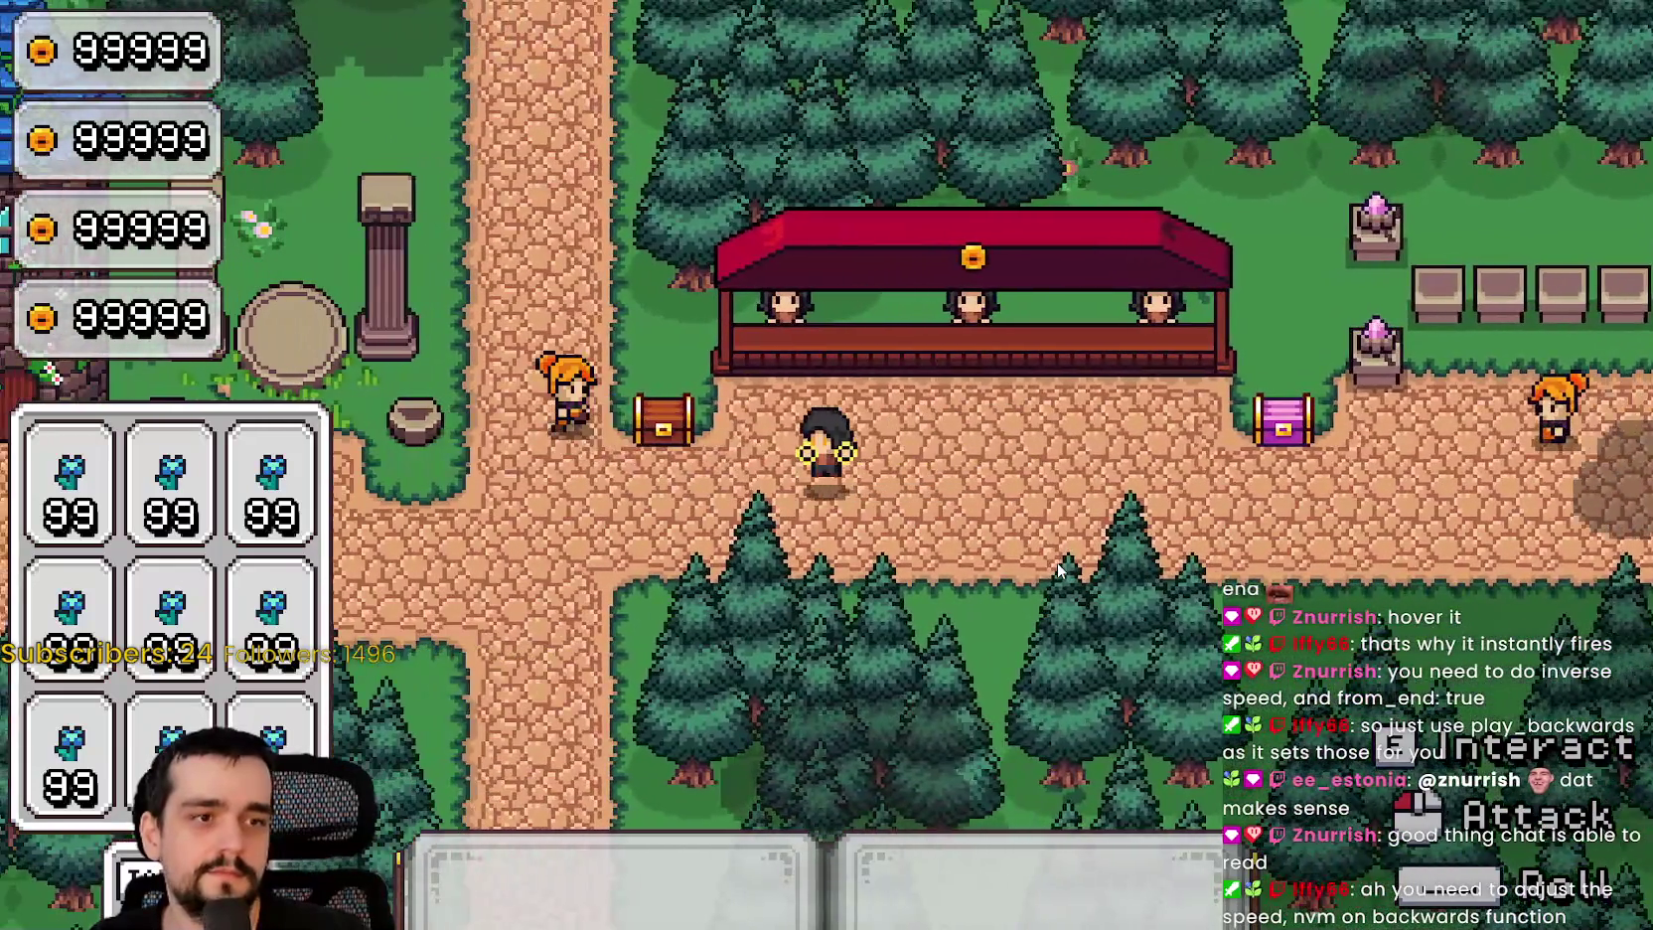
key(a)
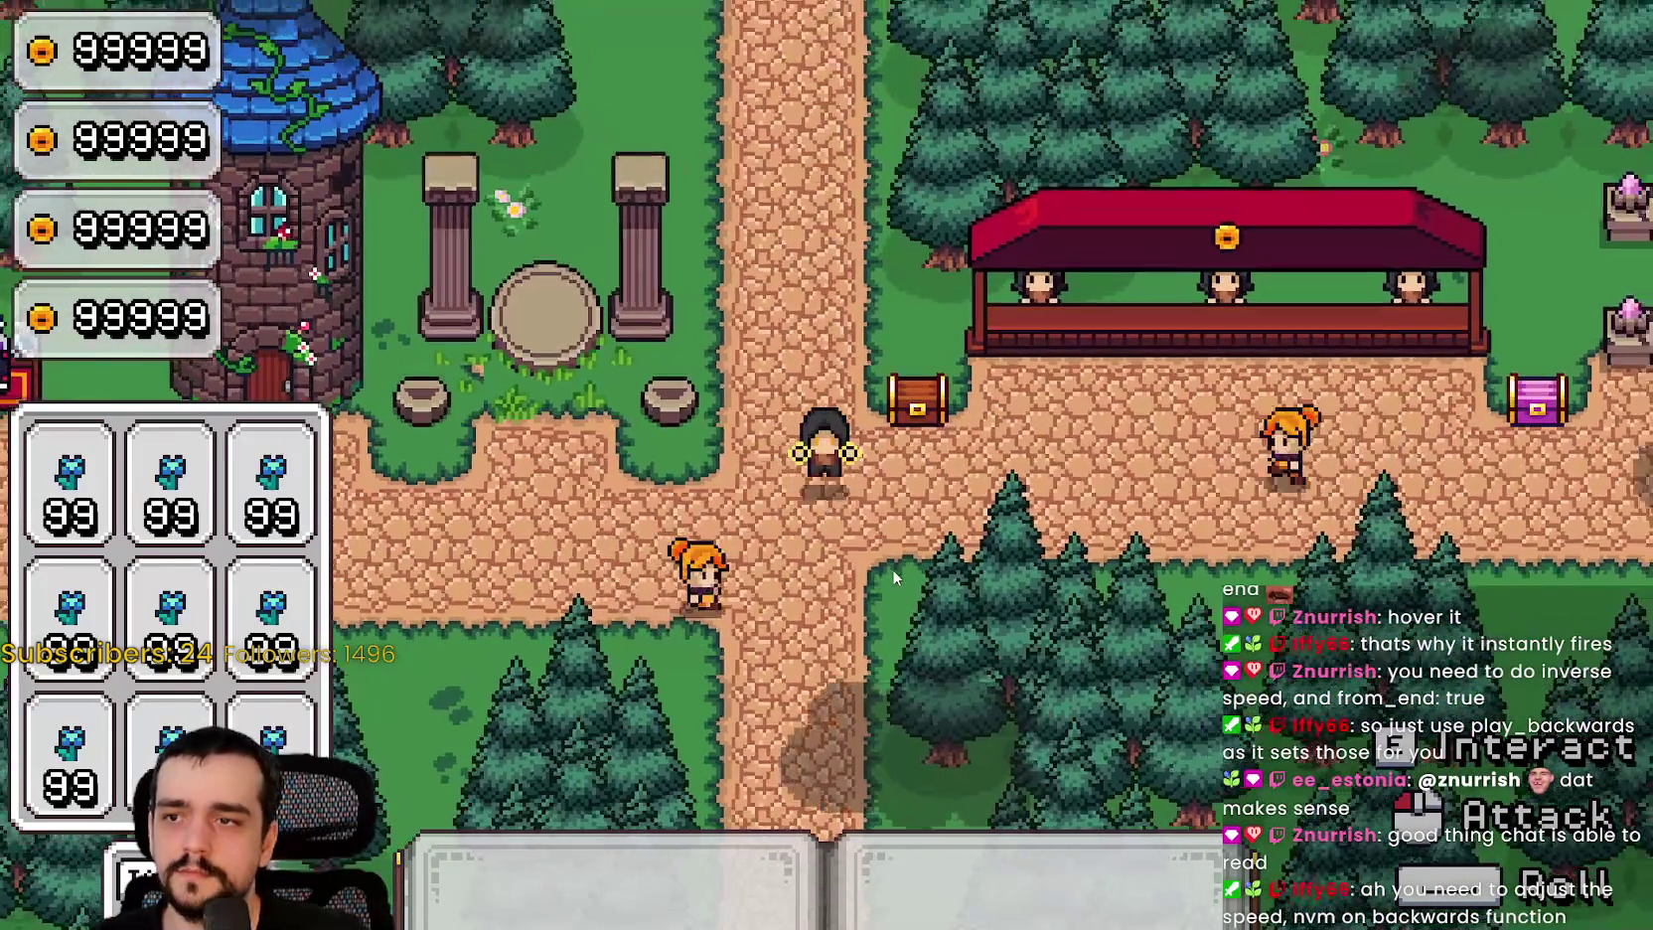
Step: Walk the mage around to the chest, then up-left and back right
key(s)
key(d)
key(w)
key(d)
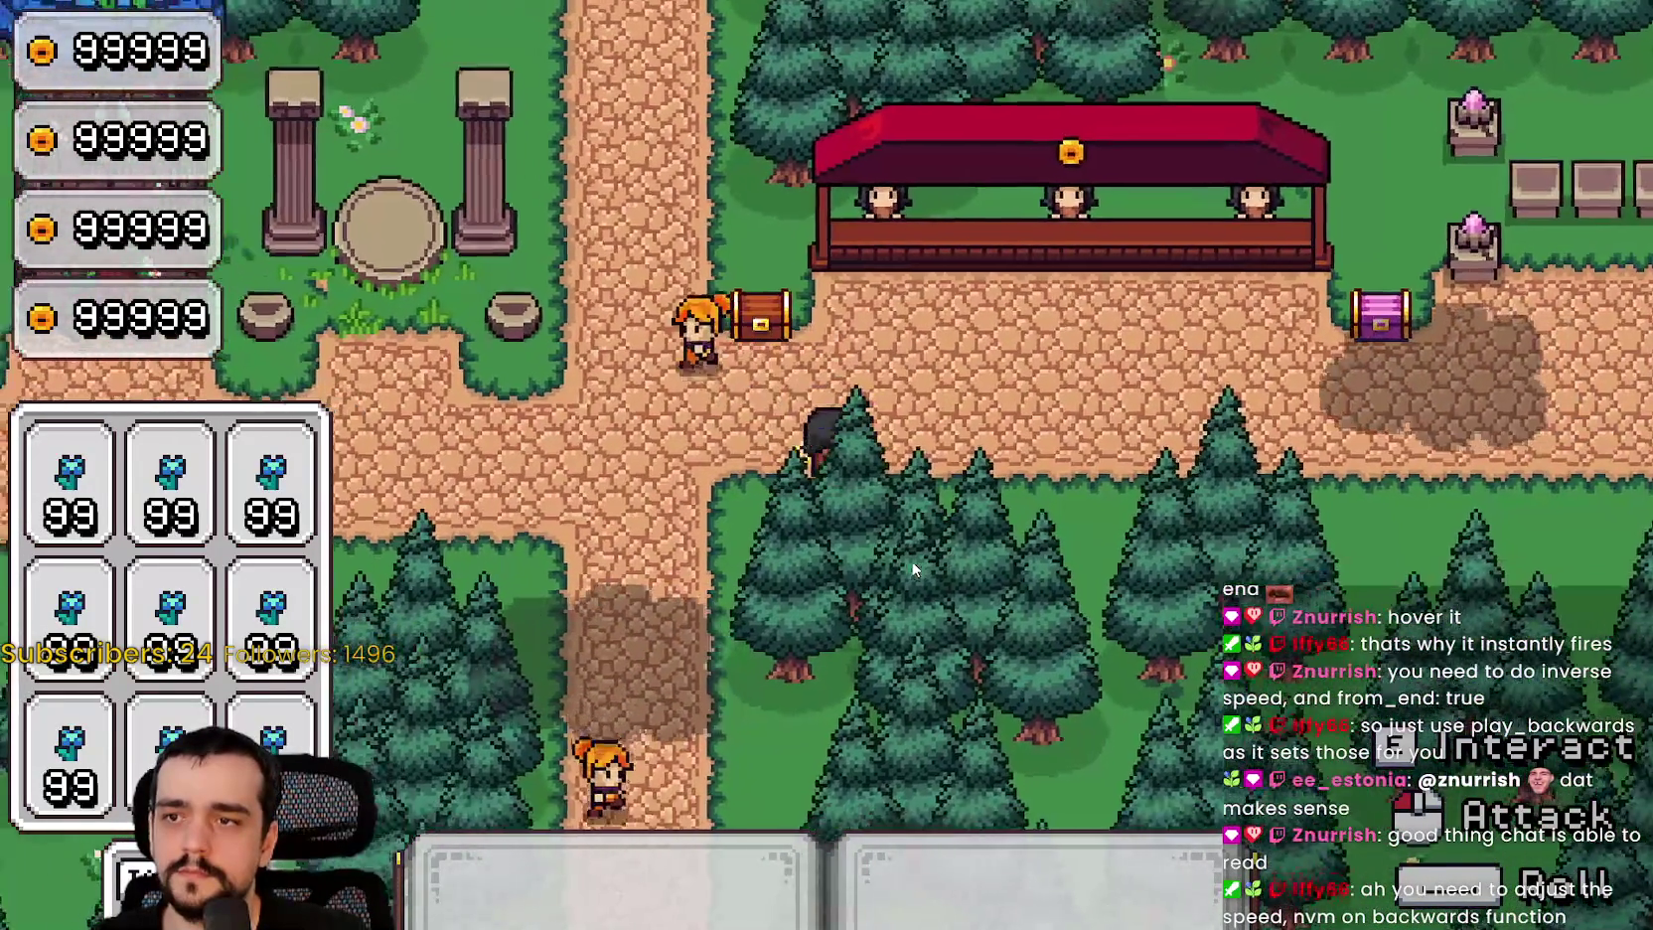
key(w)
key(a)
key(w)
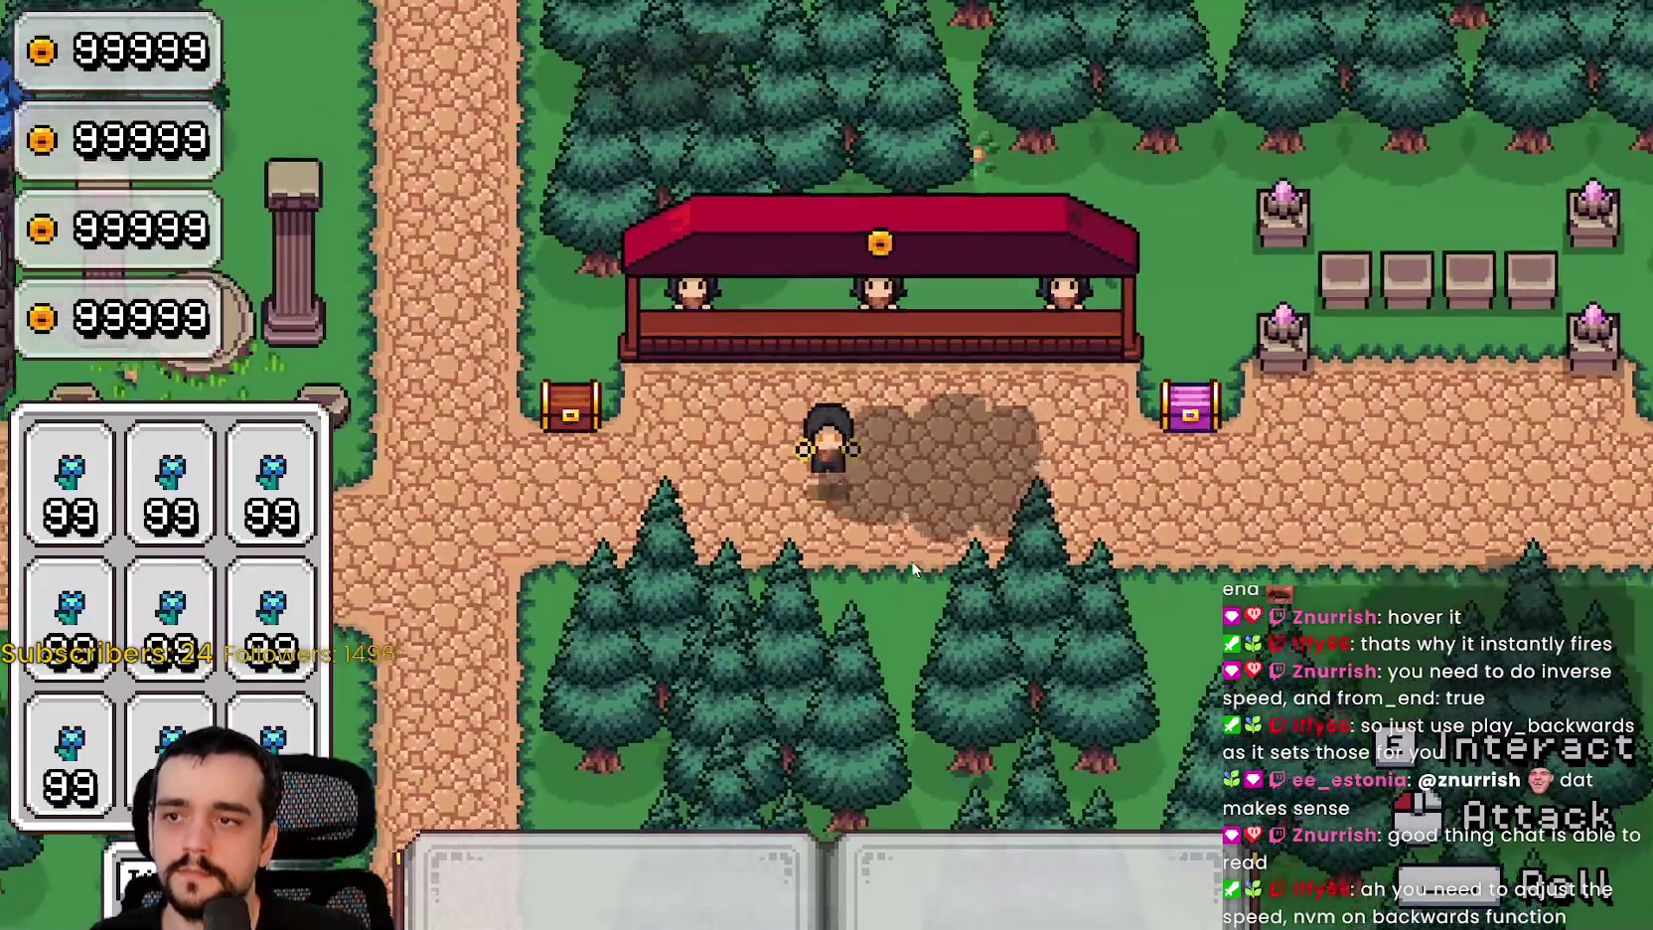
key(d)
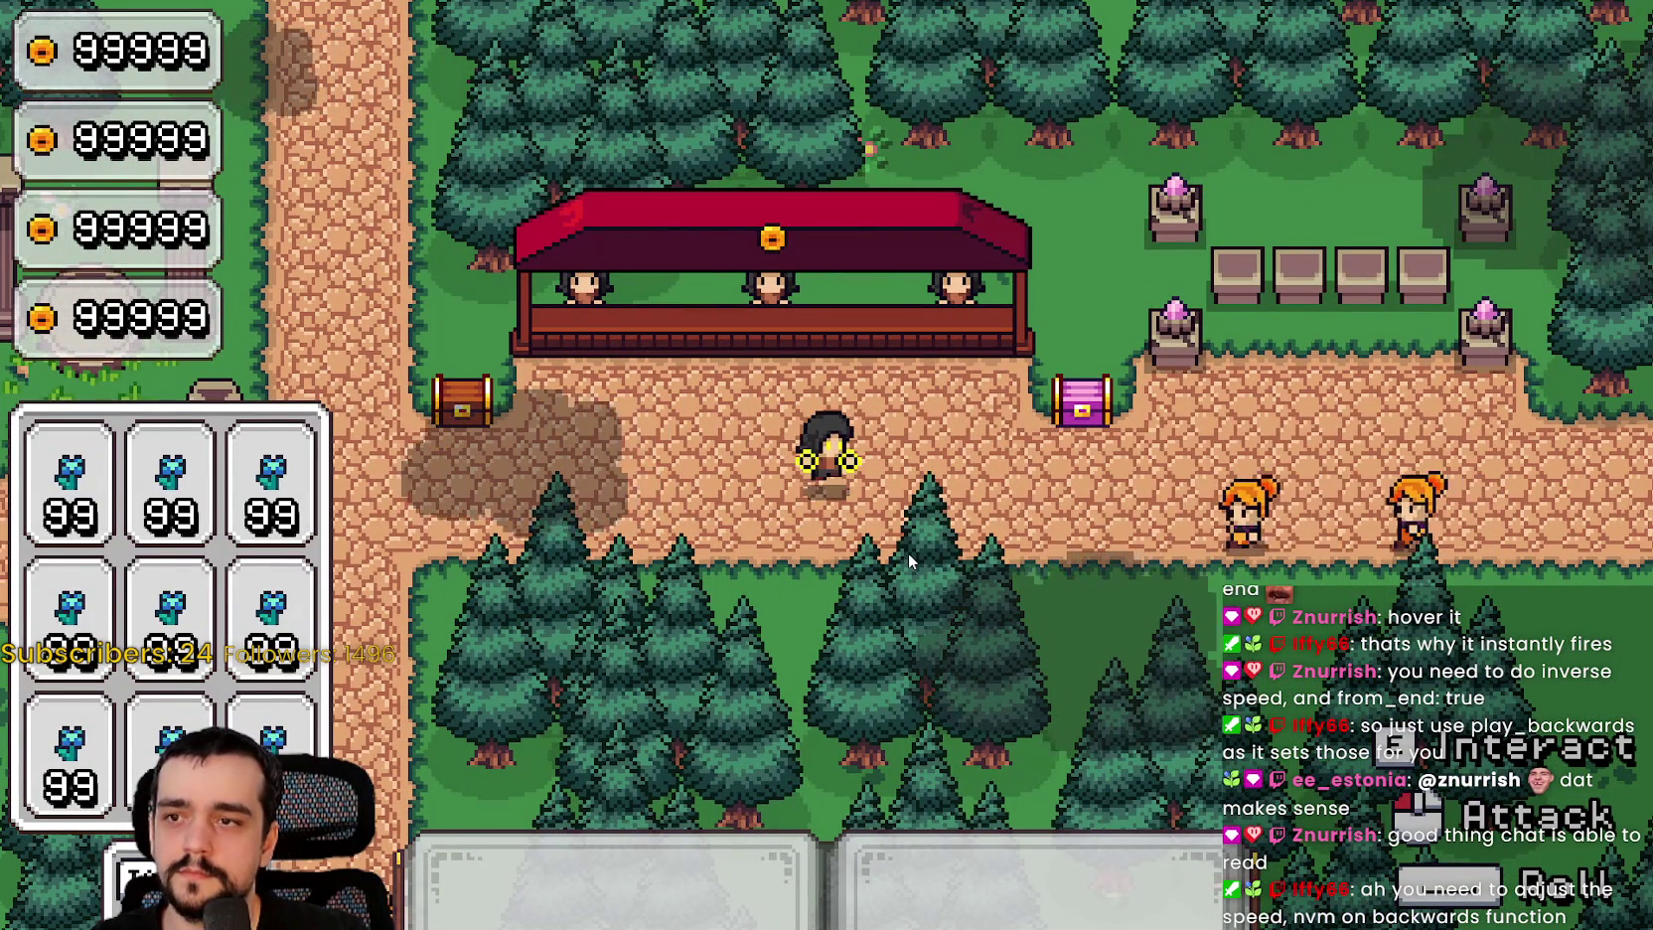
Step: Cast abilities to watch their animations, then return to the_player.gd at blank line 180
key(s)
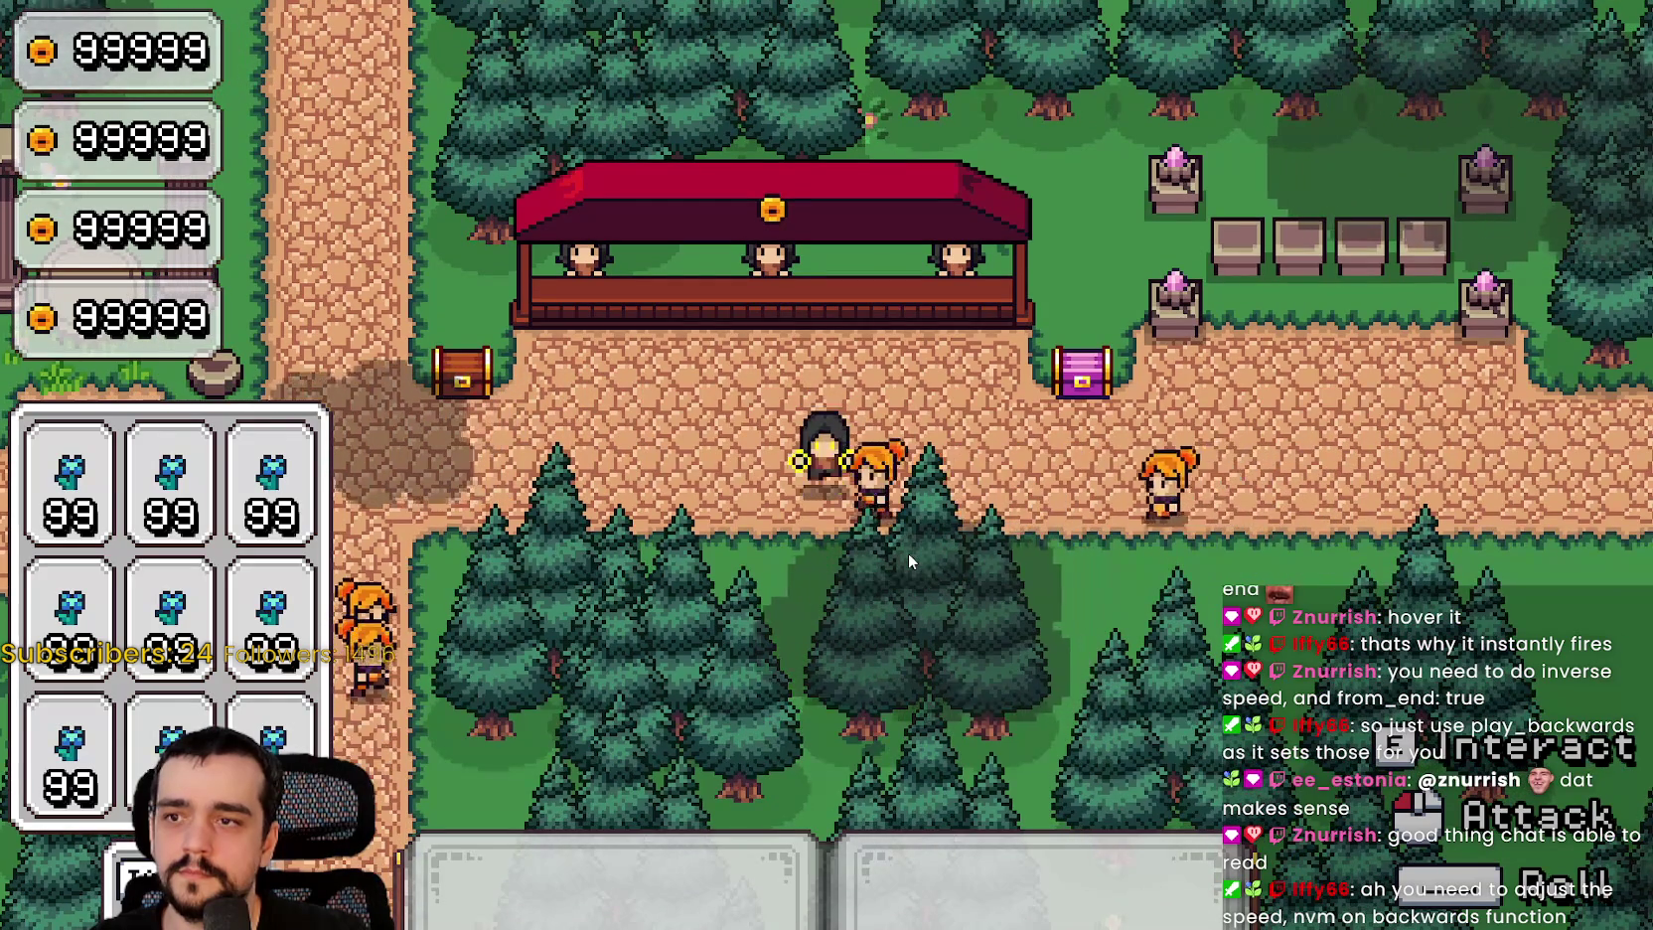
key(d)
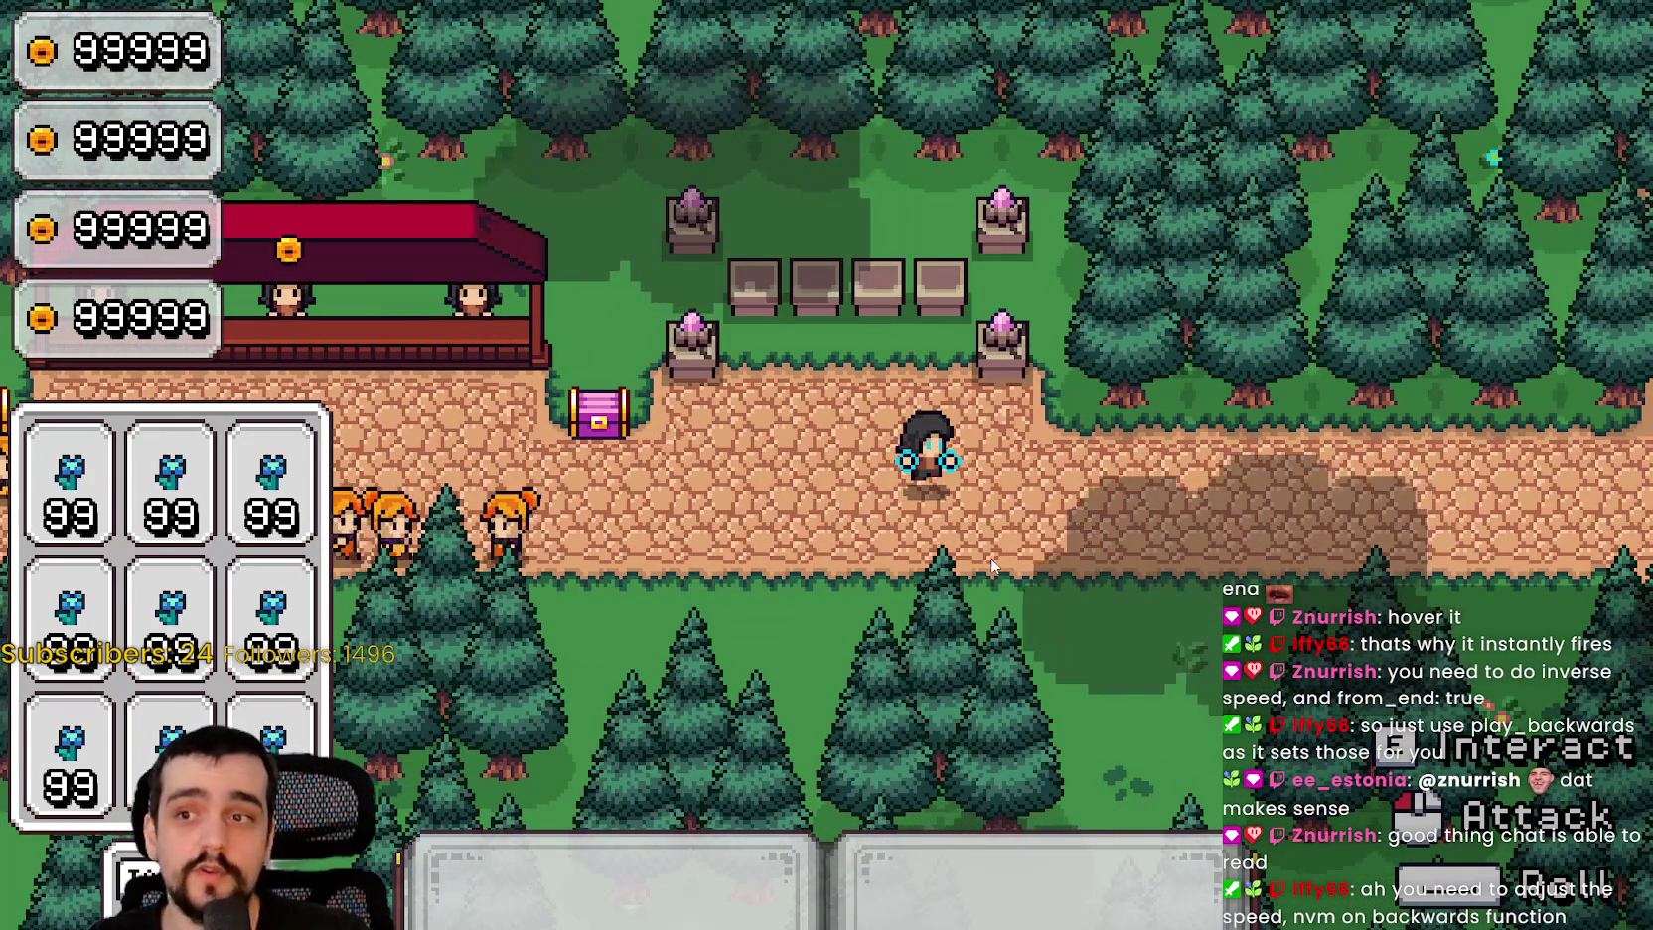
key(s)
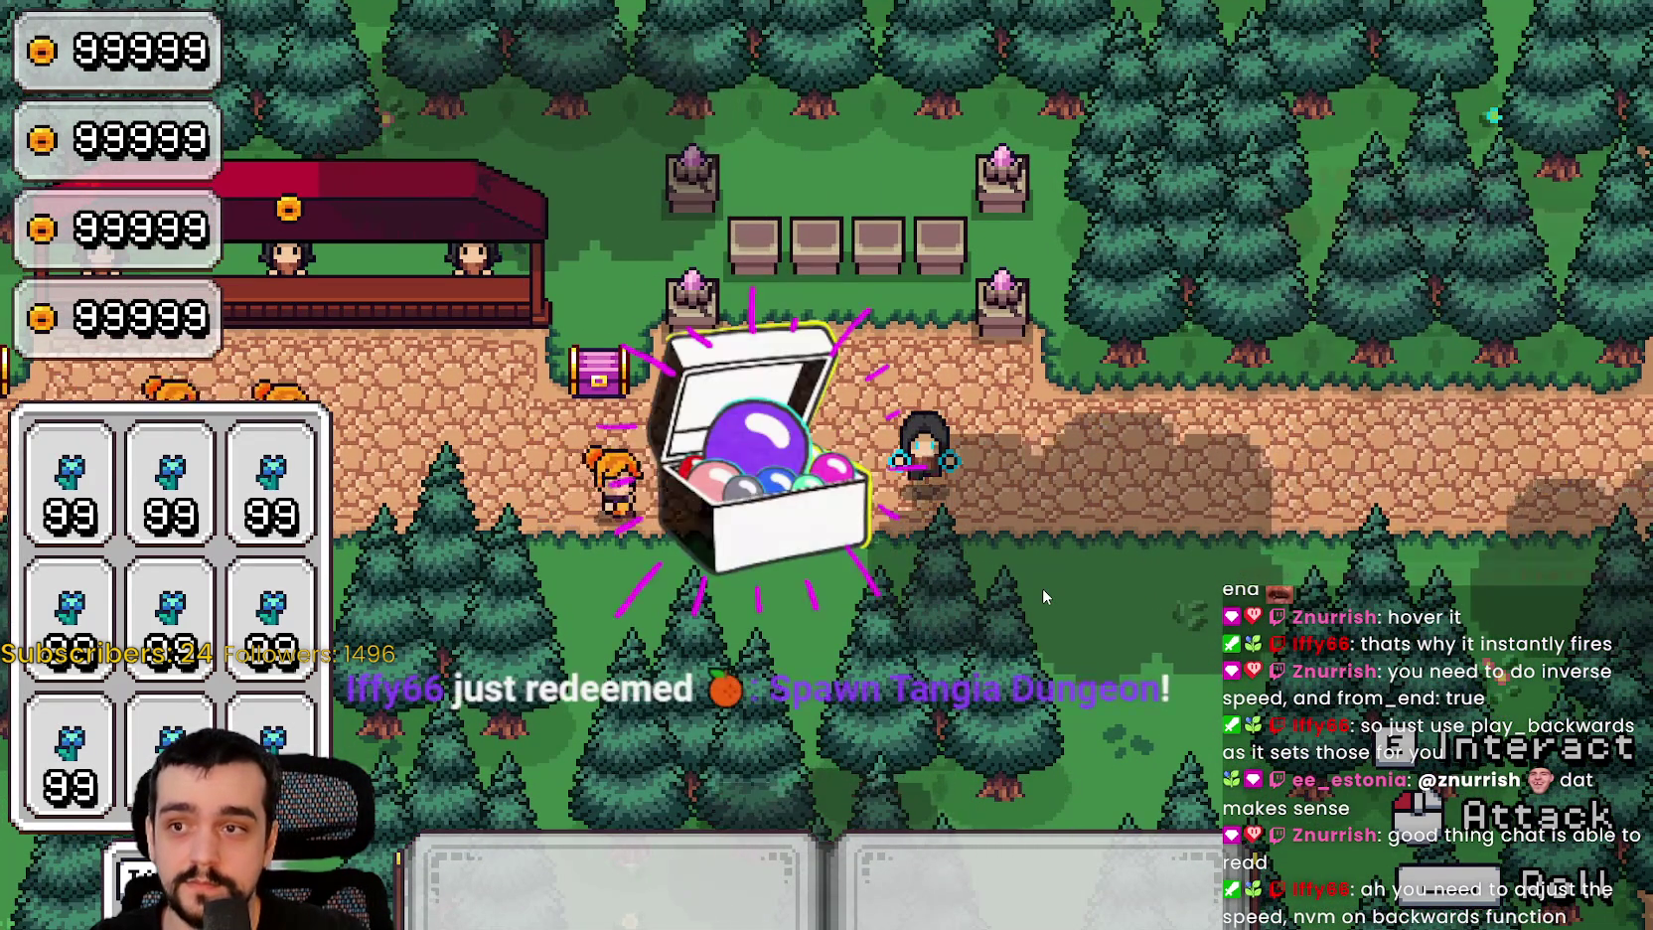
key(w)
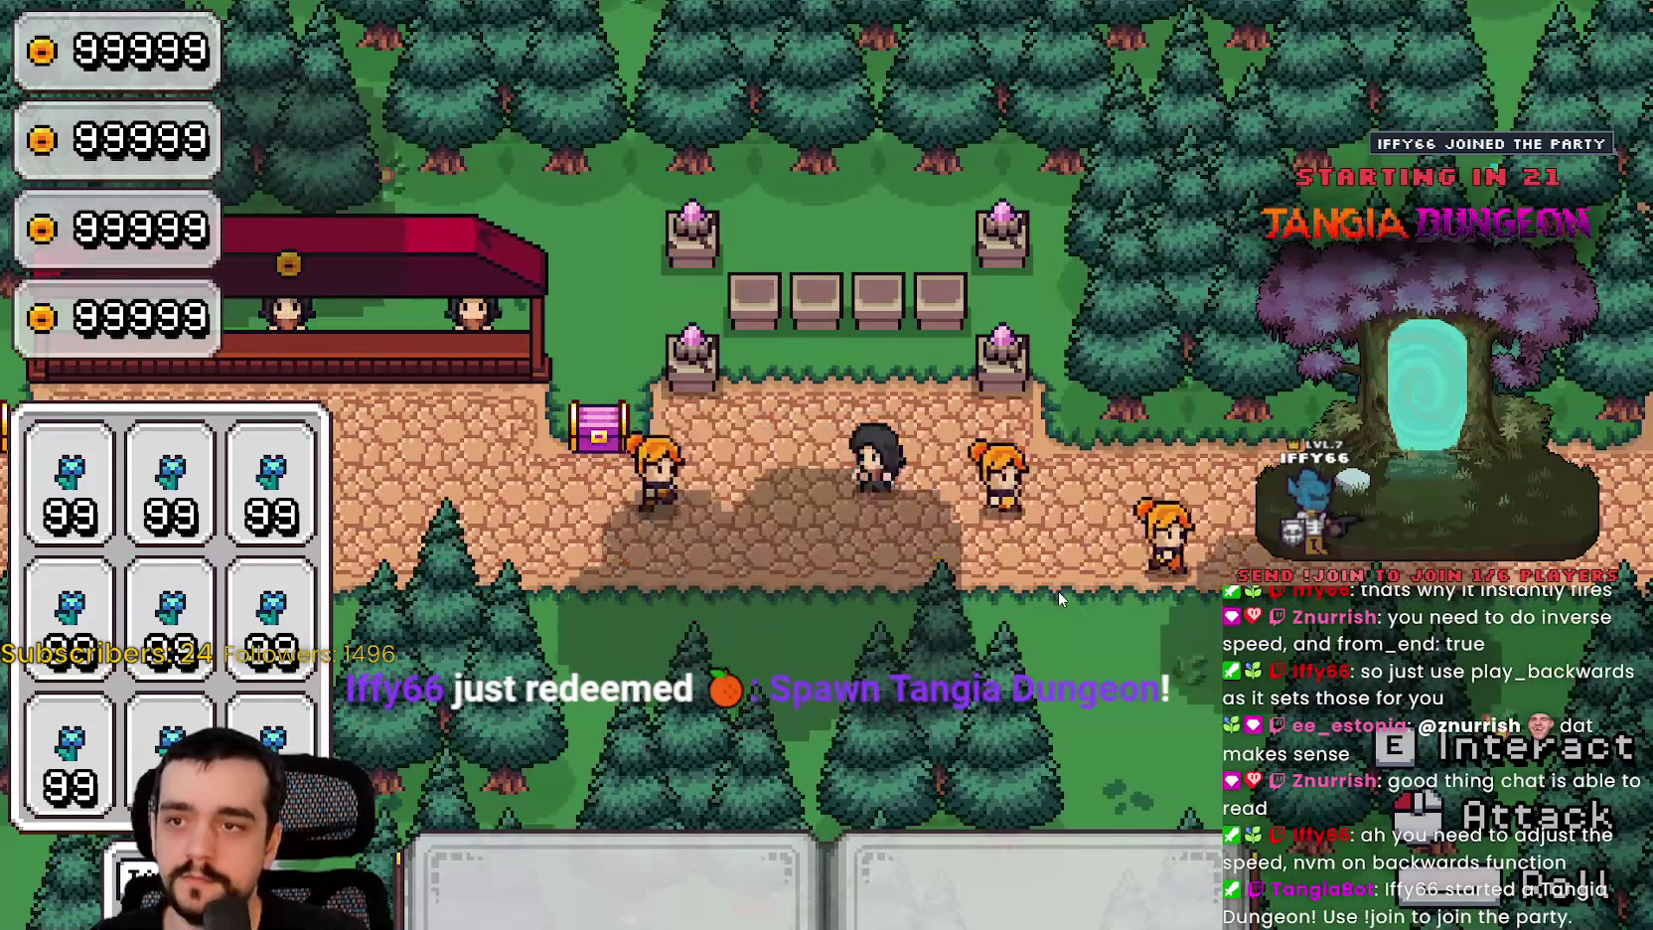
key(s)
key(d)
key(w)
key(a)
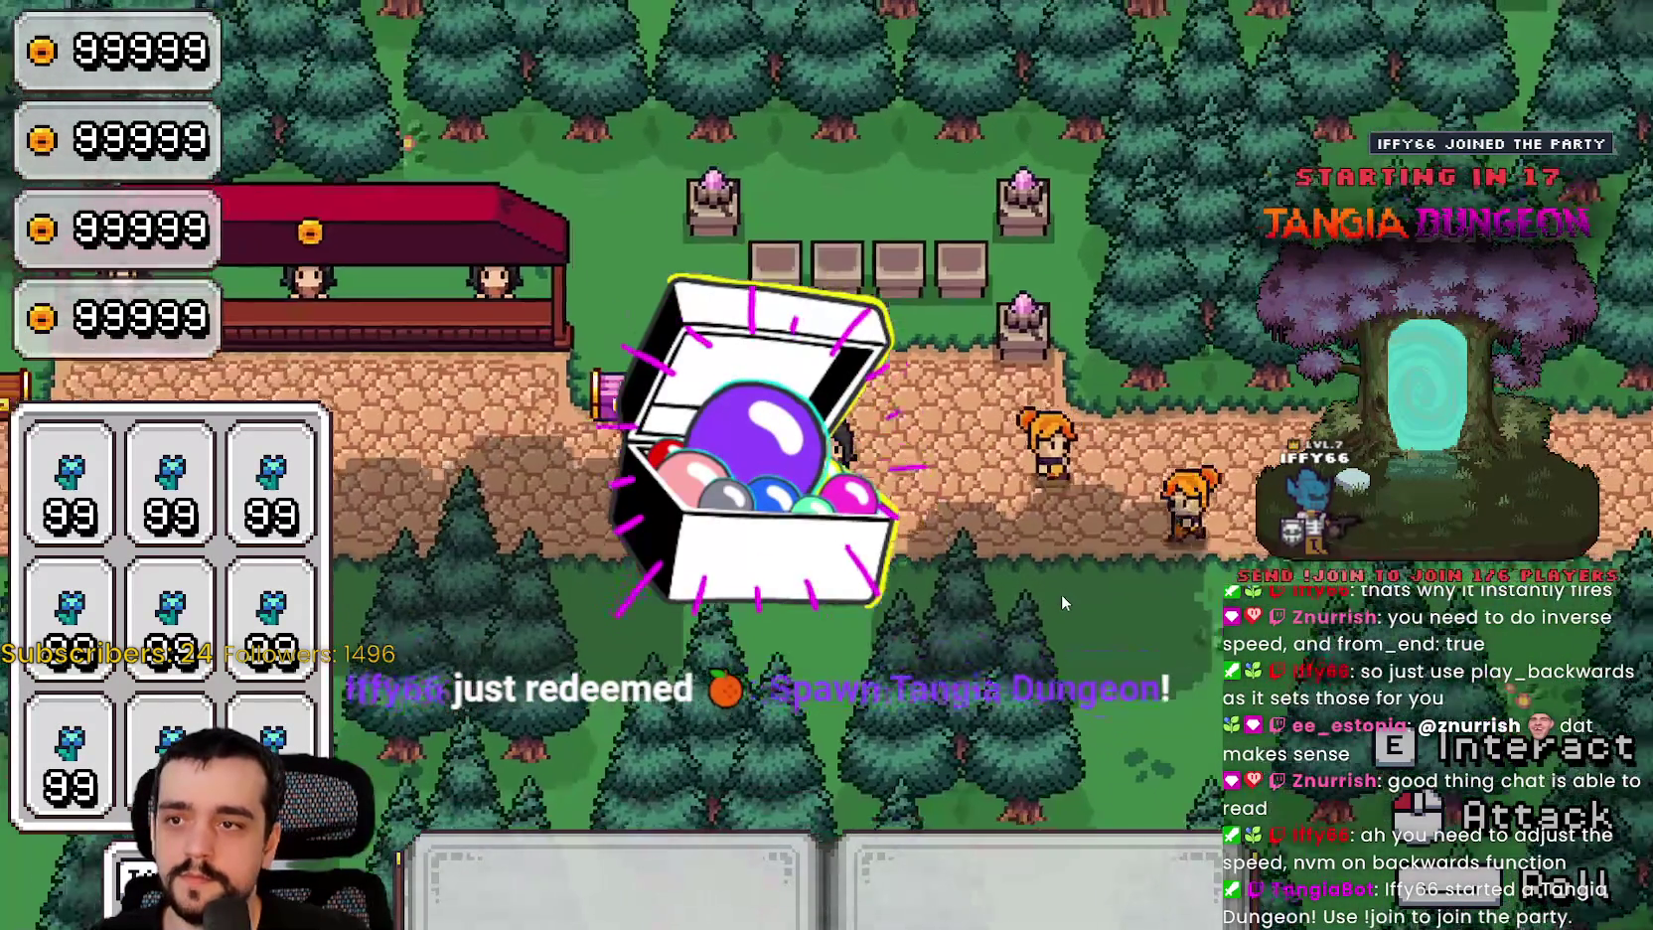
key(a)
key(a)
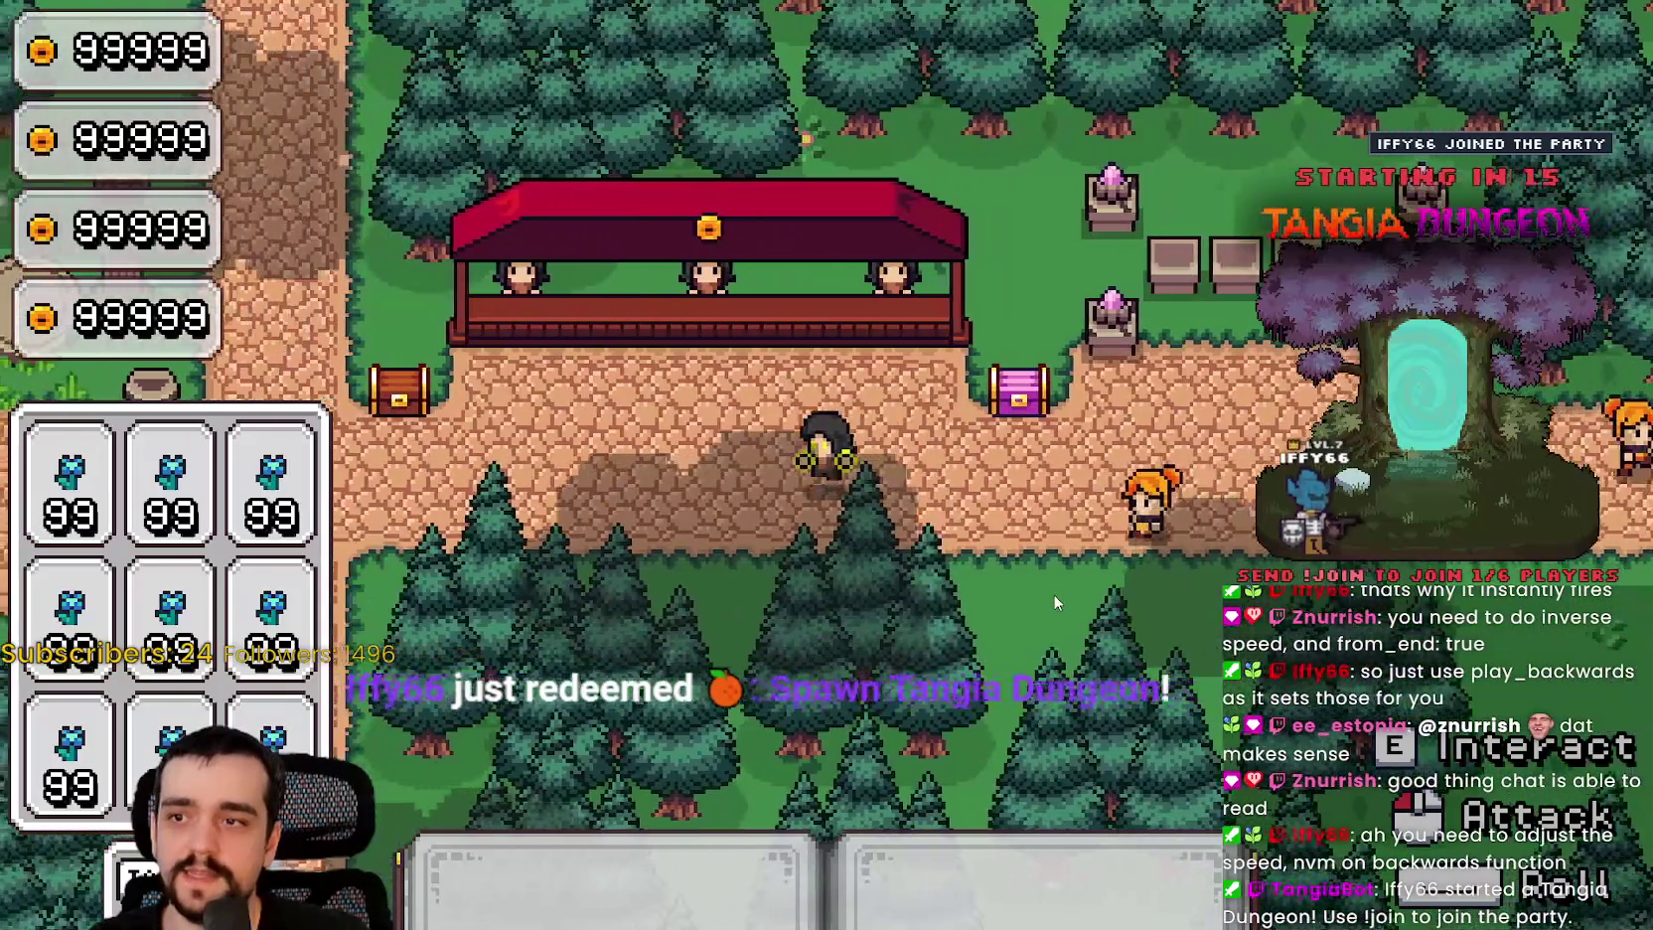
key(a)
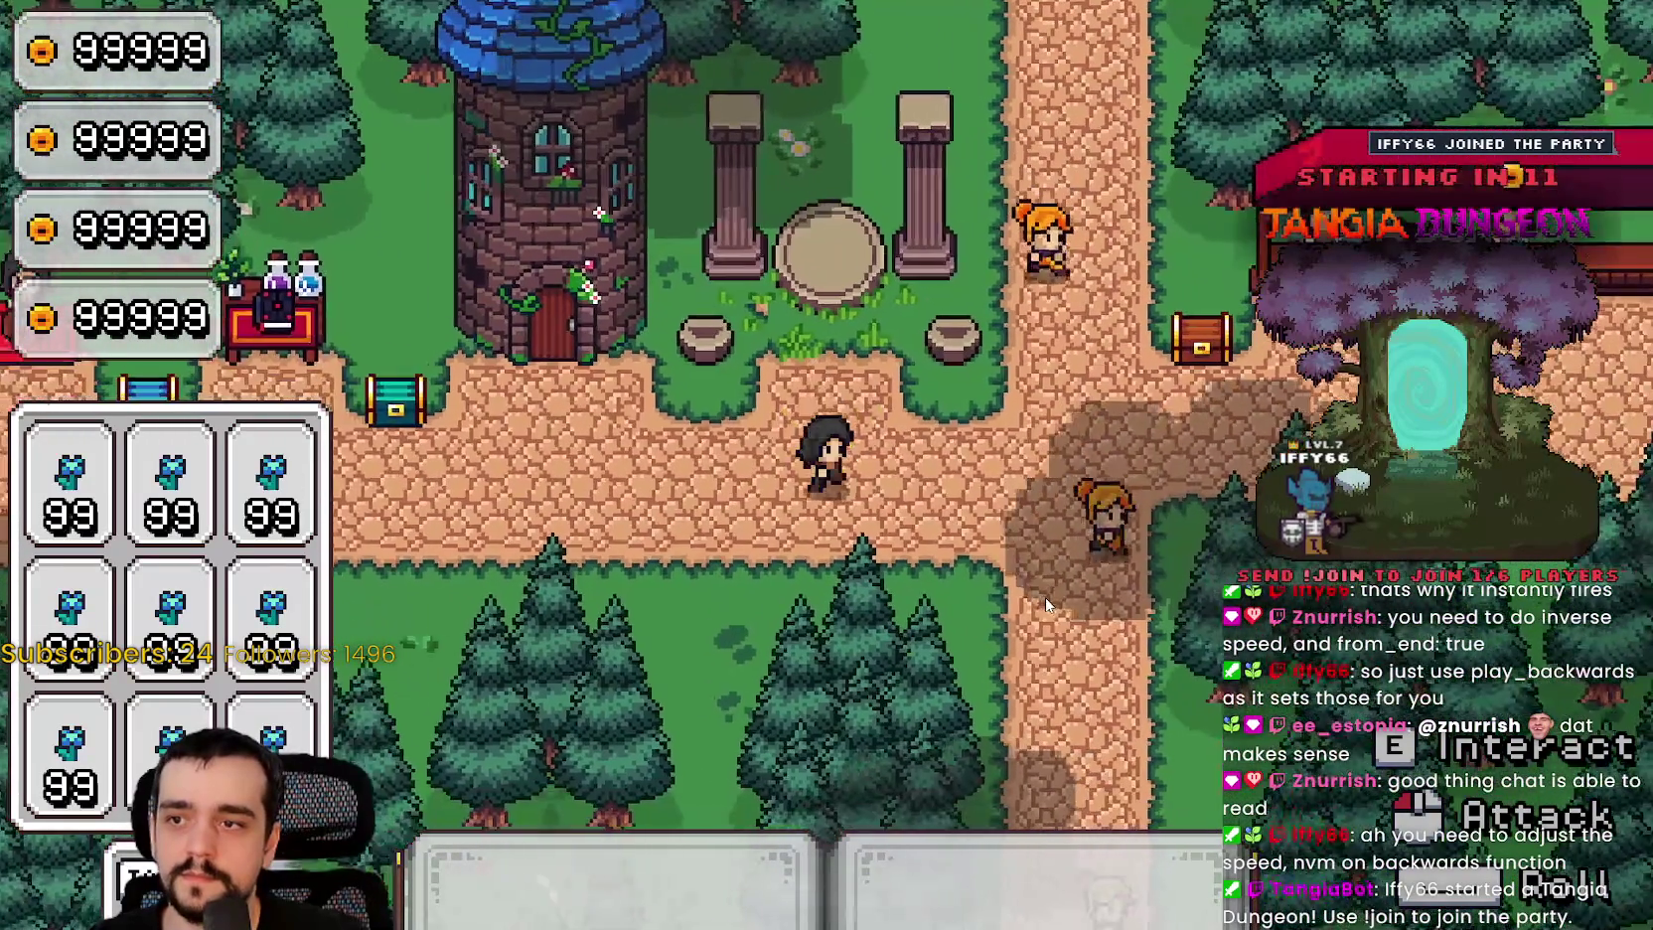
key(d)
key(d)
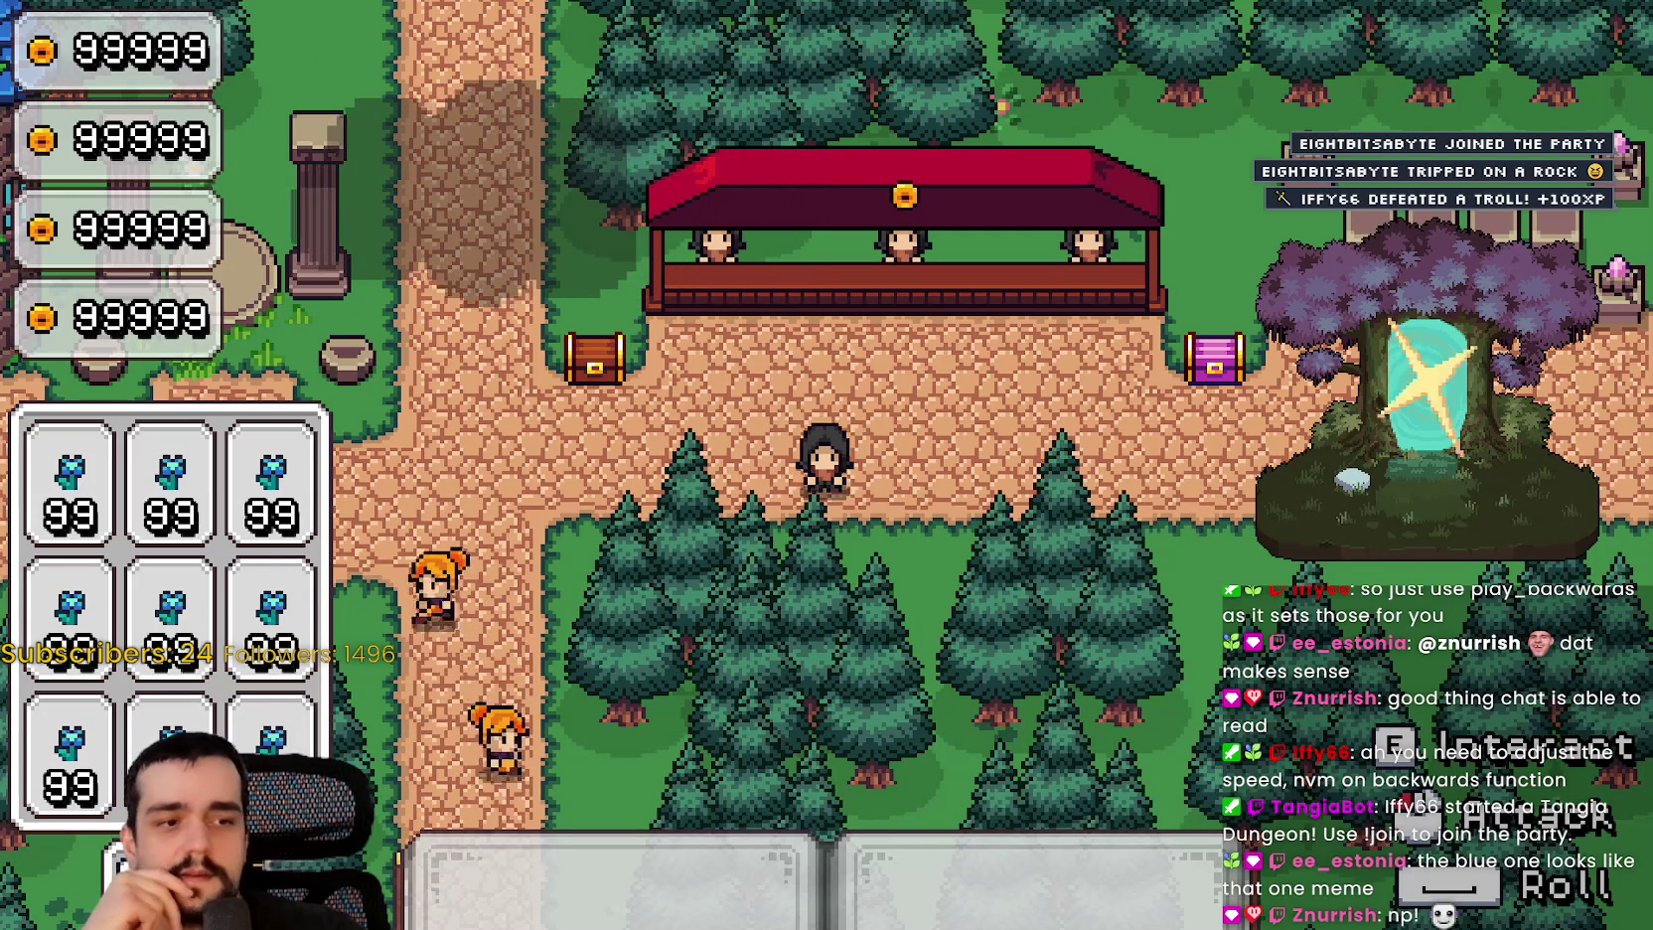
key(alt+Tab)
click(1125, 362)
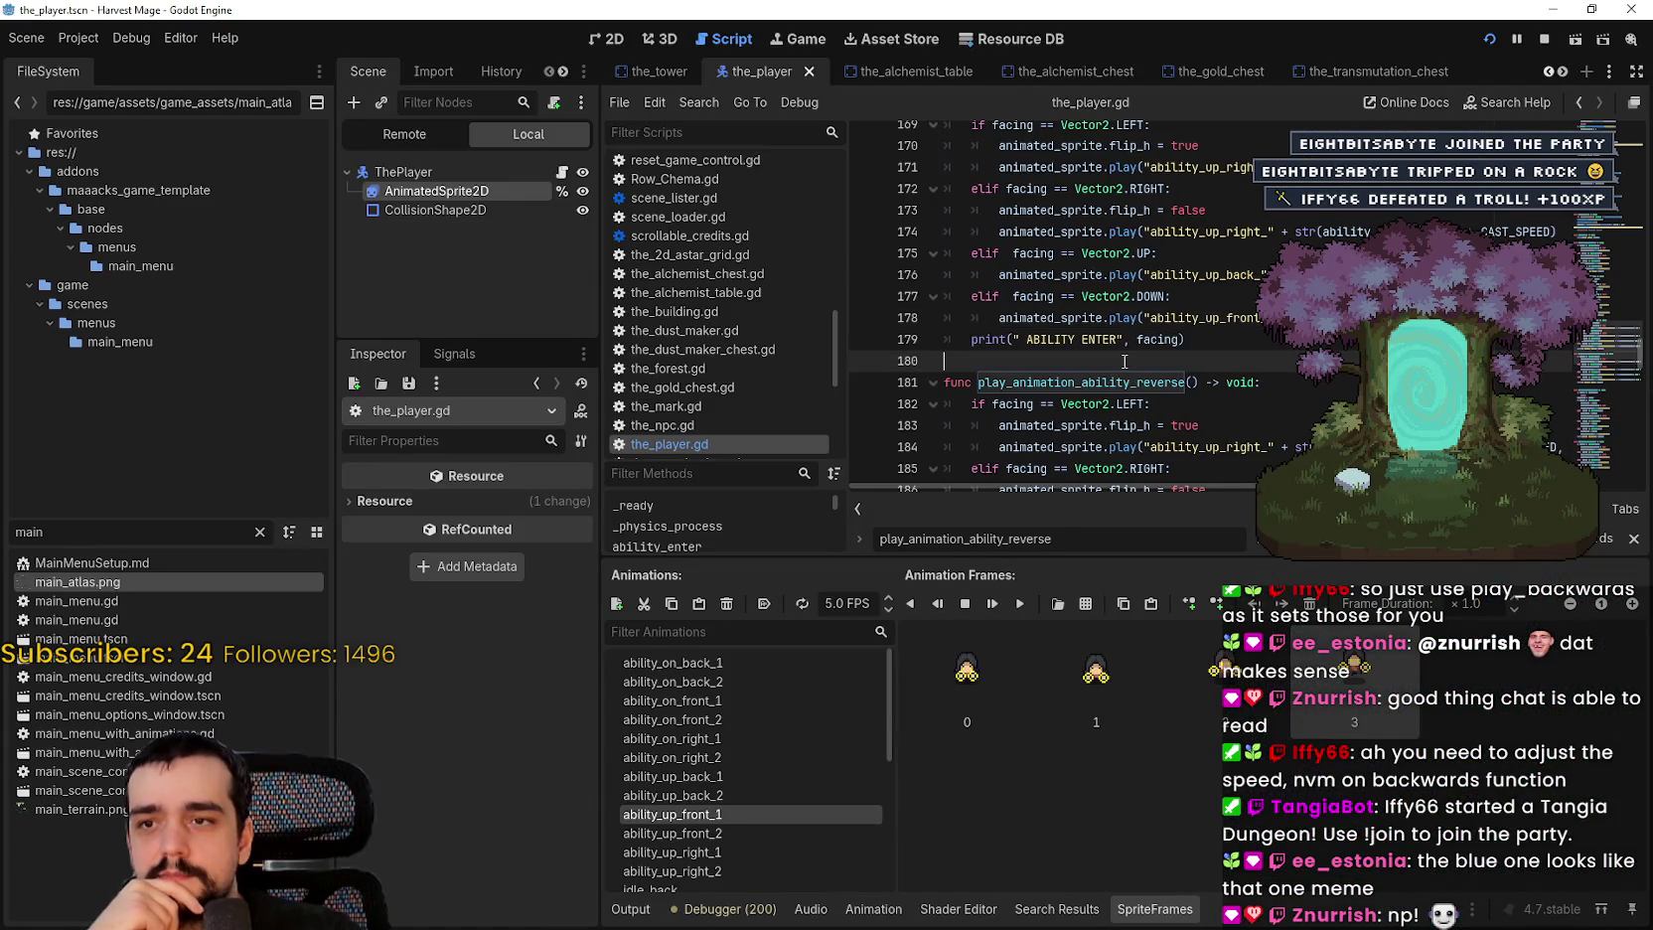
Step: Drag the dock splitter left to widen play_animation_ability's code, checking the play and str docs
scroll(1252, 391, down, 1)
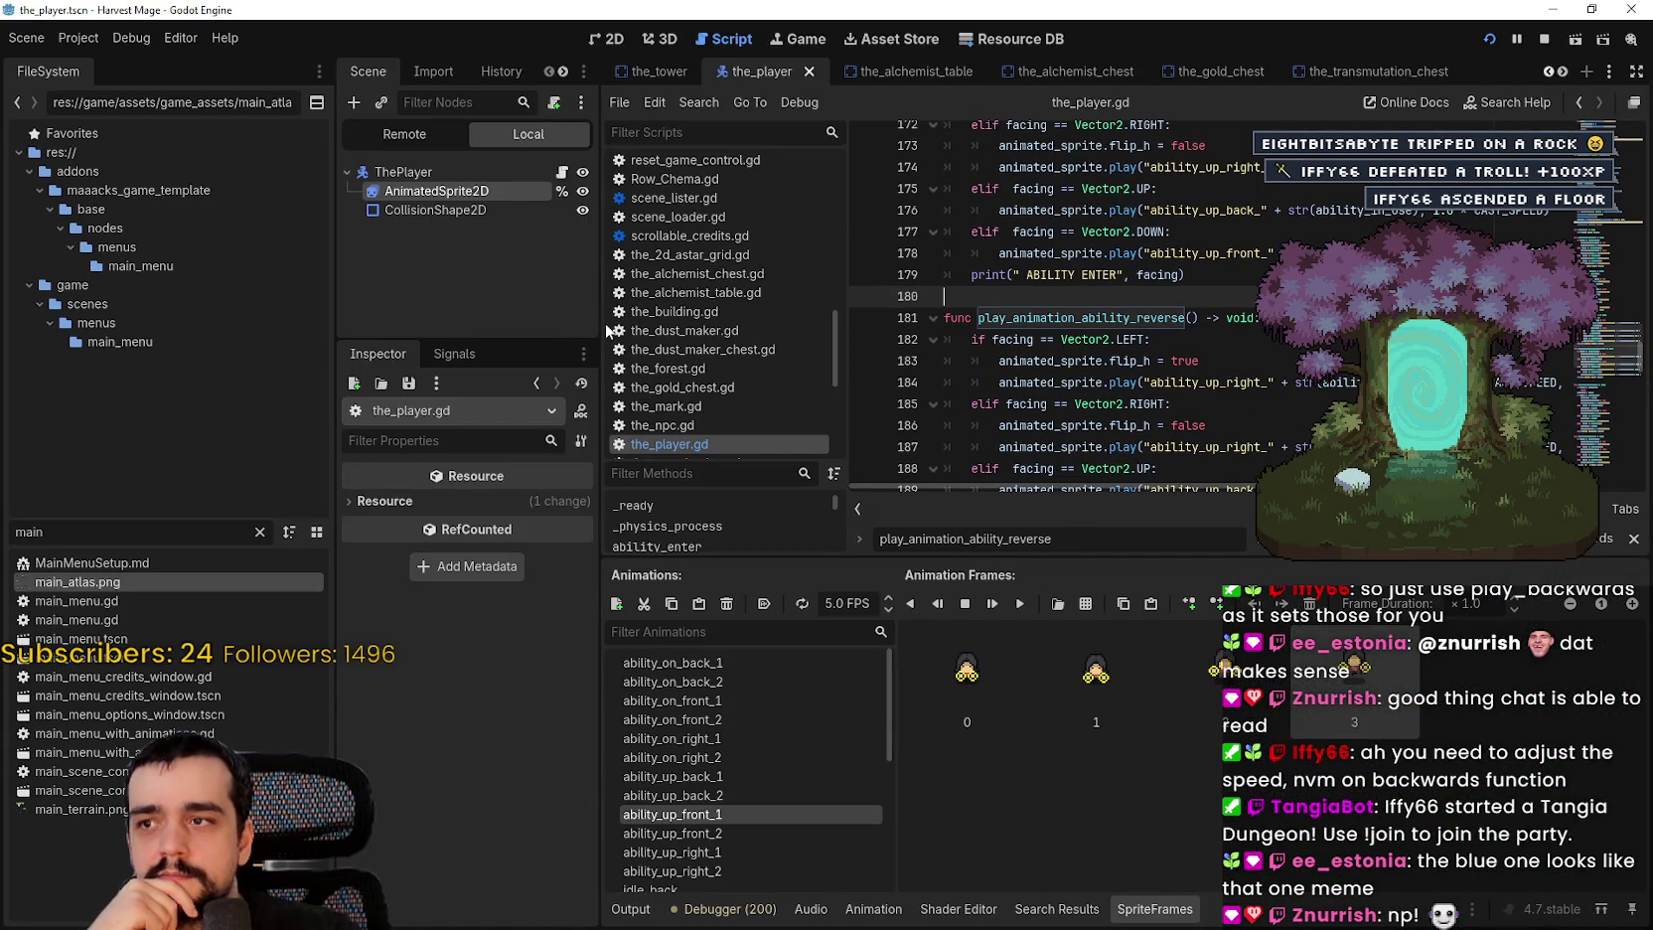
drag(601, 323, 519, 323)
scroll(1030, 301, up, 2)
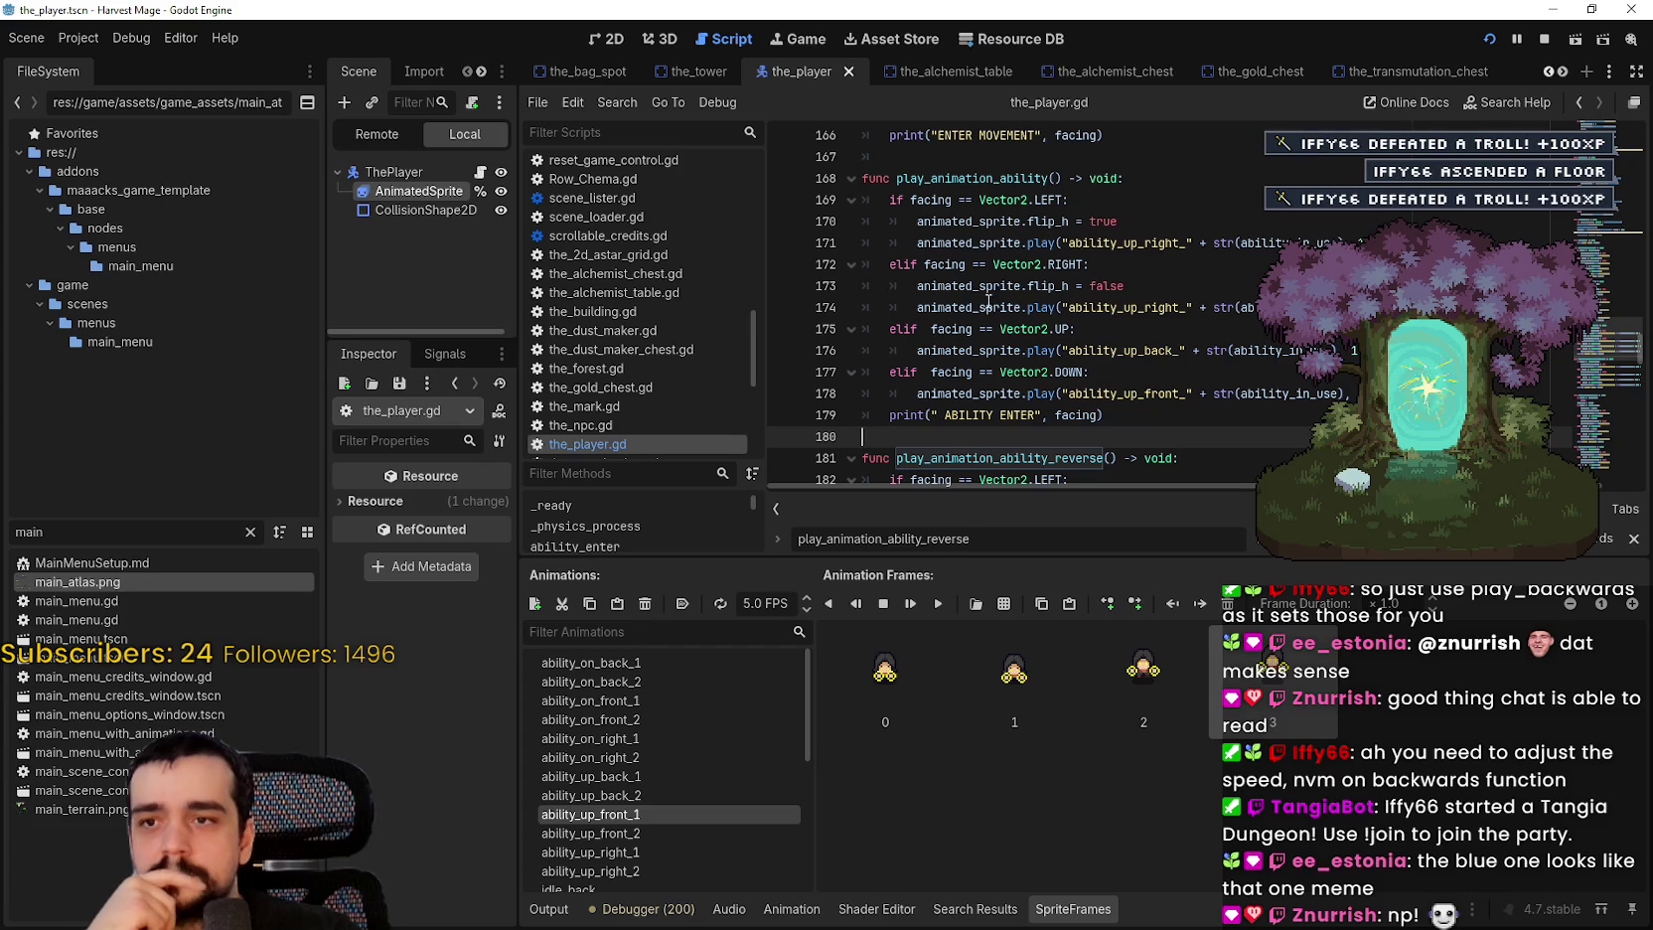
mouse_move(1030, 301)
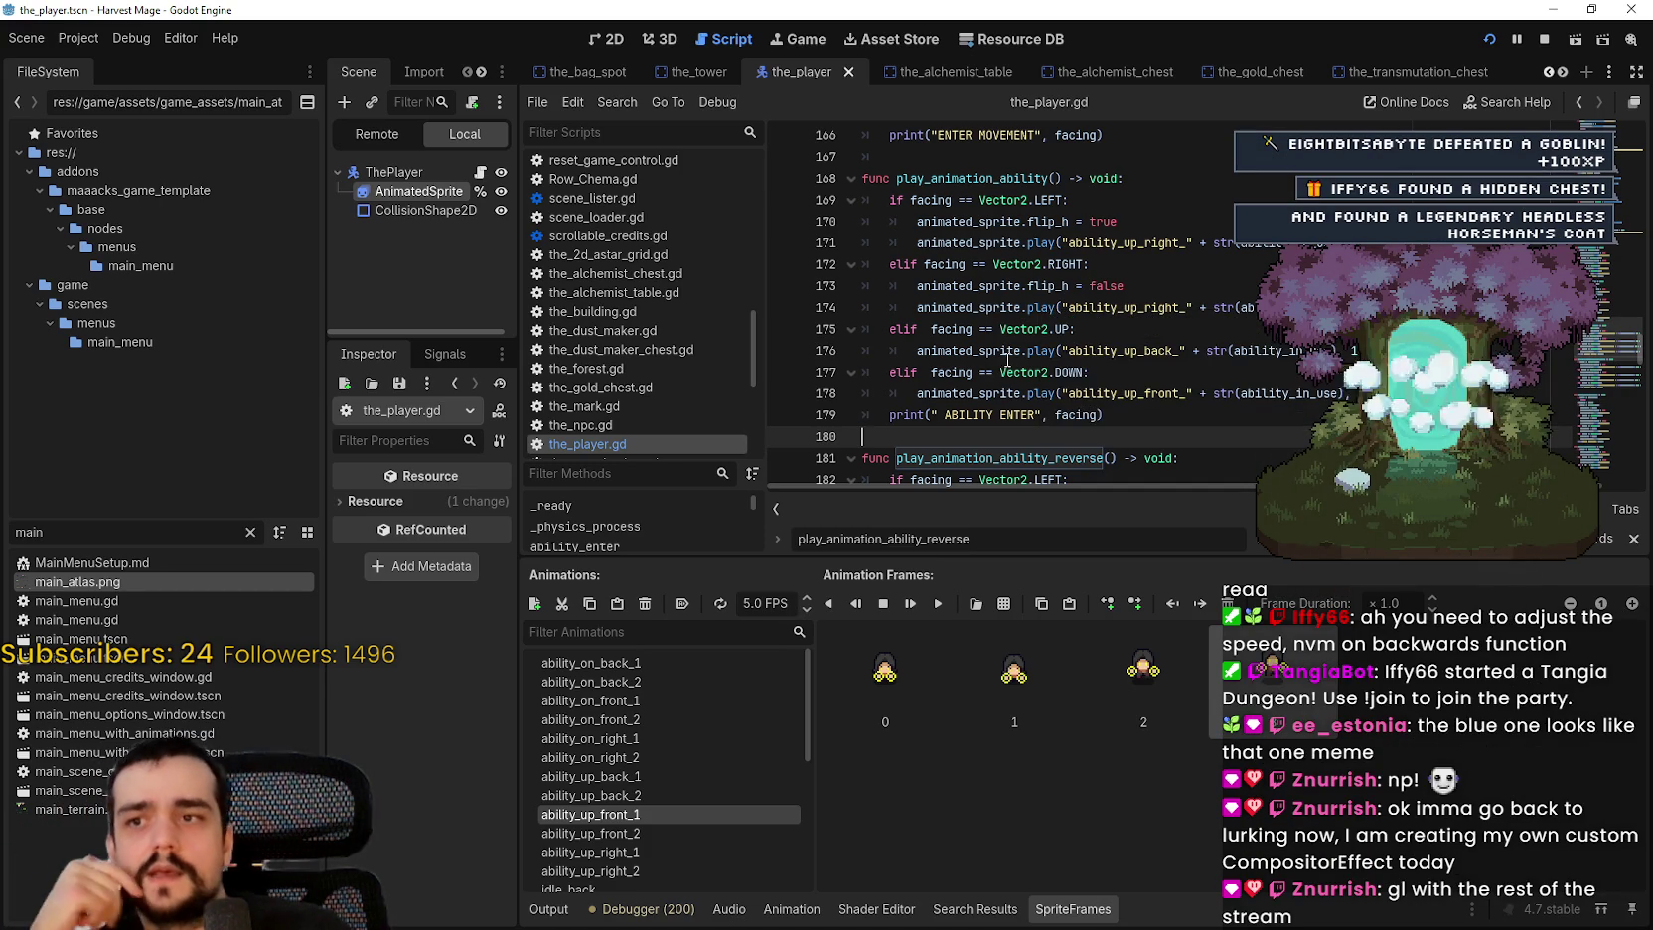
mouse_move(1216, 359)
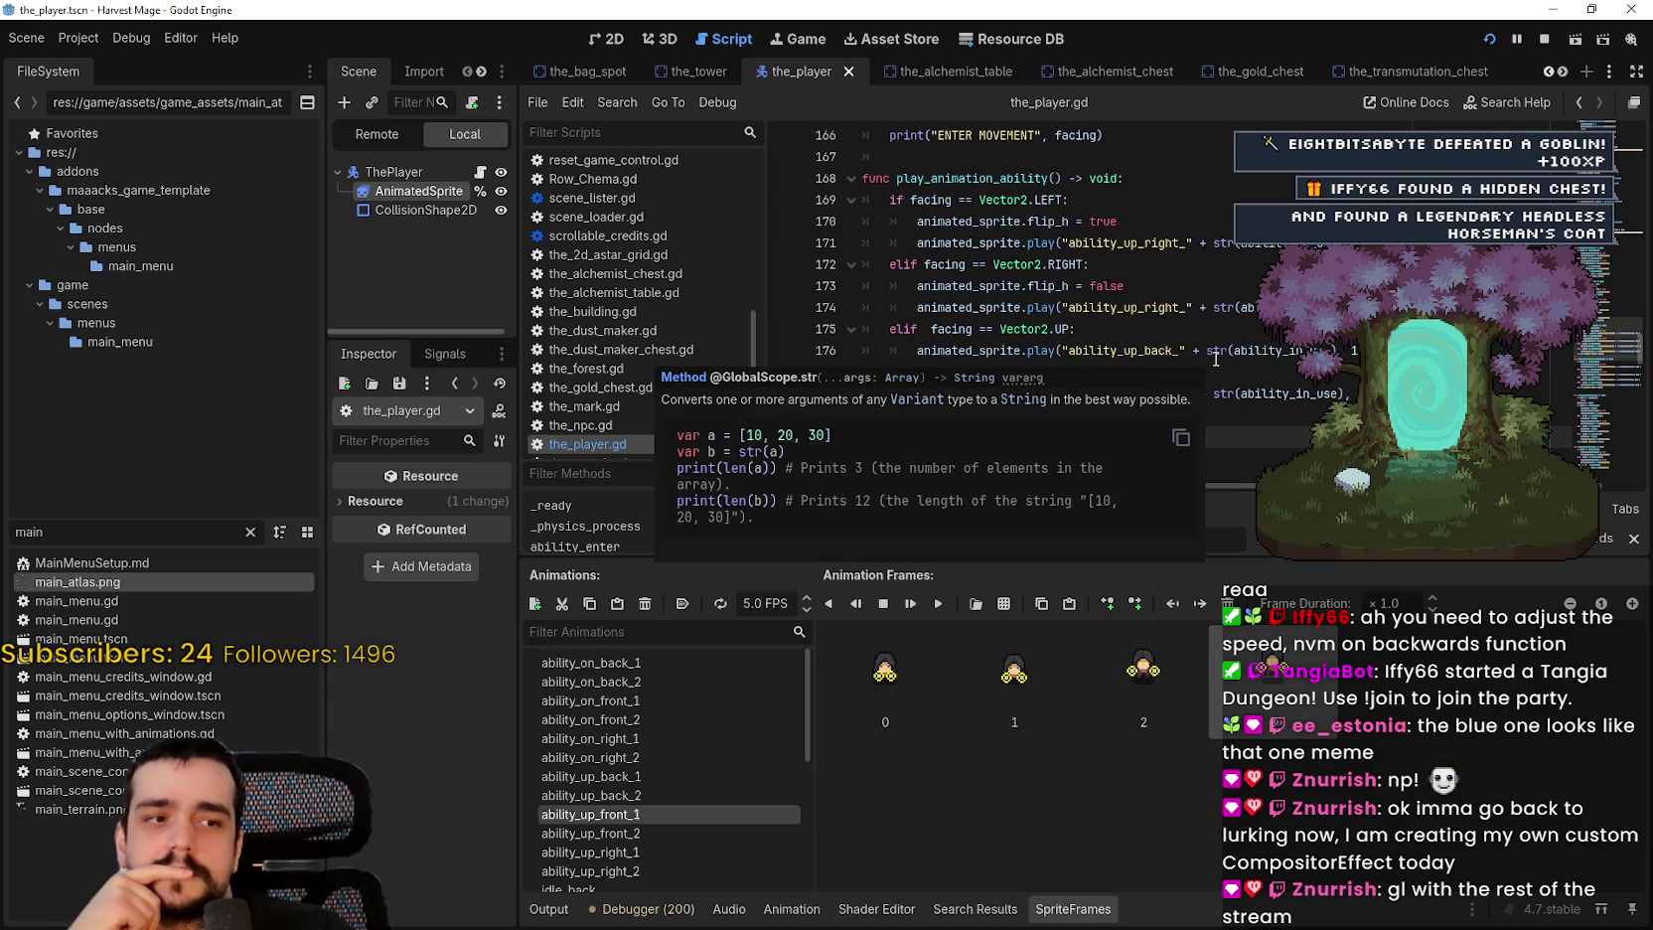
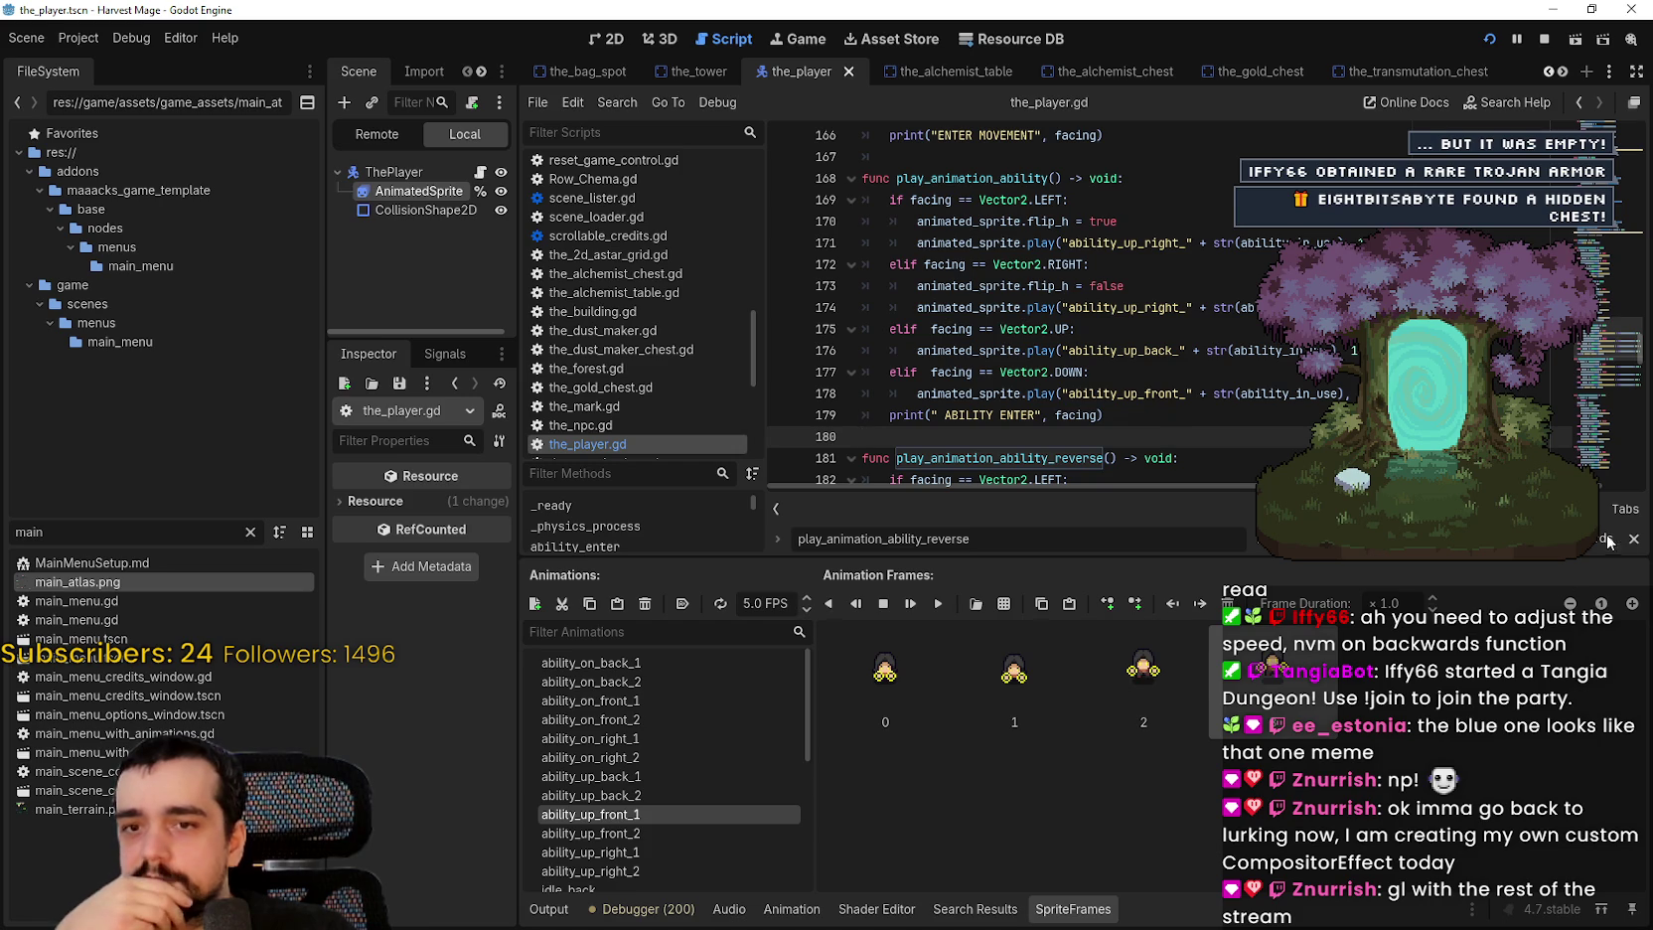
Step: Close the script find bar, make the code editor taller, and switch to the running game
key(Escape)
drag(1372, 563, 1373, 633)
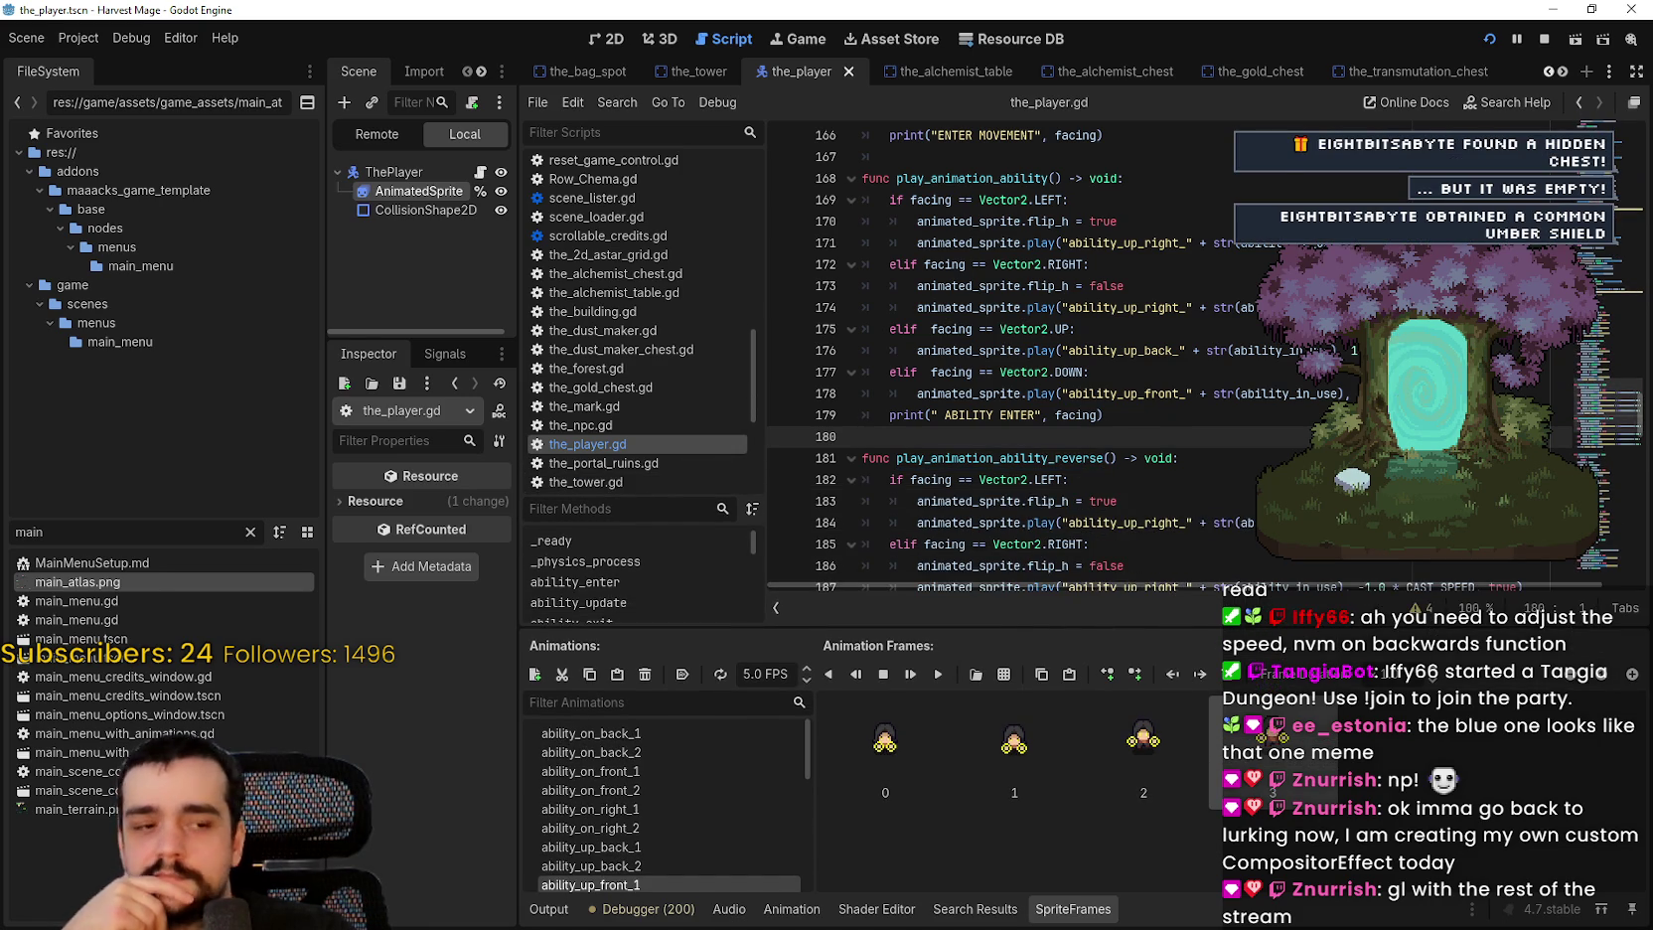
key(alt+Tab)
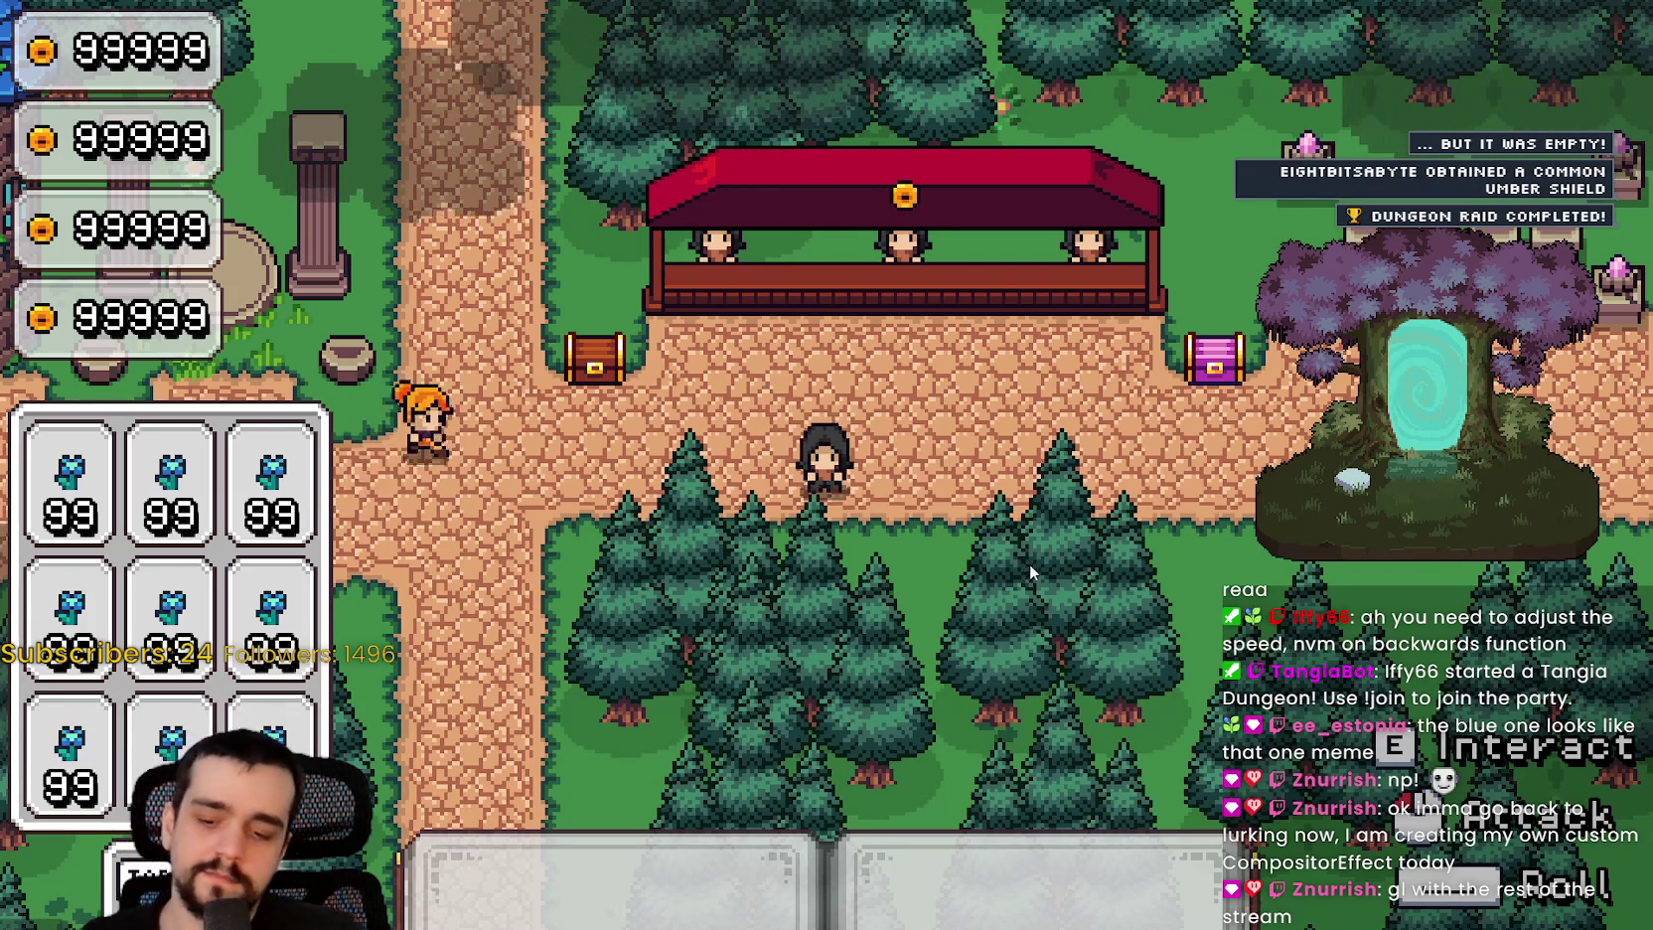
Step: Walk the player around the forest paths in all four directions to watch the ability animations
key(w)
key(a)
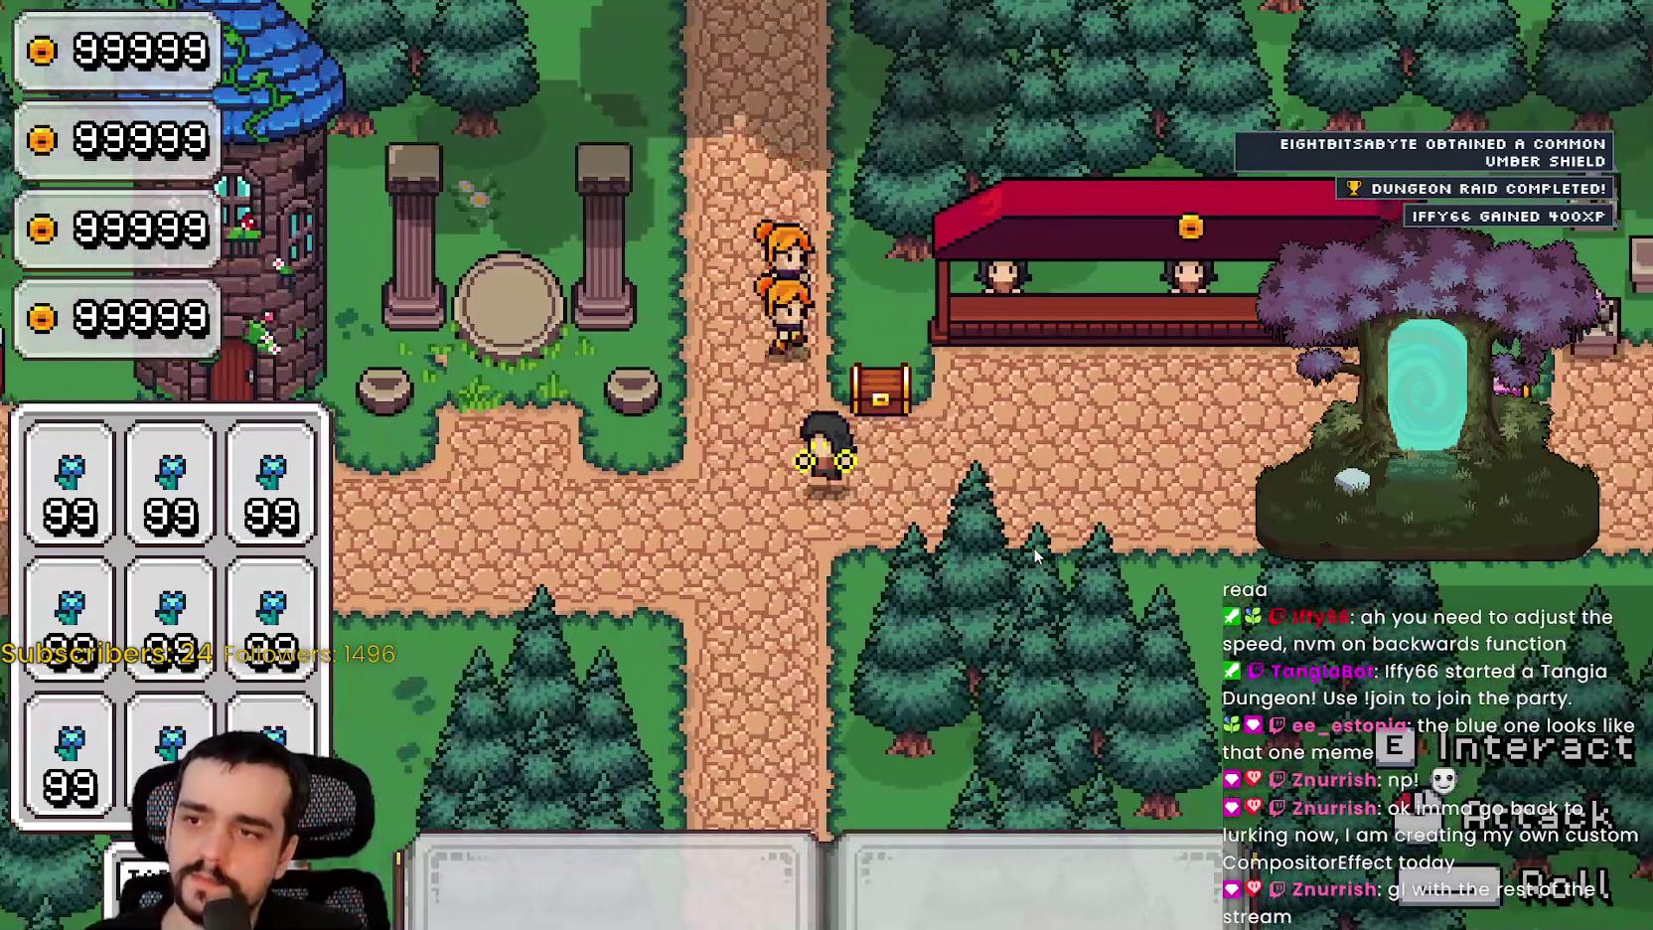
key(d)
key(d)
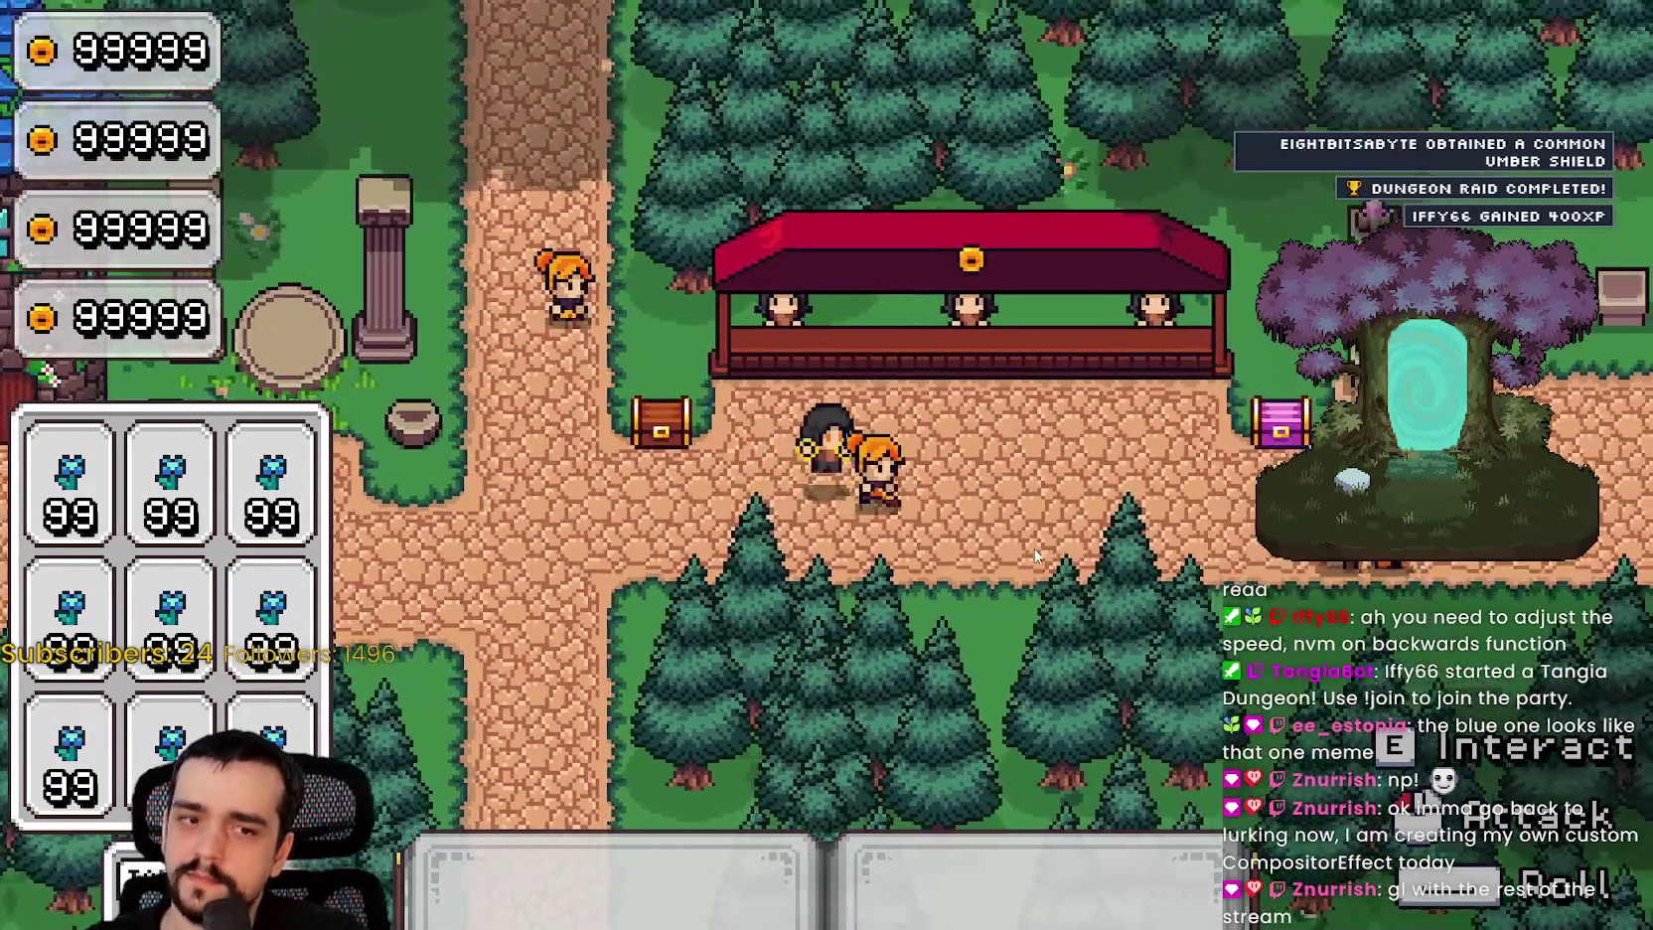
key(s)
key(a)
key(a)
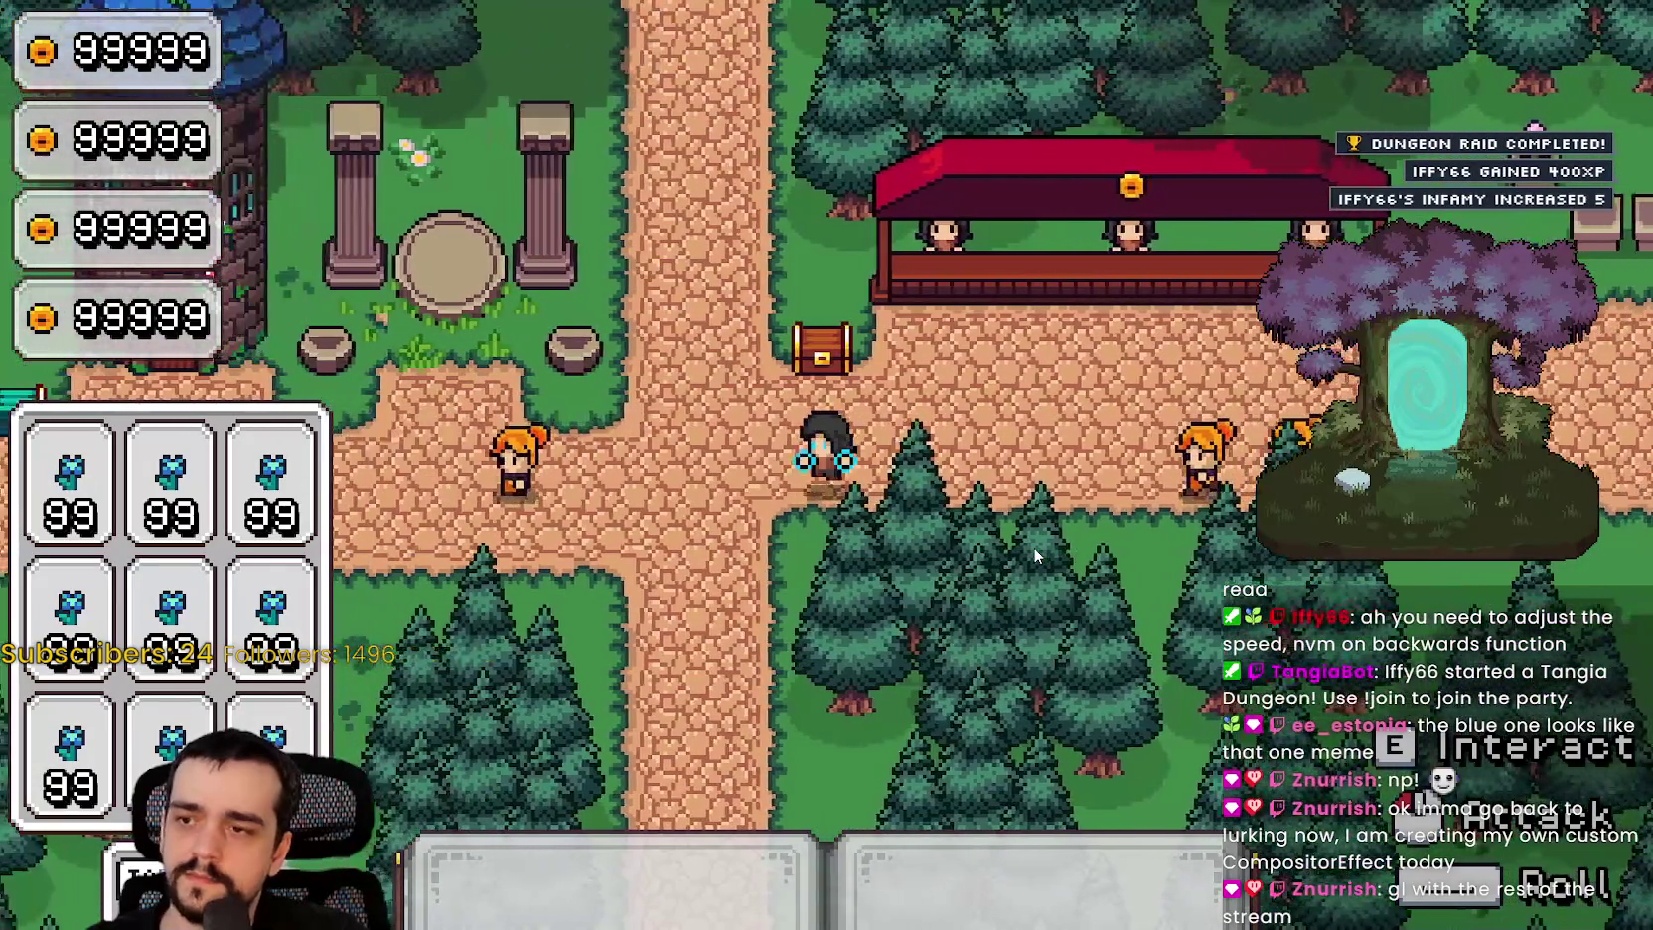
key(w)
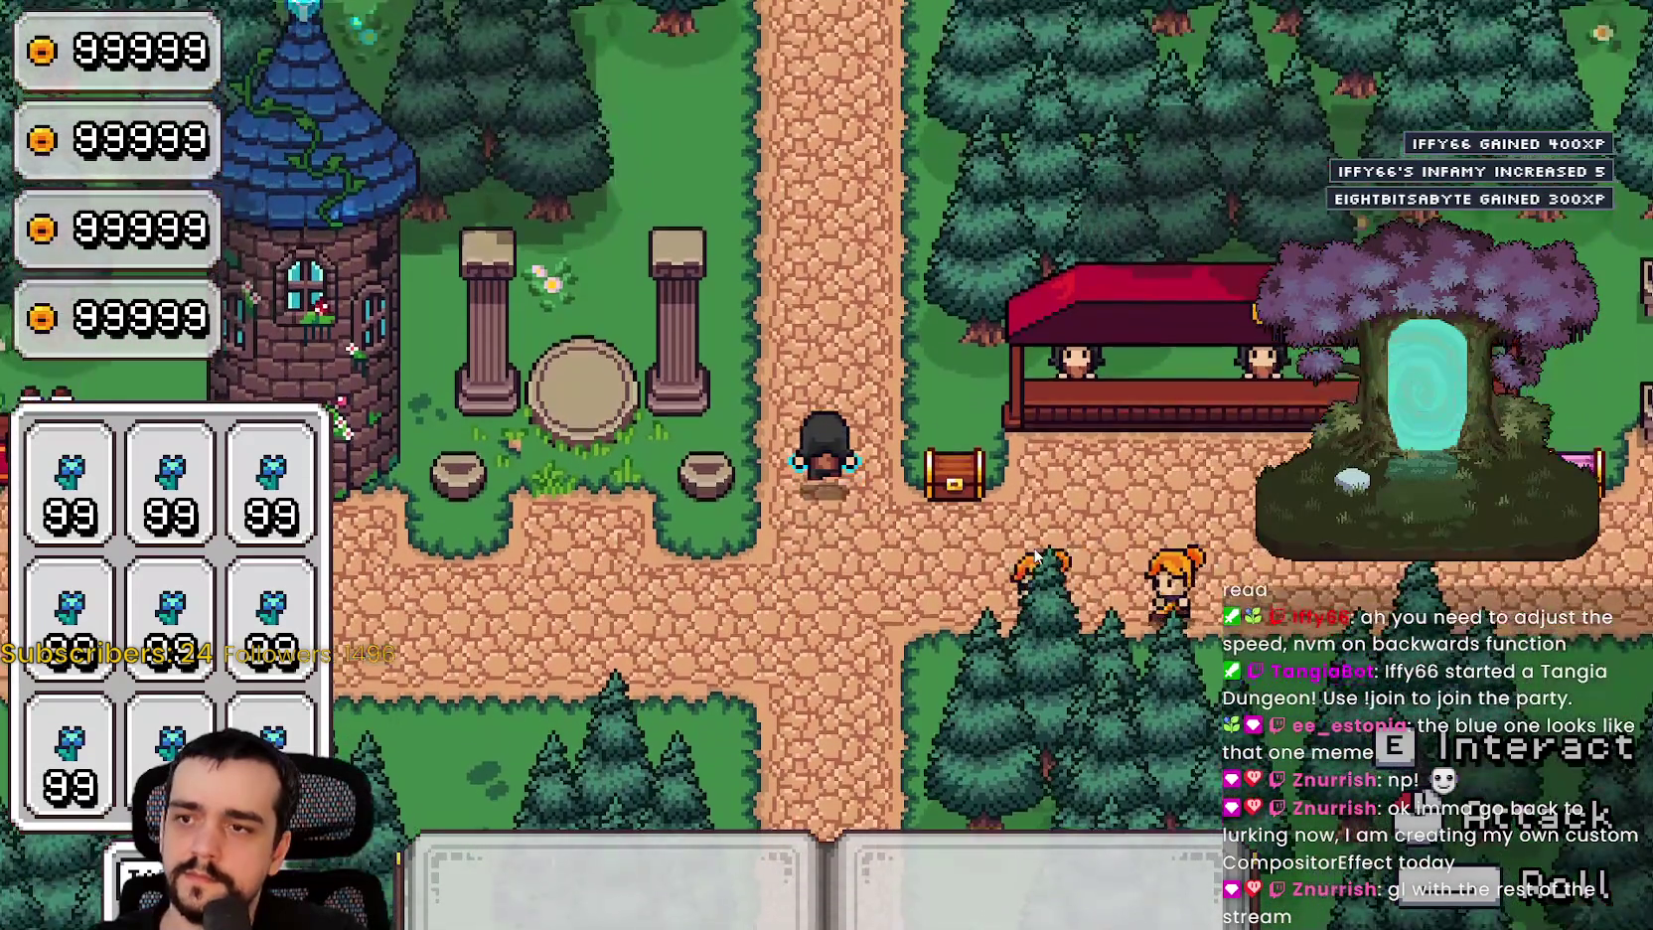
key(s)
key(a)
key(s)
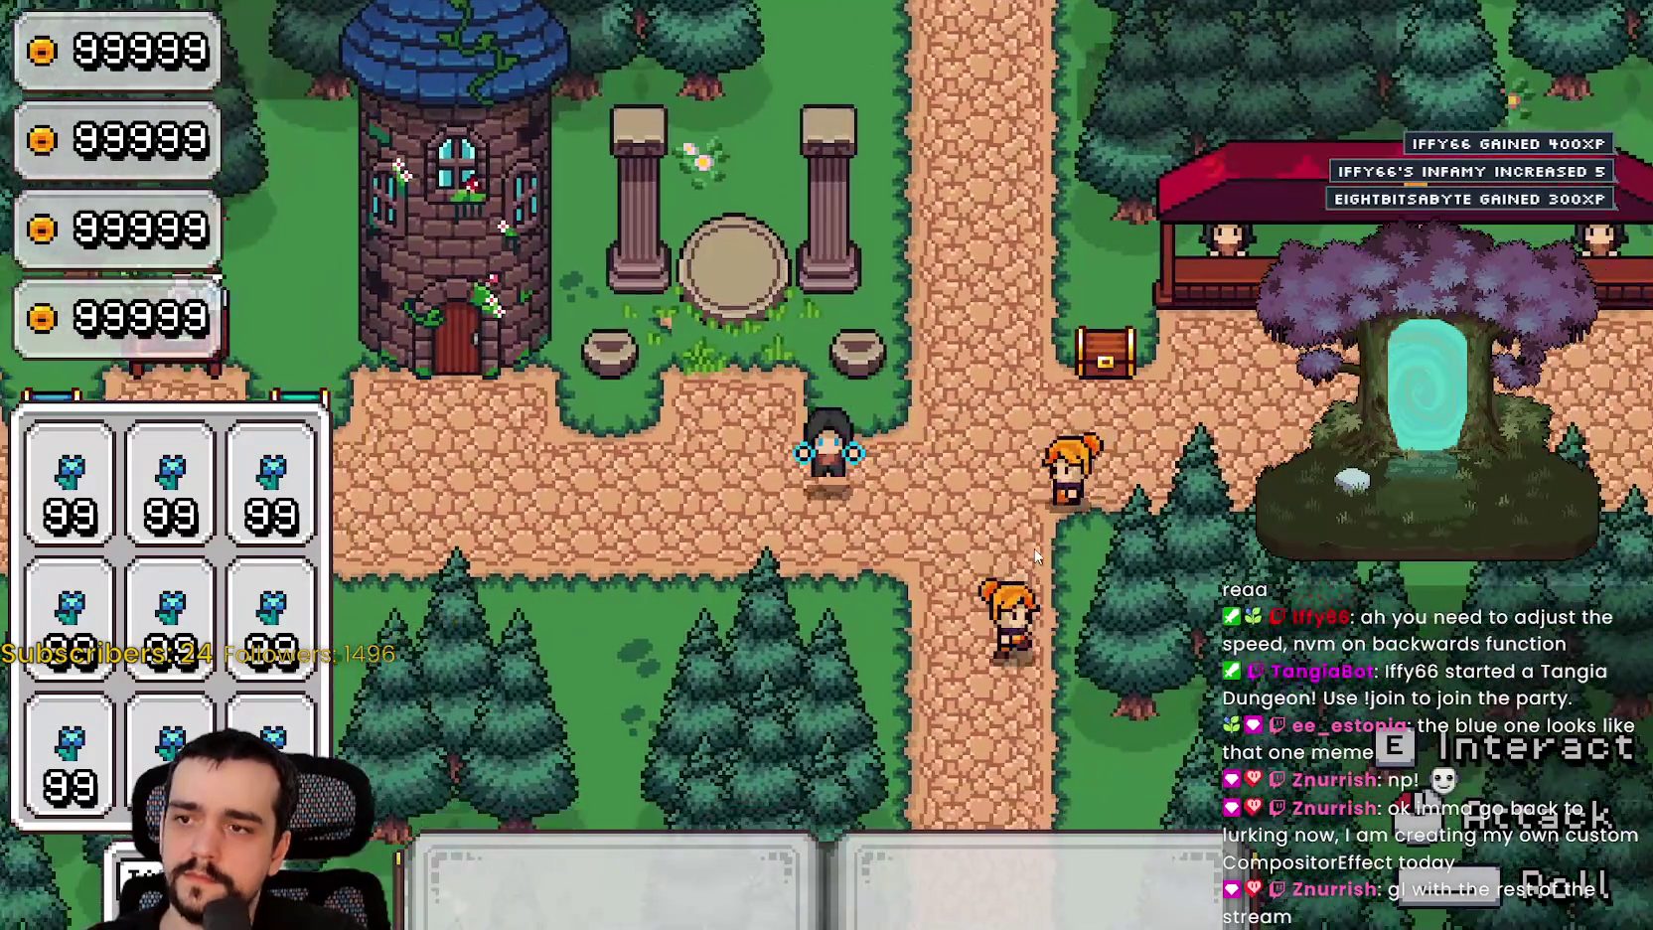
key(d)
key(d)
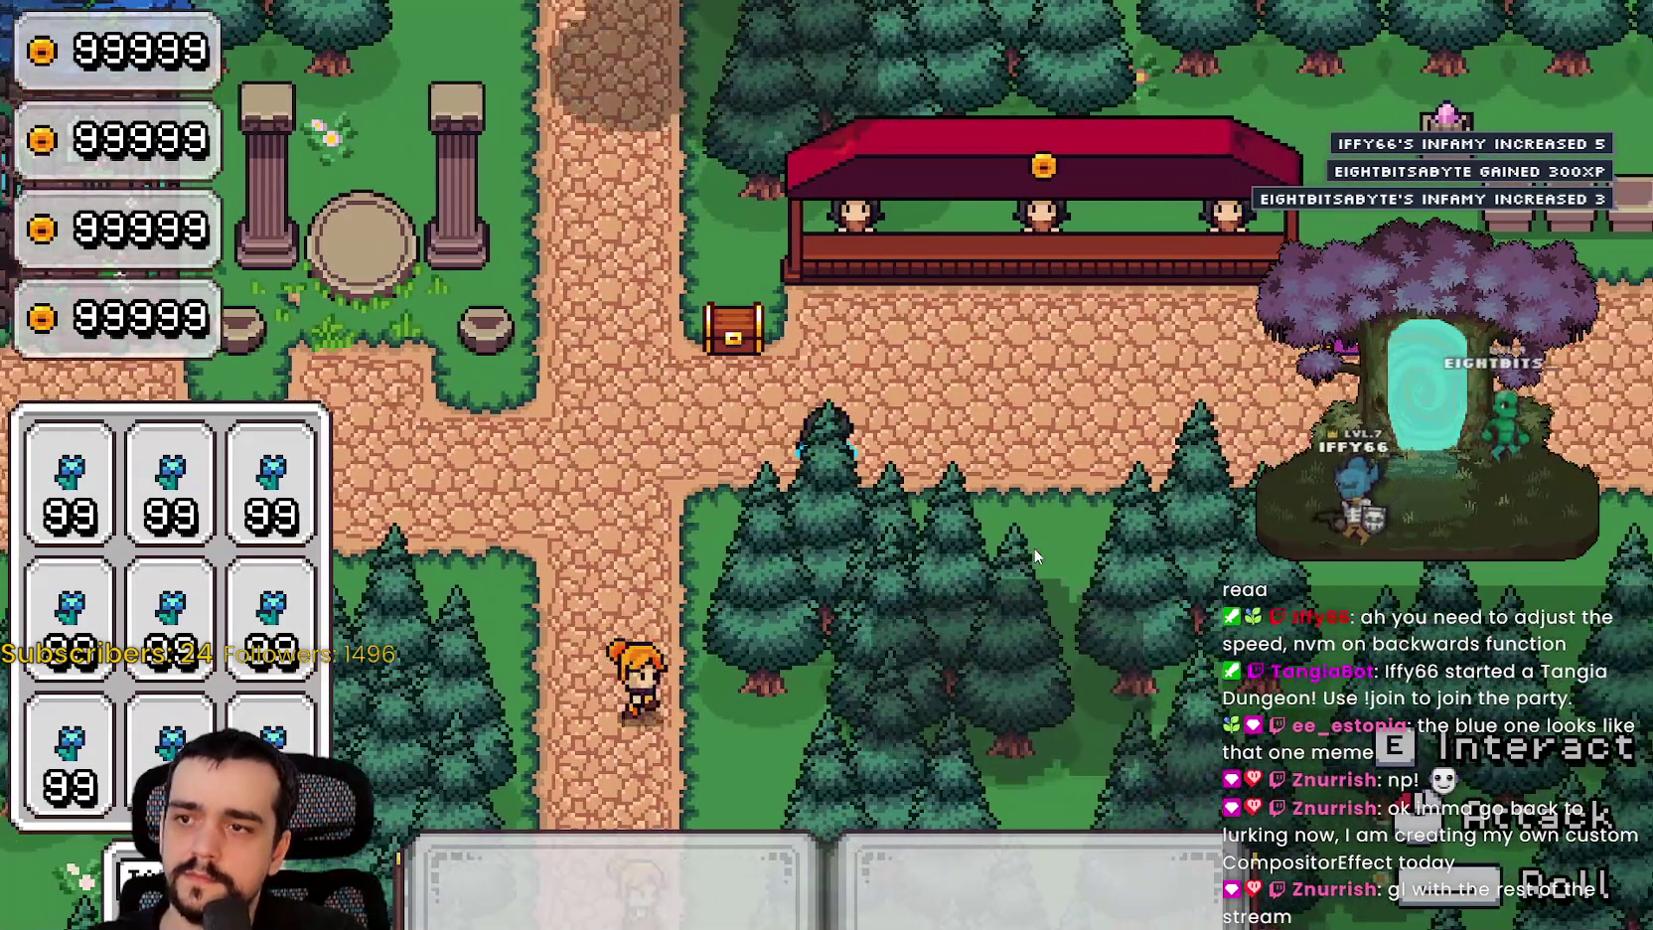
key(w)
key(d)
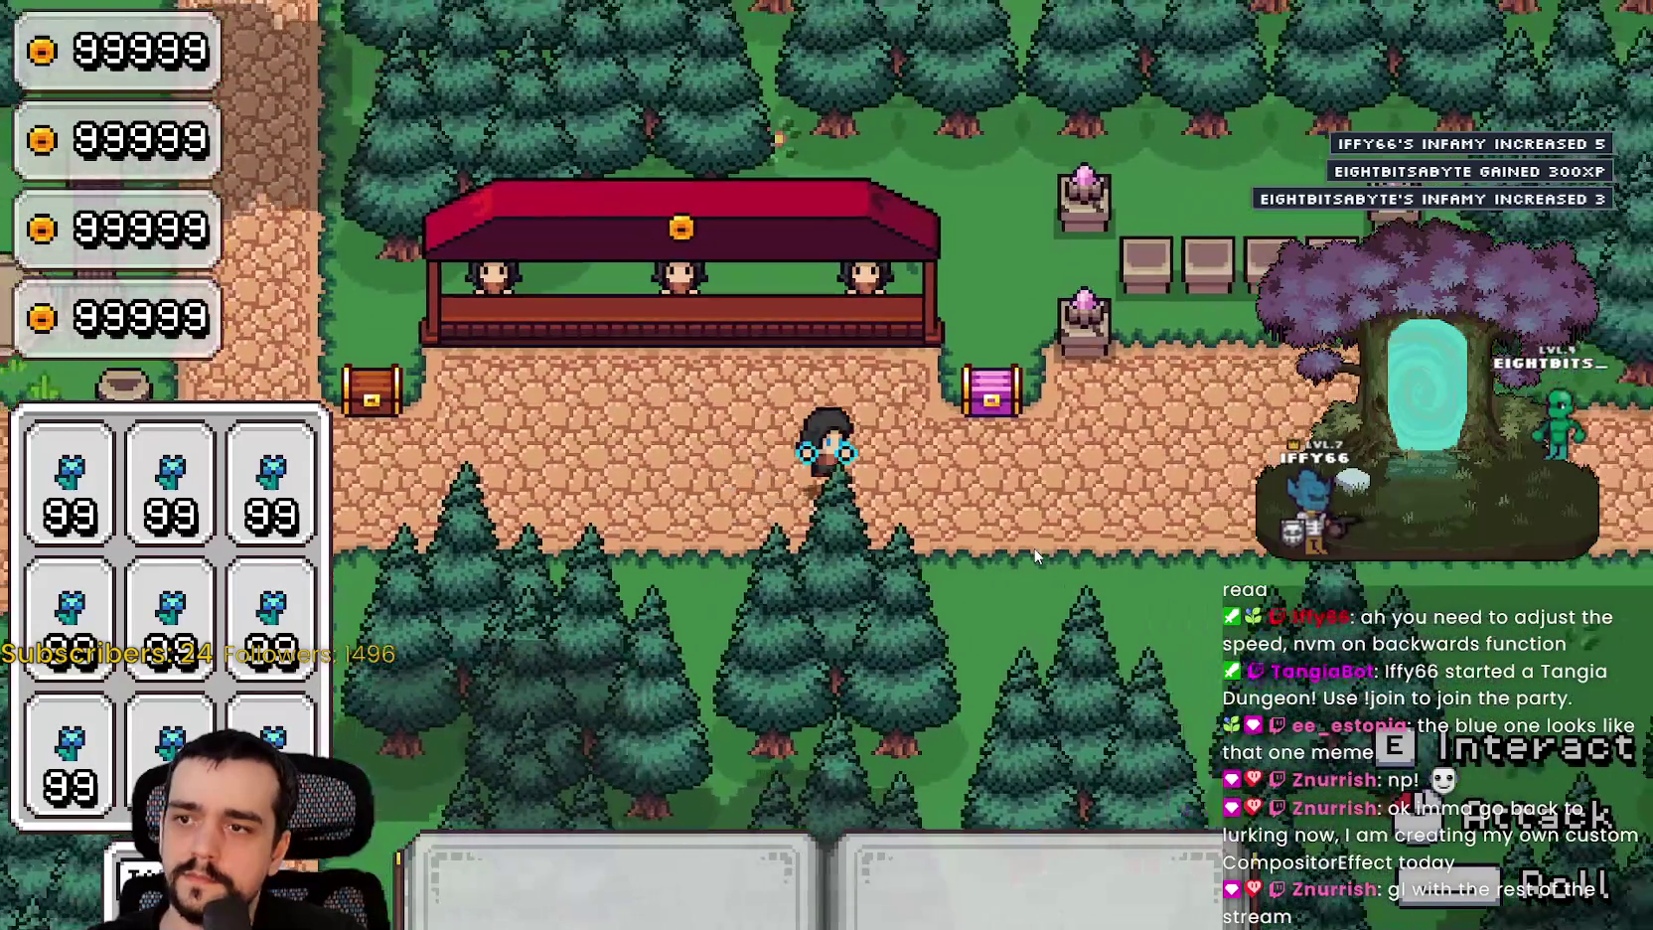
key(a)
key(a)
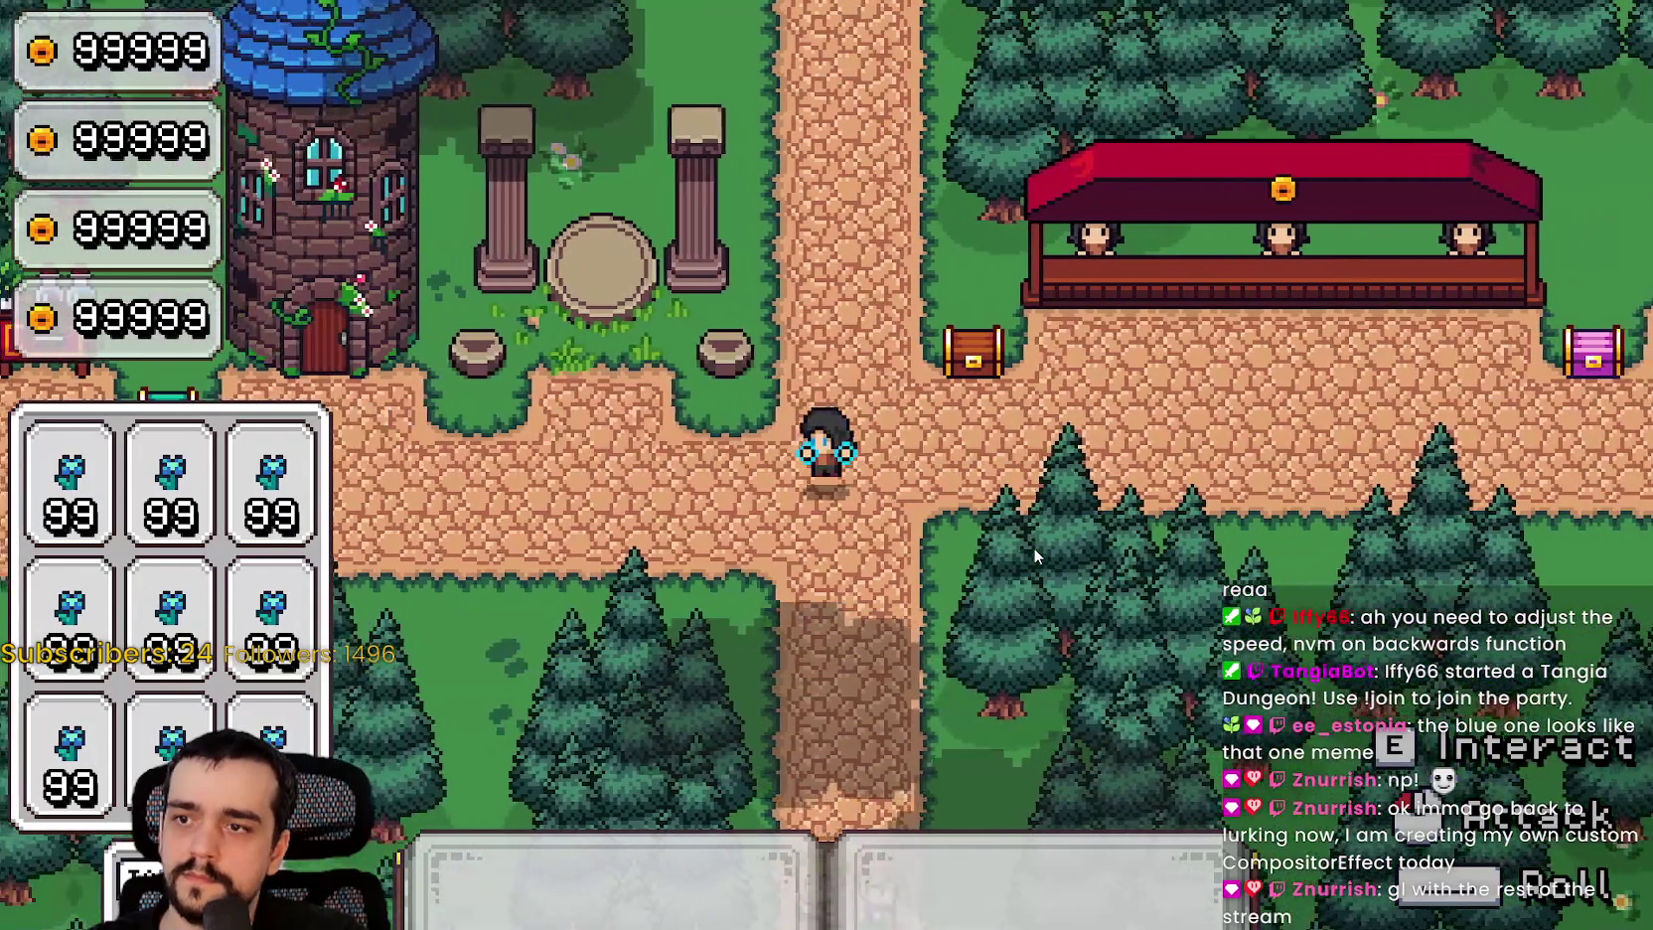
key(d)
key(w)
key(w)
key(a)
key(s)
key(d)
Step: Keep walking the player left, right, up and down through the woods, then stop the game with F8
key(d)
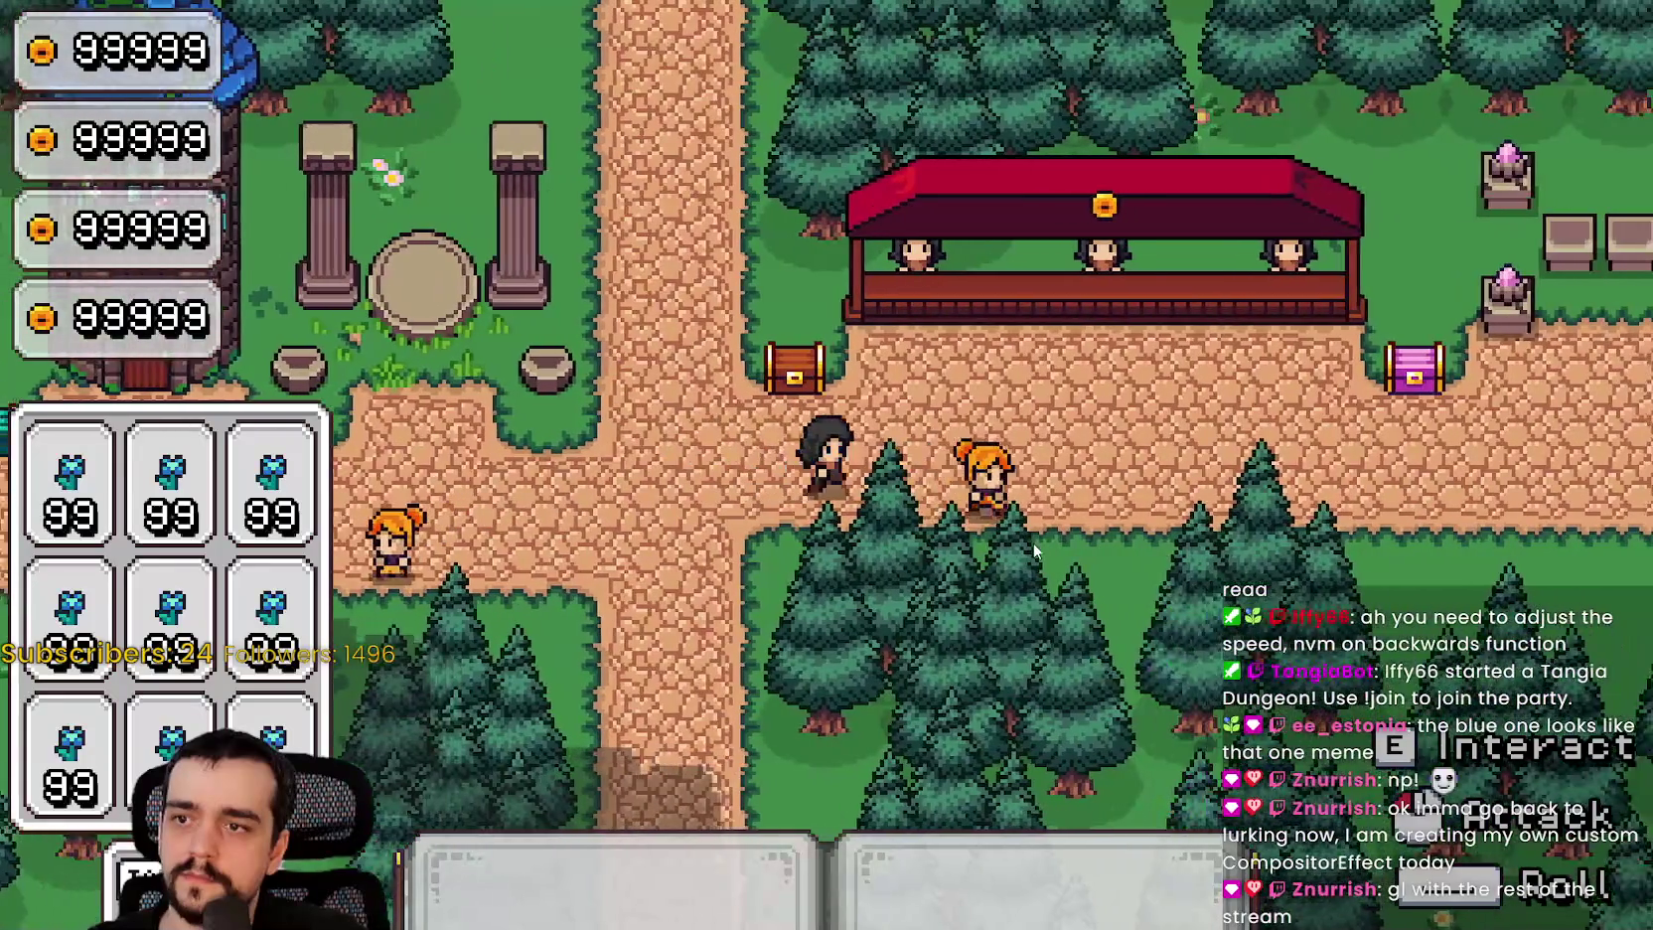
key(d)
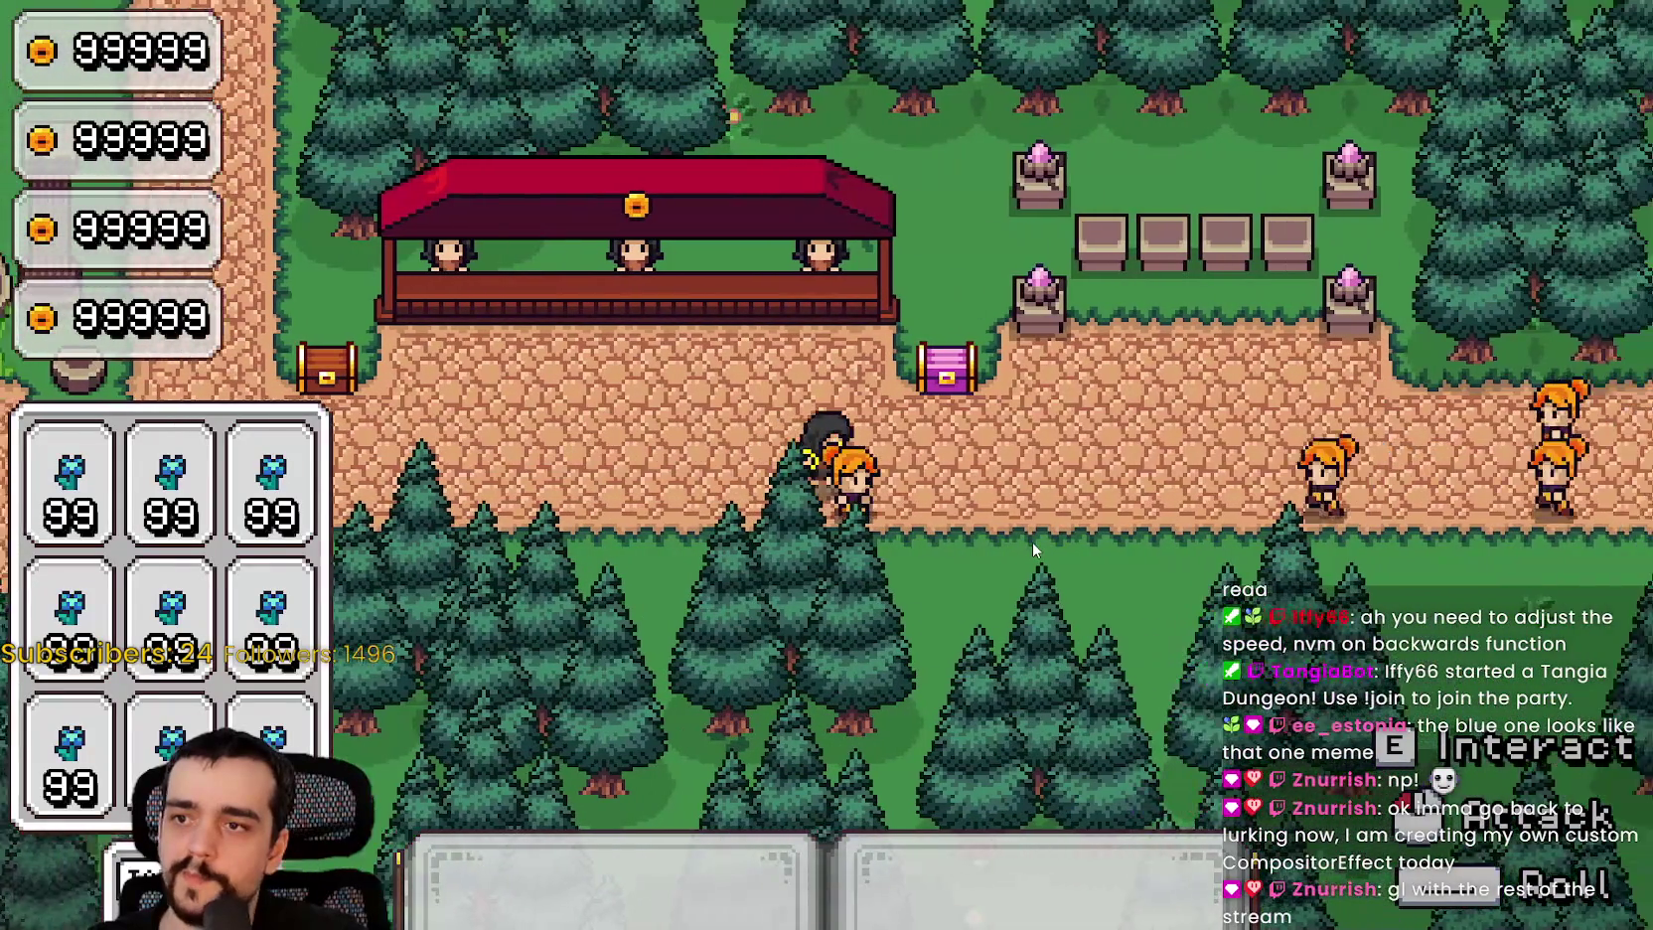
key(a)
key(a)
key(w)
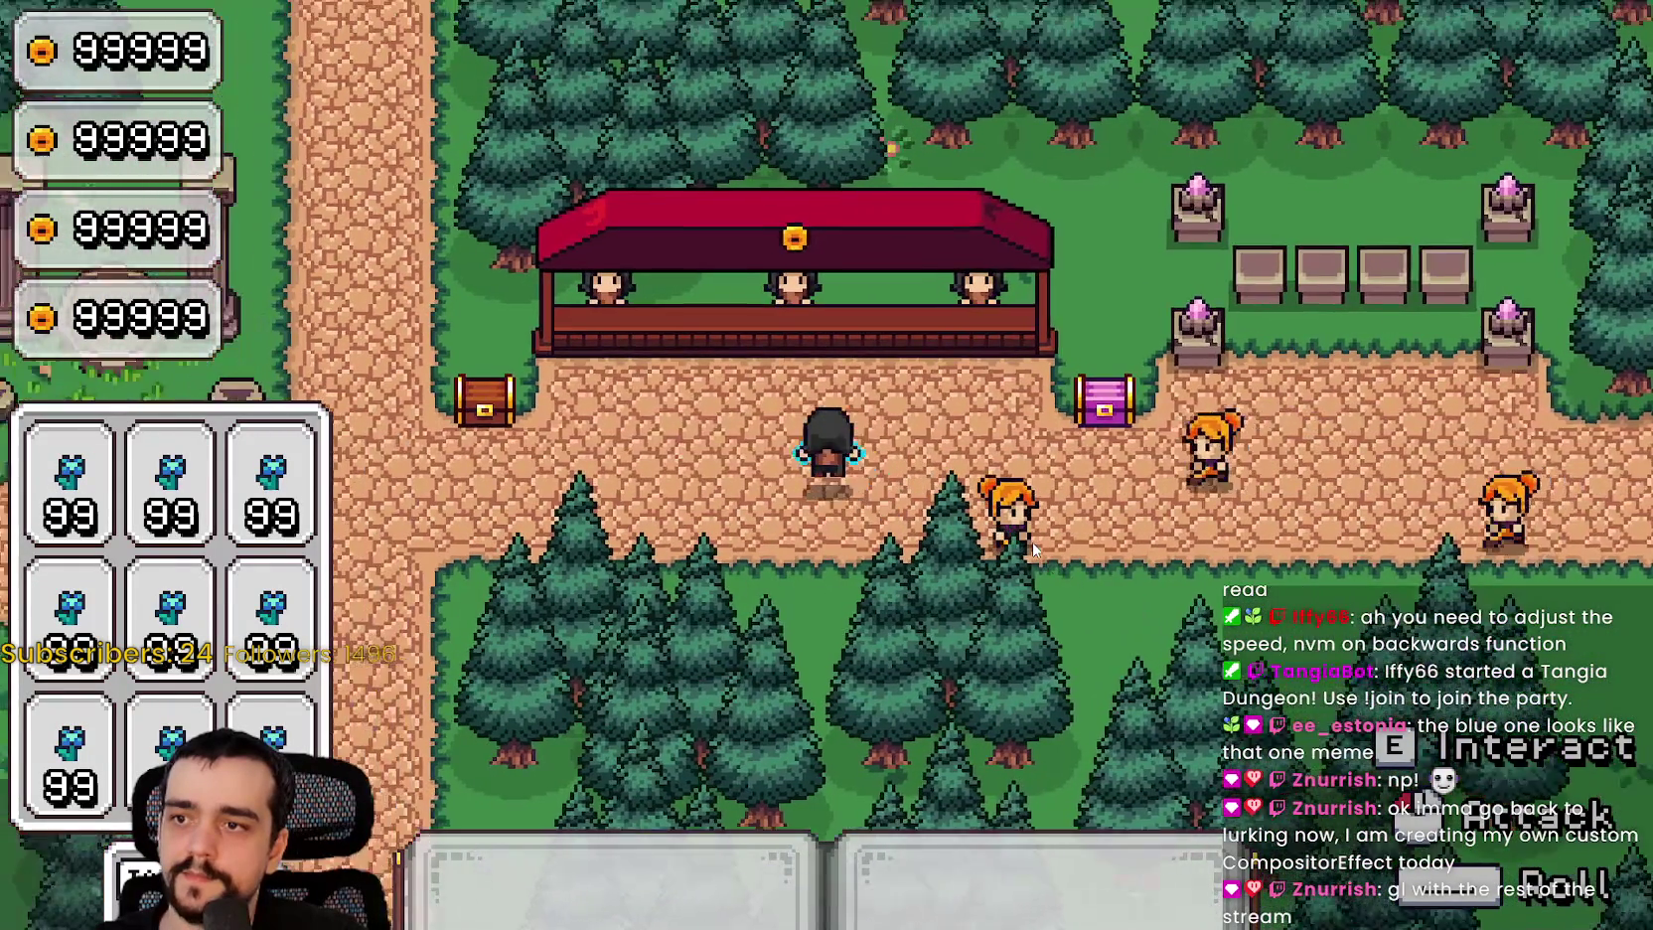
key(s)
key(a)
key(s)
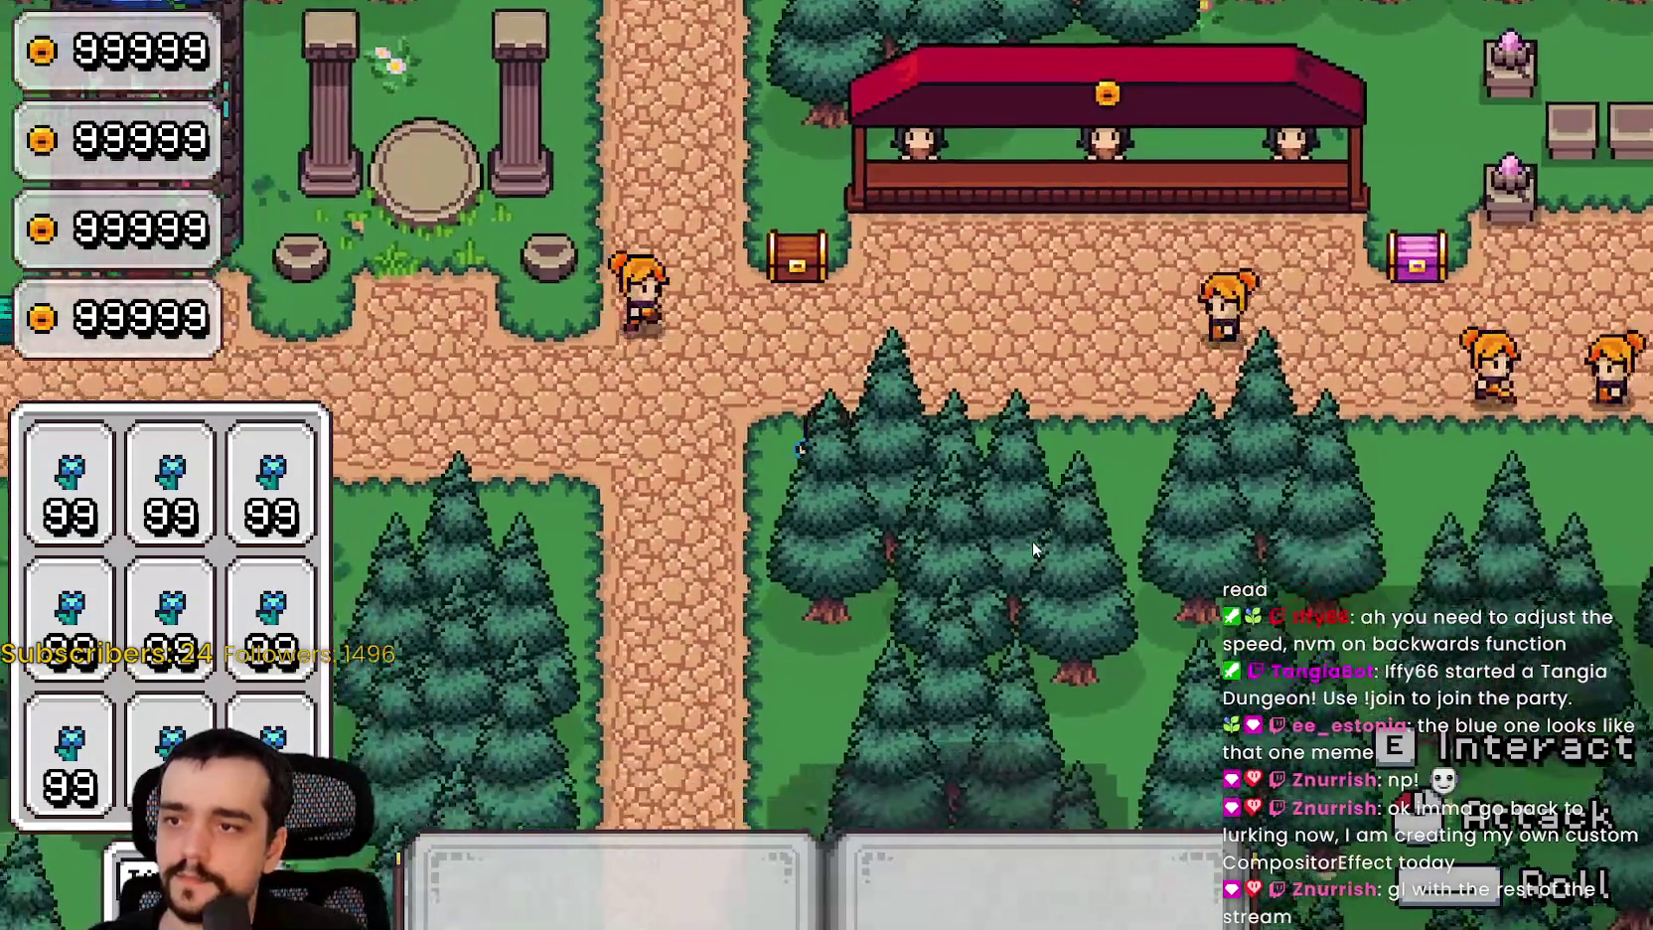
key(w)
key(a)
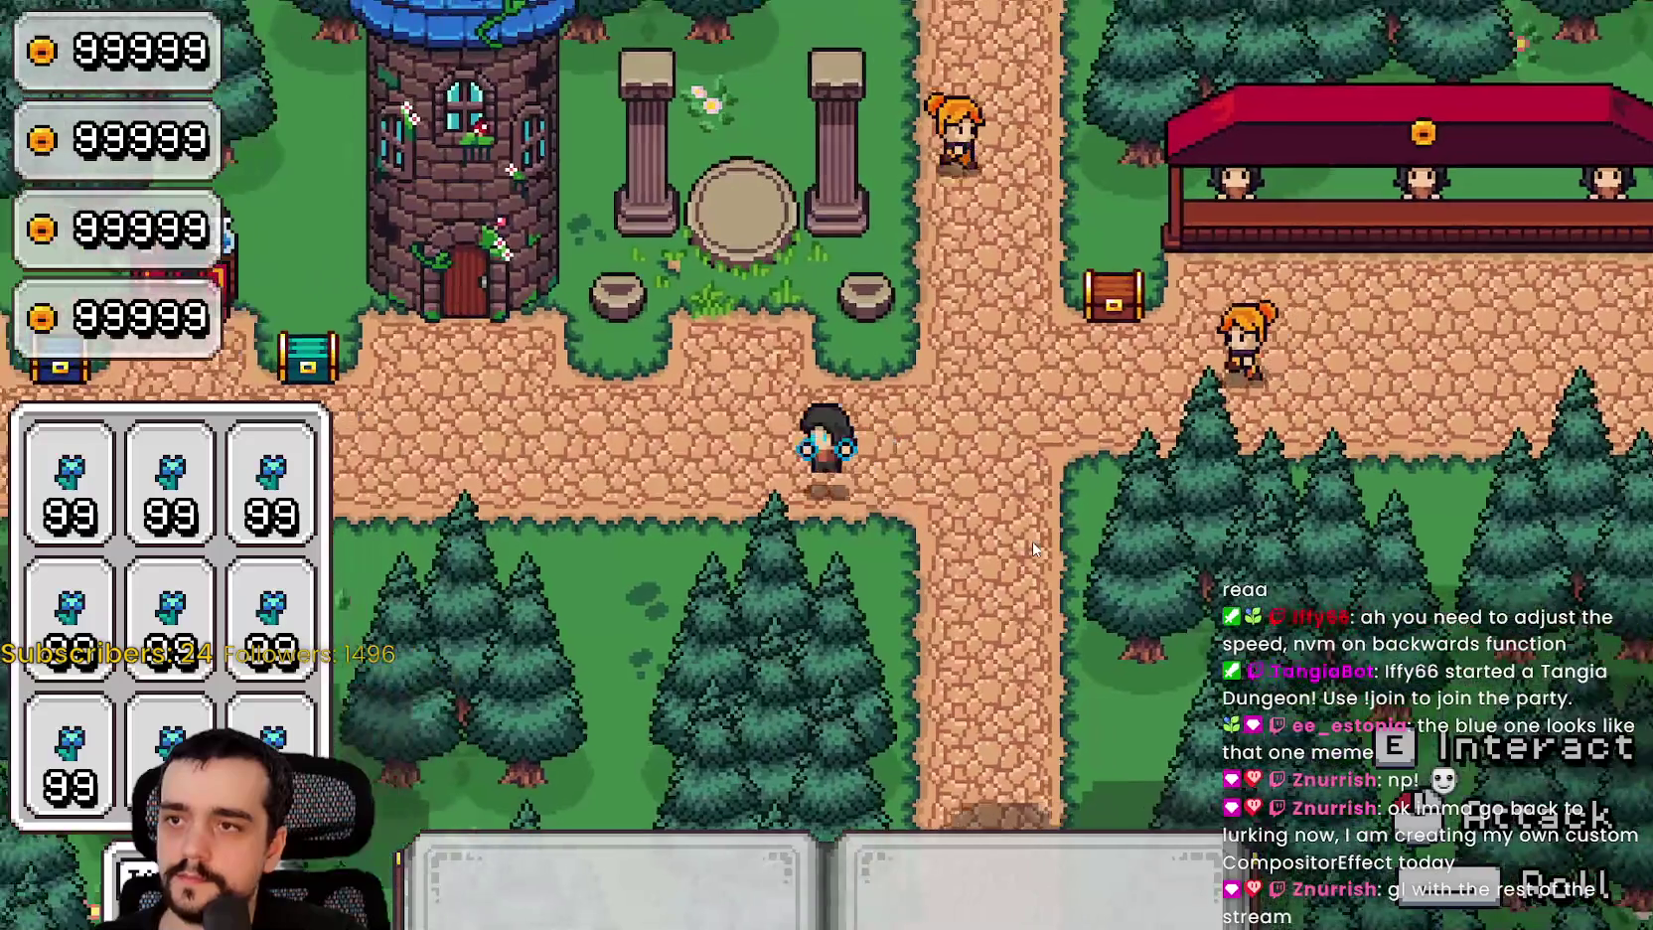
key(a)
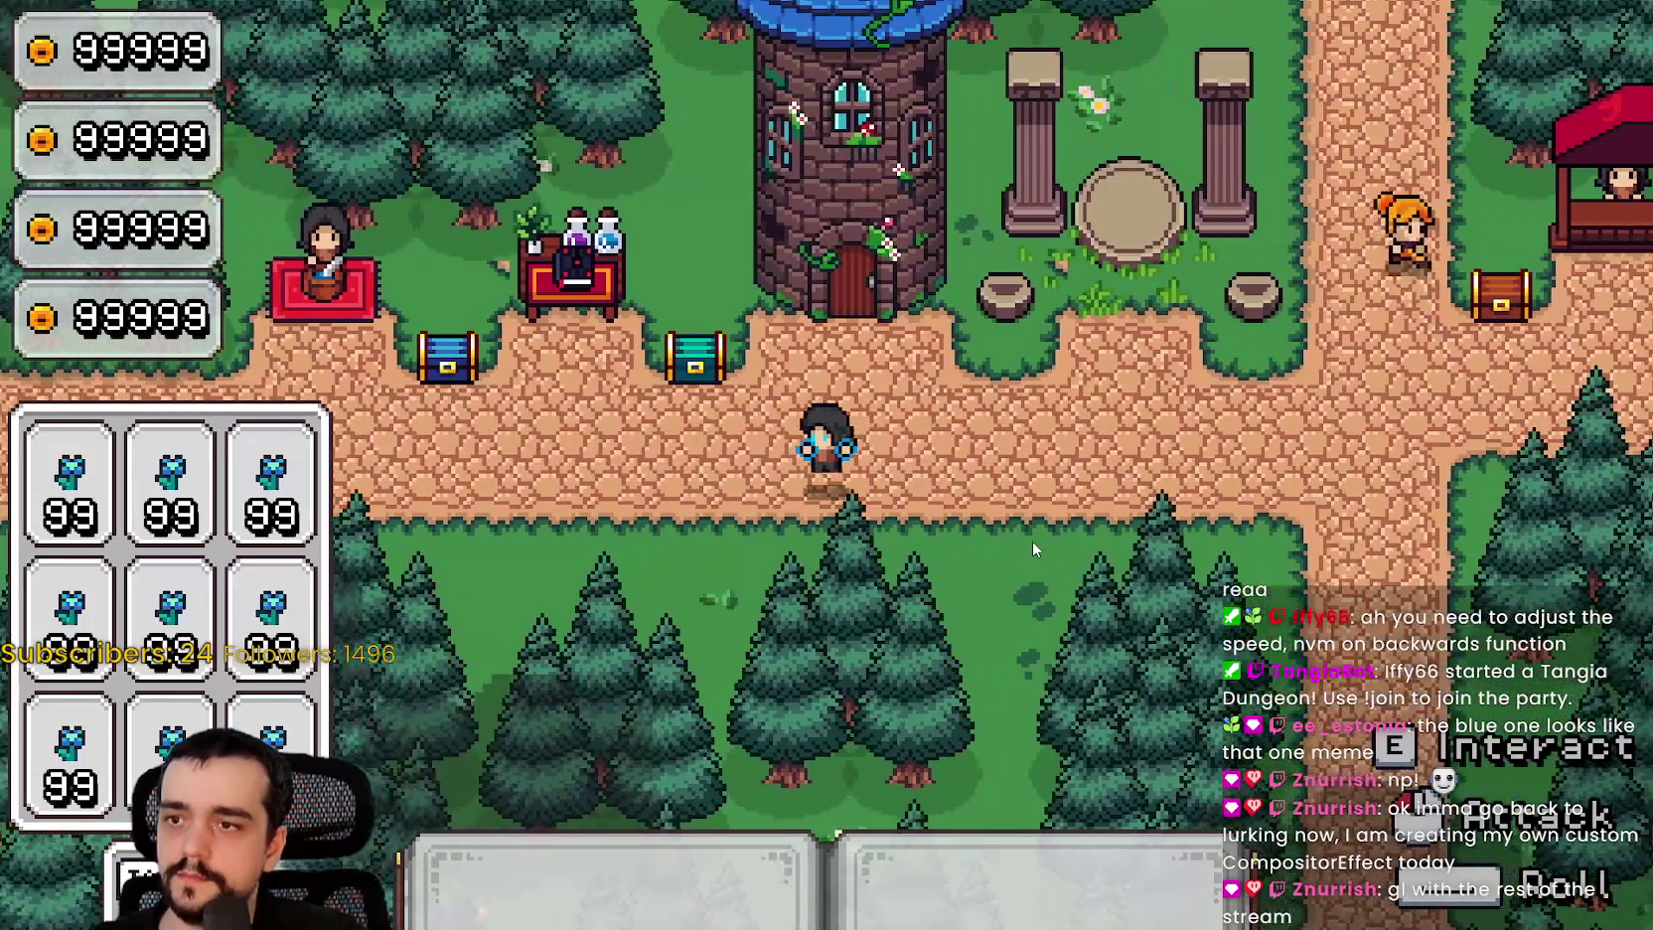
key(d)
key(d)
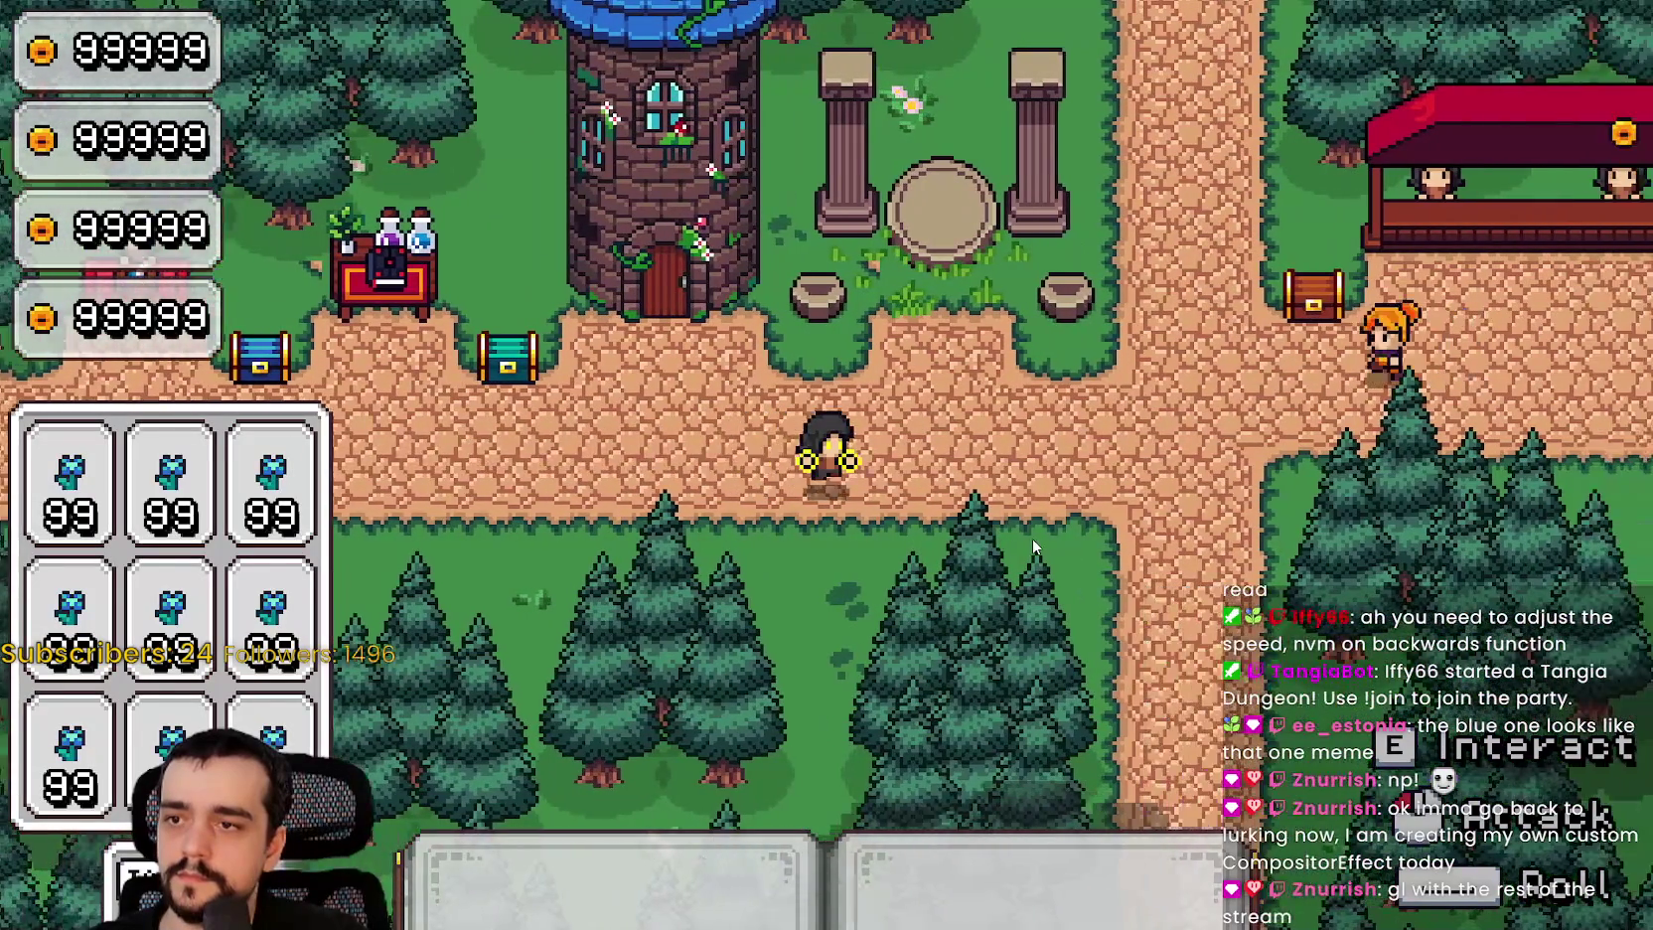
key(w)
key(d)
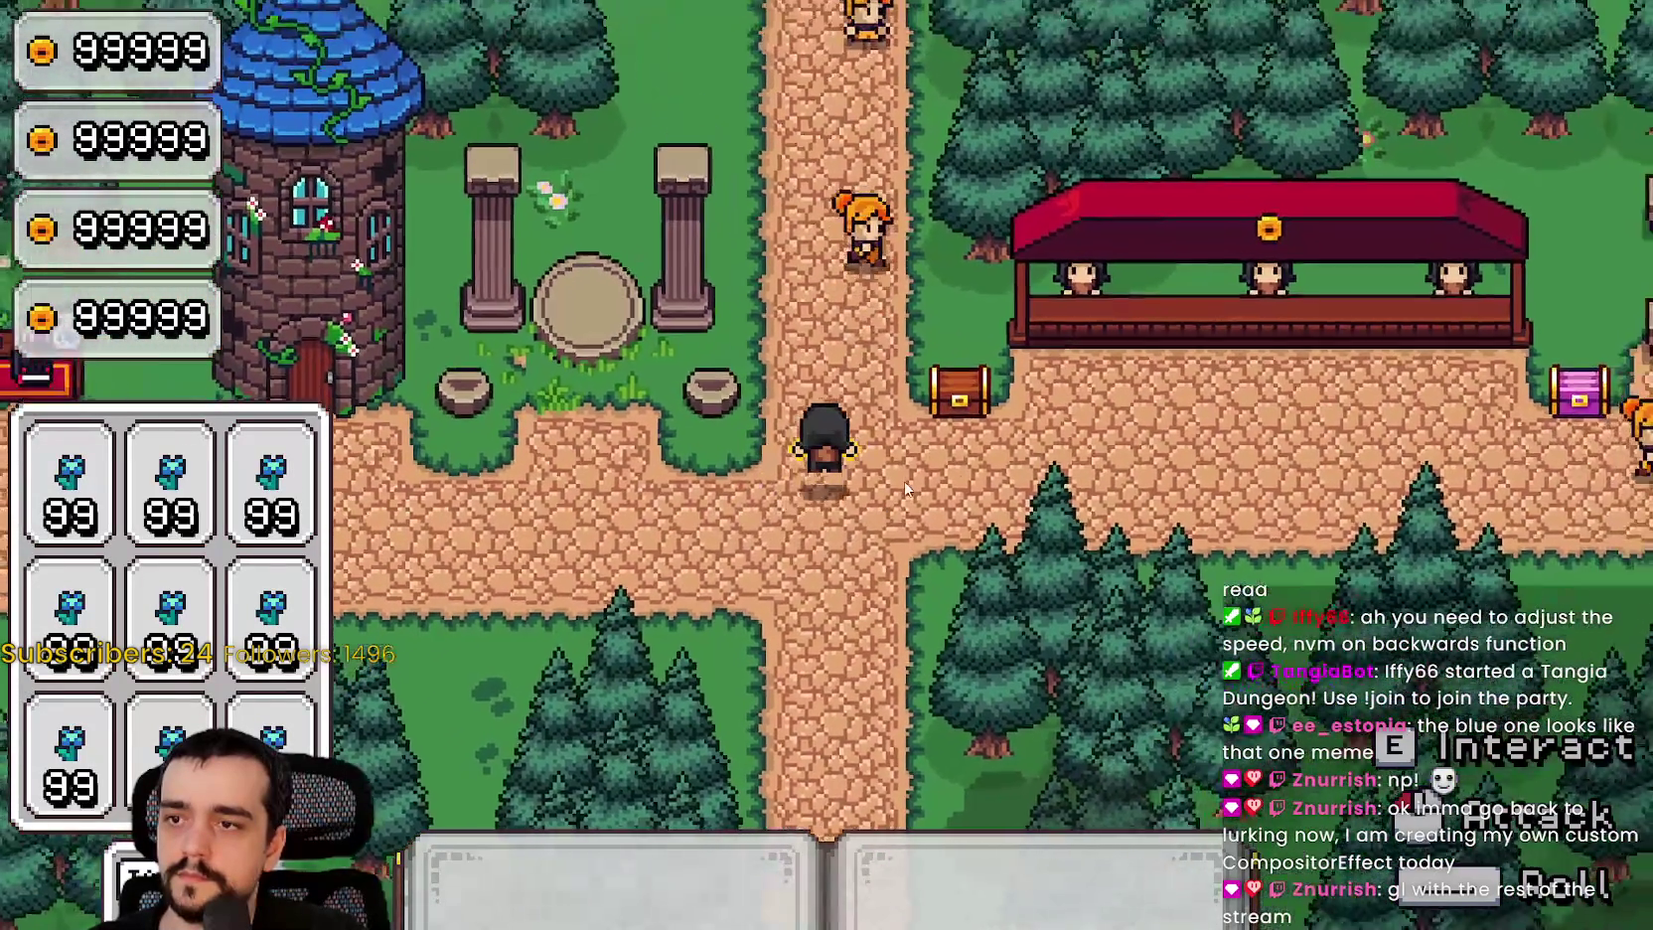
key(s)
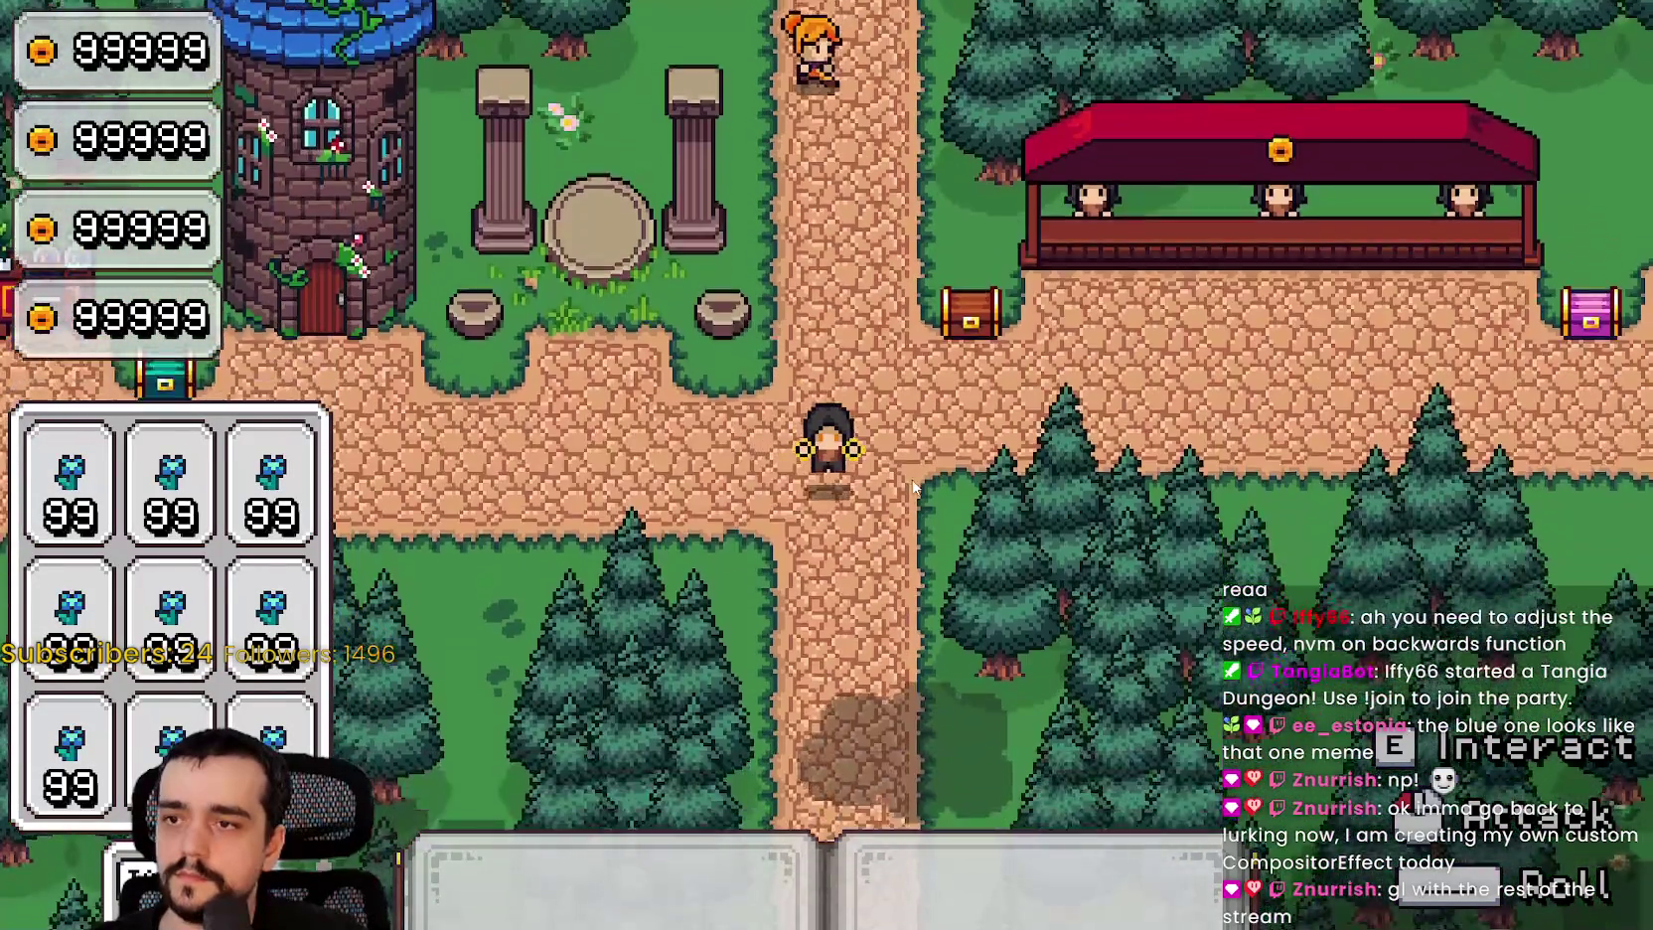
key(d)
key(w)
key(w)
key(d)
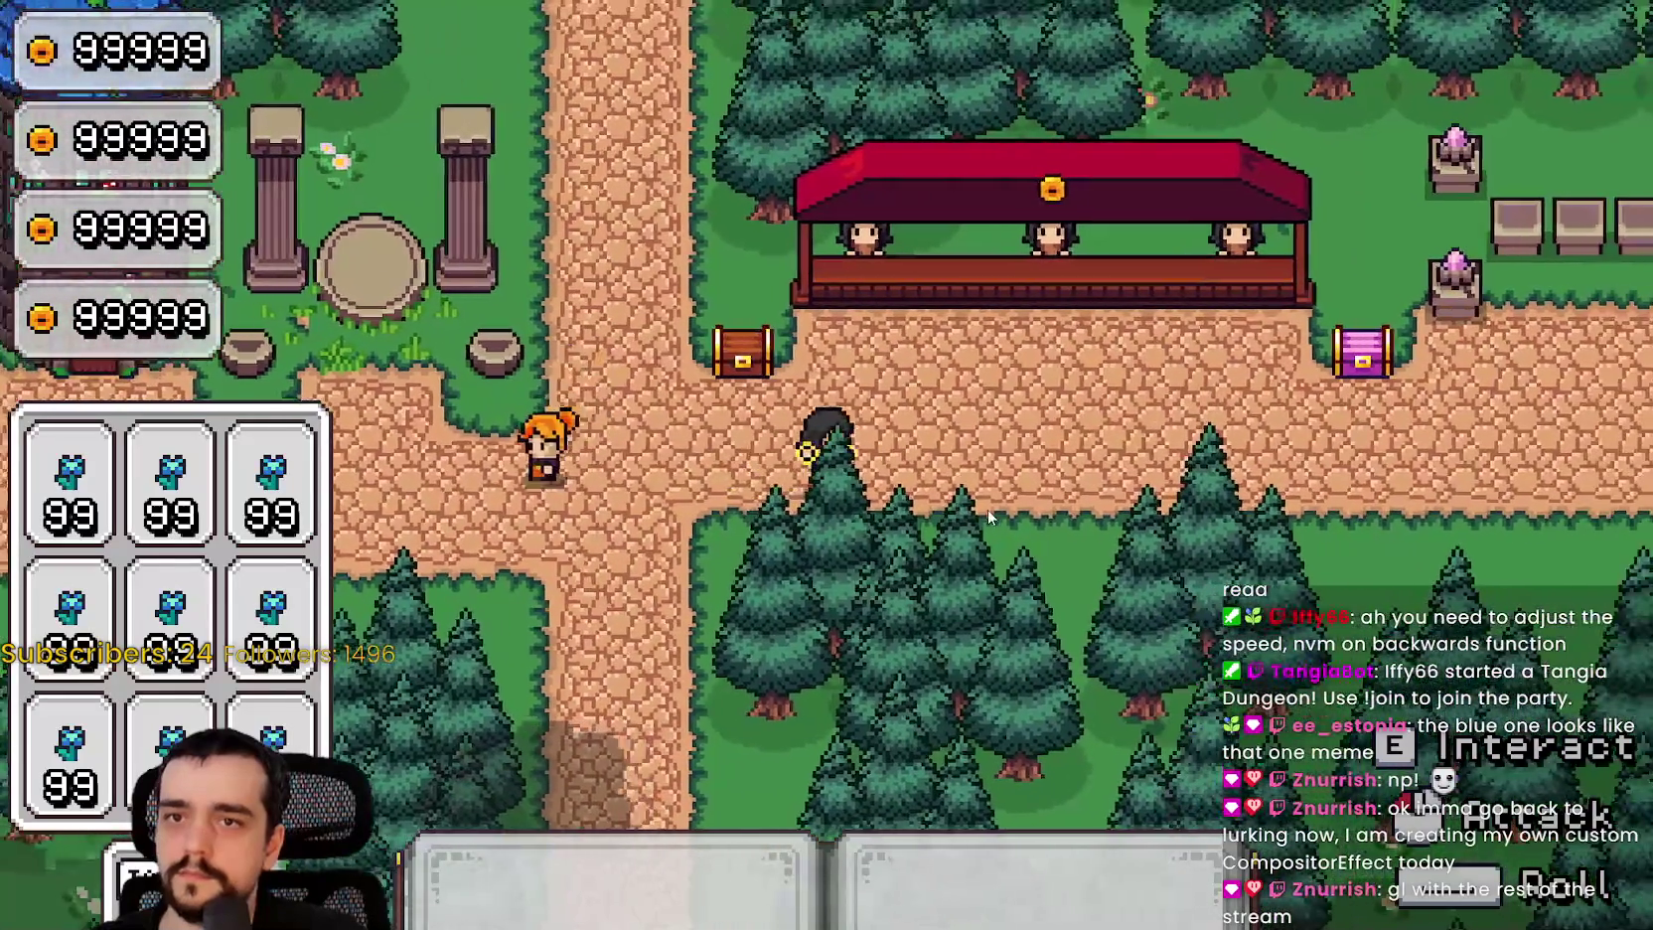
key(F8)
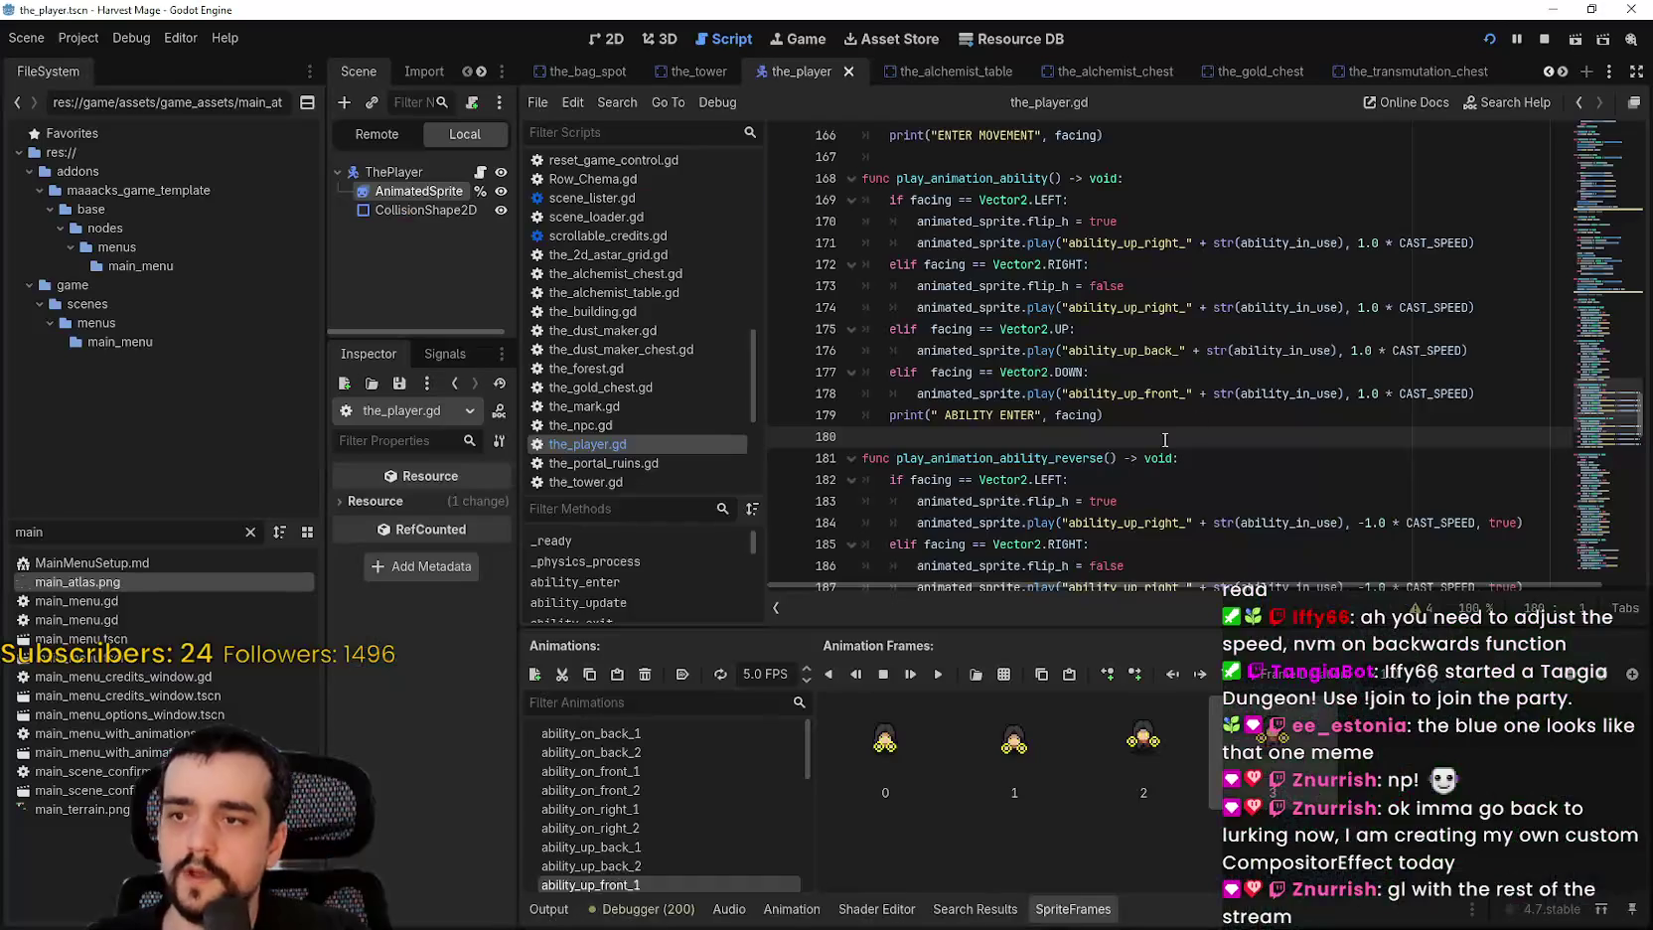
key(ctrl+s)
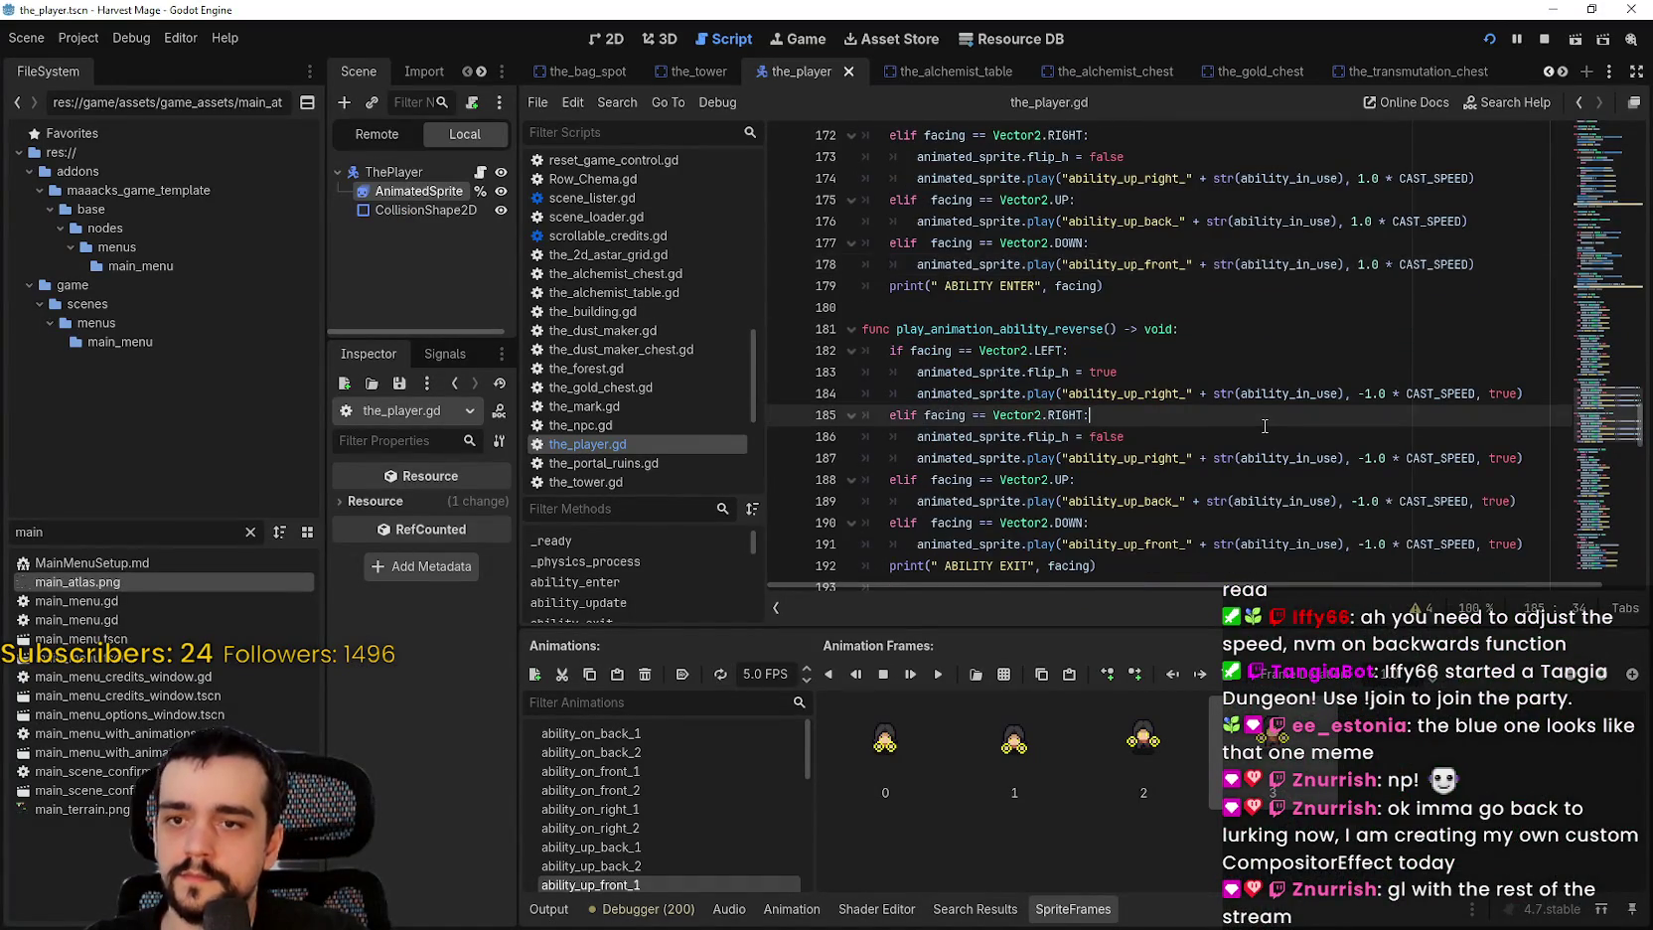
scroll(1192, 407, up, 5)
click(1099, 384)
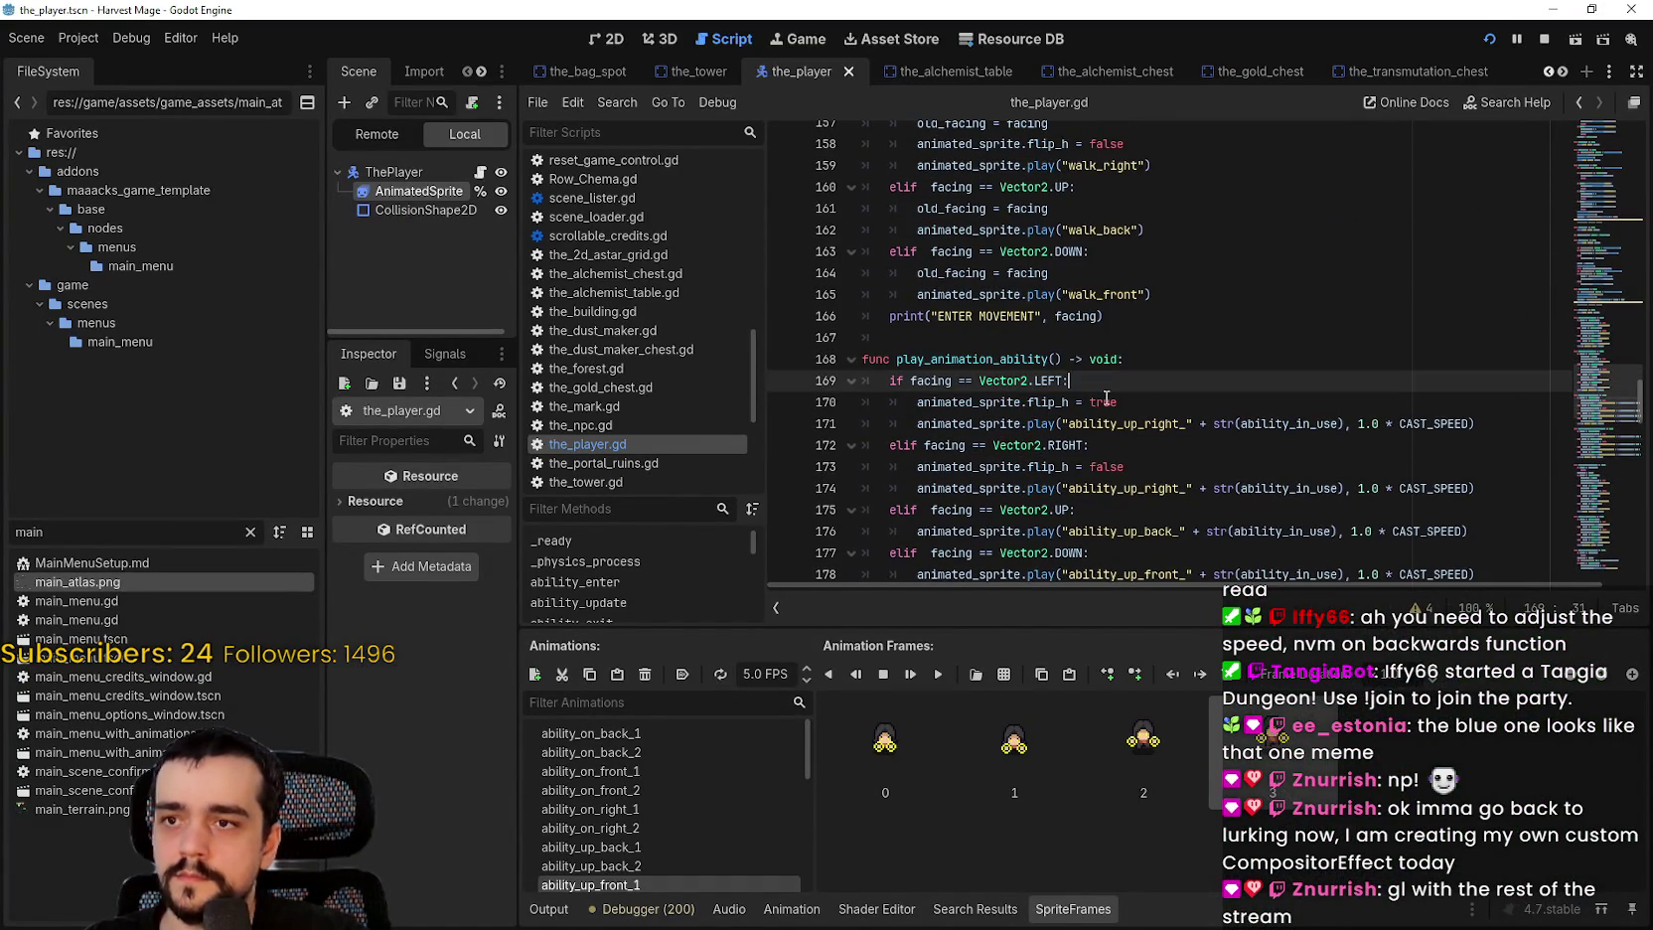
scroll(1130, 425, up, 5)
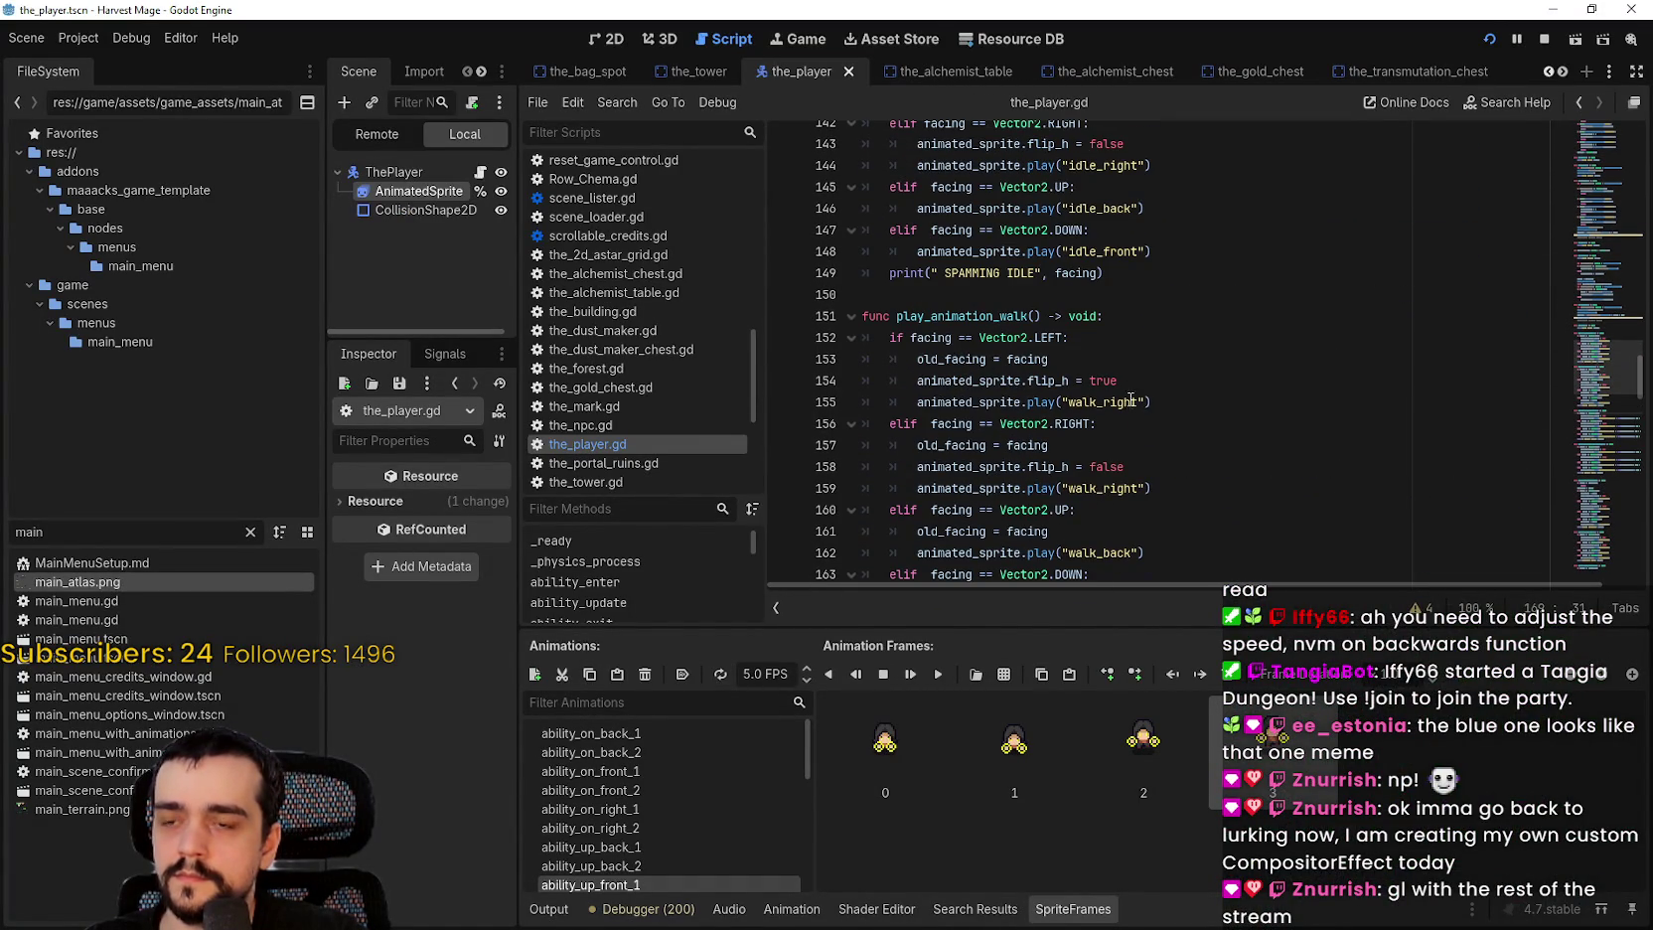
scroll(1134, 377, down, 1)
scroll(1127, 379, down, 9)
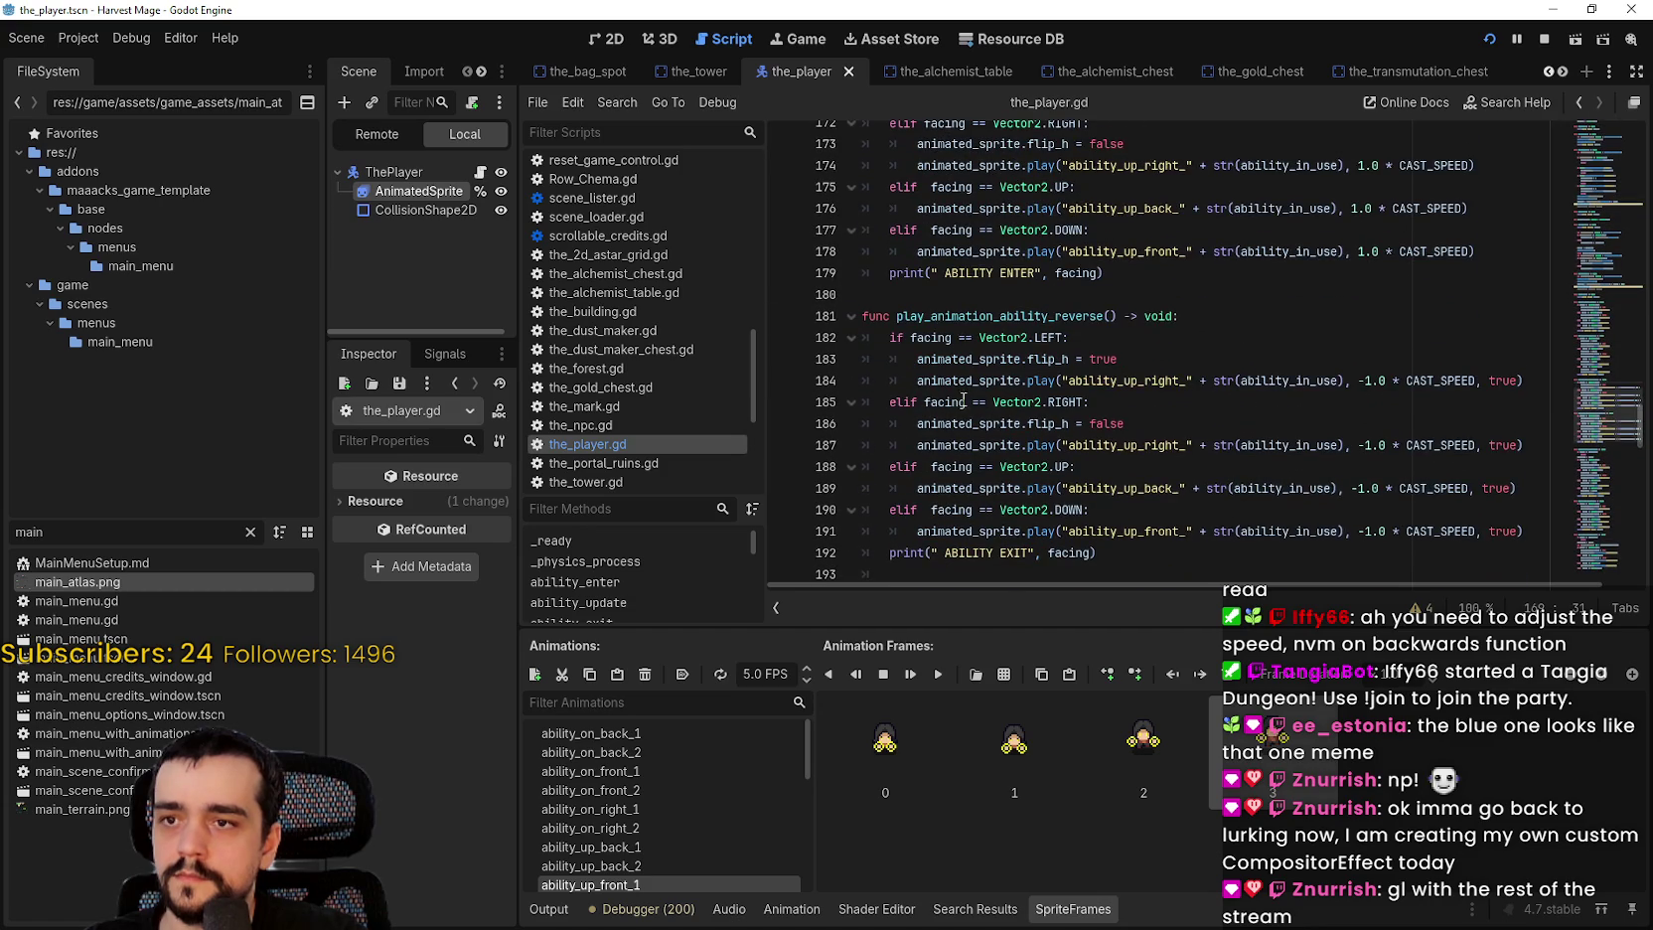
scroll(960, 395, down, 1)
scroll(984, 394, up, 4)
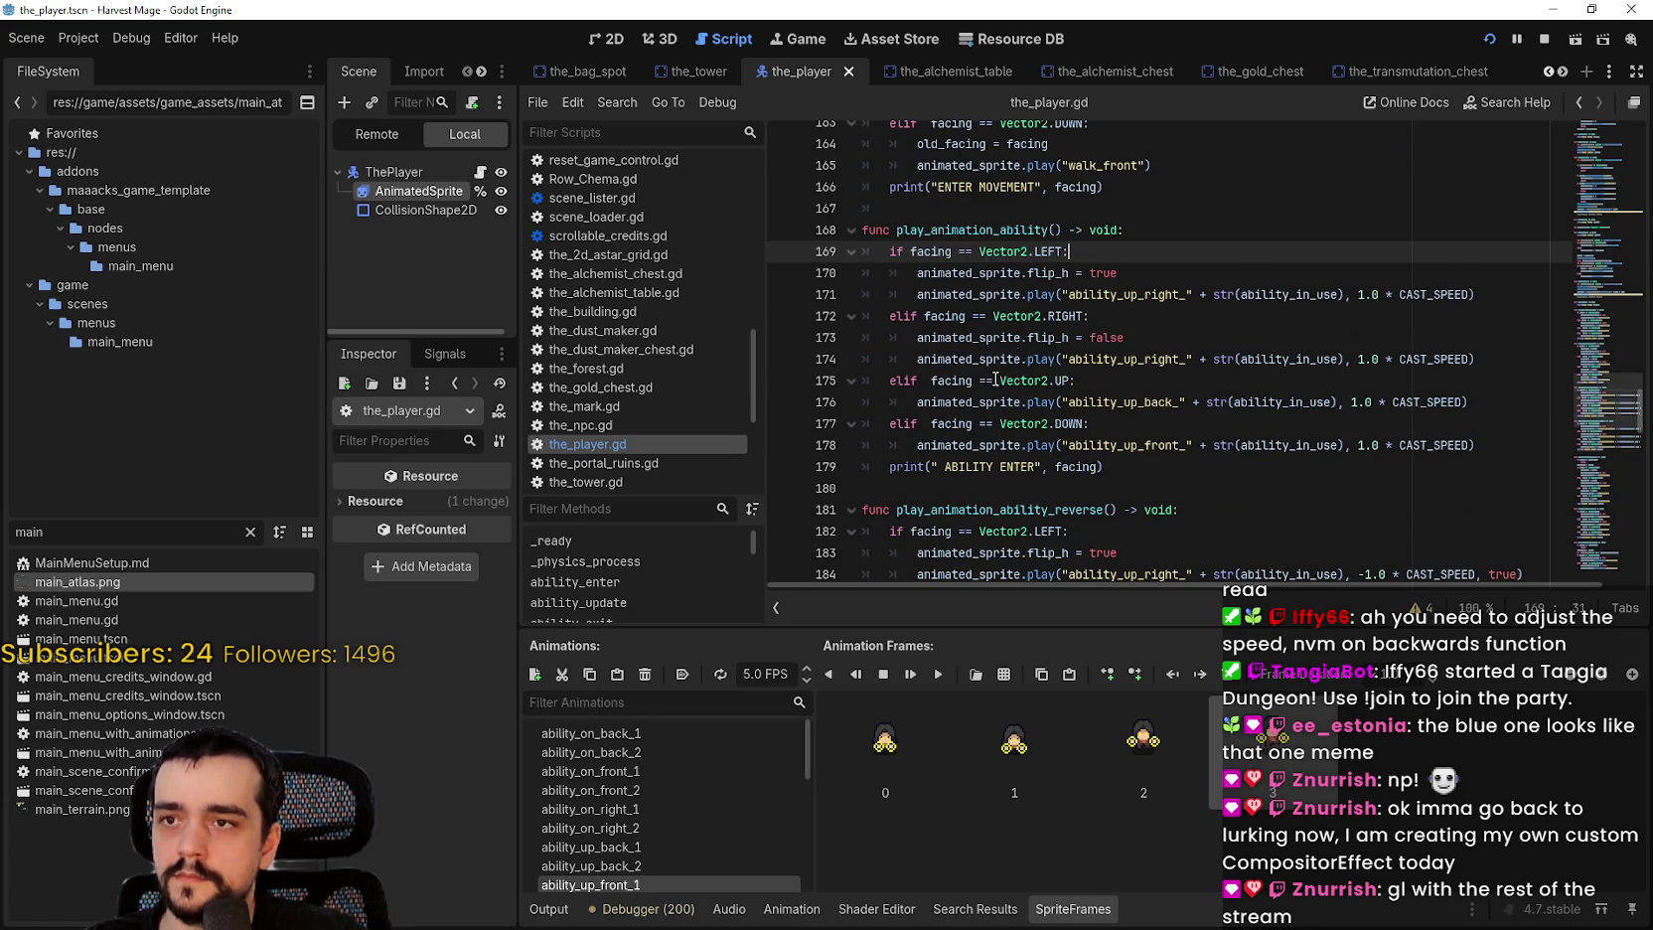
scroll(1136, 339, down, 2)
click(1139, 353)
scroll(1140, 355, up, 3)
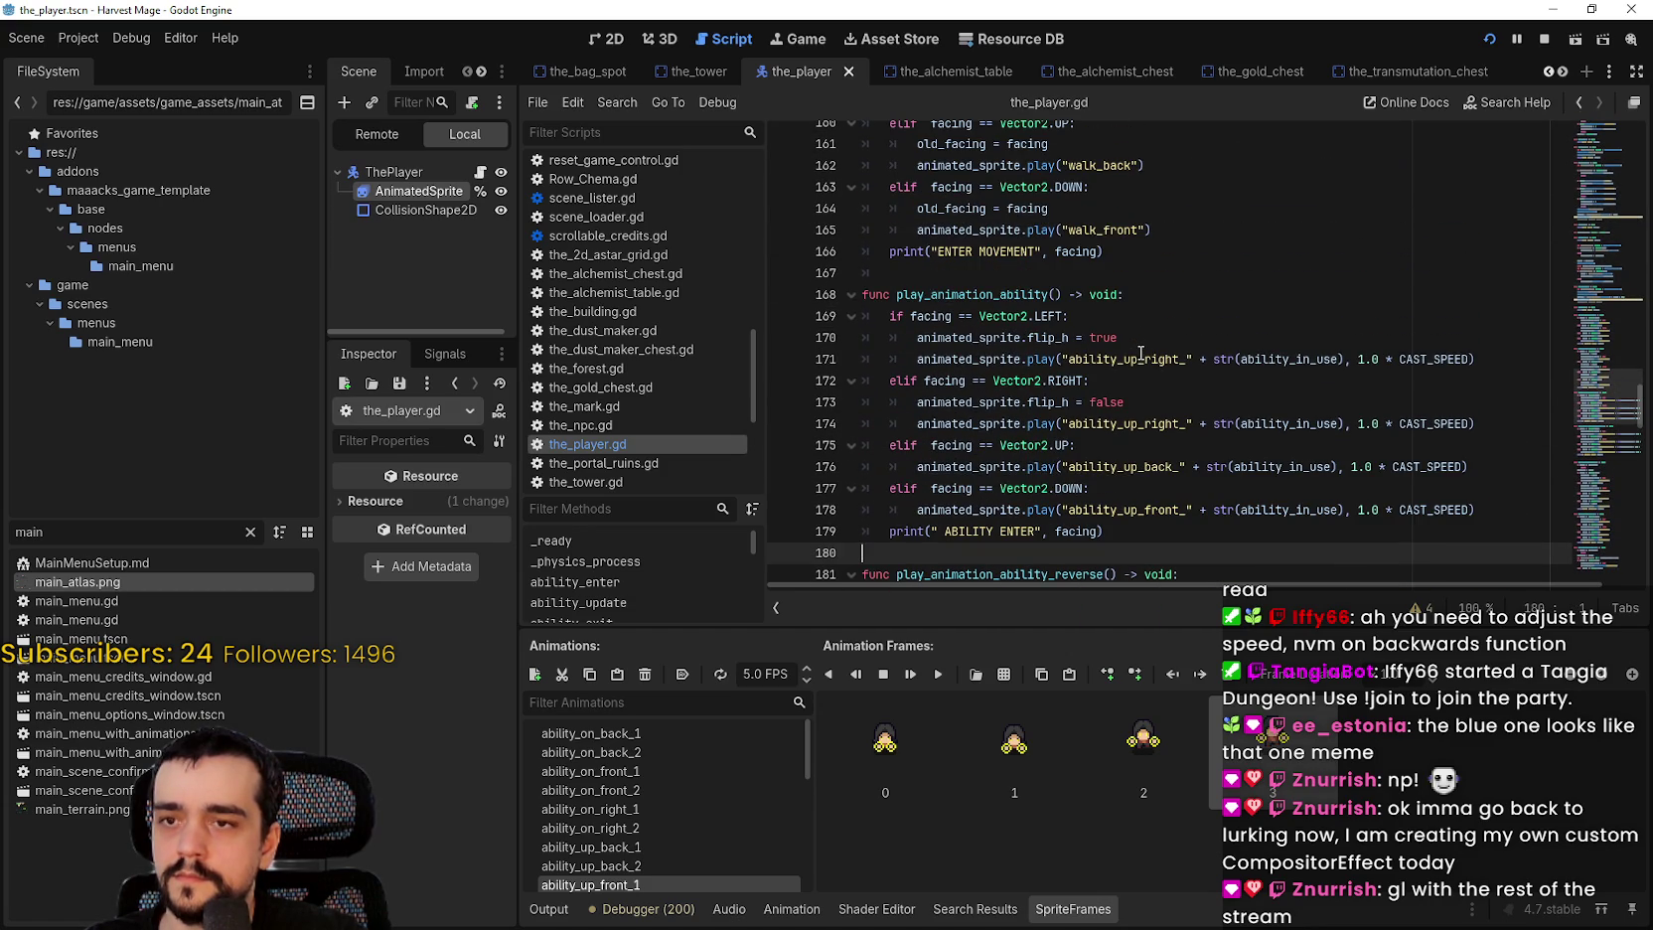
scroll(1142, 352, down, 8)
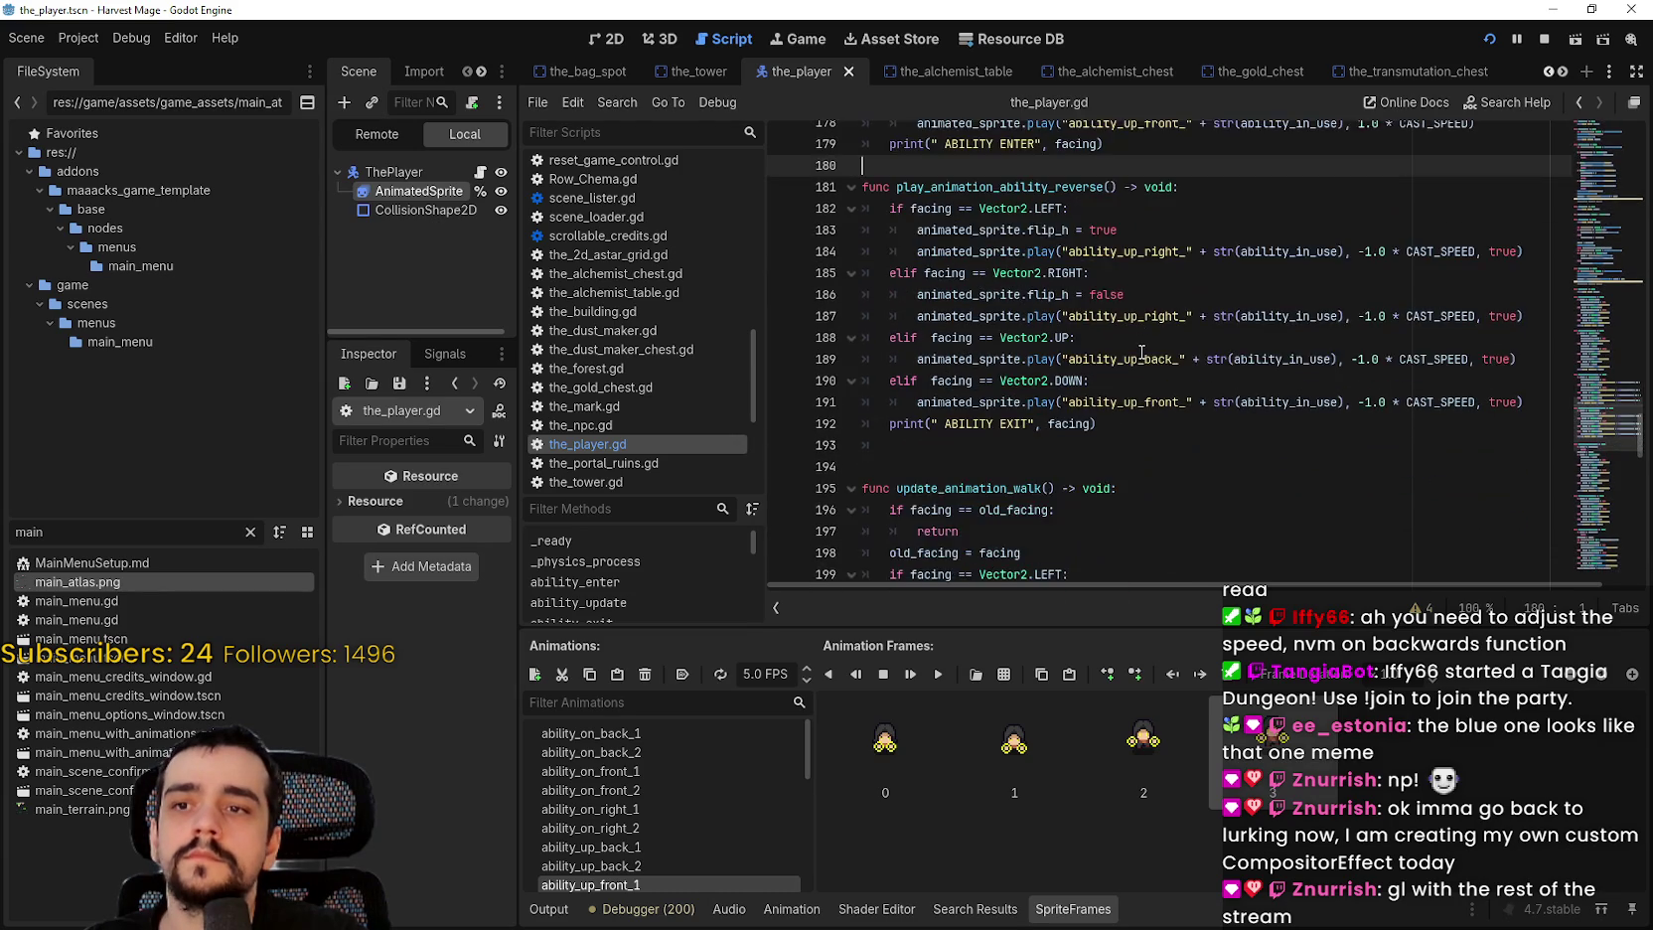
scroll(1142, 353, down, 9)
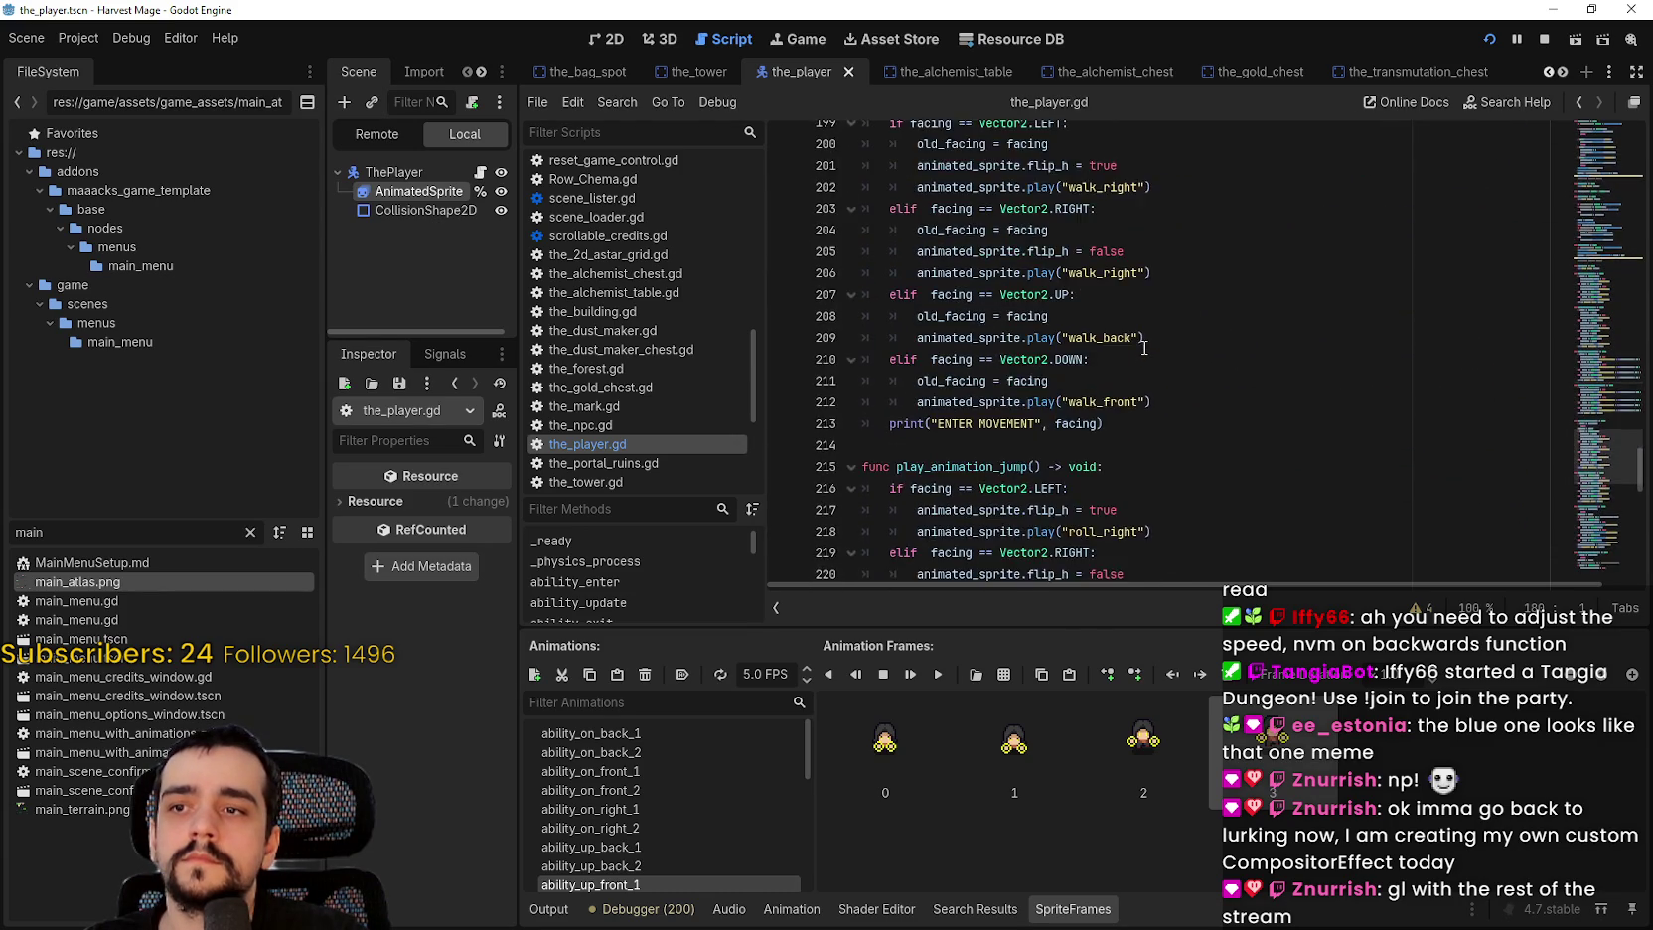
scroll(1145, 348, down, 9)
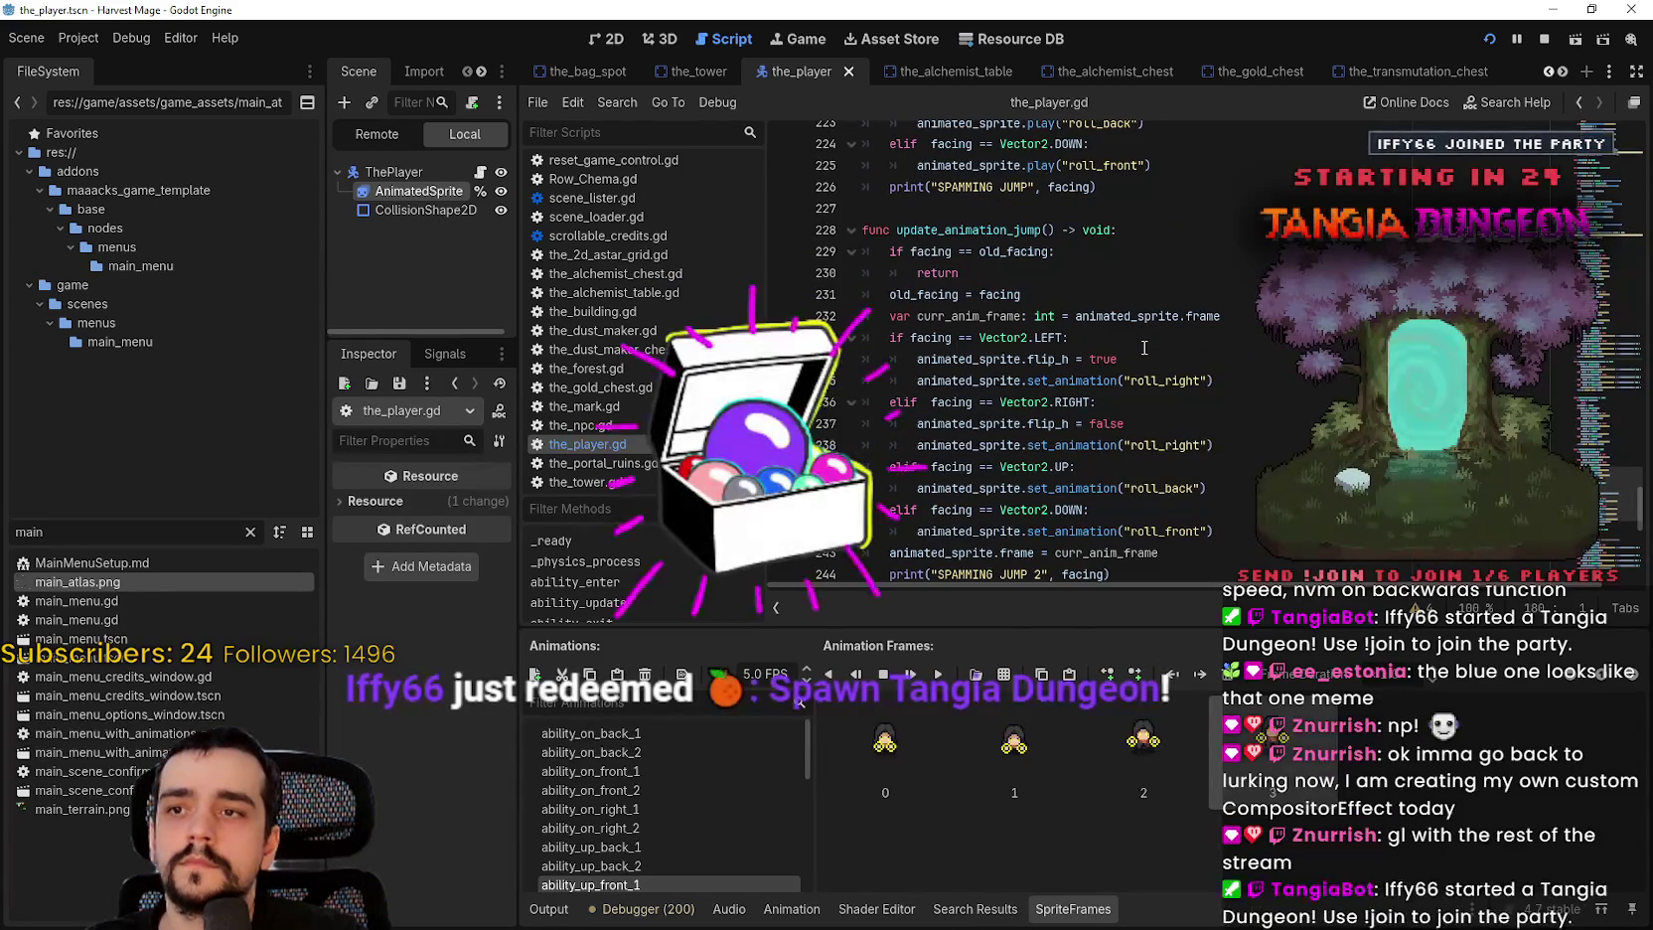
scroll(1144, 348, down, 1)
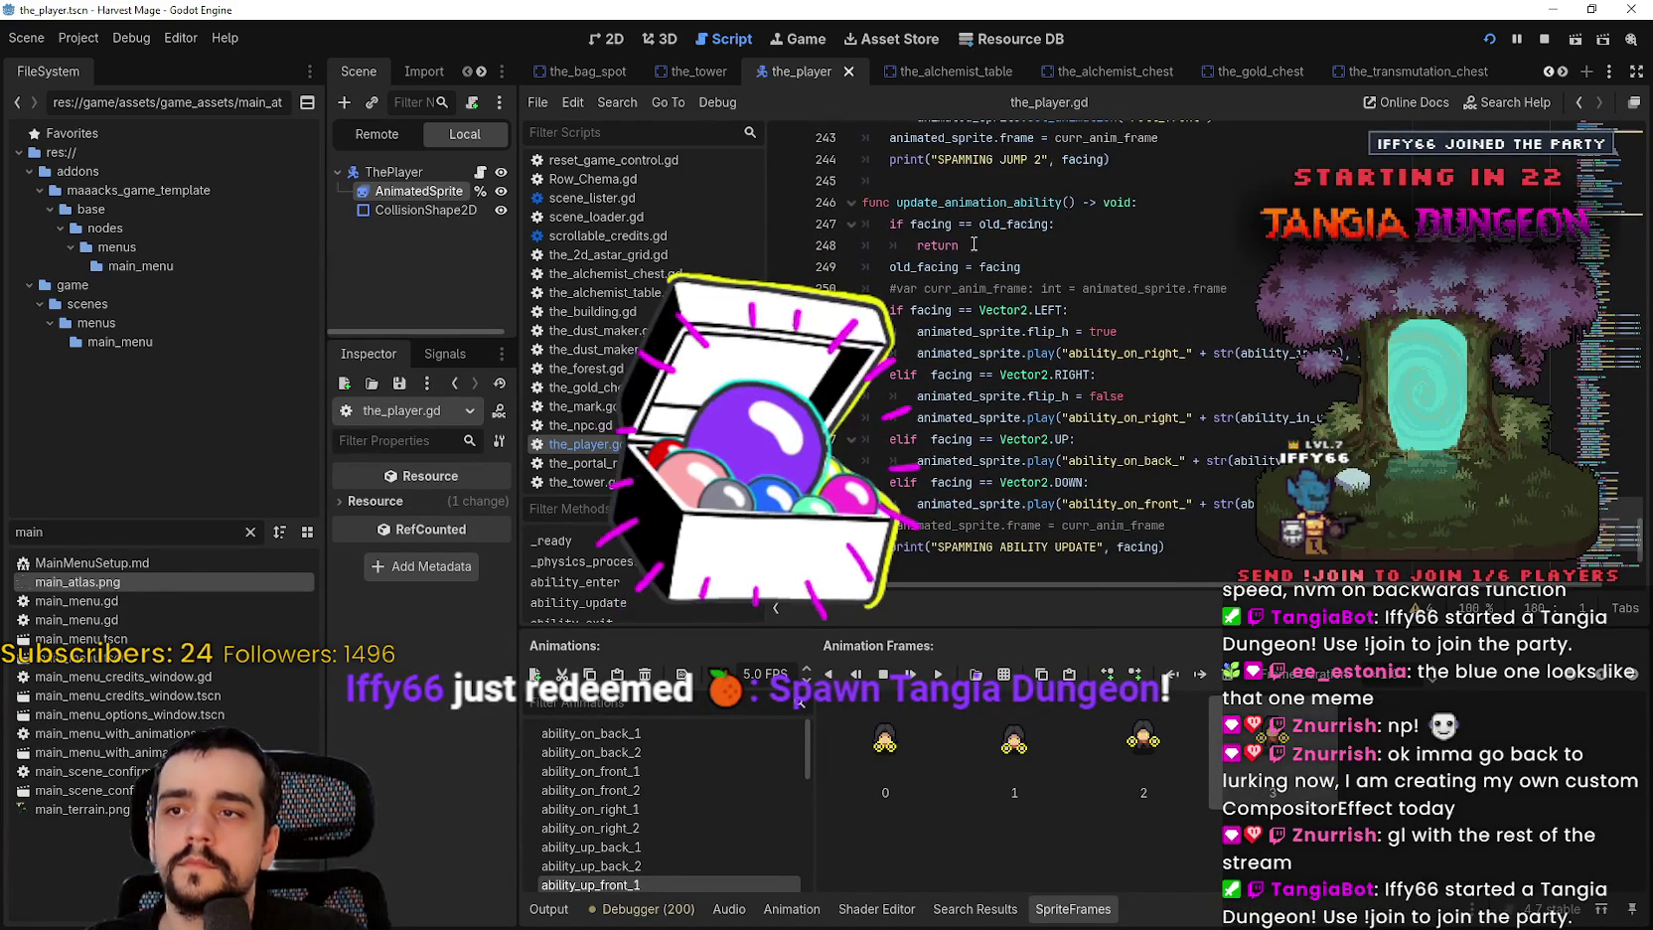
double_click(931, 223)
drag(931, 224, 1049, 223)
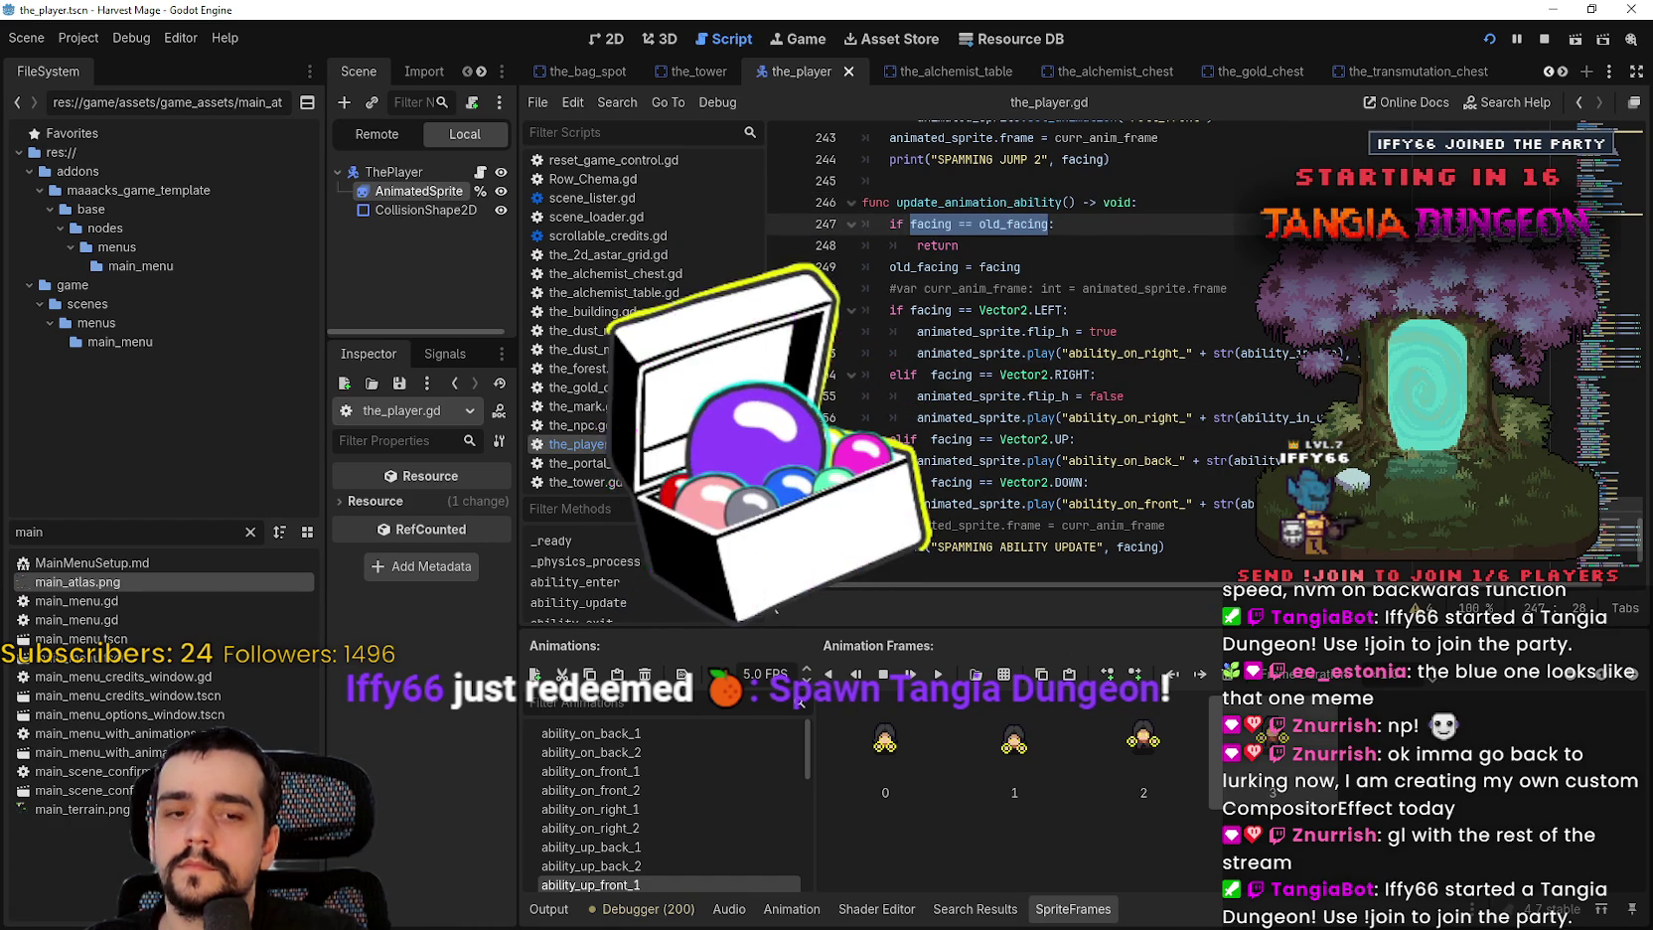
drag(959, 267, 1005, 252)
click(993, 267)
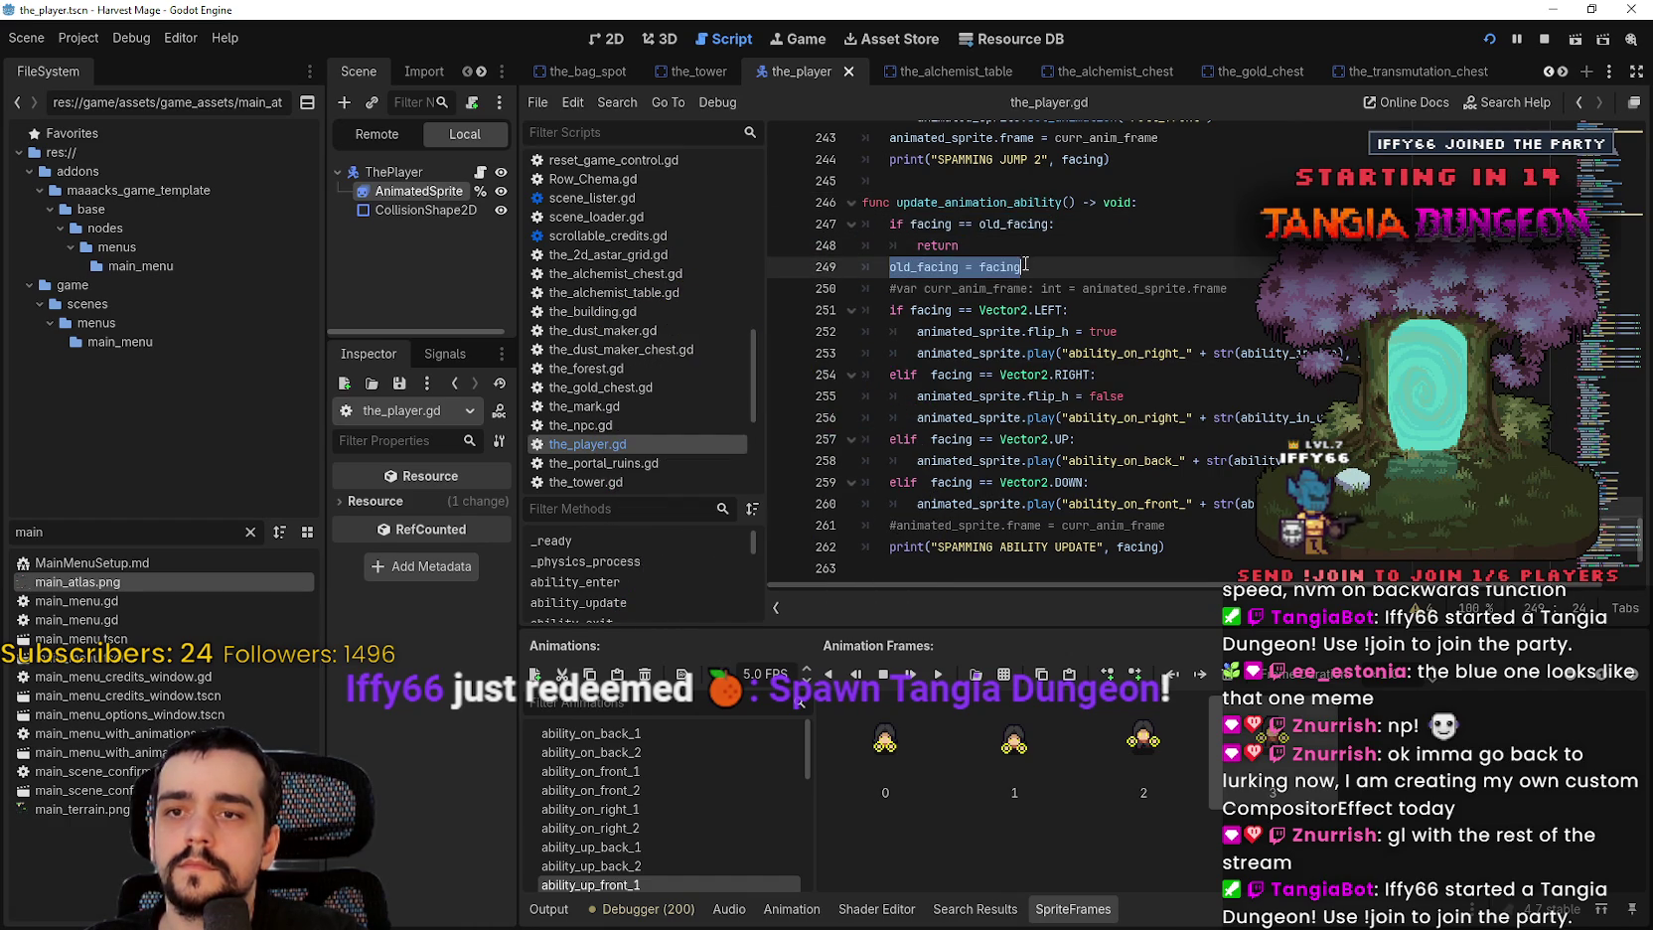
scroll(1093, 347, down, 2)
click(1234, 383)
scroll(1242, 381, up, 1)
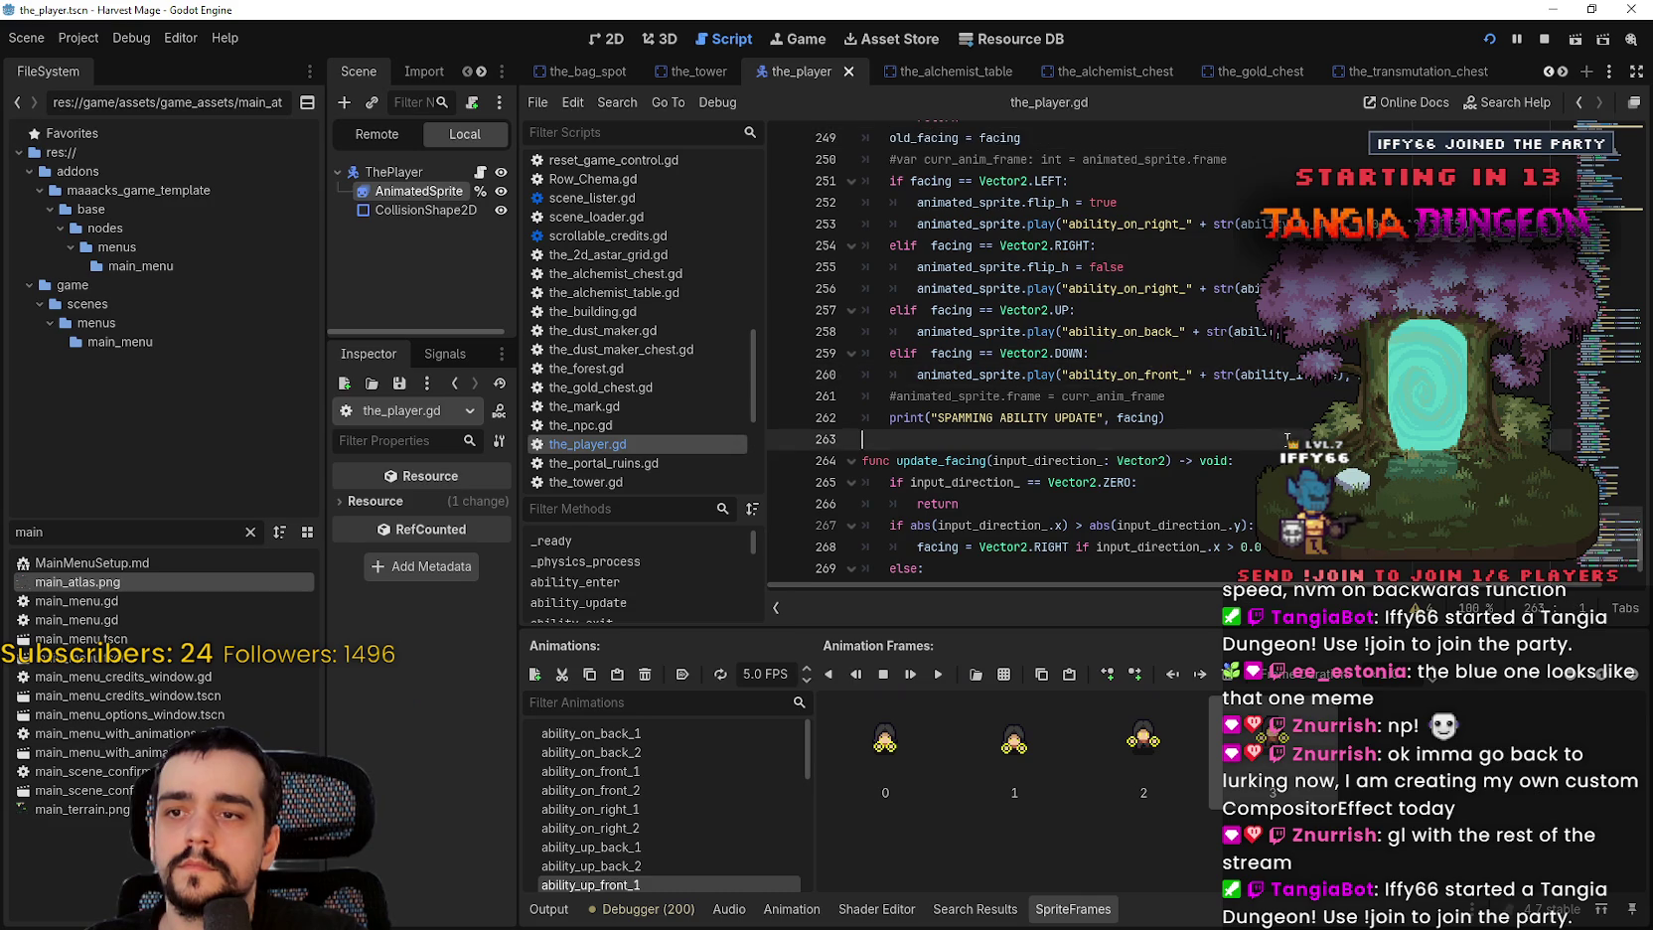
scroll(1248, 378, up, 1)
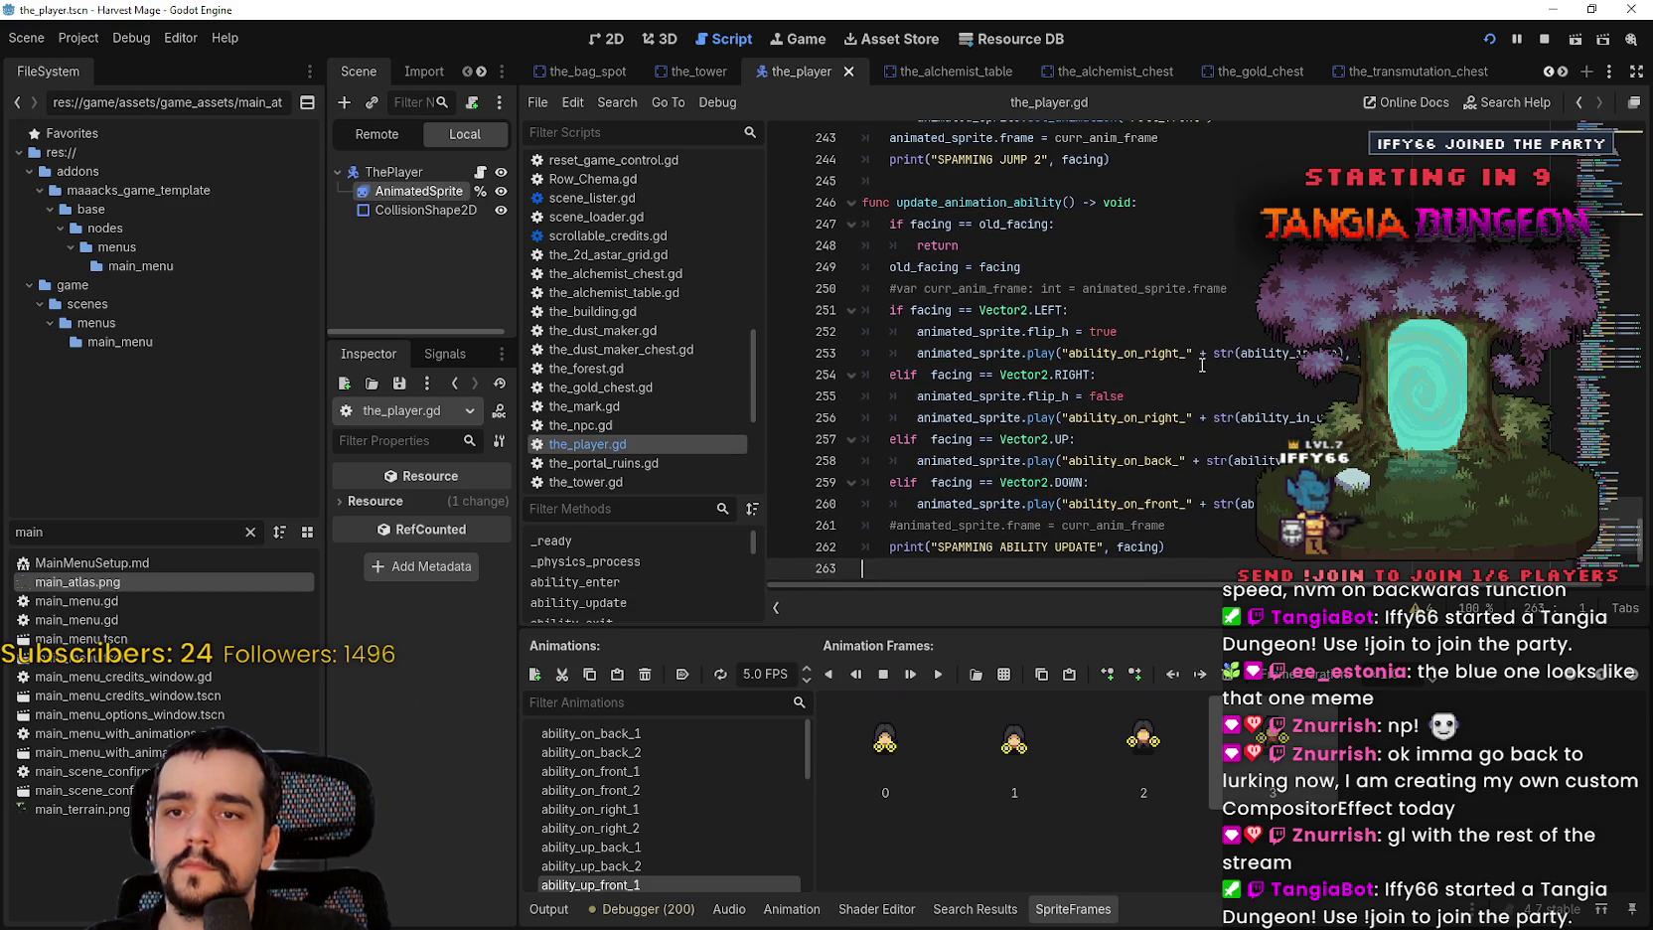
scroll(1202, 366, down, 2)
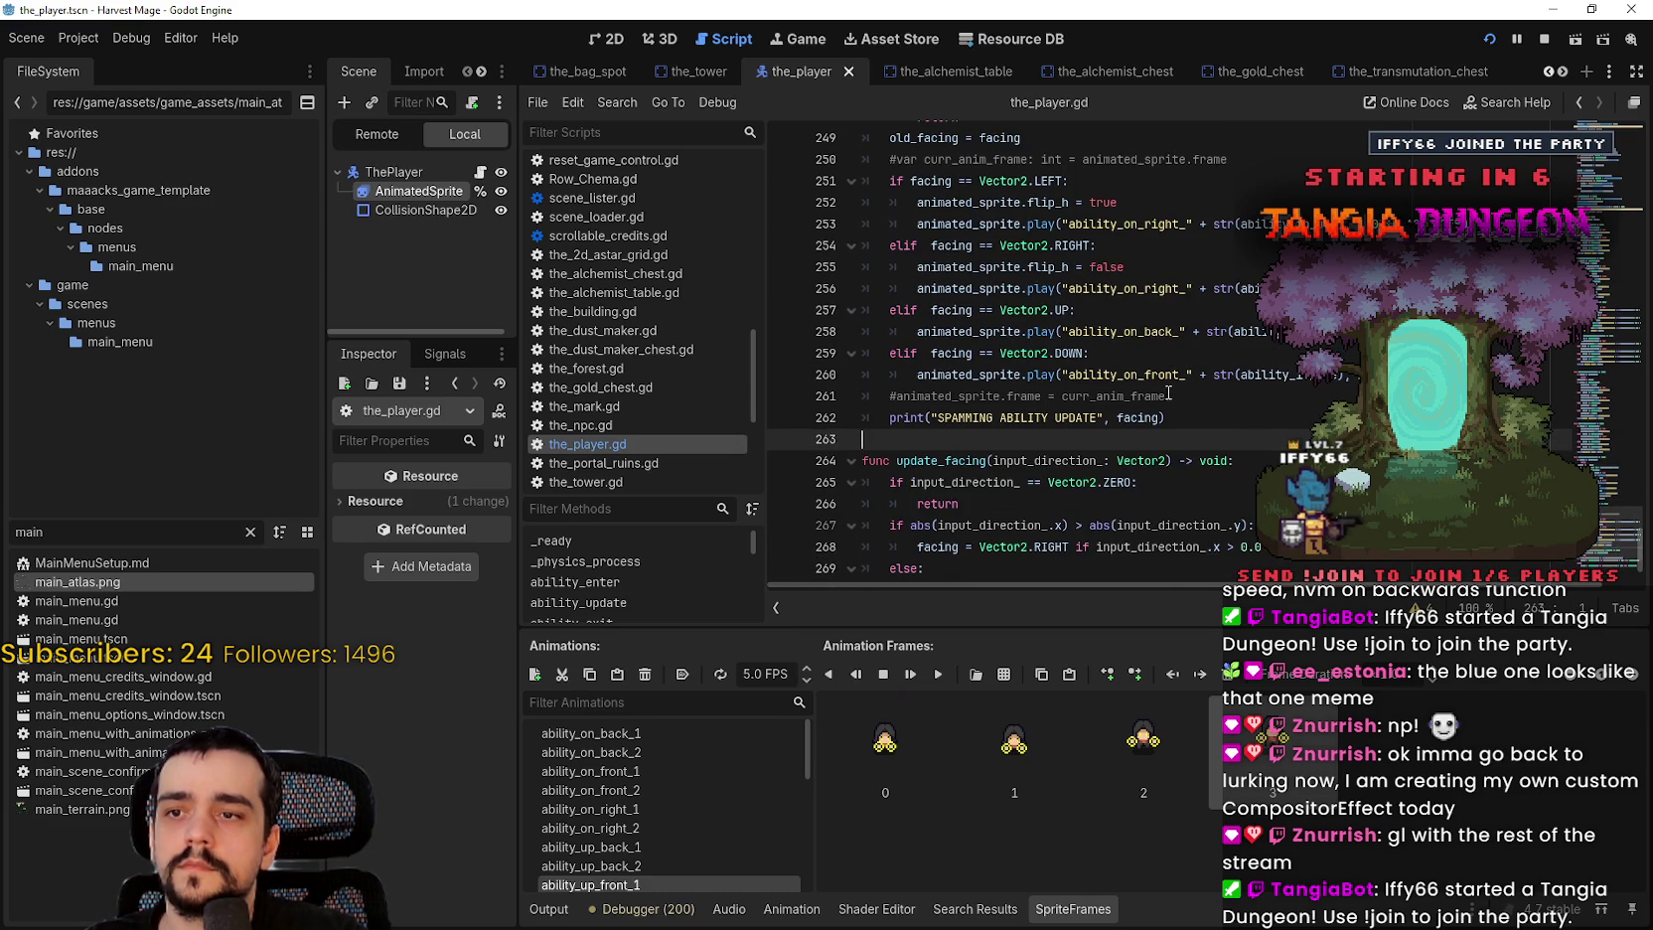
scroll(1188, 415, up, 2)
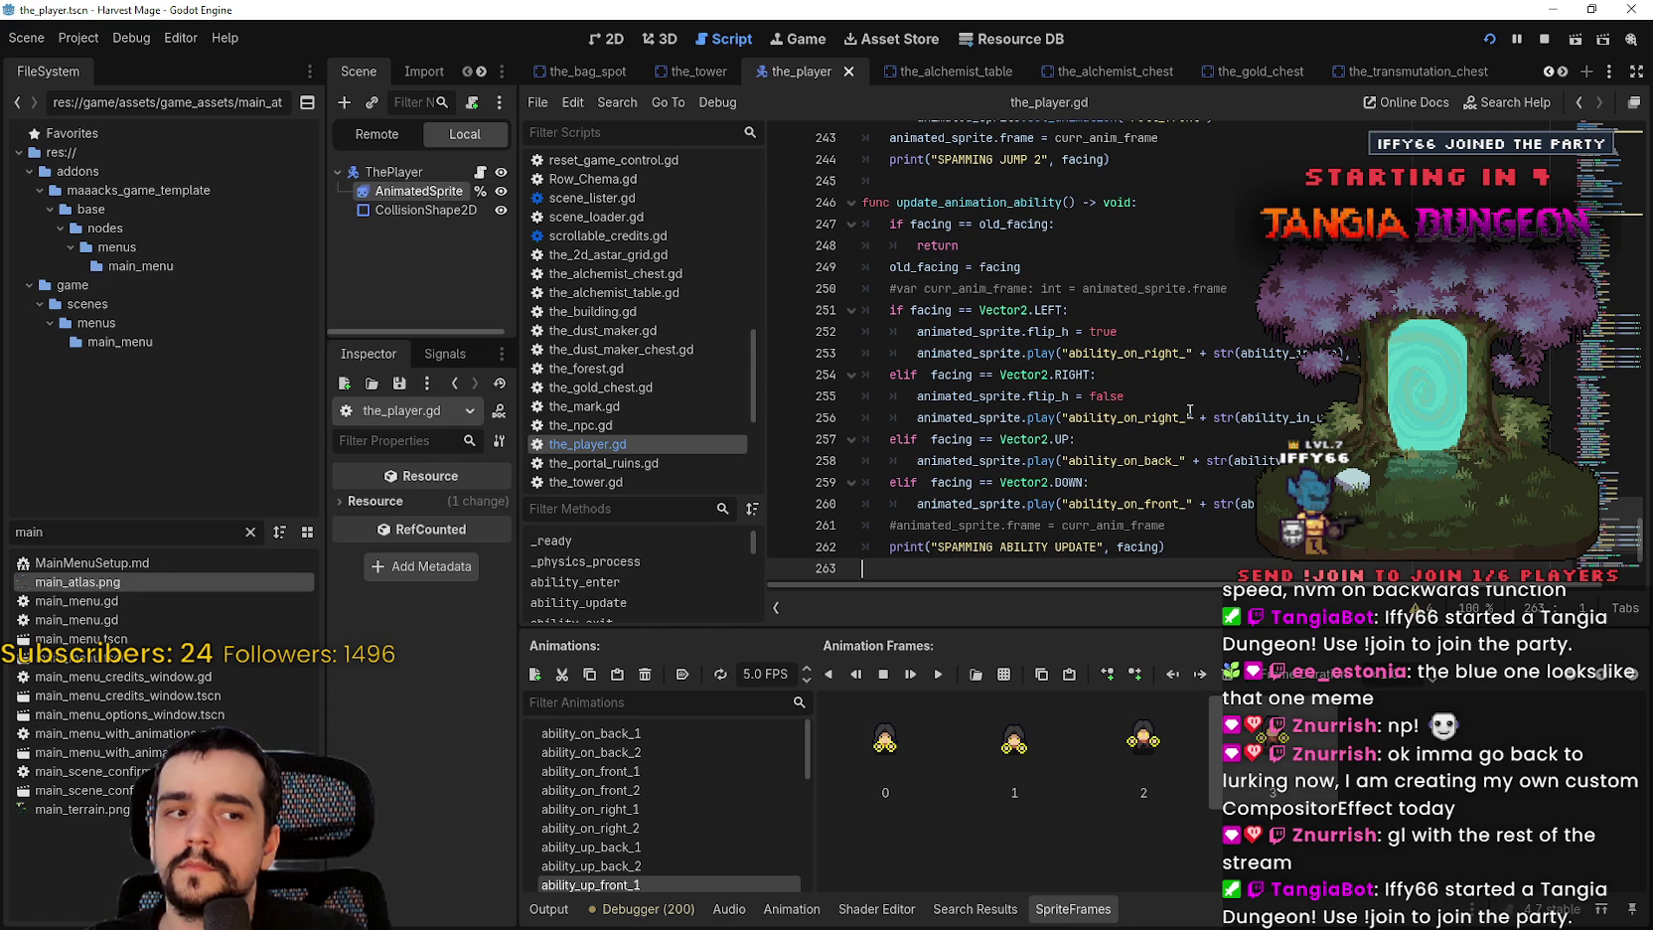
scroll(1190, 407, down, 1)
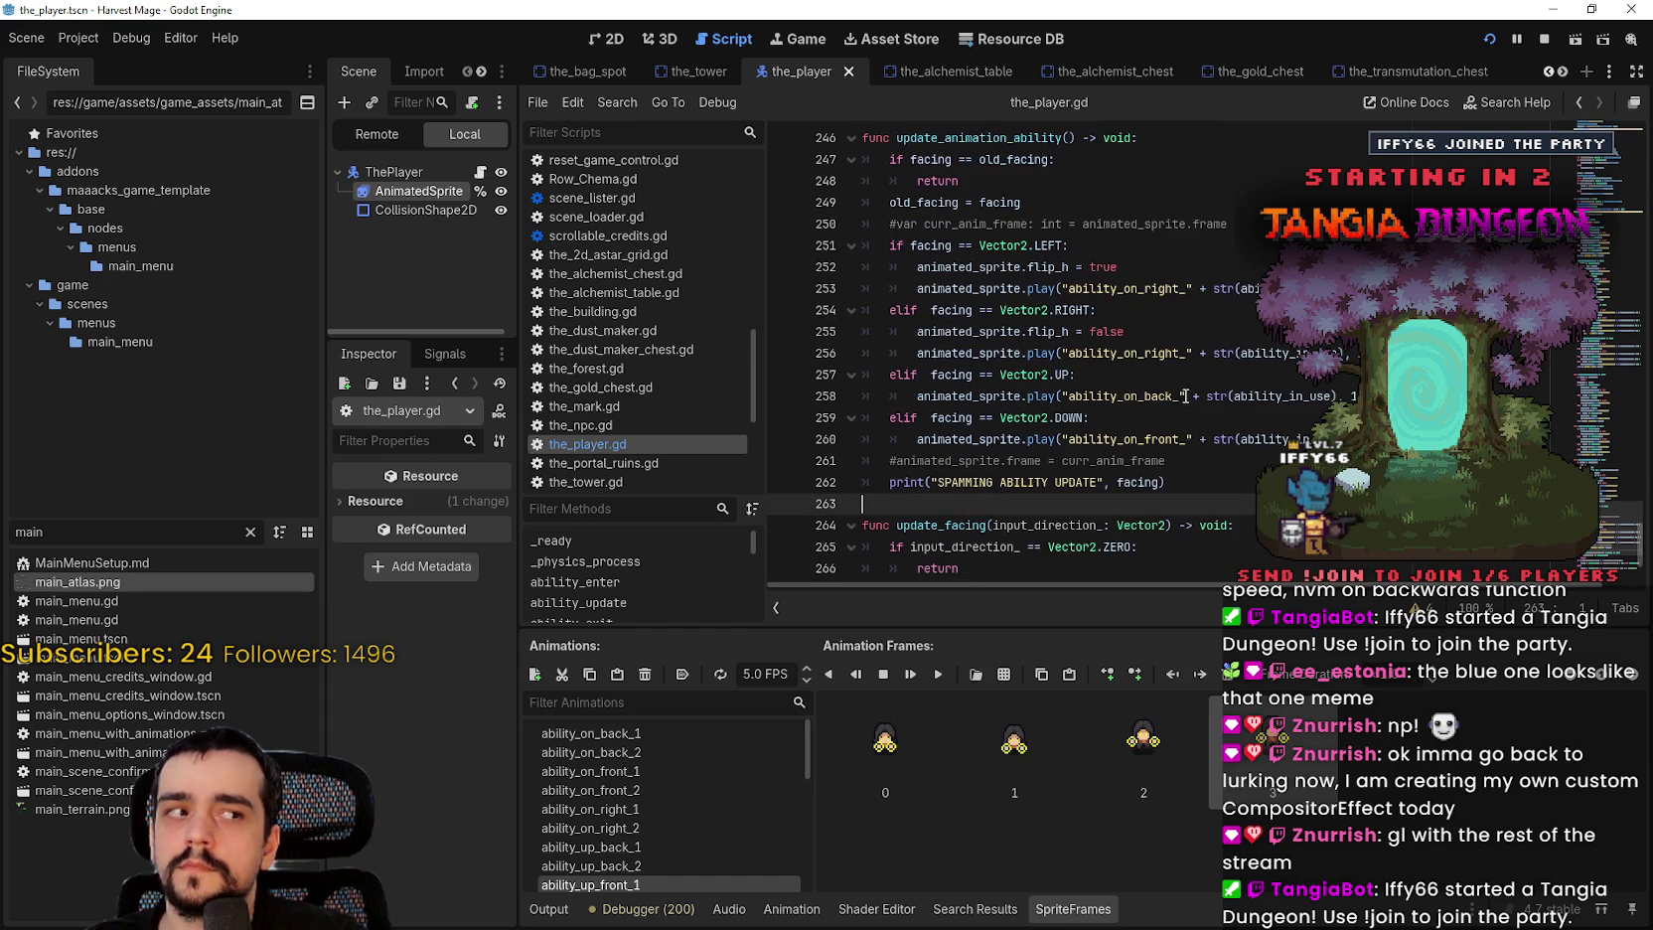
scroll(1063, 383, up, 1)
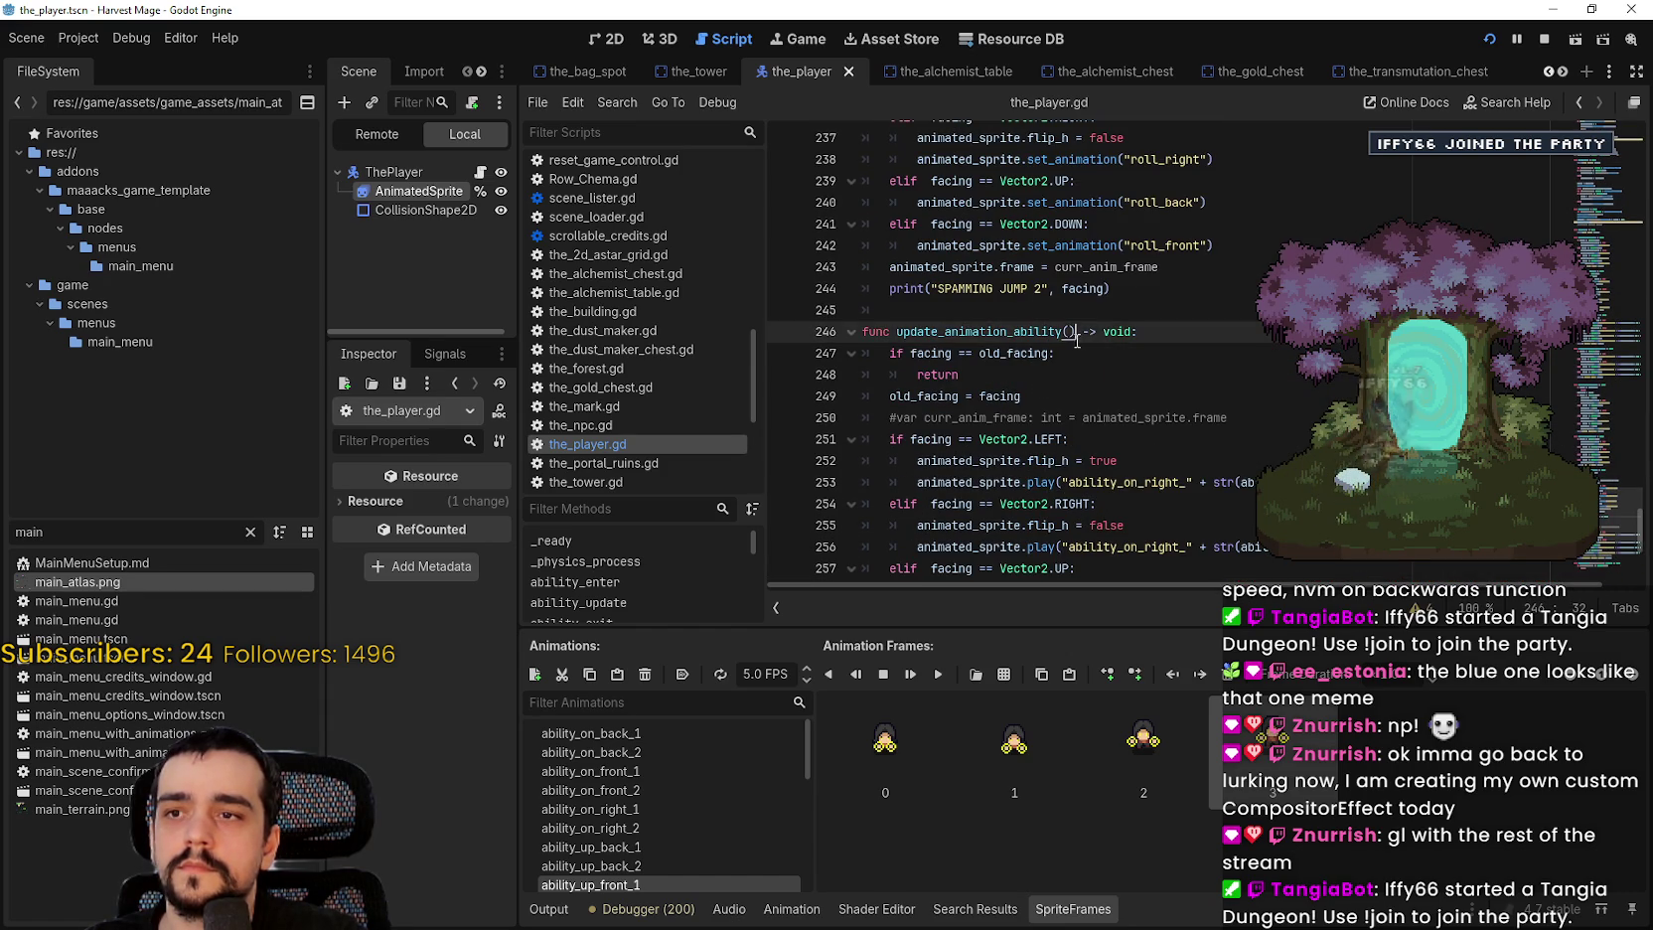
scroll(1088, 329, down, 2)
scroll(1088, 329, down, 3)
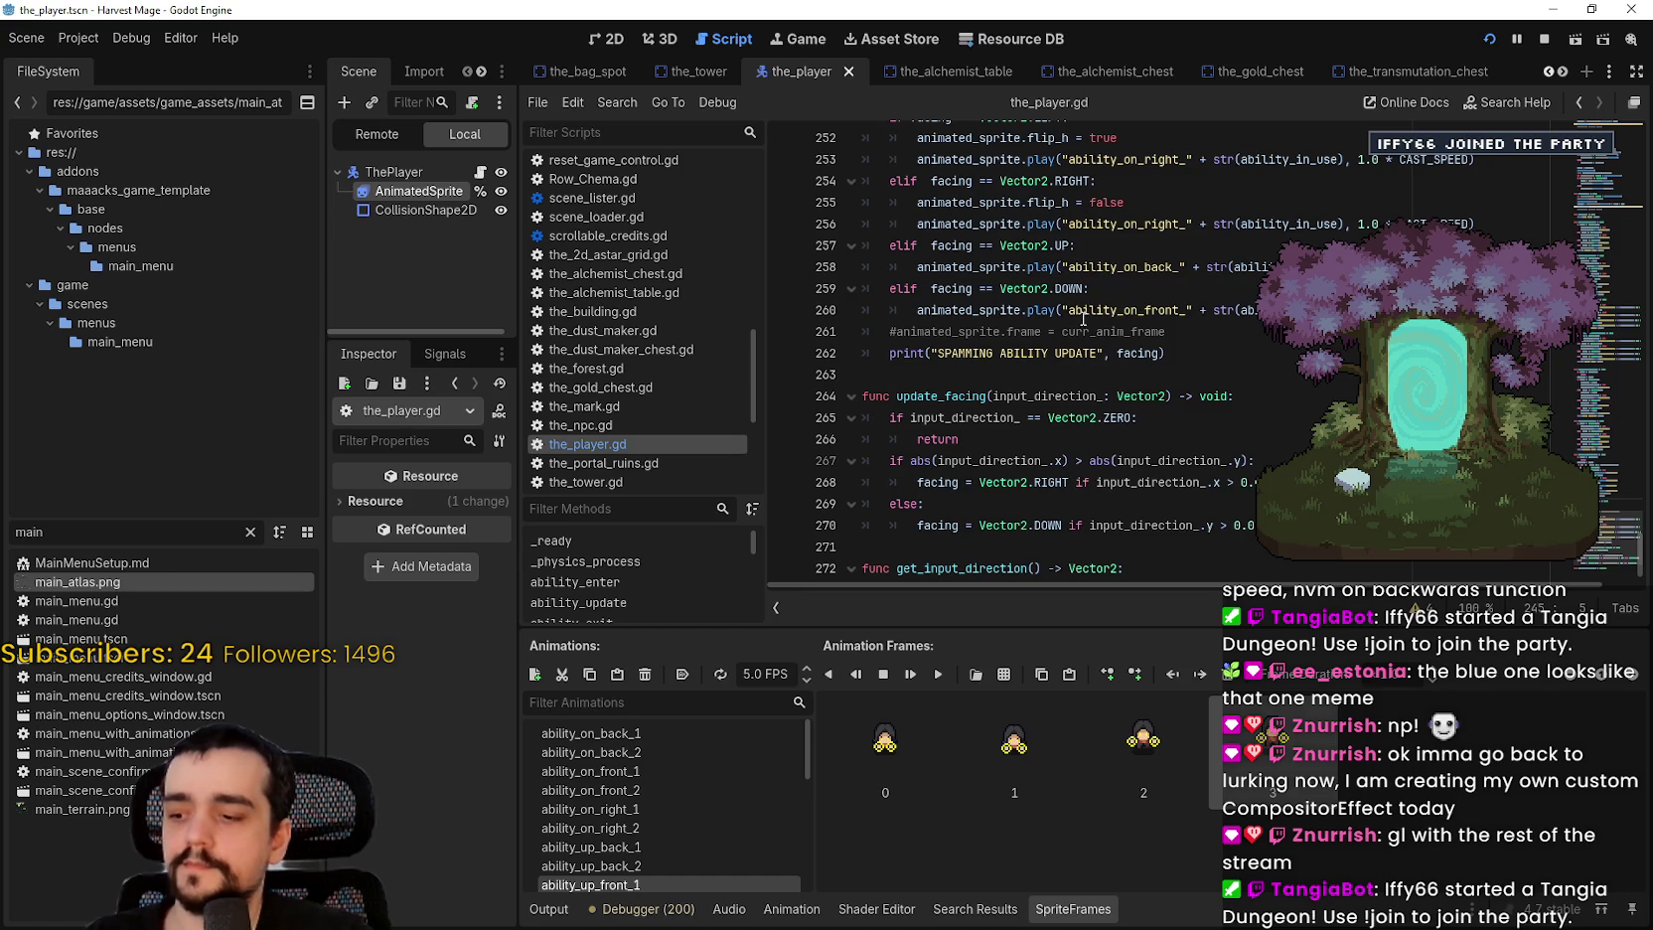
click(1081, 308)
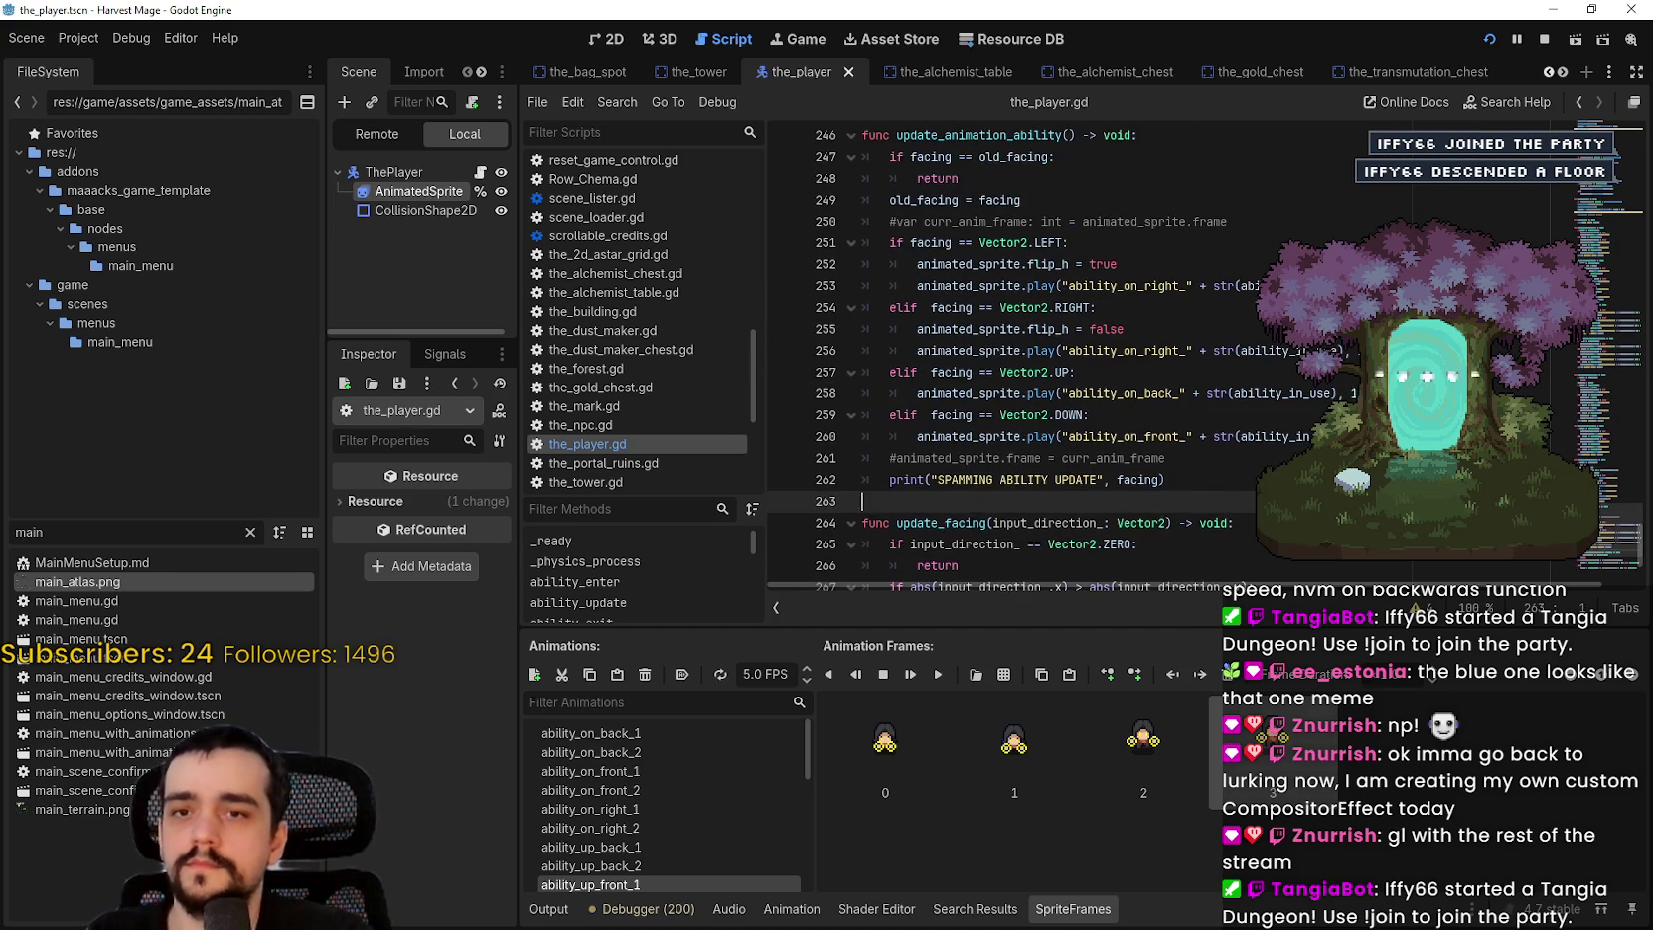
scroll(1086, 396, up, 15)
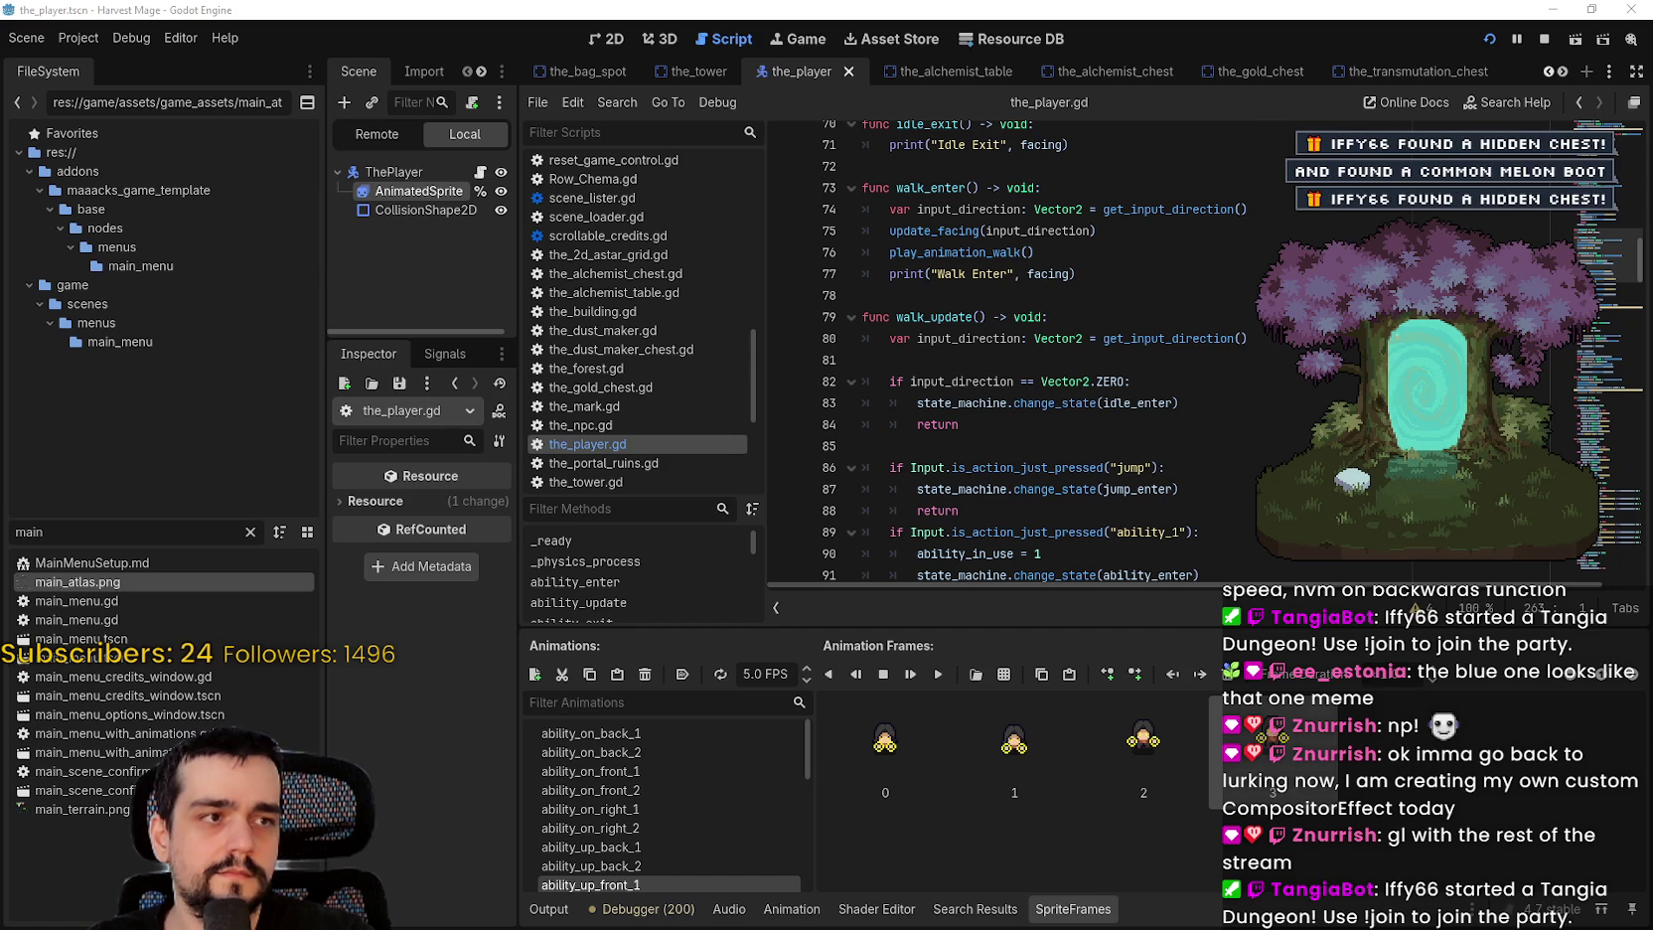
click(1127, 445)
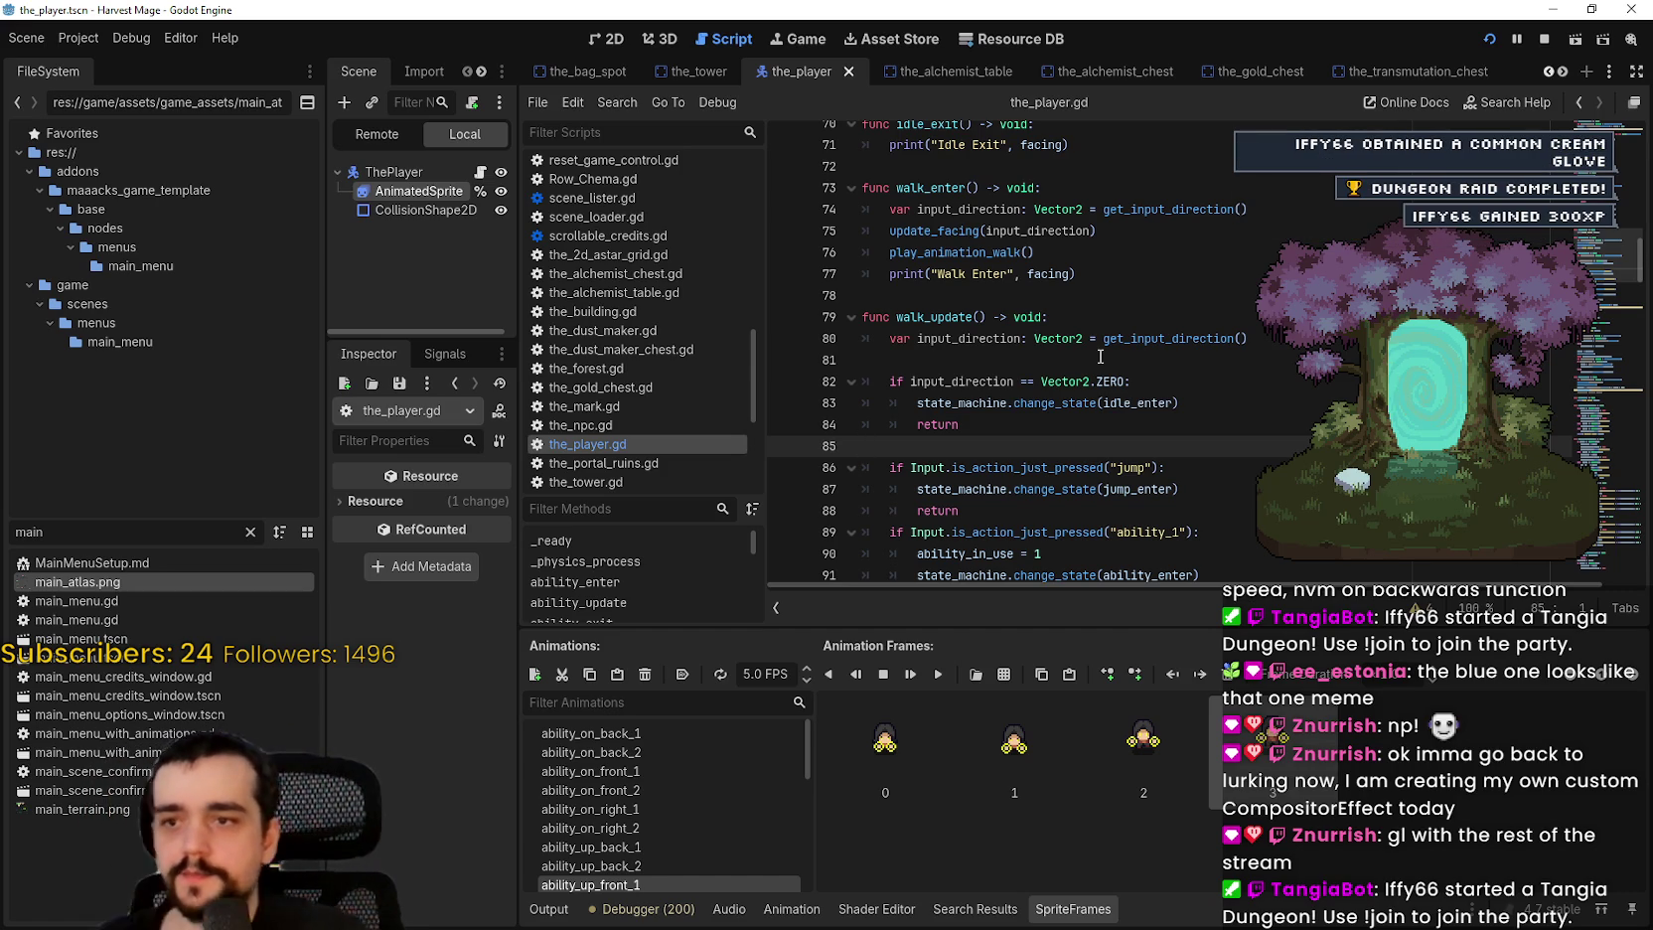
click(1095, 381)
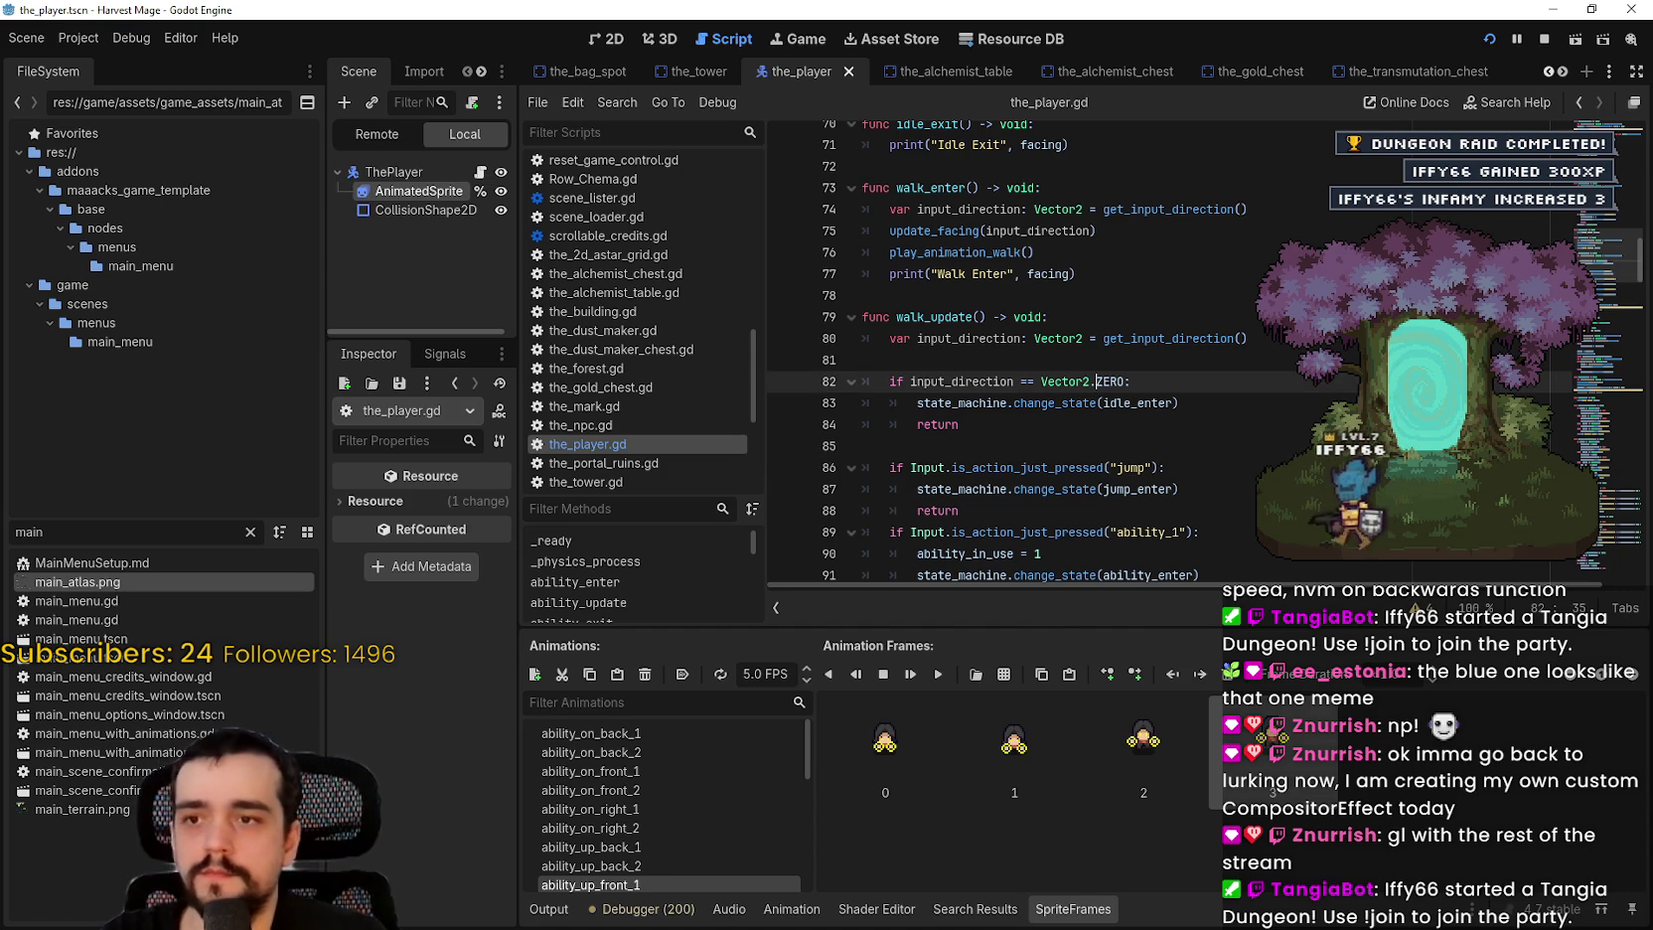
click(1198, 446)
scroll(1198, 430, up, 6)
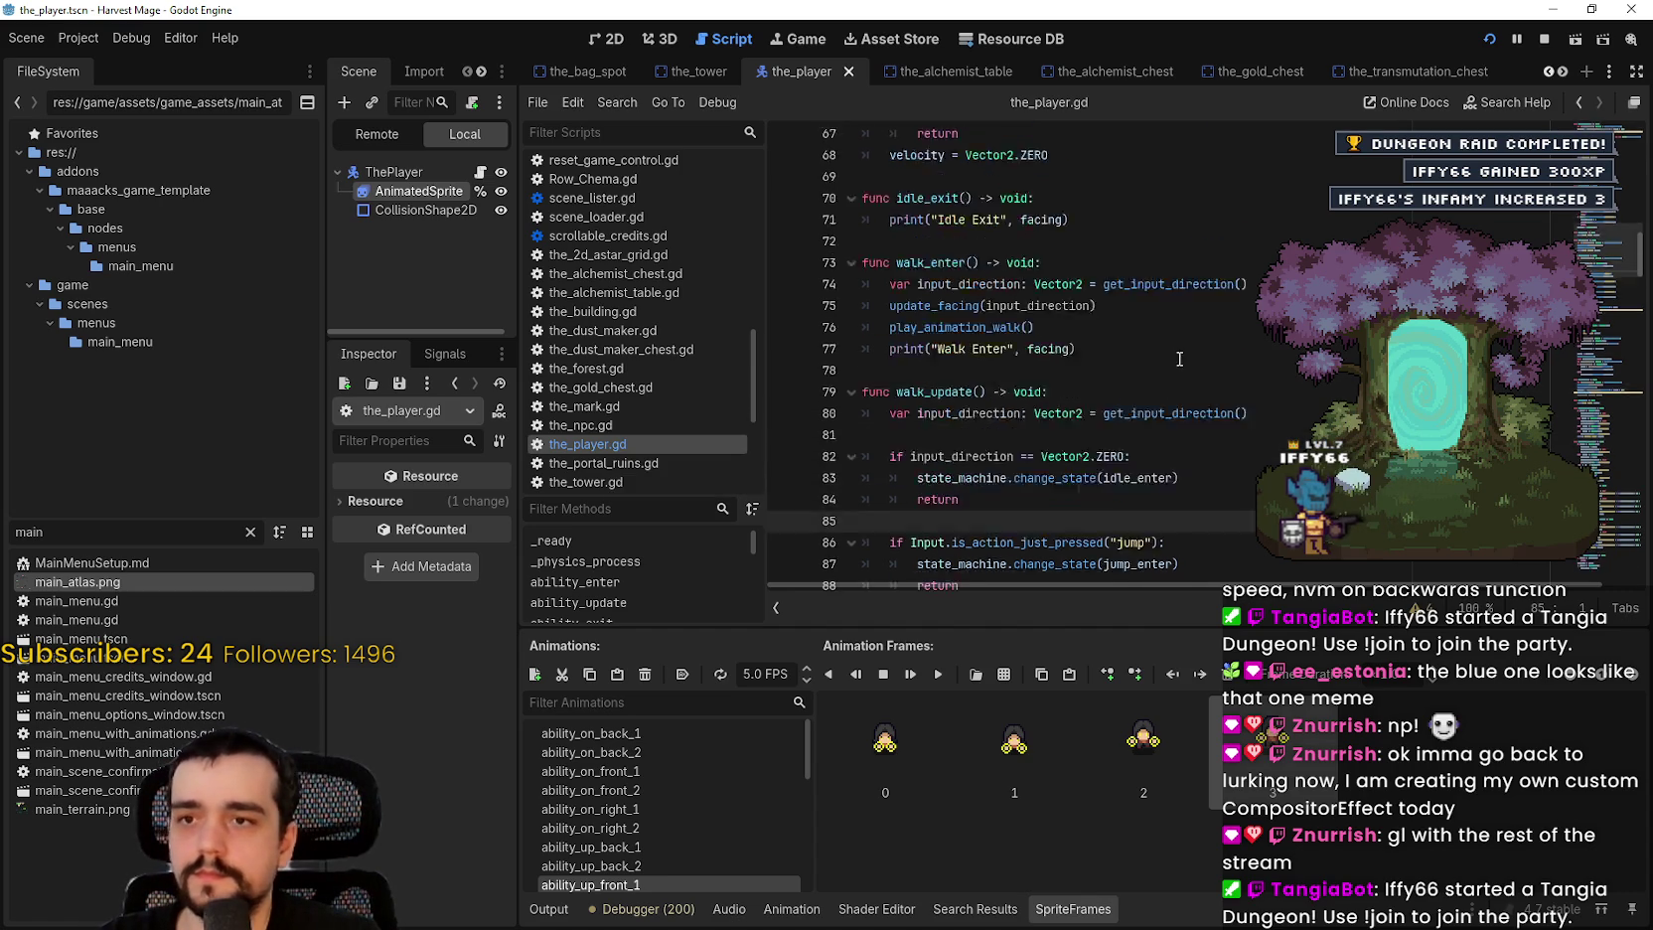
scroll(1199, 430, up, 7)
scroll(1198, 430, up, 10)
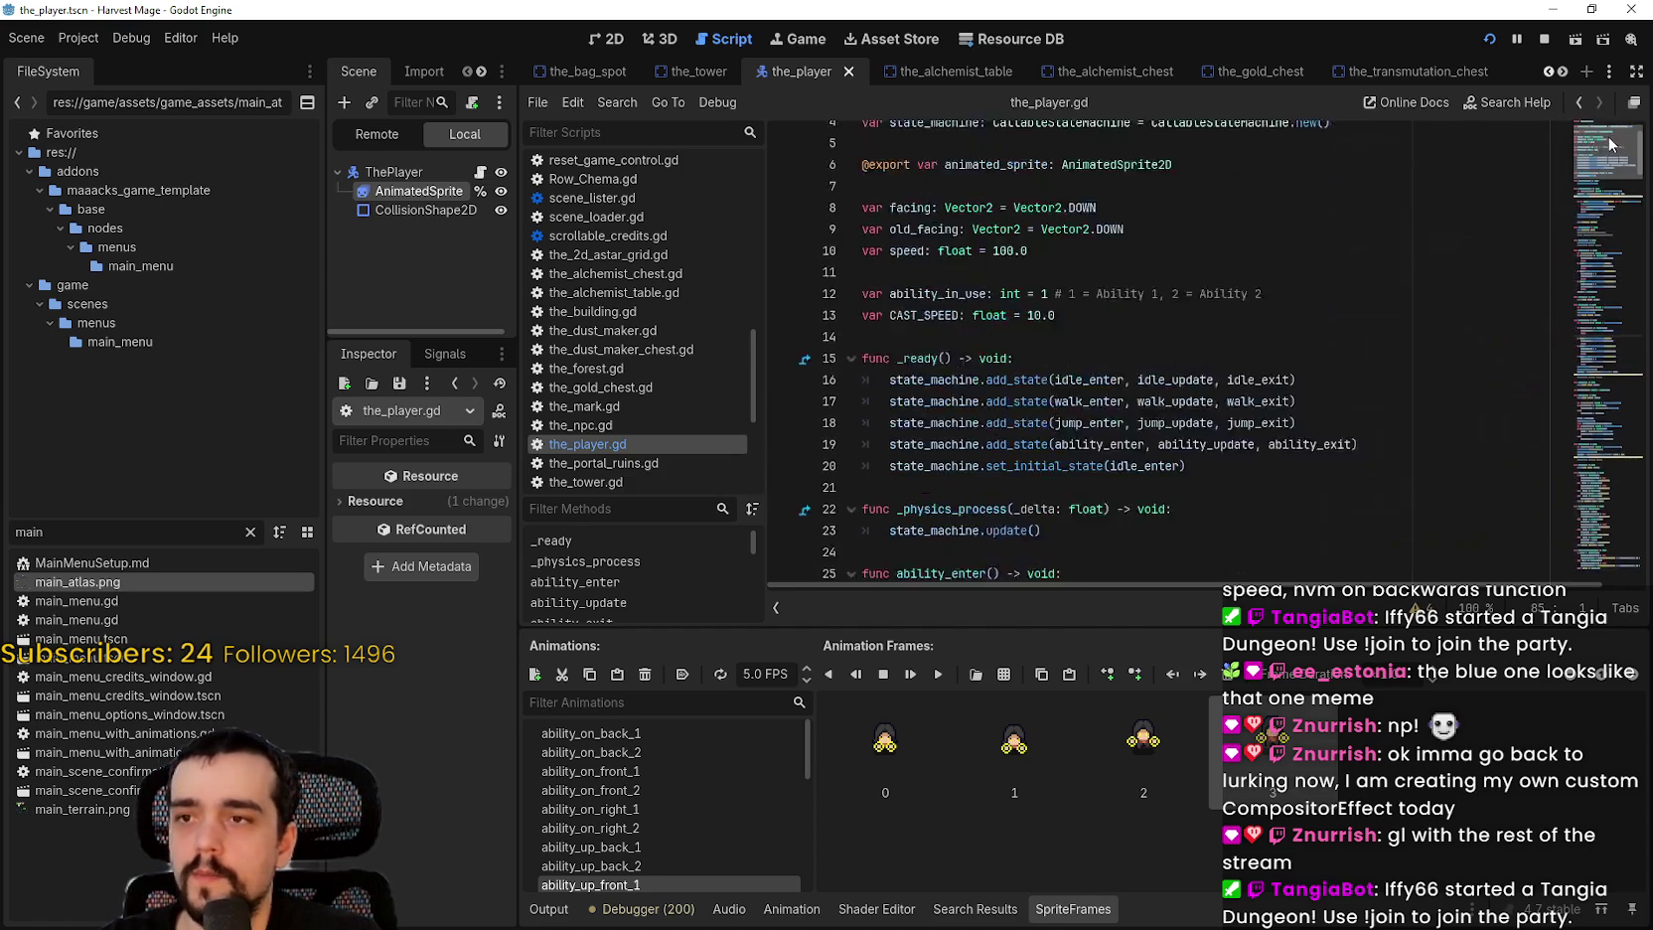
Step: Edit the speed line in the player script and save it
click(1115, 349)
click(1059, 328)
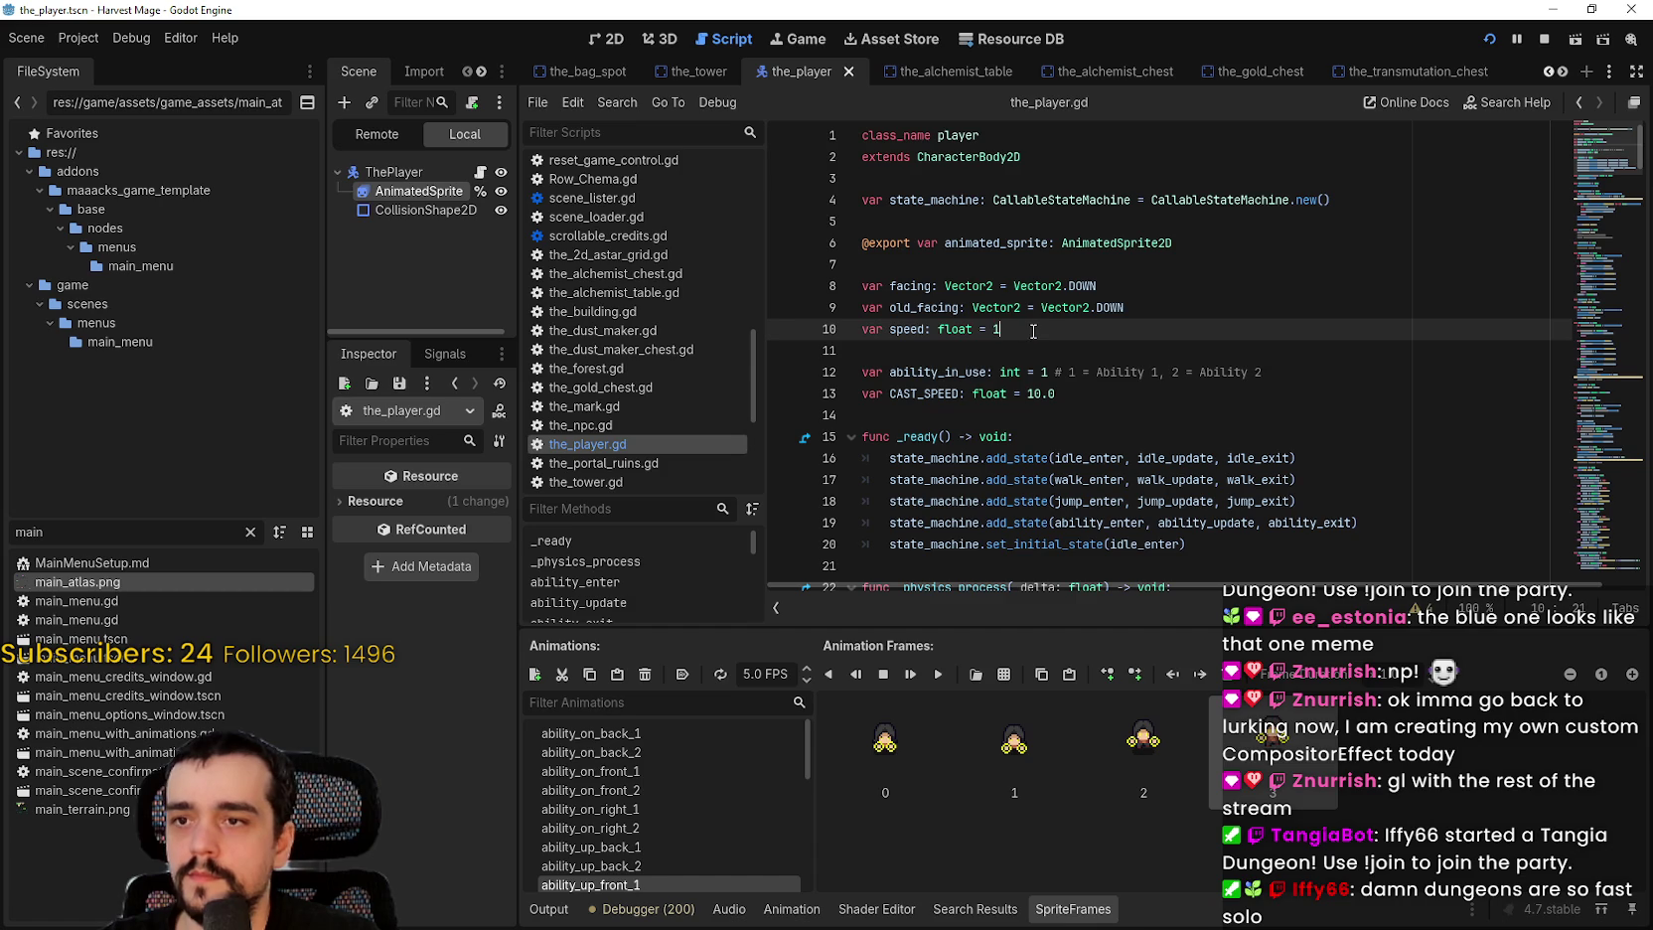
click(1068, 343)
key(ctrl+s)
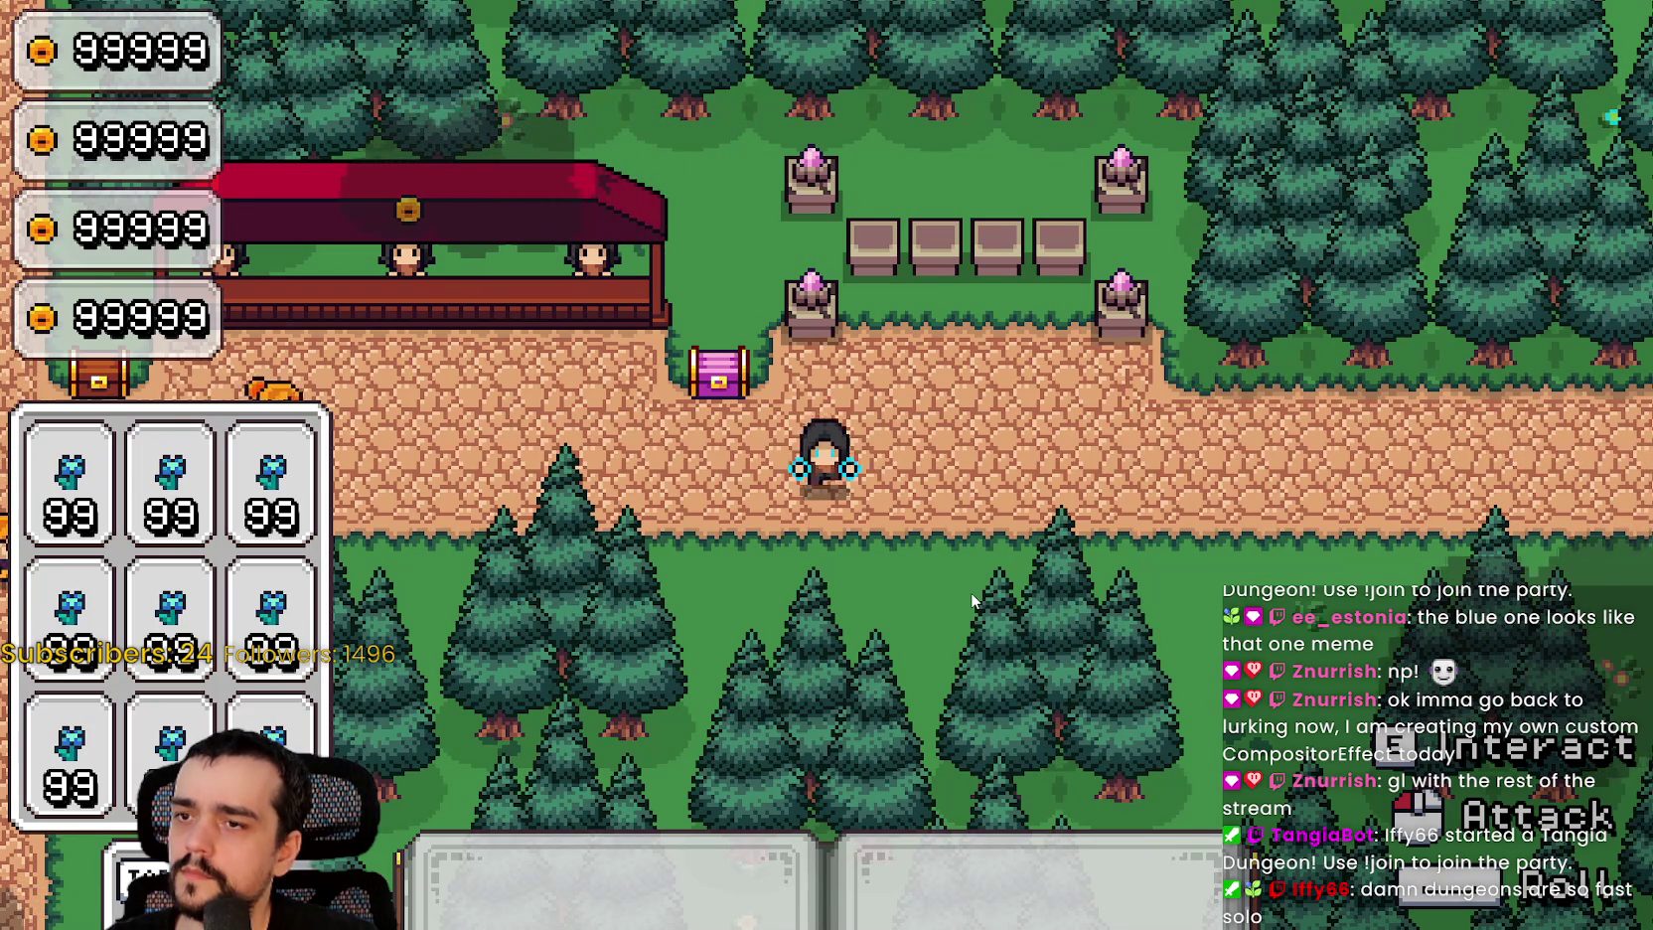
Step: Walk the character left in the game, scroll the script down to play_animation_ability, and rerun the project
key(a)
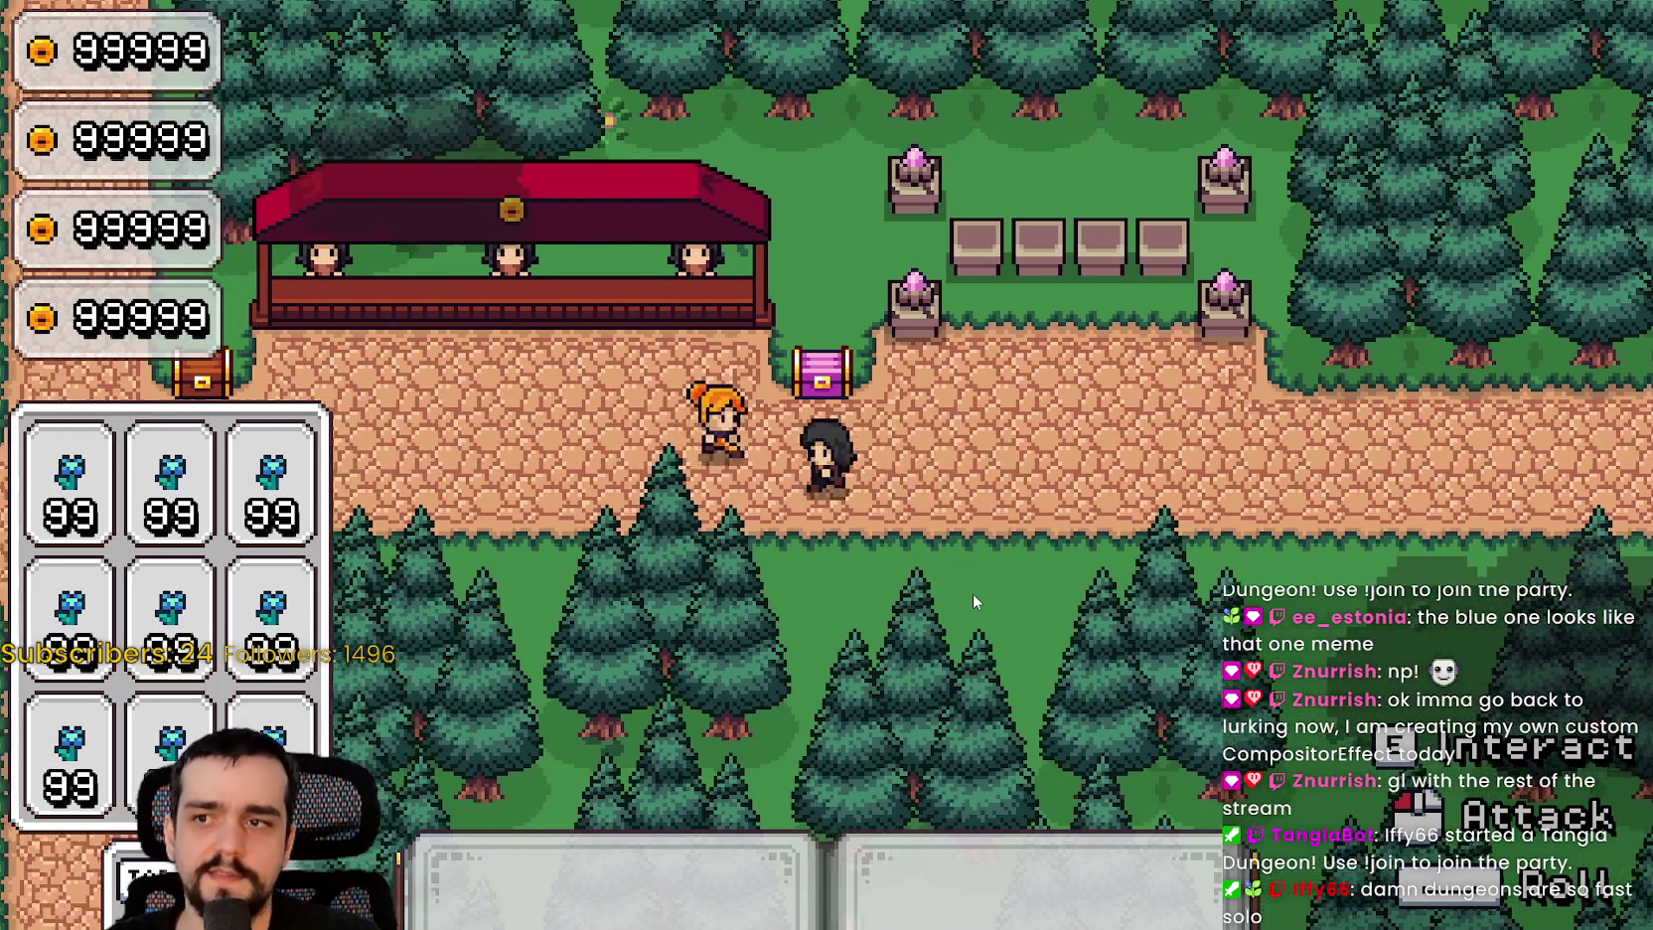
key(alt+Tab)
scroll(1359, 318, down, 20)
scroll(1356, 318, down, 8)
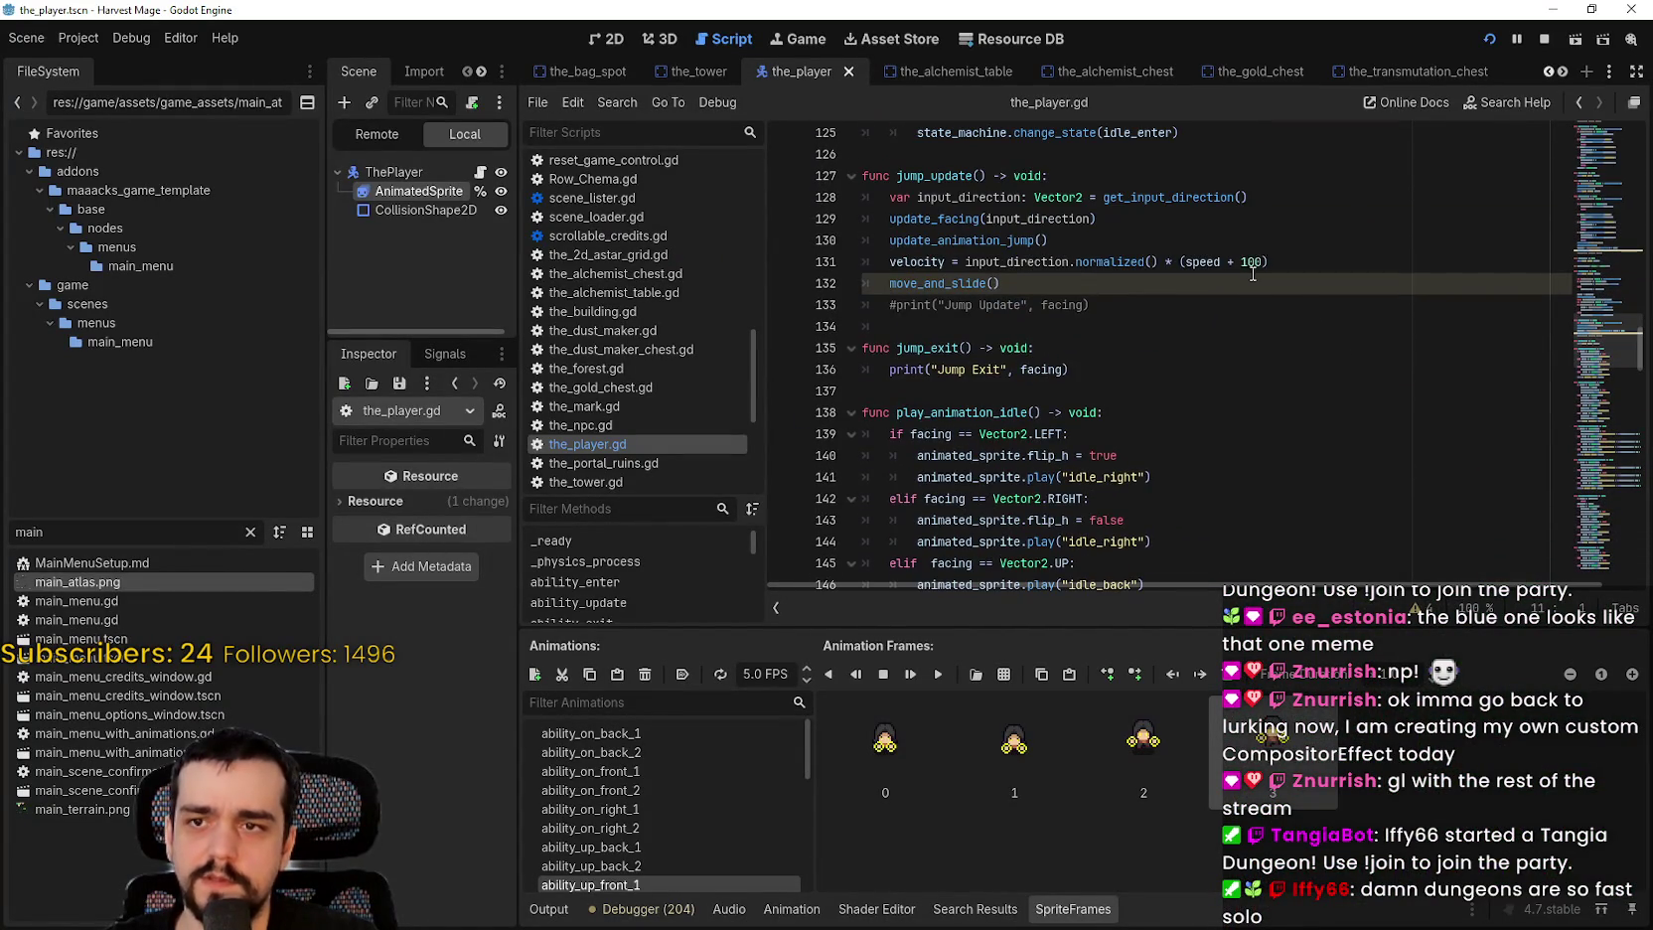
scroll(1255, 269, down, 15)
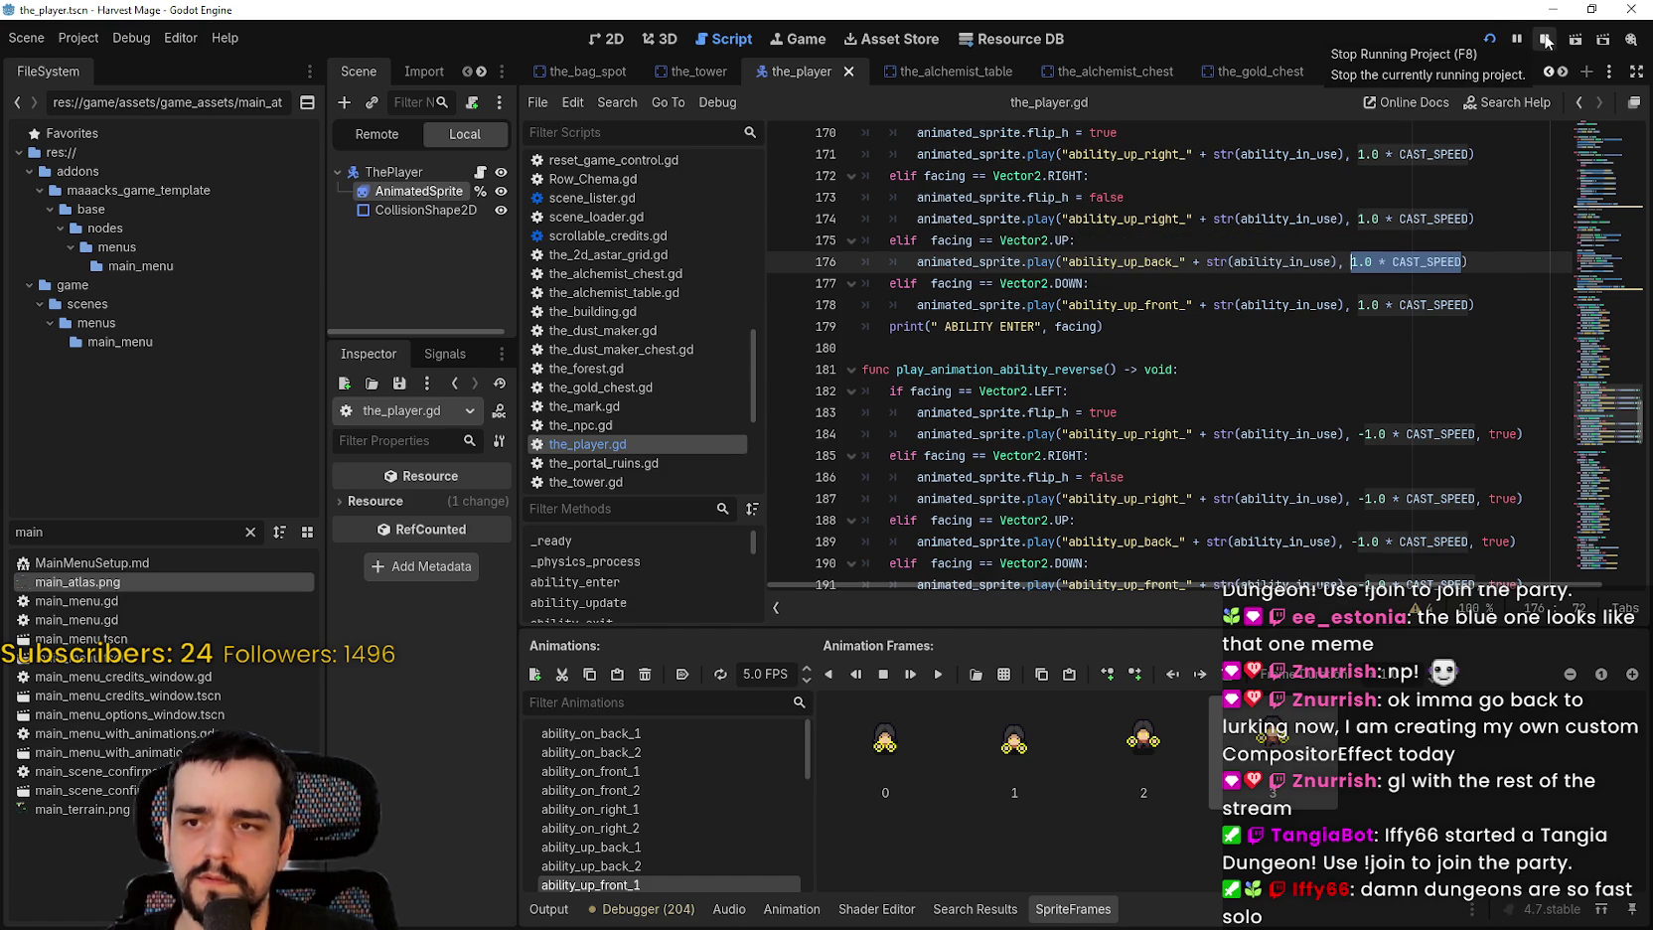
click(1489, 40)
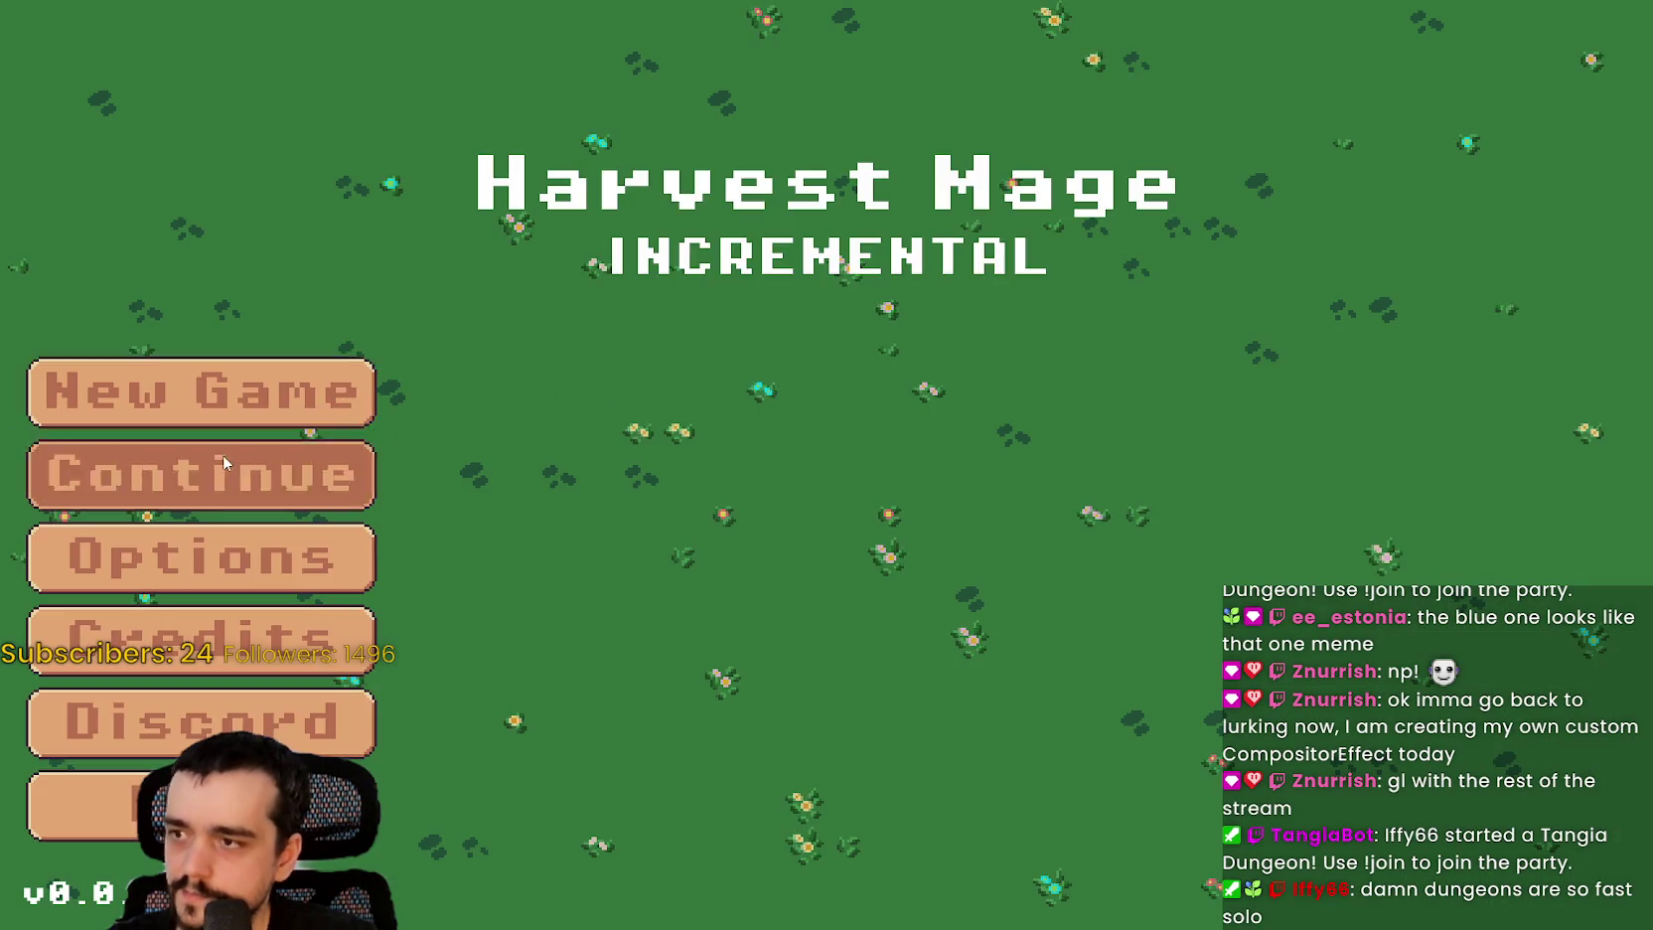
Step: Continue into the saved level, stop the game, lower CAST_SPEED to 1.0, and relaunch with F5
click(224, 458)
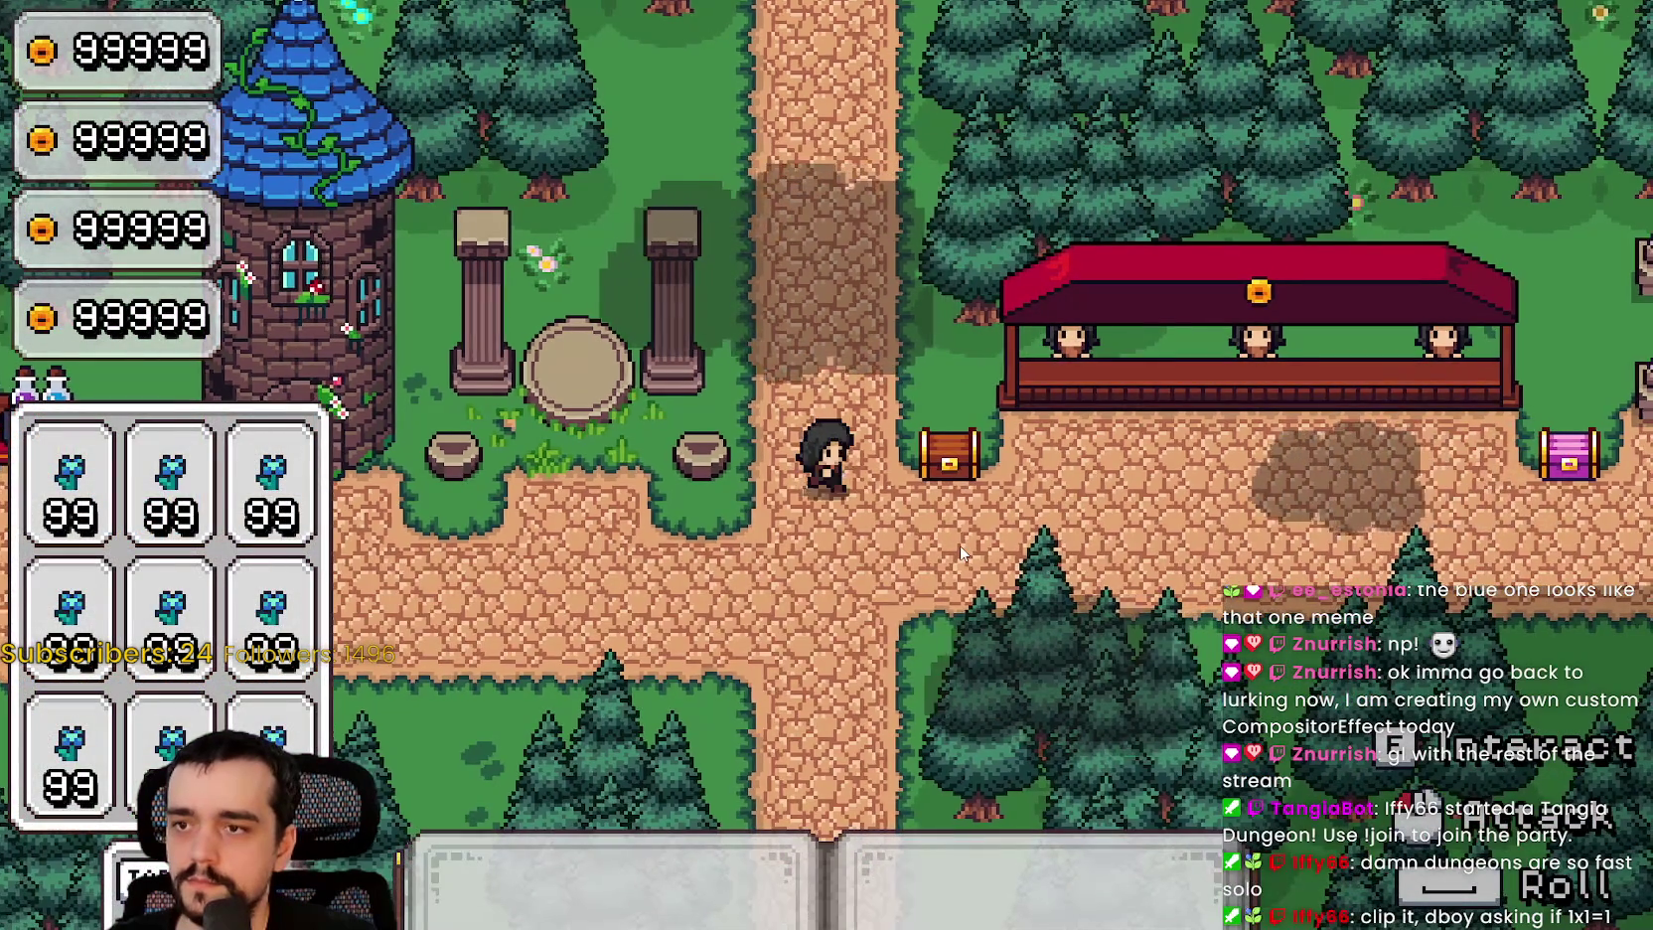
key(F8)
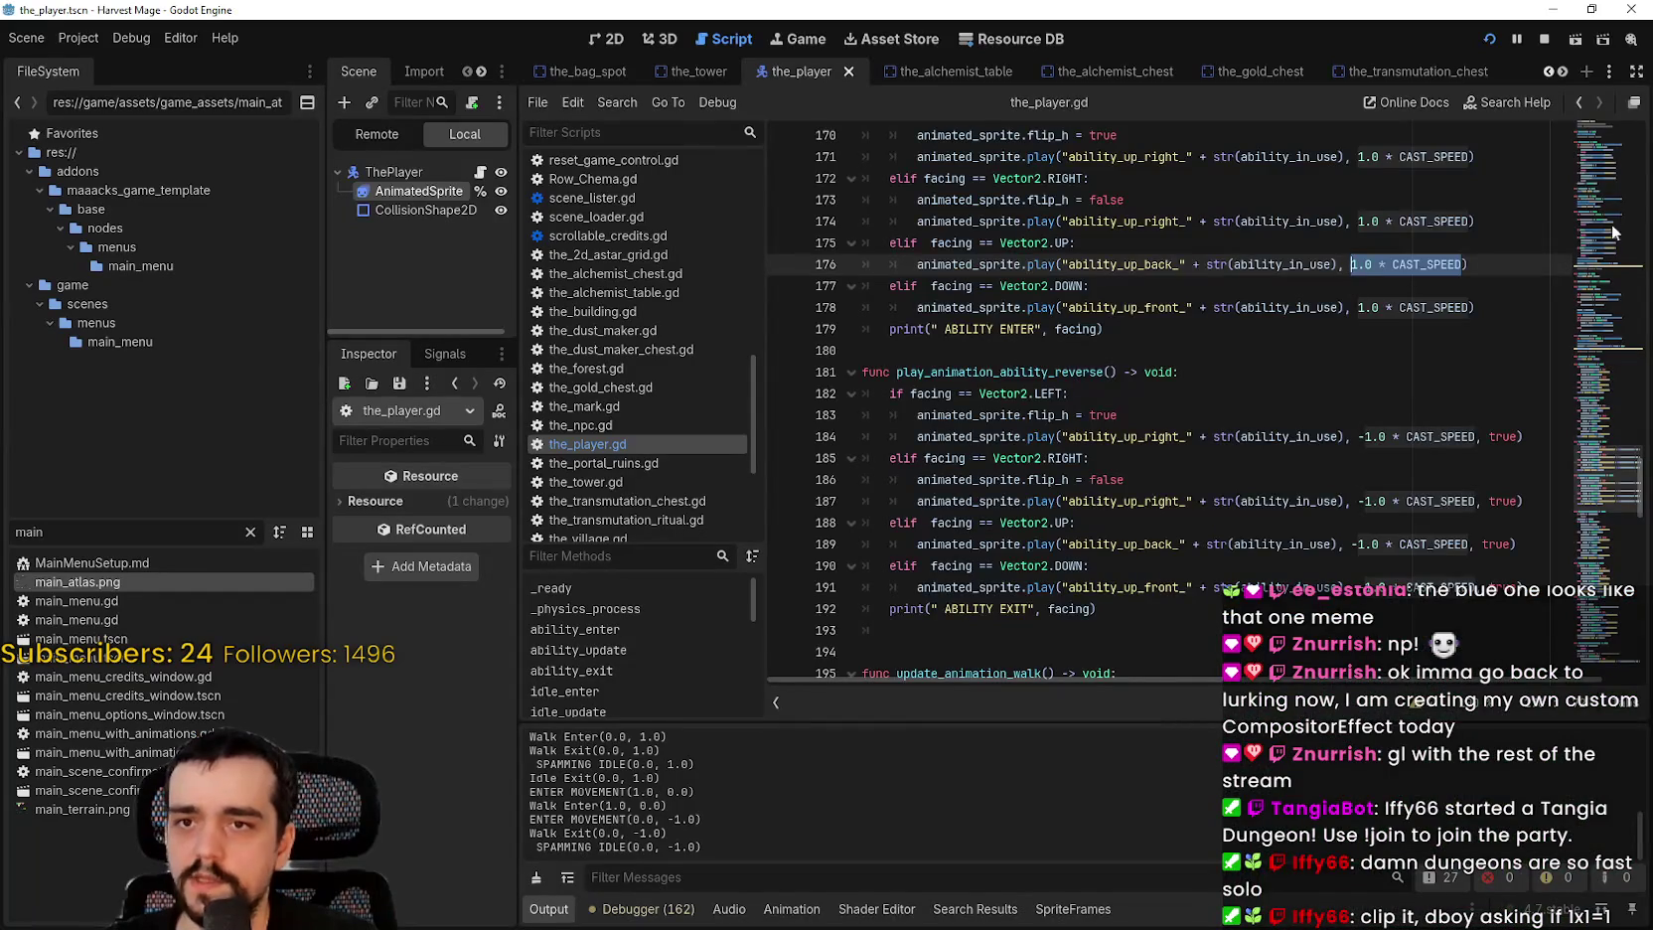
scroll(1610, 245, up, 7)
drag(1606, 428, 1605, 132)
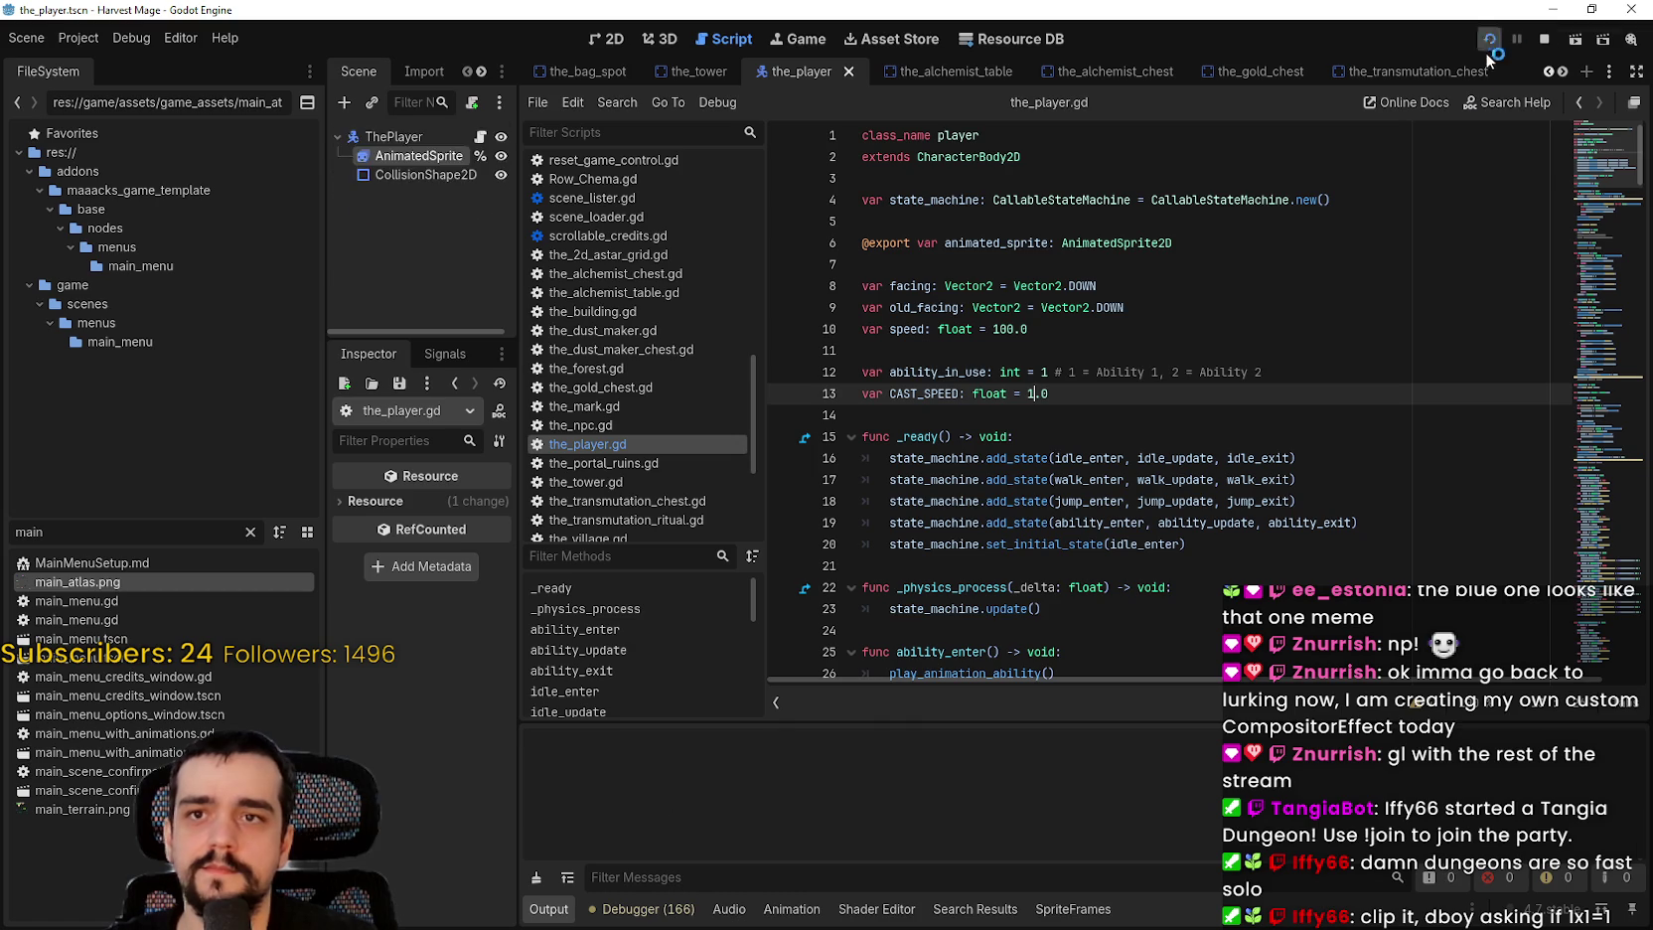
key(F5)
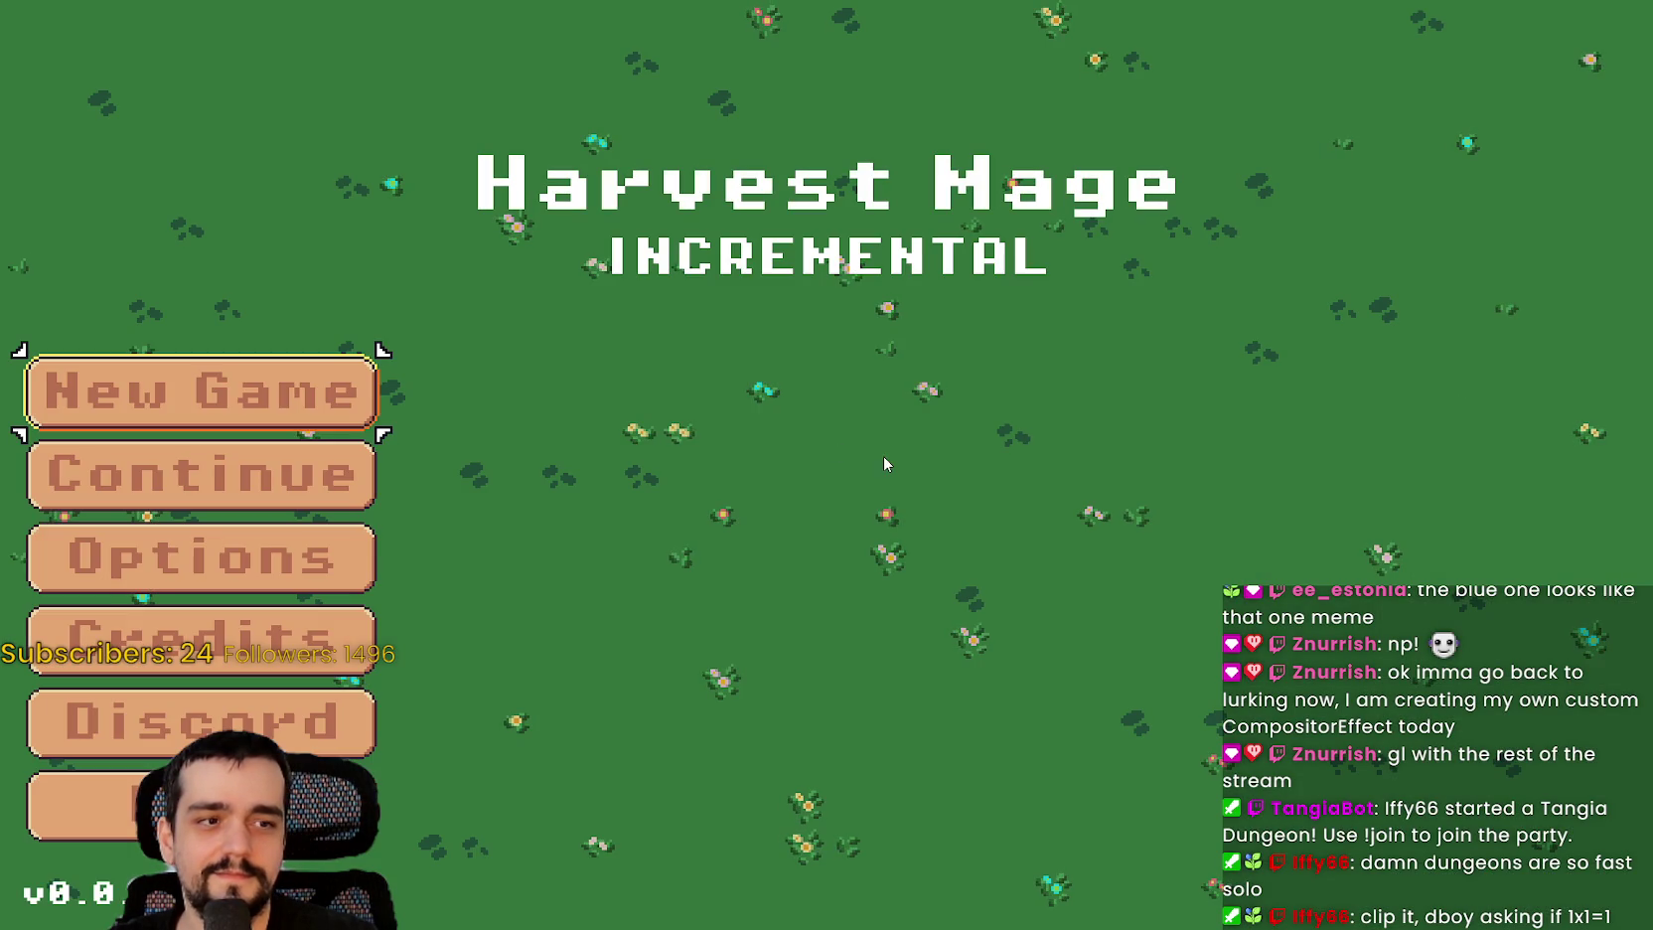
Step: Continue the saved game and walk the mage around the village, triggering the ability to watch its animation
click(220, 464)
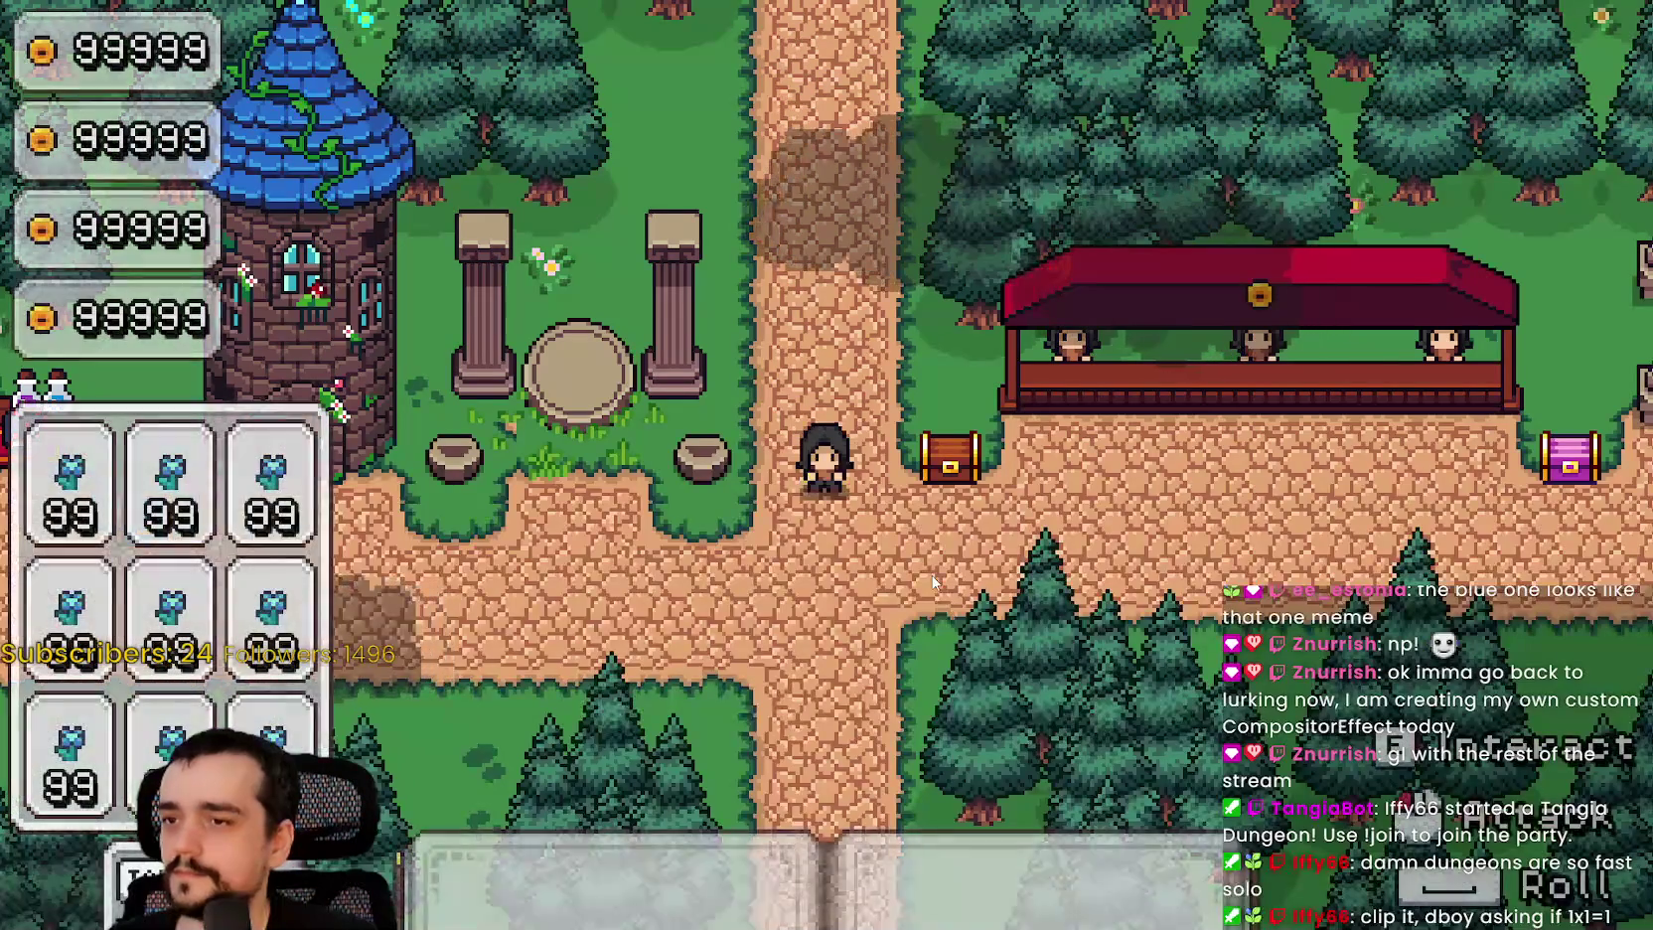
key(s)
key(d)
key(w)
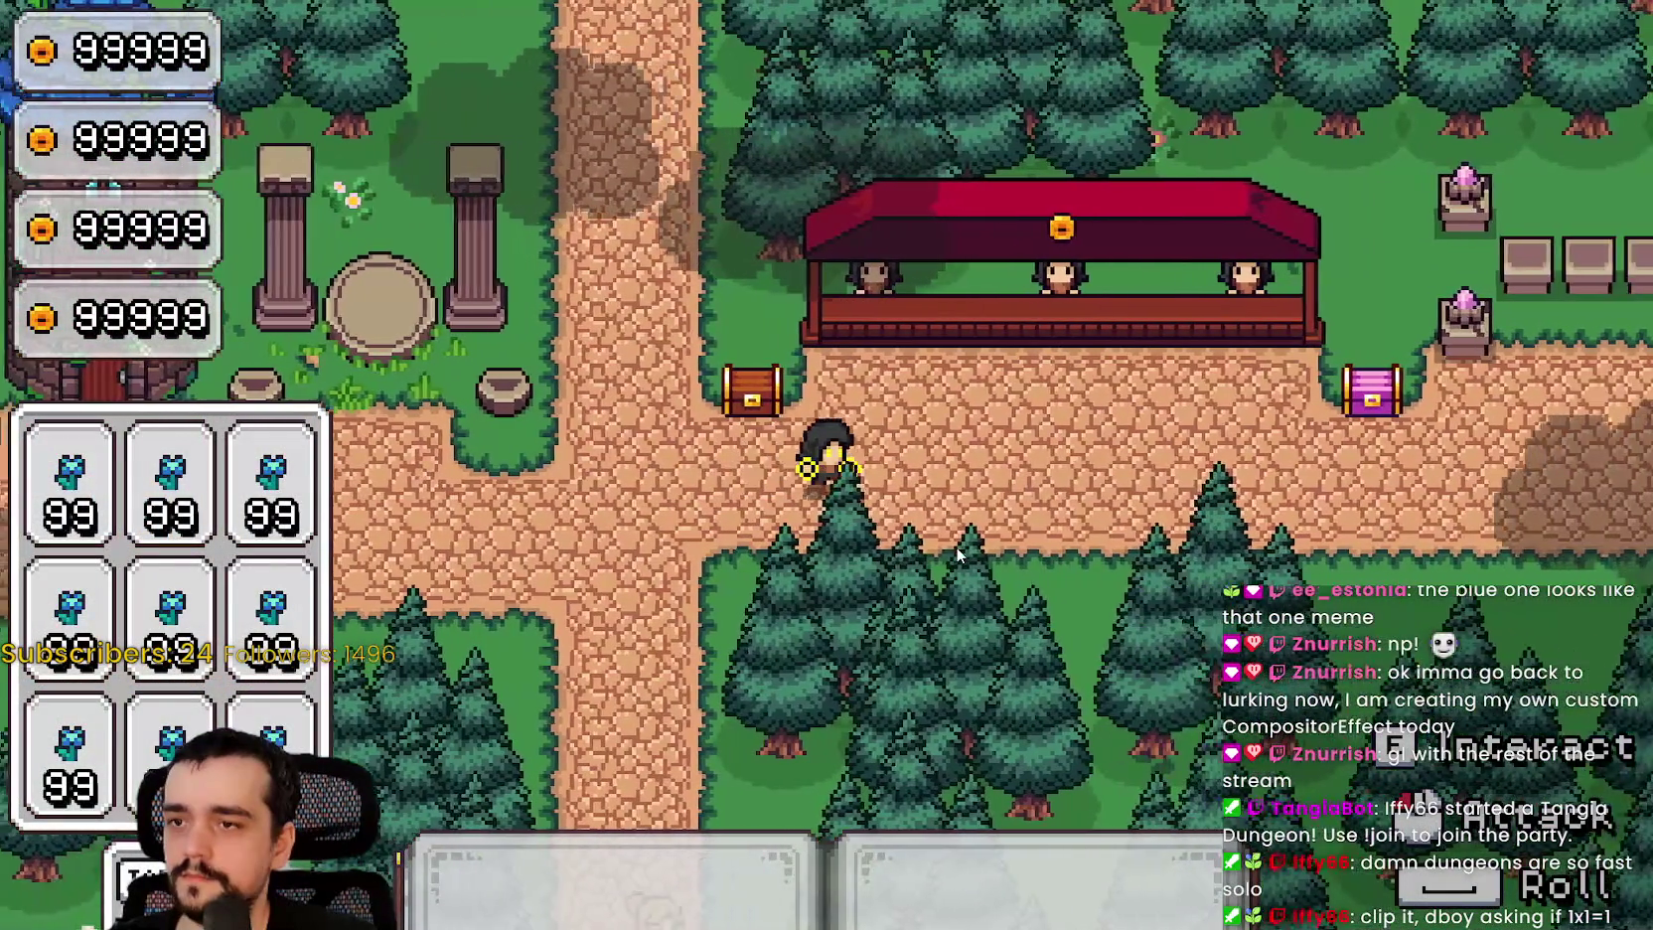
key(d)
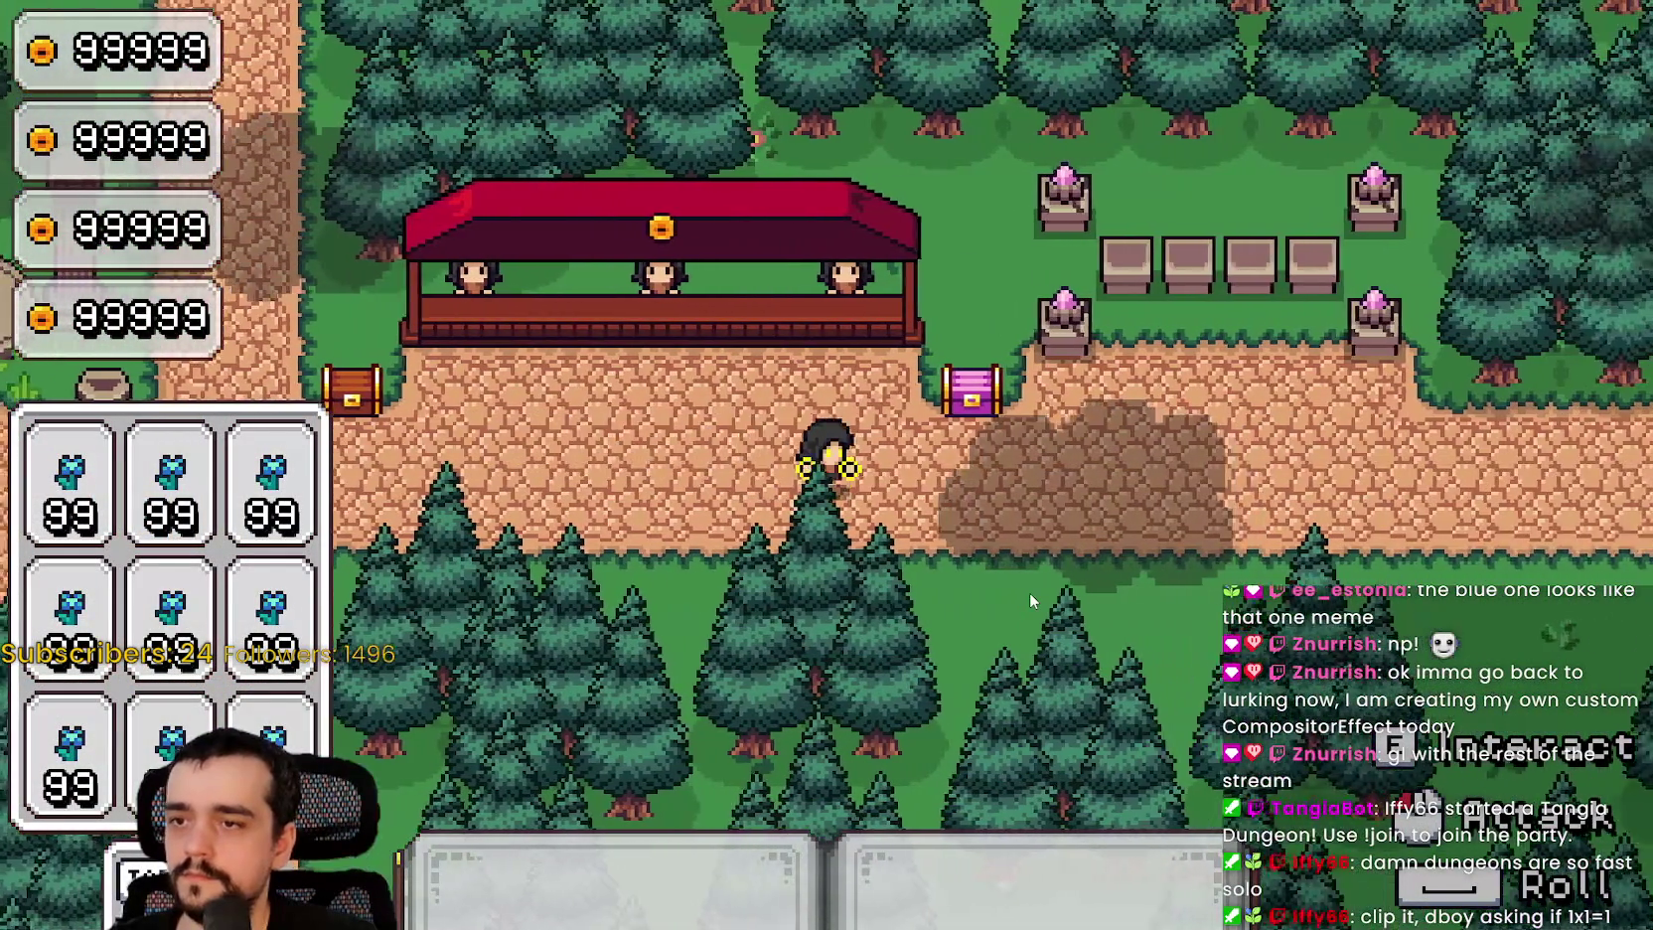
key(d)
key(a)
key(s)
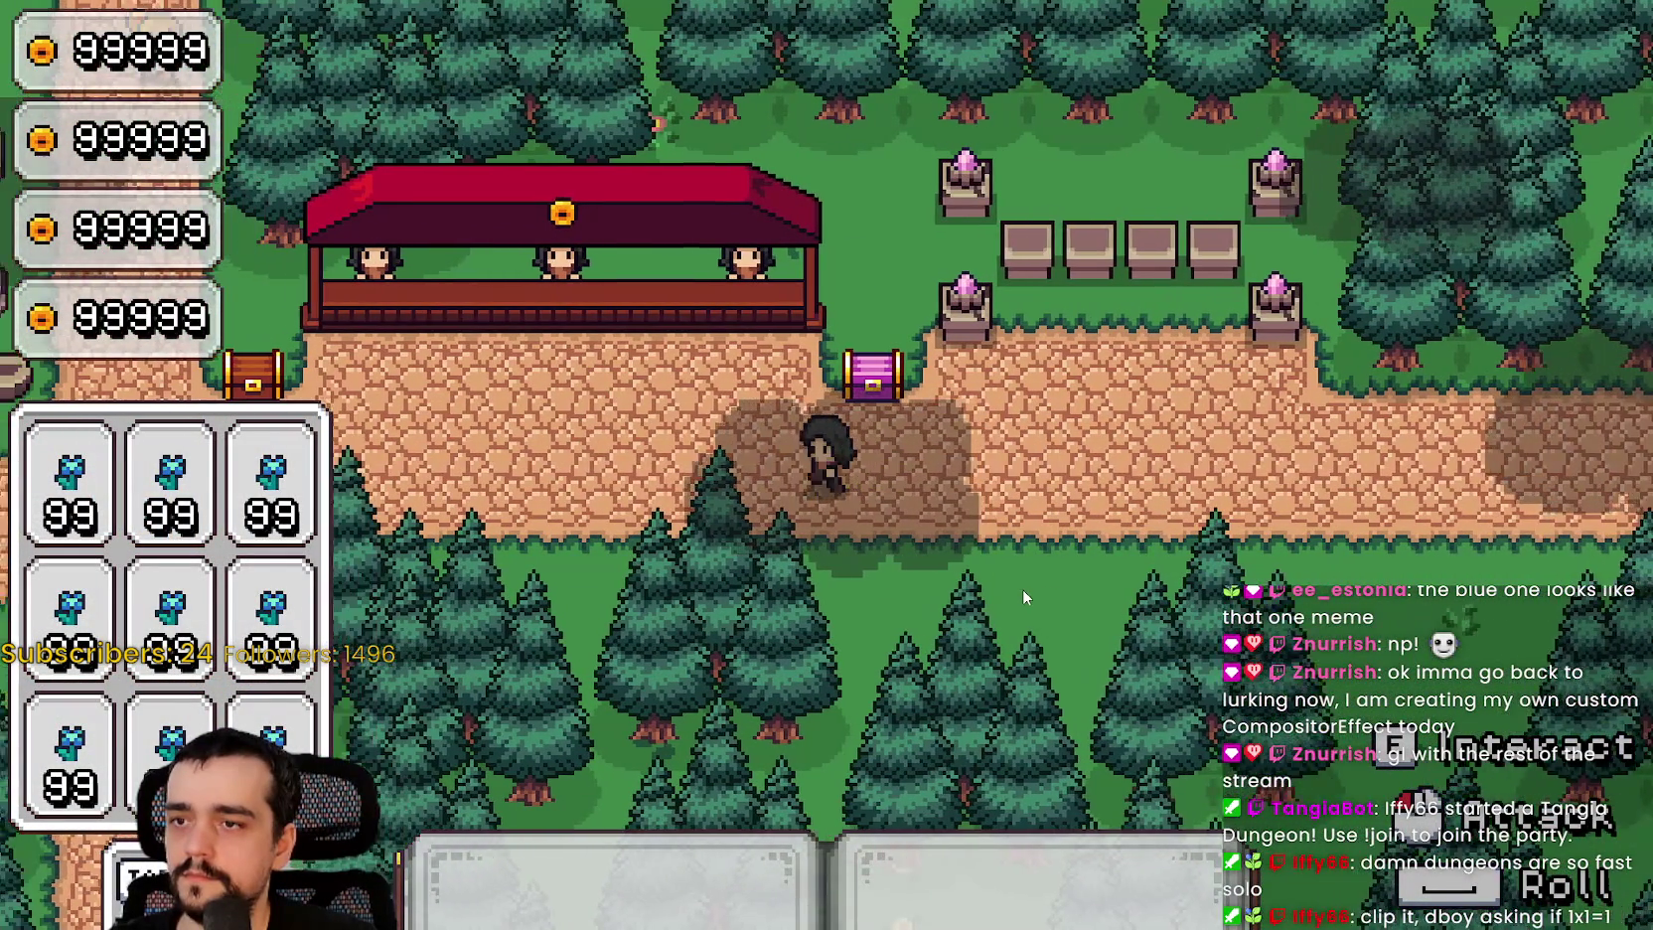
key(a)
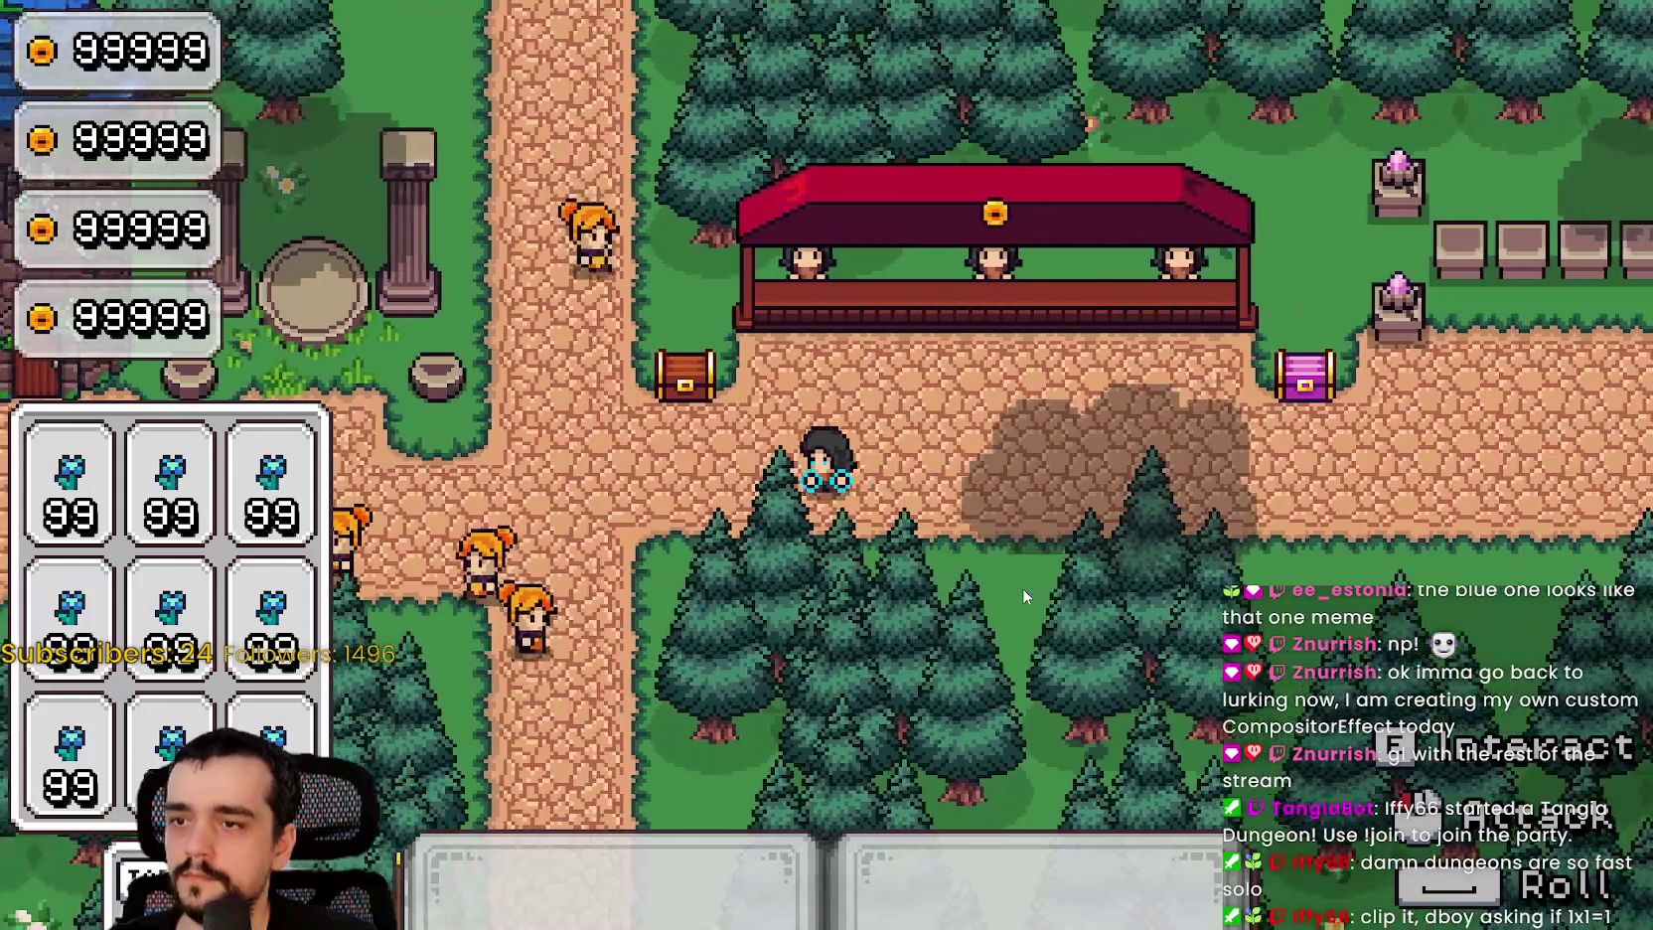
key(a)
key(w)
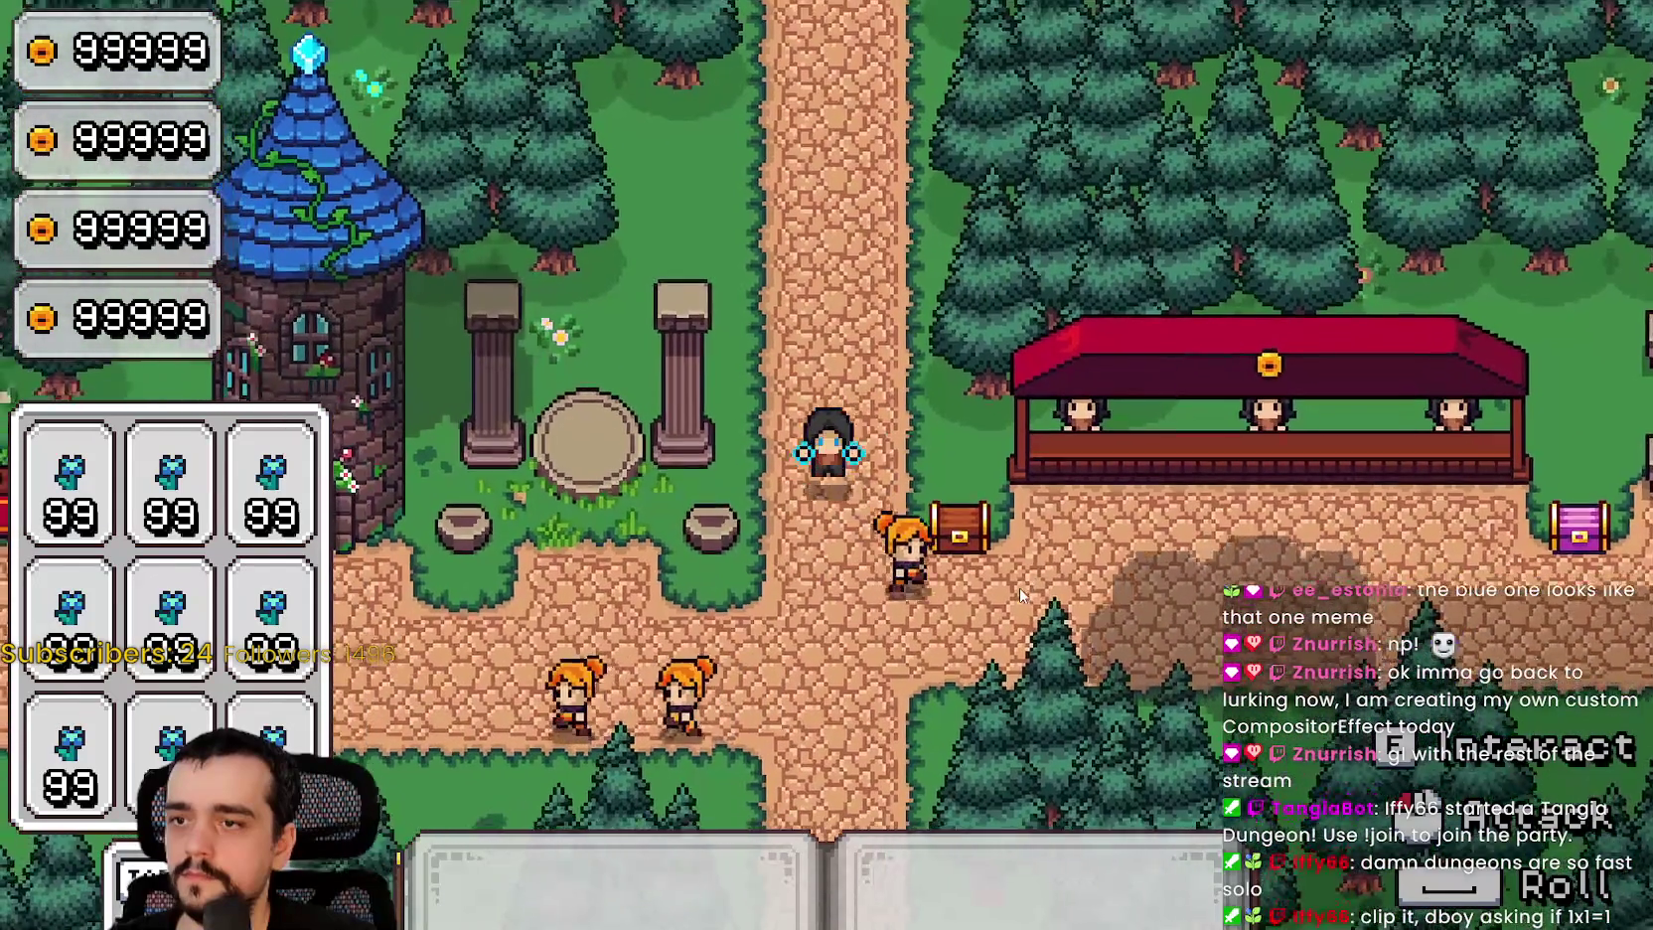
Step: Walk the mage back and forth between the red stall and the tower
key(s)
key(d)
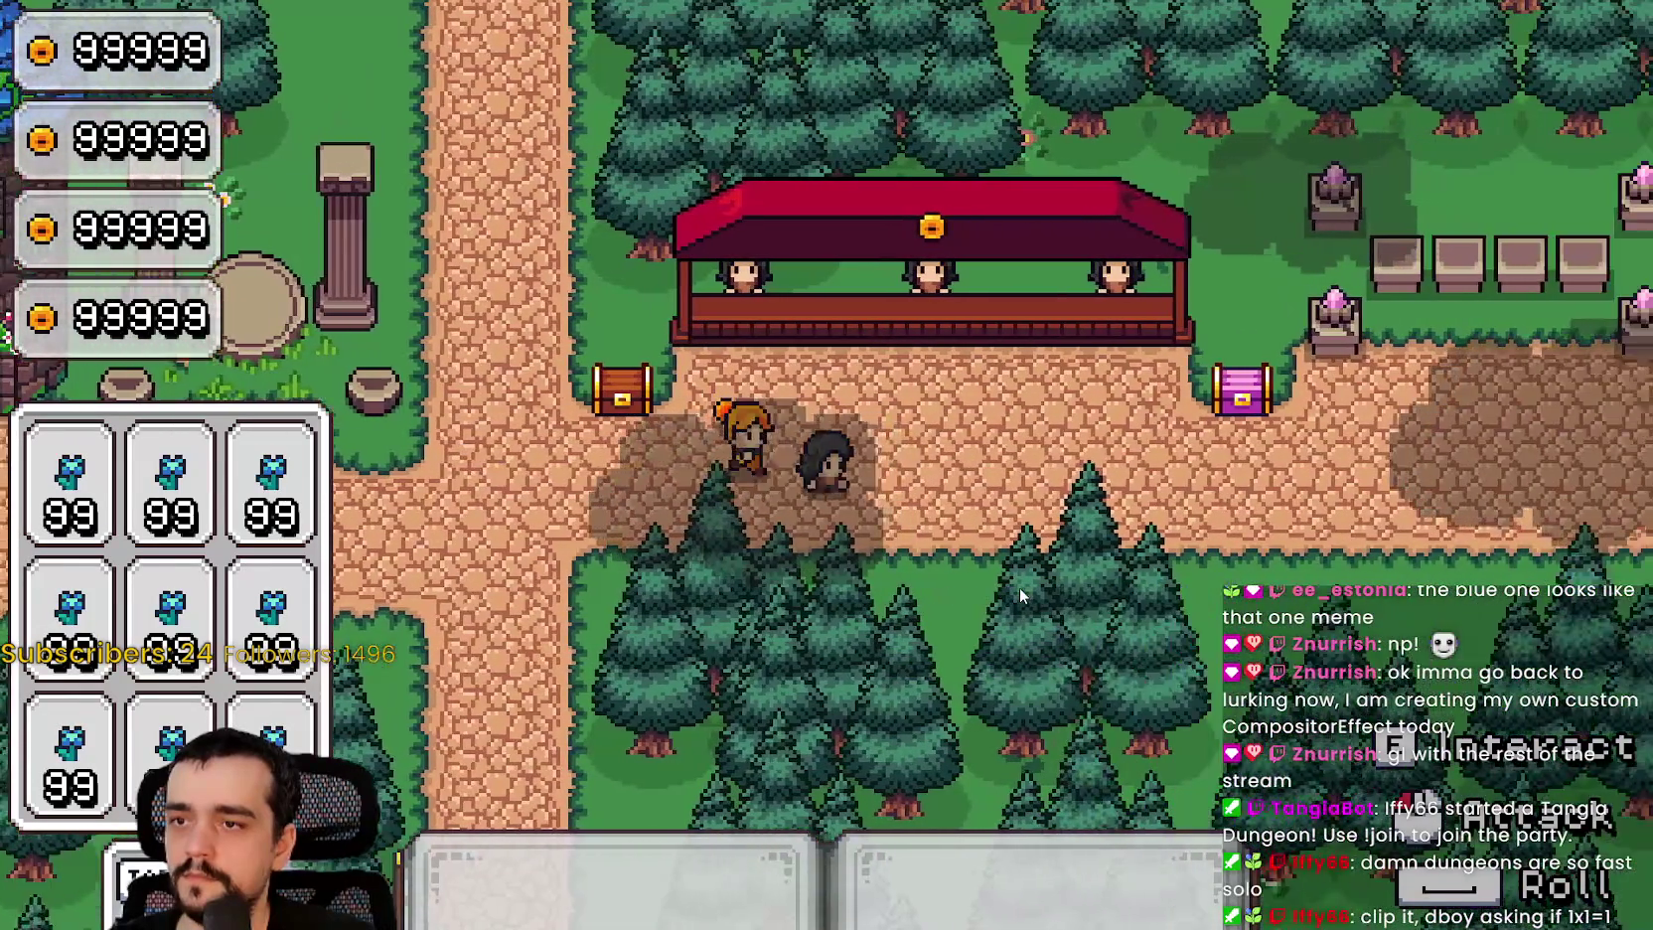
key(d)
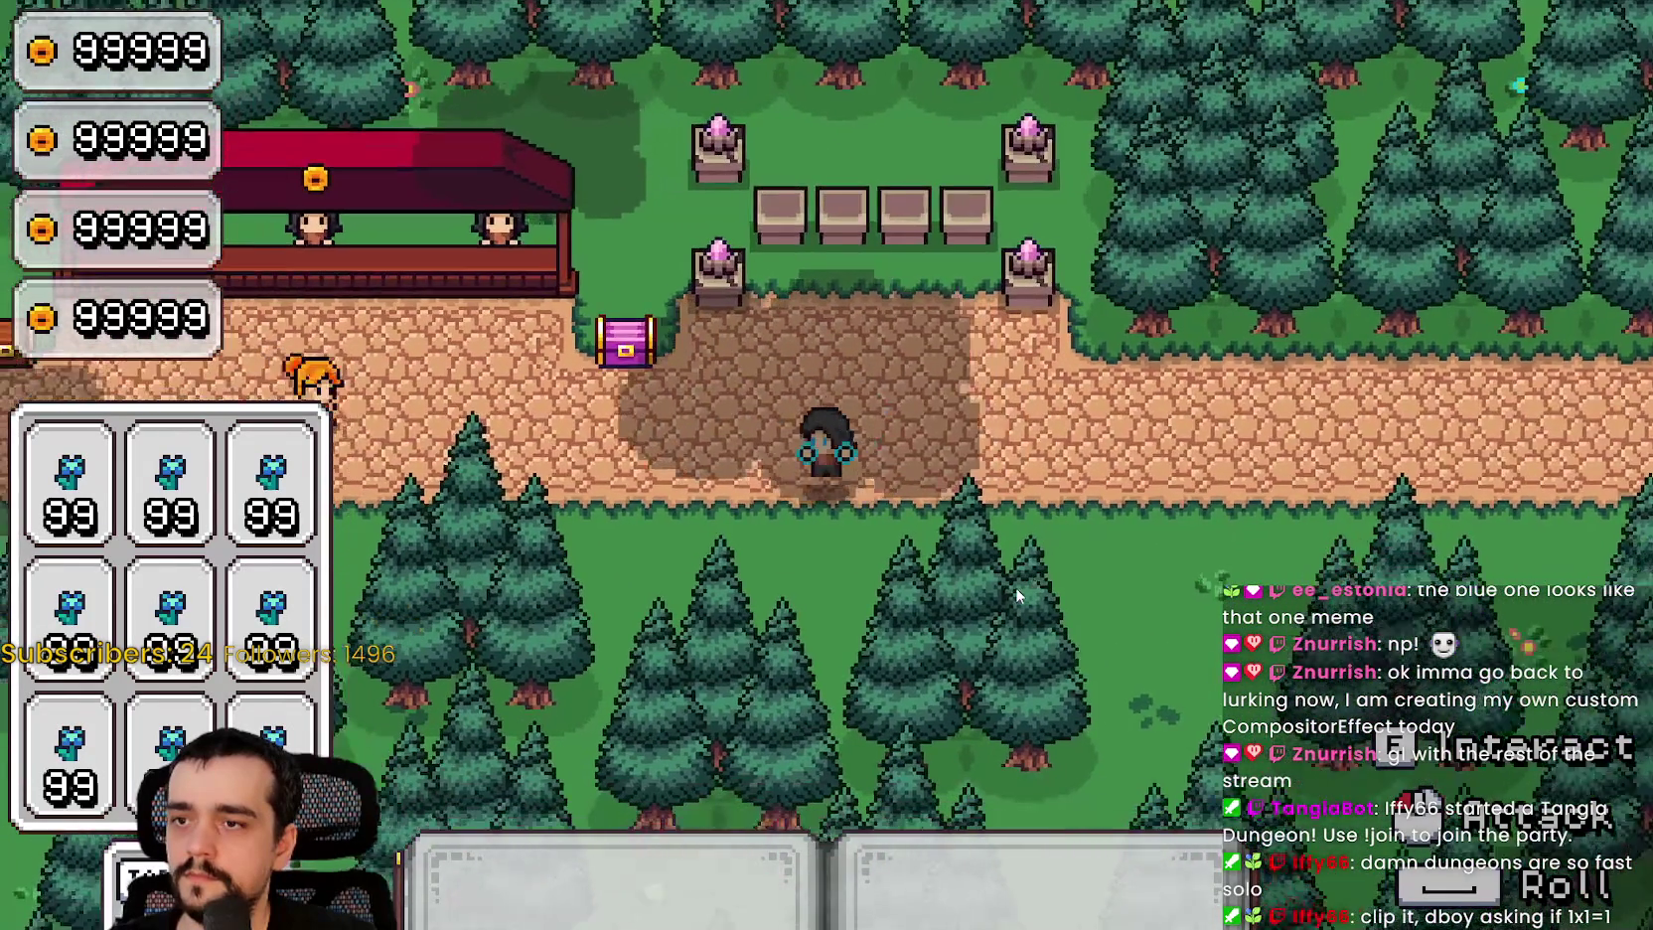
key(a)
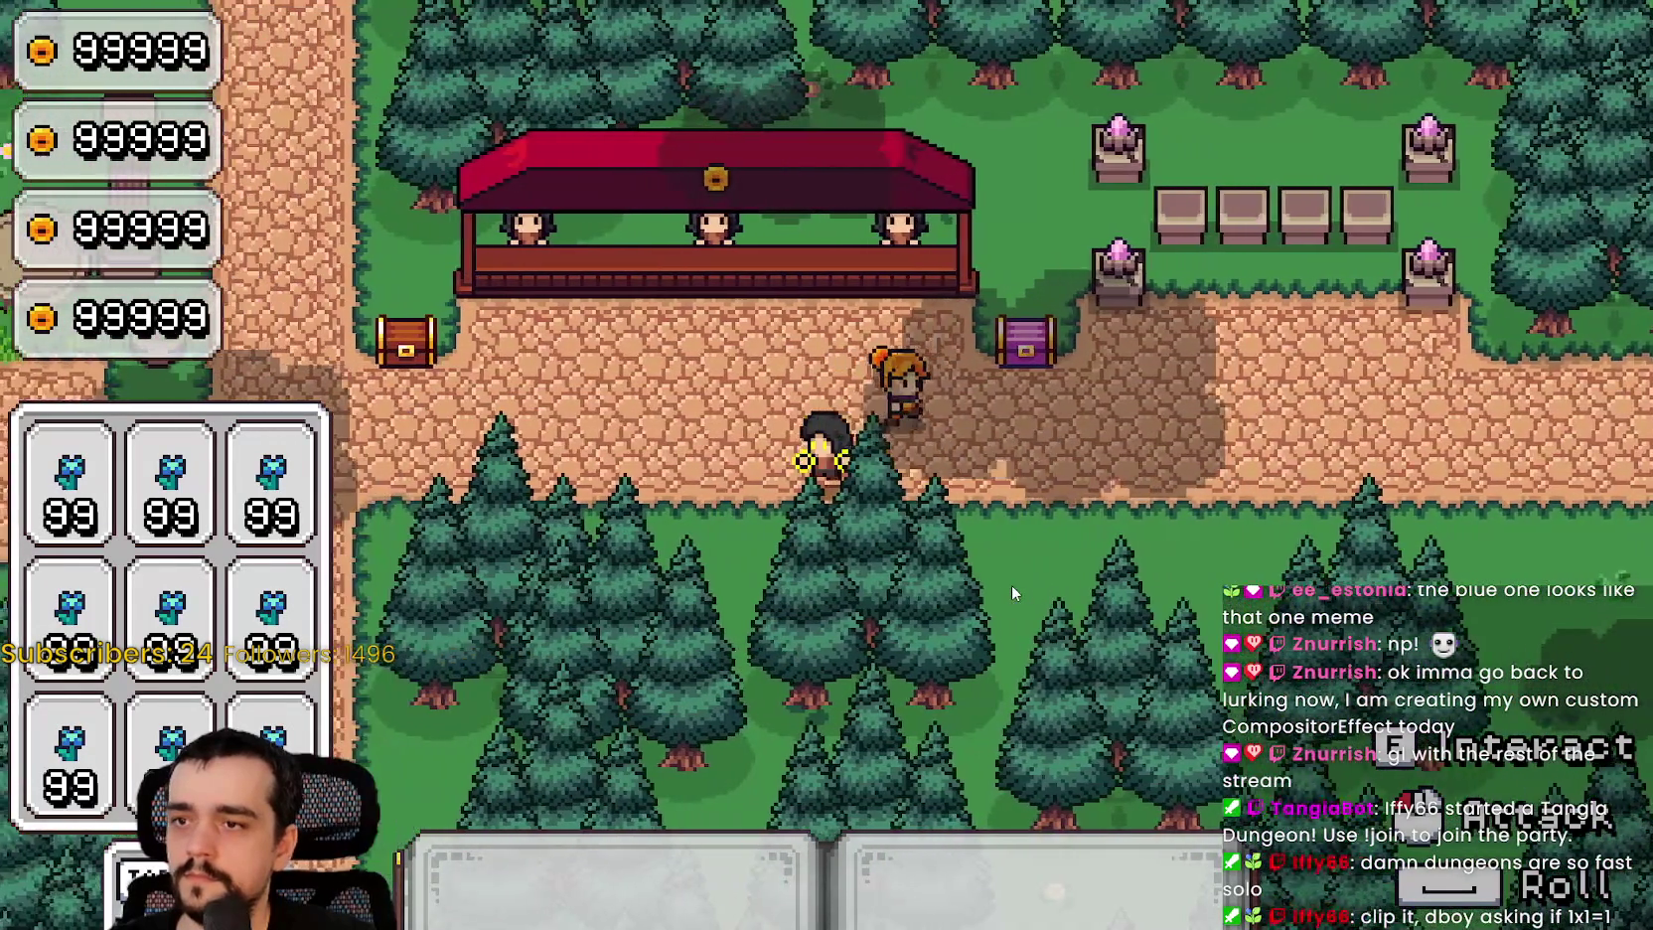
key(a)
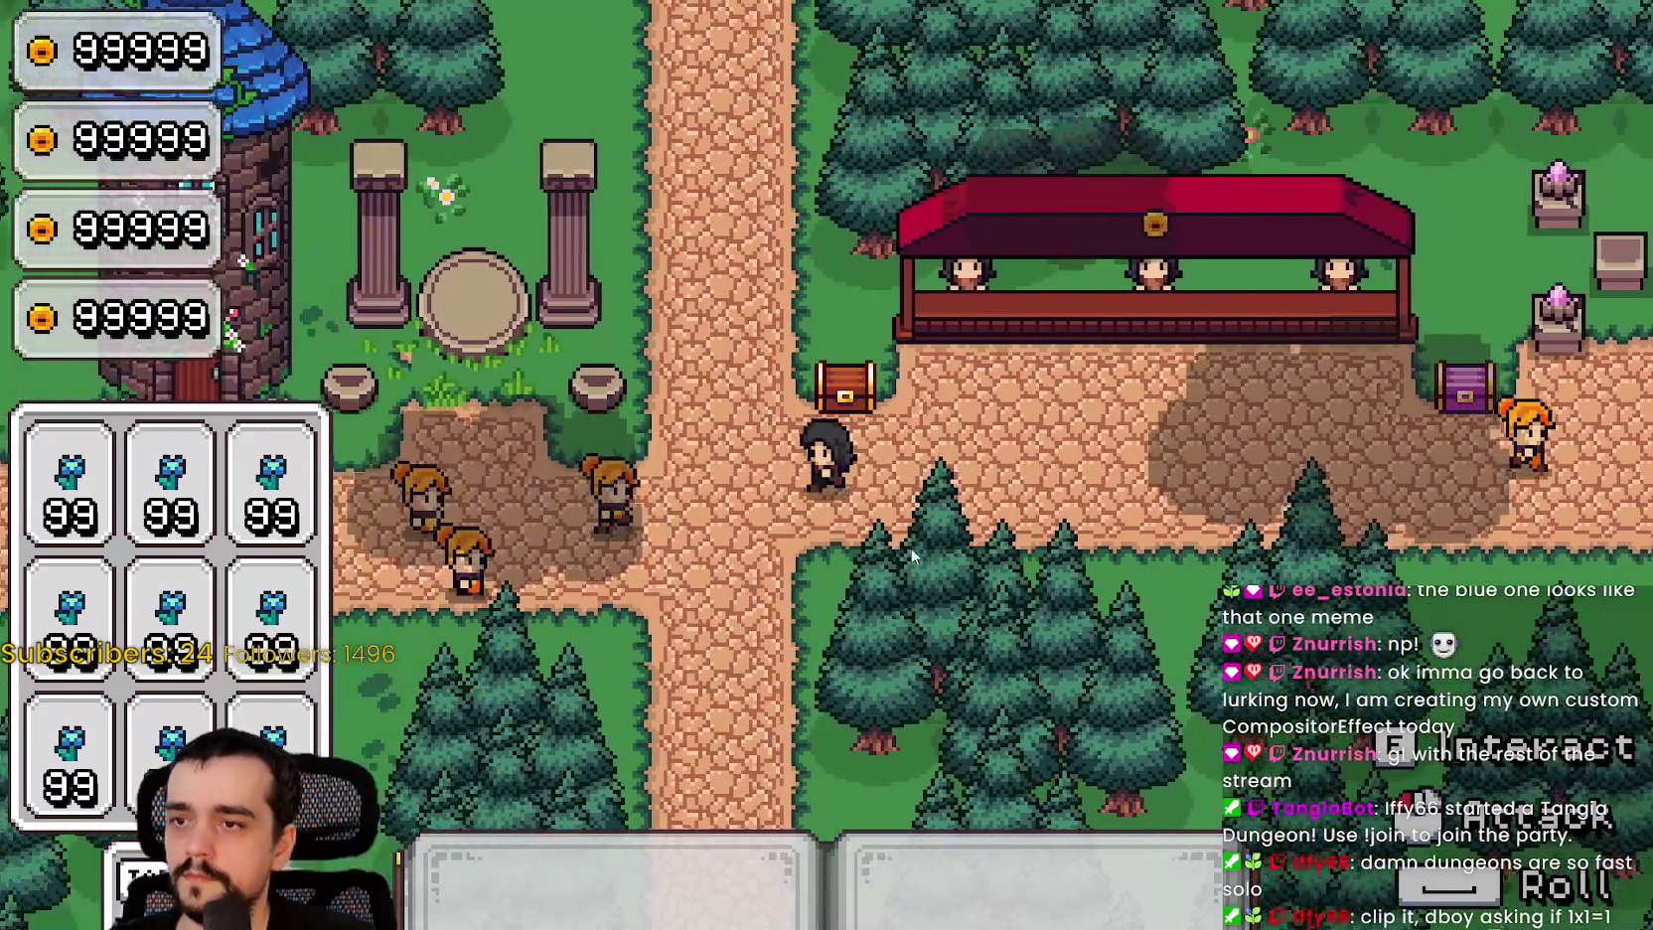
key(s)
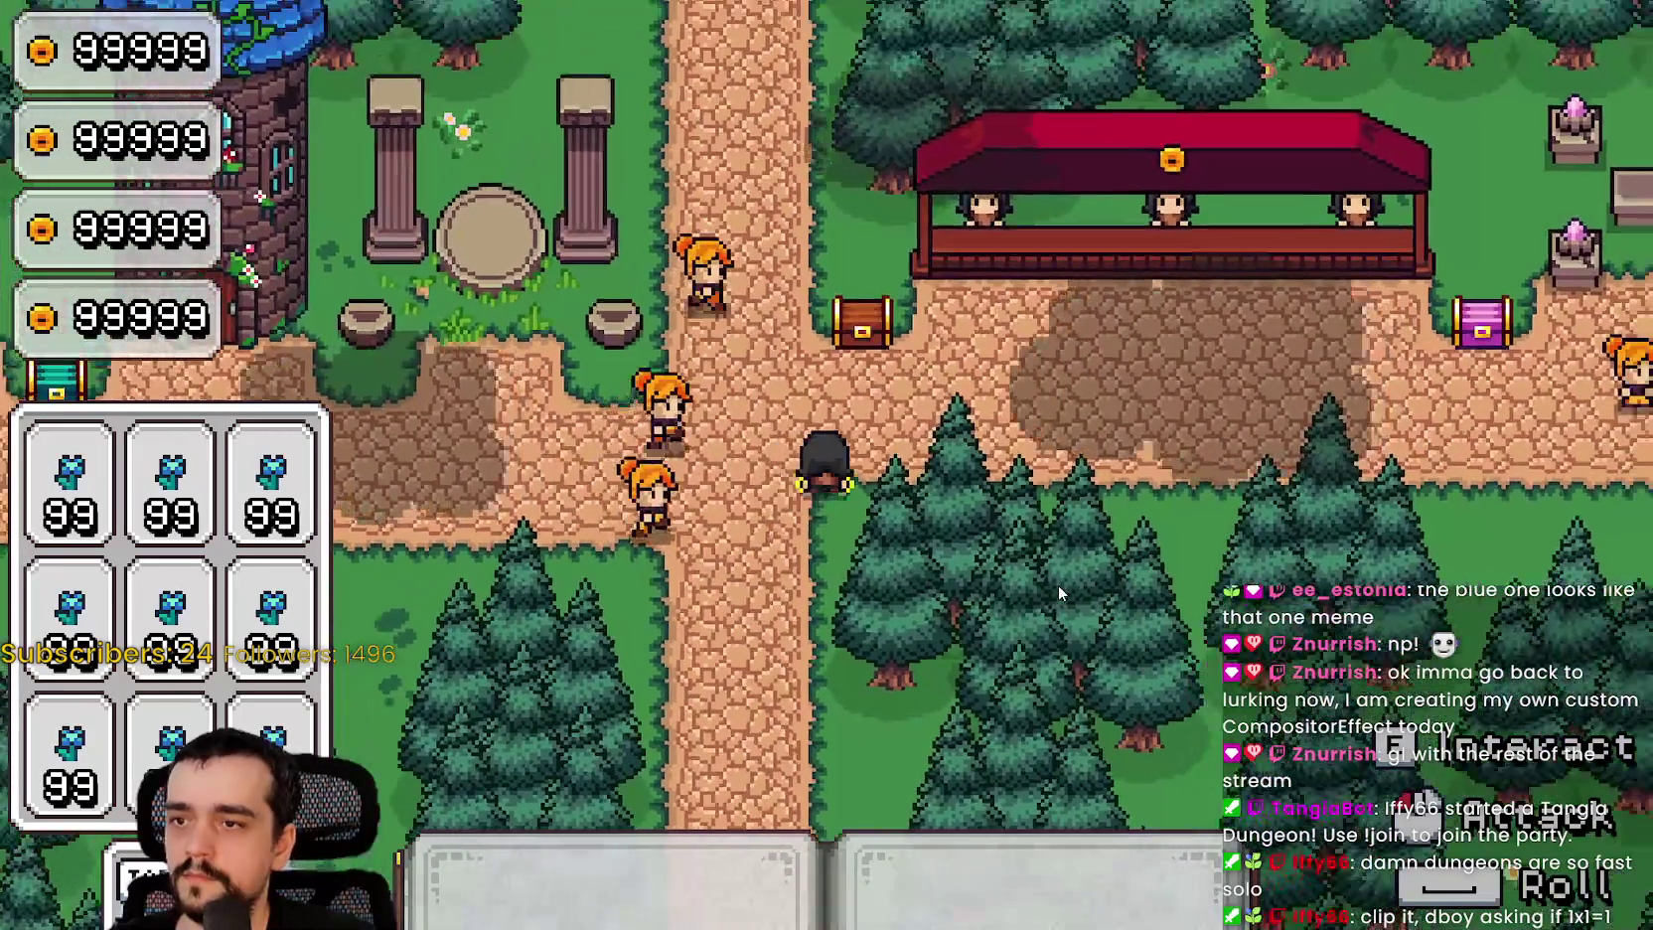
key(d)
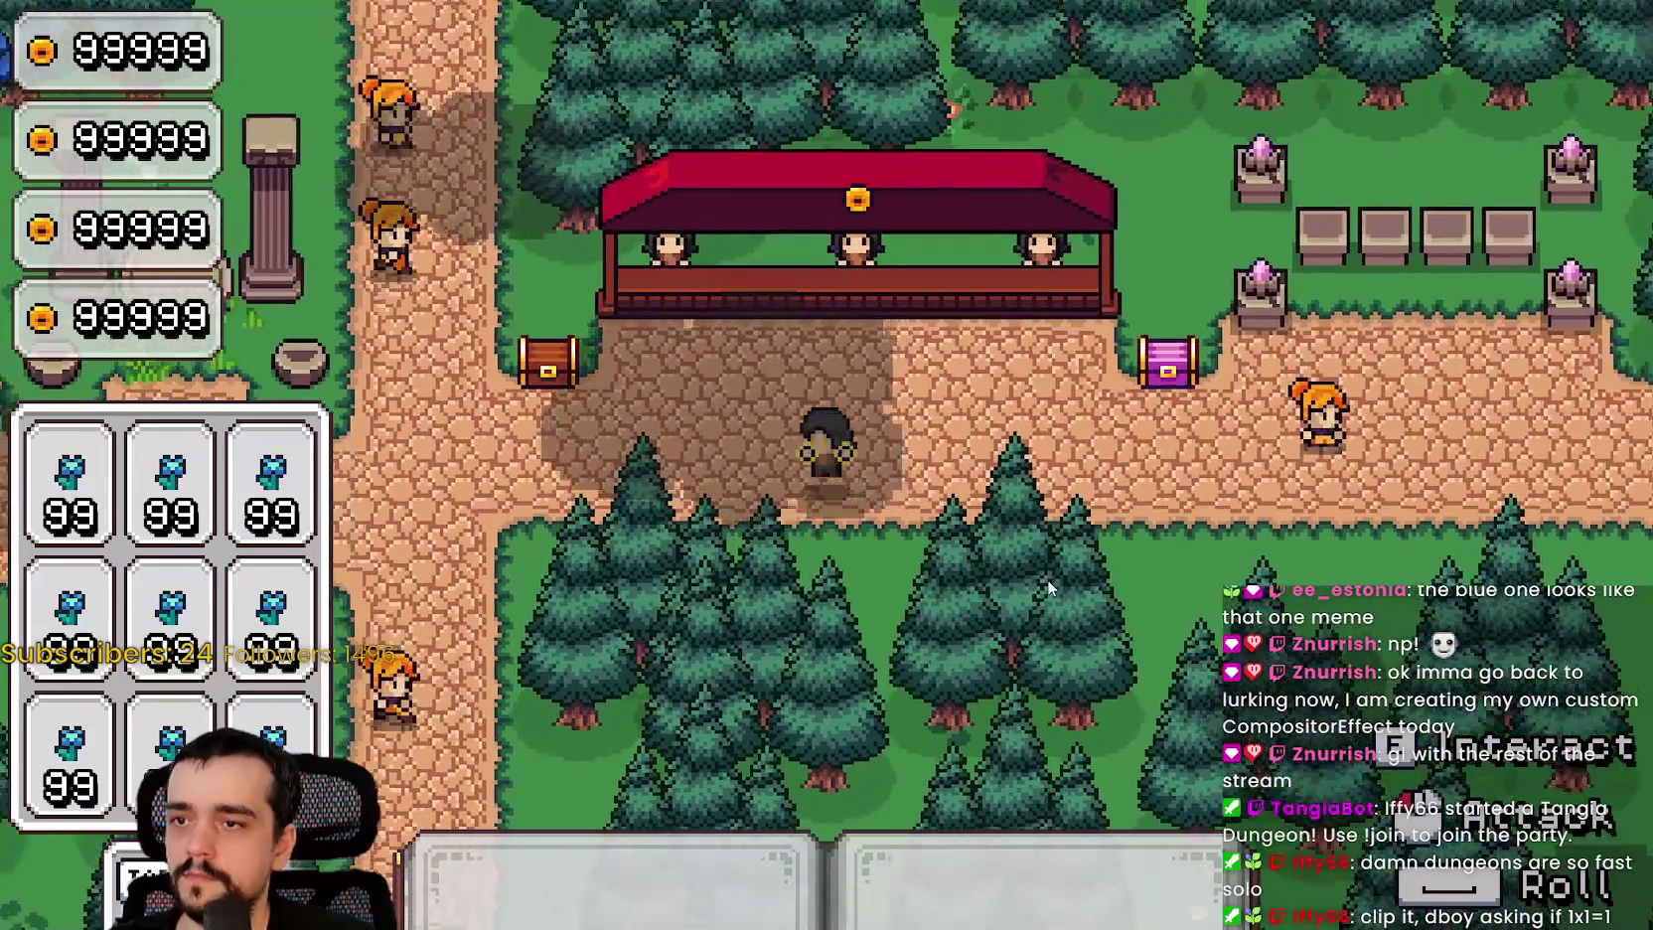
key(a)
key(d)
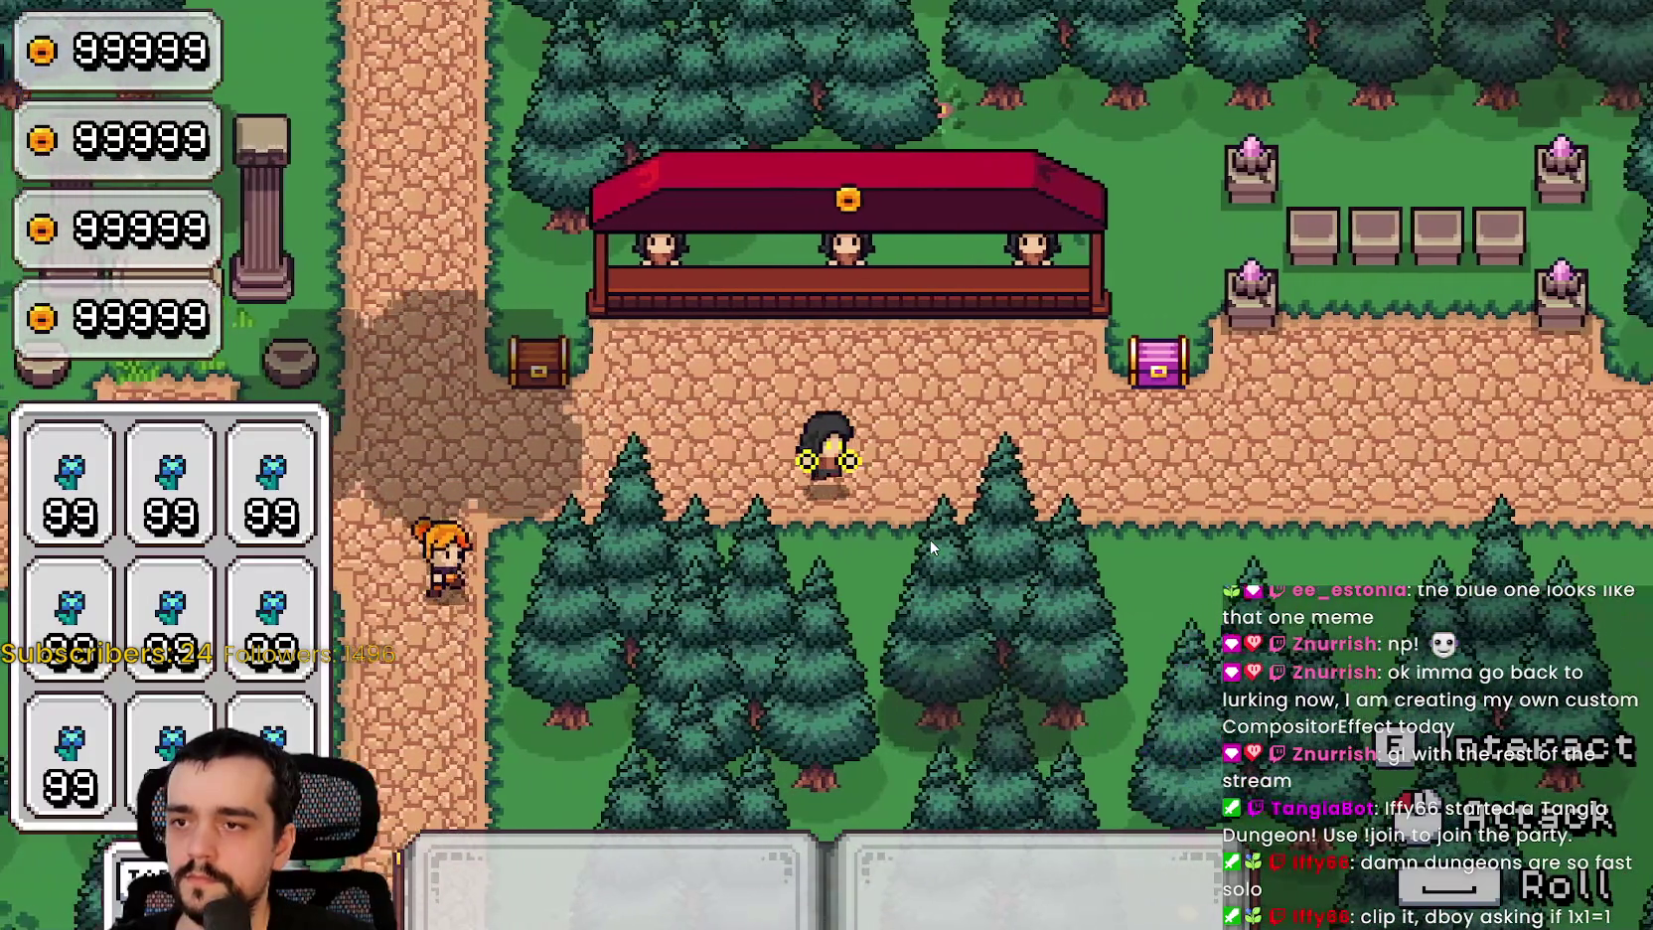
key(d)
key(d)
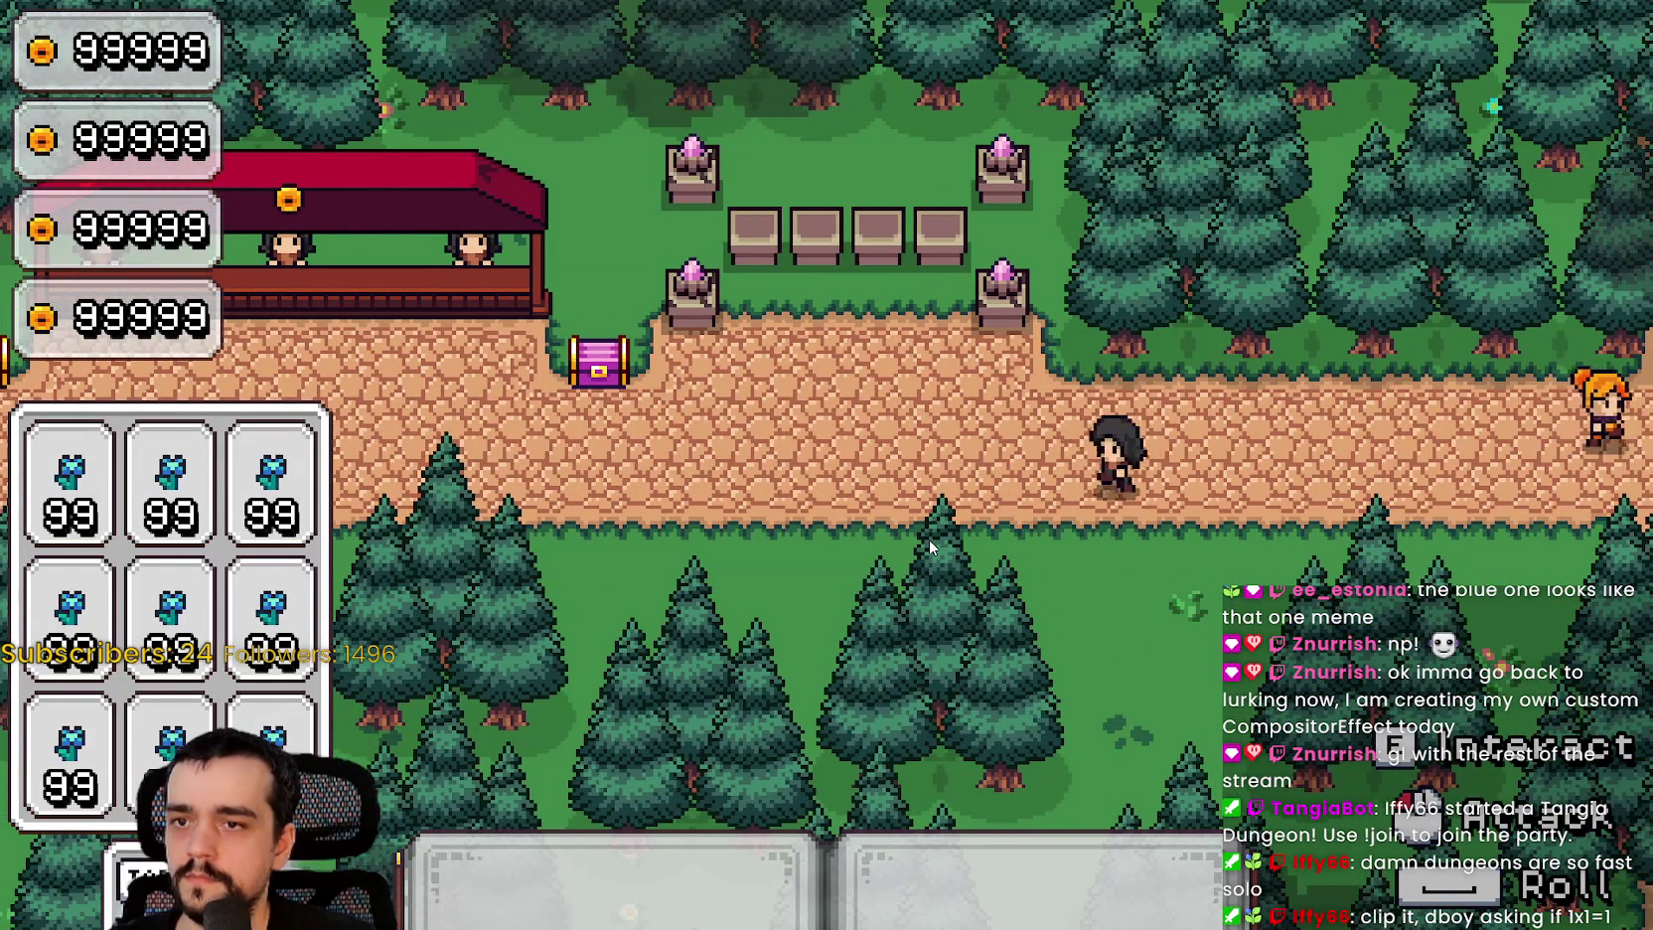
Step: Walk the mage left to the crossroads and back, checking the aura switch to yellow, then return to Godot
key(a)
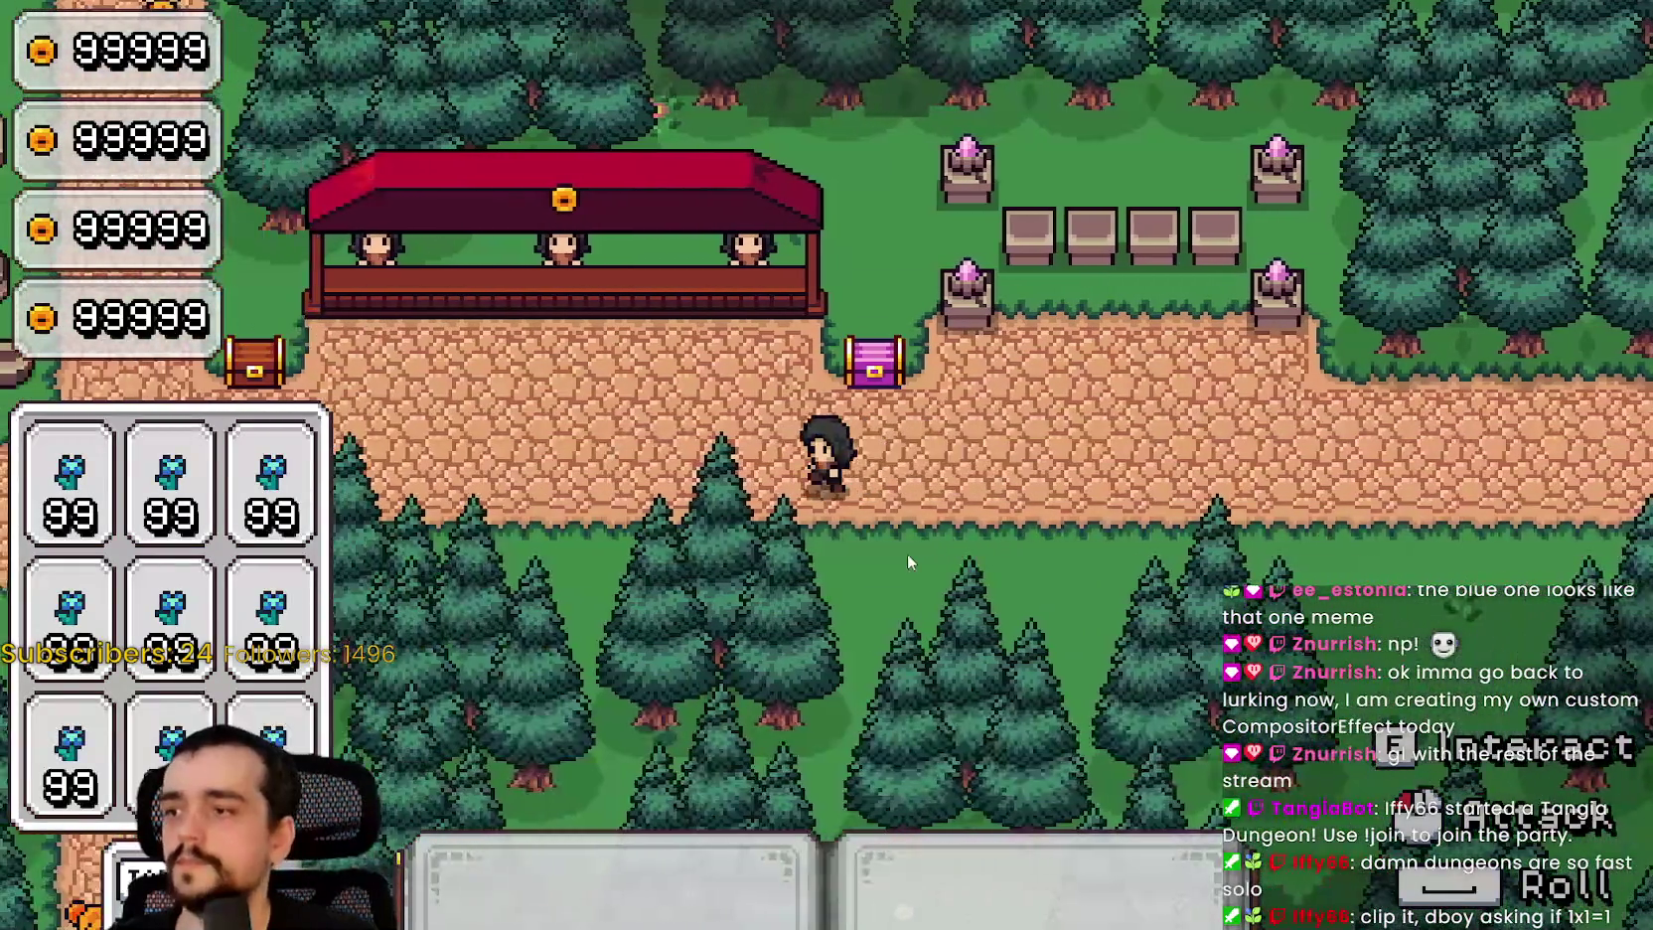
key(a)
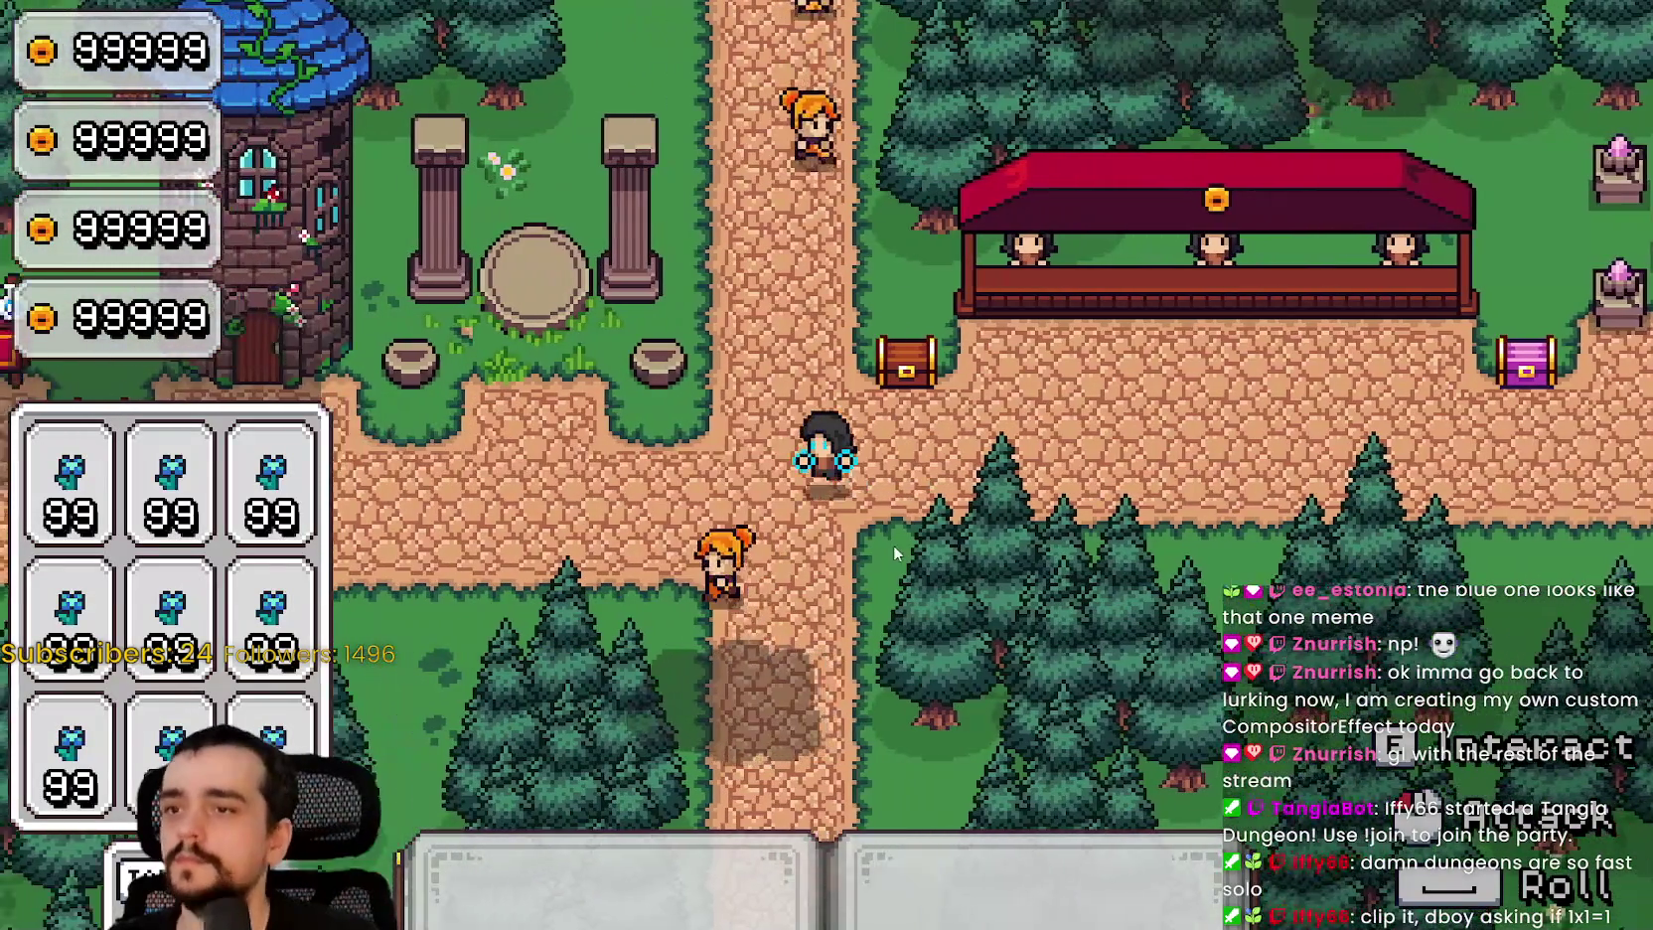
key(a)
key(d)
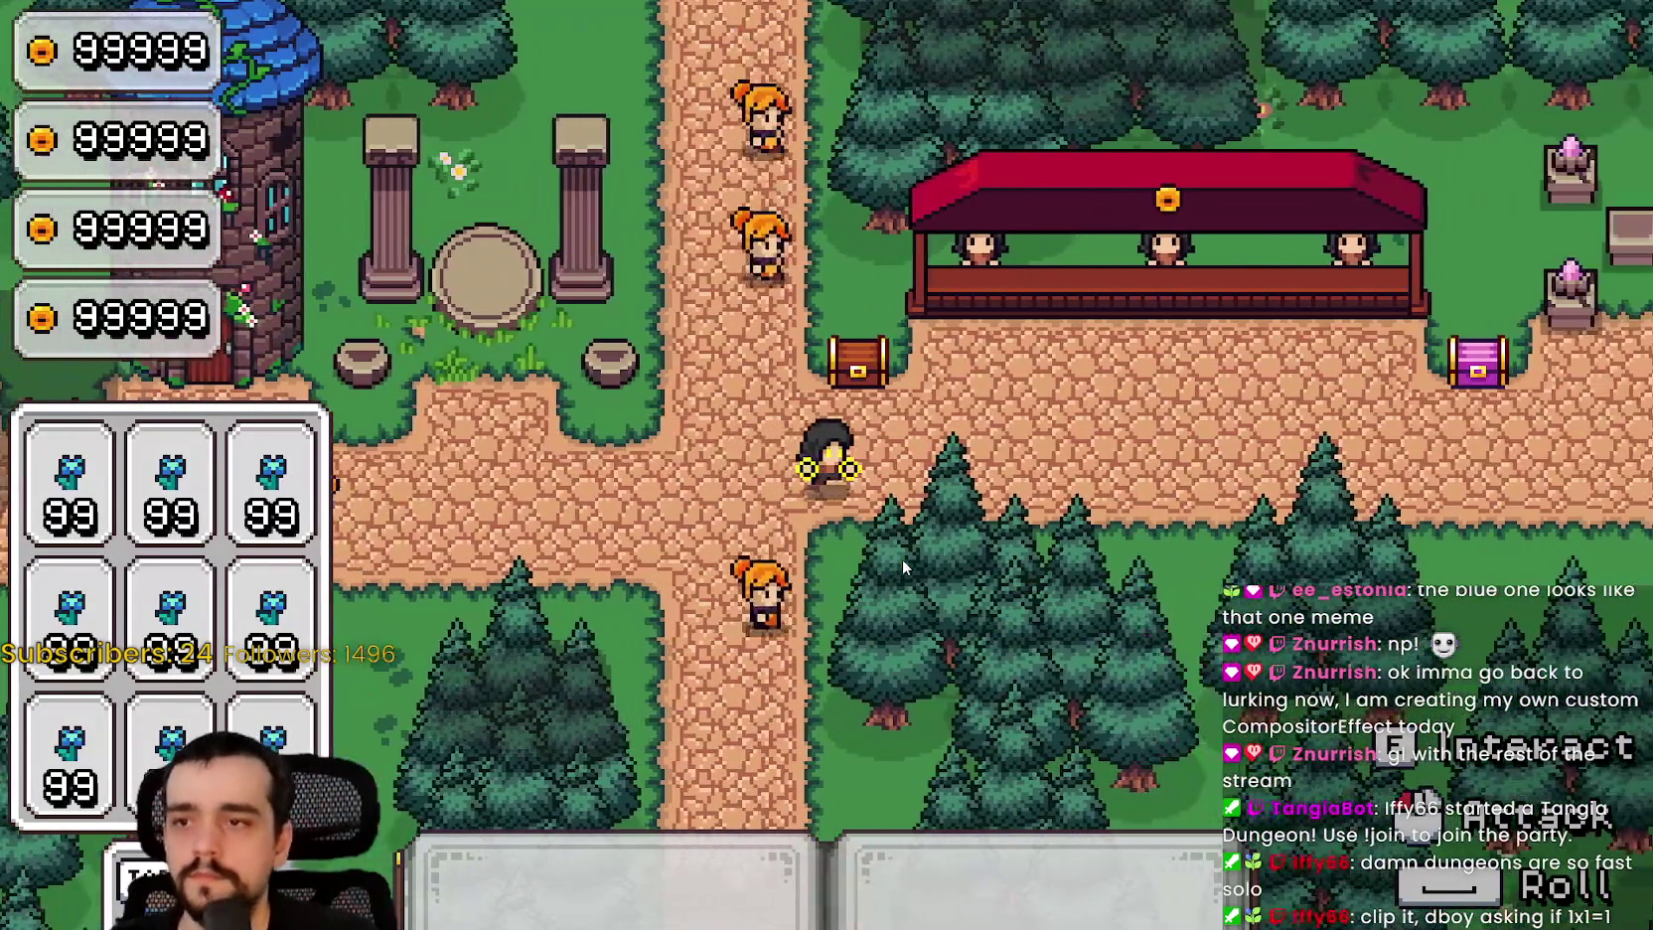
key(d)
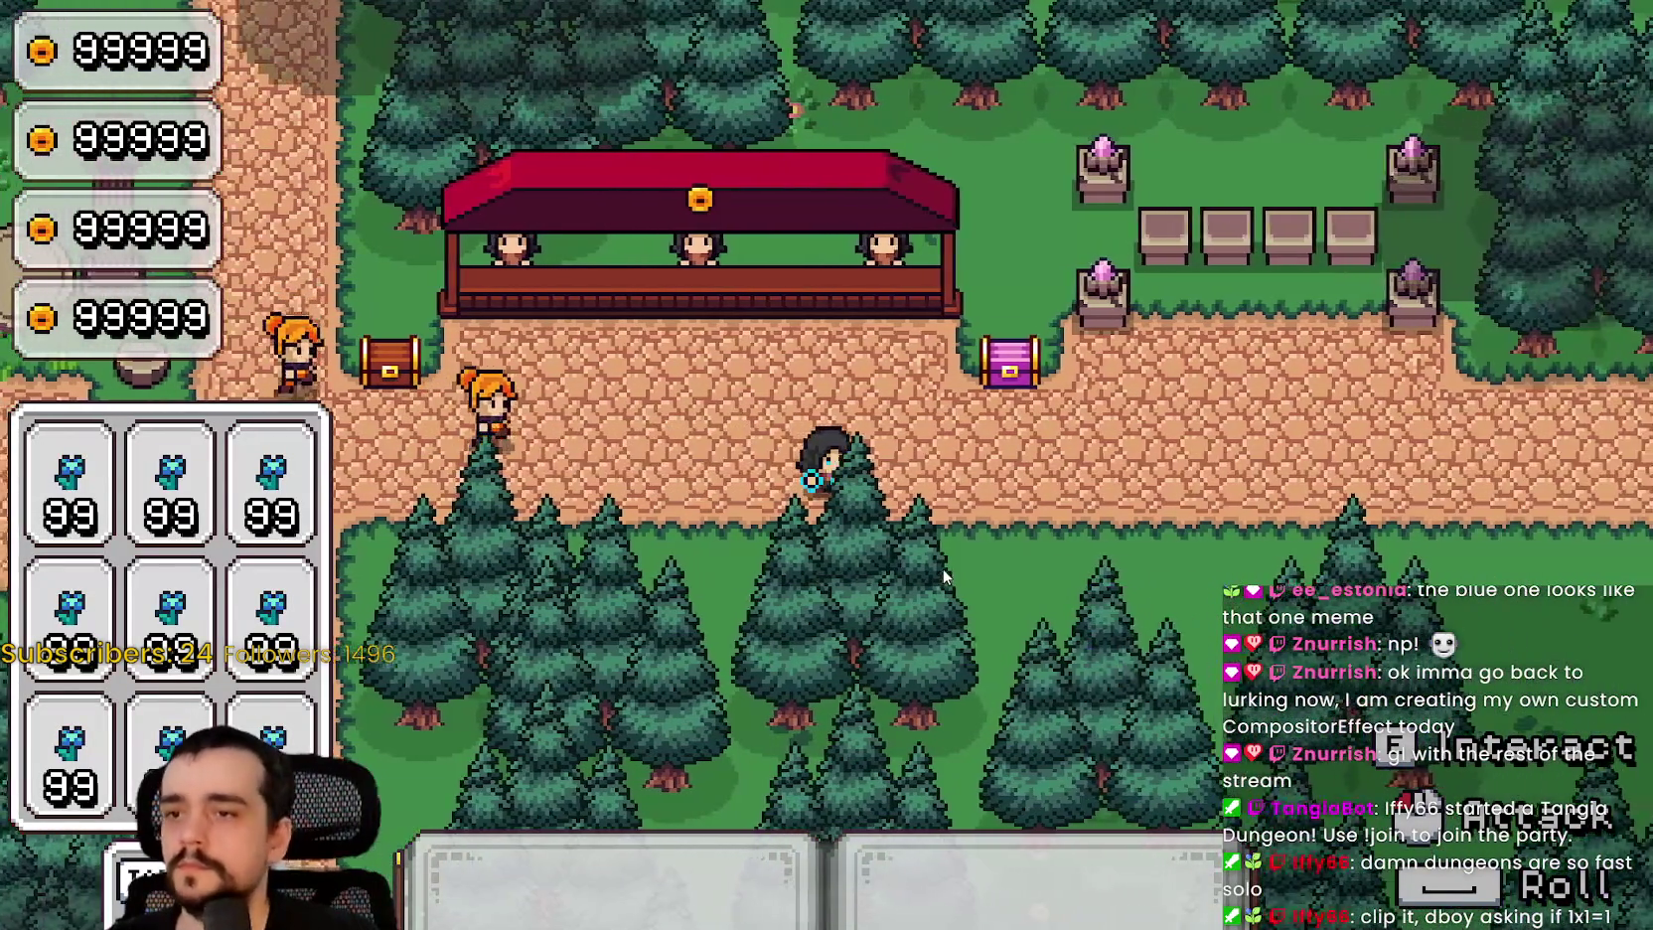
key(d)
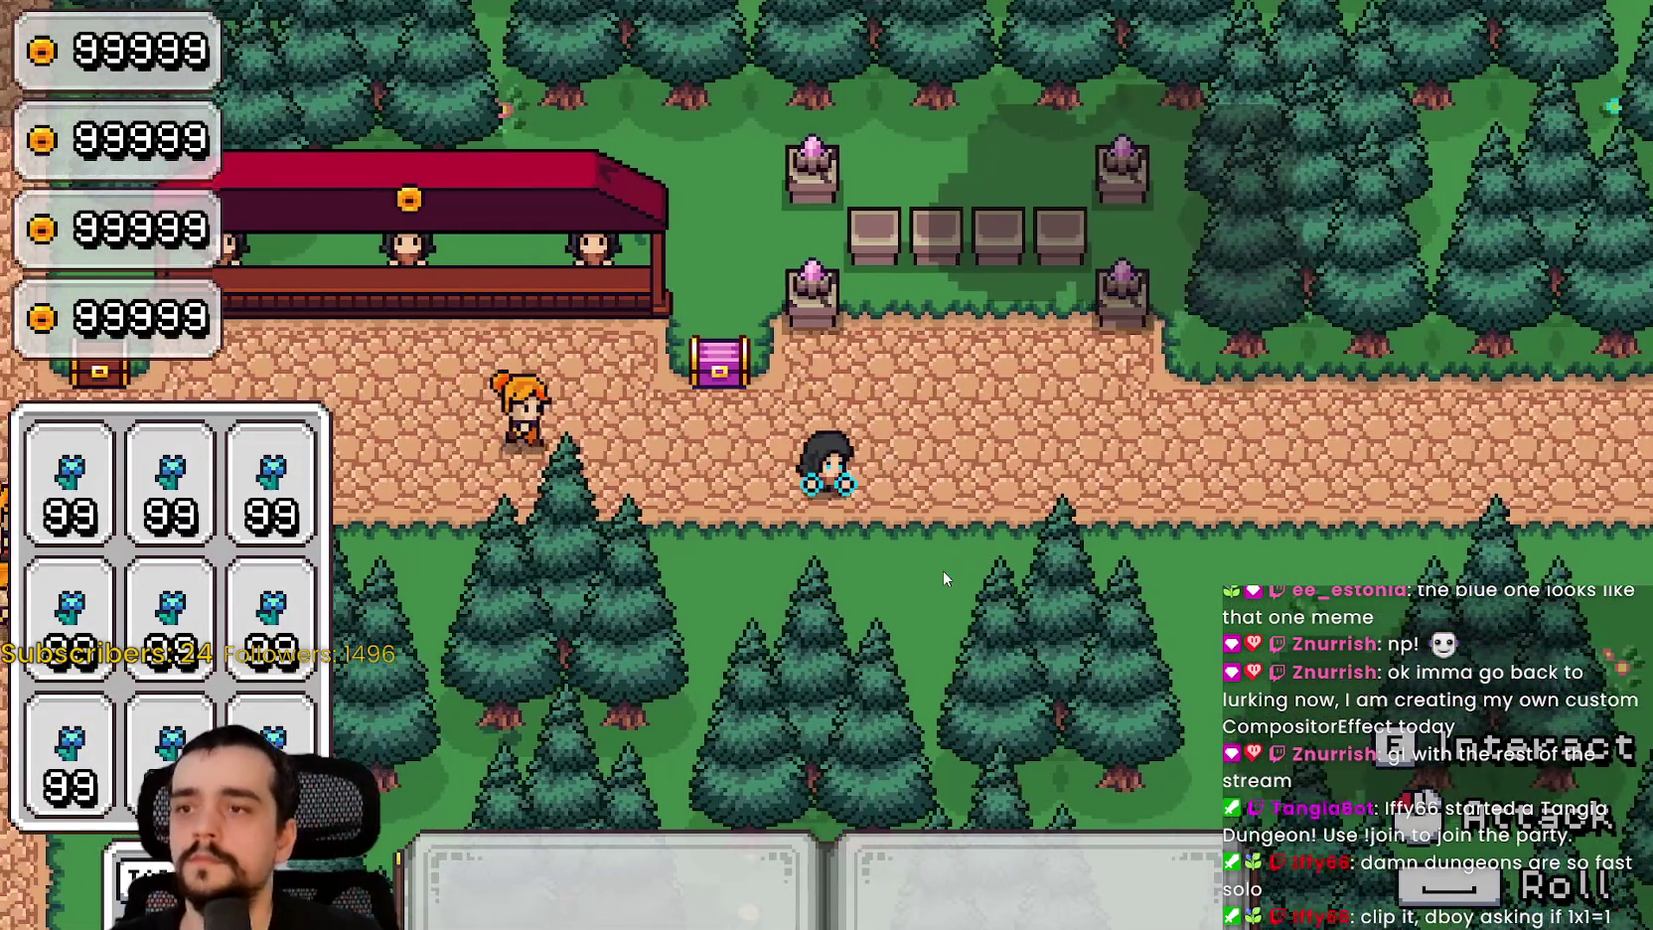
key(a)
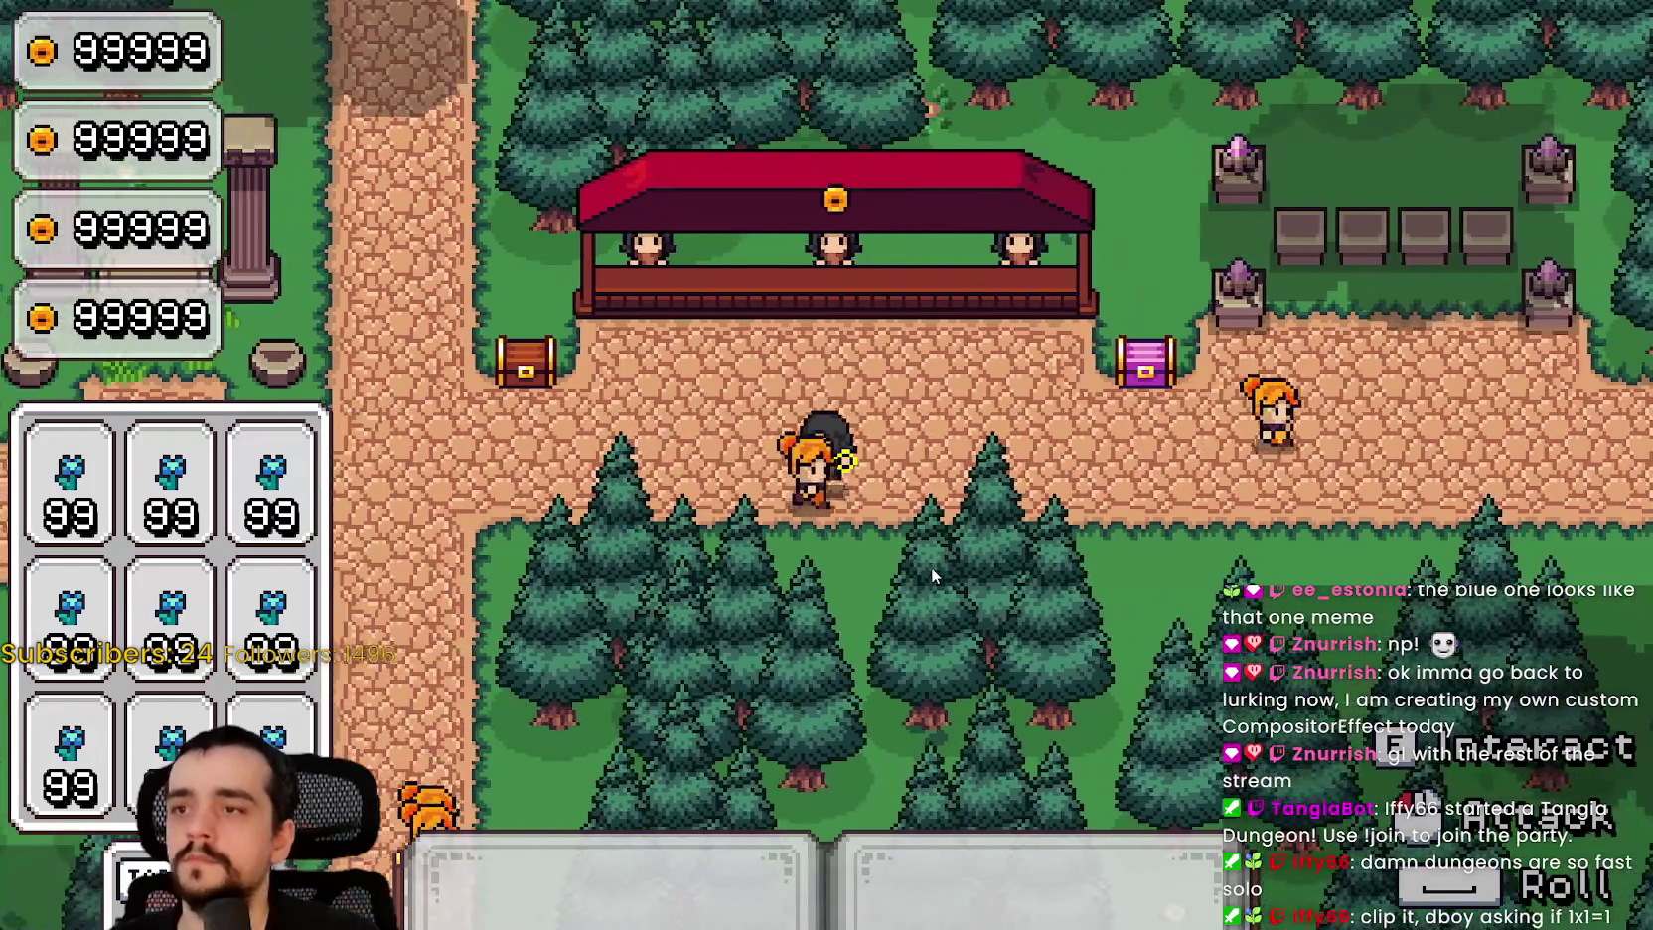
key(a)
key(alt+Tab)
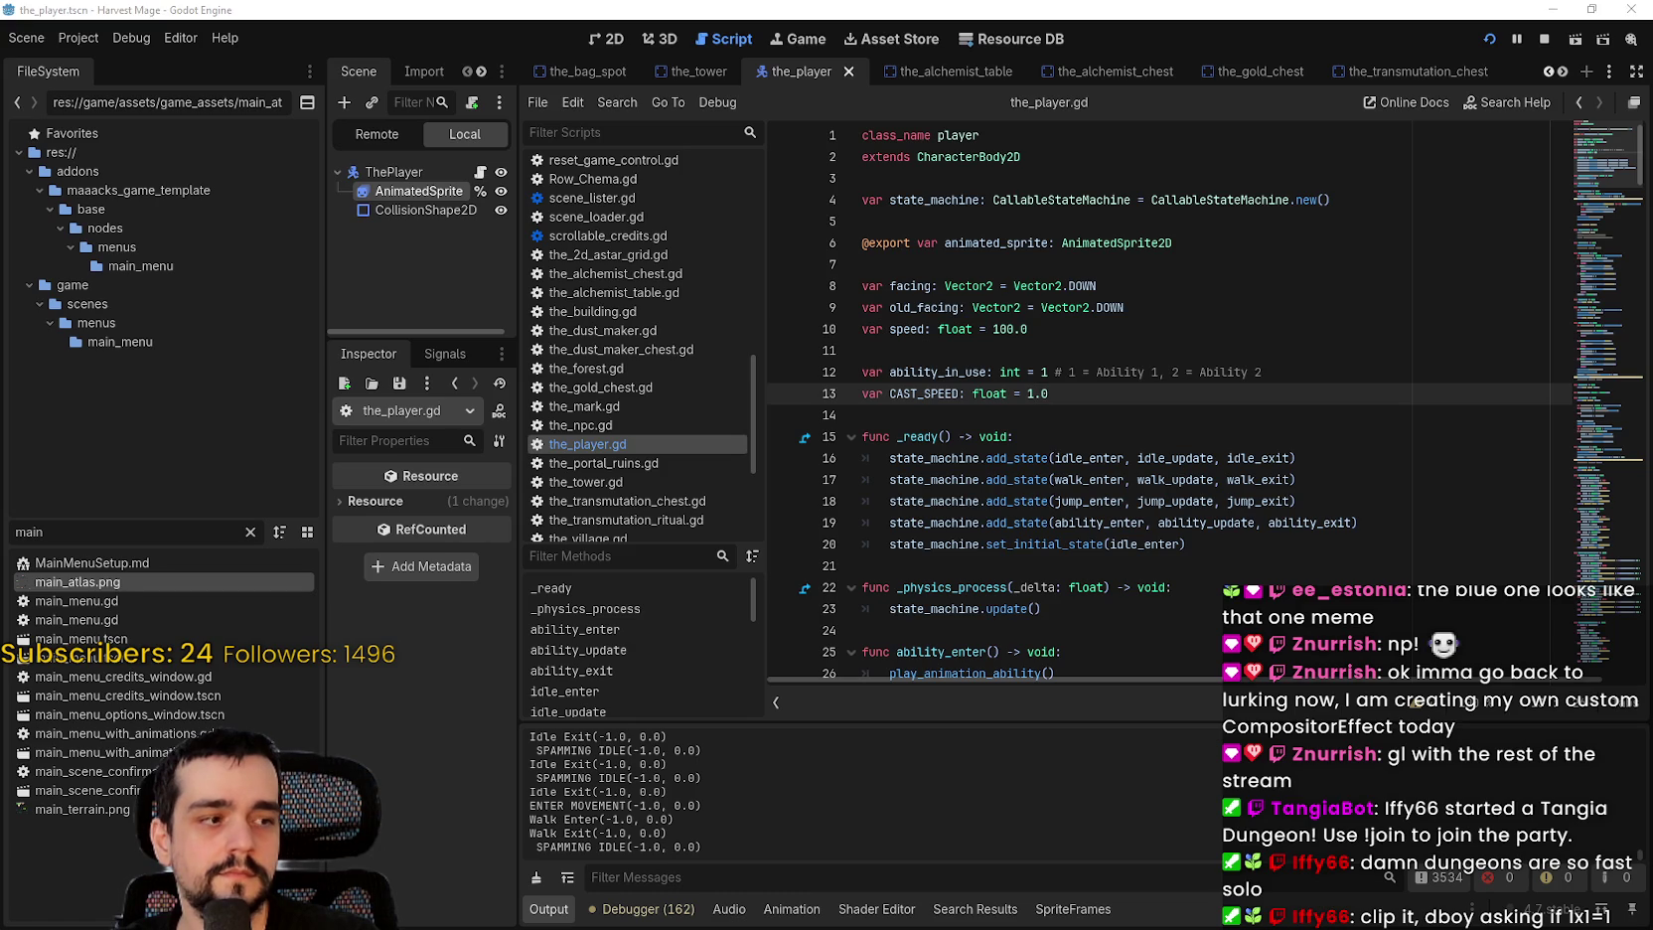
Step: Switch to the Brave browser and open a new tab
key(alt+Tab)
click(229, 18)
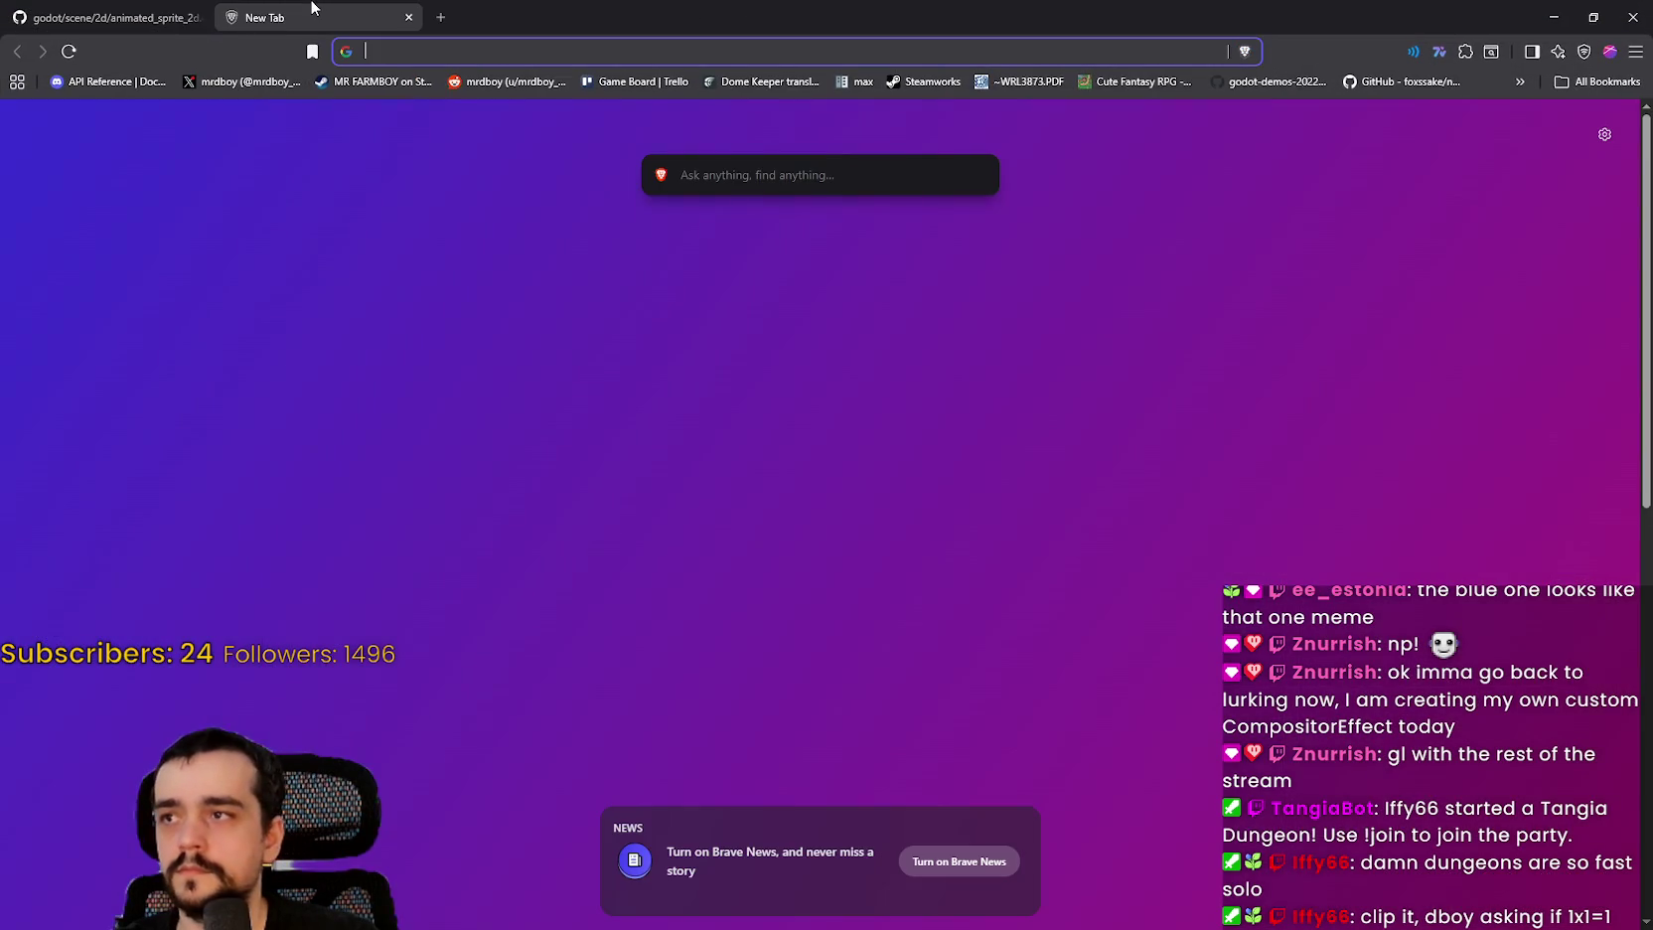
Step: Go to itch.io and open the Magic Shader Part 15 asset in a new tab
text(it)
key(Return)
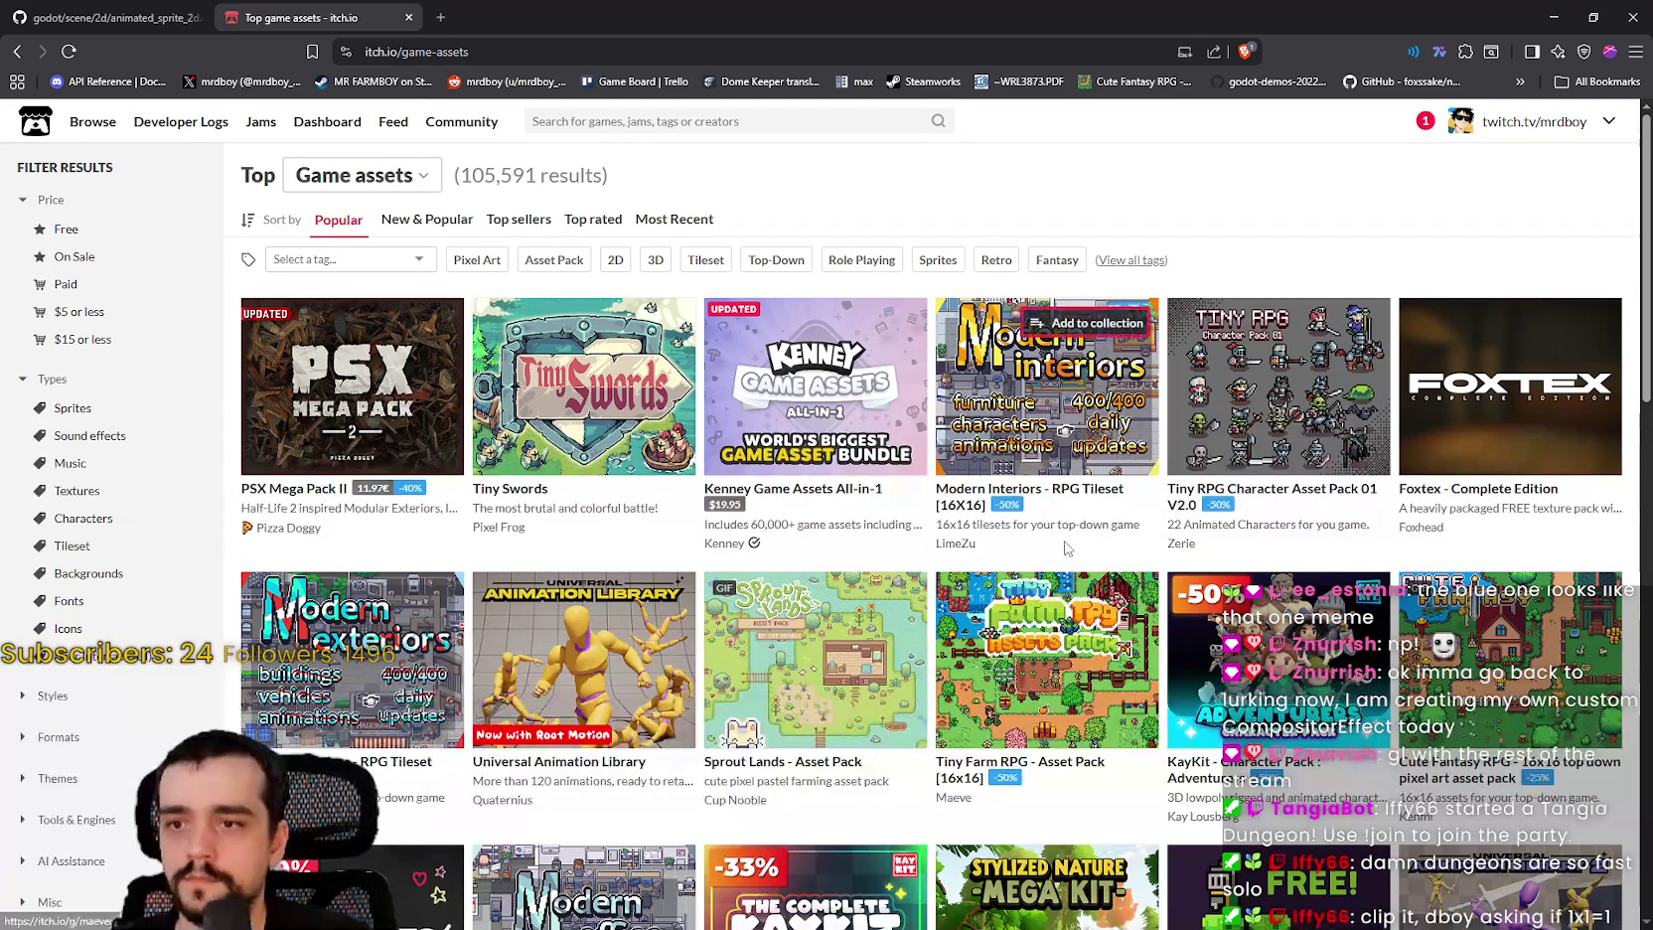
scroll(1066, 547, down, 1)
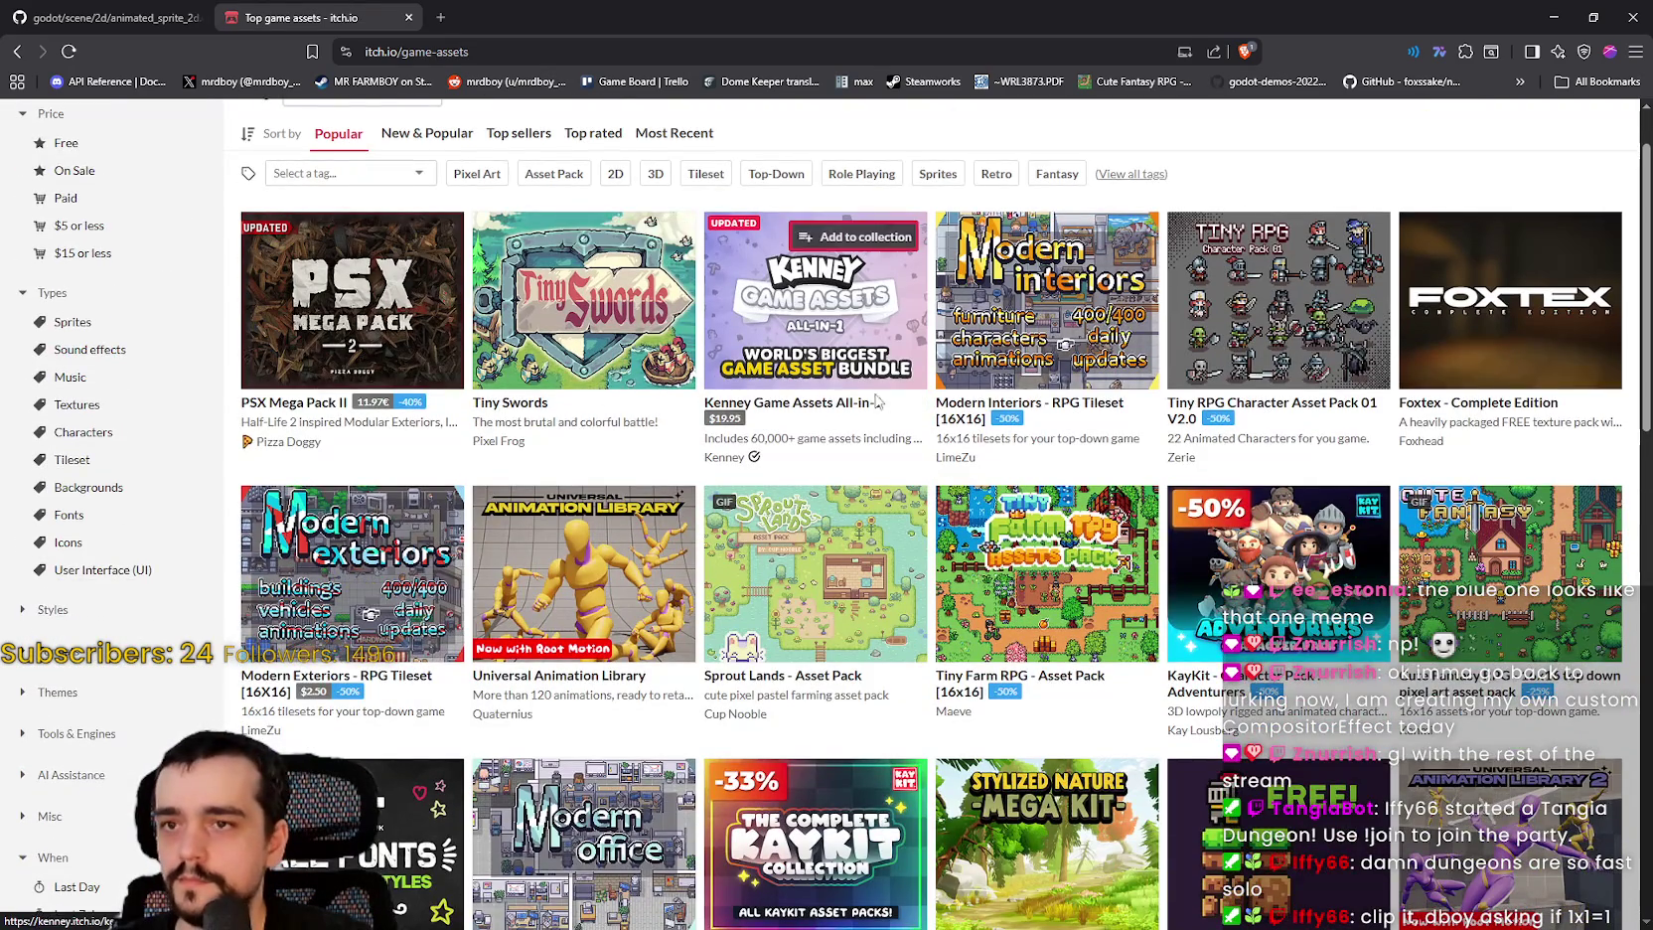
scroll(884, 395, up, 1)
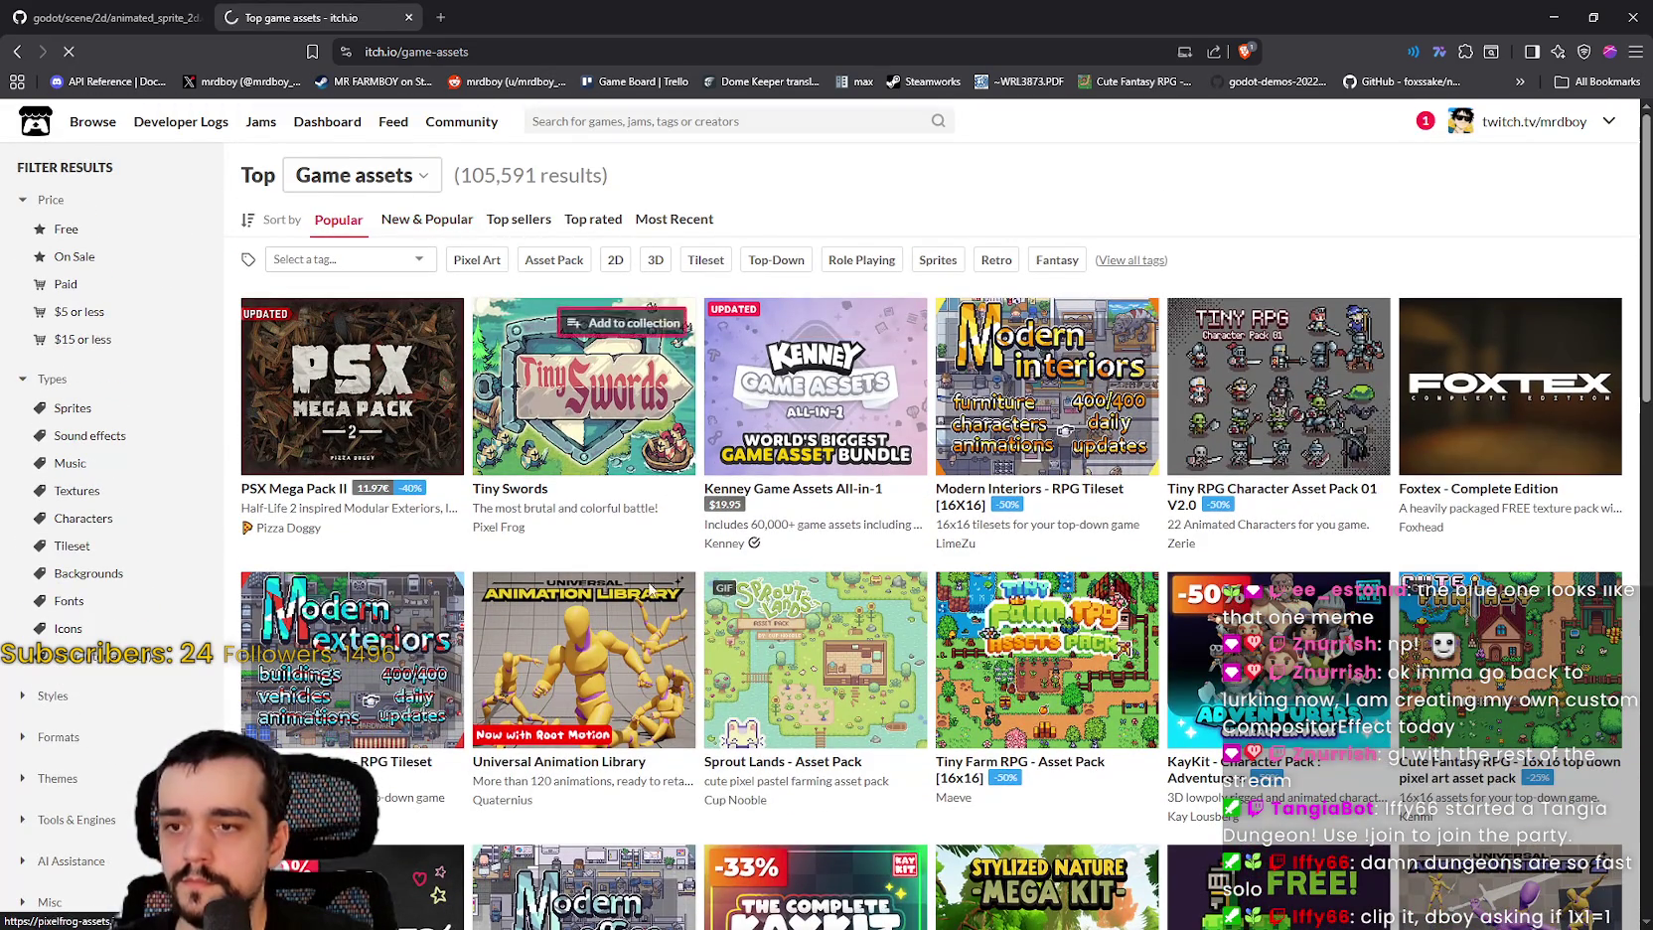
scroll(763, 636, down, 7)
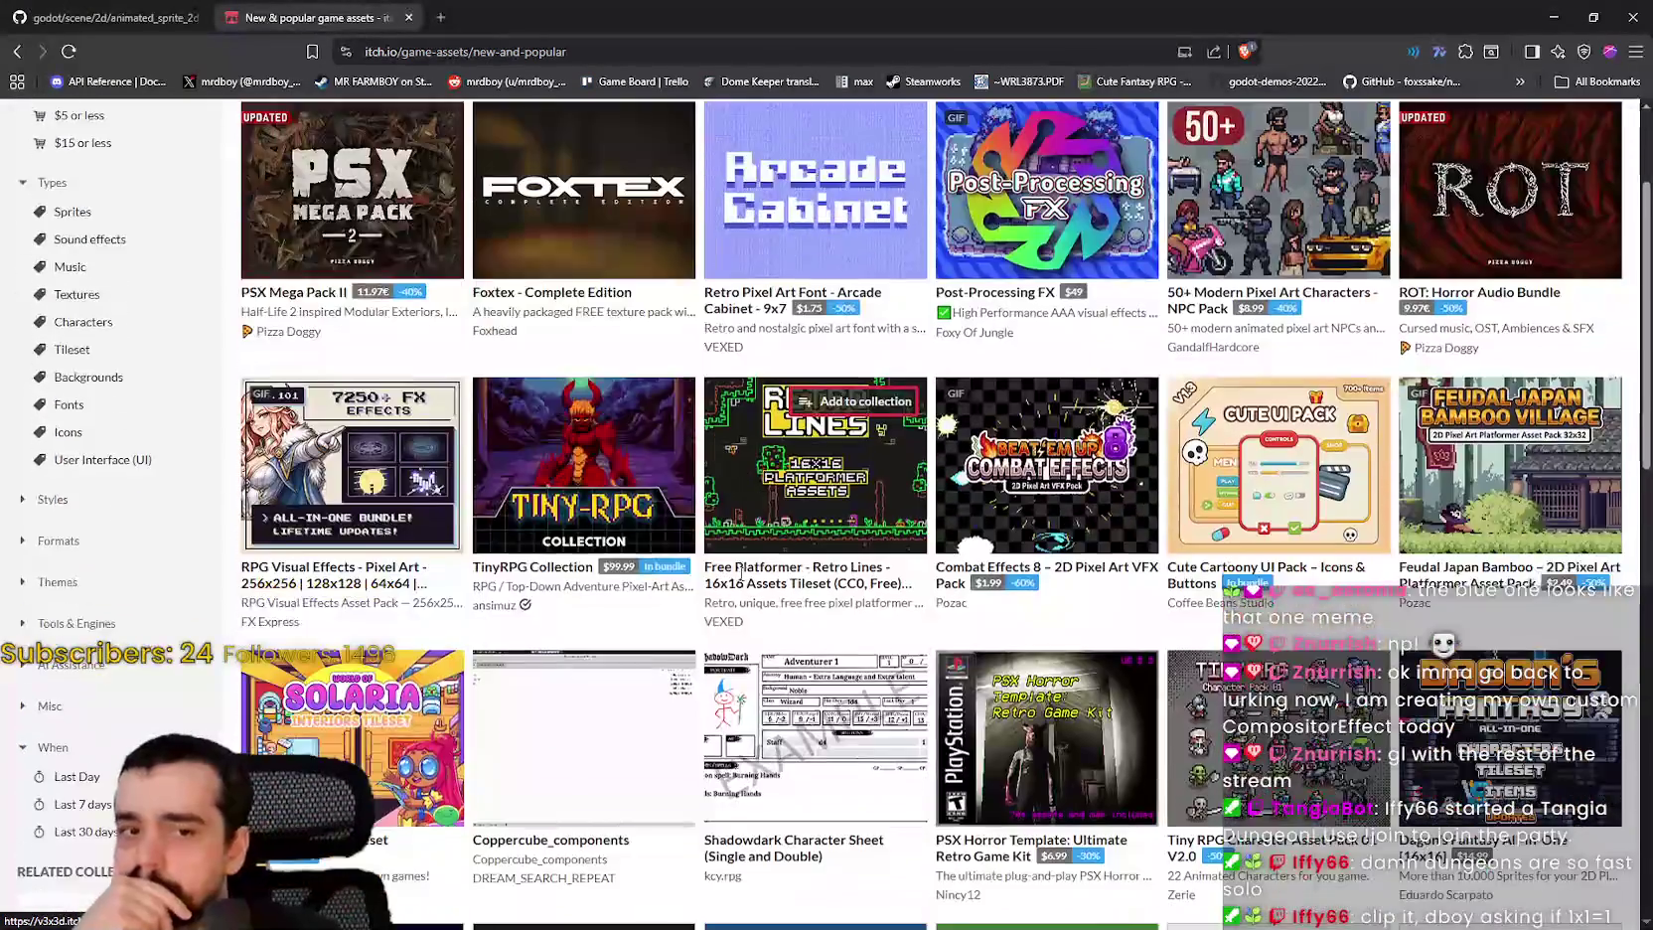
scroll(994, 659, down, 9)
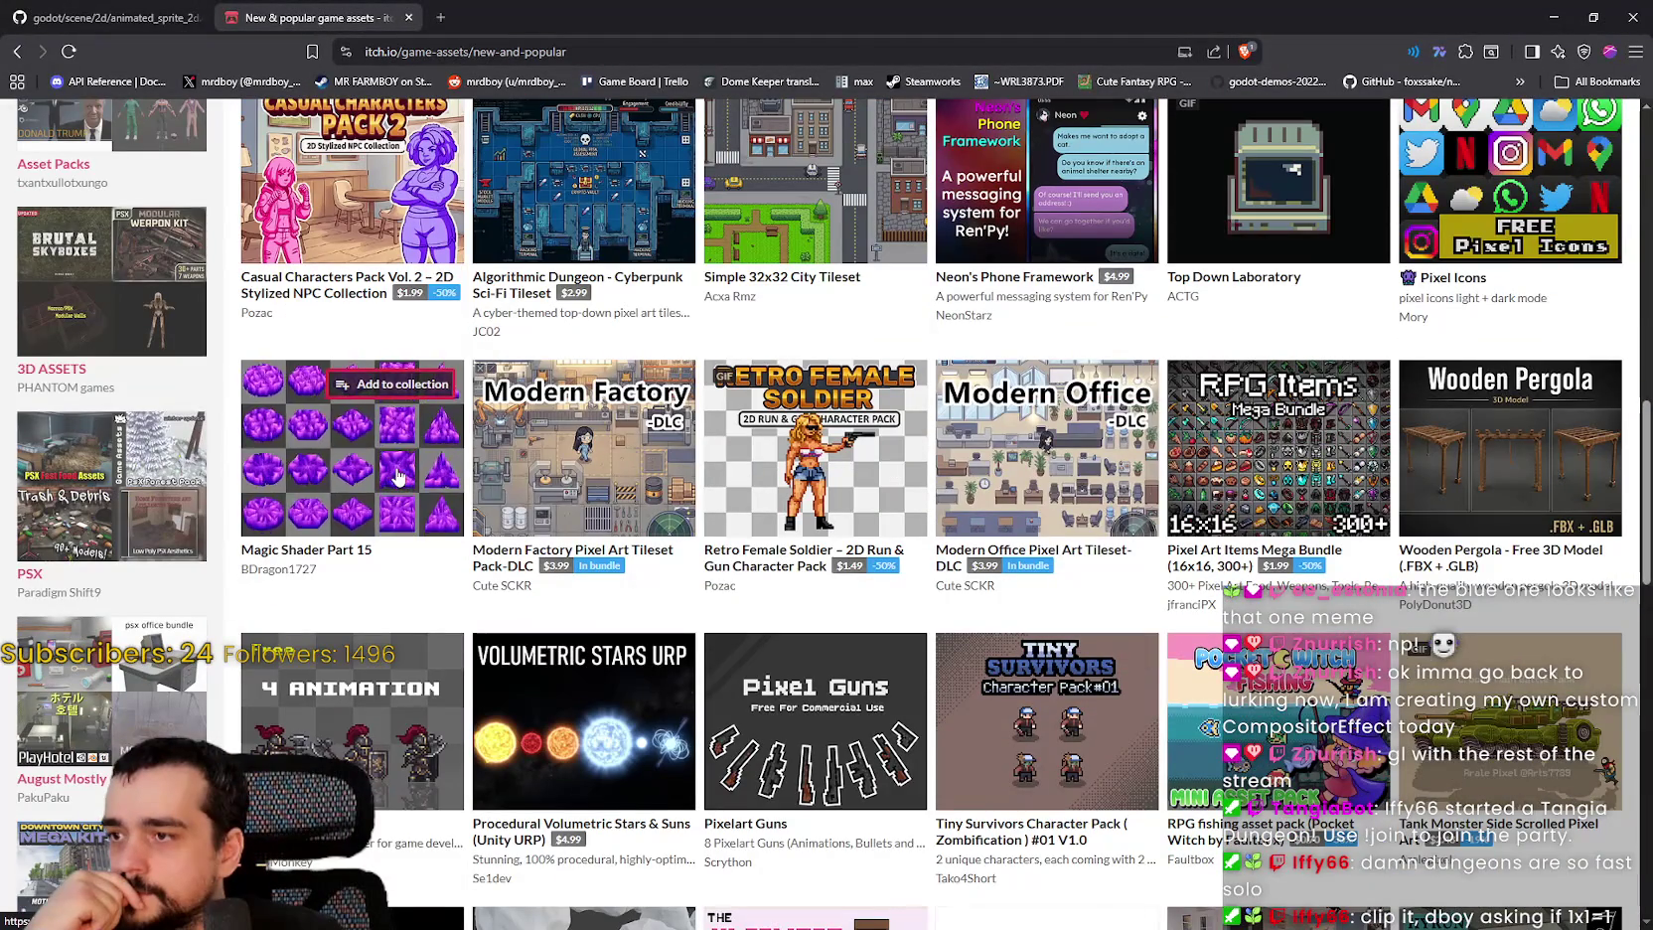
right_click(291, 553)
click(352, 561)
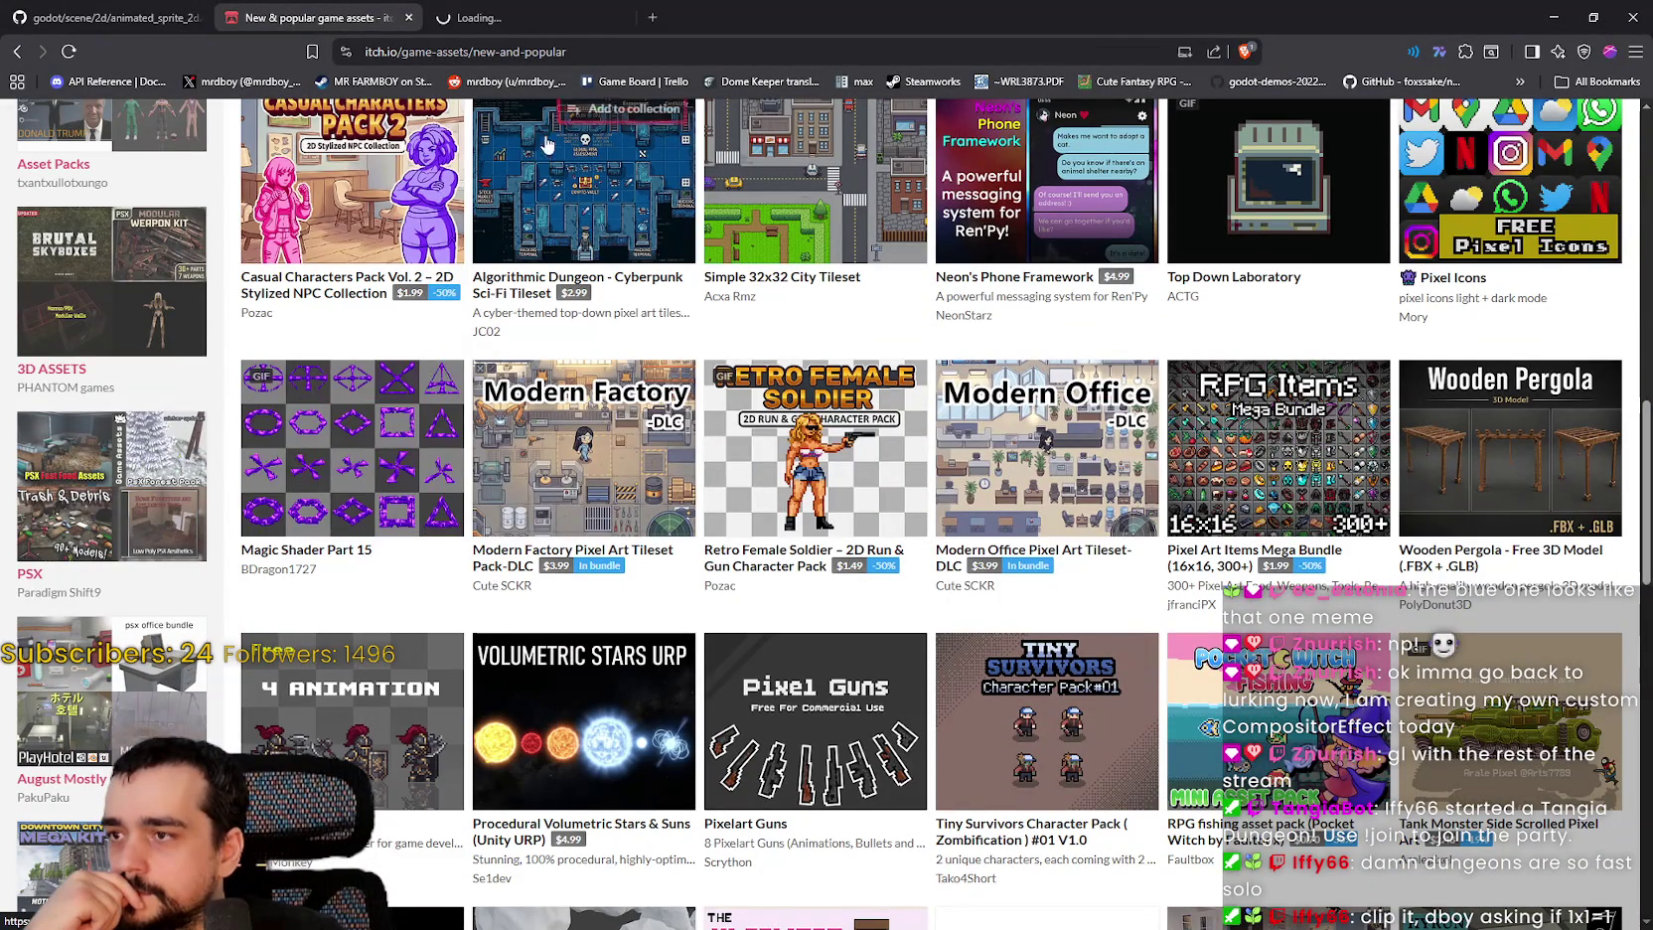
Step: Scroll further down through the itch.io asset listings
scroll(821, 552, down, 2)
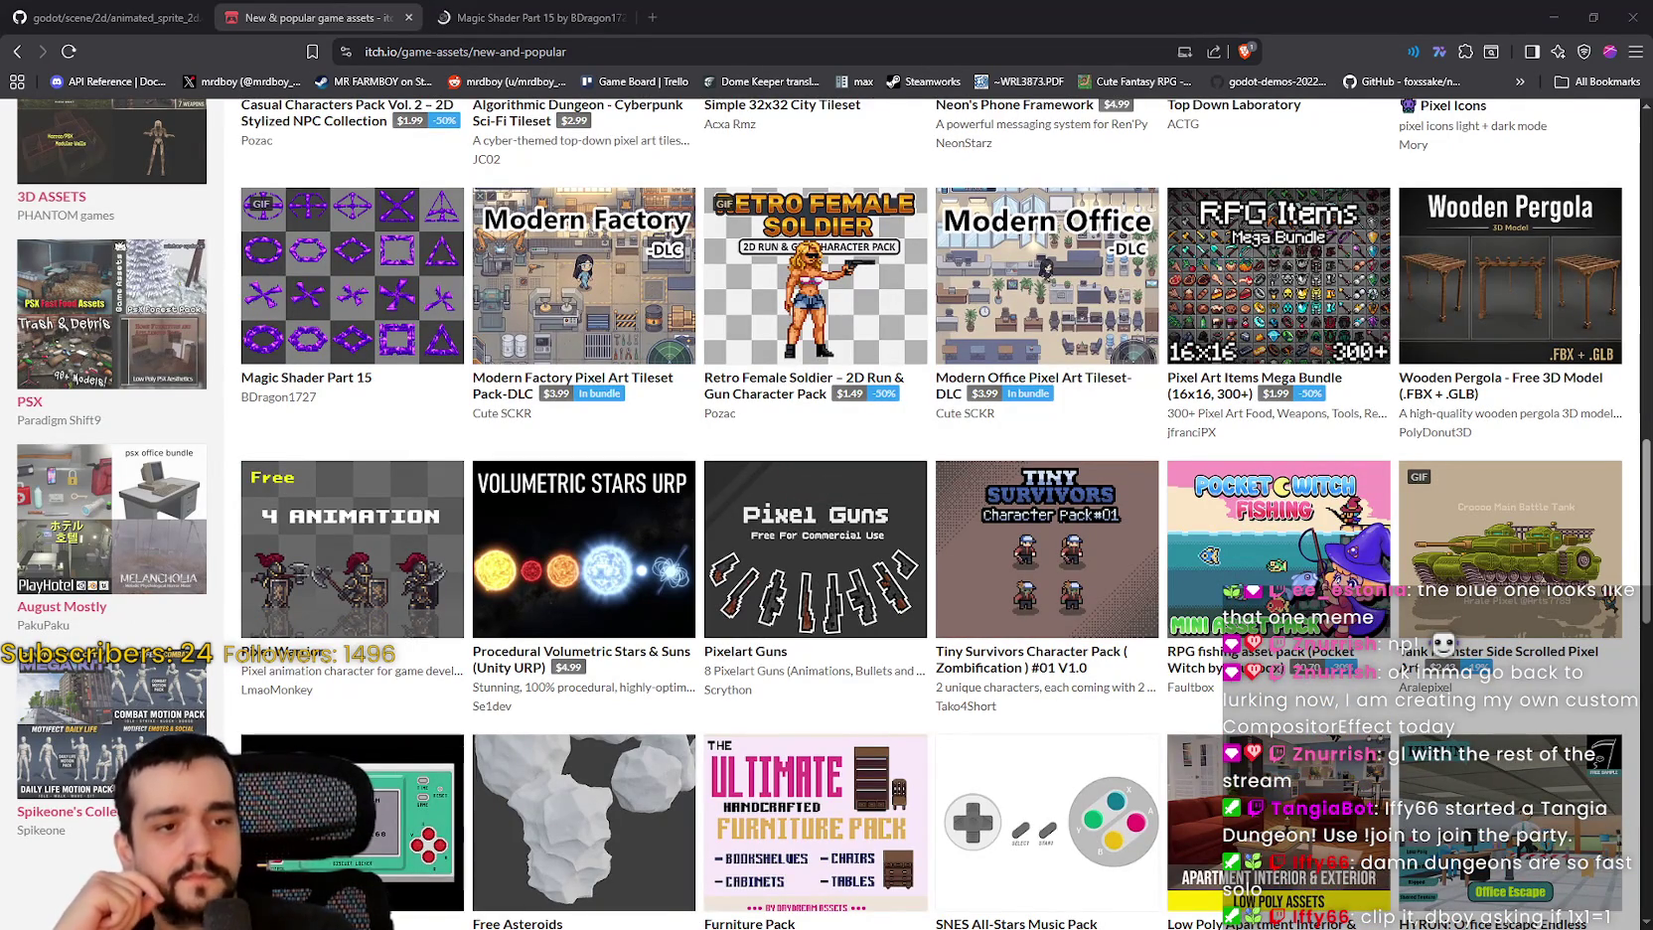
scroll(907, 494, down, 6)
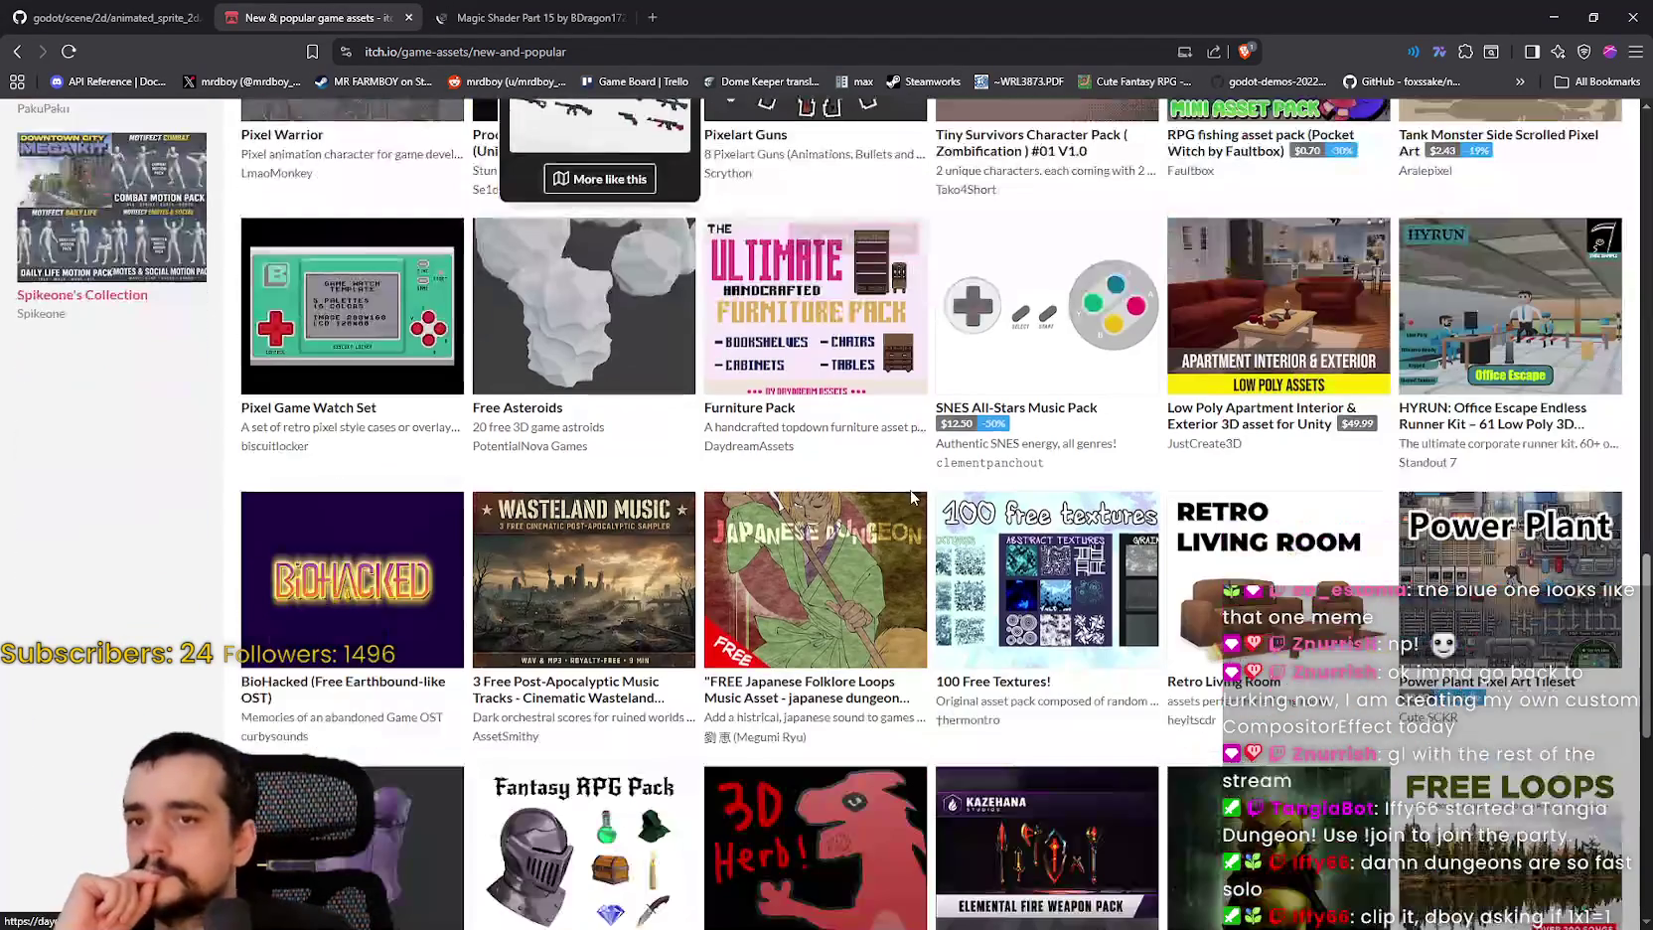
scroll(907, 508, down, 5)
scroll(919, 457, down, 4)
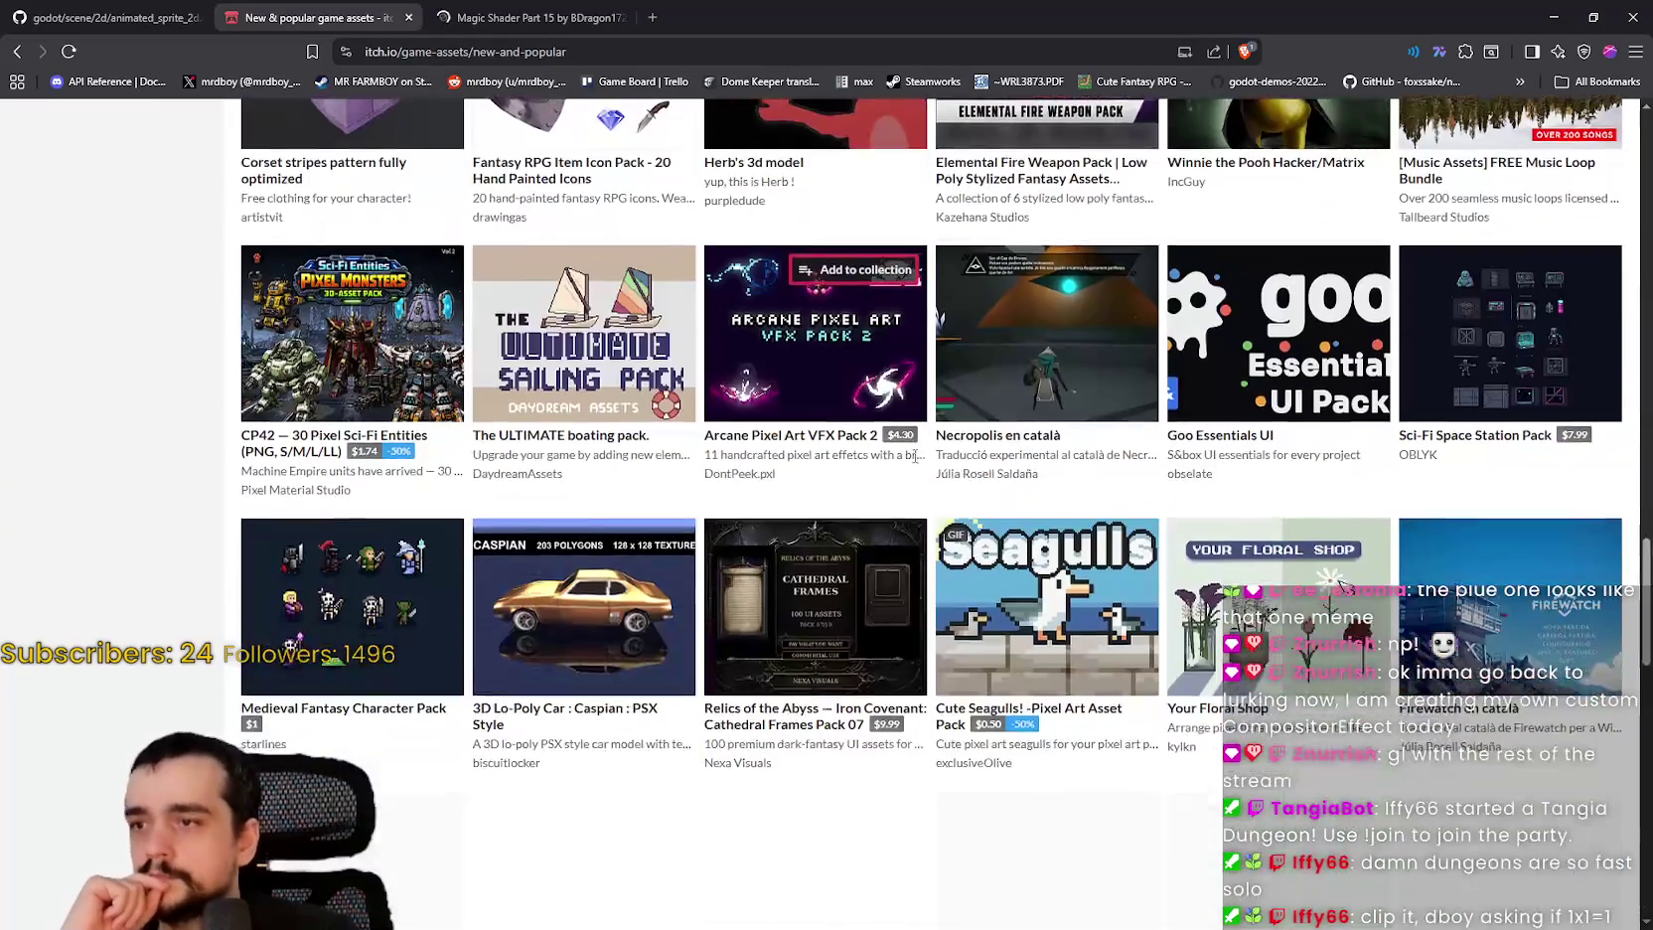
scroll(924, 450, down, 13)
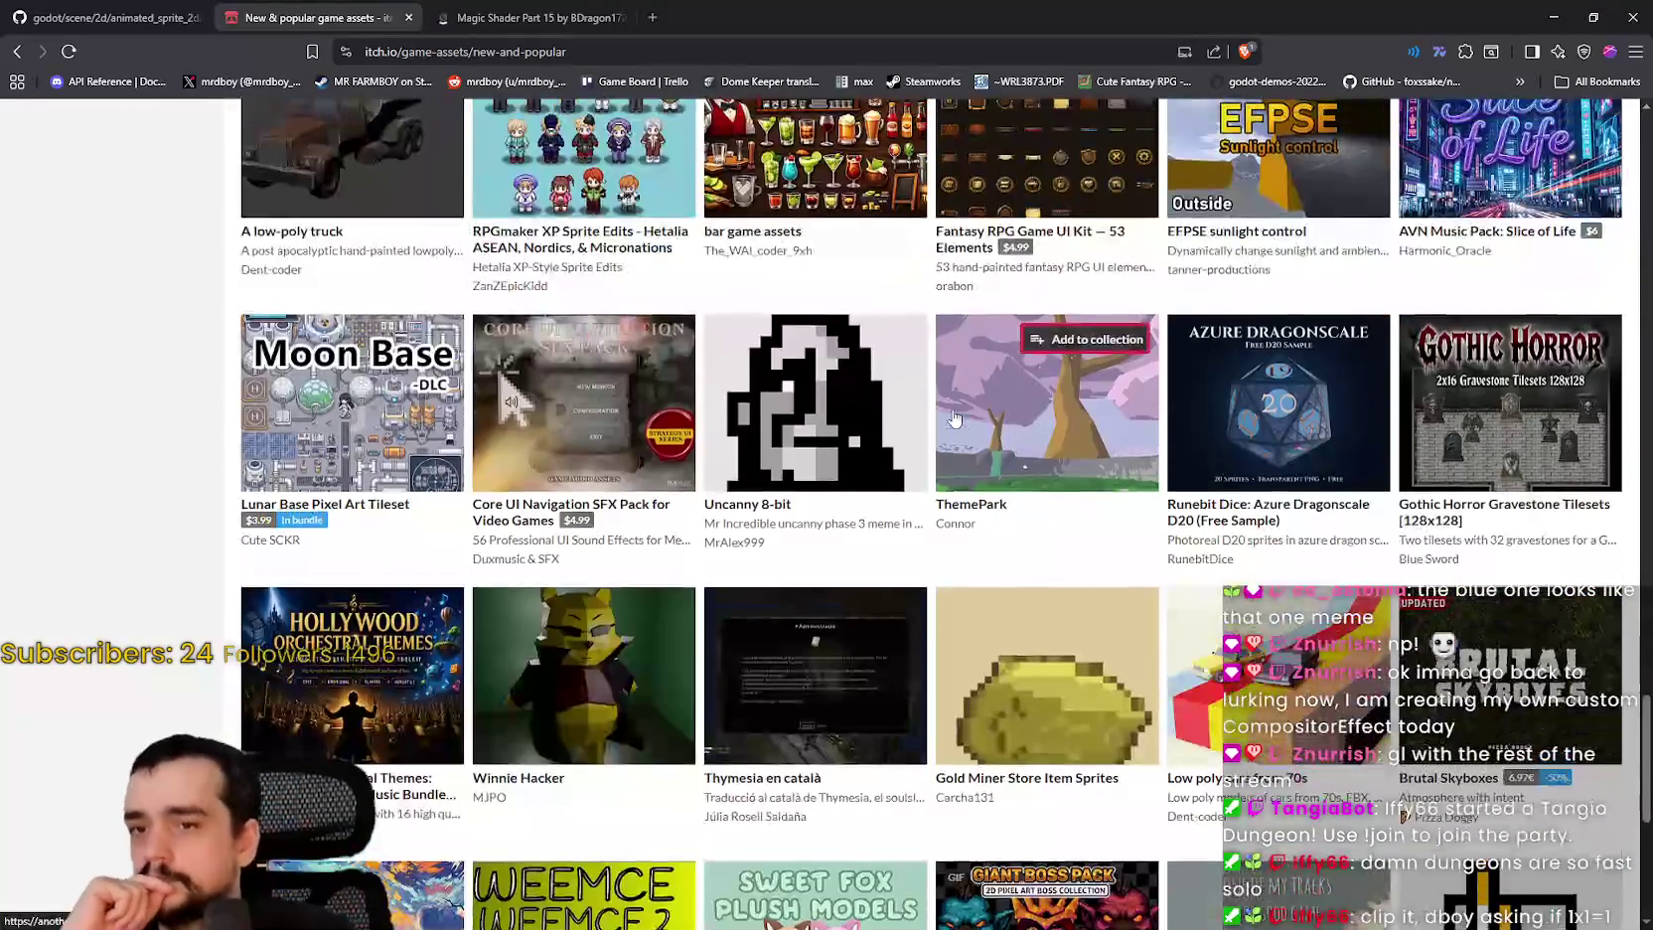
scroll(934, 447, down, 3)
scroll(931, 437, down, 10)
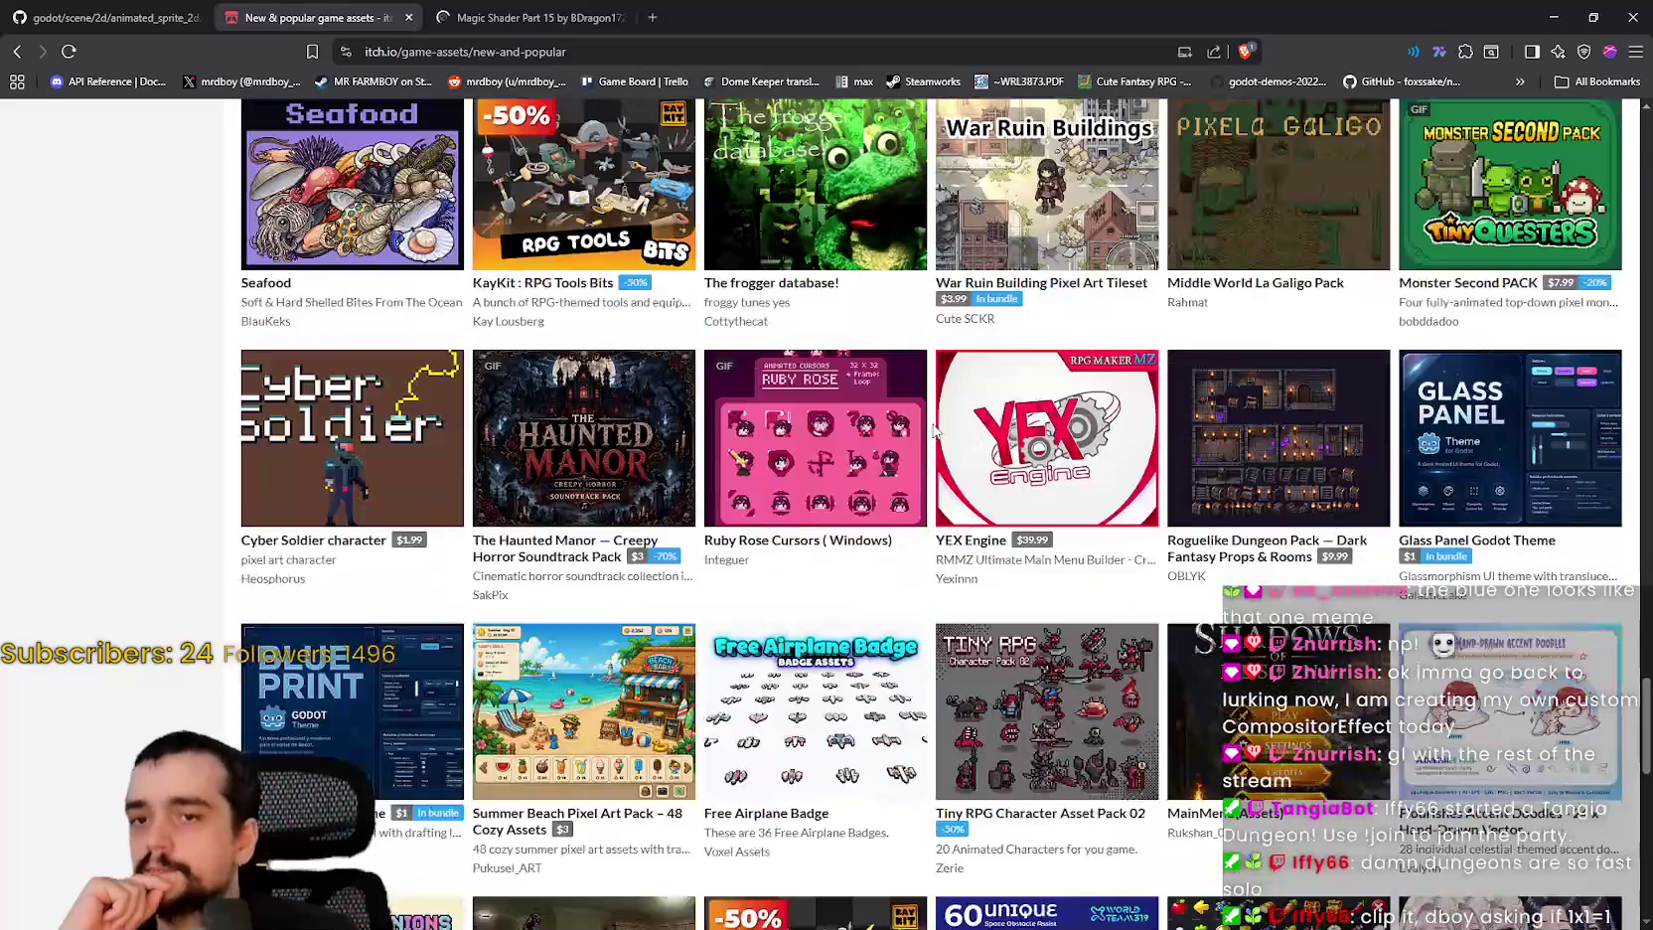
scroll(931, 411, down, 7)
Step: On the Magic Shader Part 15 page, preview the green, blue and grey magic-circle sprite sheets
key(ctrl+Tab)
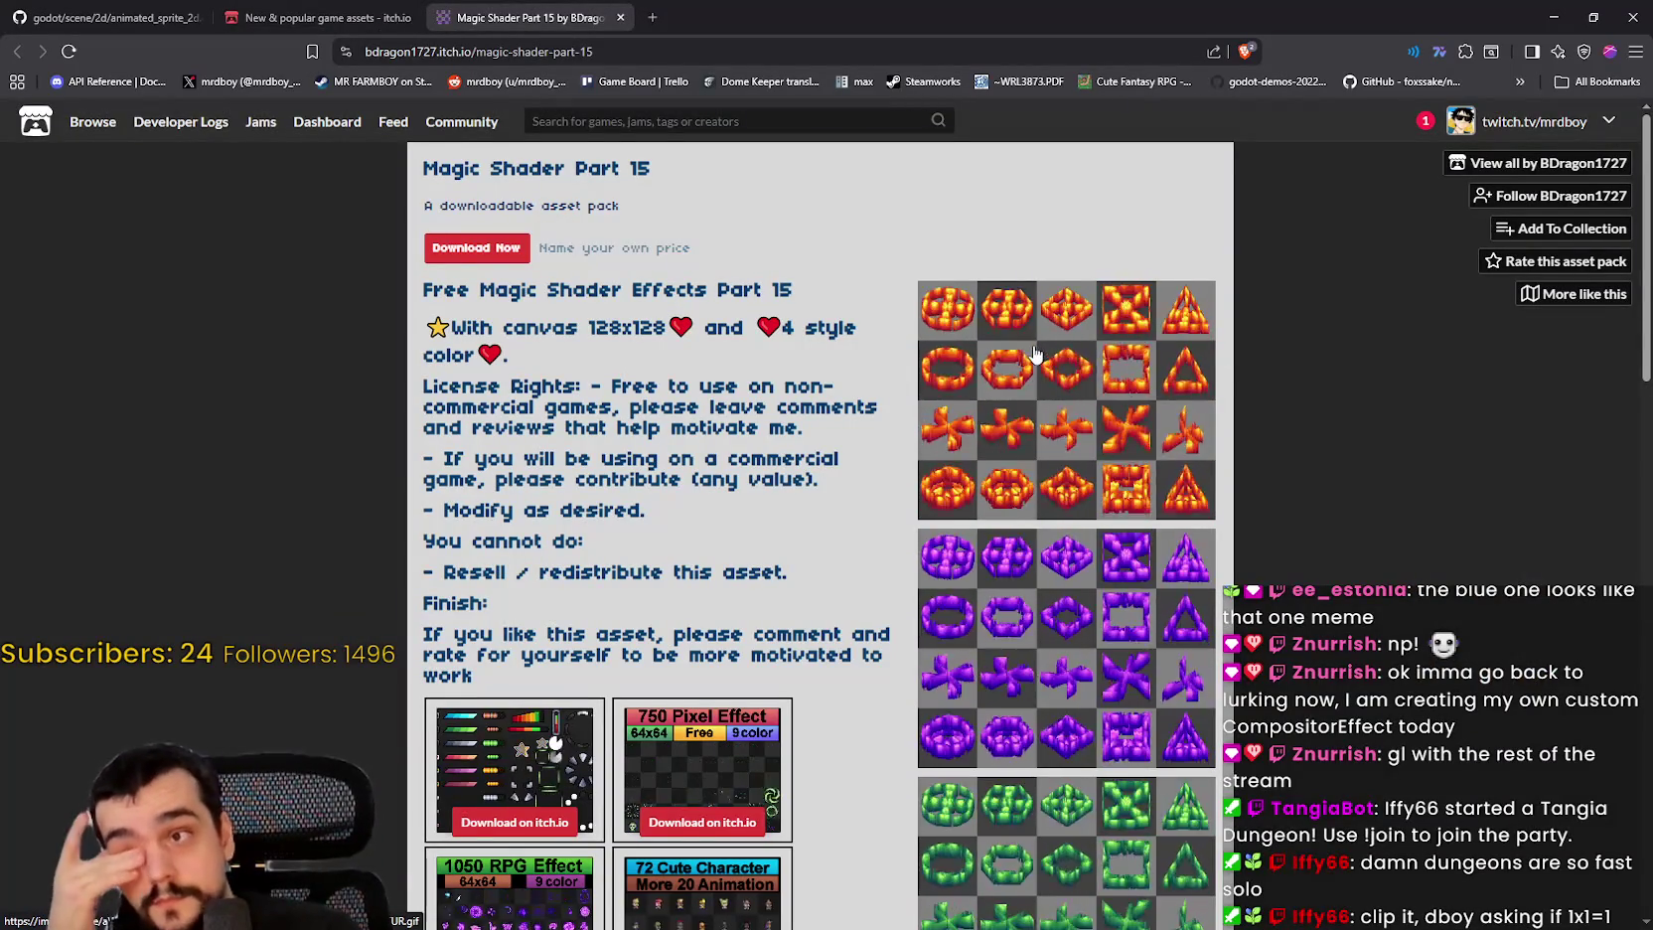
scroll(1063, 397, down, 2)
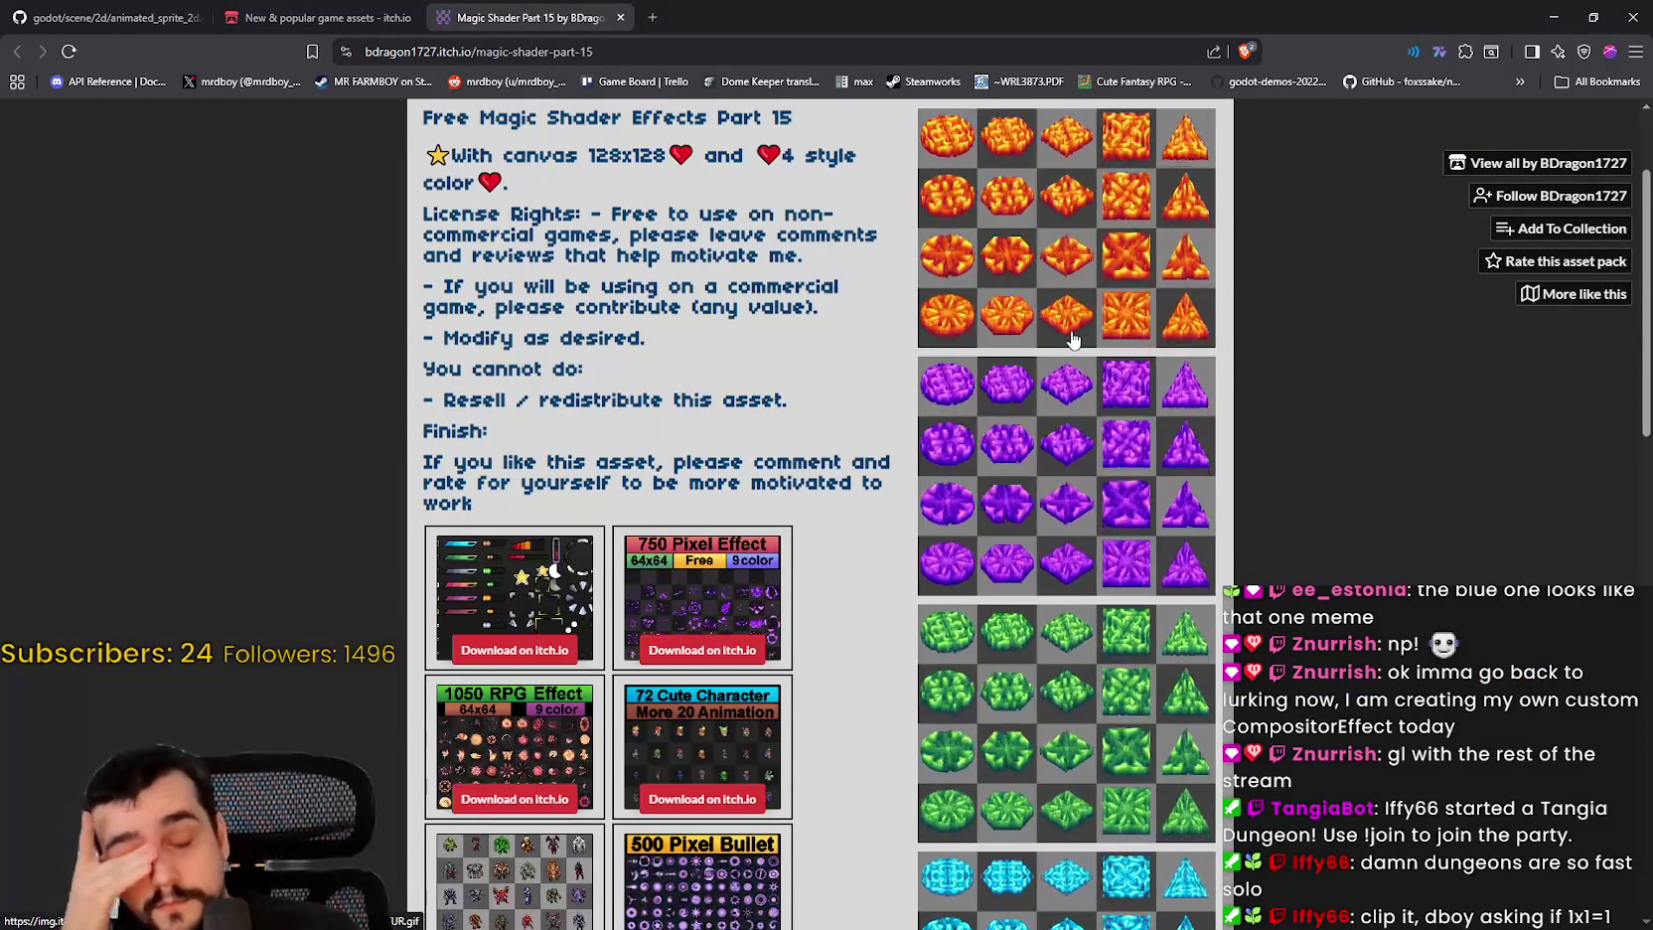
click(1062, 641)
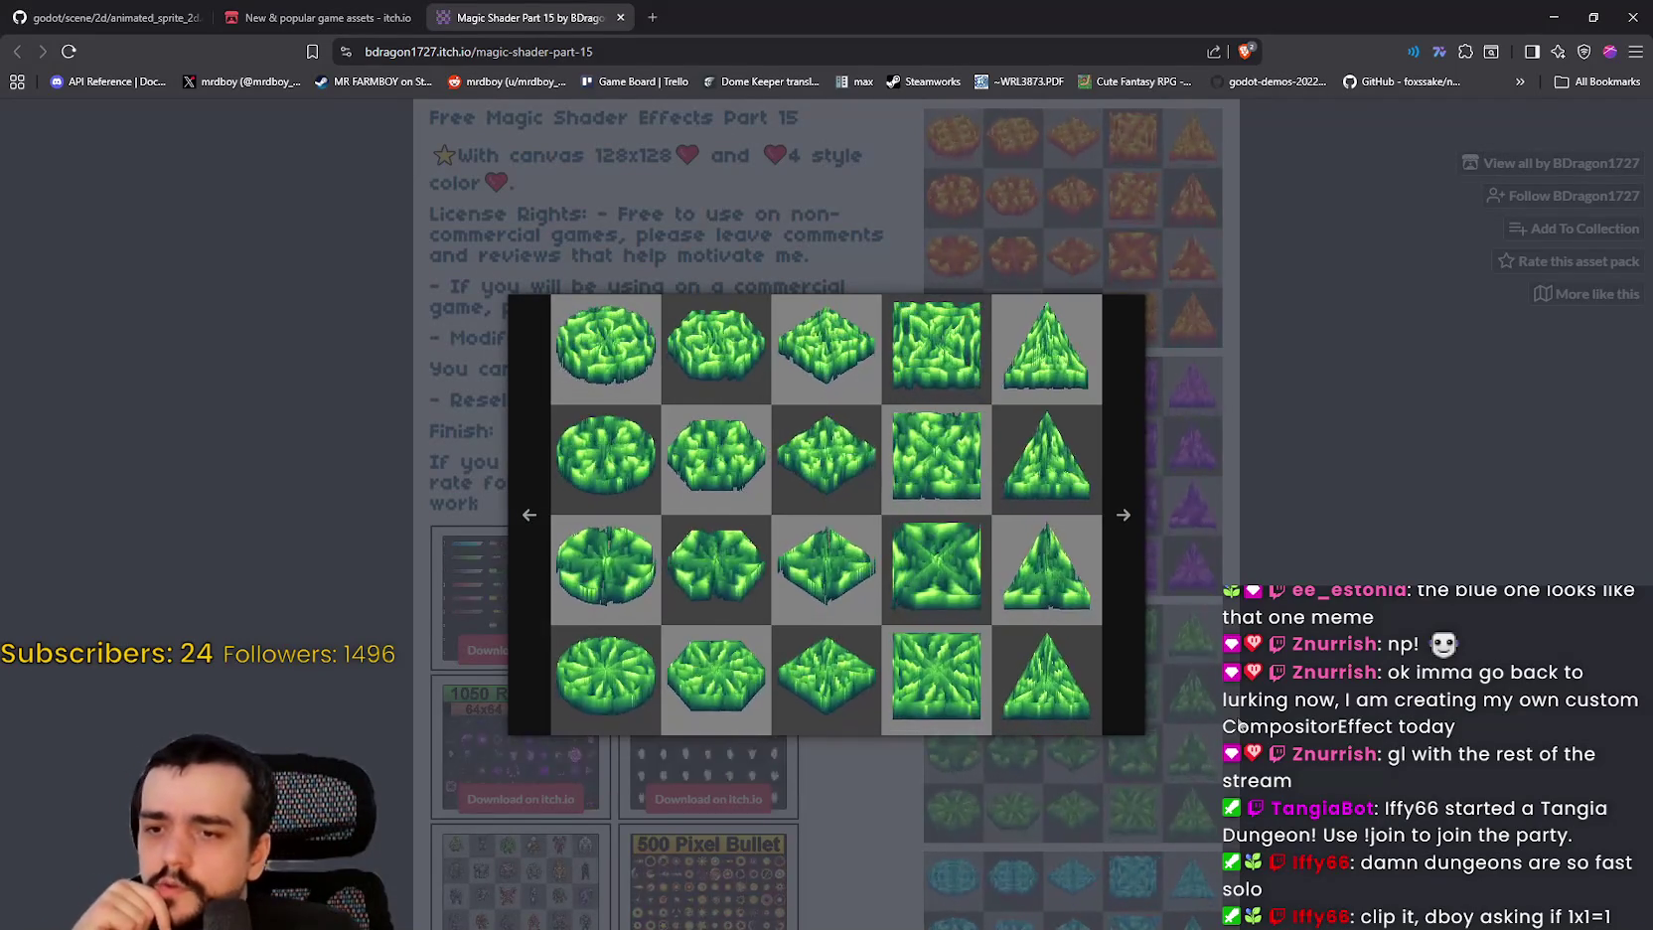
click(1239, 722)
scroll(1239, 722, down, 3)
click(1192, 696)
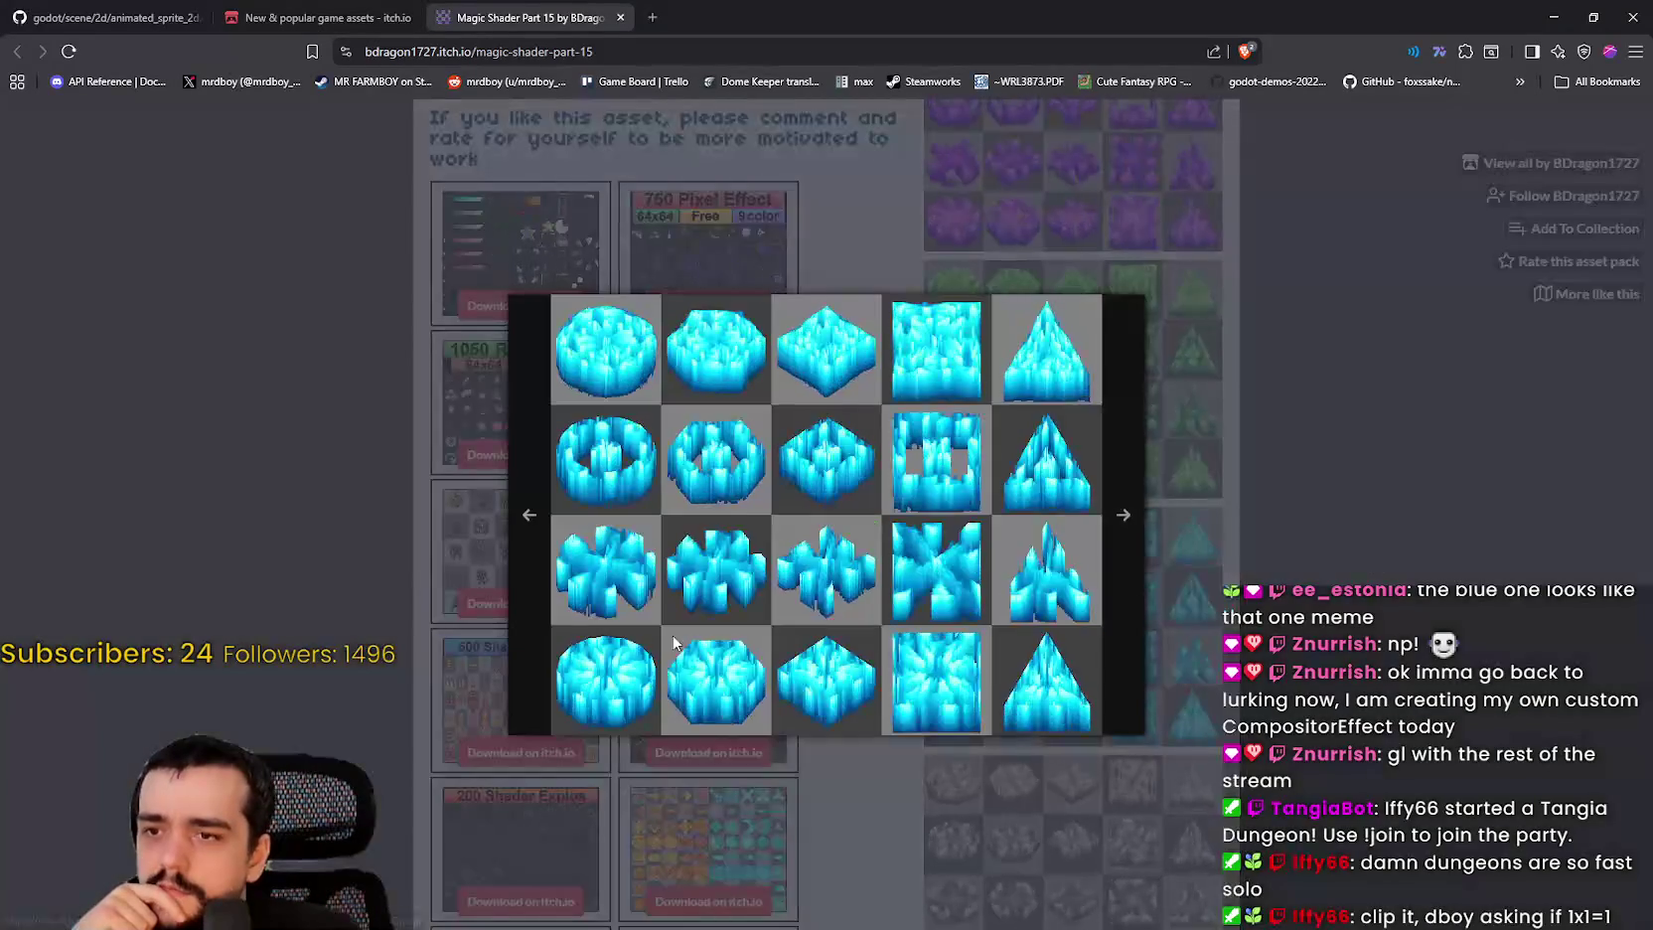
click(1229, 685)
scroll(1229, 686, down, 1)
click(1182, 646)
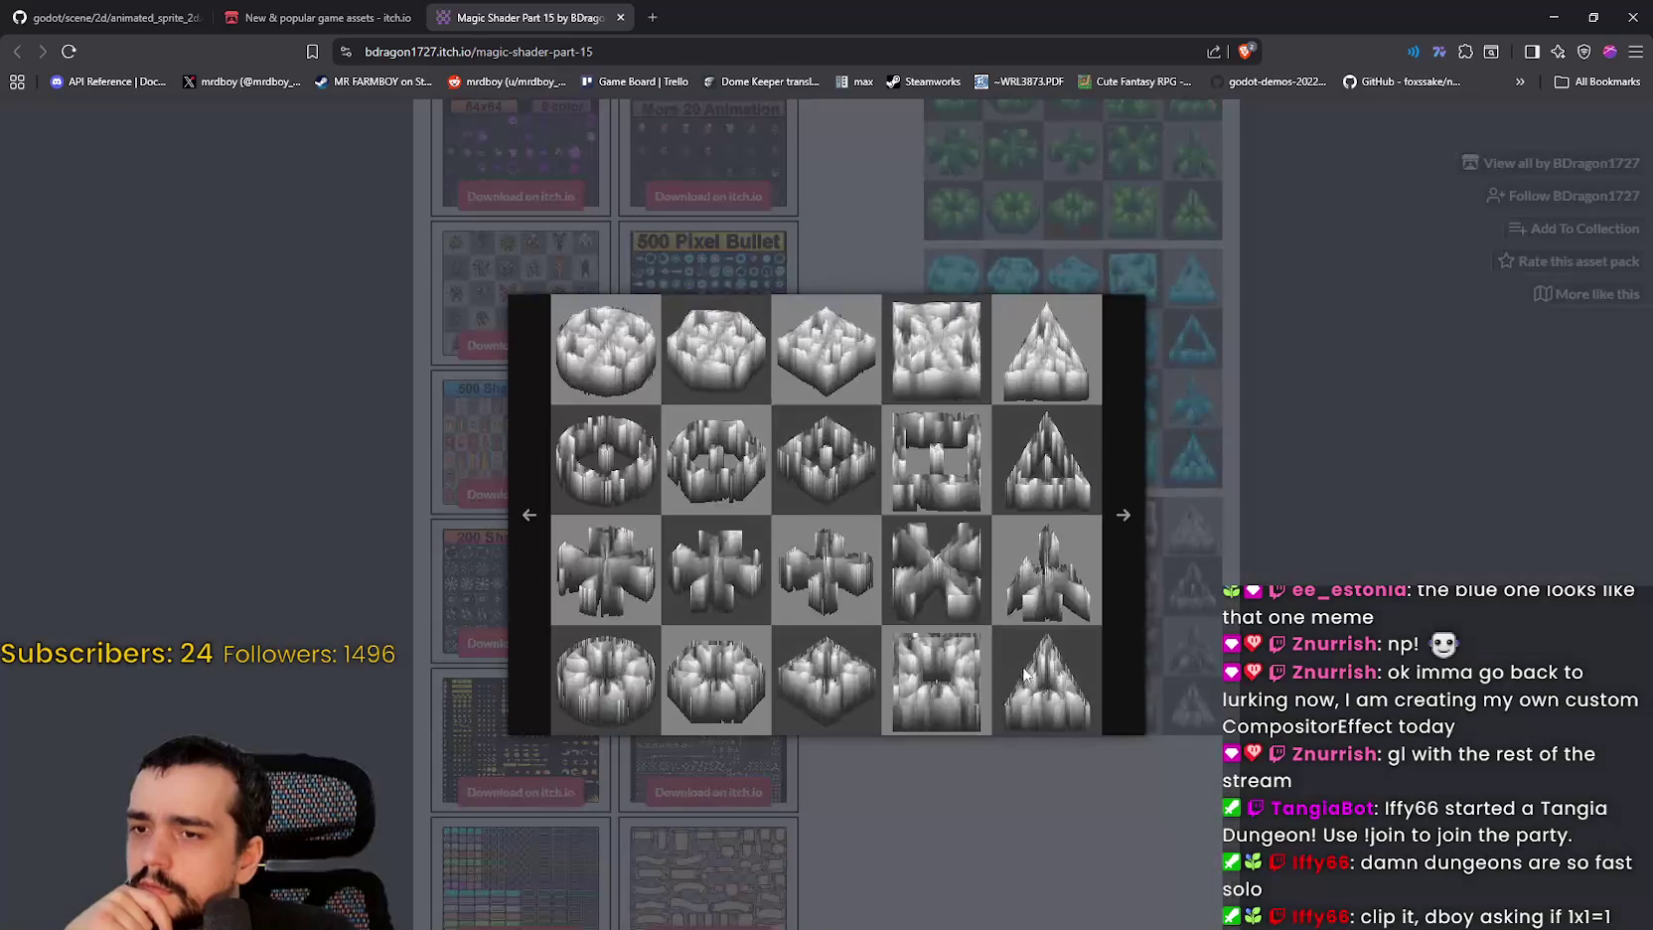
click(1034, 810)
Step: Open the 72 Cute Pixel Character pack in a new tab
scroll(527, 561, up, 5)
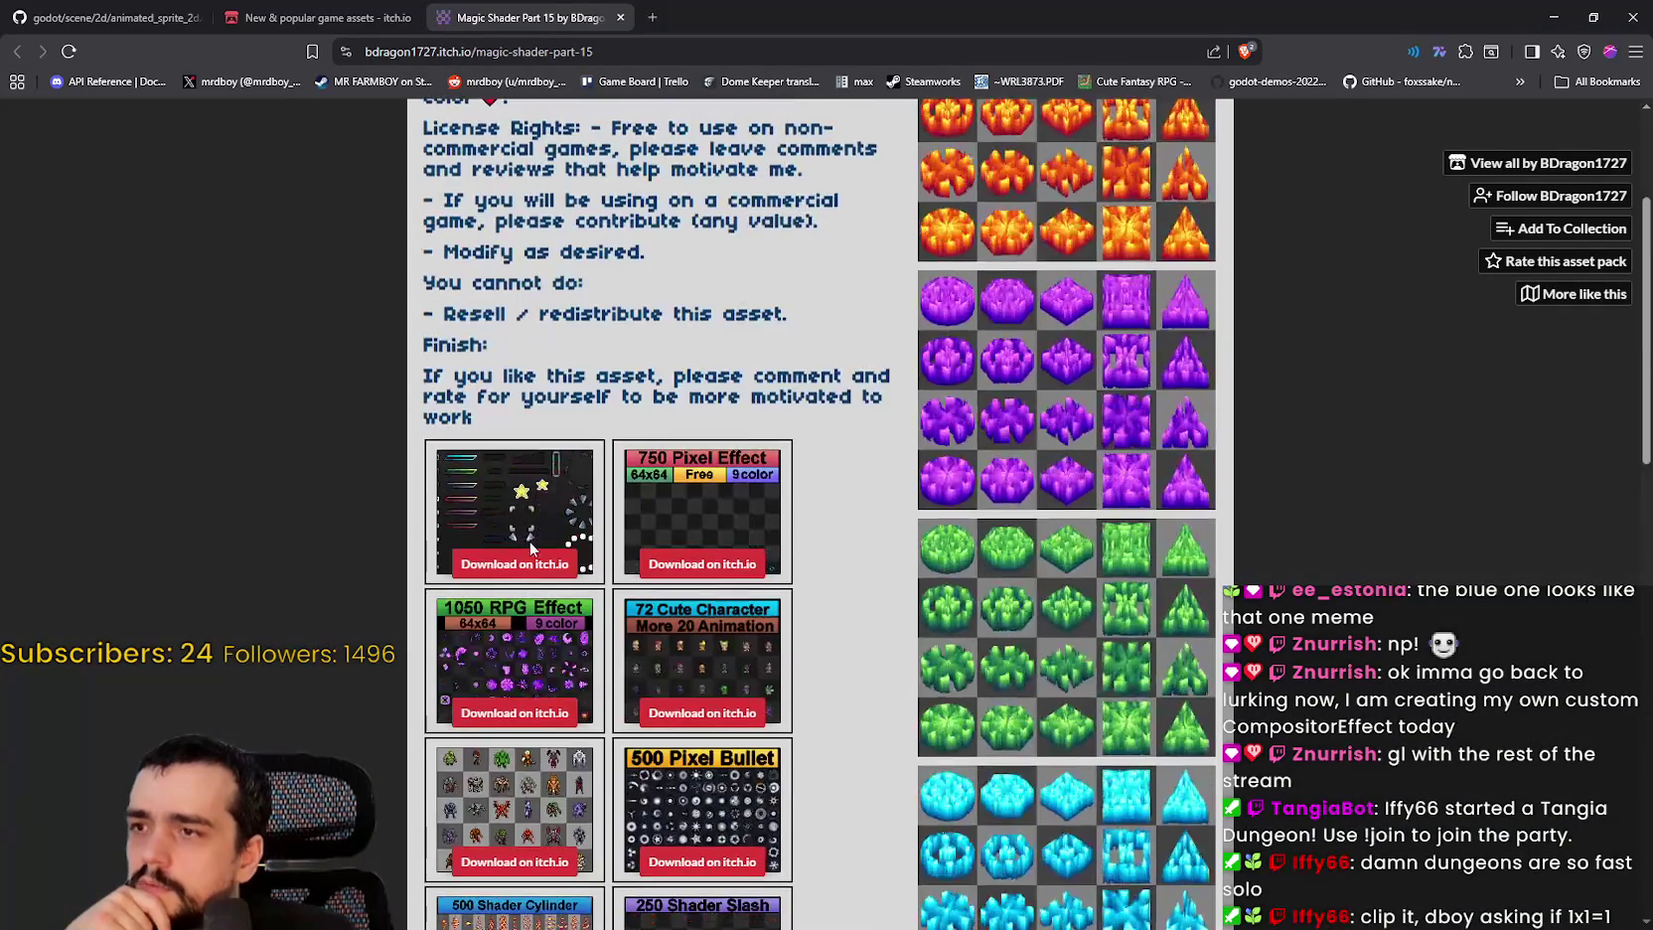
scroll(547, 565, up, 2)
mouse_move(557, 386)
mouse_down()
mouse_move(715, 641)
mouse_move(838, 693)
mouse_up()
scroll(841, 685, down, 3)
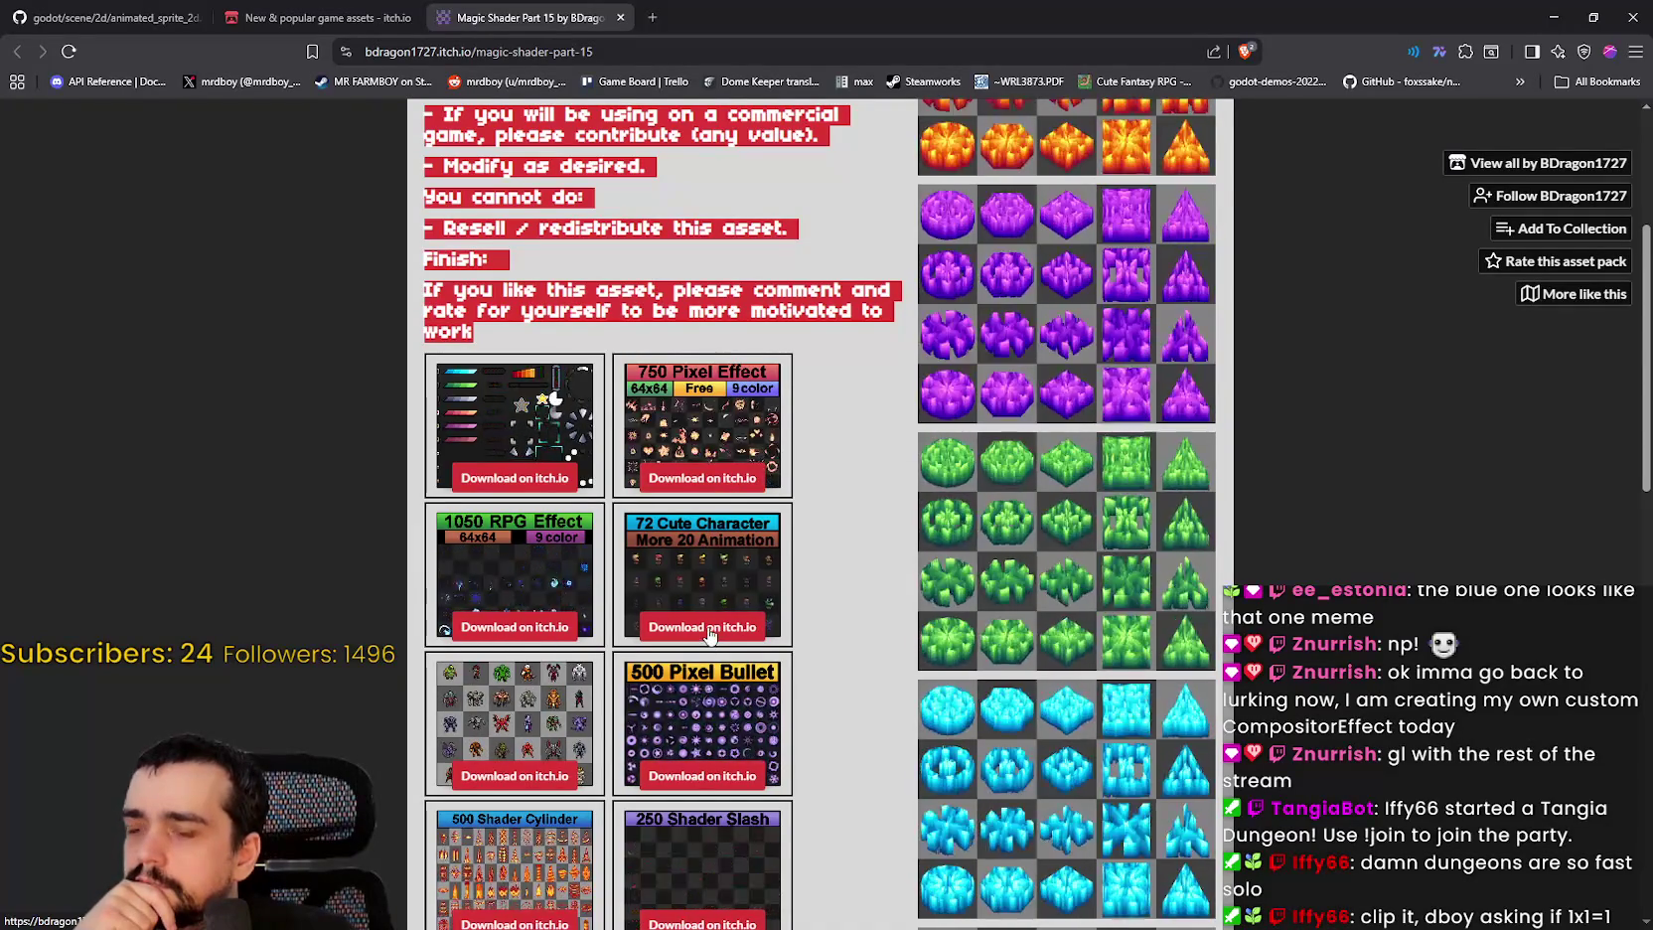
right_click(712, 626)
click(833, 141)
Step: Preview the 72 Cute Pixel Character sprites, then return to the Magic Shader Part 15 page
click(752, 20)
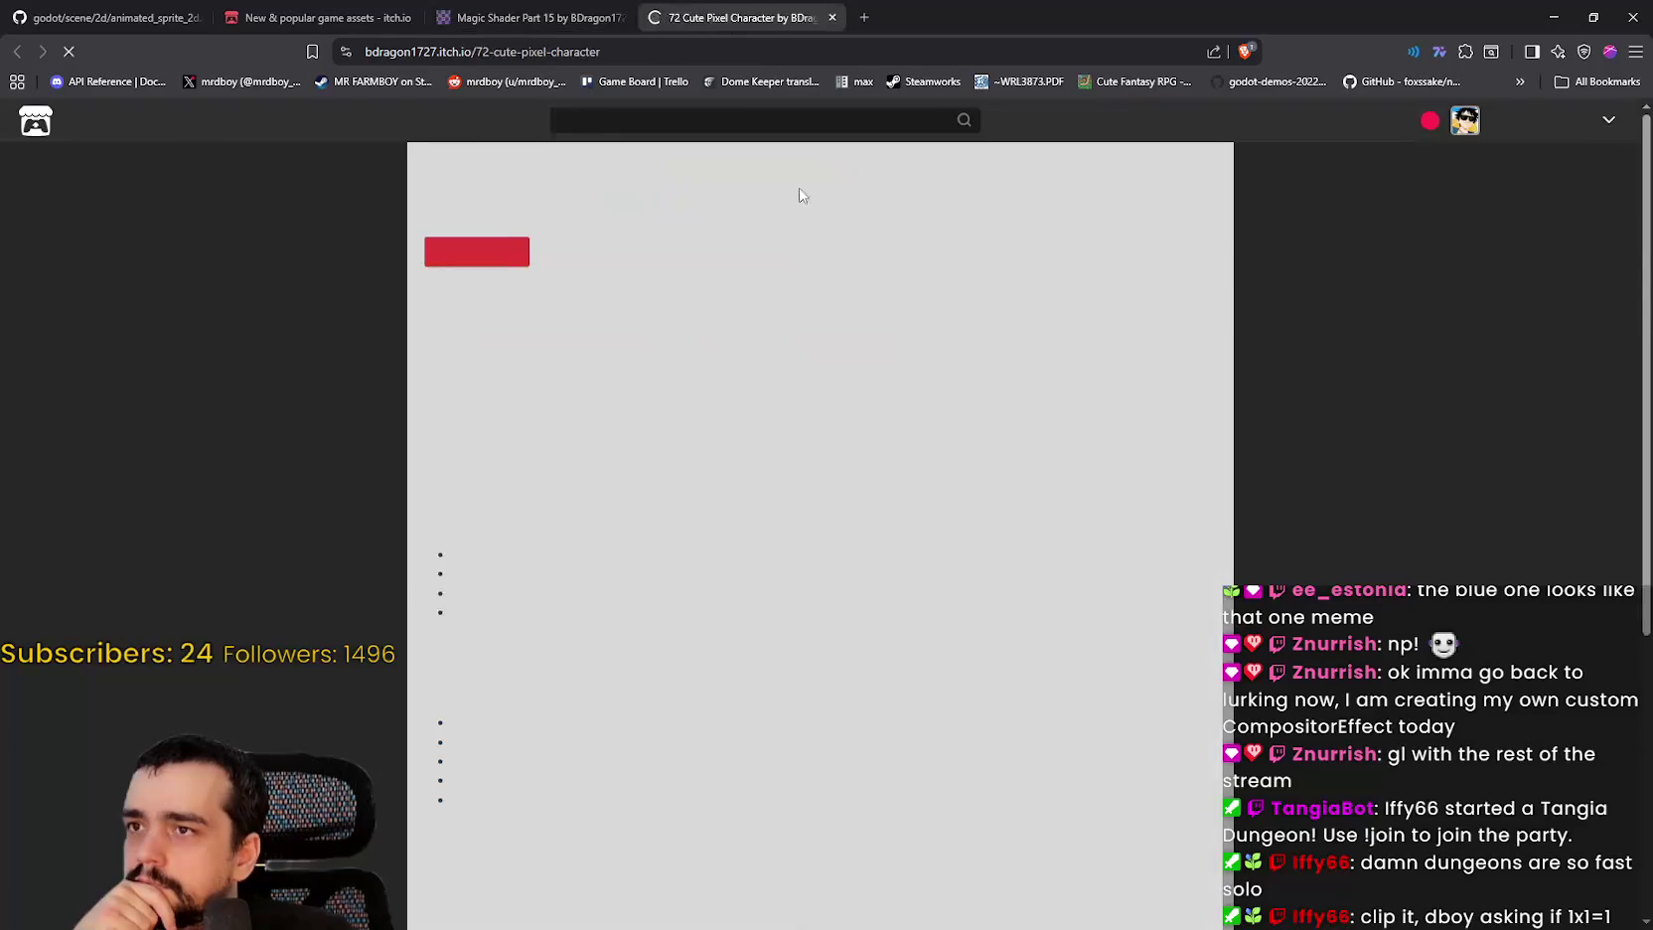
click(1114, 478)
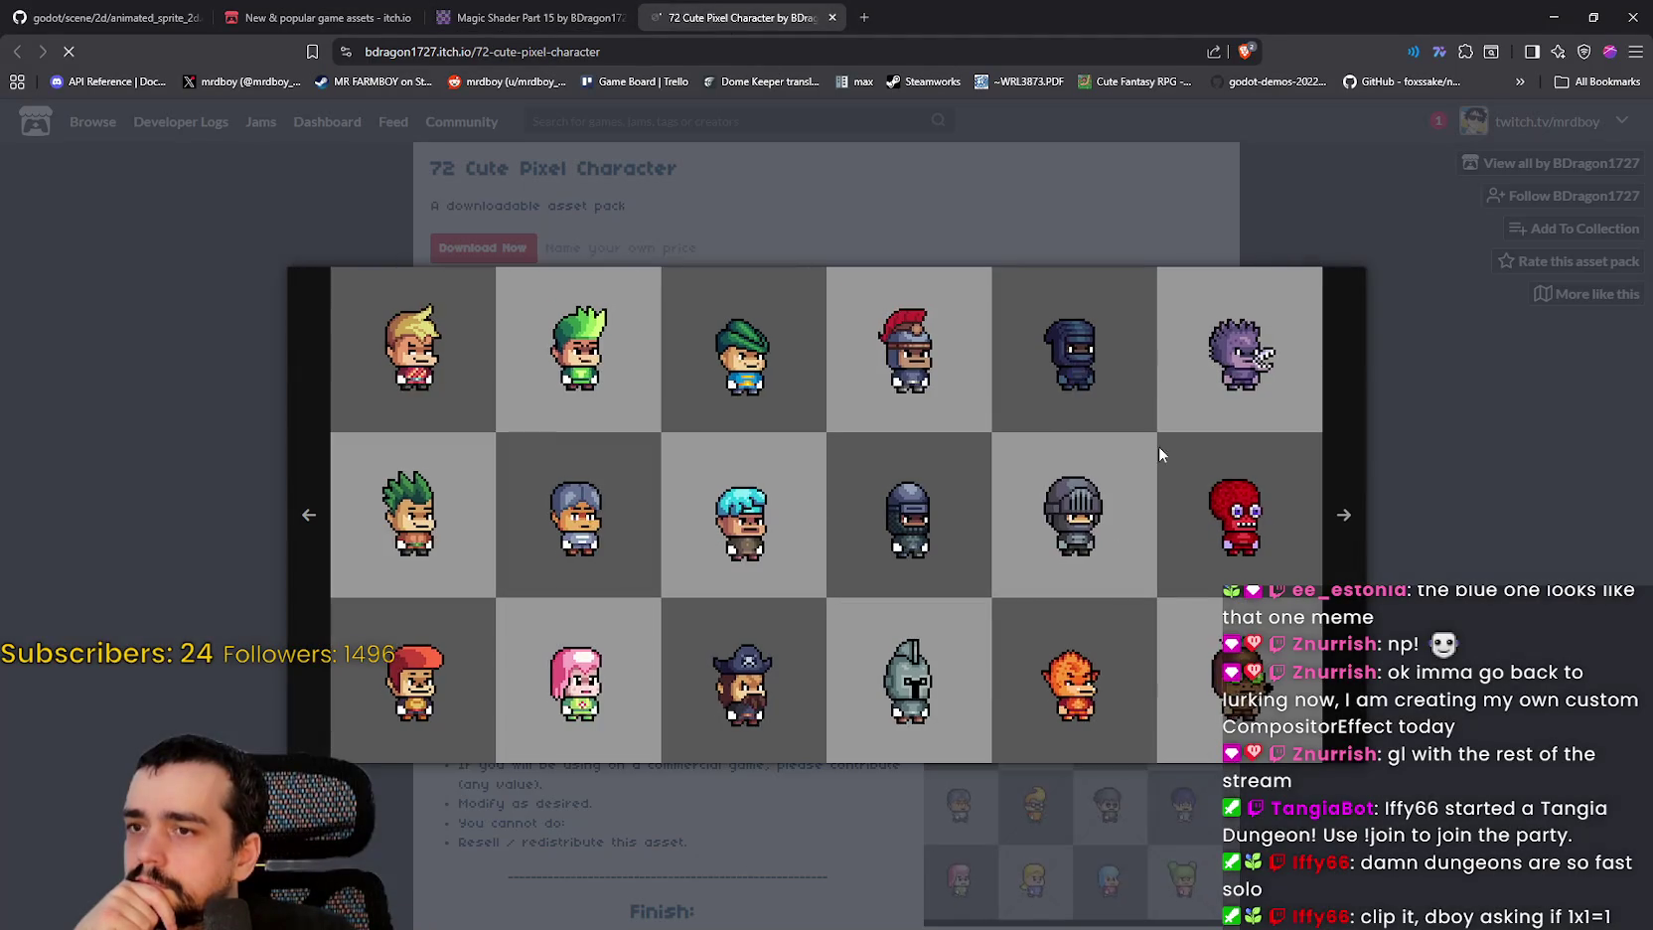
click(1421, 593)
scroll(1034, 545, down, 10)
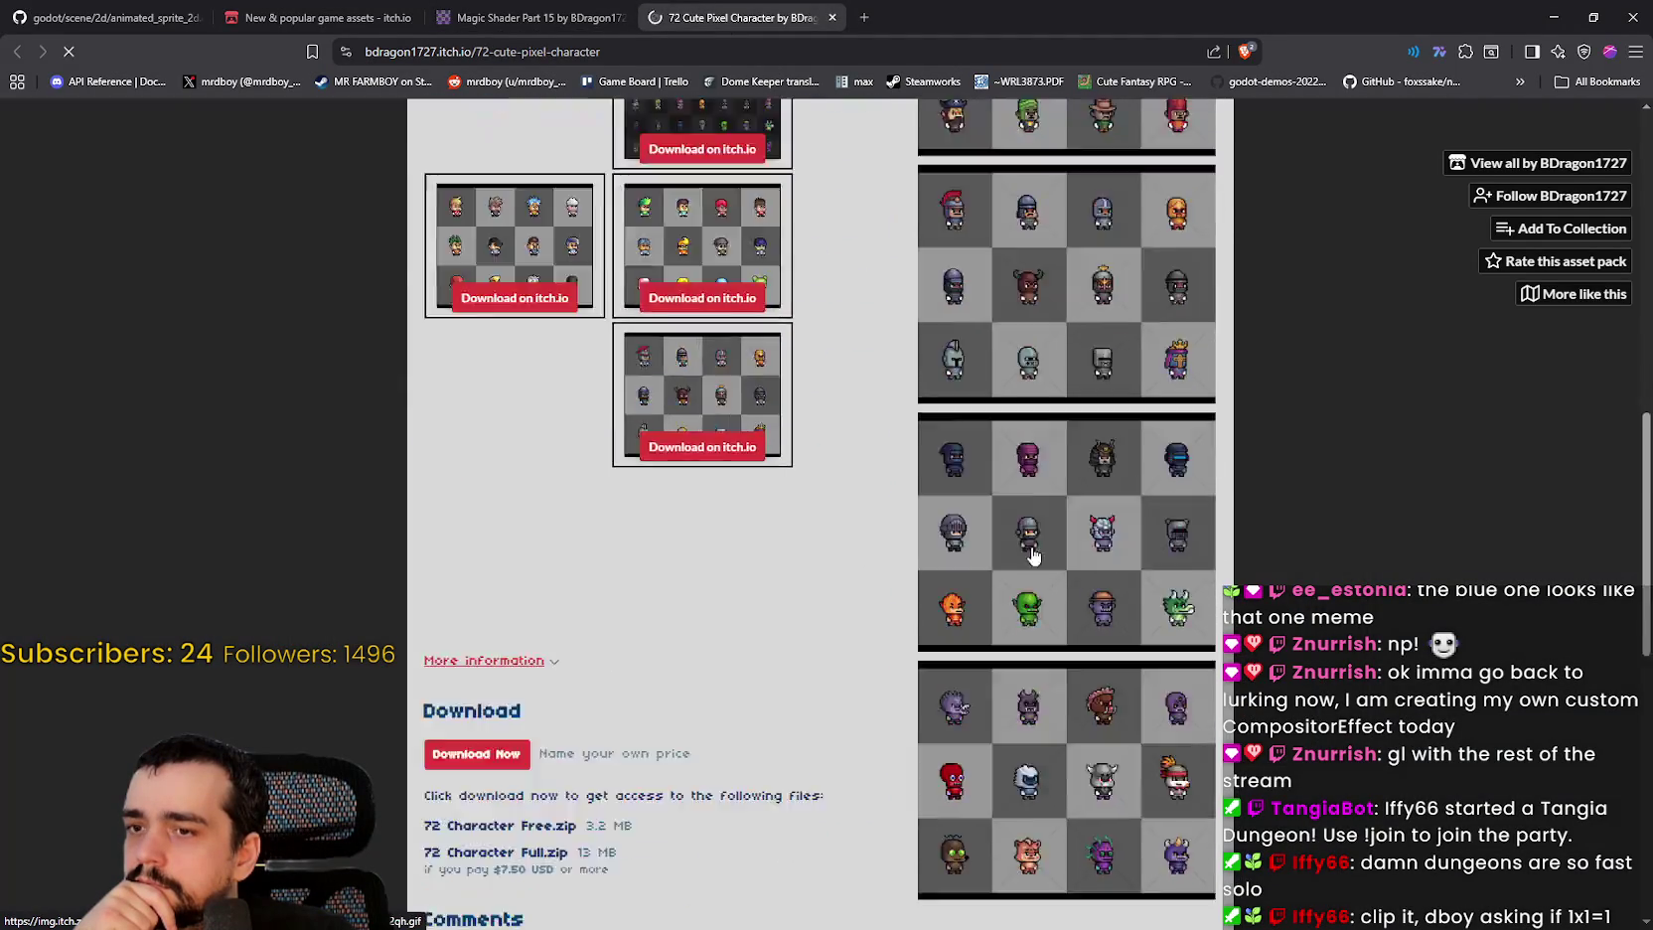
scroll(1033, 545, up, 3)
key(ctrl+shift+Tab)
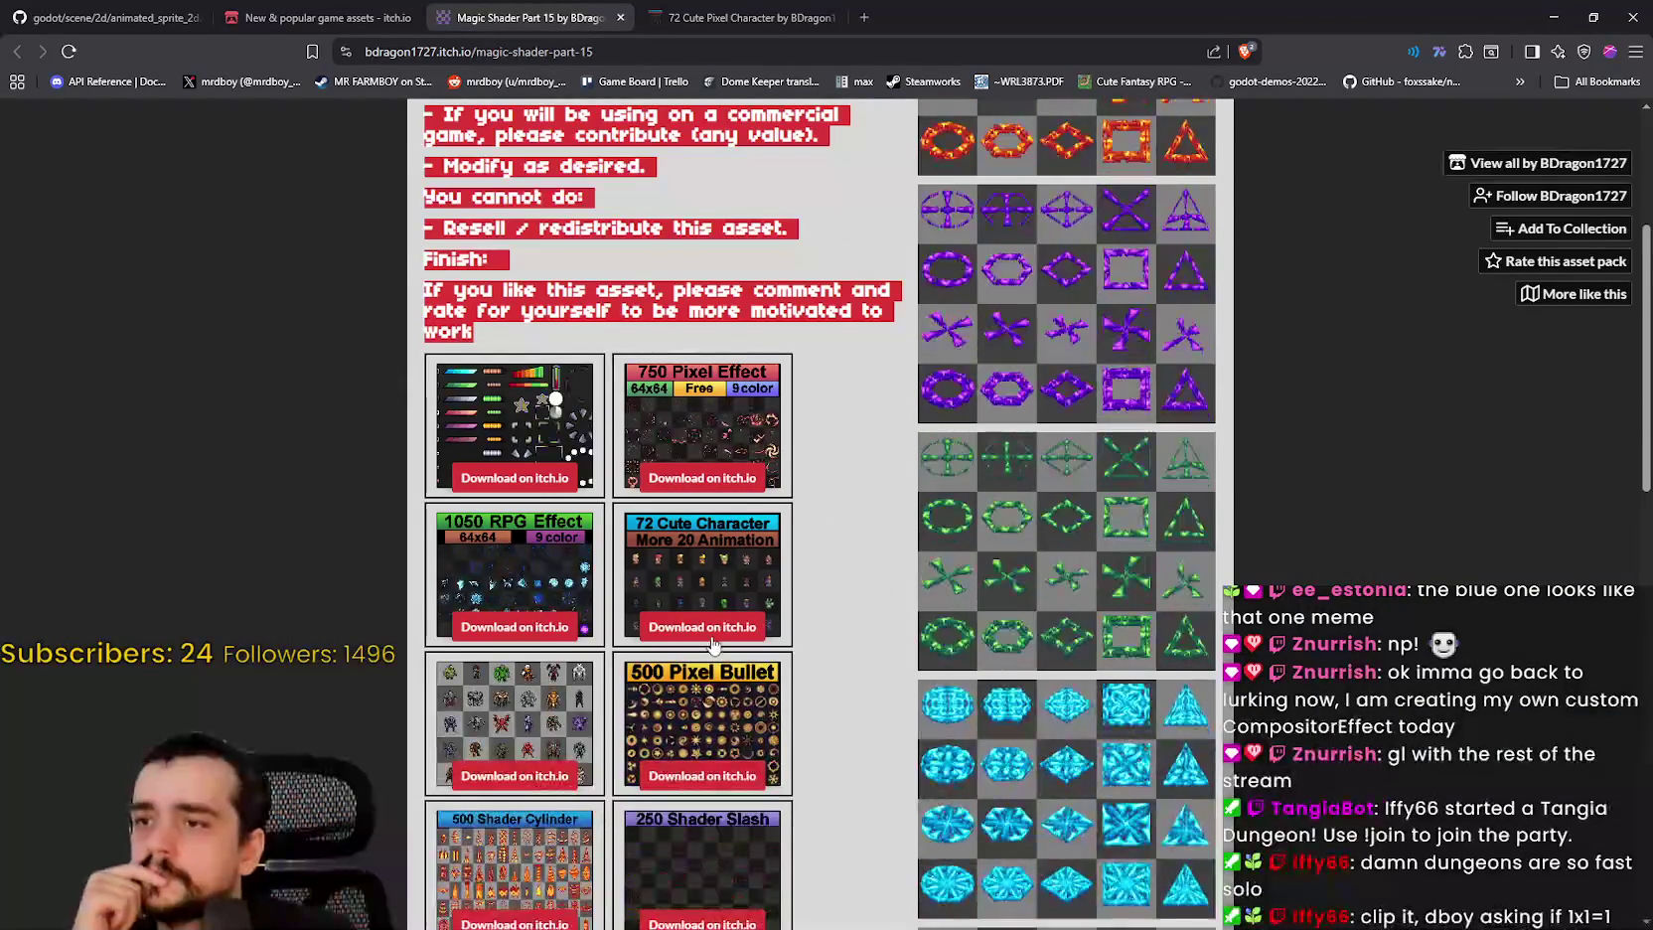
right_click(529, 634)
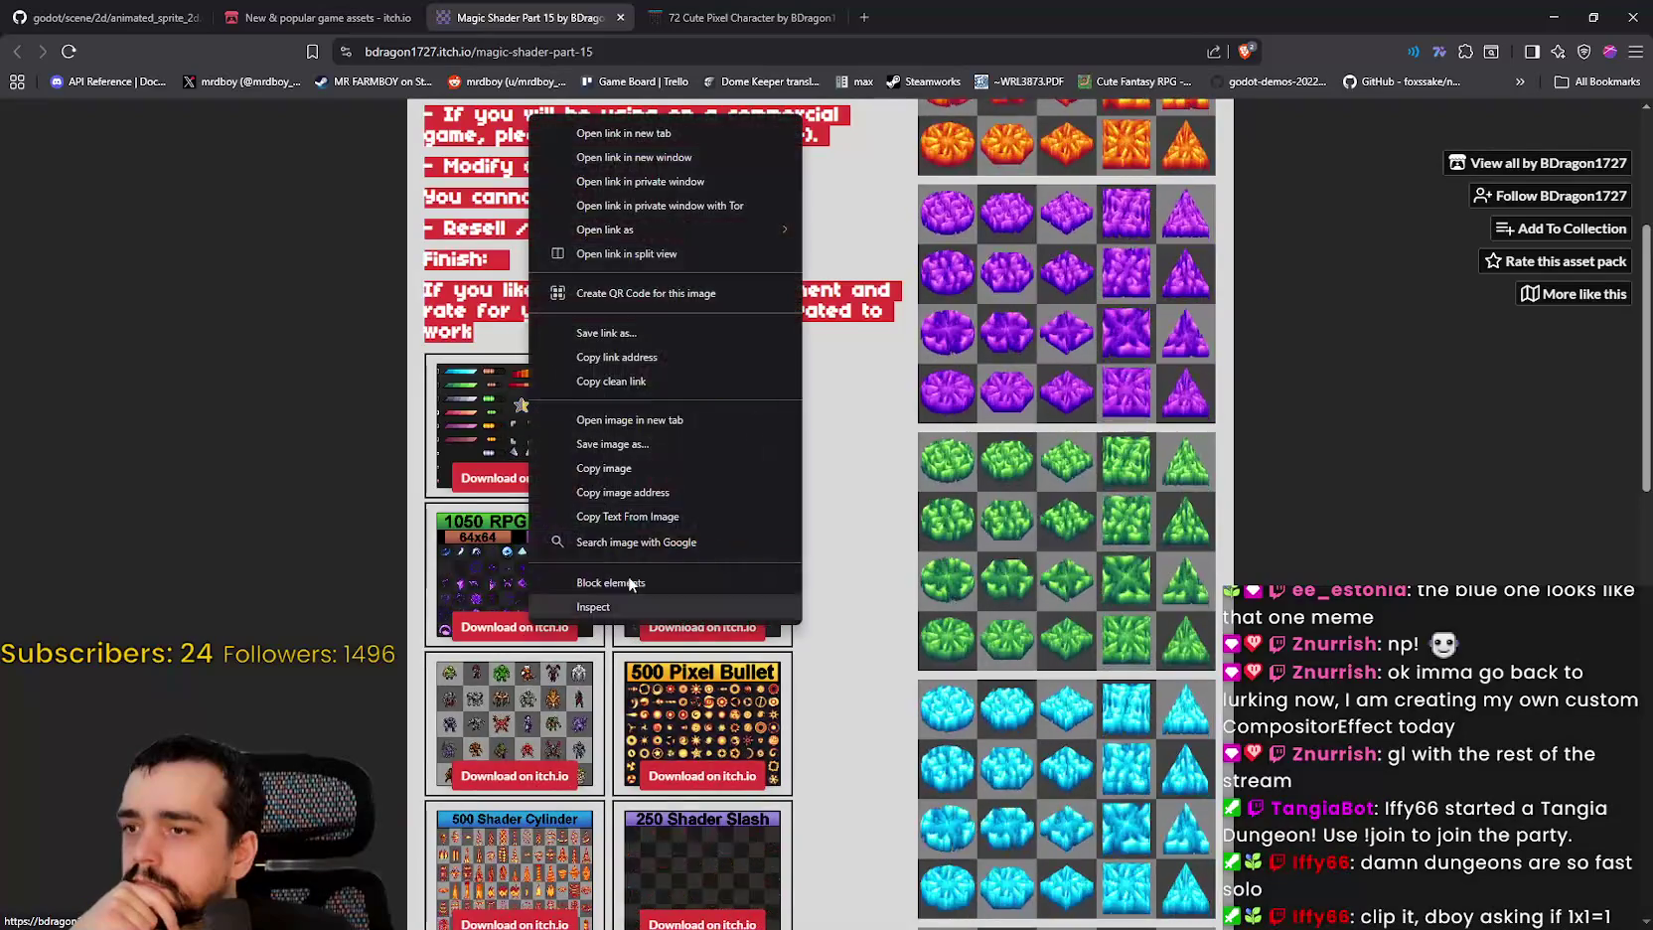
Step: Open the 1050 RPG Effect, 500 Pixel Bullet, 500 Shader Cylinder and 250 Shader Slash packs in new tabs
click(641, 132)
scroll(735, 348, down, 3)
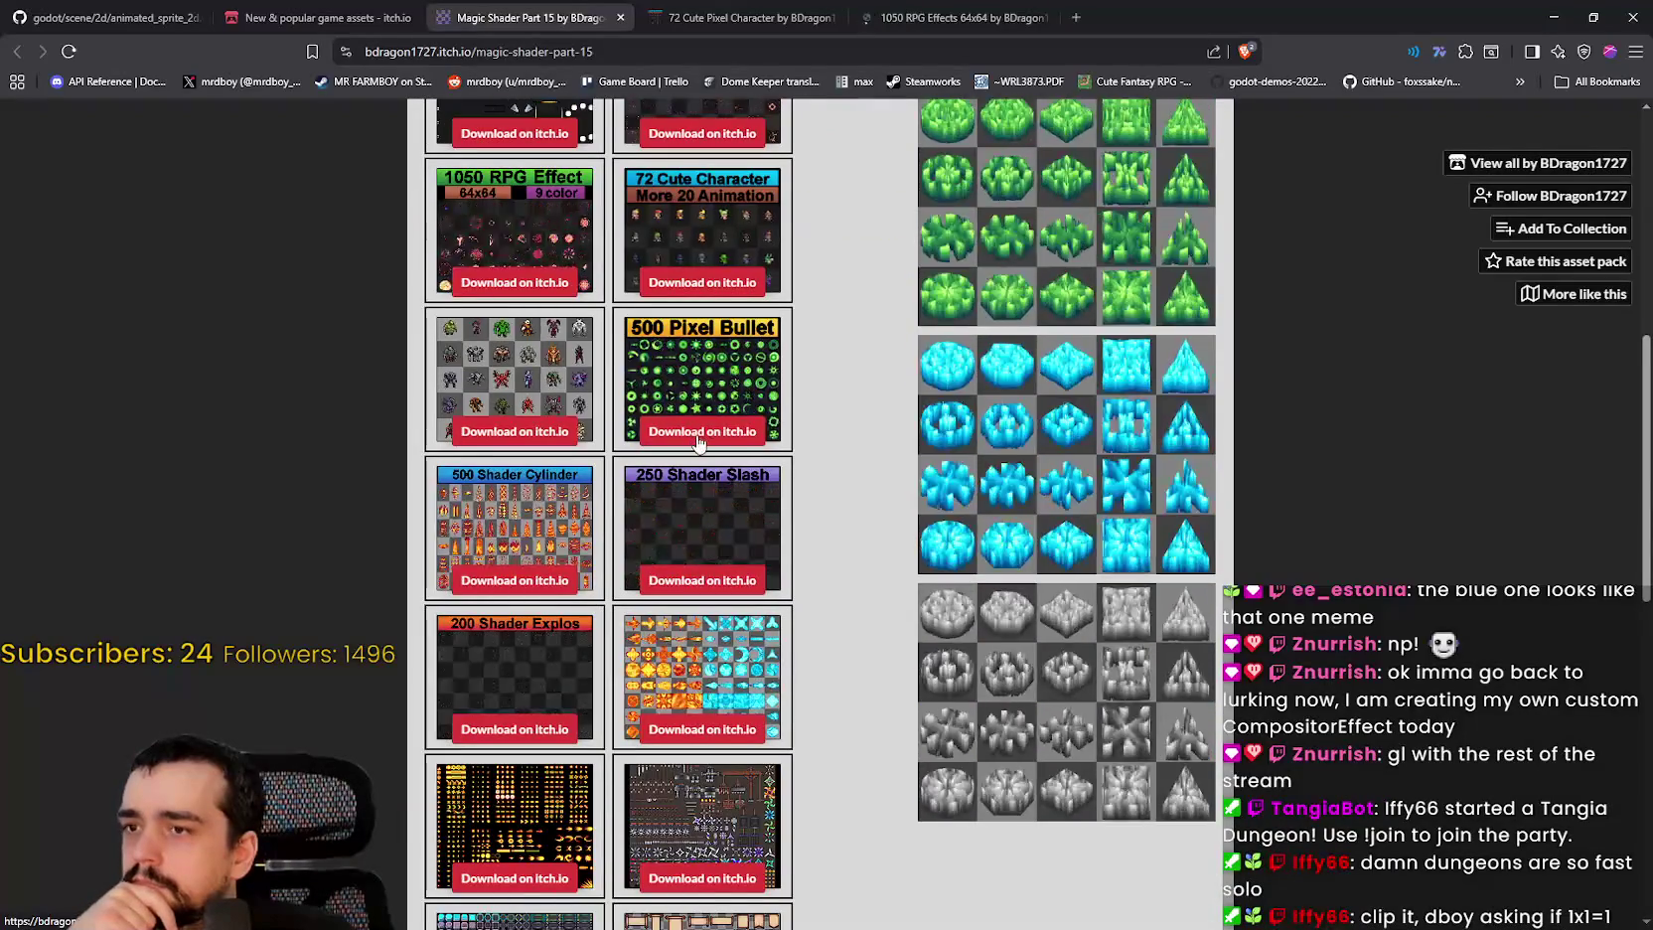
right_click(699, 421)
click(814, 439)
scroll(546, 496, down, 2)
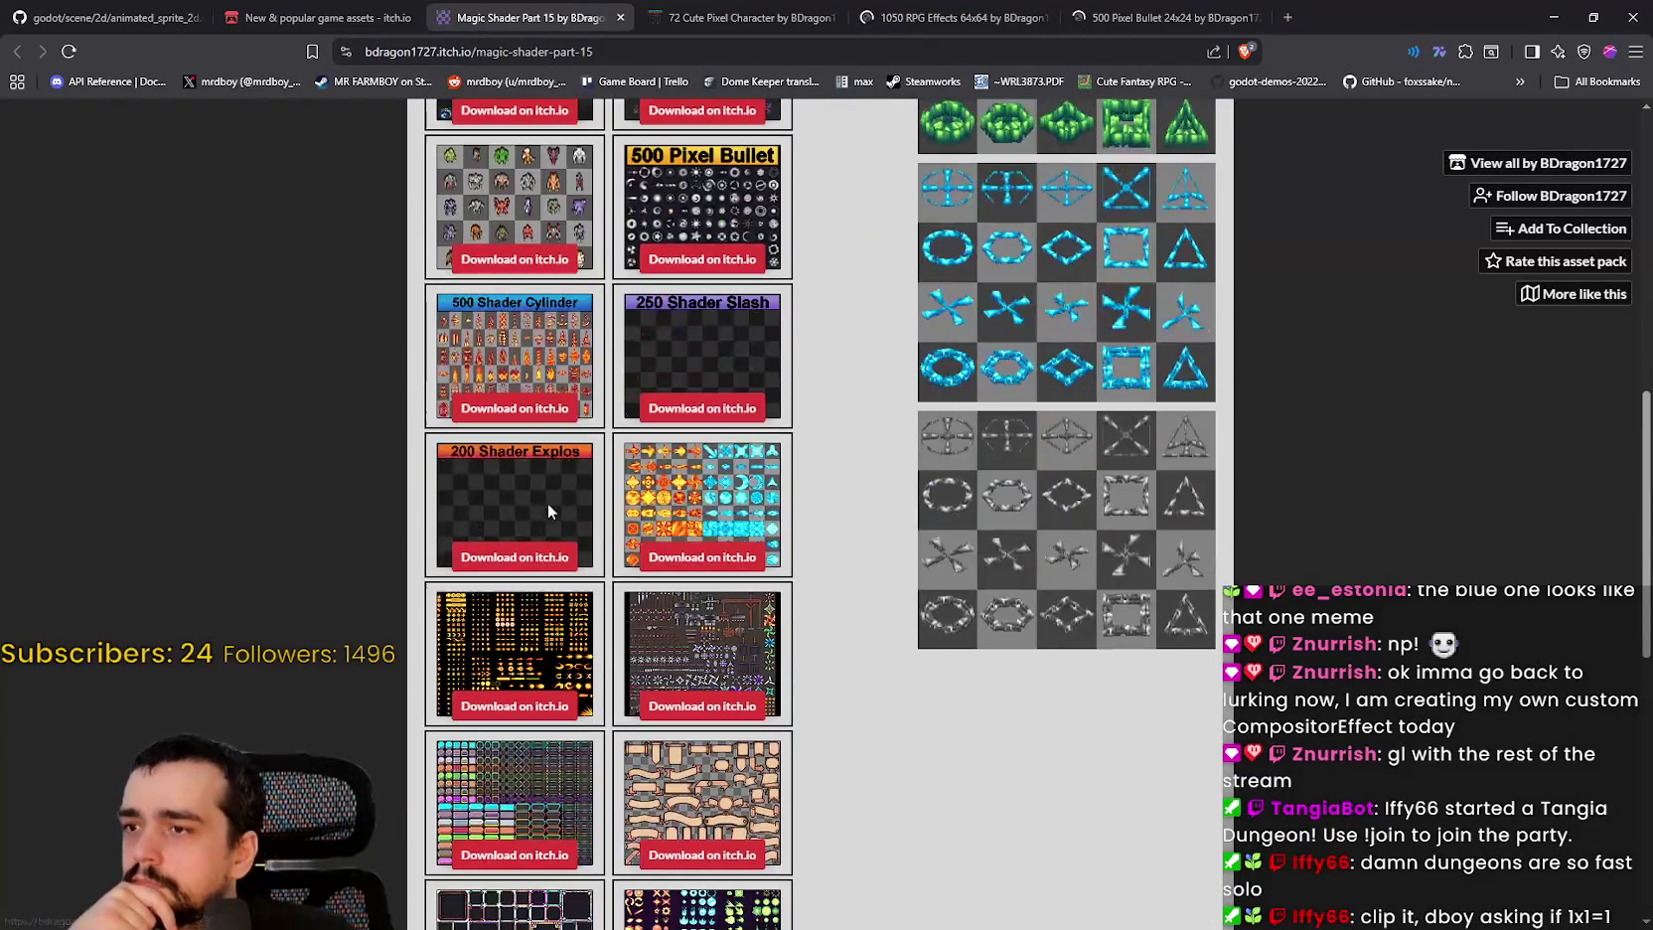
right_click(562, 410)
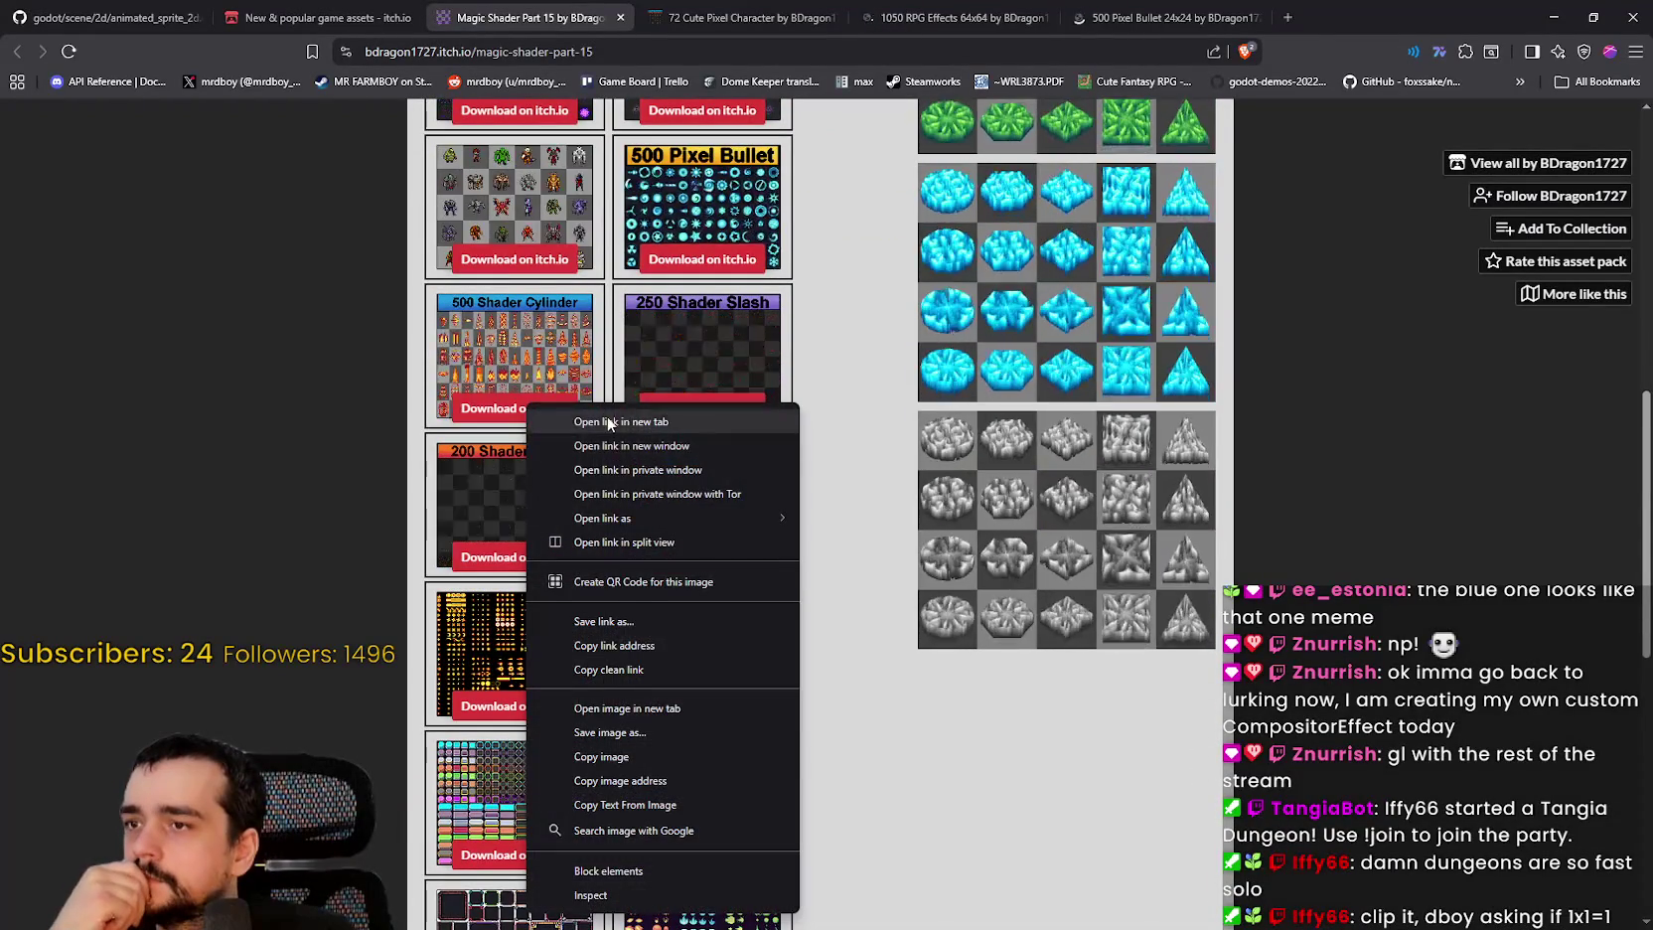
click(588, 424)
right_click(696, 415)
click(781, 426)
Step: Open the explosion effects, Platformer Trap and Weapon, Fire Pixel Bullet, retro ribbon and one more pack in new tabs
scroll(665, 490, down, 2)
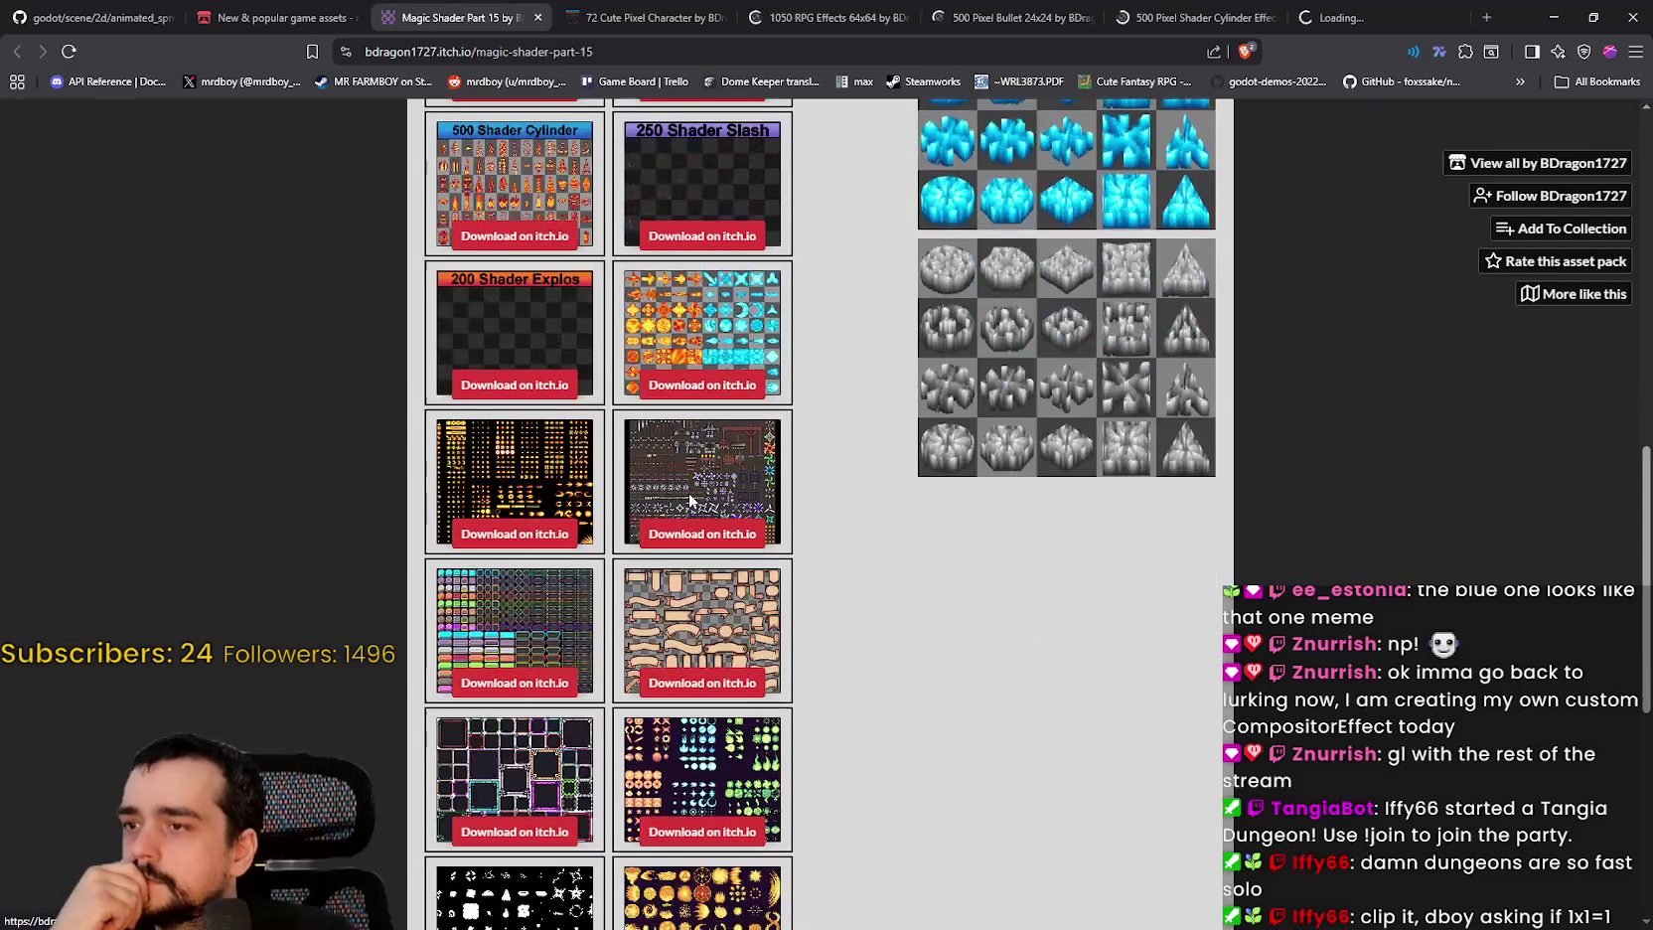
right_click(720, 392)
click(755, 400)
scroll(713, 428, down, 2)
right_click(715, 369)
click(733, 390)
right_click(545, 366)
click(571, 376)
right_click(721, 504)
click(780, 434)
right_click(546, 517)
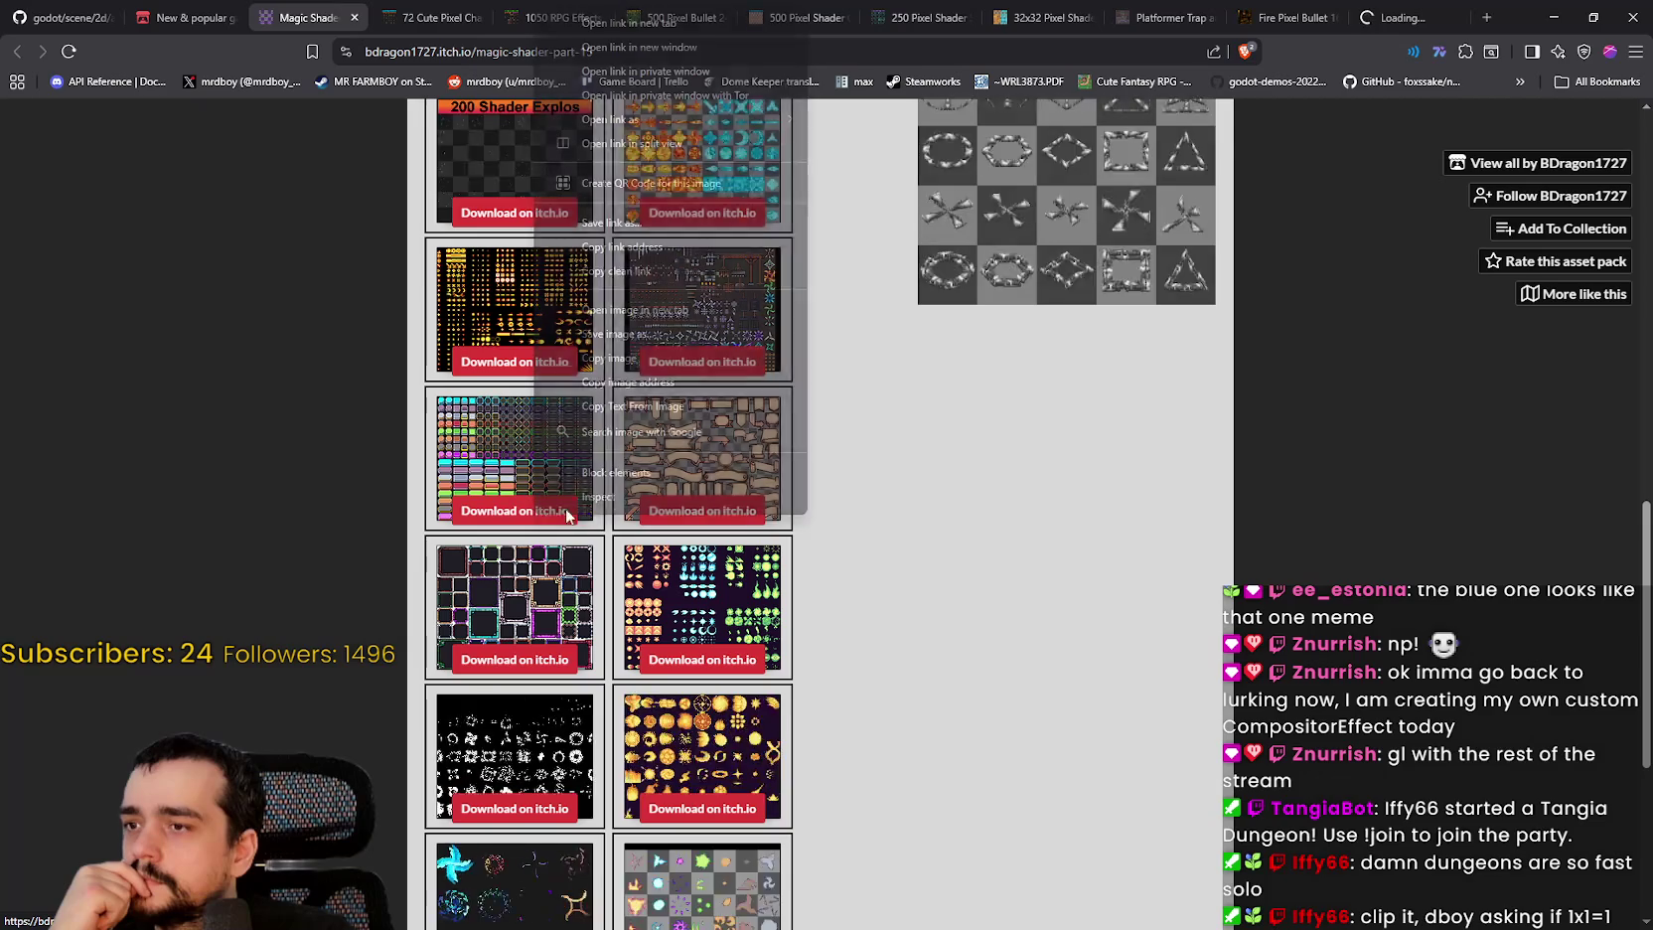
click(645, 29)
Step: Open the border frames, fire effects and remaining packs in new tabs, then show the 72 Cute Pixel Character page
scroll(666, 509, down, 3)
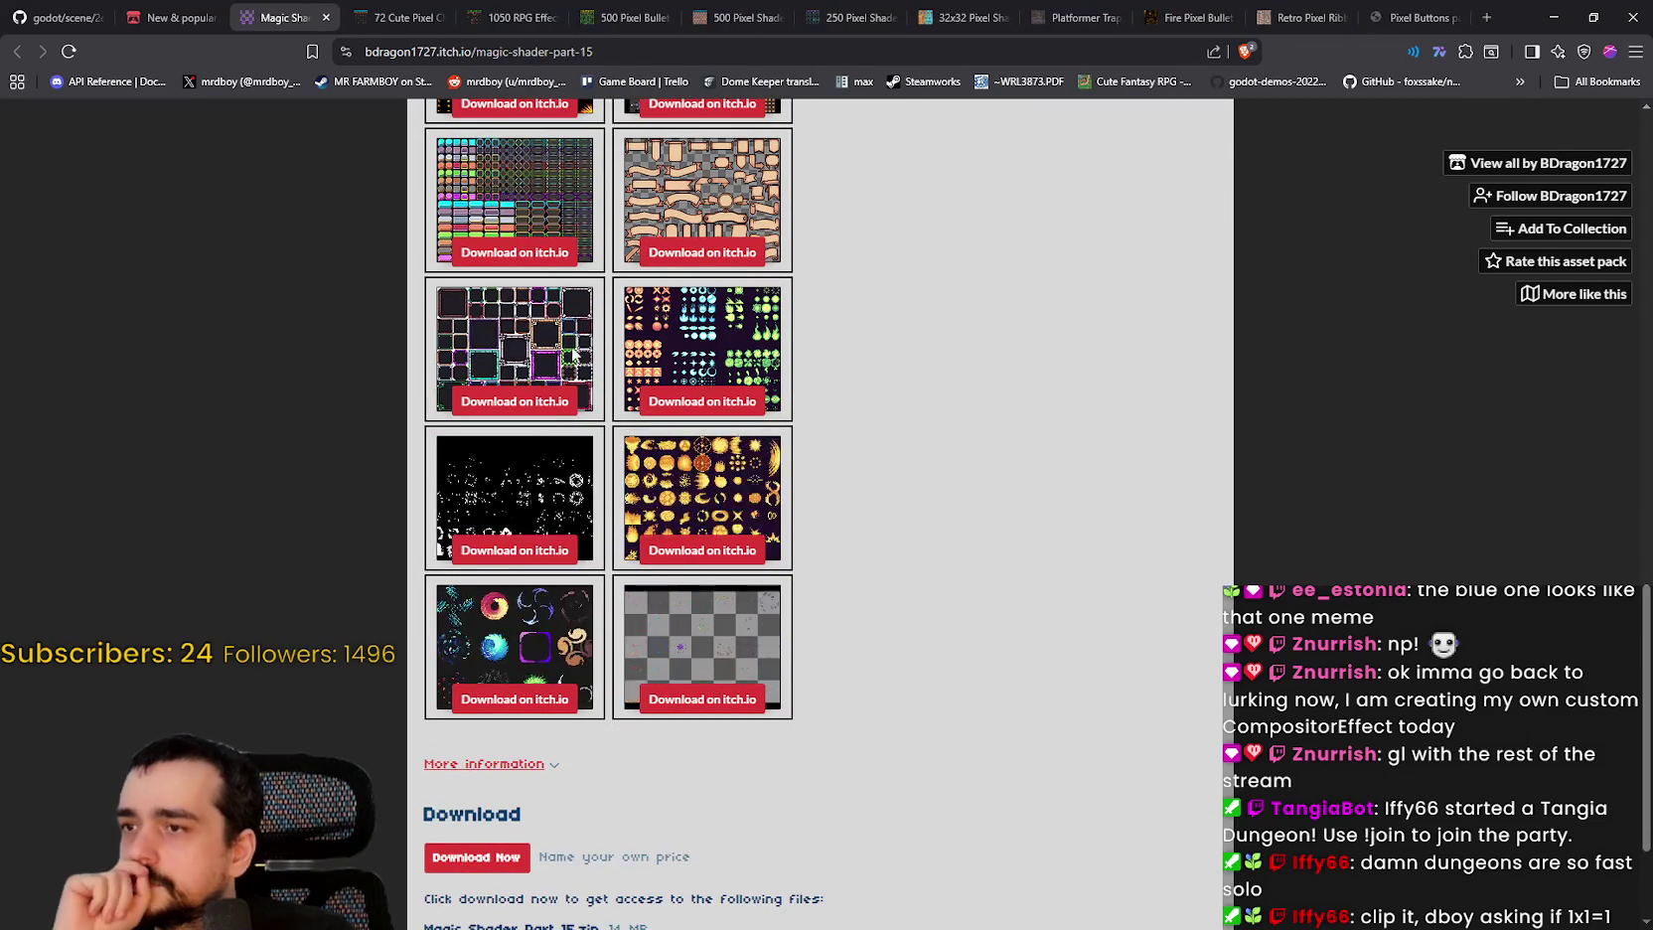
right_click(564, 407)
click(606, 427)
right_click(685, 403)
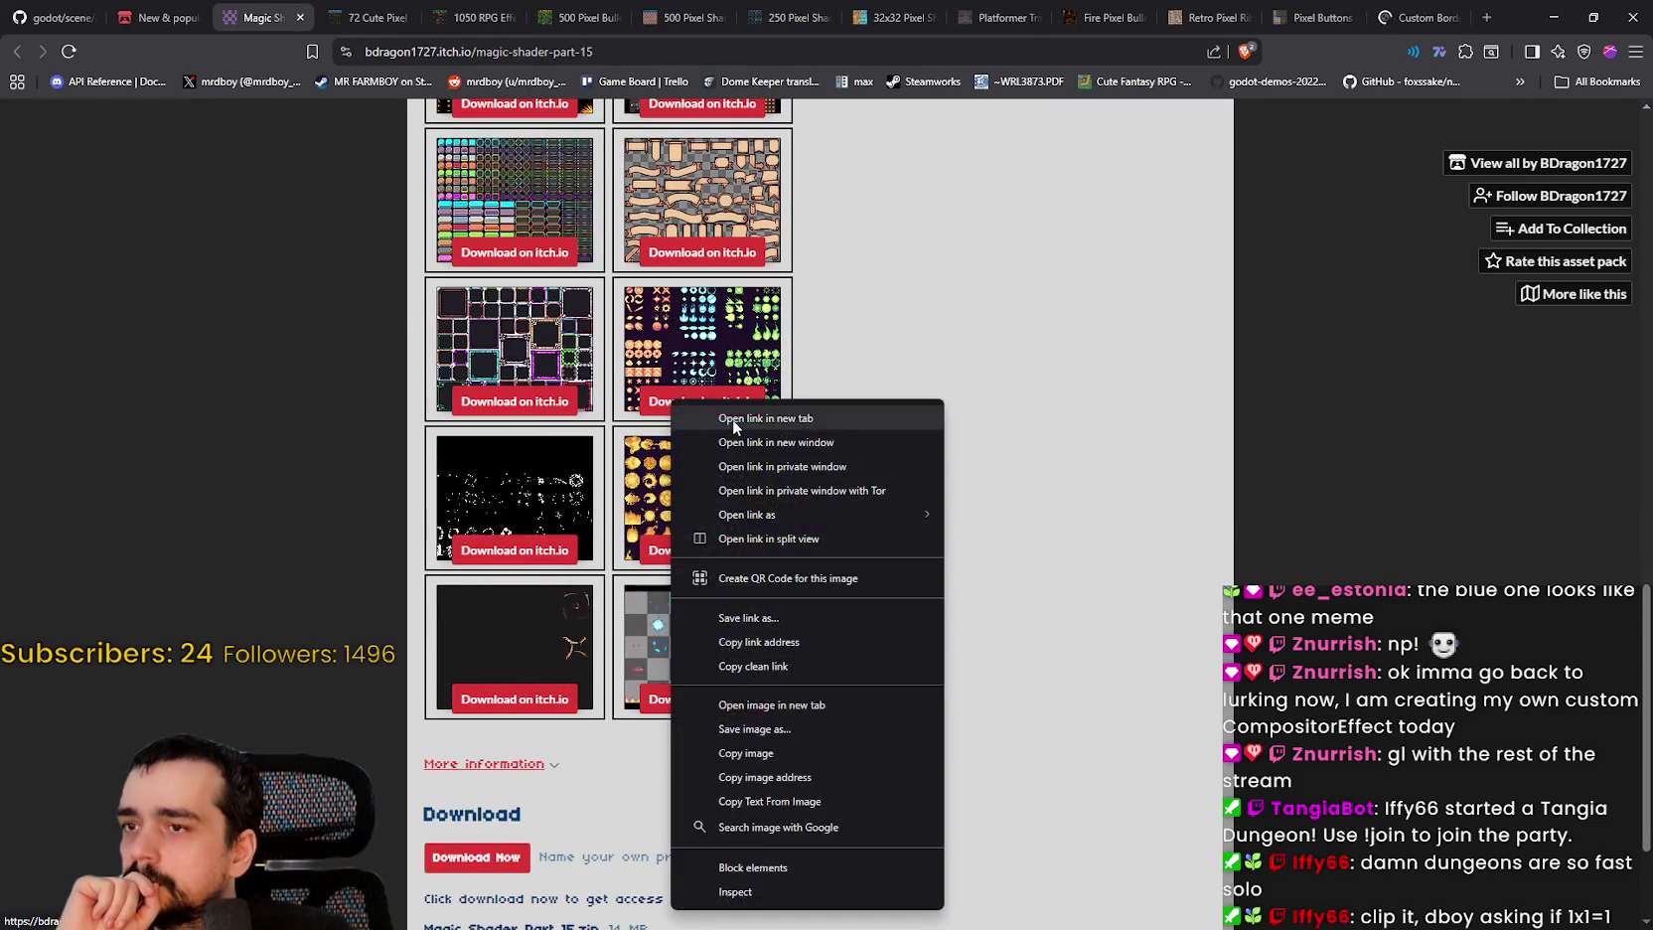
click(733, 419)
right_click(687, 556)
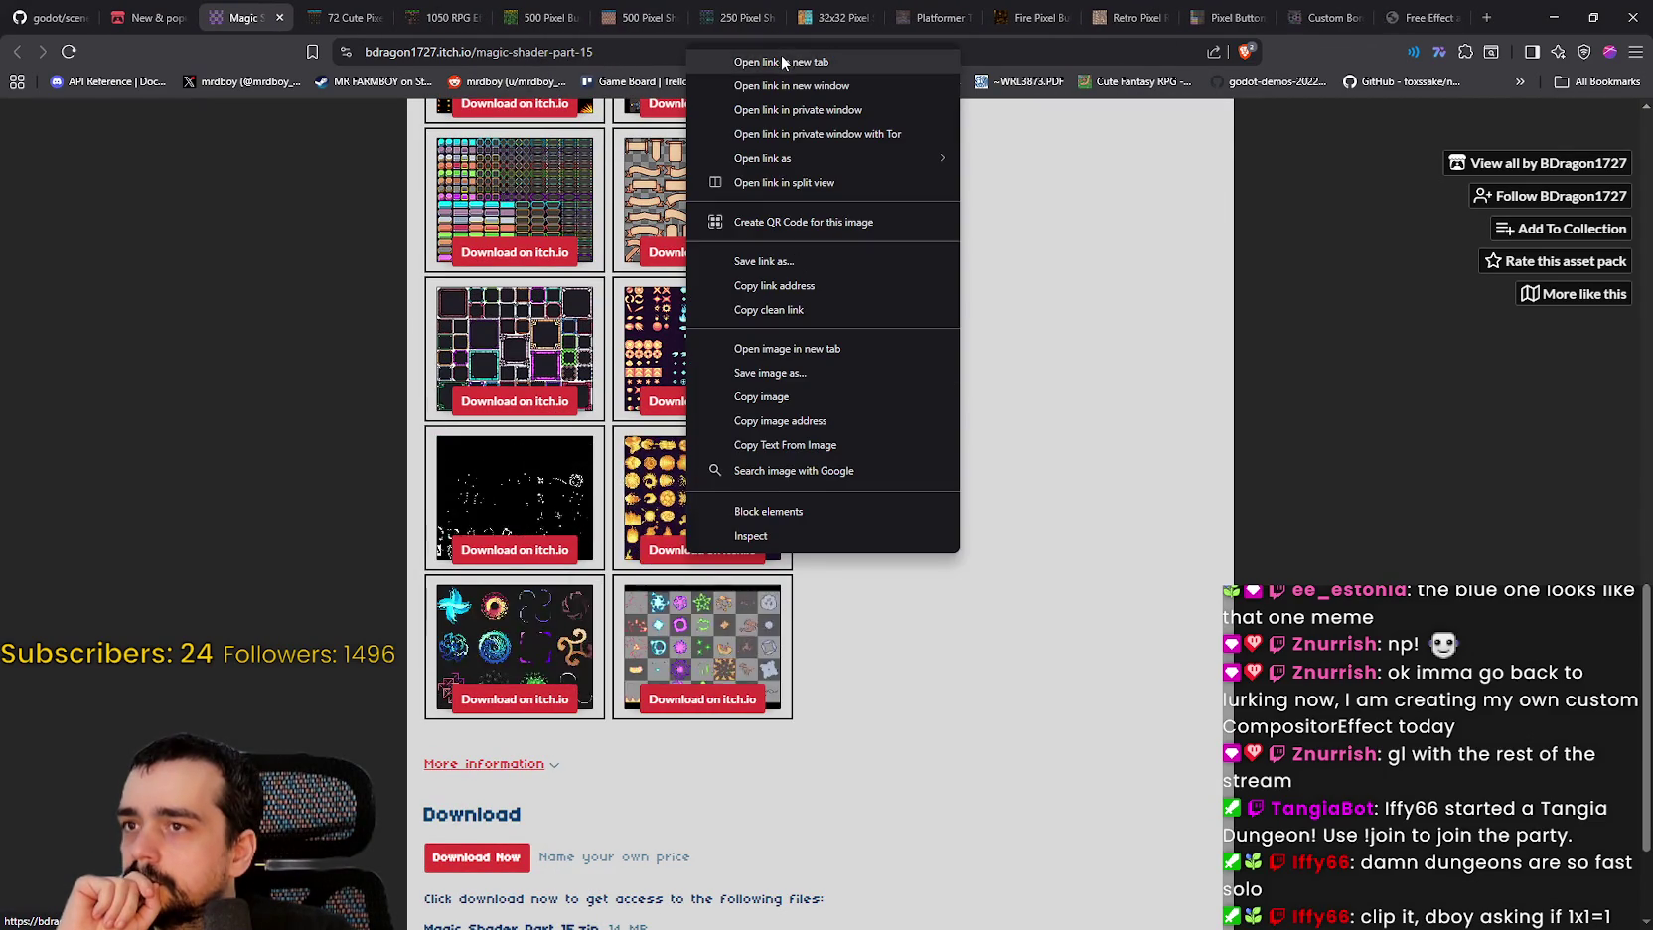
click(781, 61)
right_click(755, 700)
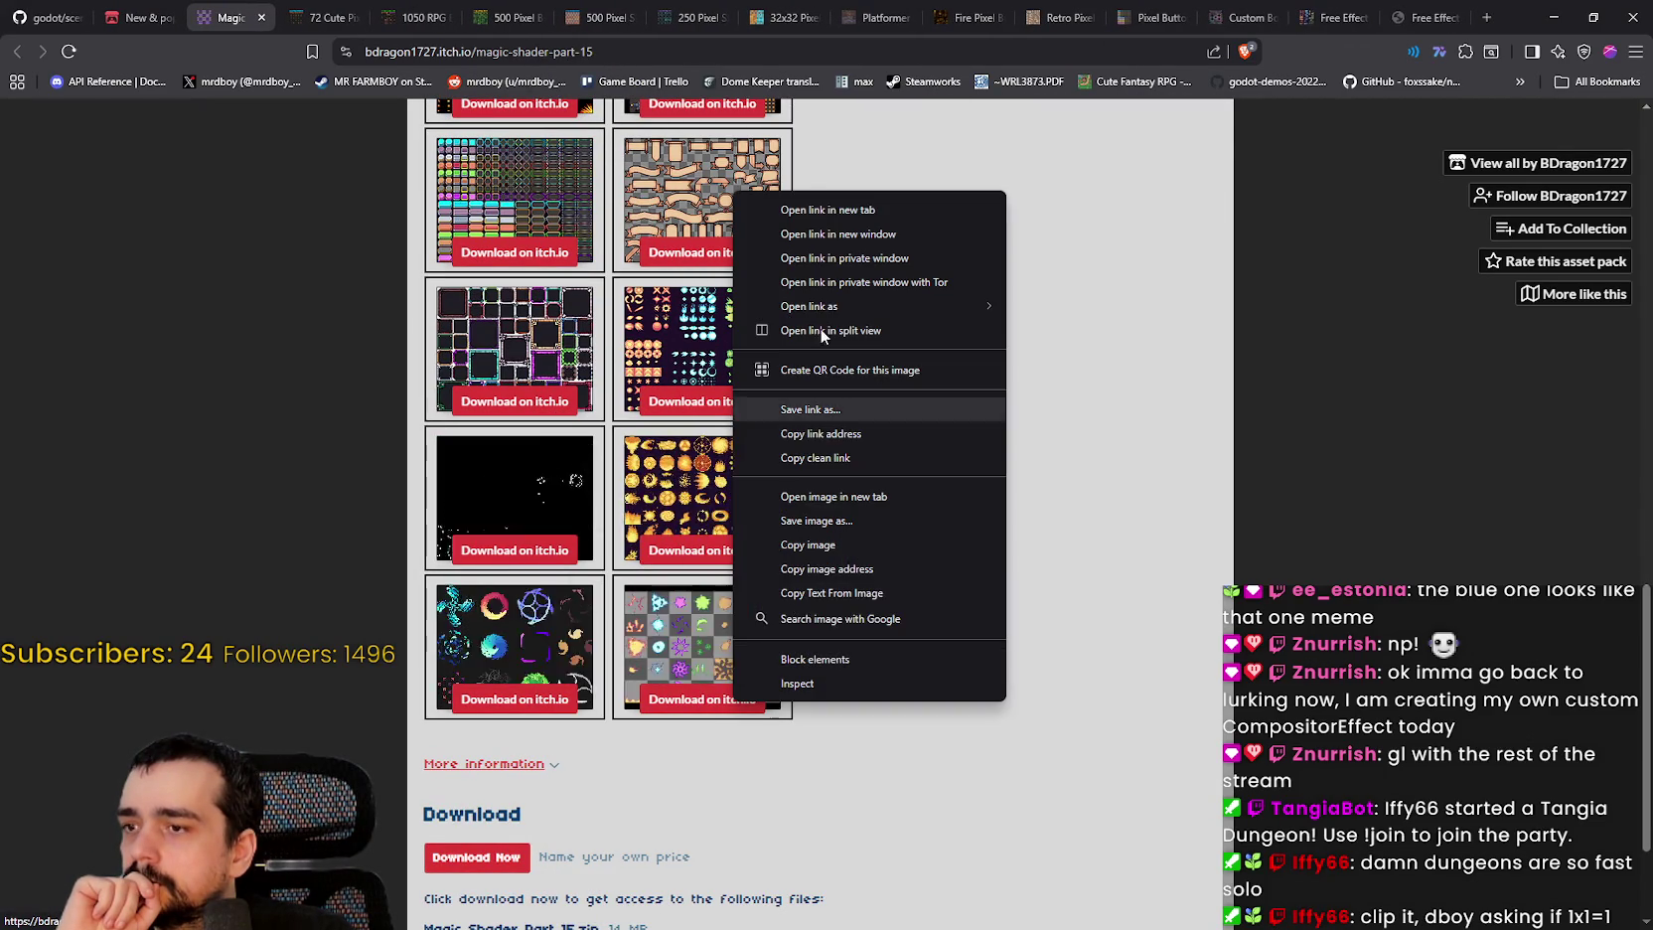
click(817, 210)
right_click(554, 710)
click(626, 425)
right_click(561, 556)
click(635, 53)
click(249, 10)
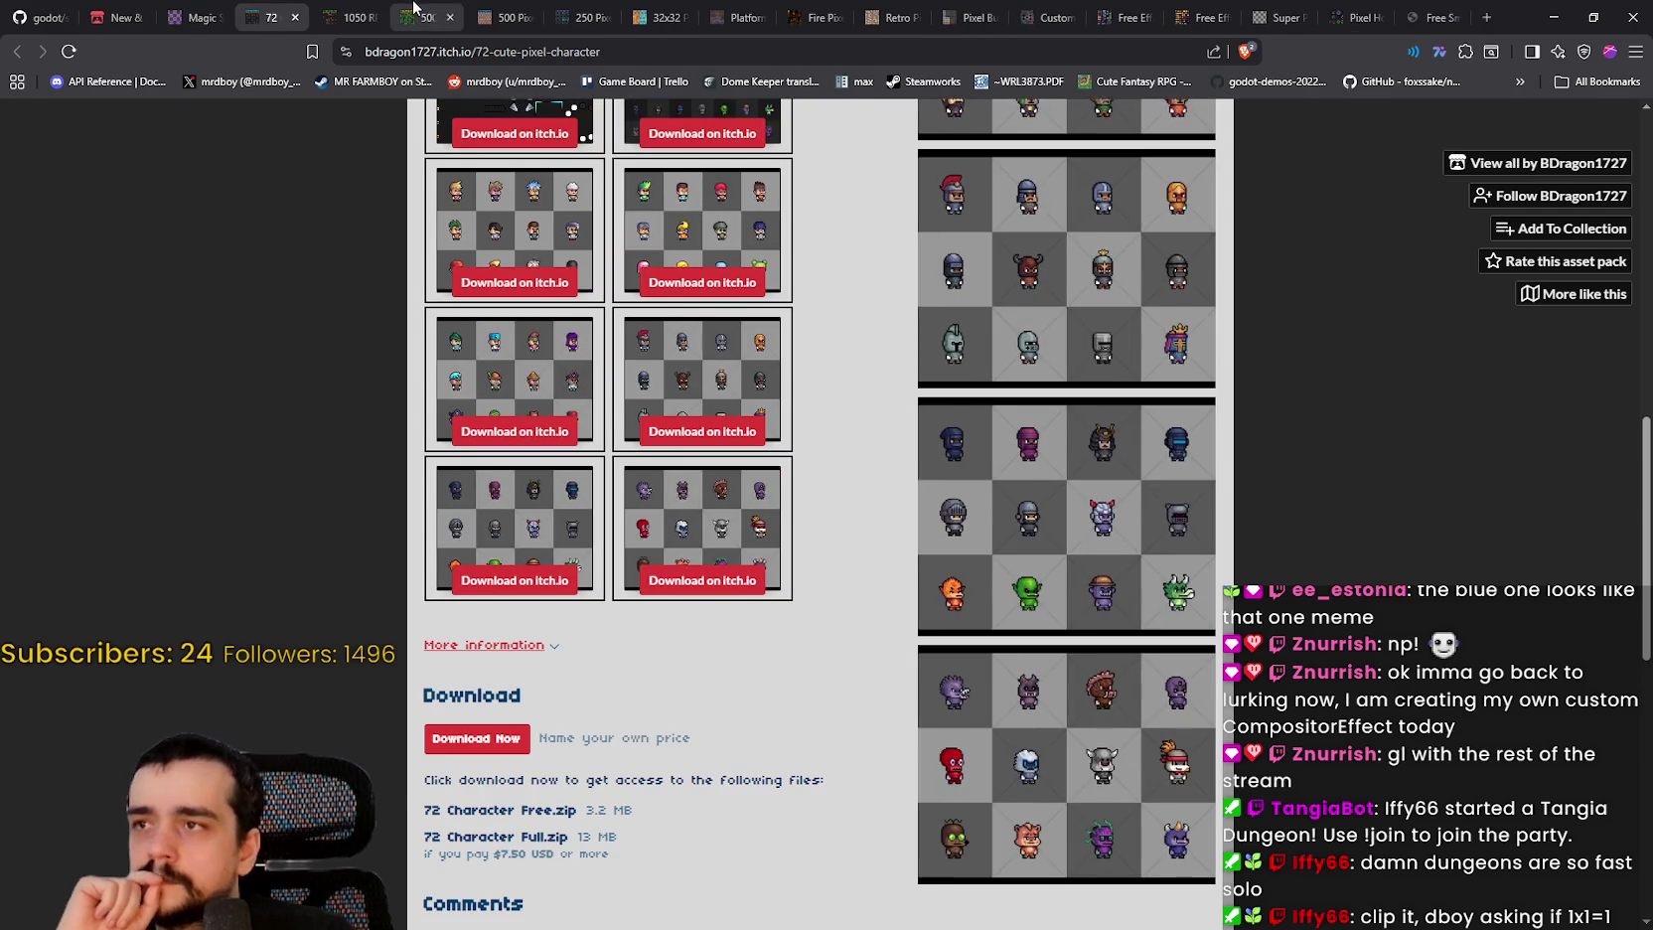
Step: Enlarge and page through the 1050 RPG Effects preview images
click(352, 17)
click(1059, 328)
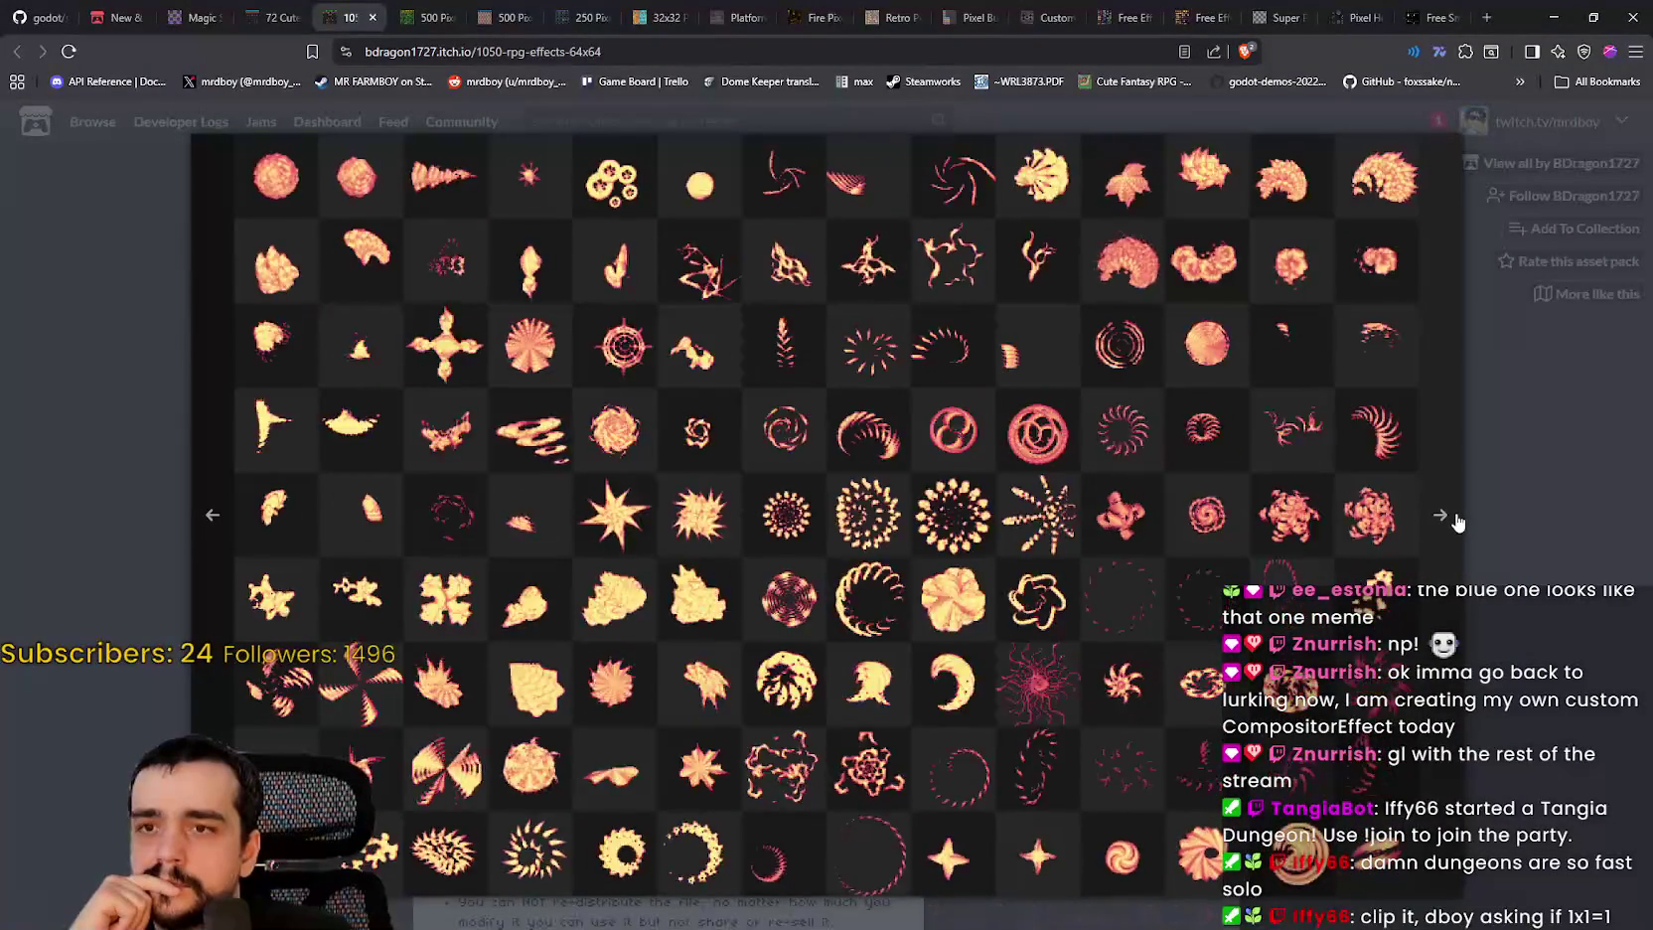
click(1456, 519)
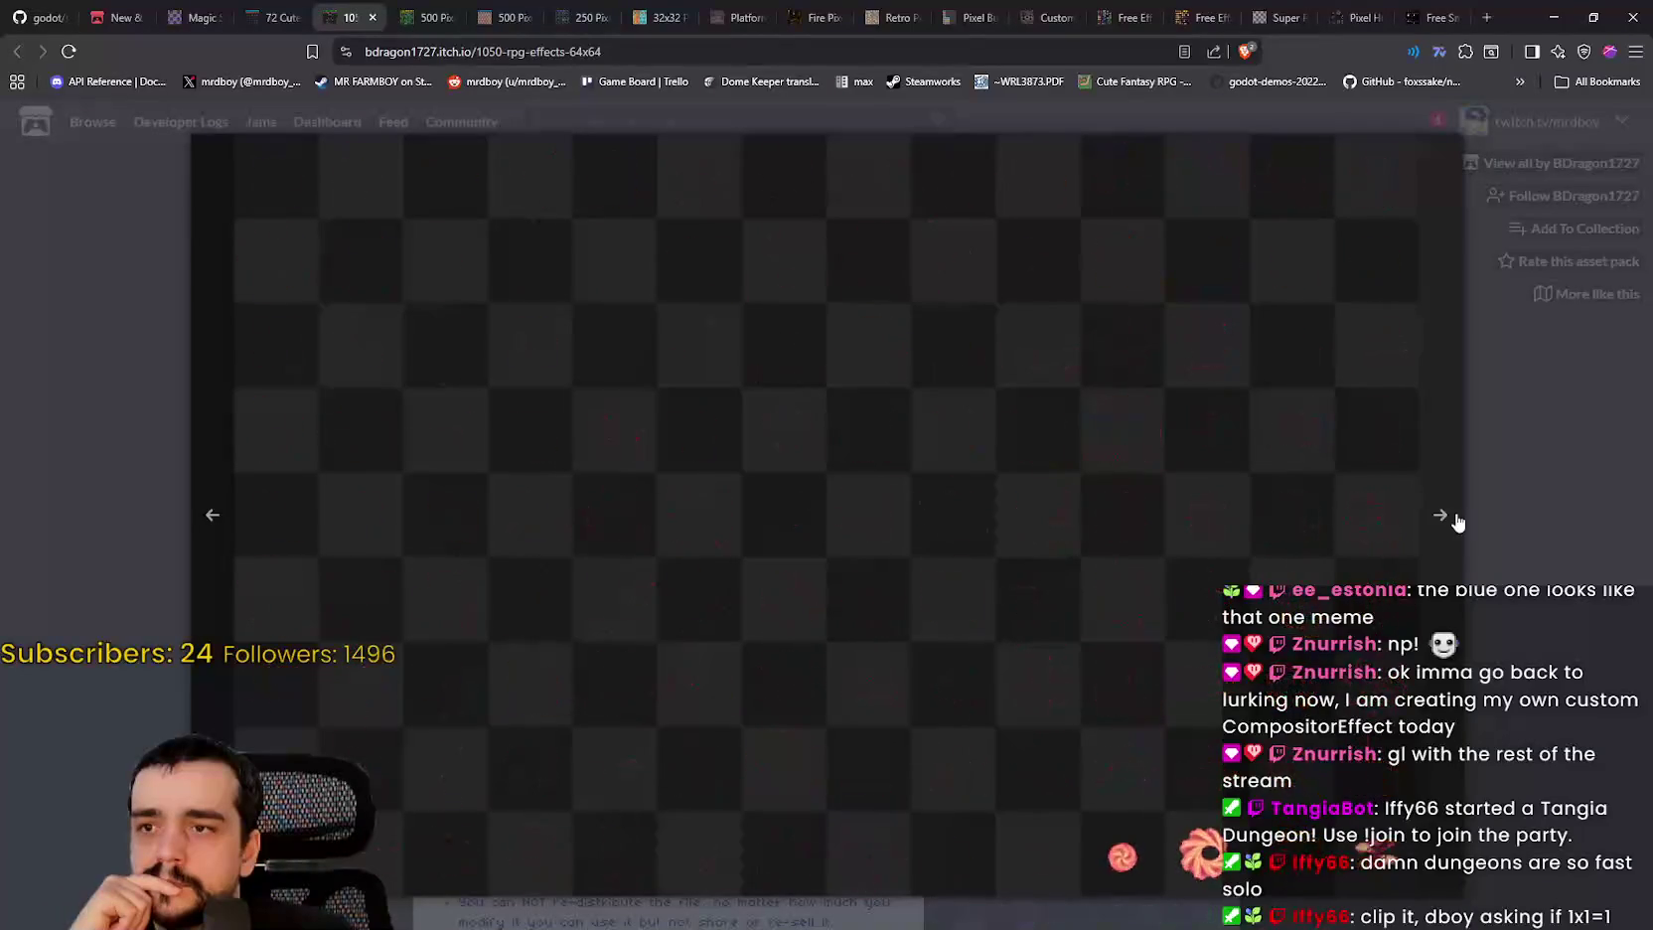
click(1504, 471)
Step: Enlarge the 500 Pixel Bullet 24x24 sheet and the Shader Cylinder effects preview, then move to 250 Pixel Shader Slash
click(422, 17)
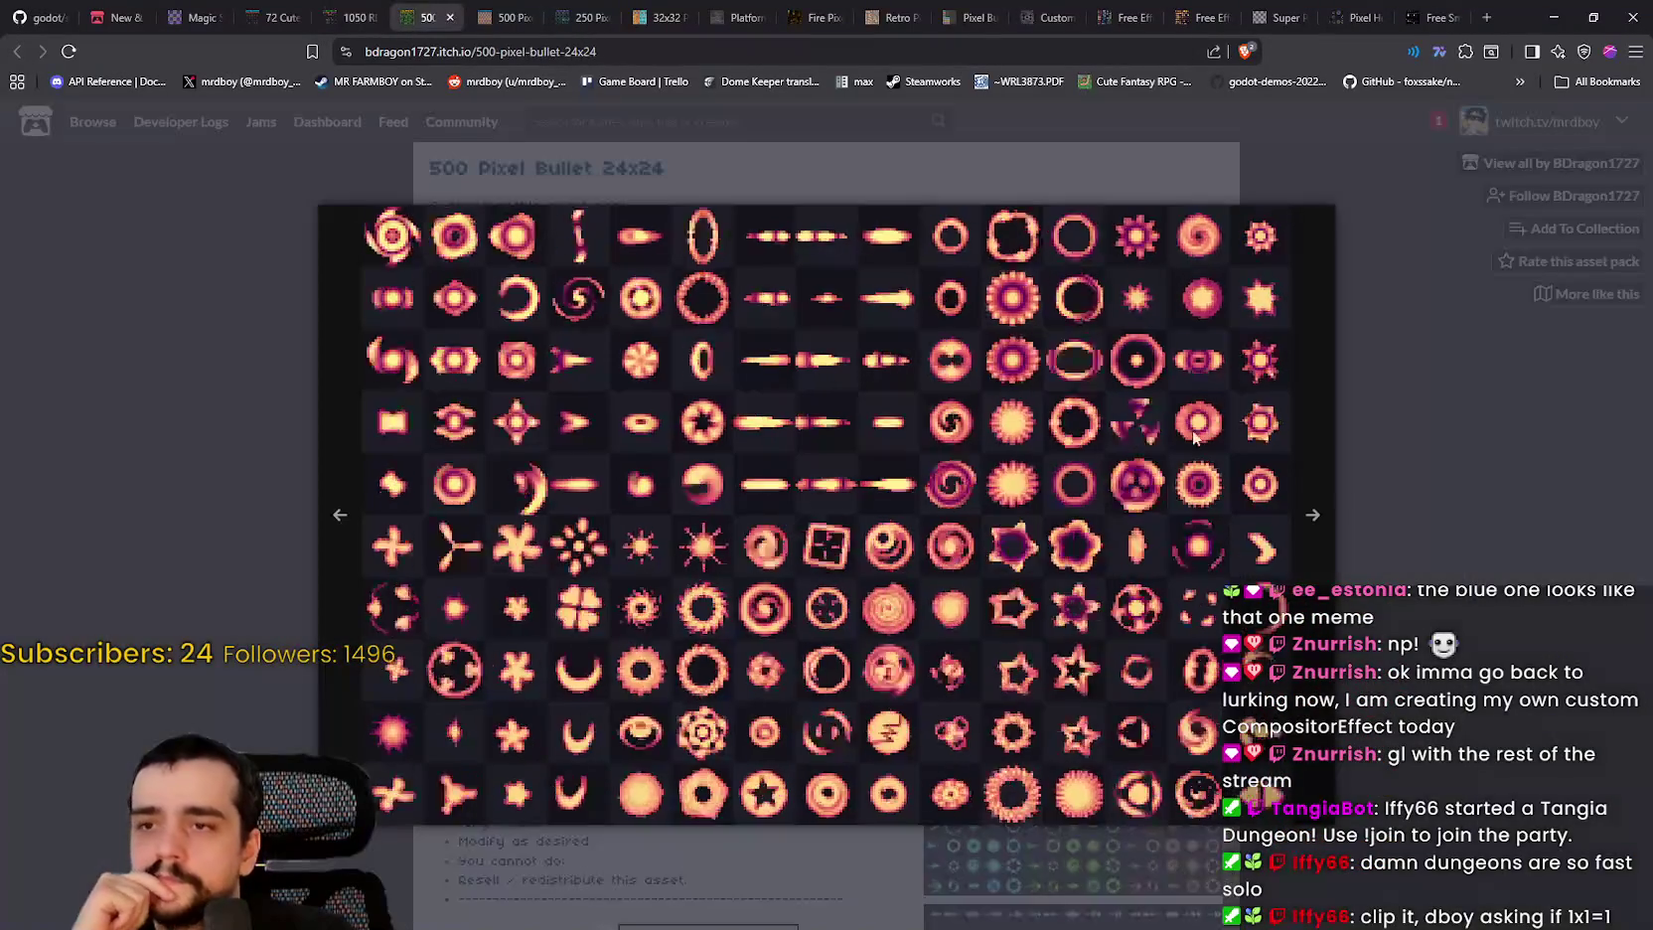
click(1173, 417)
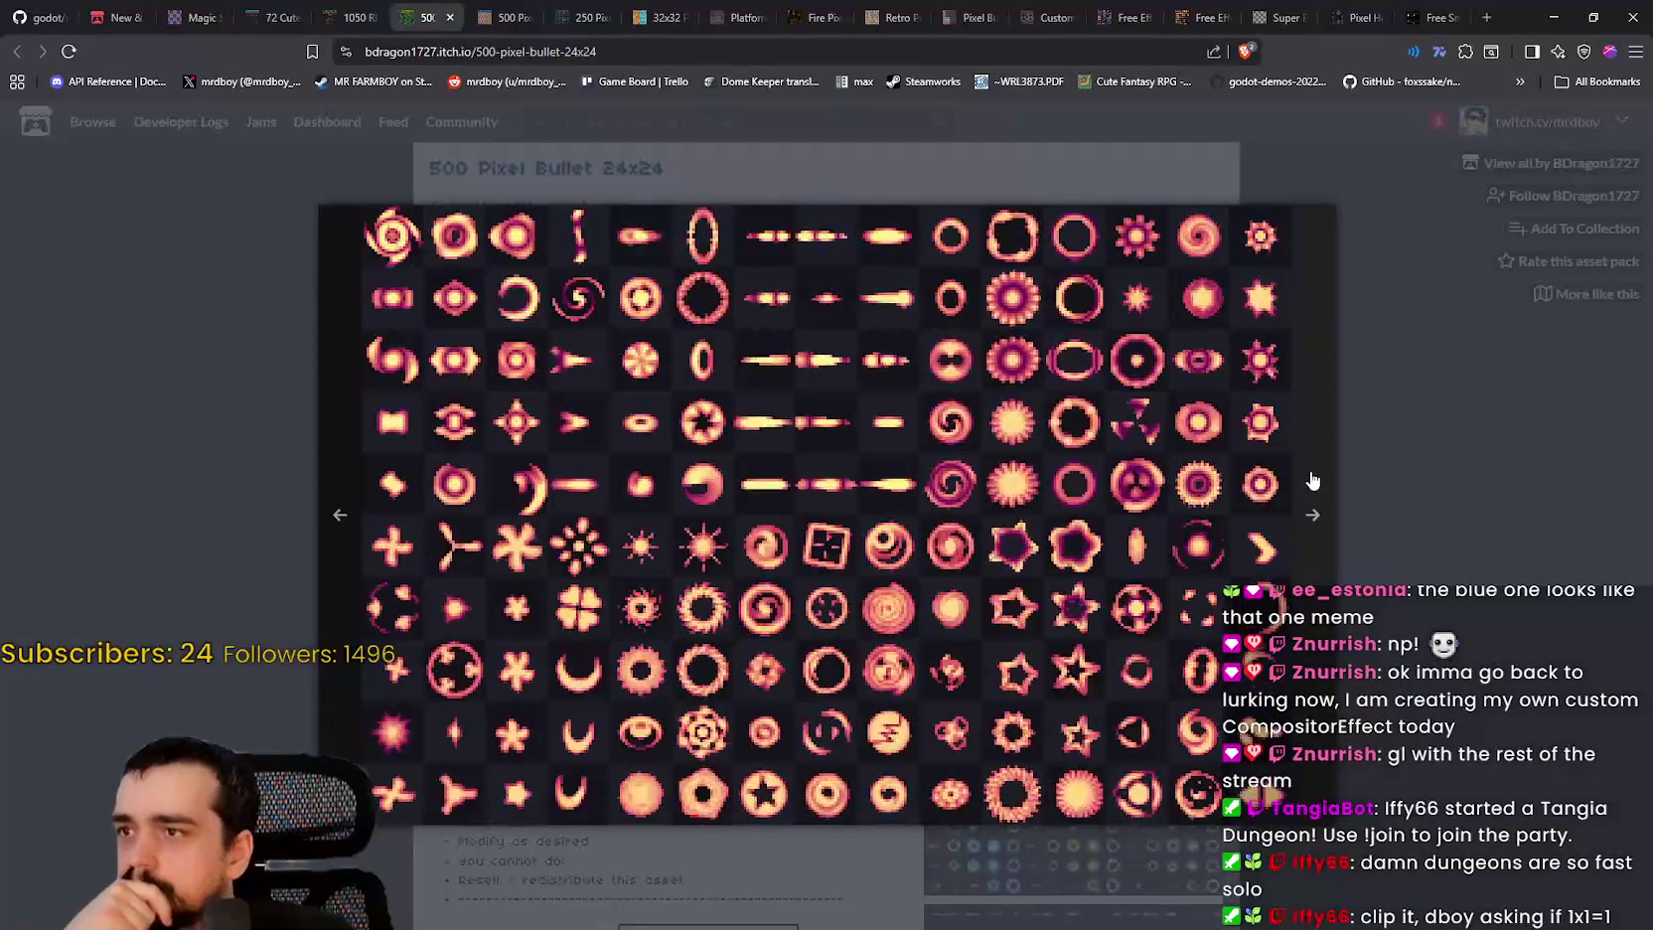
click(1468, 480)
click(512, 17)
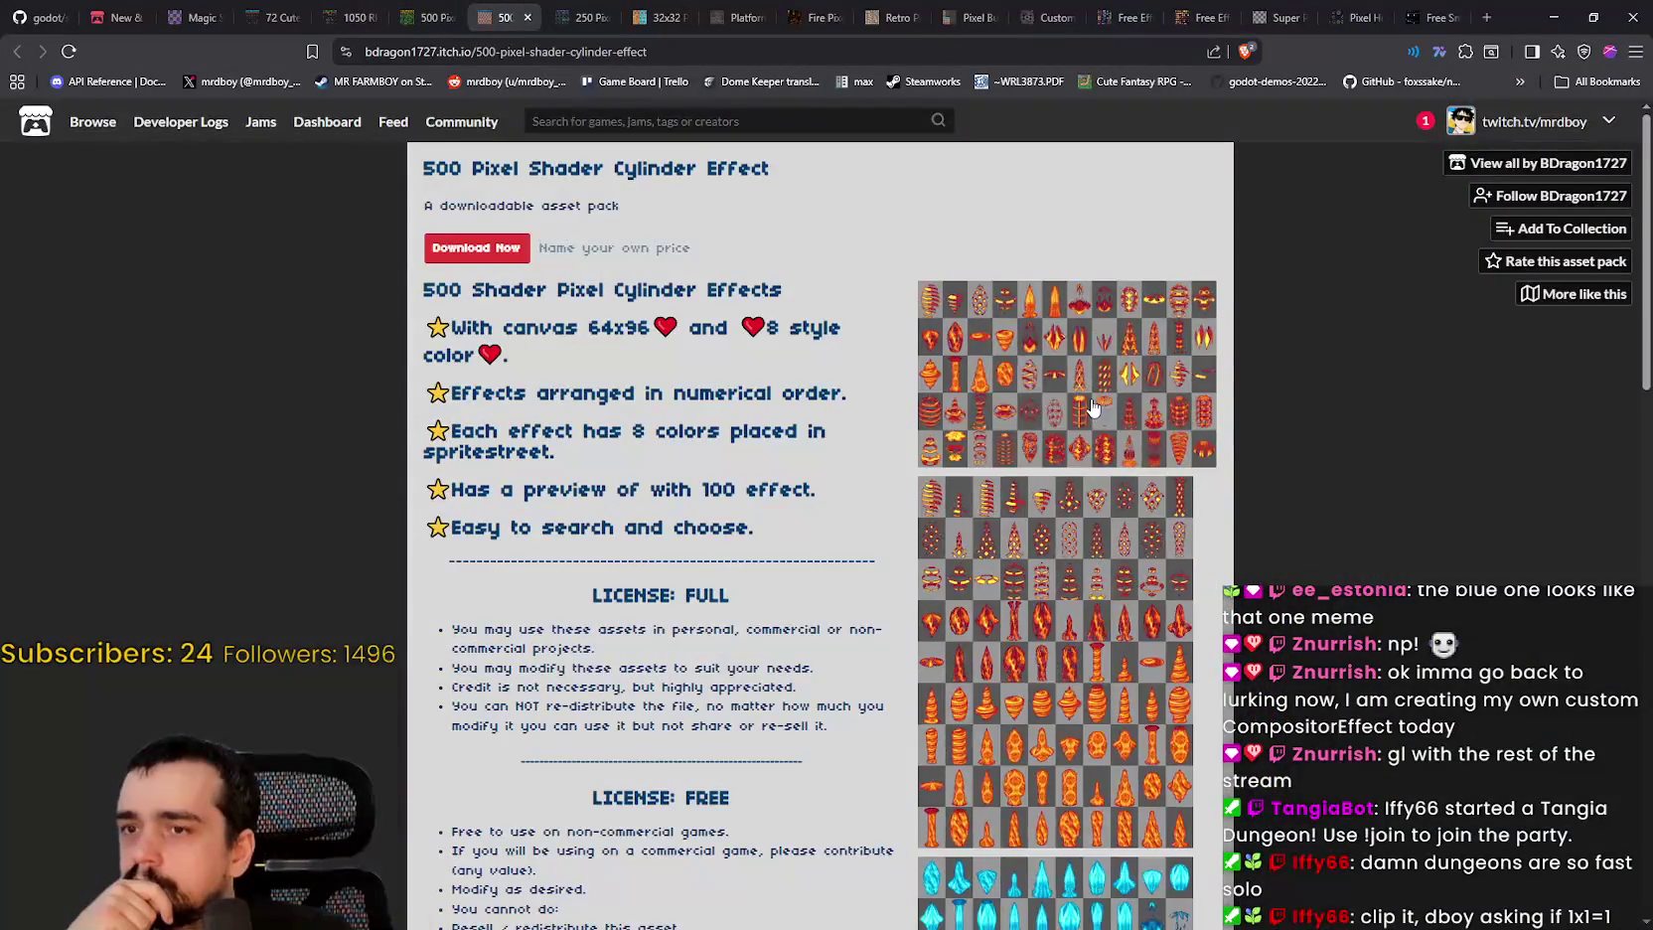
click(1091, 407)
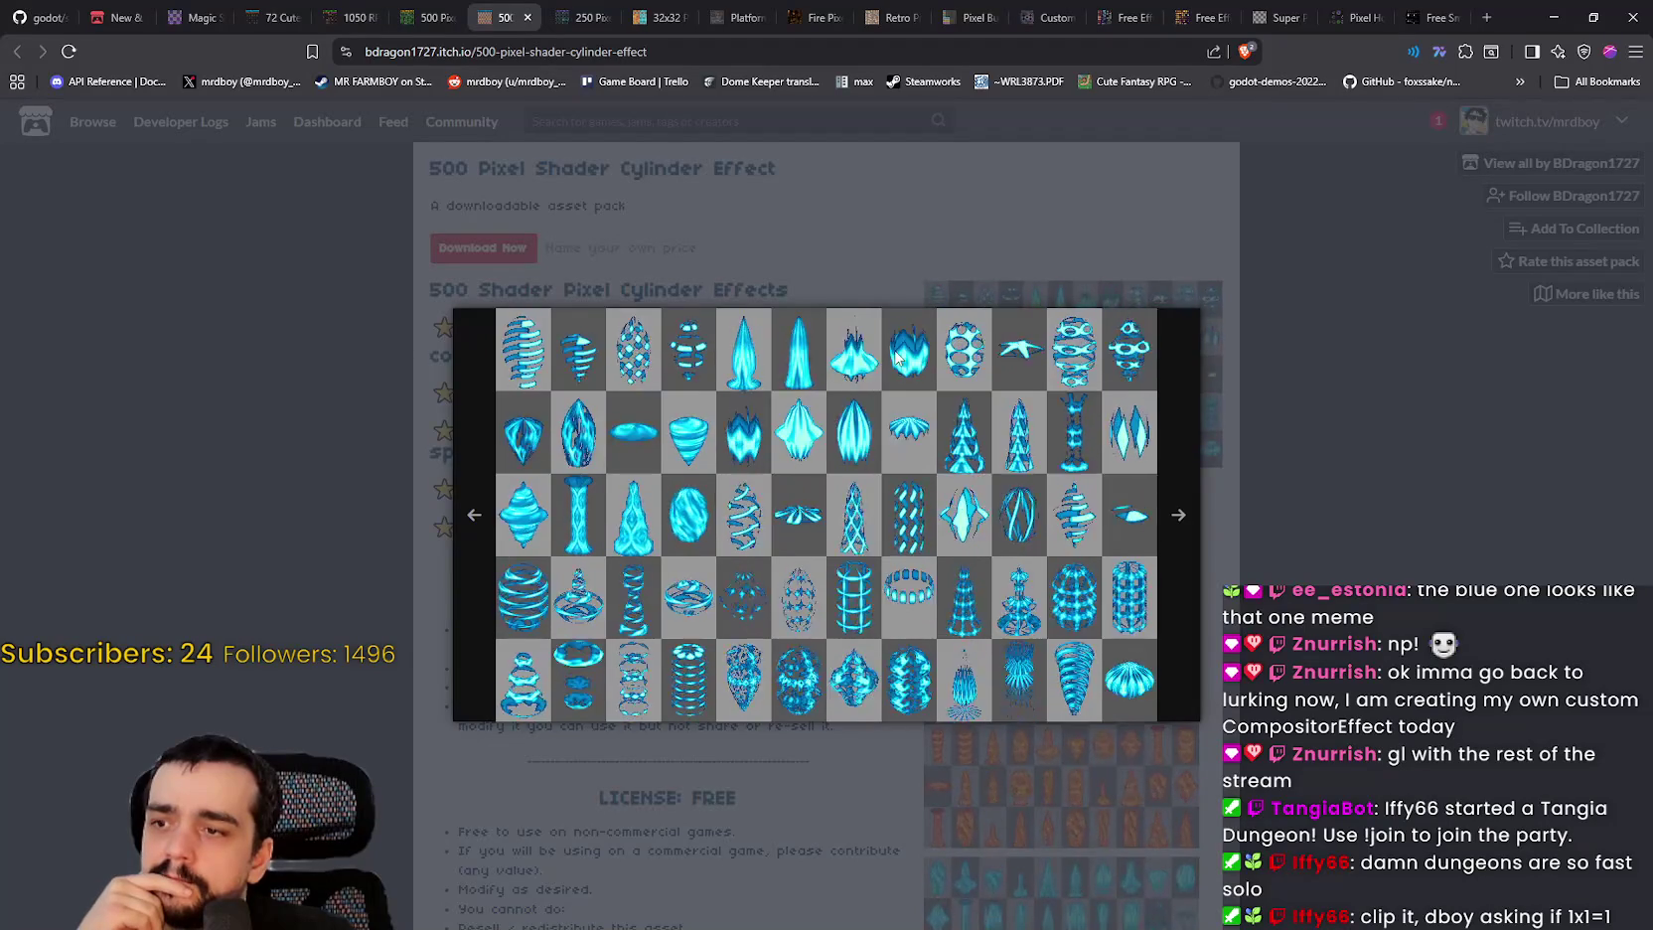
key(ctrl+Tab)
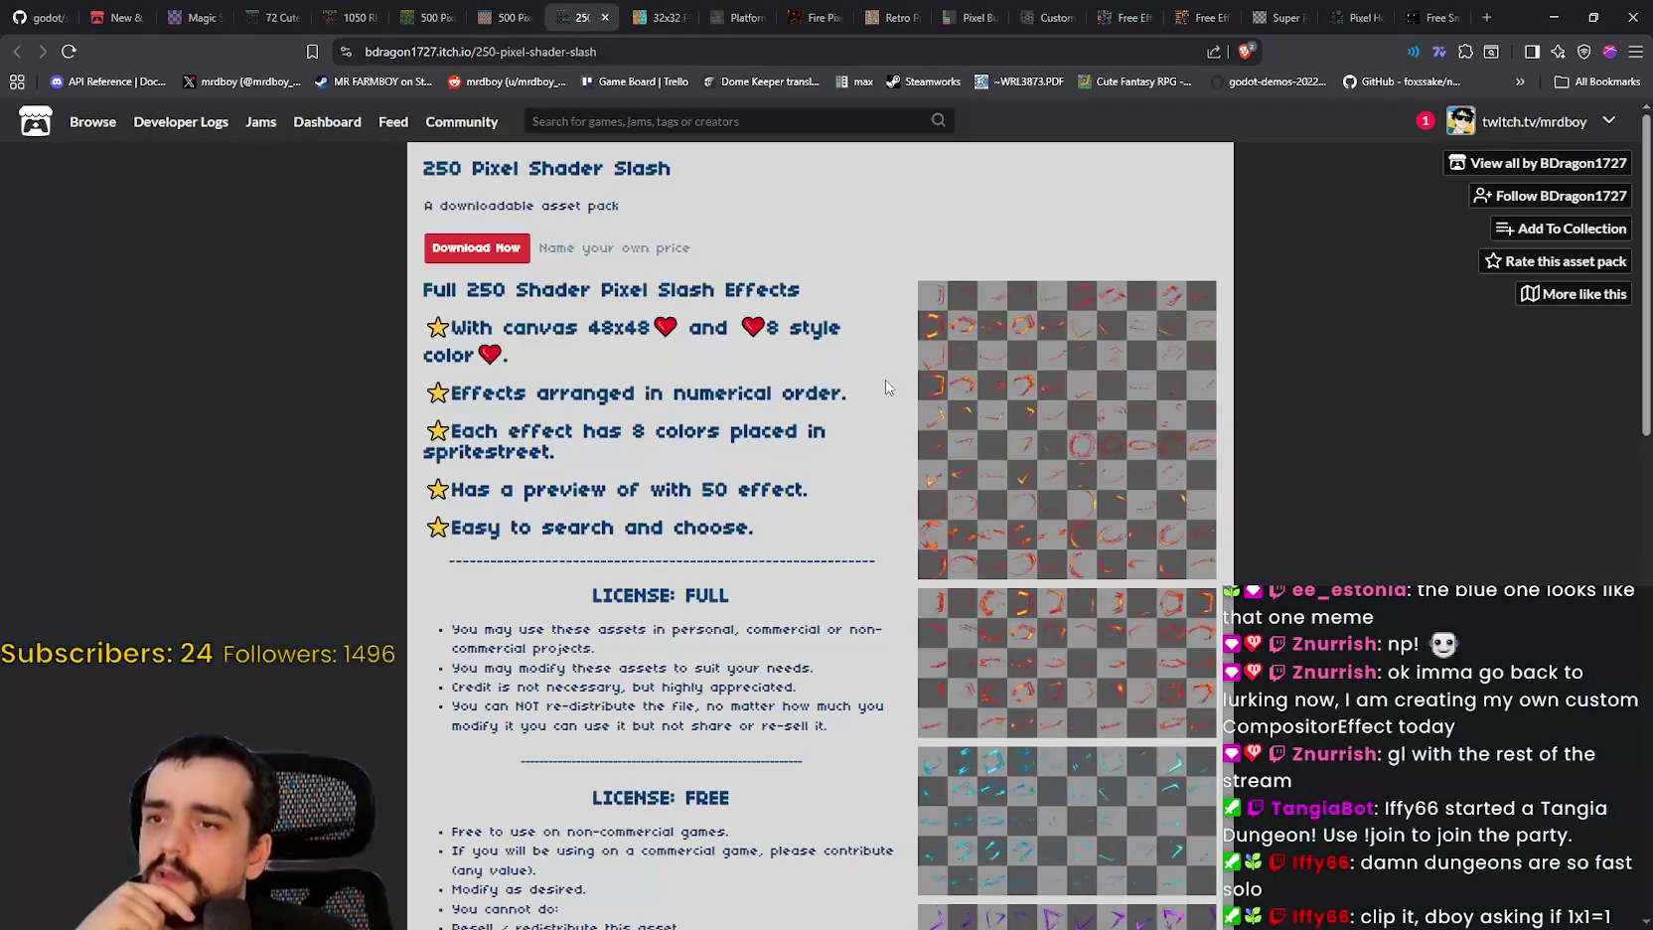
Step: Enlarge the slash effects preview, then look over and close the 32x32 pixel shaders page
click(1074, 389)
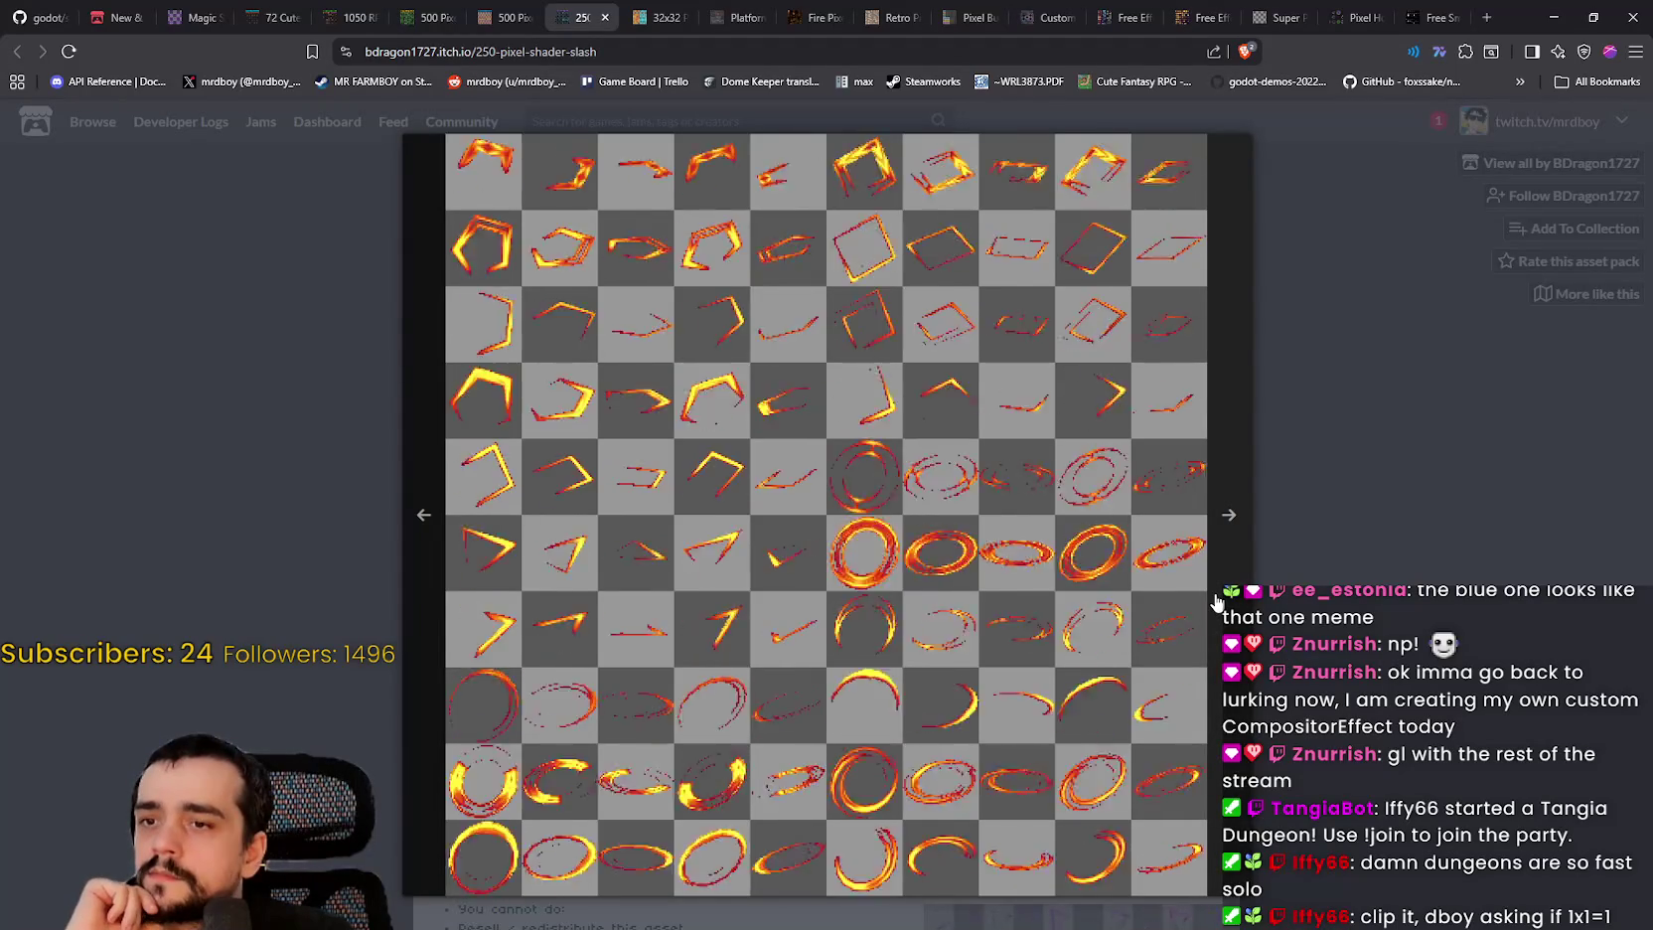
key(ctrl+Tab)
scroll(1091, 588, down, 3)
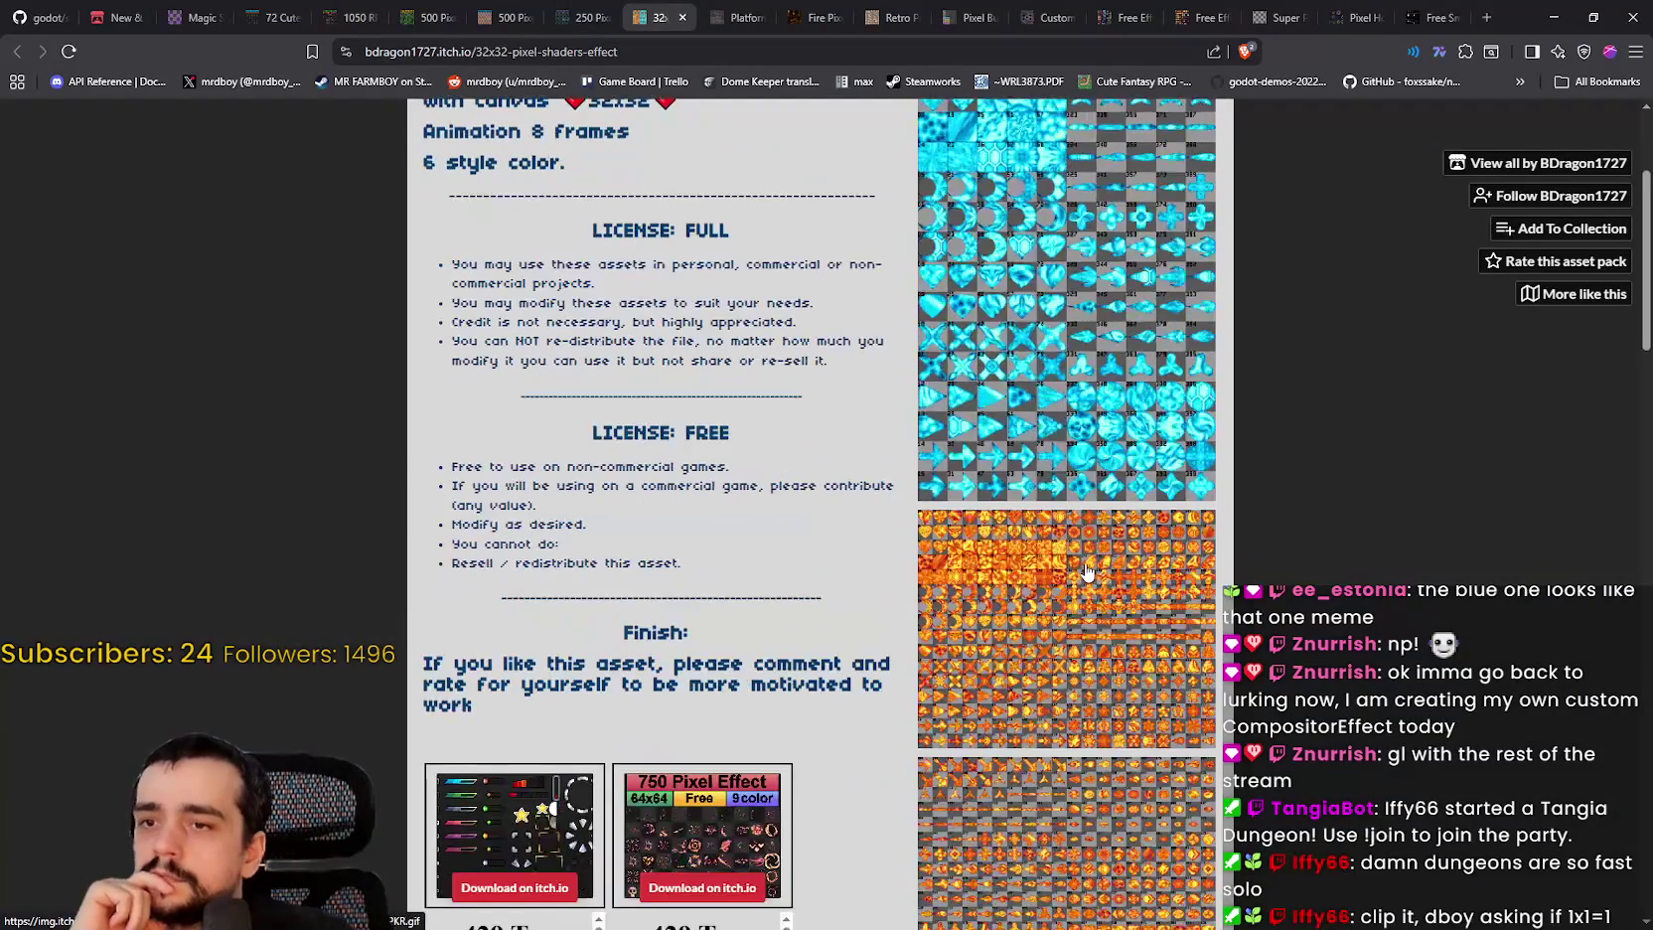
key(ctrl+w)
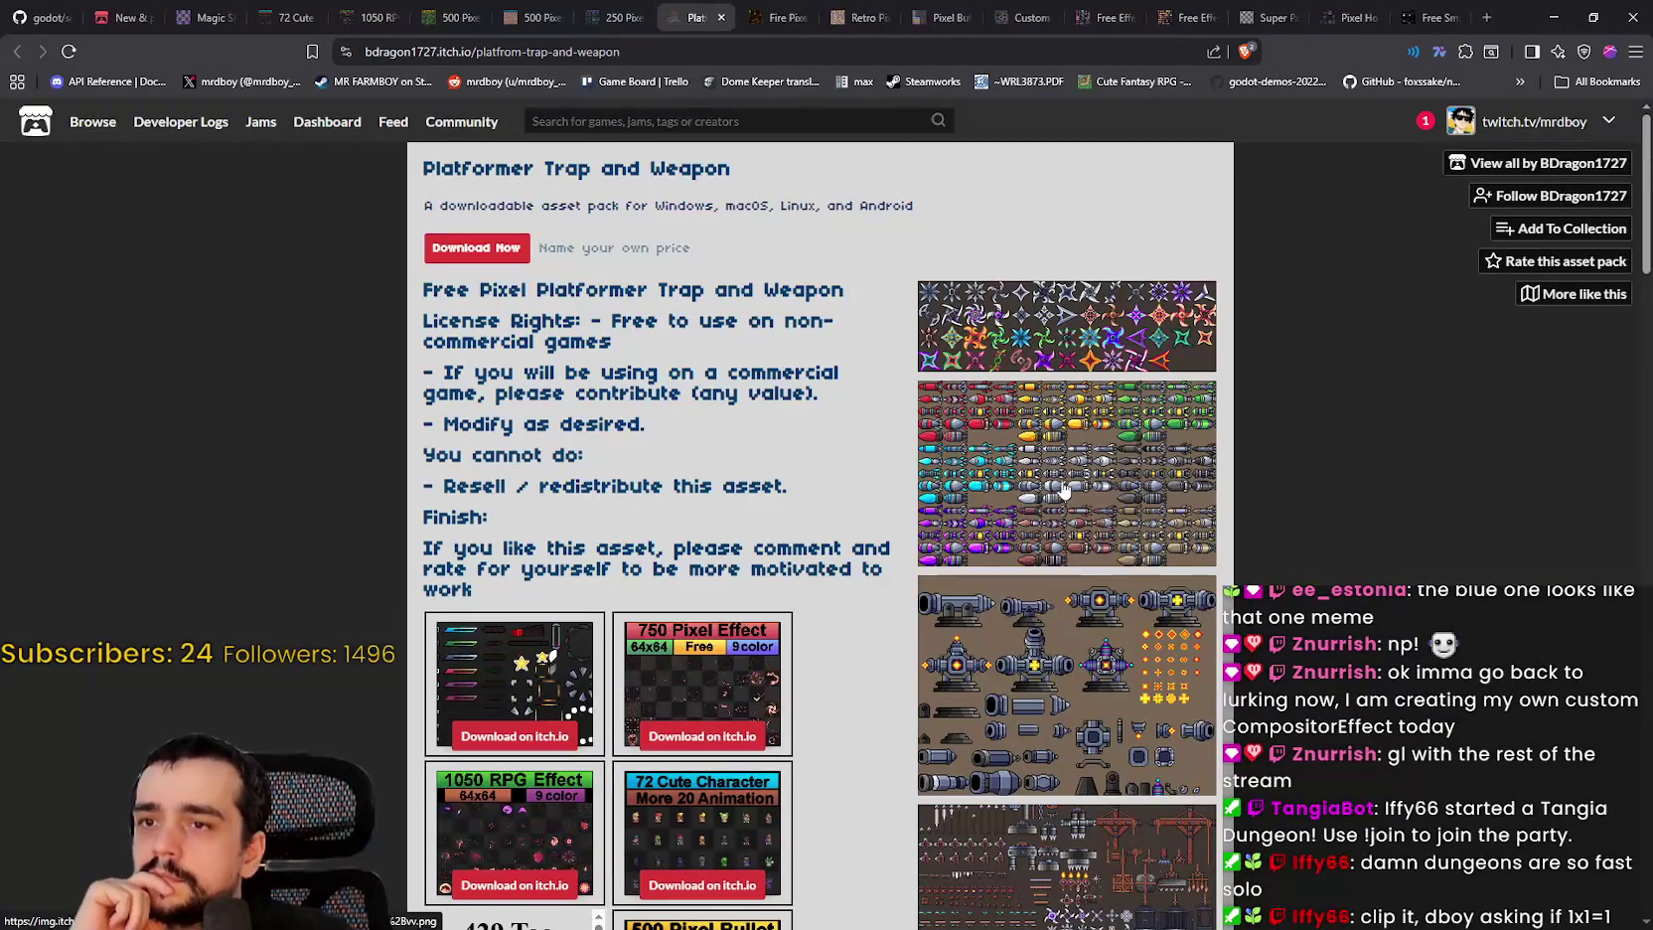
Step: Page through the Platformer Trap and Weapon sheets, including the shuriken and combined sheets, then close that pack
click(1048, 320)
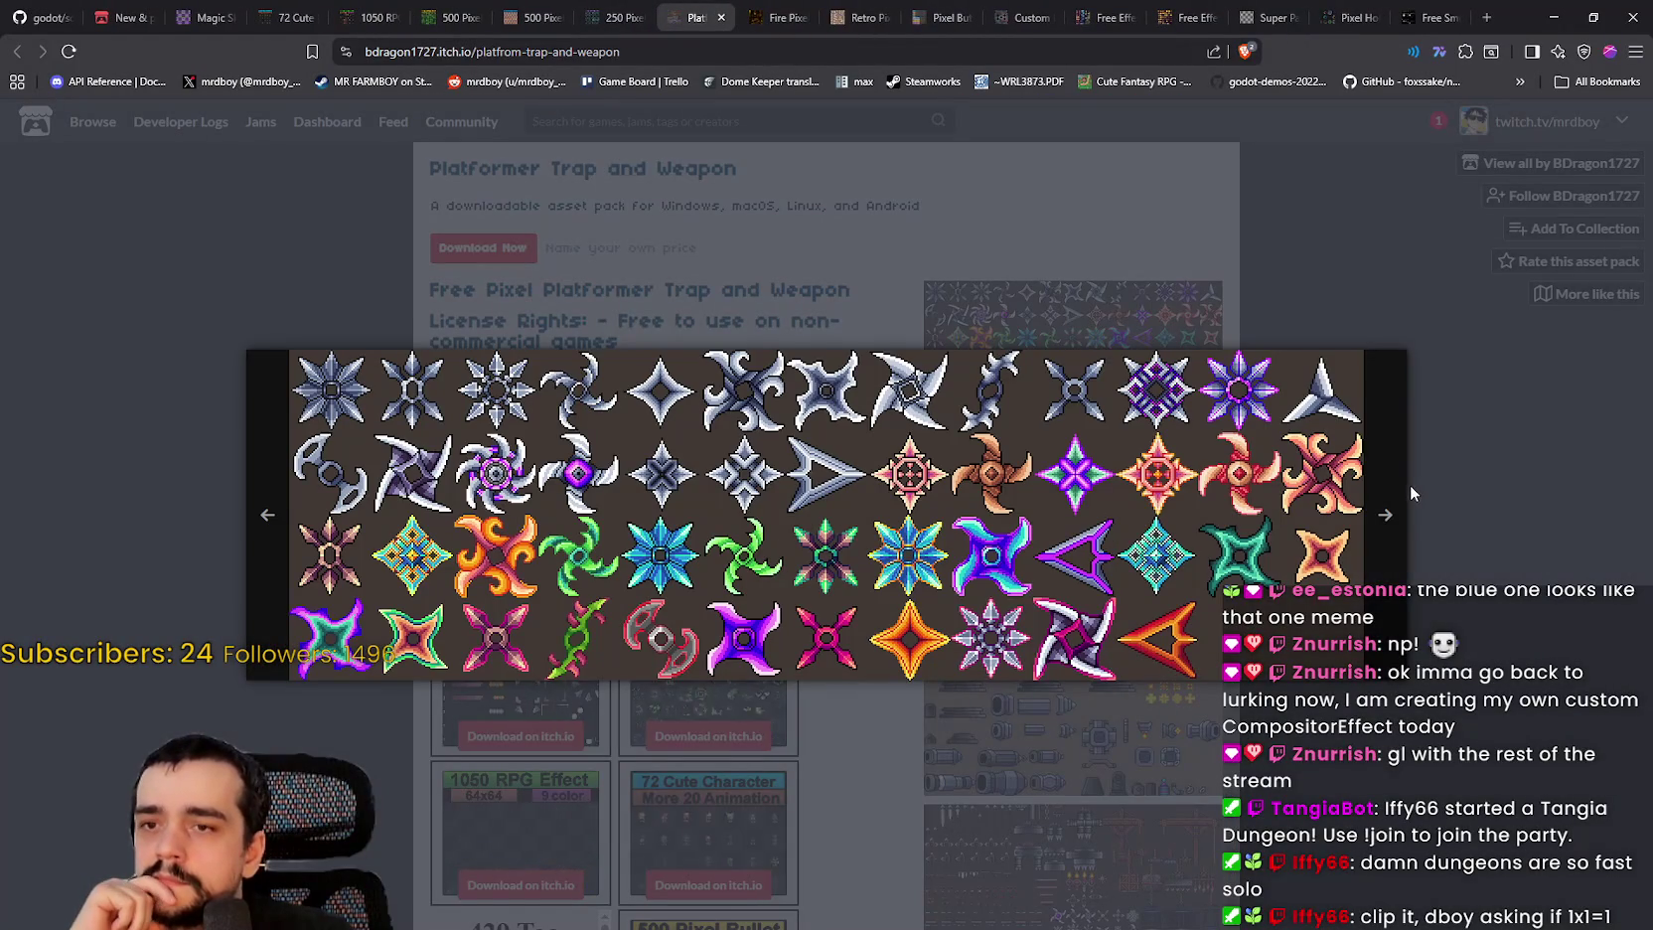
click(1395, 517)
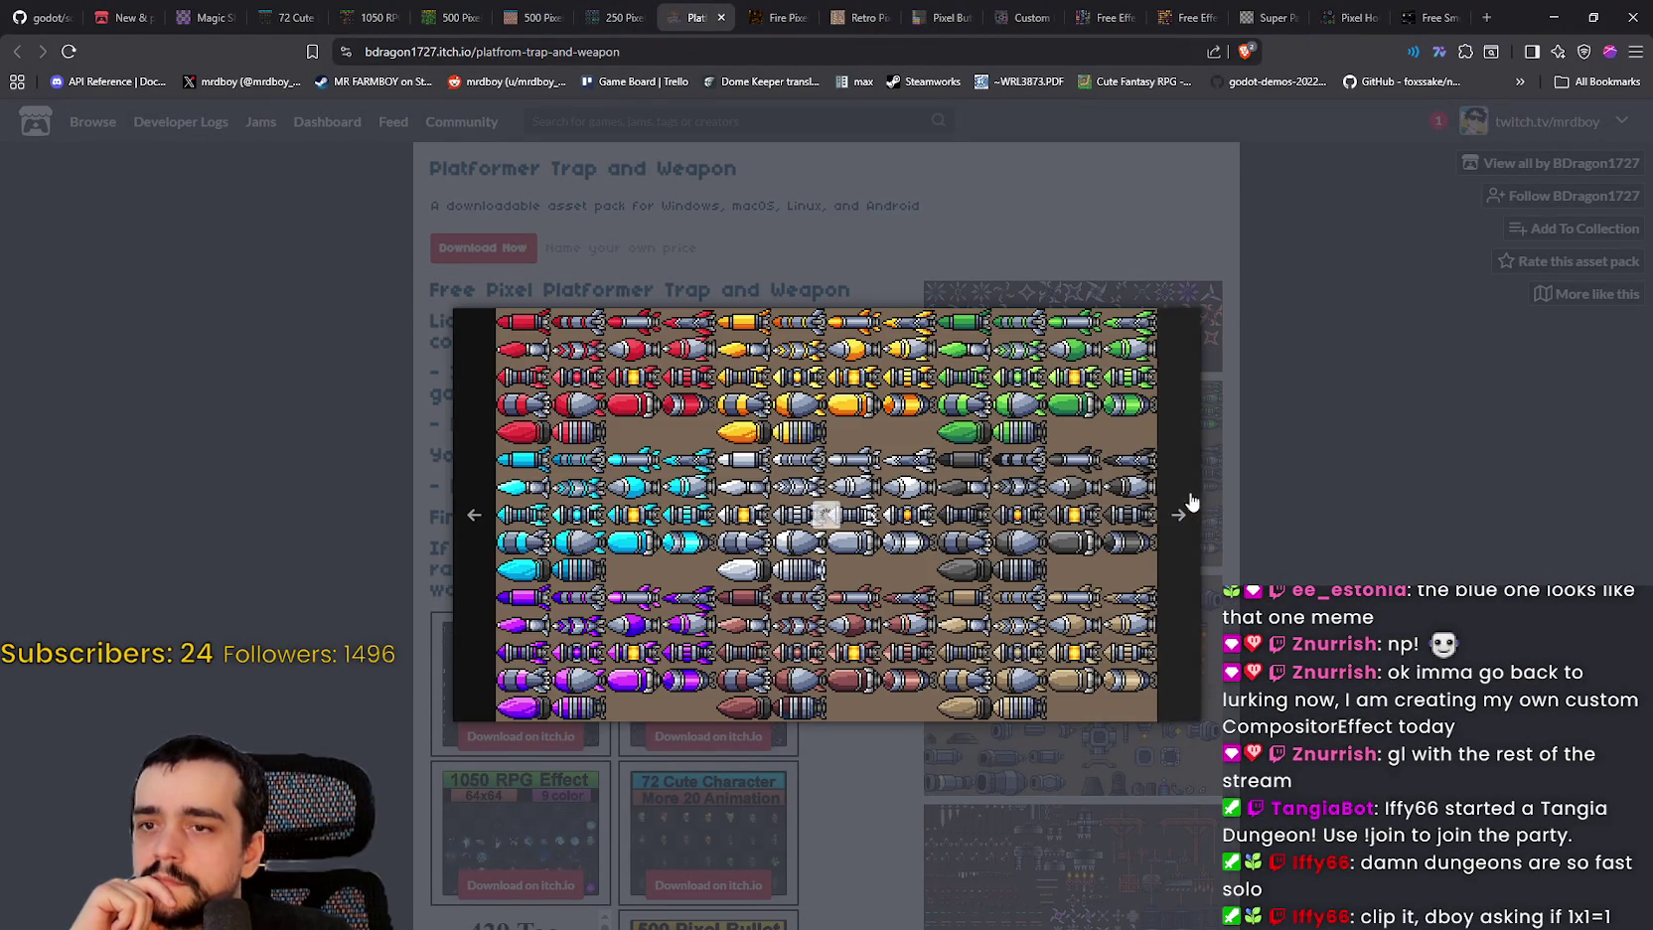
click(1170, 502)
click(1169, 502)
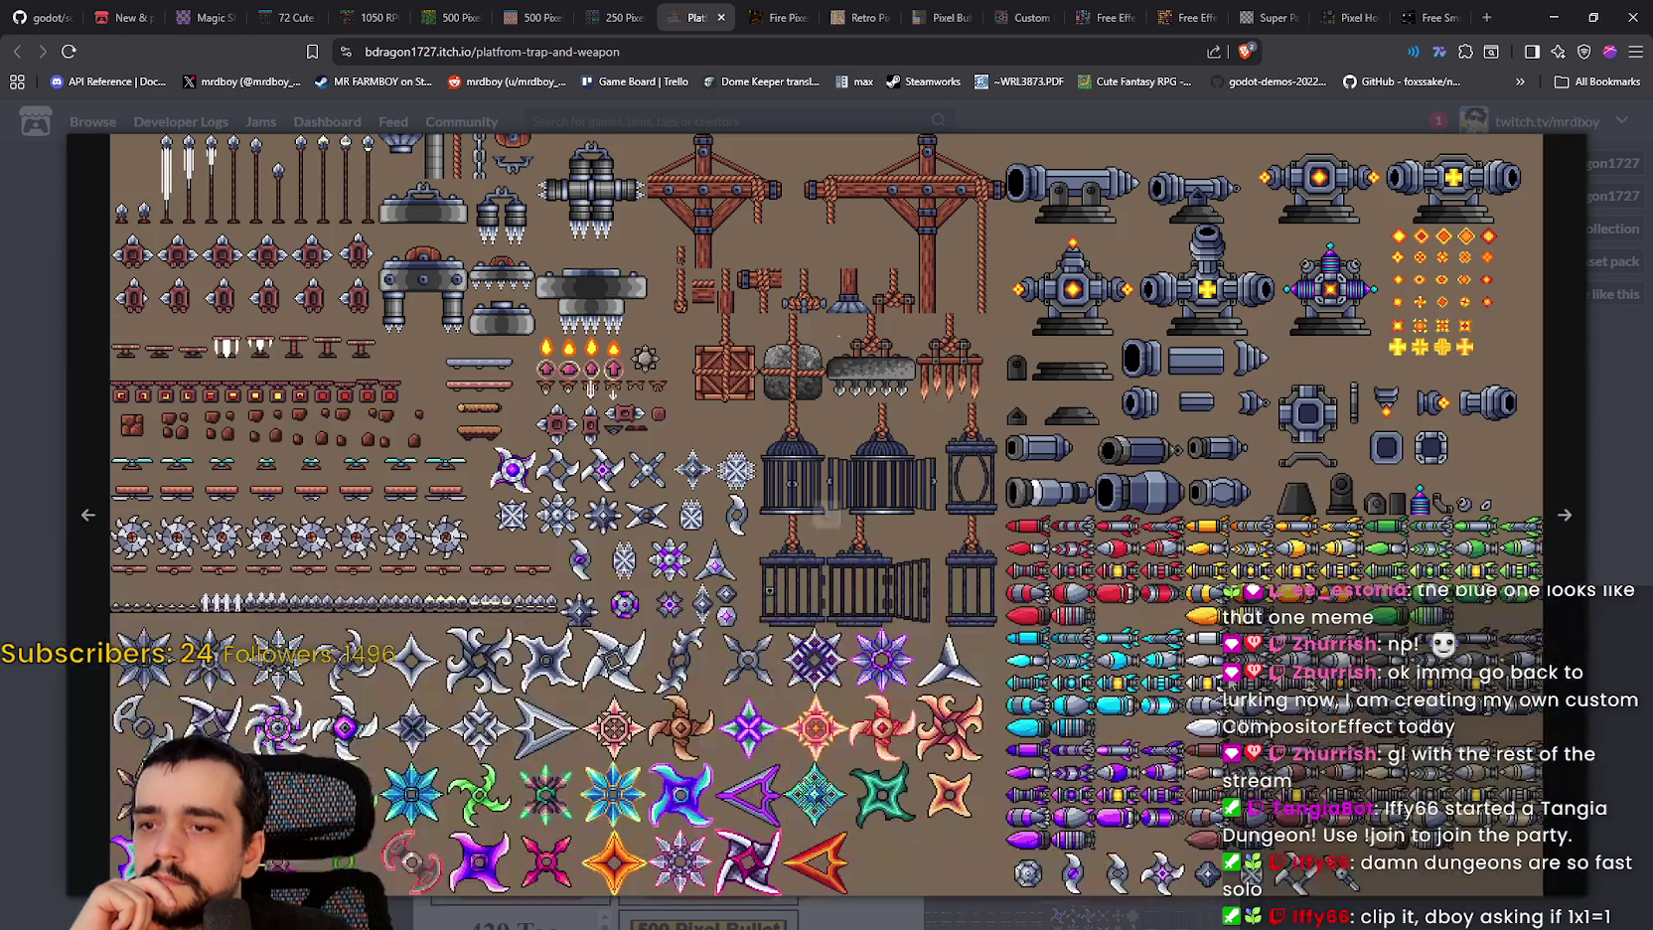
key(Right)
click(1547, 626)
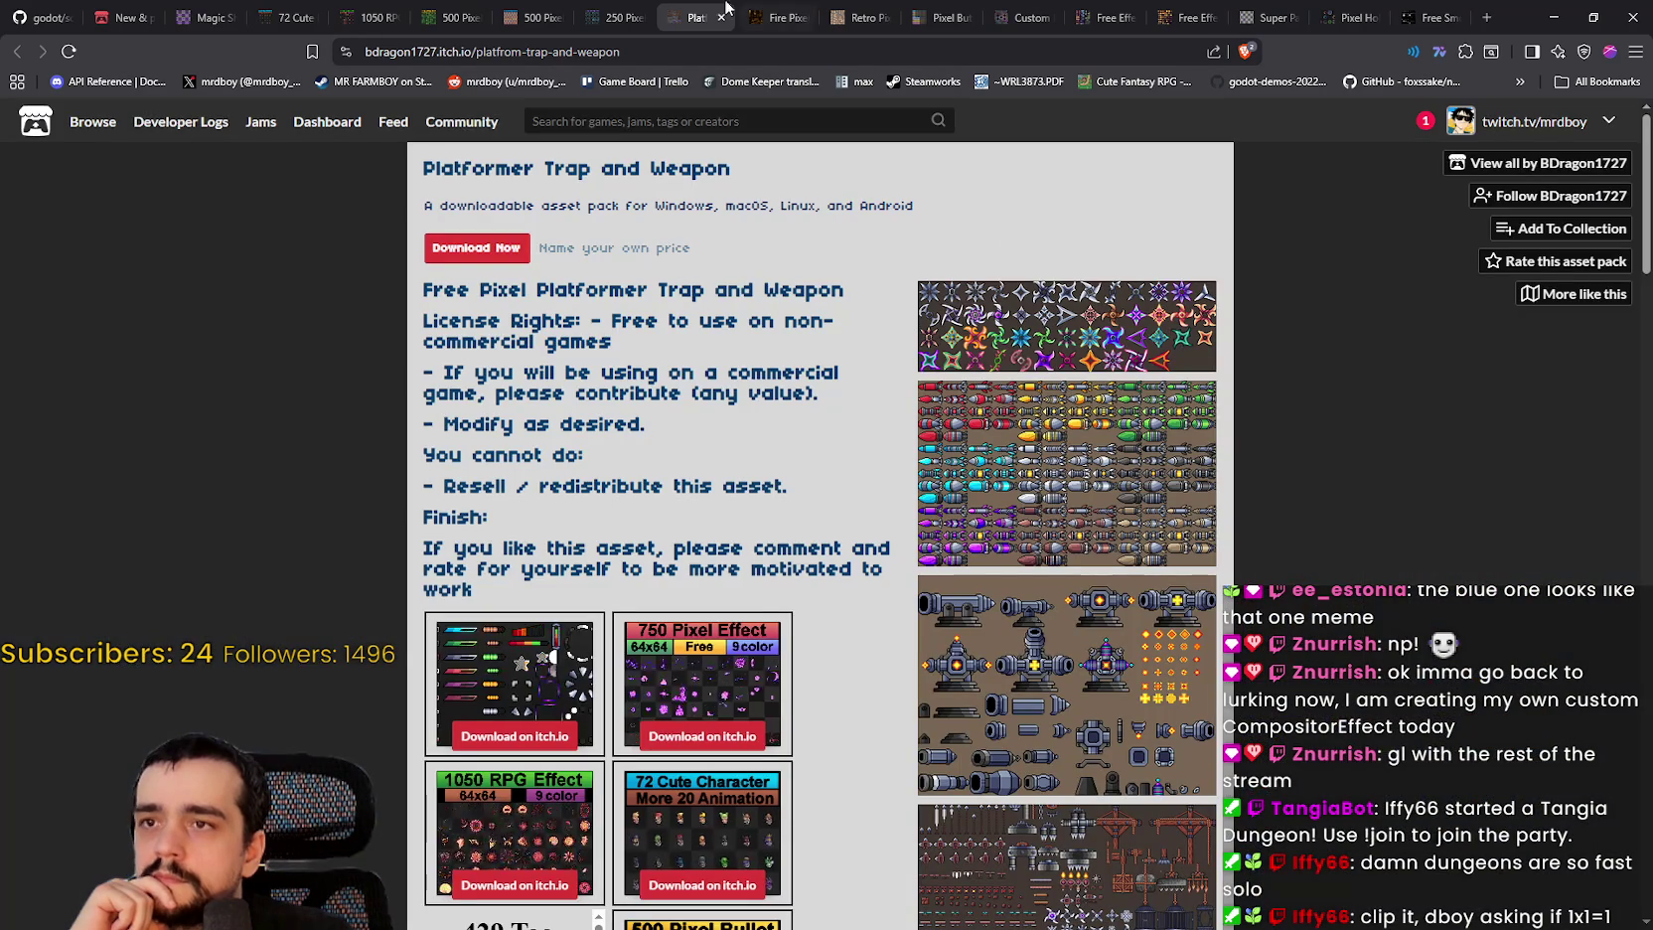
click(723, 19)
Step: Enlarge the first Fire Pixel Bullet screenshot, then close the Fire Pixel Bullet page
click(1064, 413)
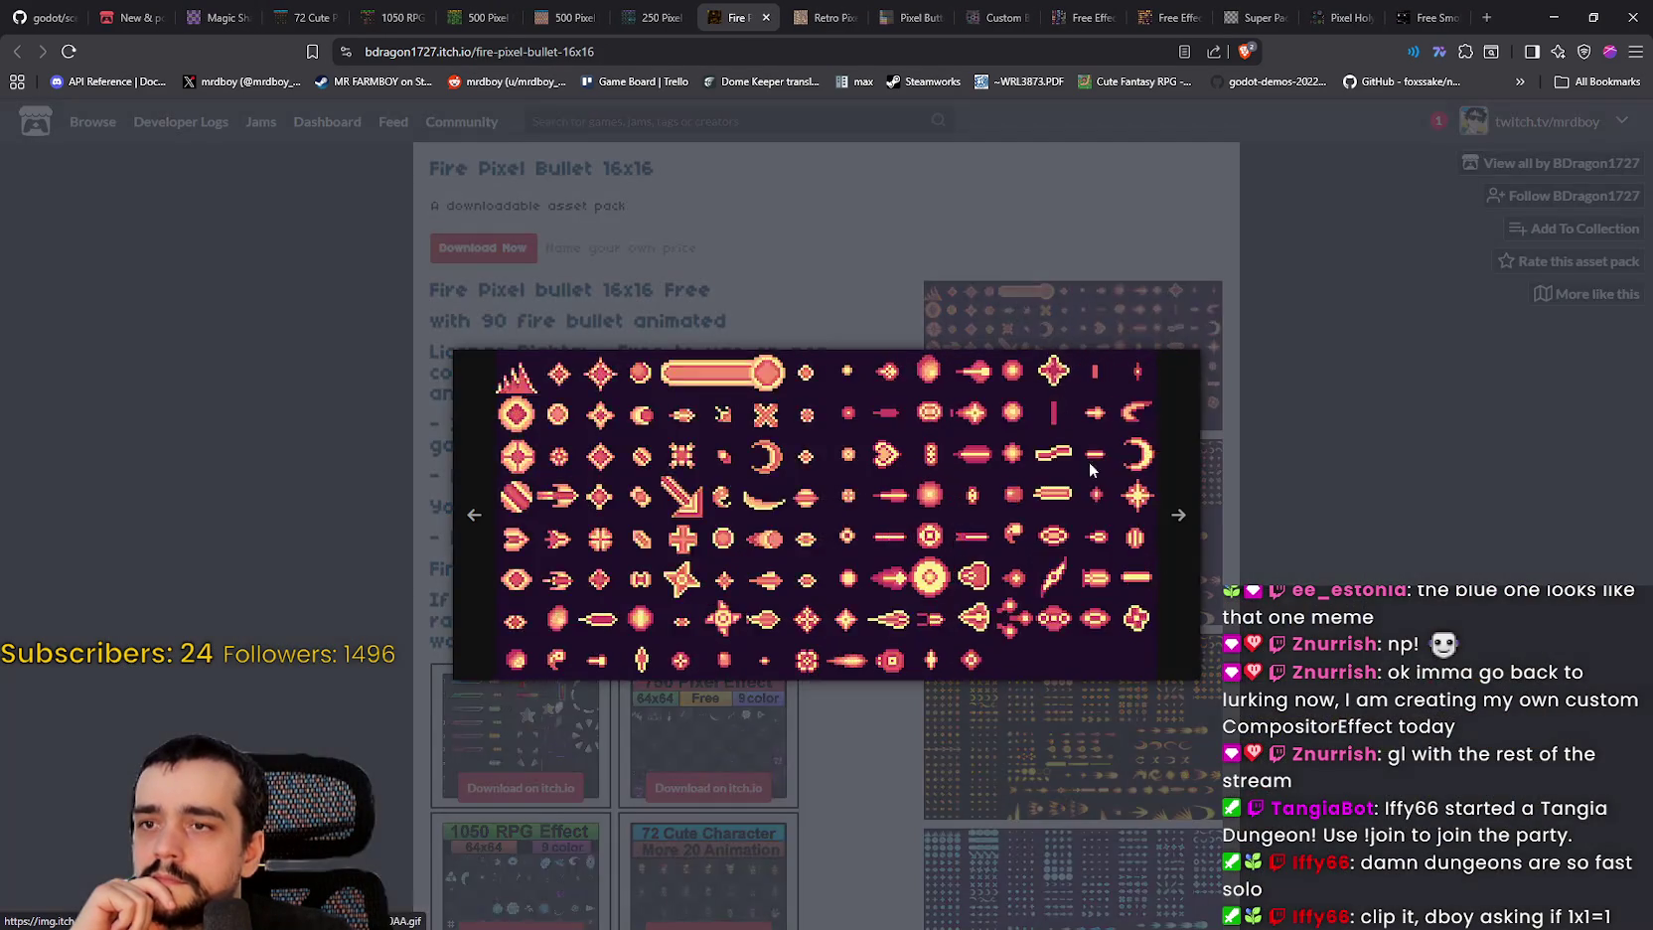
click(1281, 498)
scroll(1281, 498, down, 3)
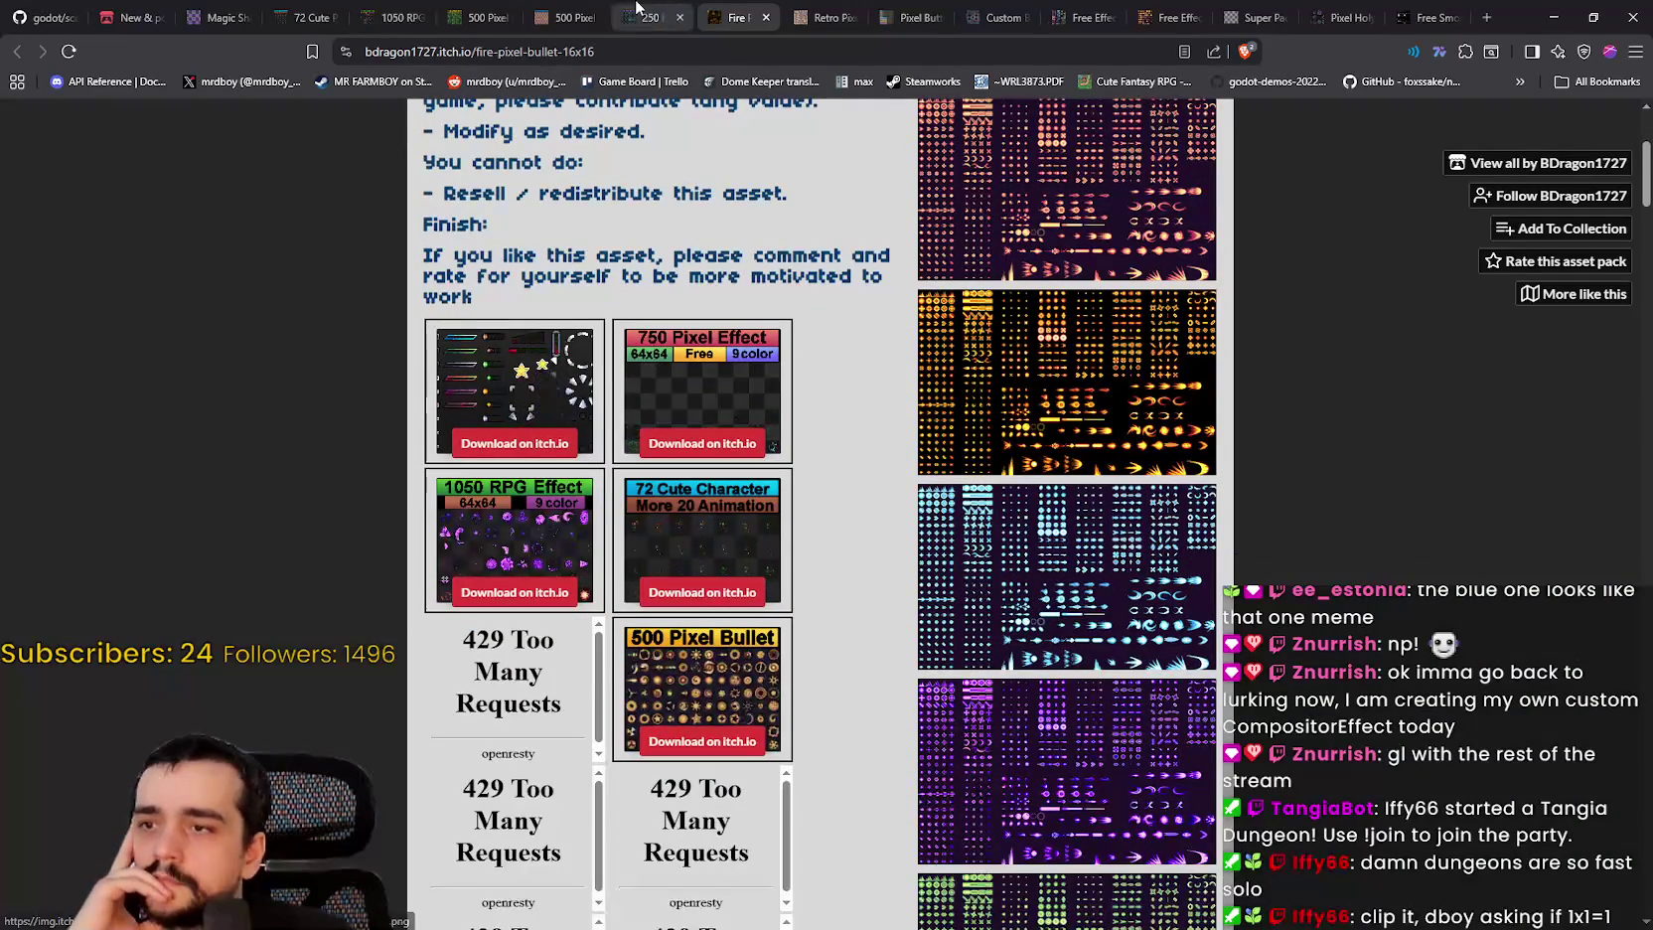
click(765, 18)
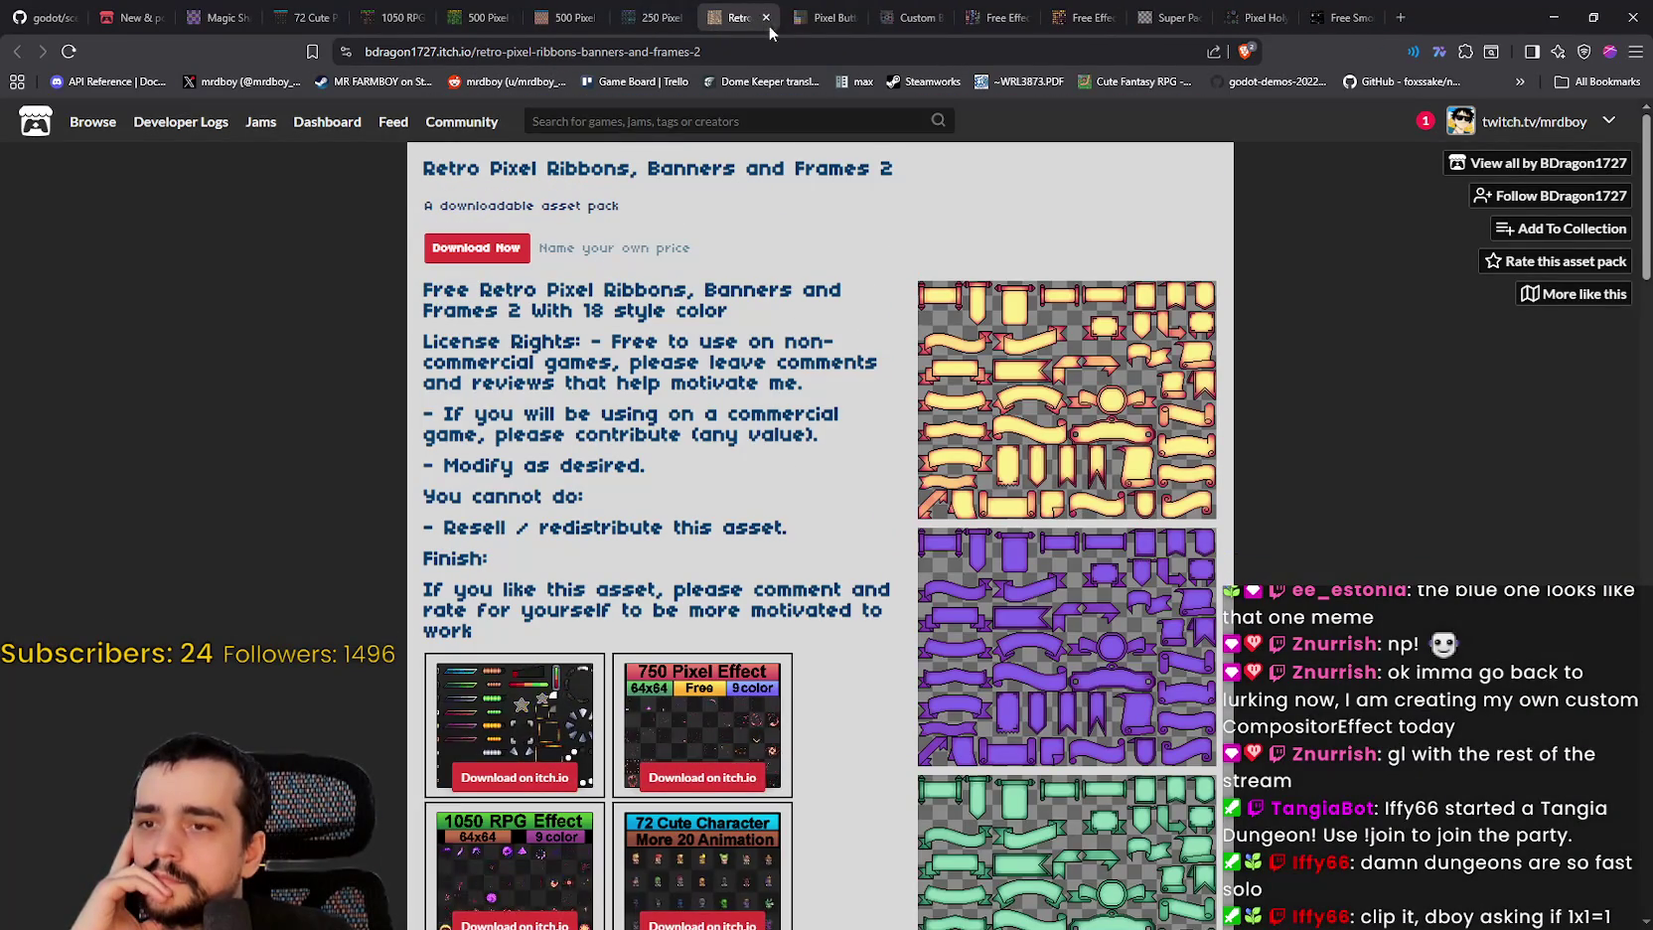
Step: Enlarge the yellow ribbon sheet, then close the ribbons and banners pack
scroll(1097, 616, down, 4)
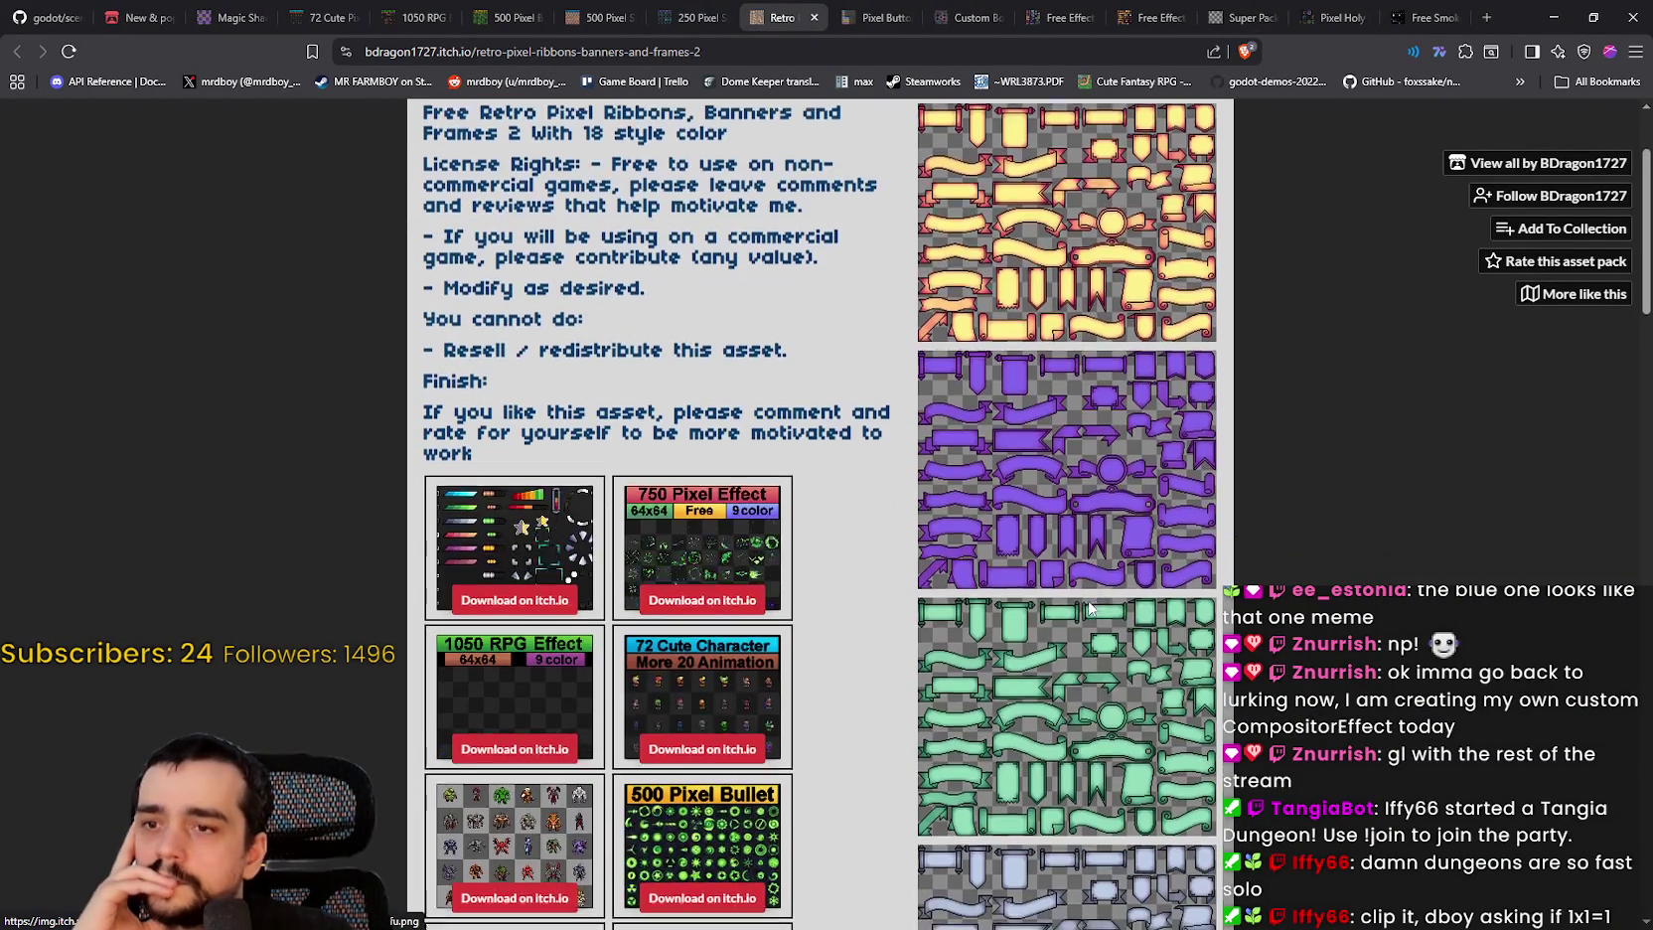
scroll(1059, 430, up, 2)
scroll(1059, 429, up, 2)
click(1123, 467)
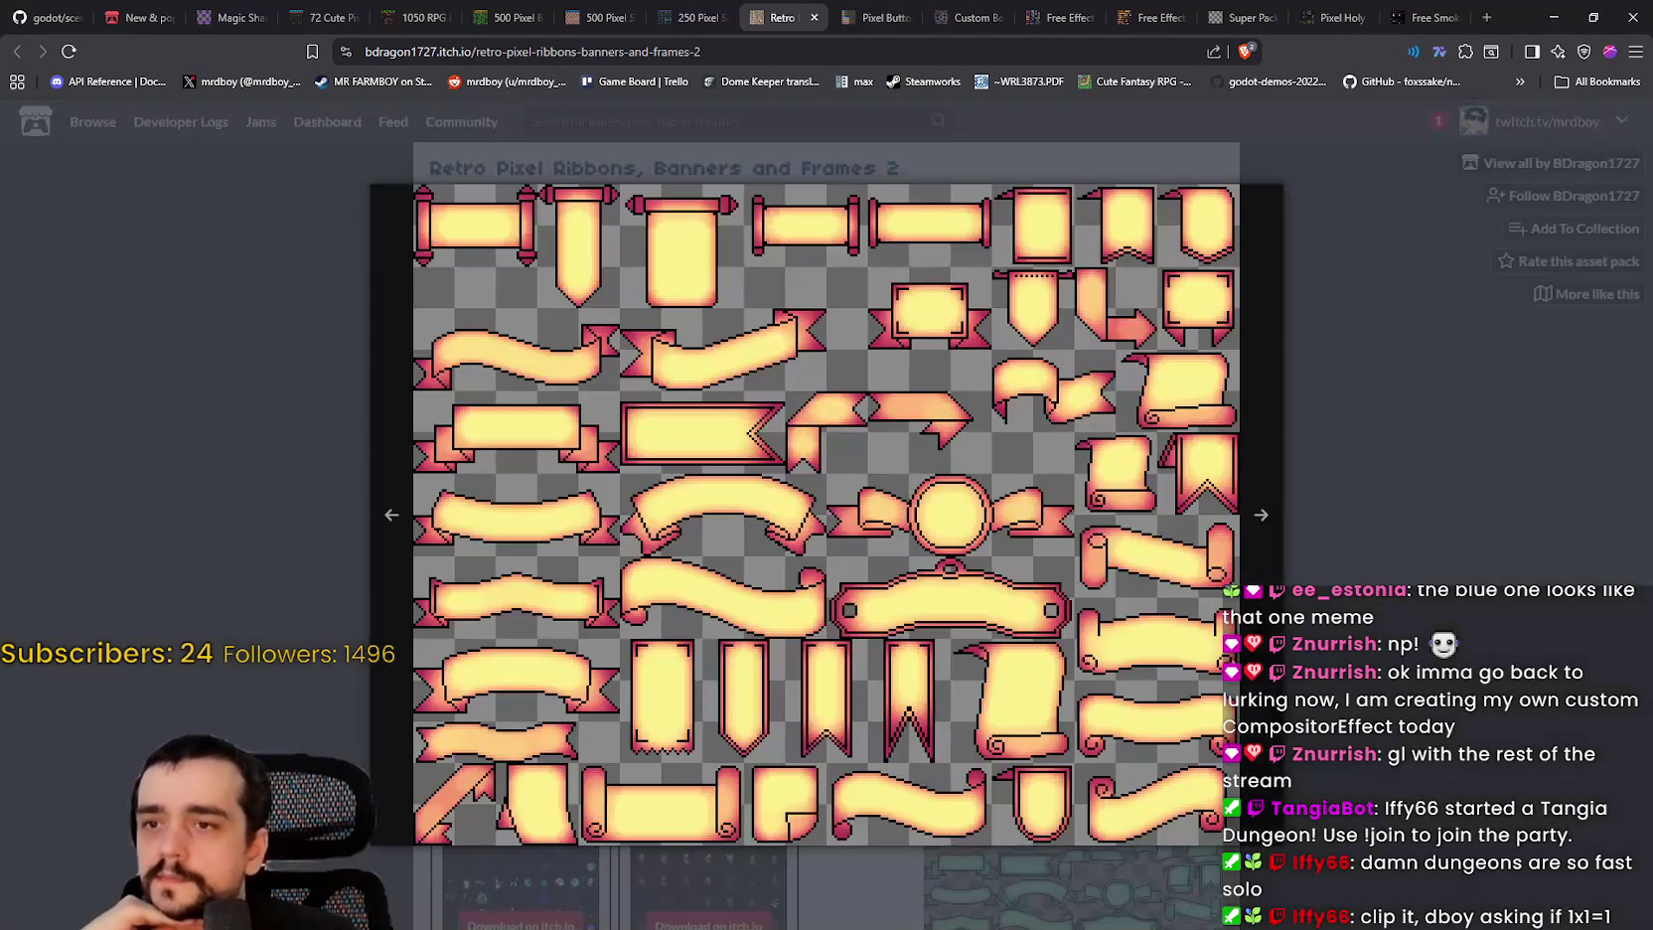
click(1329, 728)
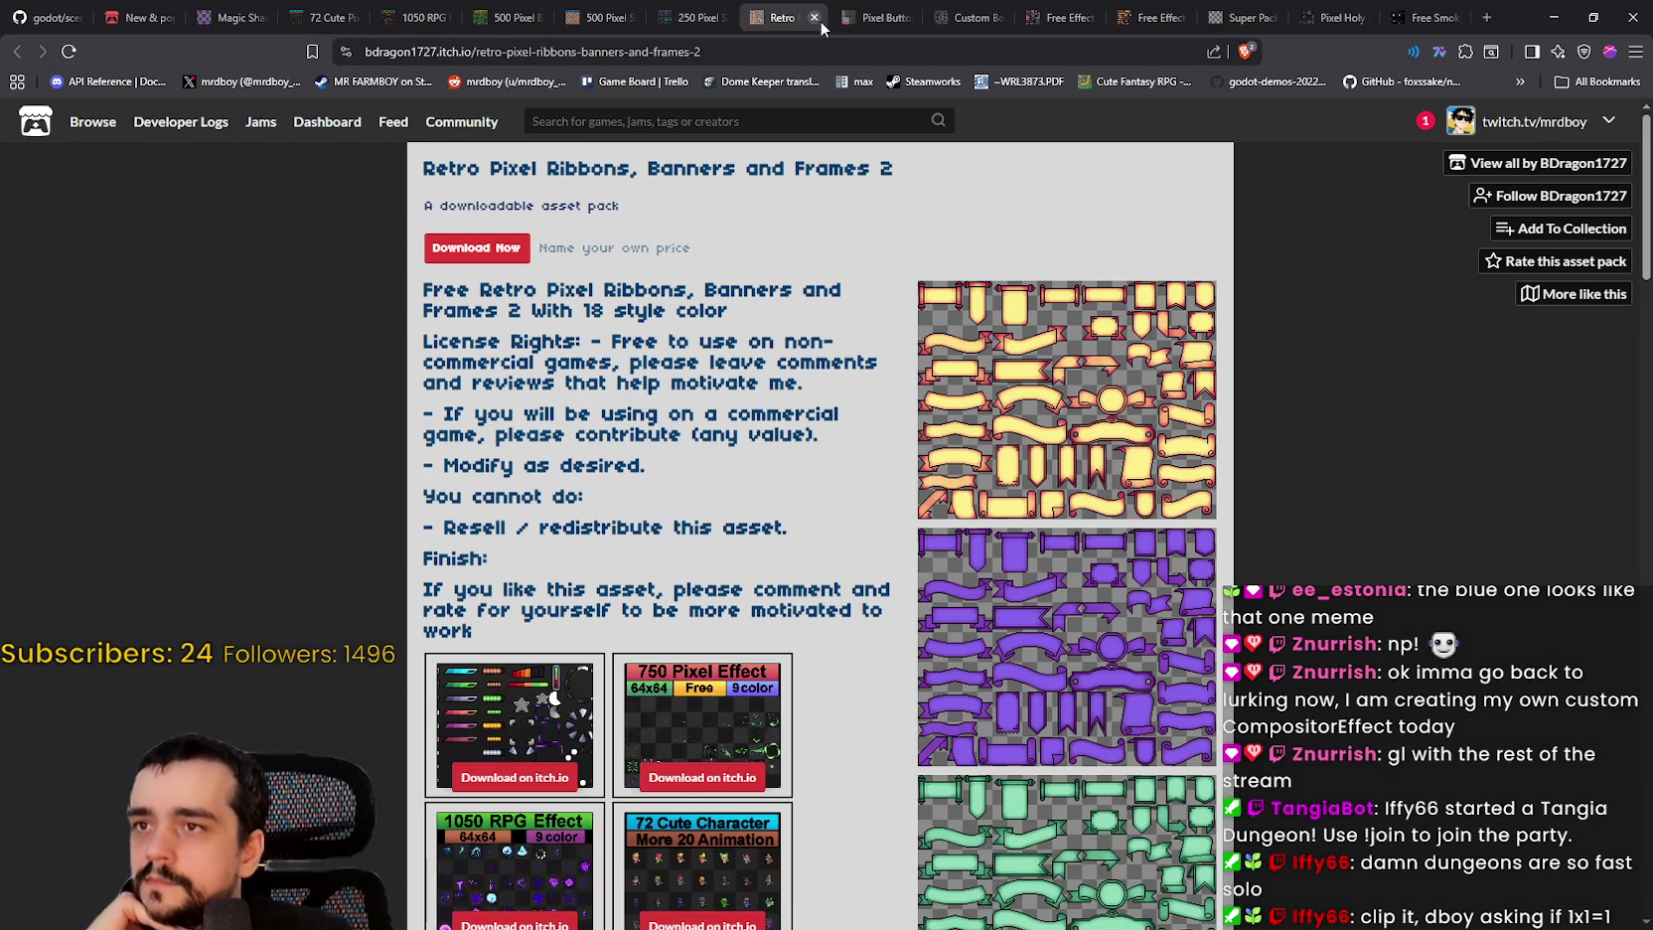
click(814, 17)
Step: Browse the Pixel Buttons sheets: coloured, outlined frame and ornate frame buttons
click(973, 377)
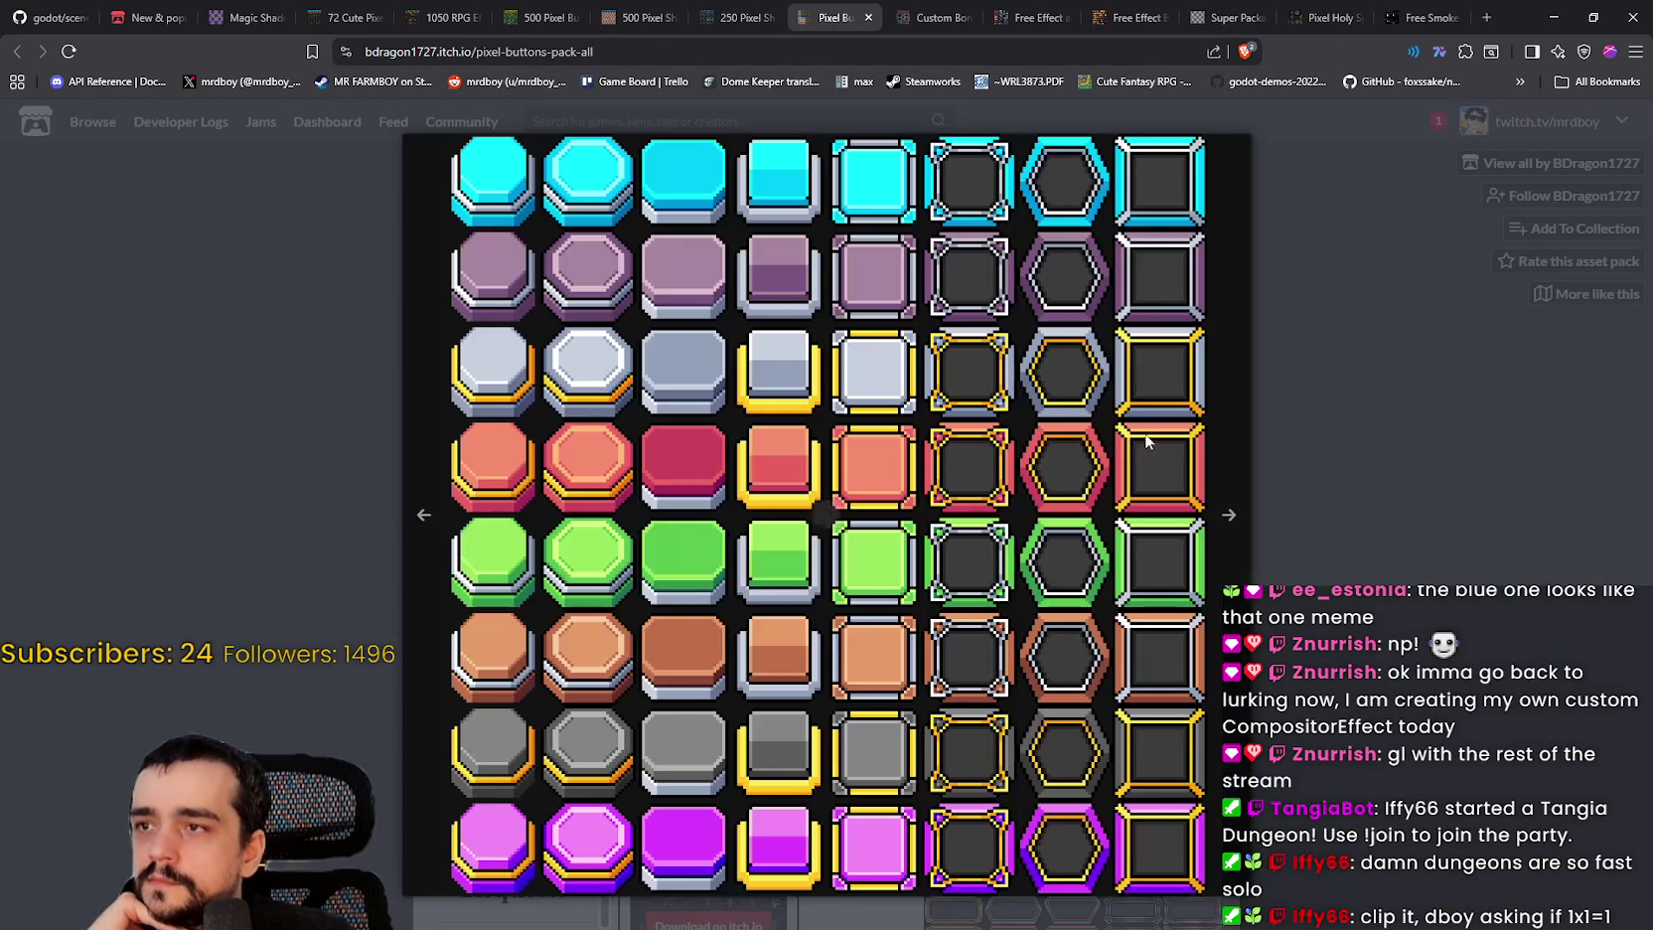
click(1285, 462)
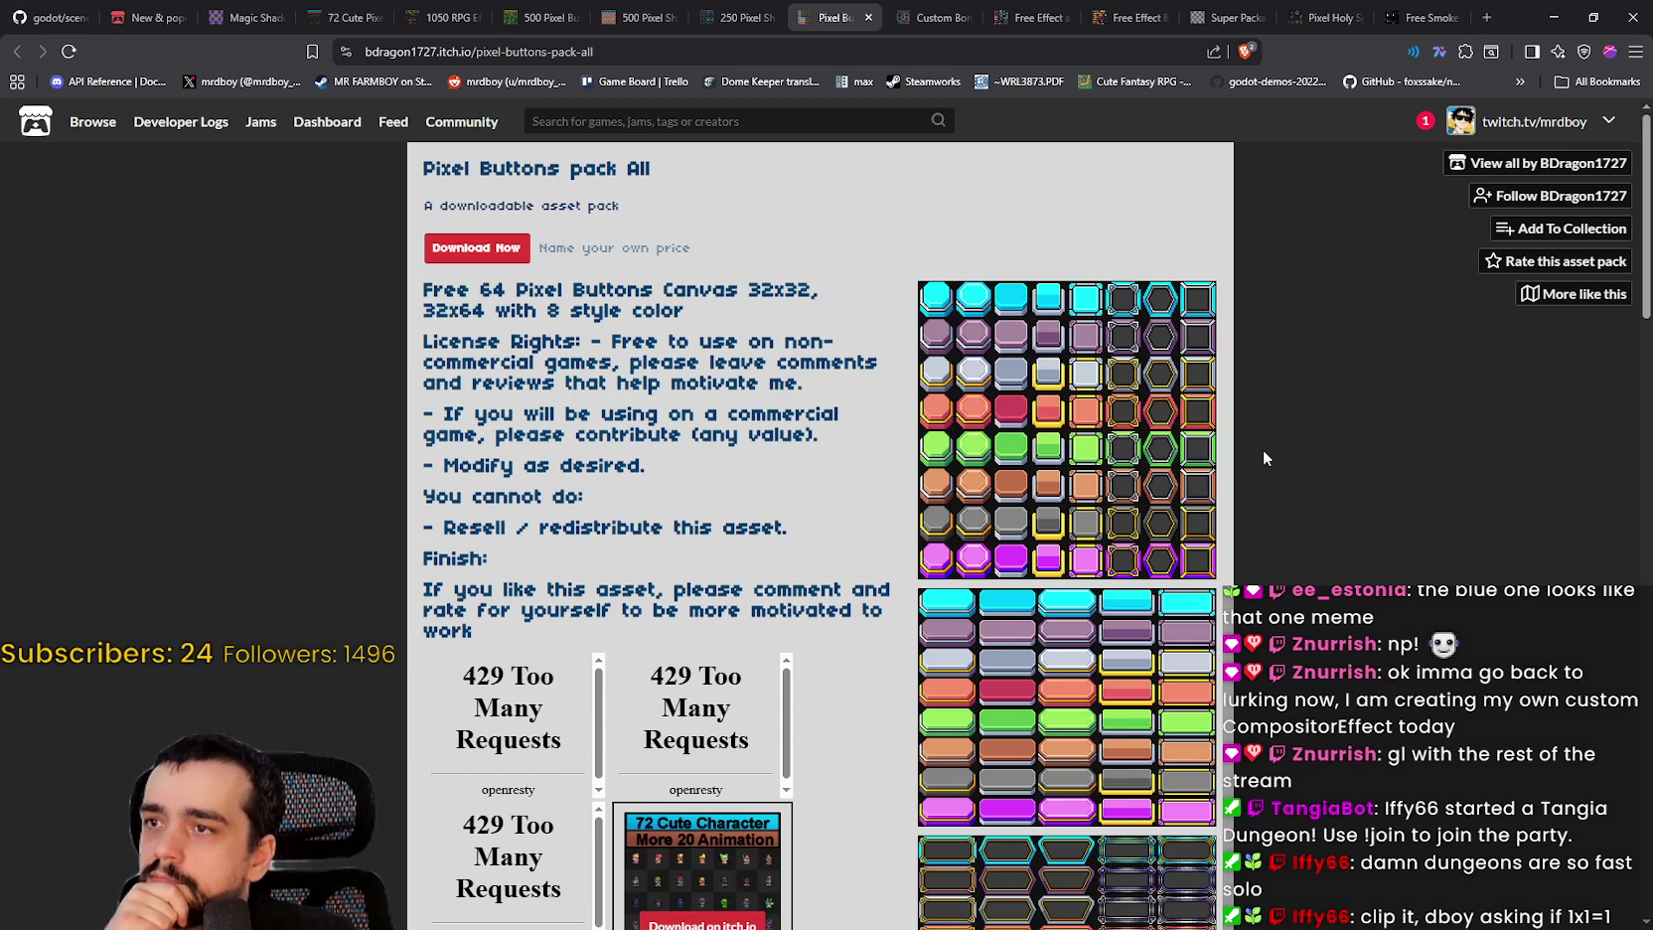
scroll(1263, 457, down, 3)
scroll(1106, 526, up, 4)
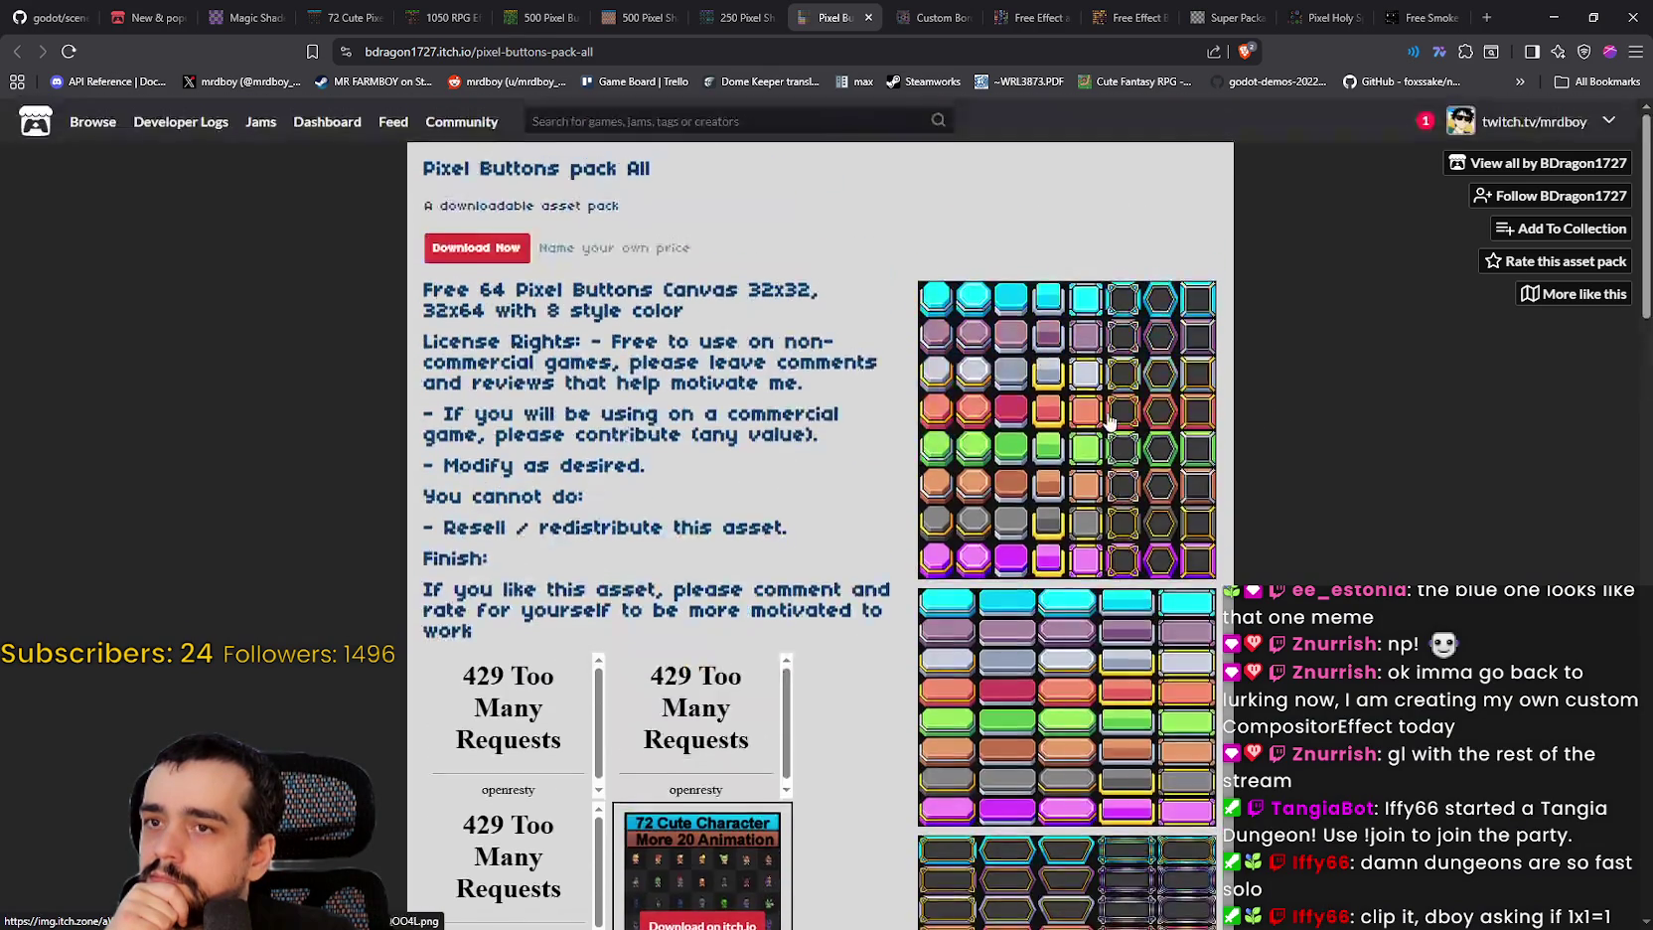
click(1192, 477)
click(1290, 490)
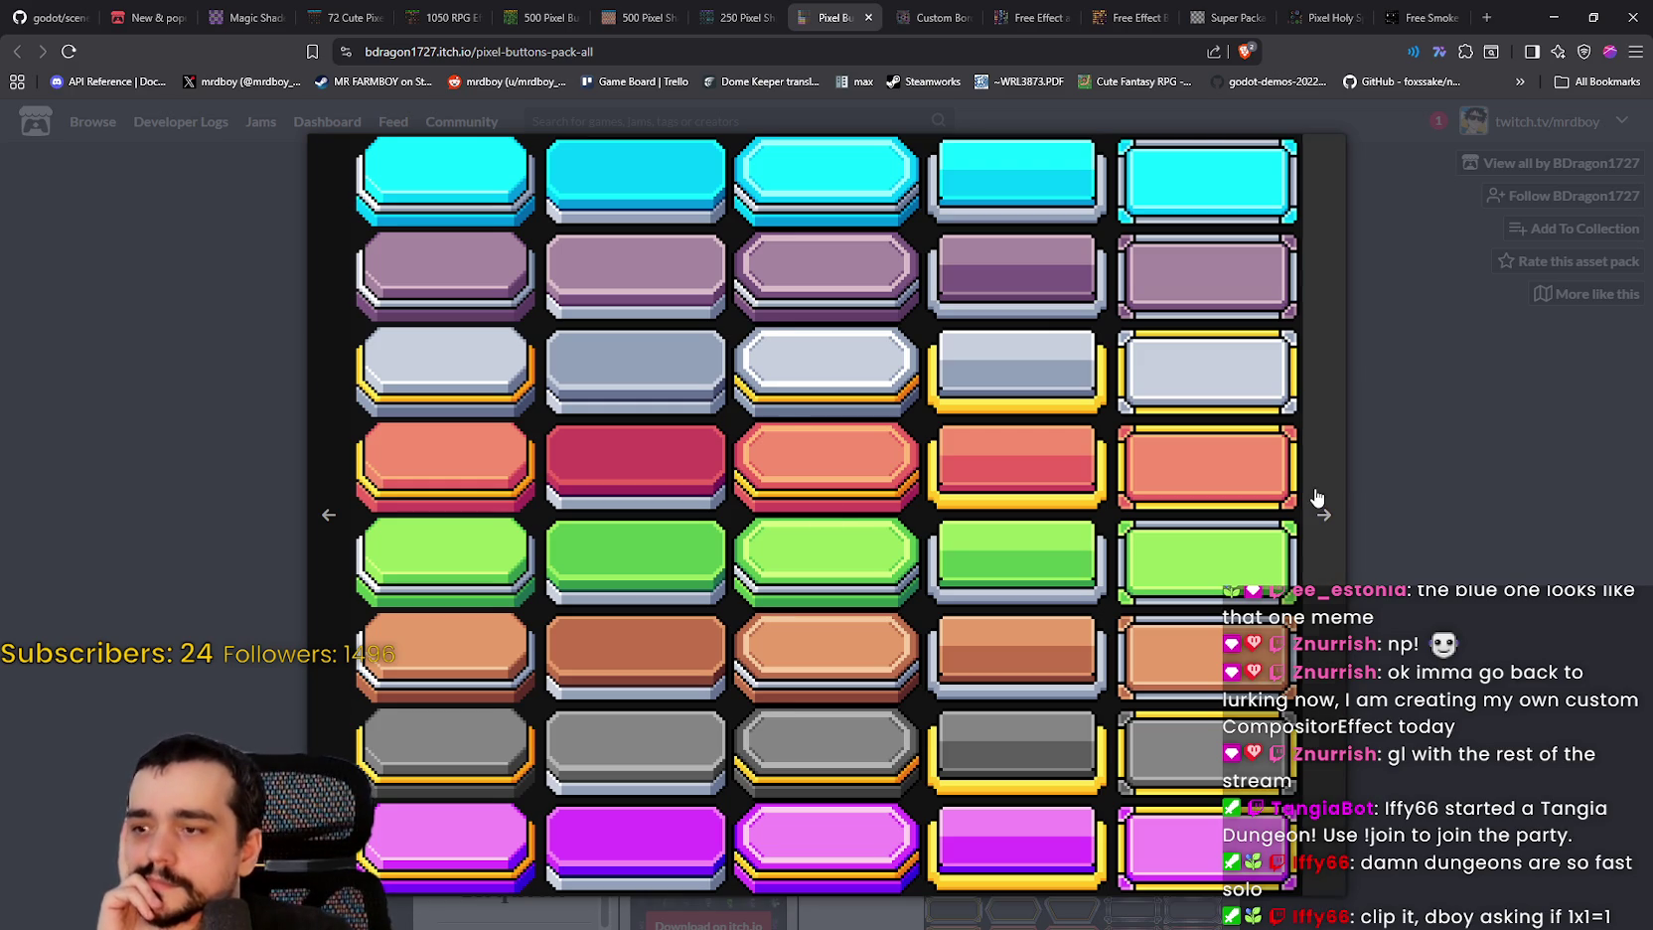
click(1316, 497)
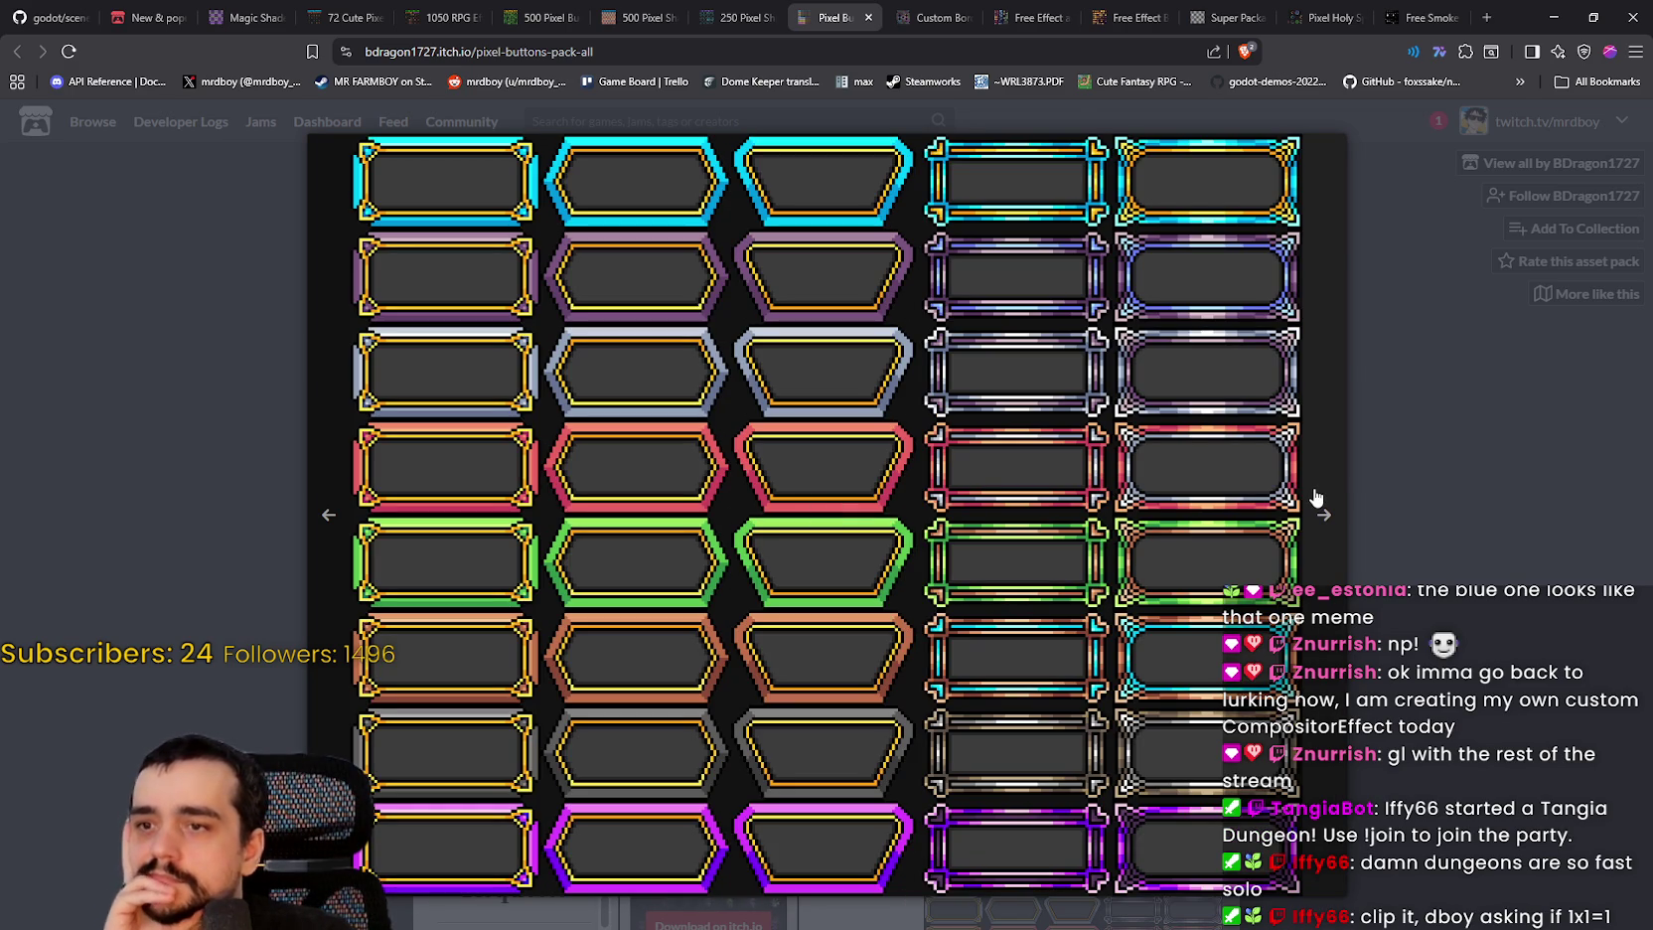
click(1317, 497)
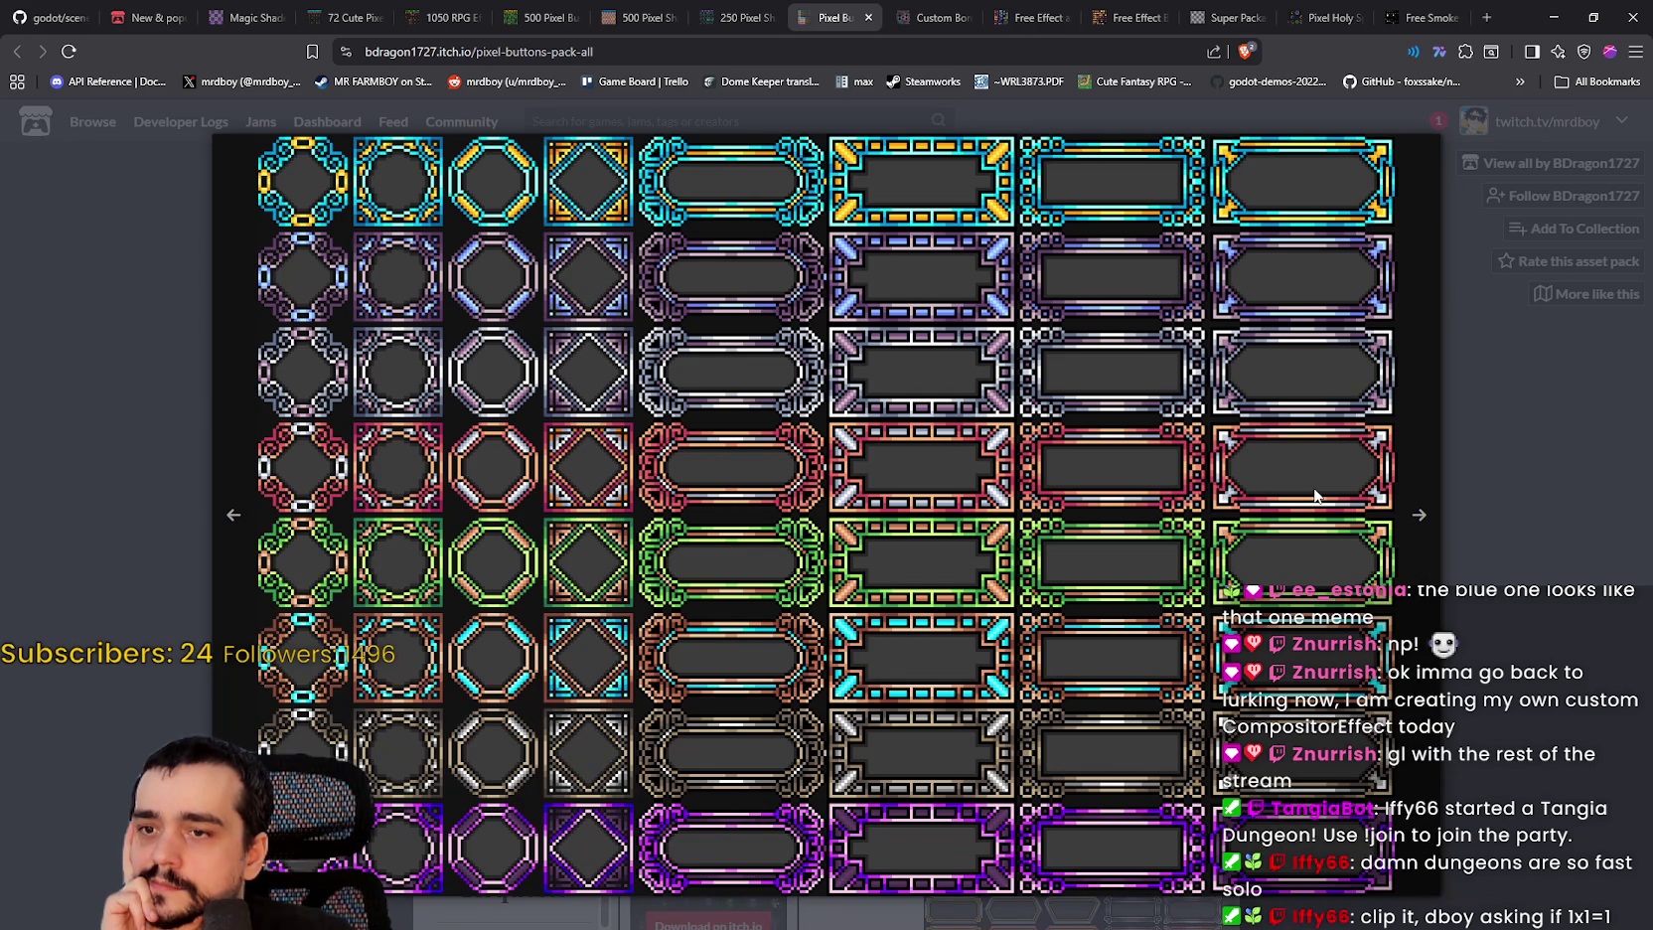
click(1427, 580)
click(1361, 561)
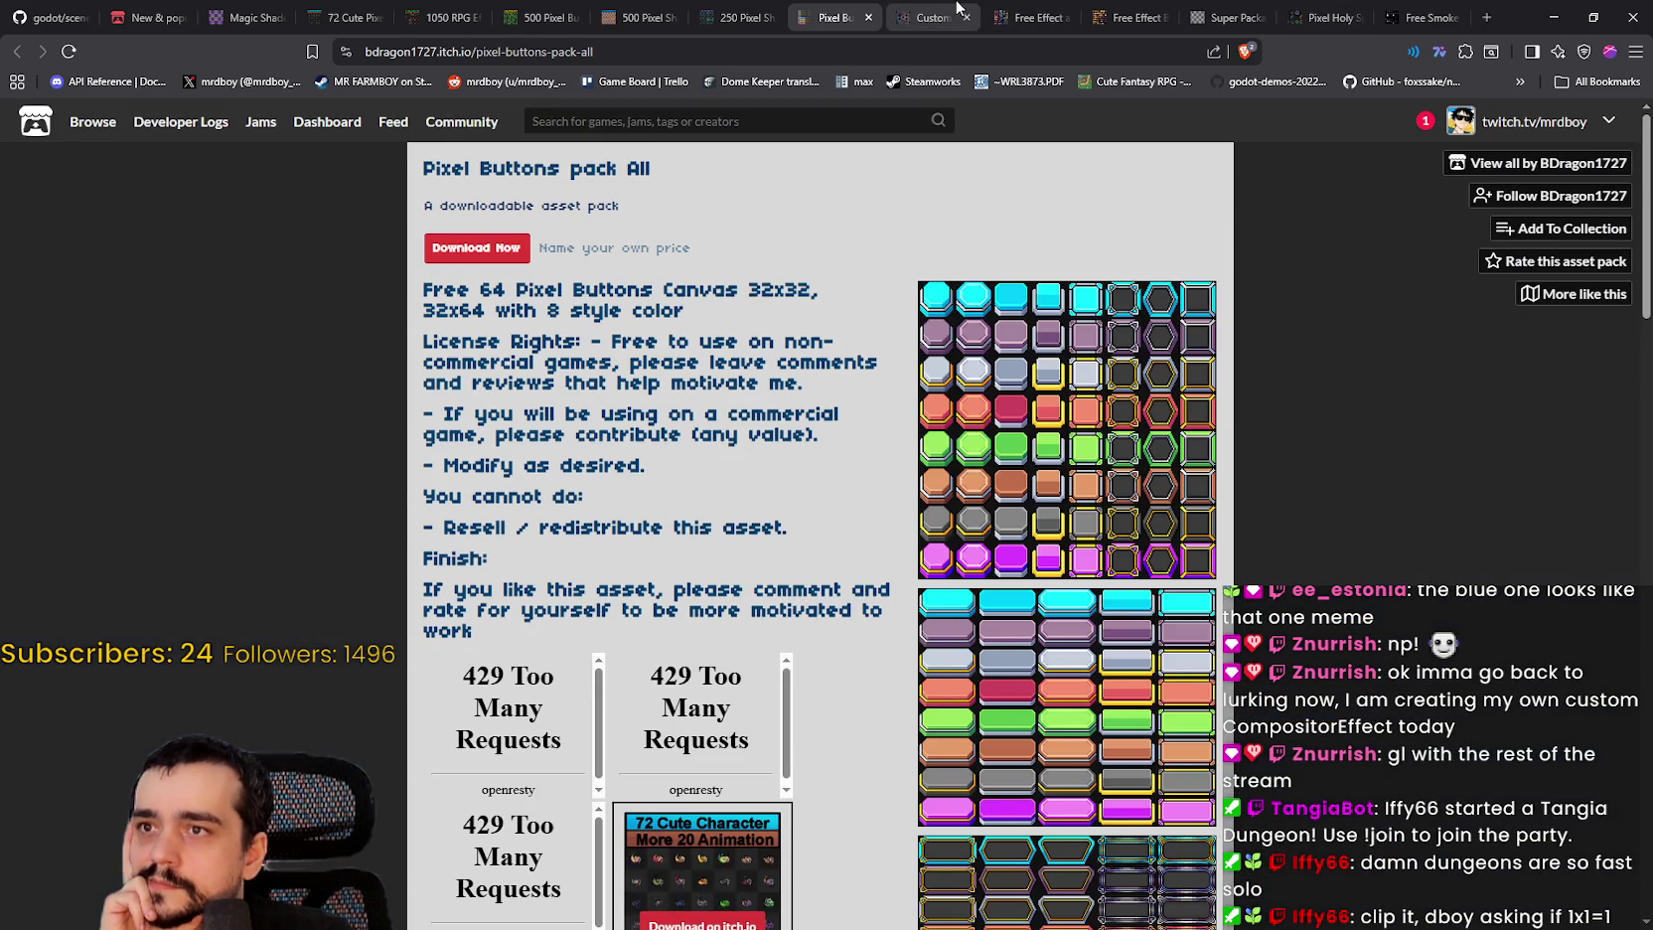
Step: Page through the Custom Border and Panels gallery, from the teal set to the green and purple panels
click(957, 6)
scroll(1116, 468, down, 1)
click(1063, 369)
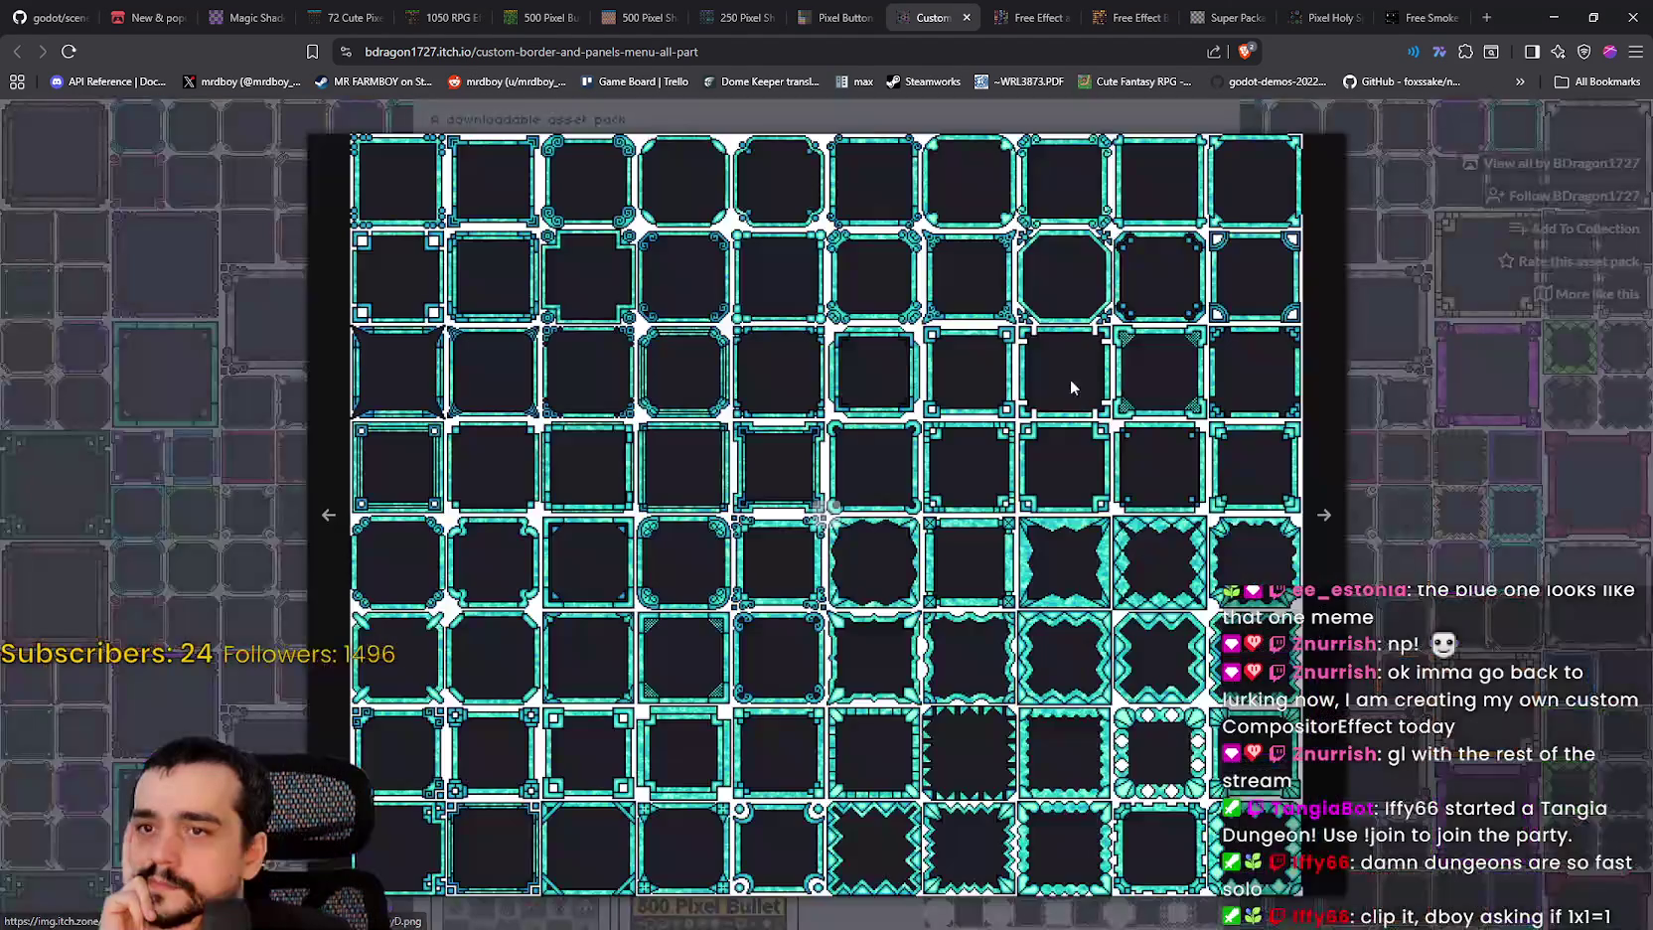
click(968, 343)
scroll(969, 343, up, 1)
click(969, 343)
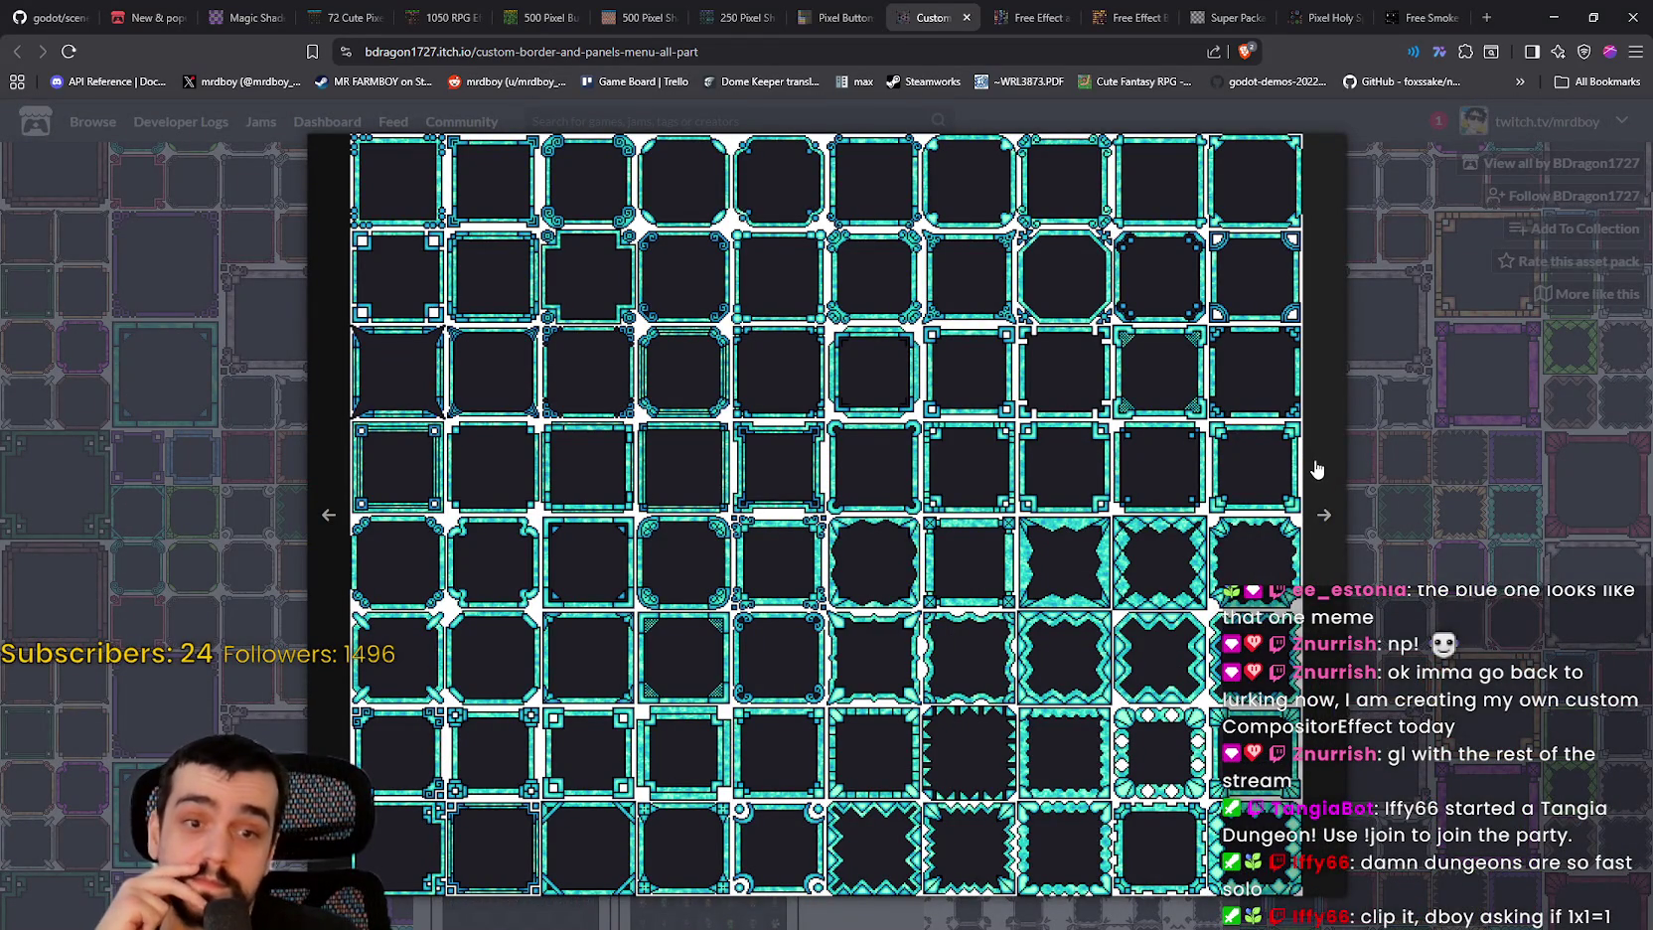
click(1317, 468)
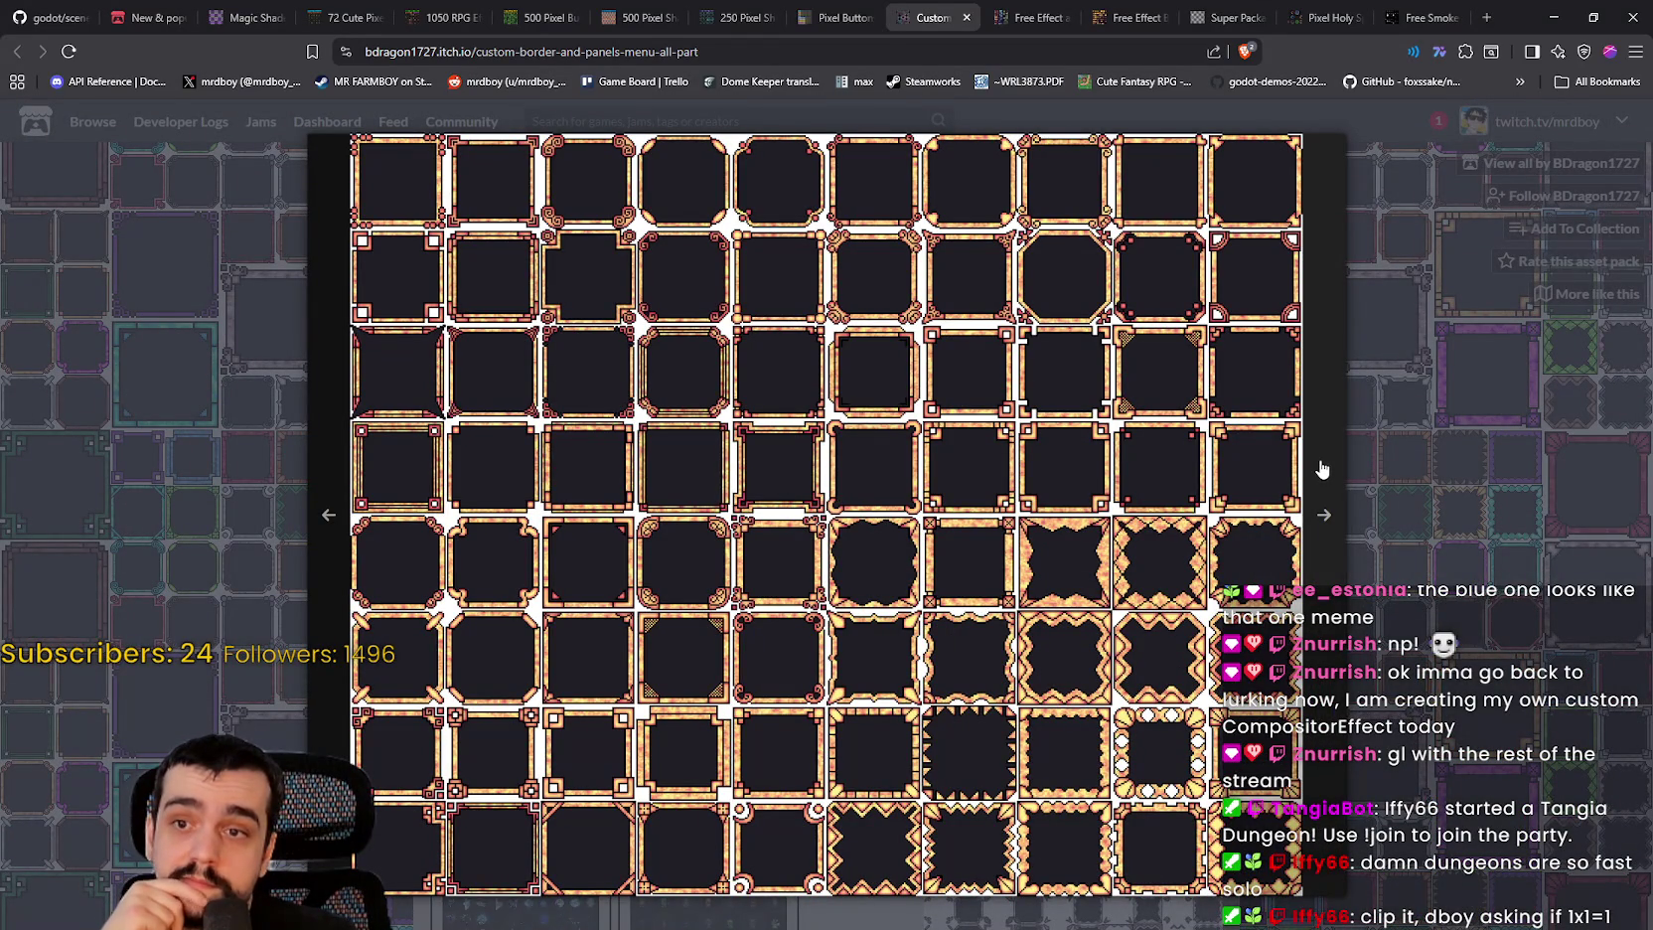
click(1321, 469)
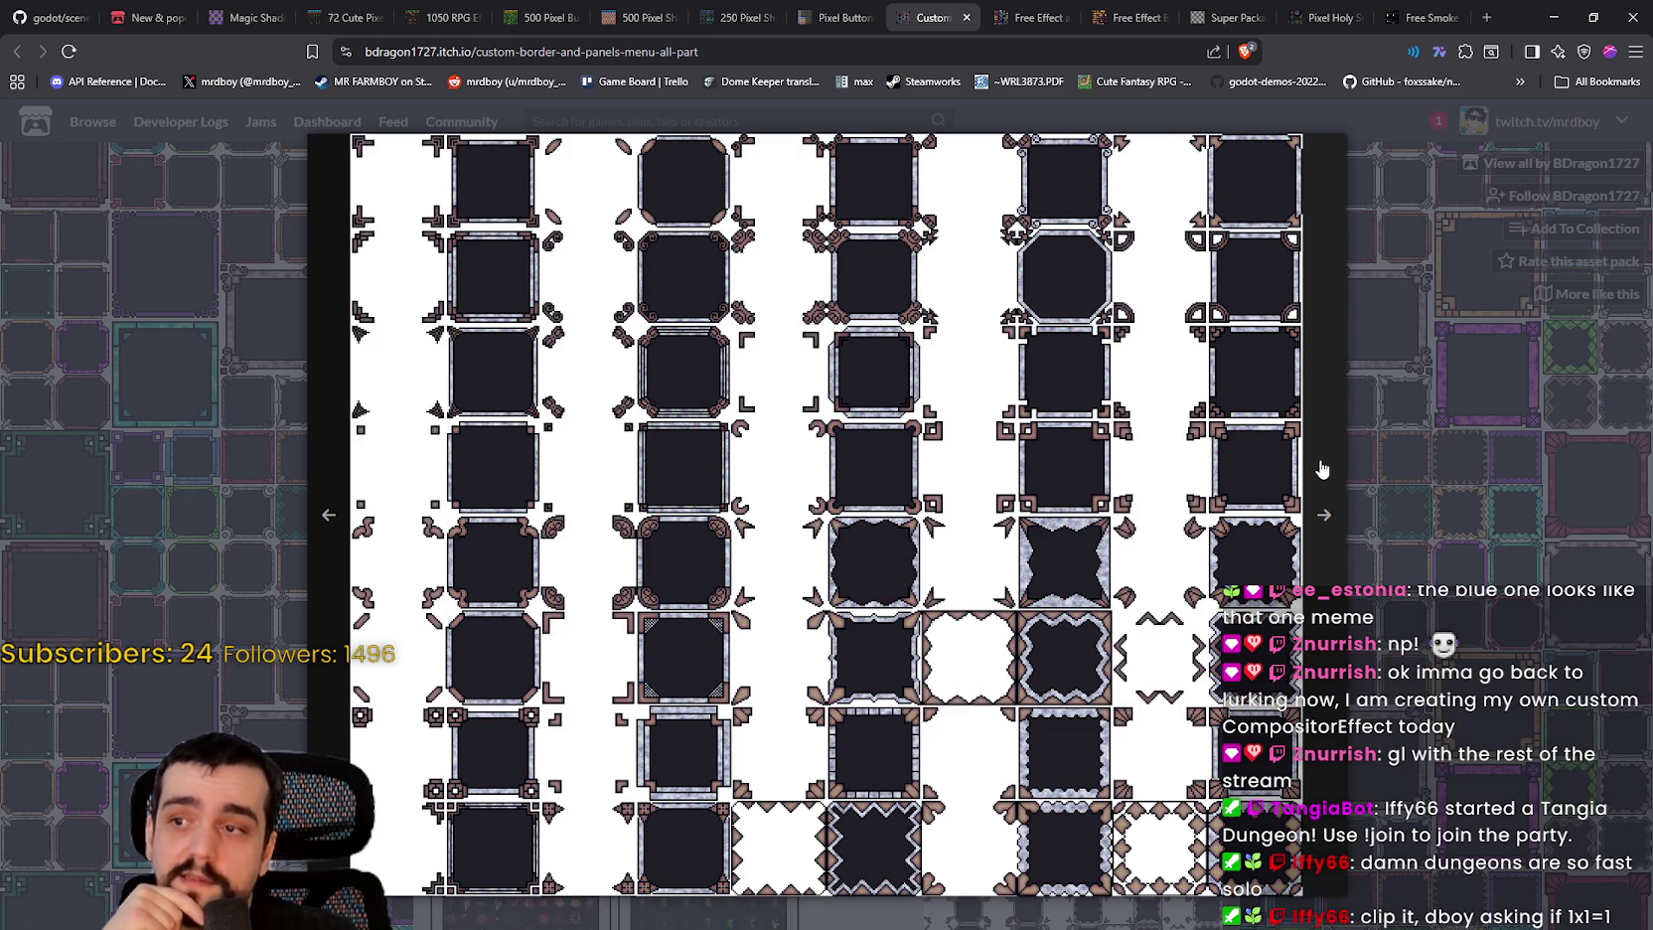
click(1322, 471)
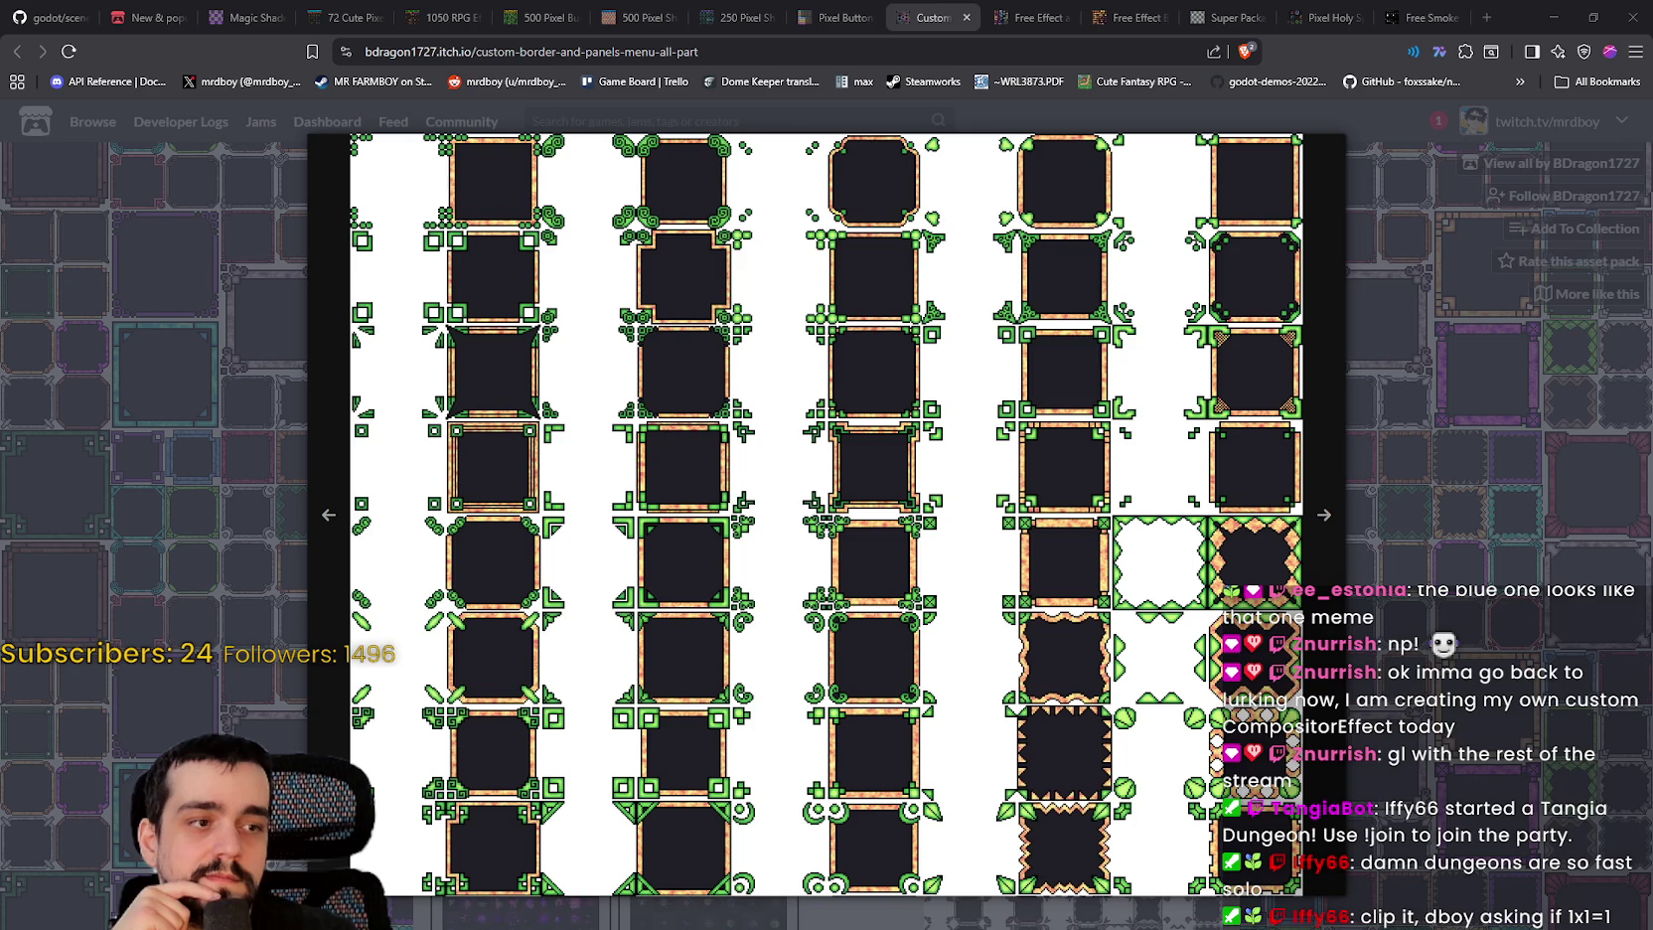
click(1332, 472)
click(1339, 467)
click(1344, 465)
click(1346, 464)
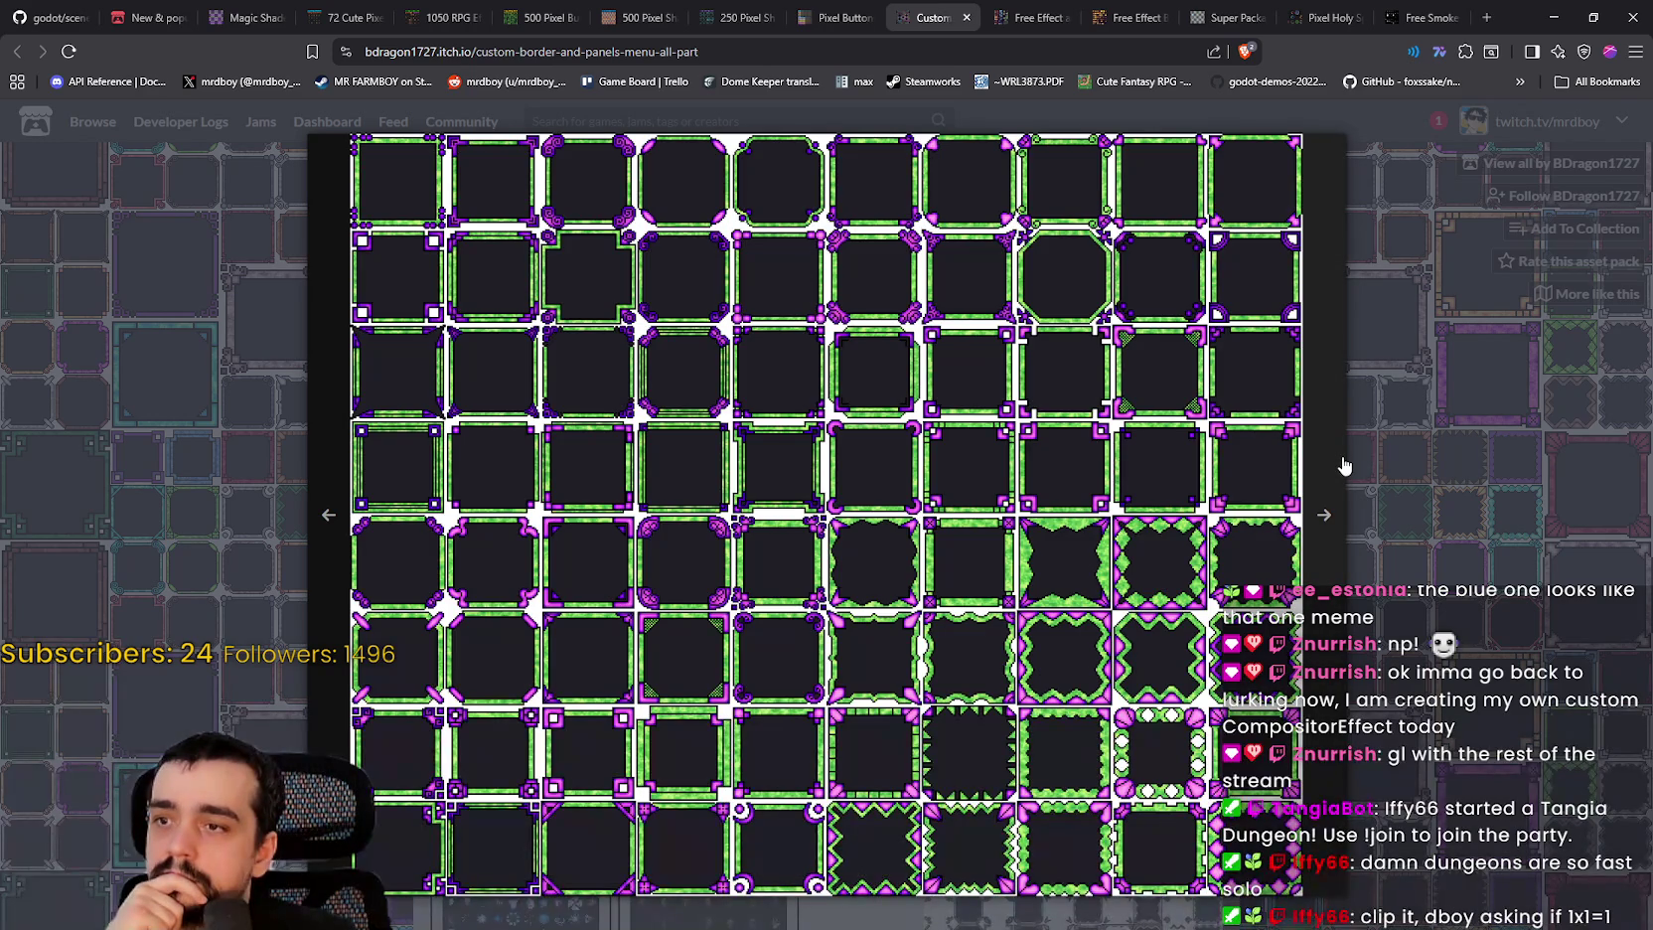
key(Escape)
Step: Switch to the Free Effect and Bullet 16x16 page and enlarge its screenshot briefly
scroll(1192, 298, down, 2)
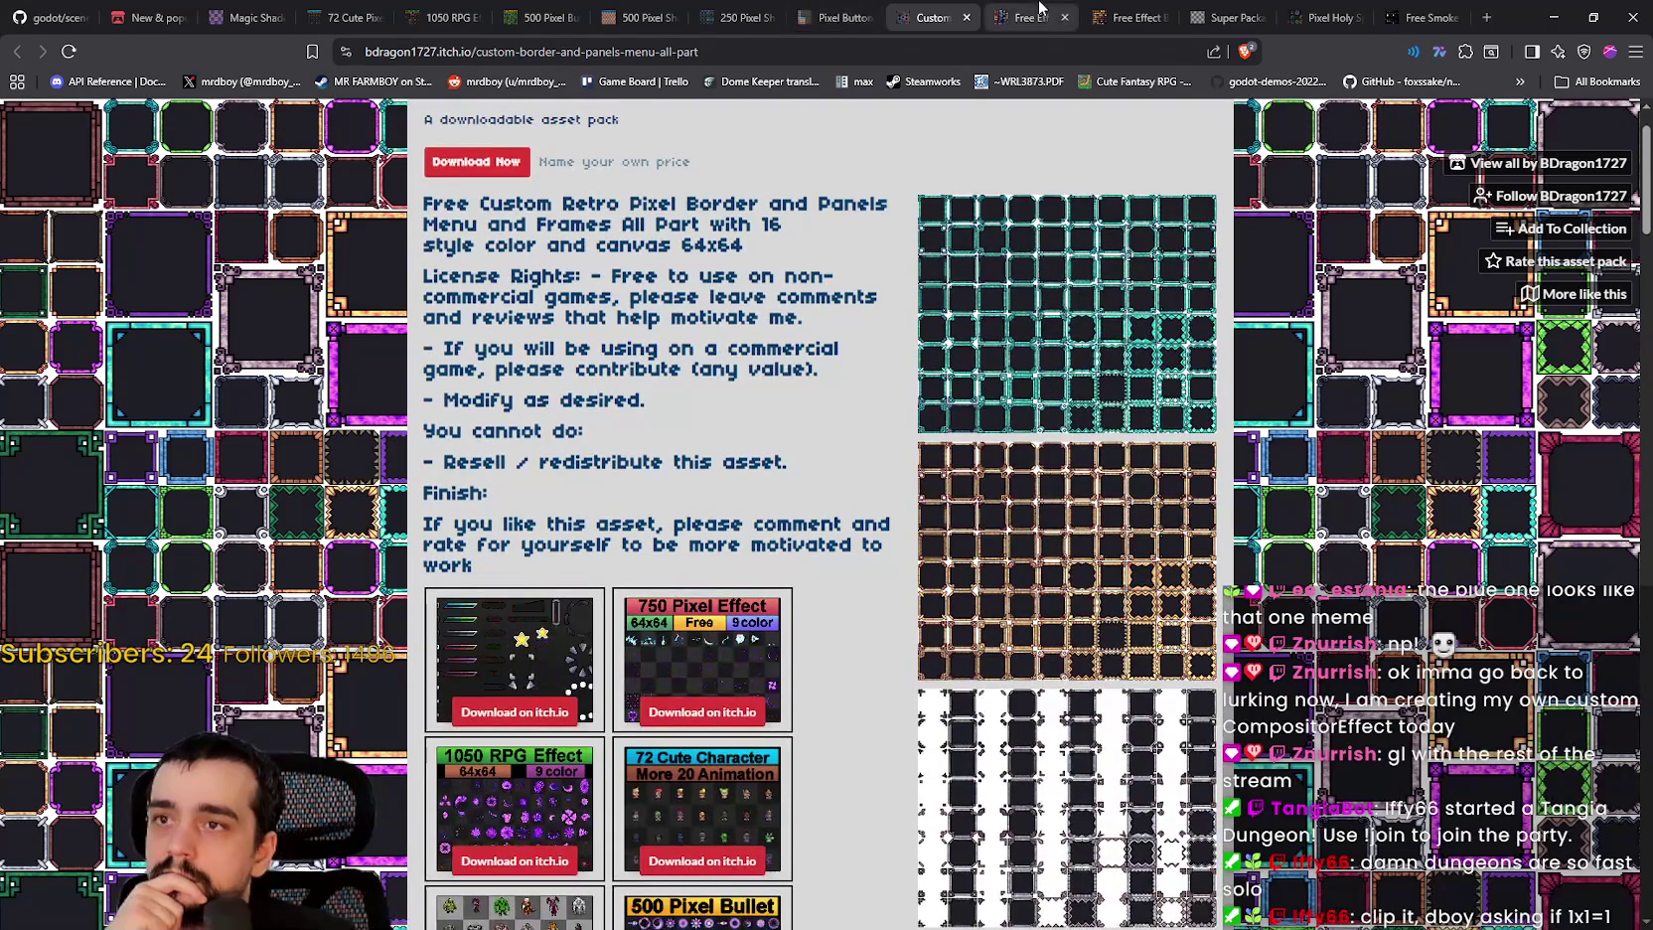
click(1031, 17)
click(1116, 435)
key(Escape)
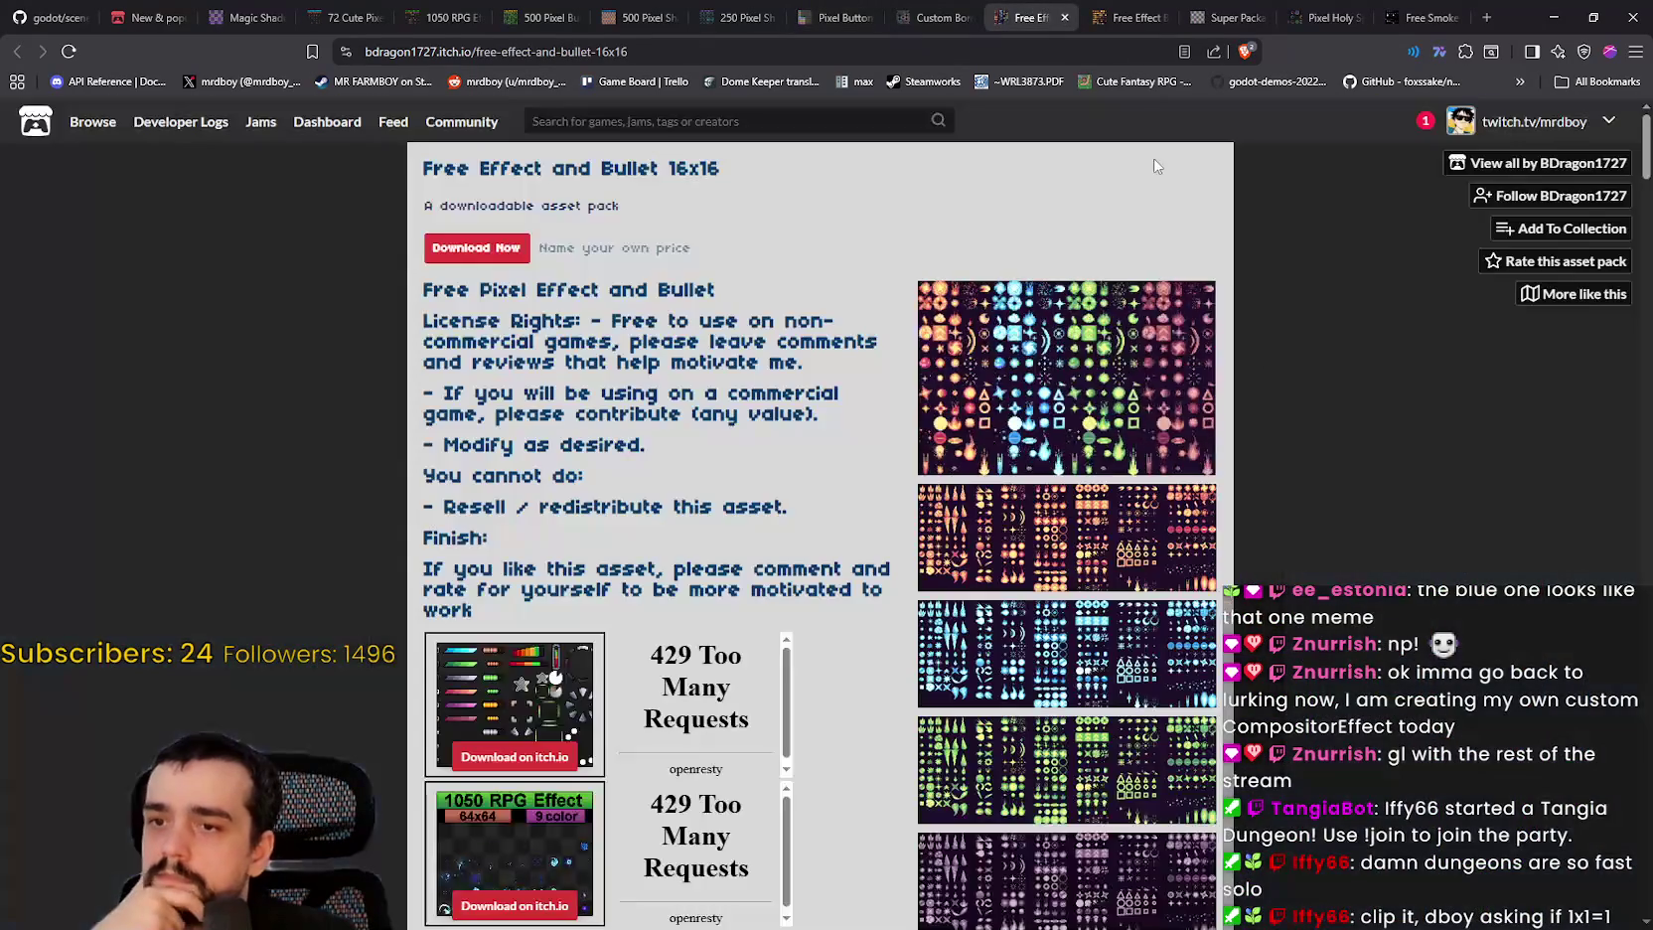
Step: Close the 16x16 pack, view the Bullet Impact Explosion 32x32 sheets including pink and orange, then go to Super Package
click(1115, 17)
click(1143, 437)
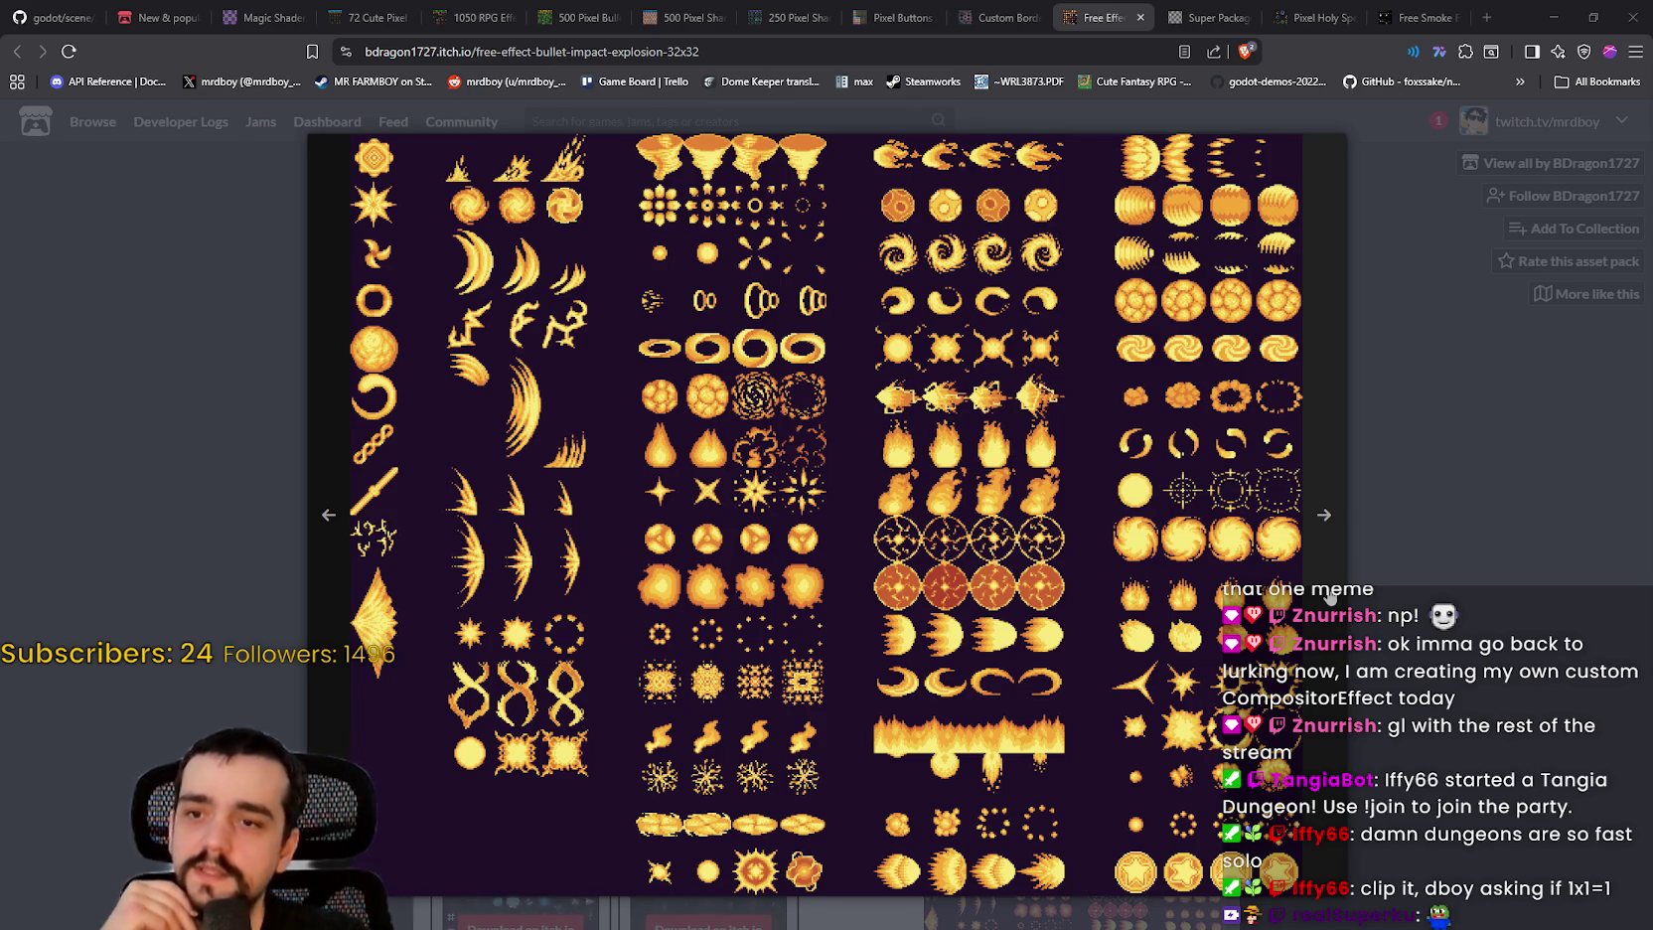
click(1324, 515)
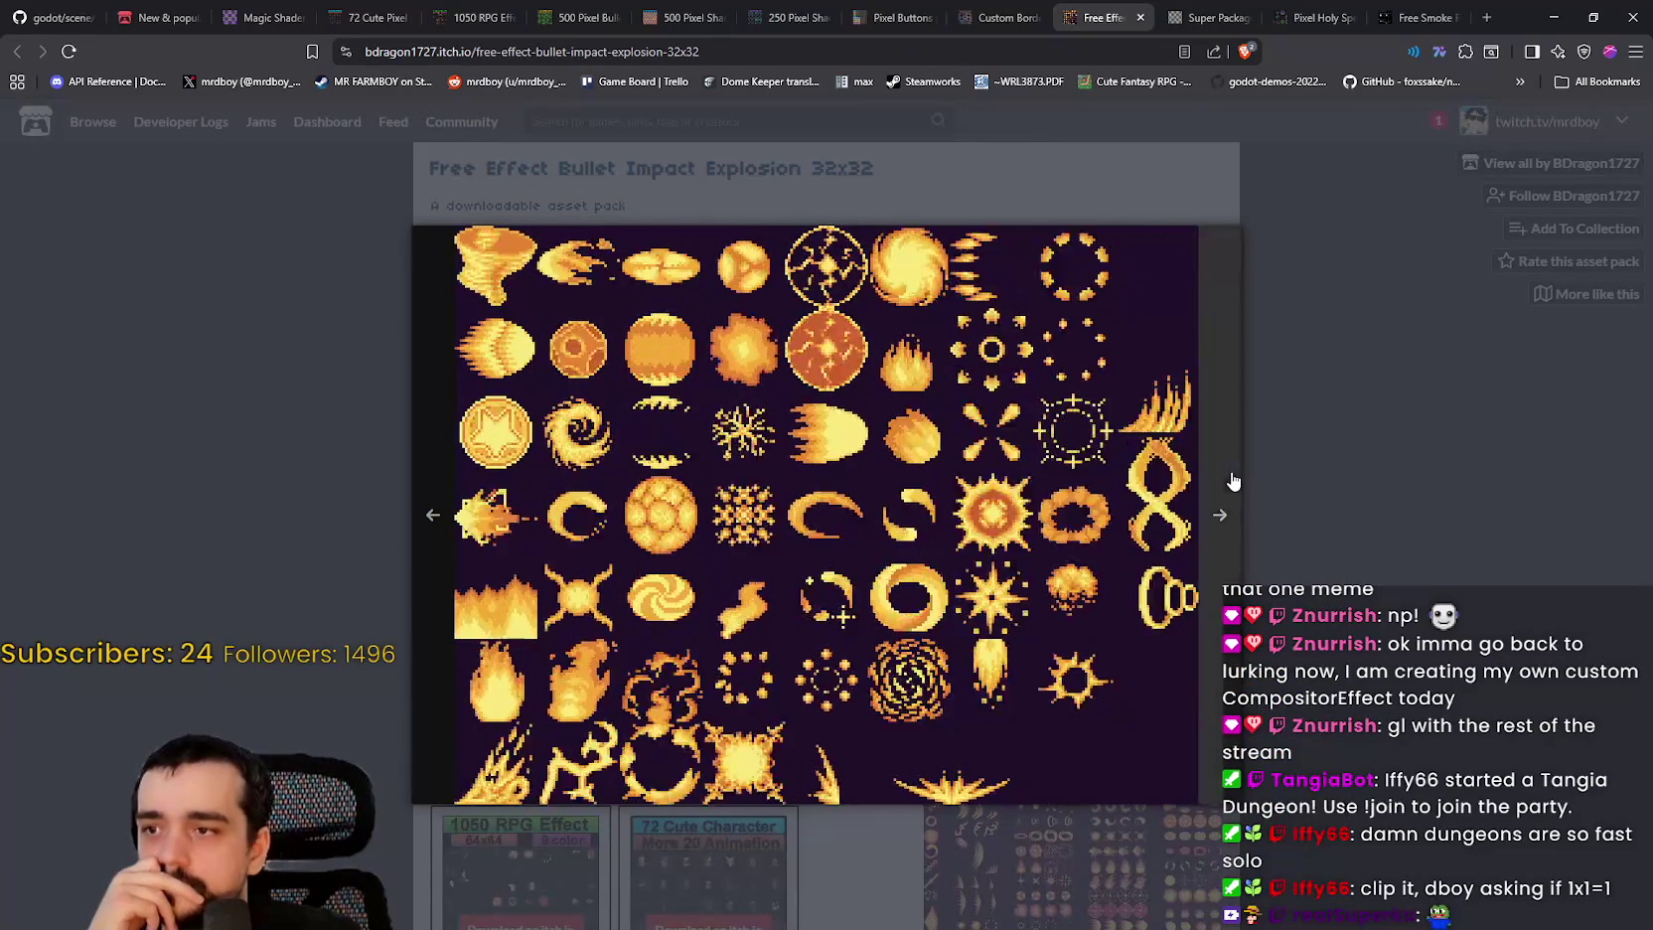
click(1232, 480)
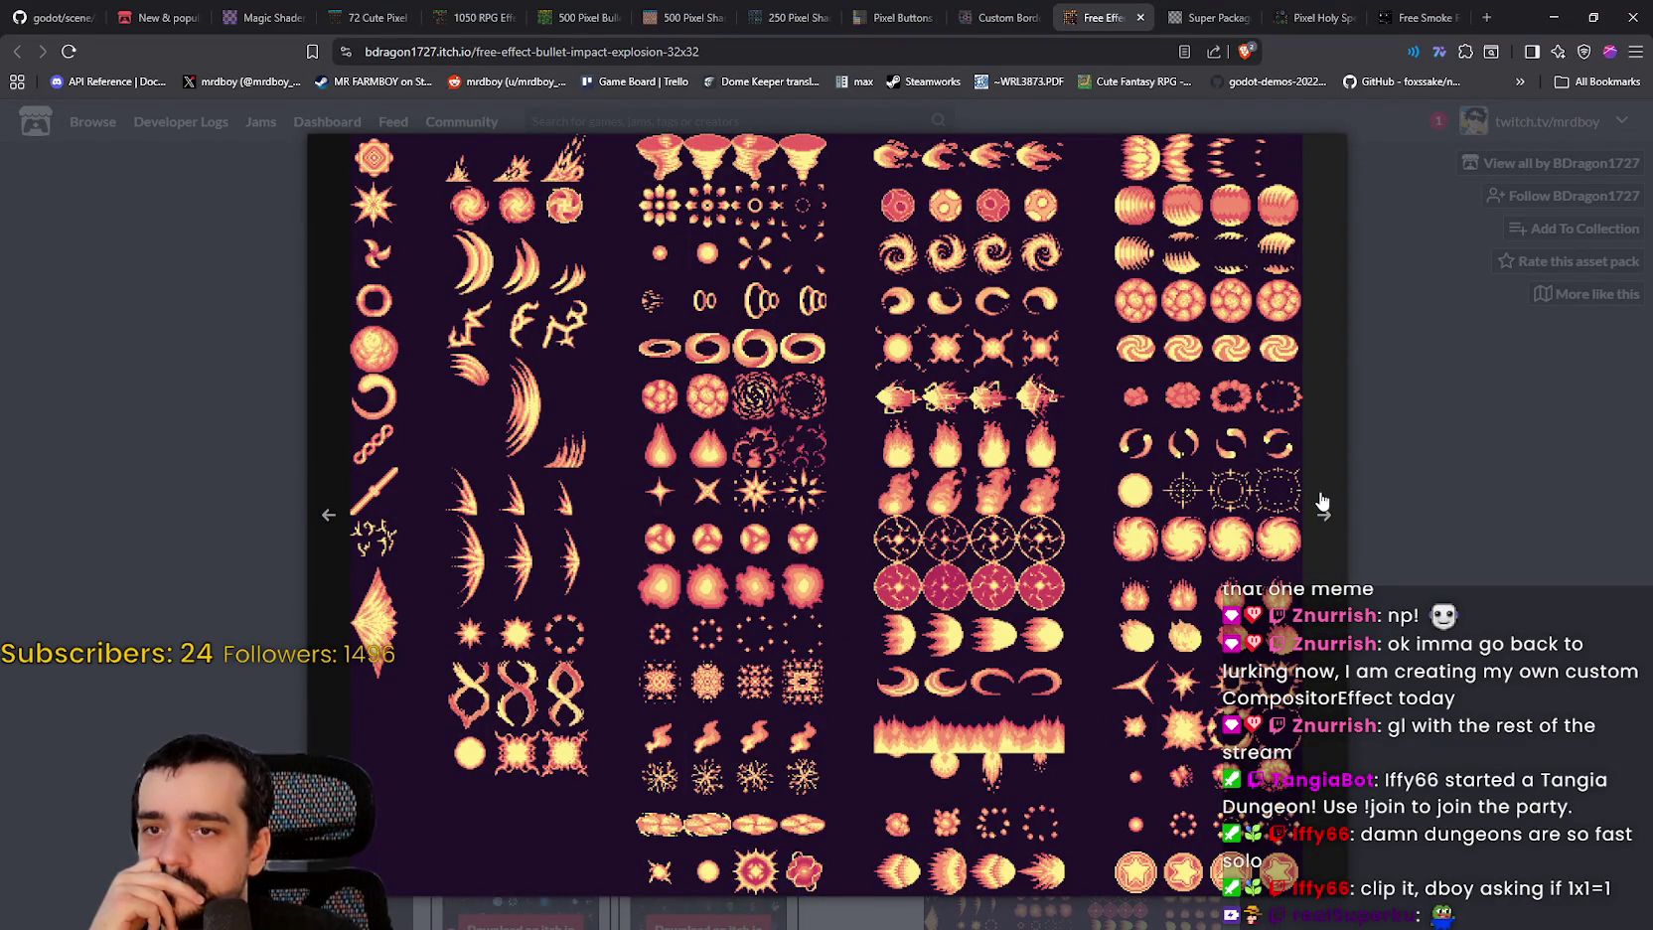
click(1323, 503)
key(Escape)
scroll(1112, 666, down, 2)
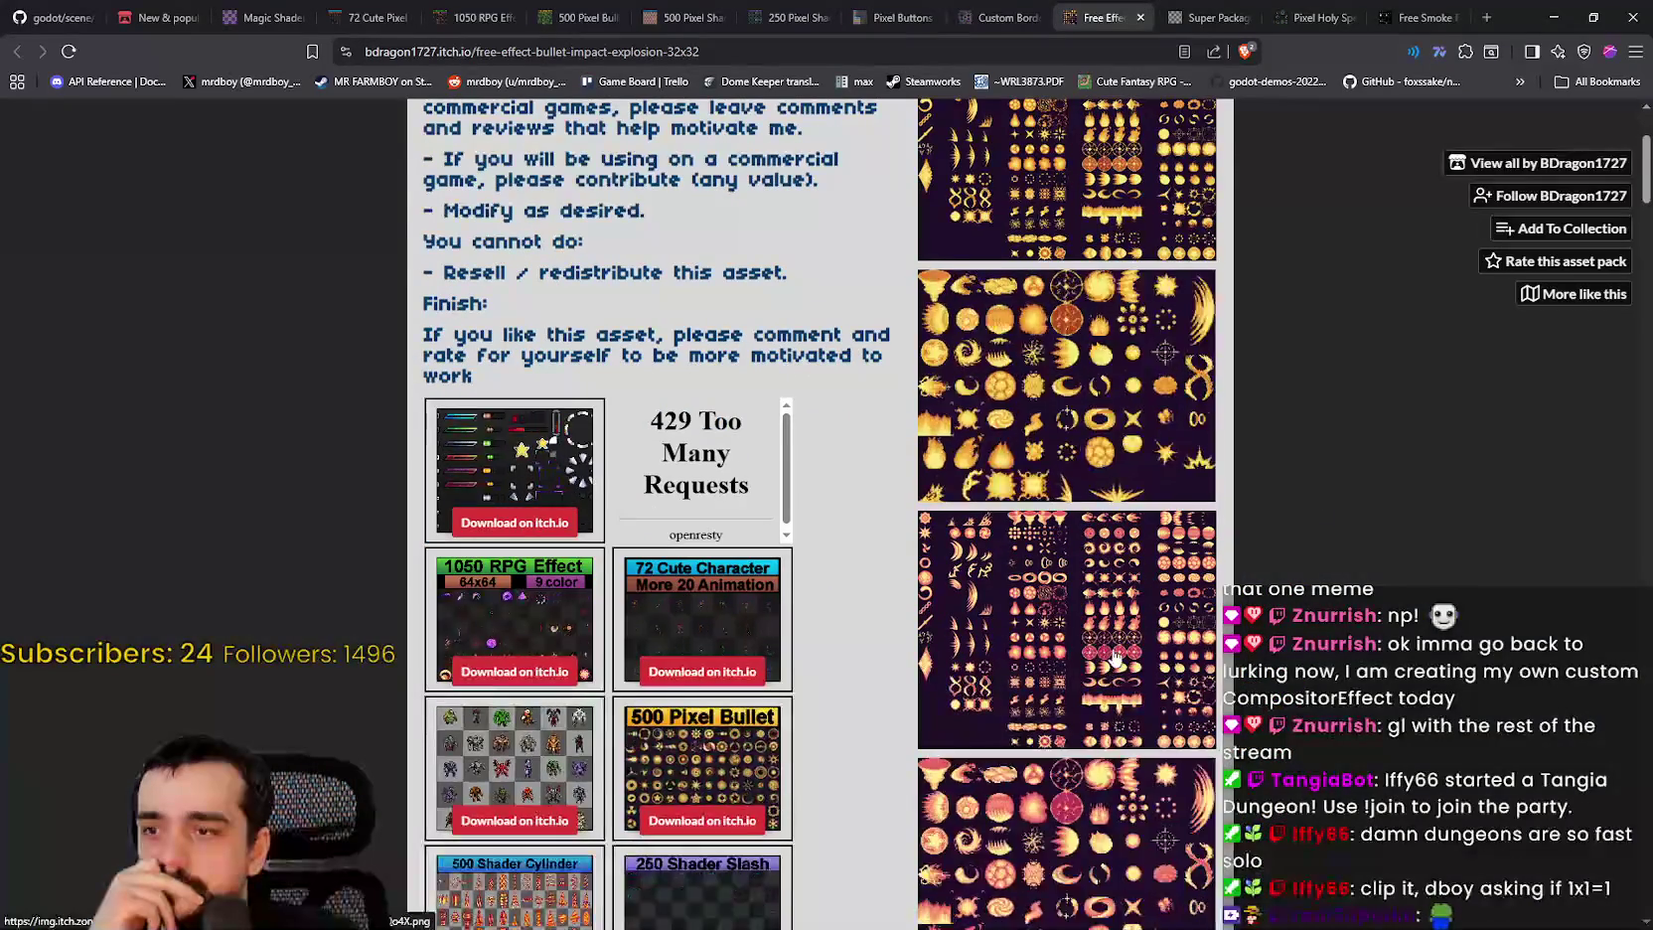
click(1202, 17)
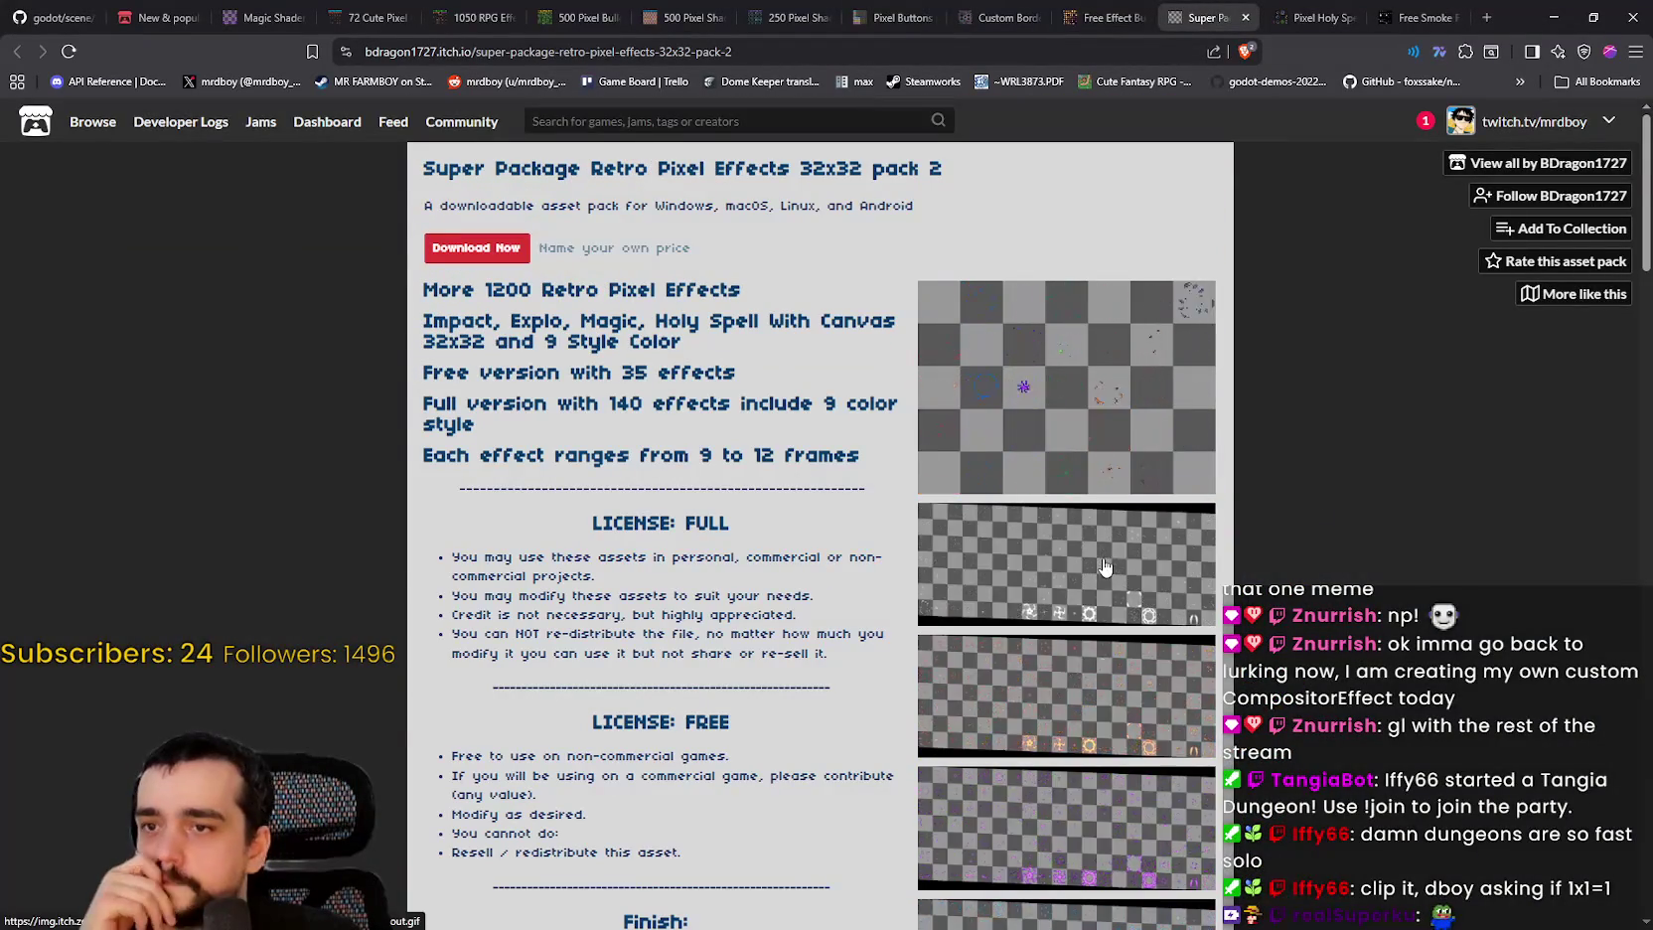
Step: Enlarge the Super Package effects sprite grid and the orange effects sprite sheet
click(994, 443)
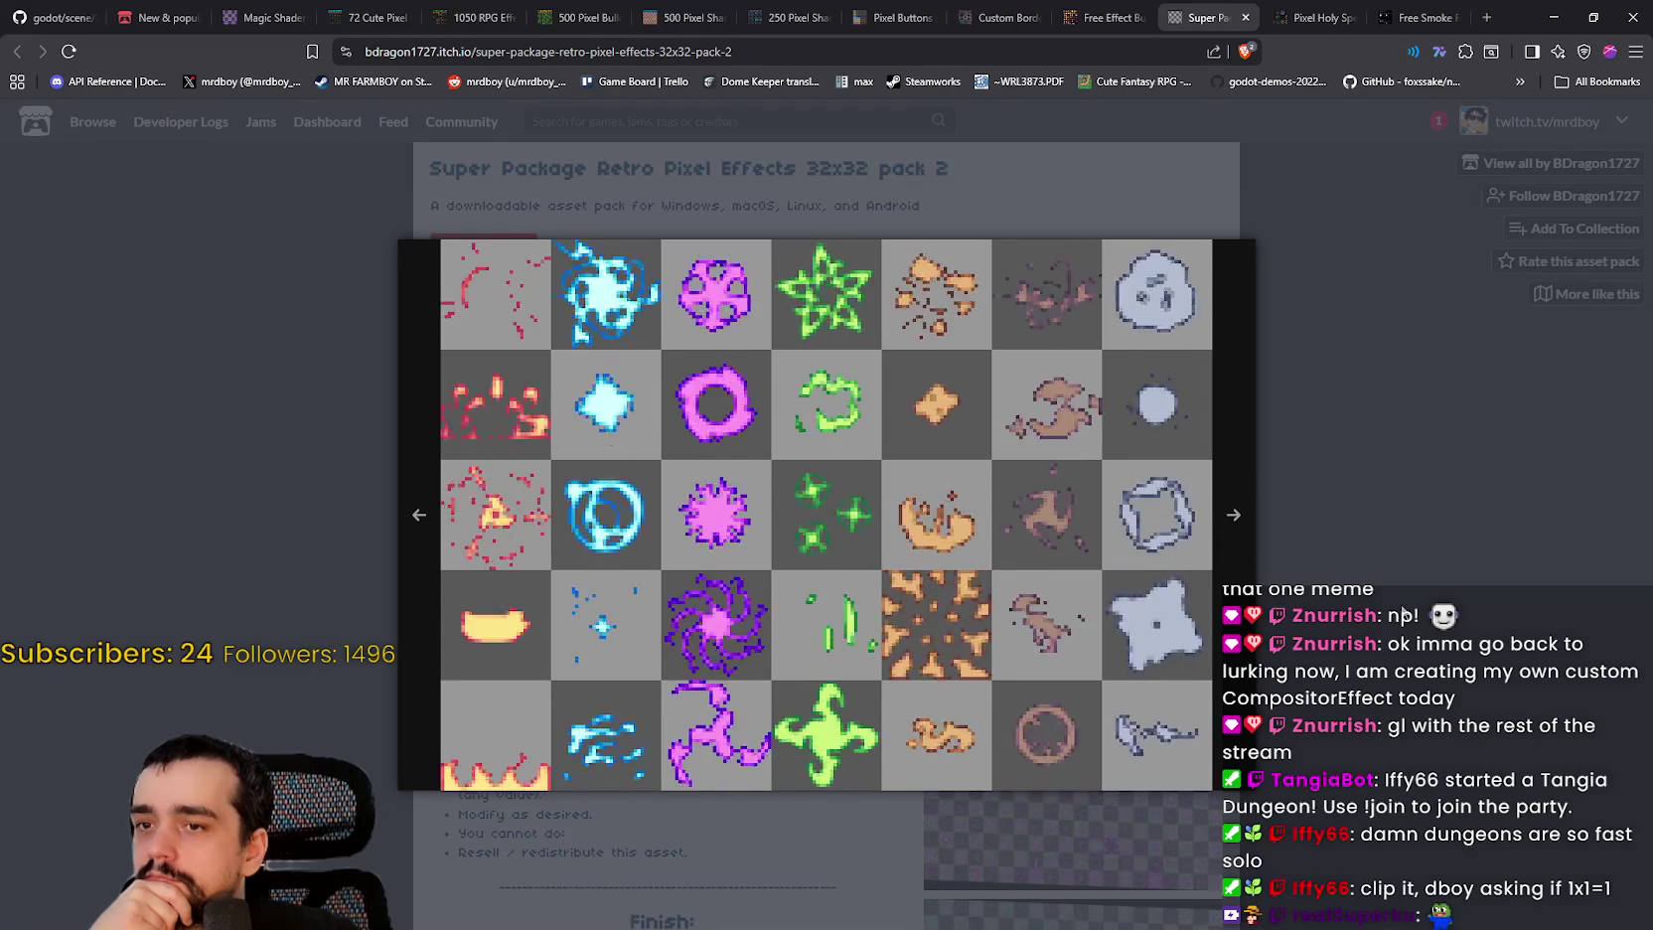
click(1307, 561)
scroll(1308, 562, down, 4)
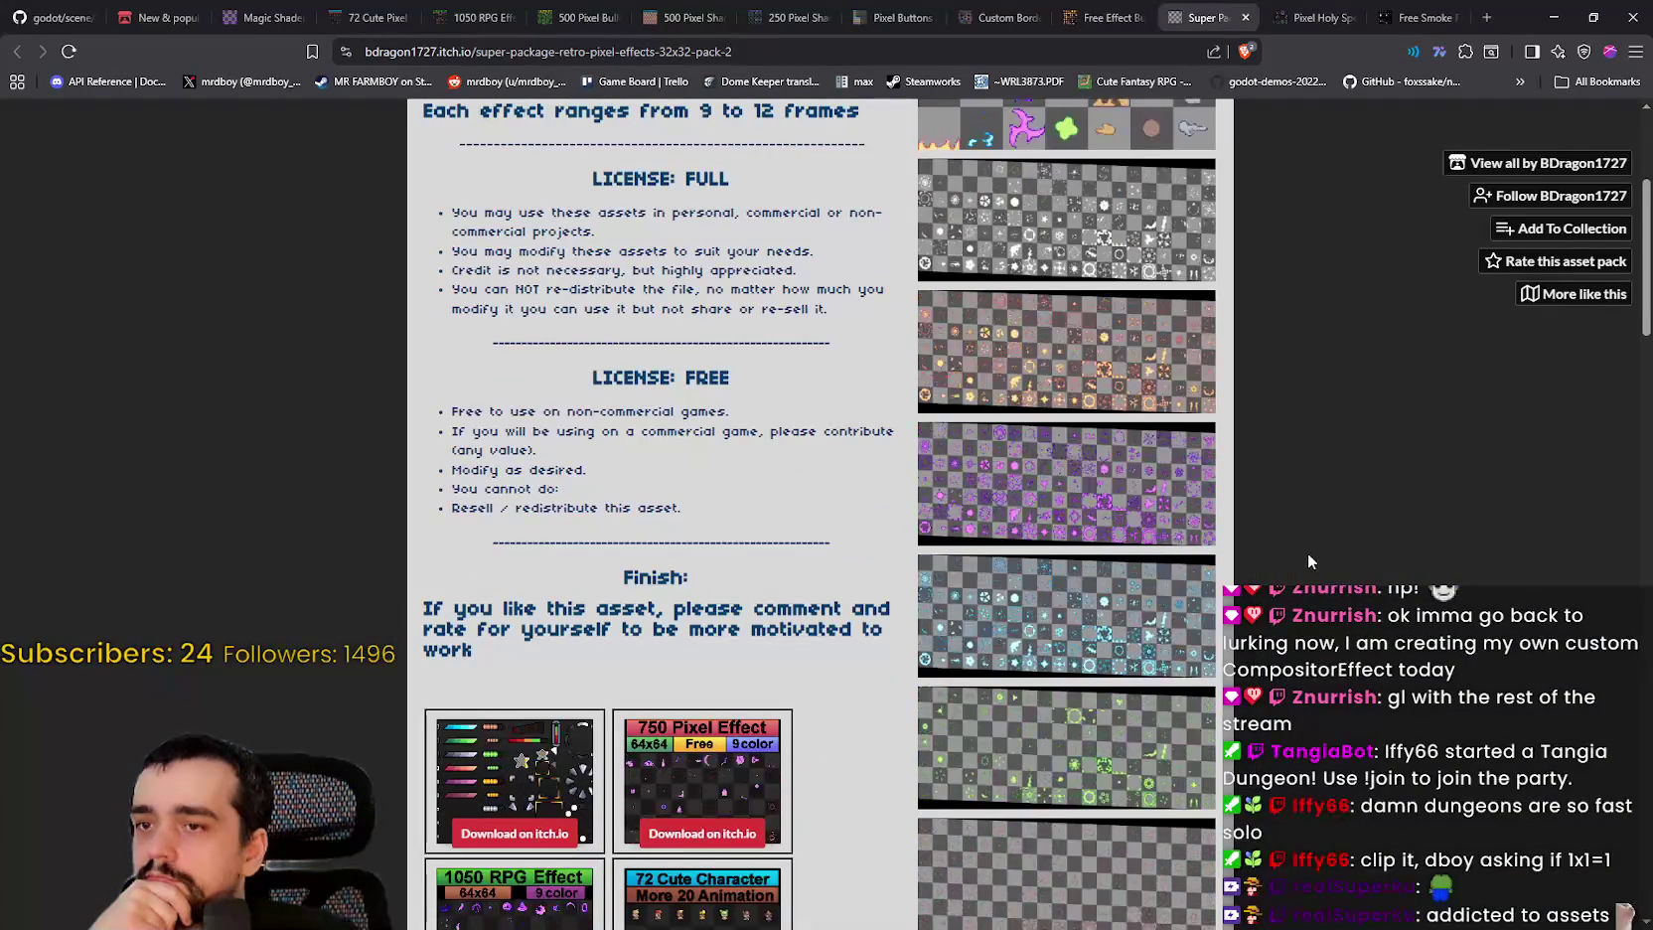
scroll(1306, 553, down, 2)
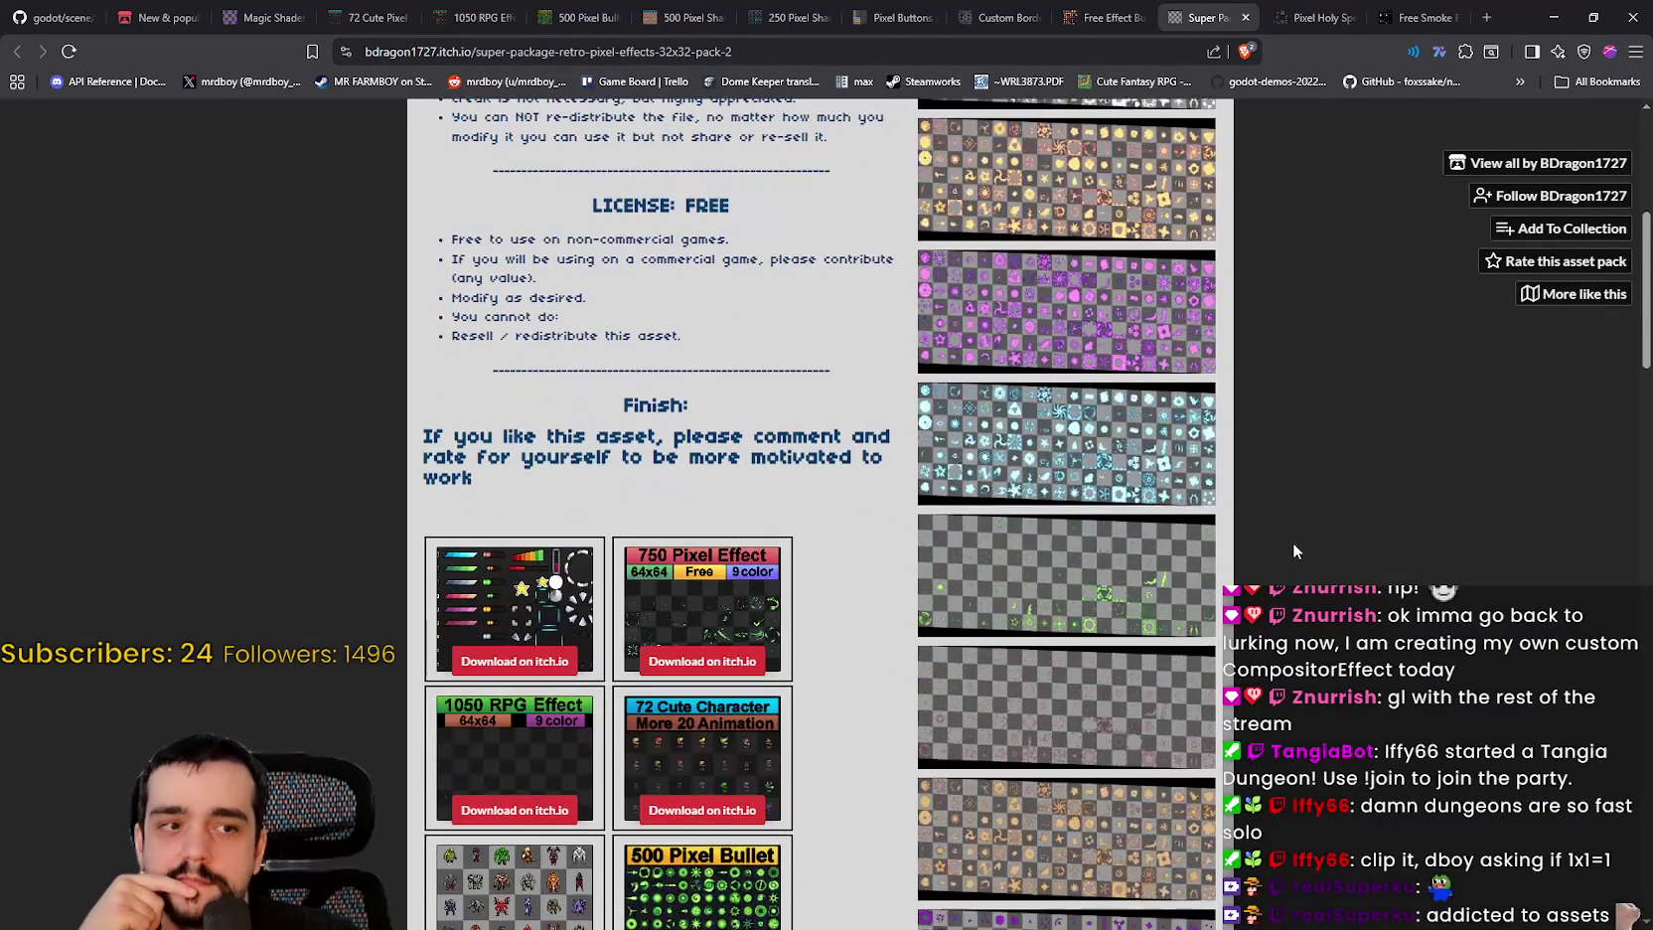
scroll(1265, 546, down, 5)
scroll(1155, 480, down, 1)
click(1030, 339)
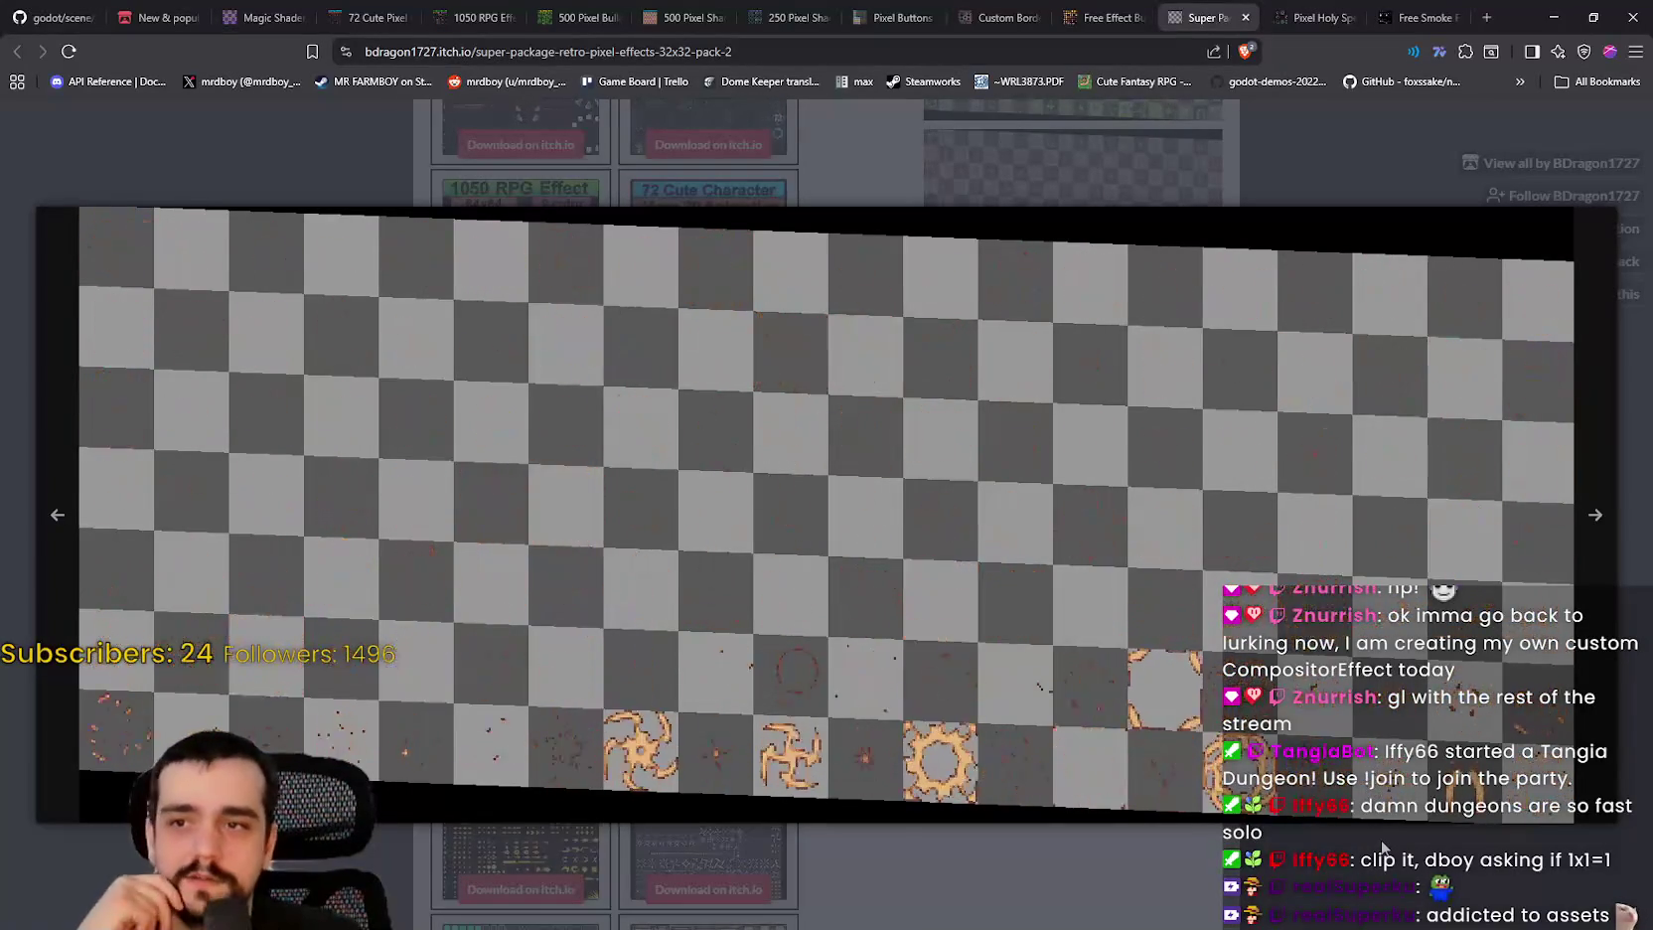
click(1317, 159)
Step: Page through every Pixel Holy Spell Effect sprite sheet in the lightbox
click(1314, 17)
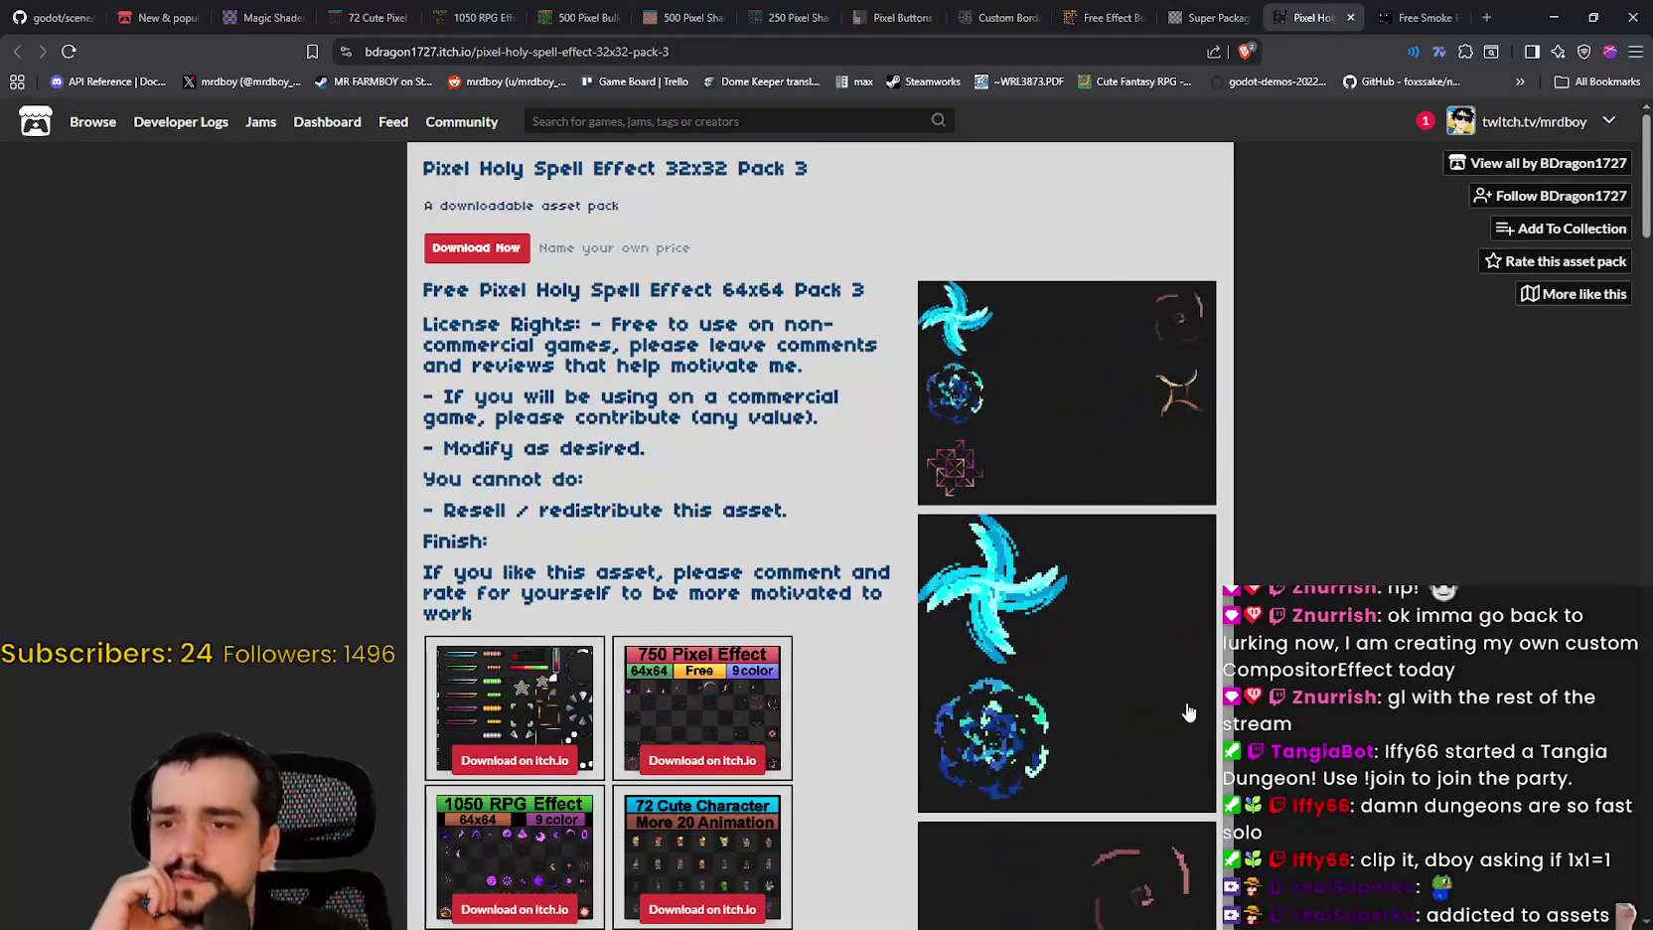
click(1192, 724)
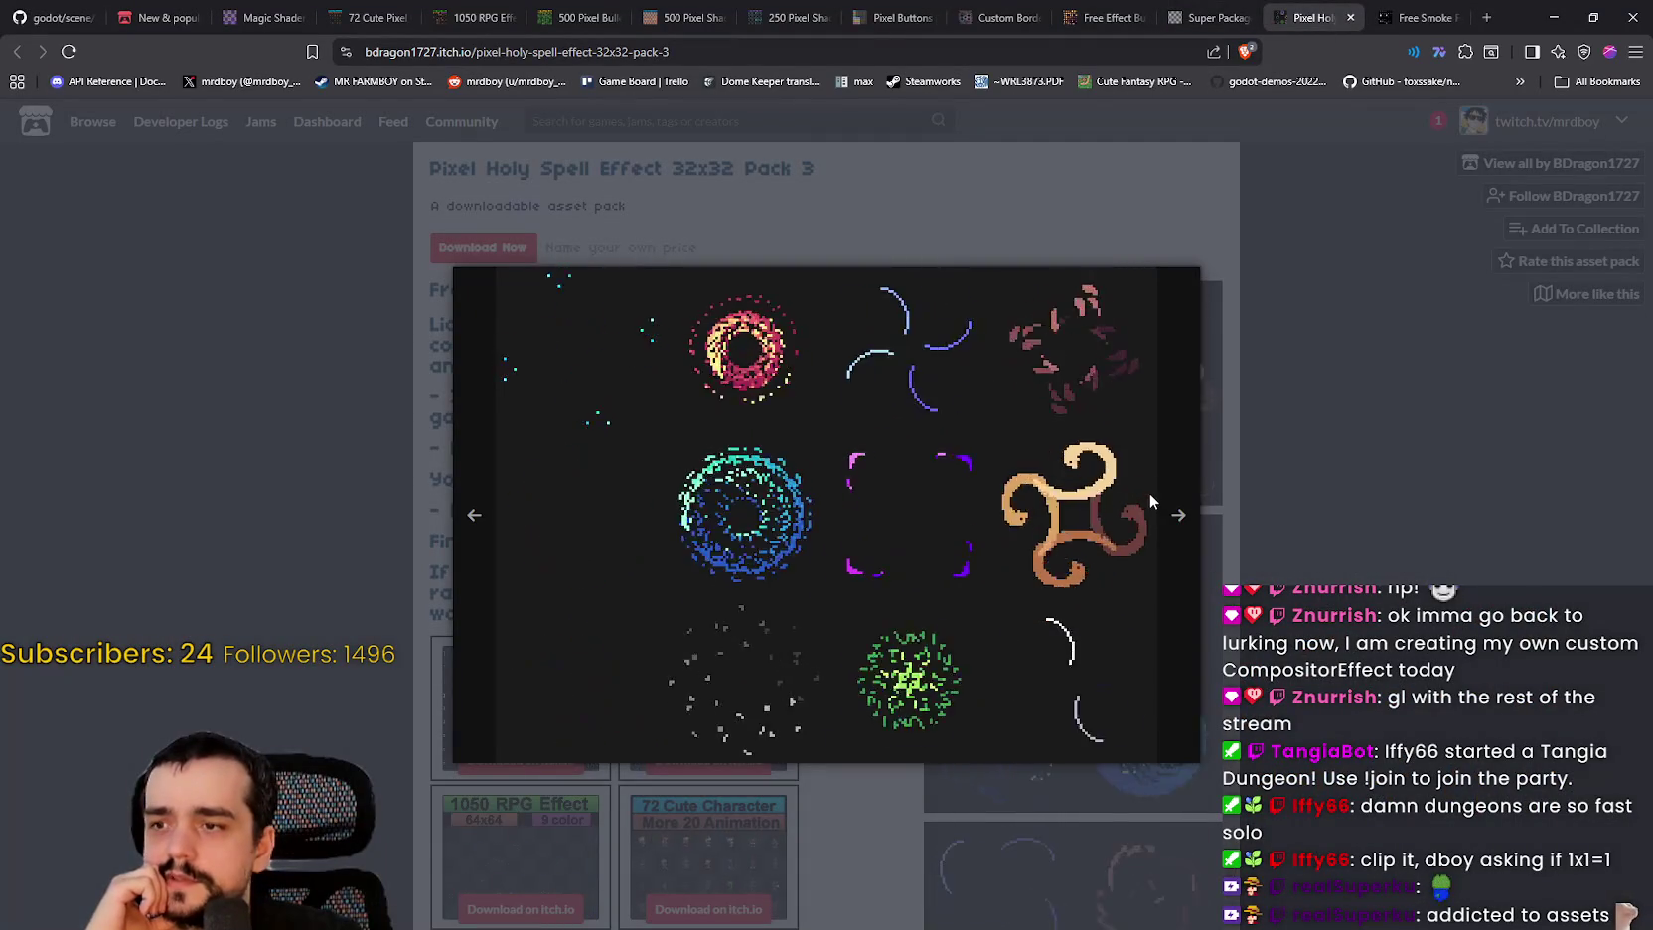
click(1179, 513)
click(1011, 512)
click(1018, 515)
click(1006, 514)
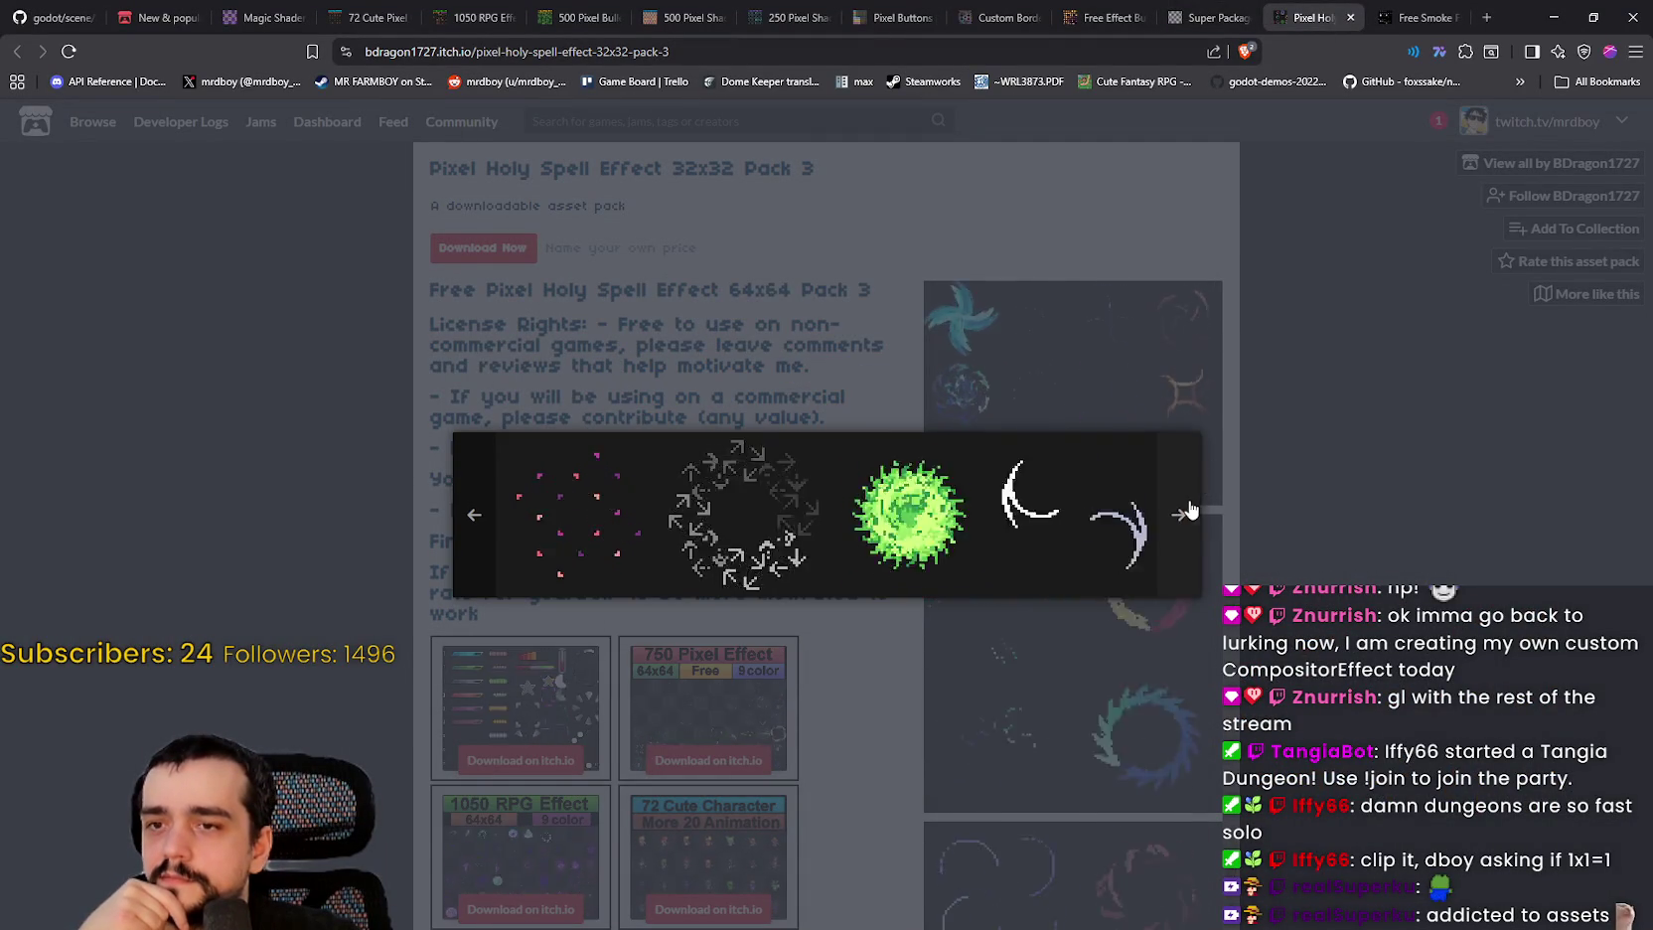
click(1190, 510)
click(1307, 593)
Step: Glance over the Free Smoke Fx pack page
scroll(1308, 593, down, 4)
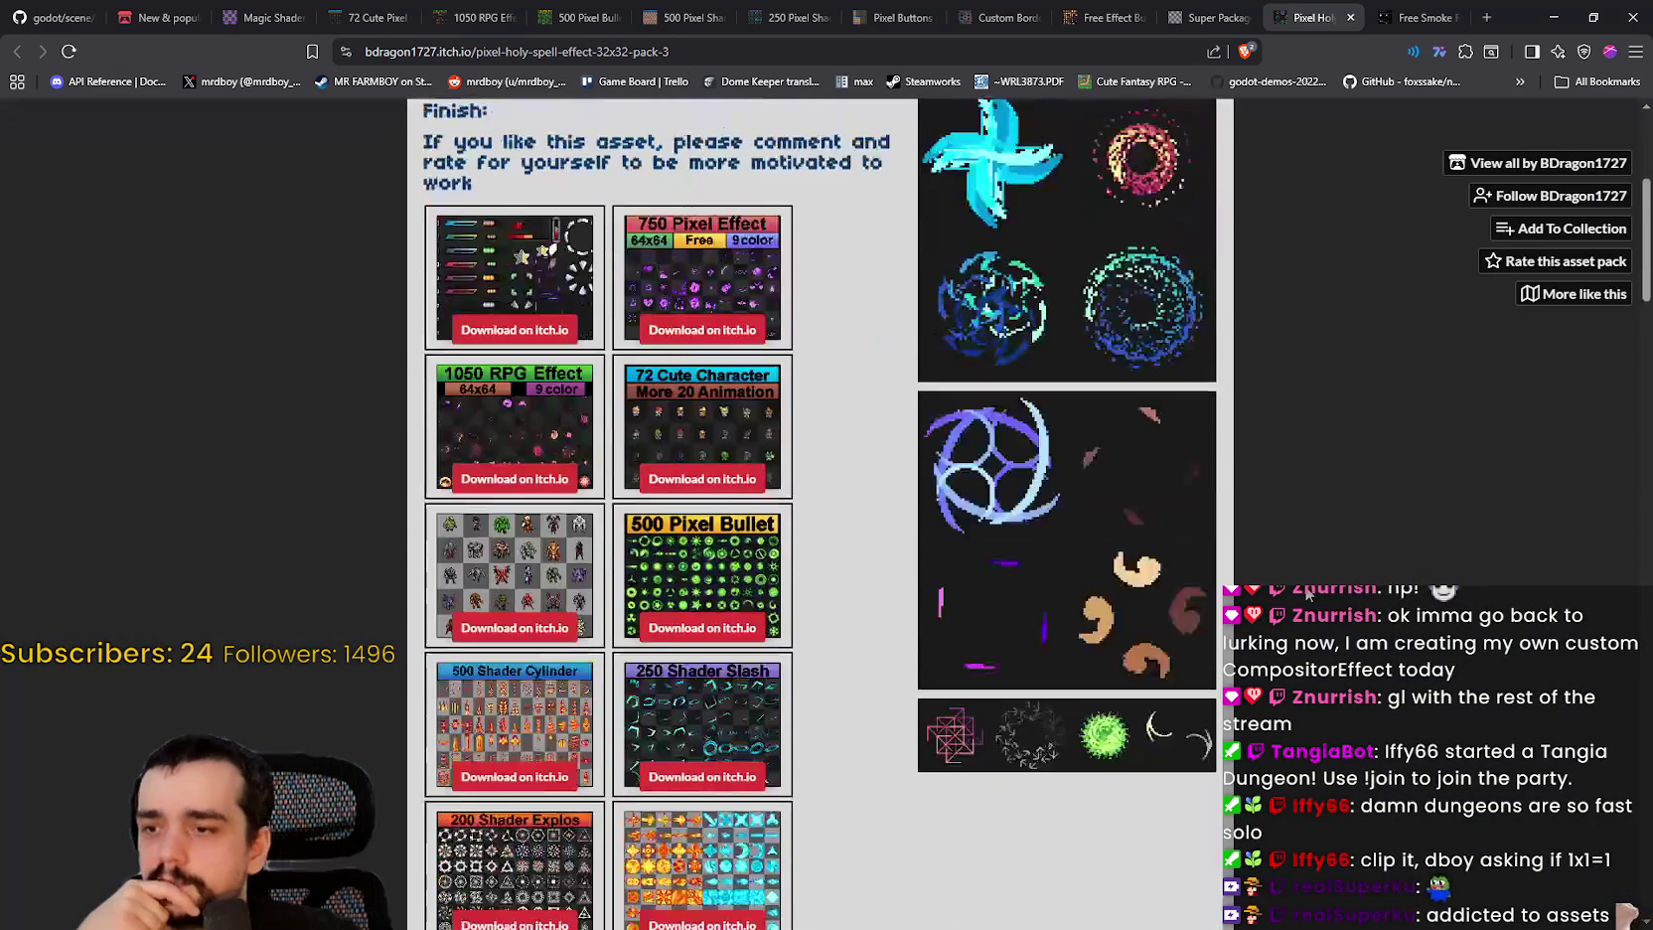
click(1421, 17)
scroll(1131, 367, down, 3)
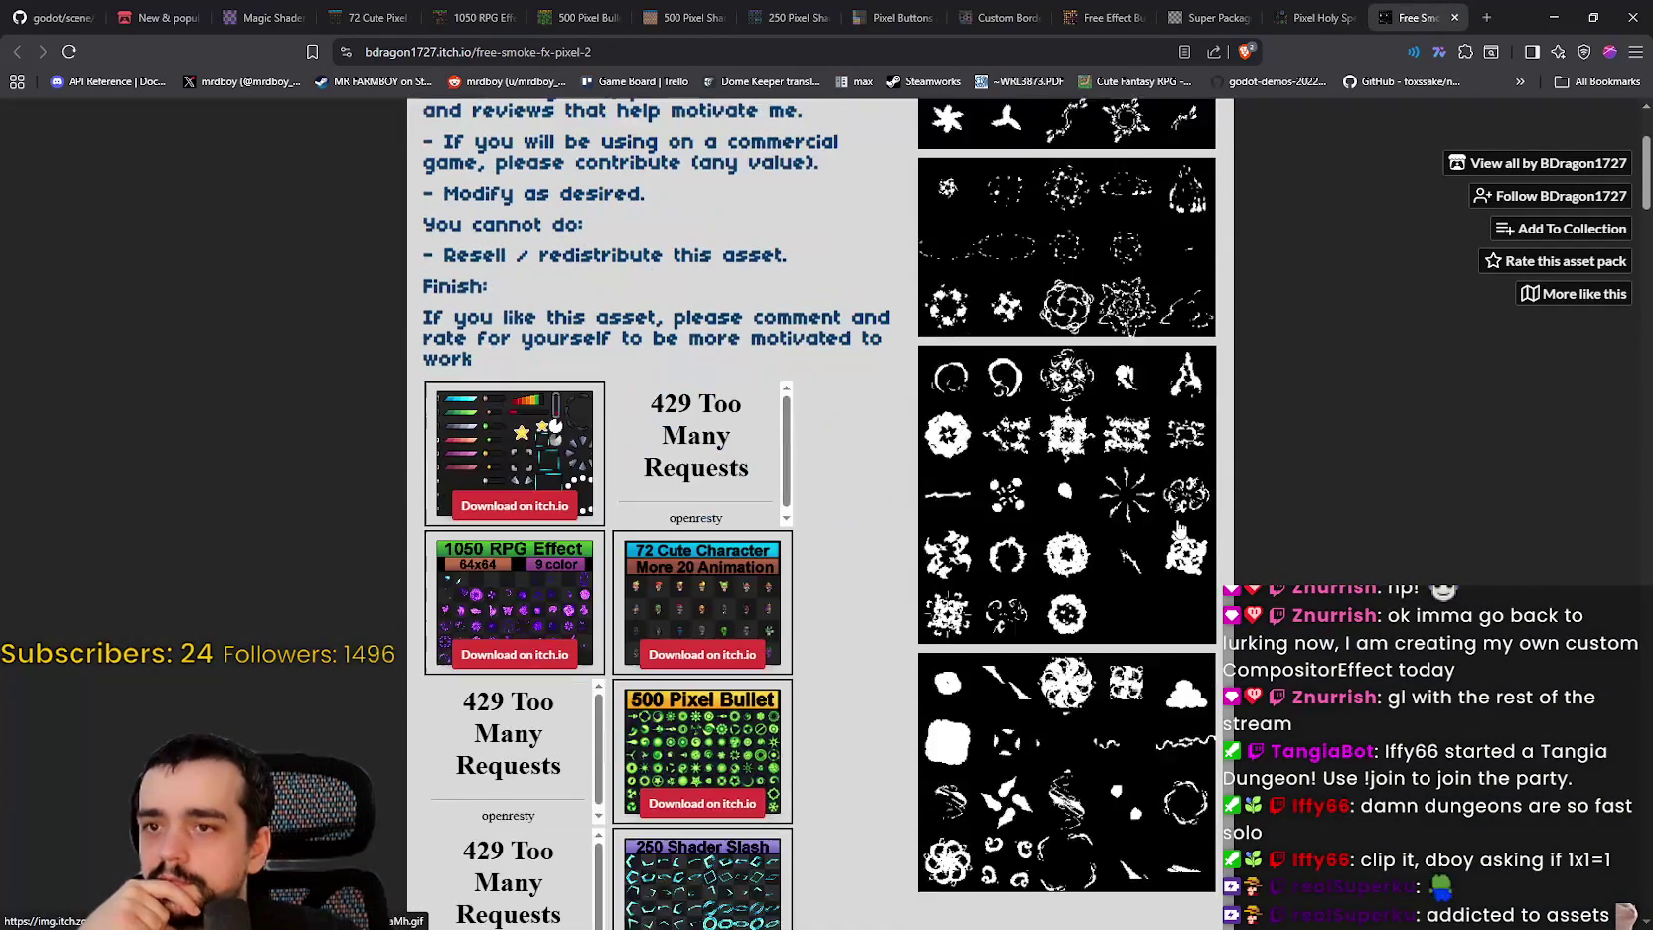
scroll(1130, 368, up, 3)
Step: Back on New & popular, enter 'magi' in the tag box and choose the magic-circle tag
click(149, 17)
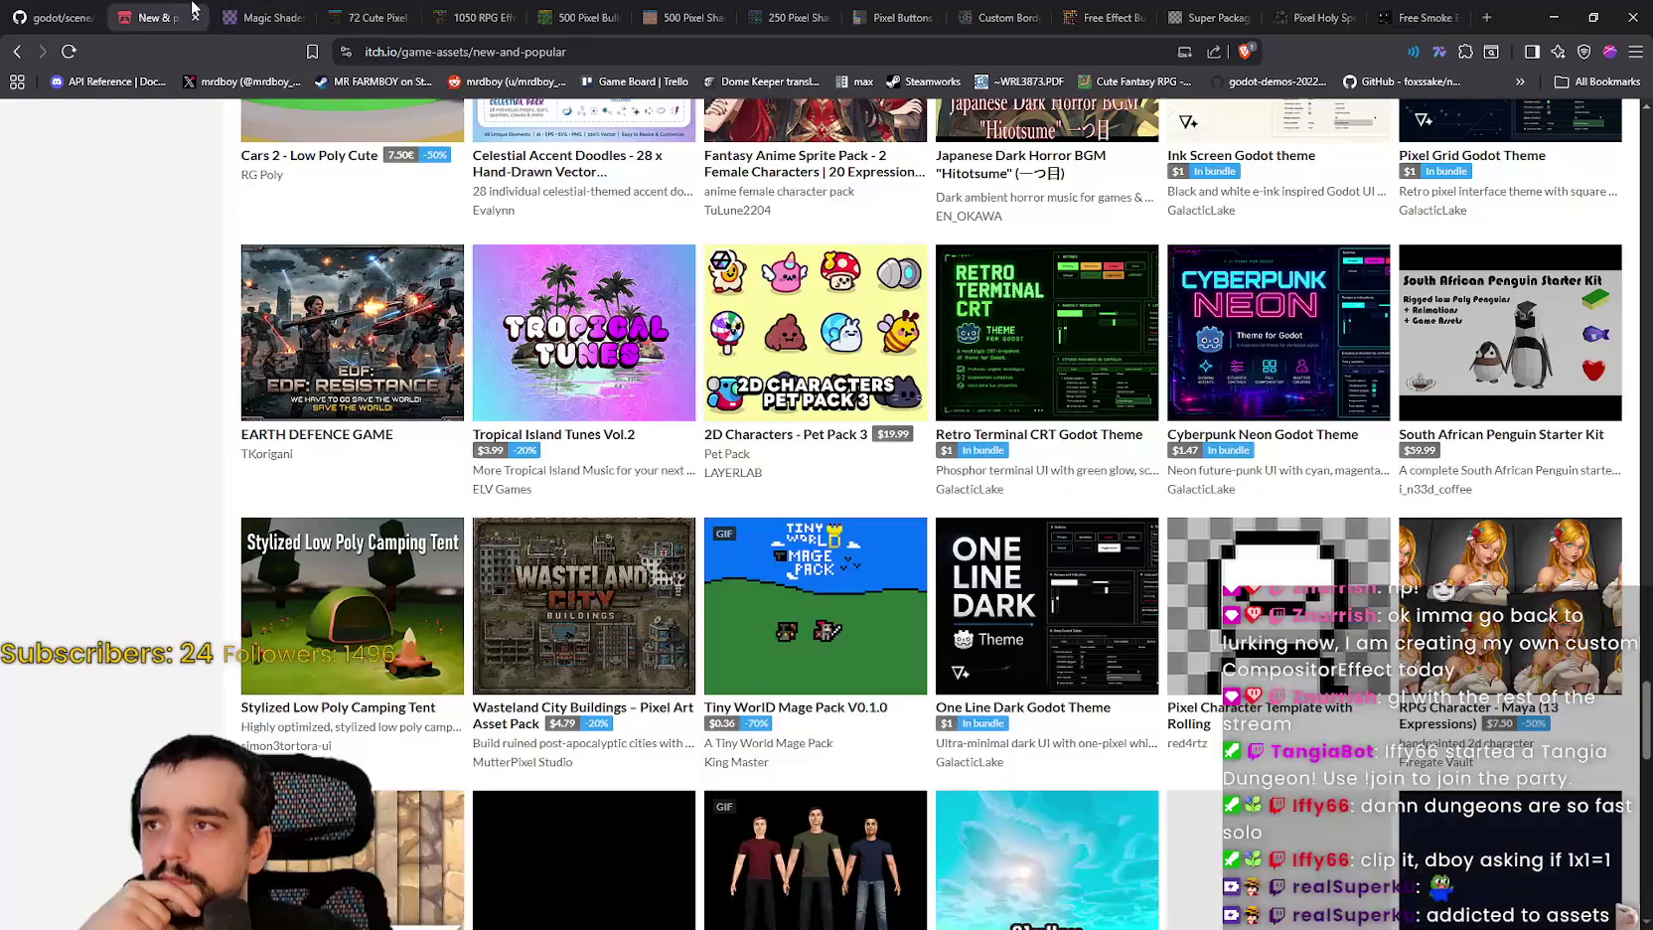
scroll(934, 512, up, 10)
scroll(466, 457, up, 15)
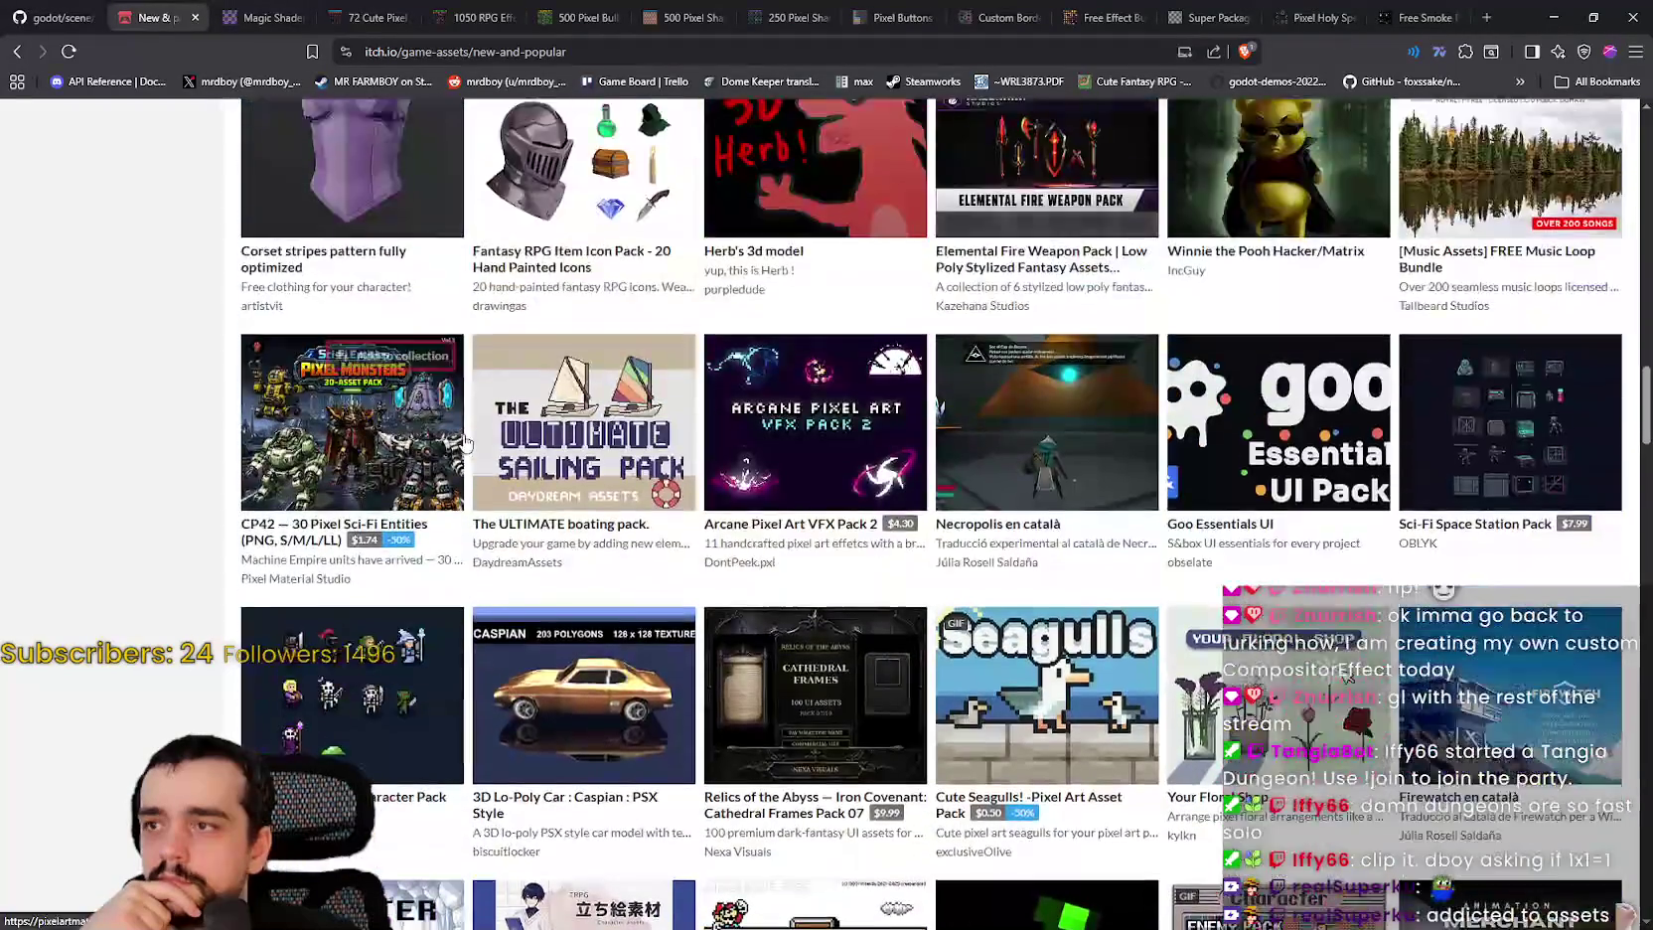
scroll(466, 442, up, 10)
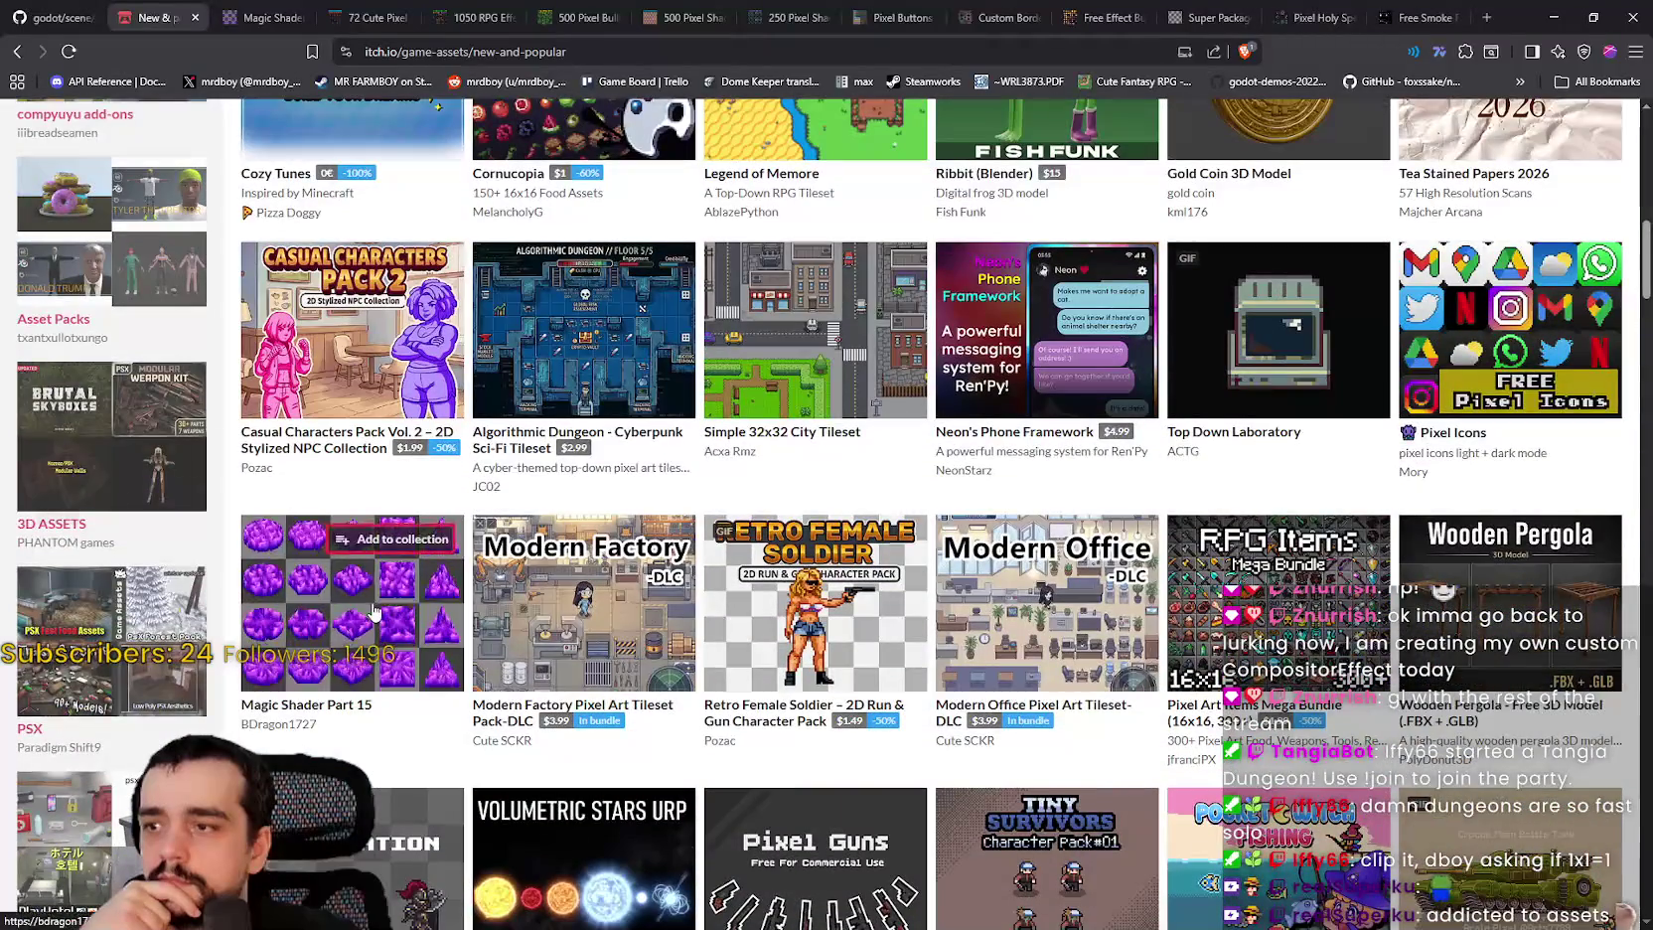
scroll(373, 612, up, 10)
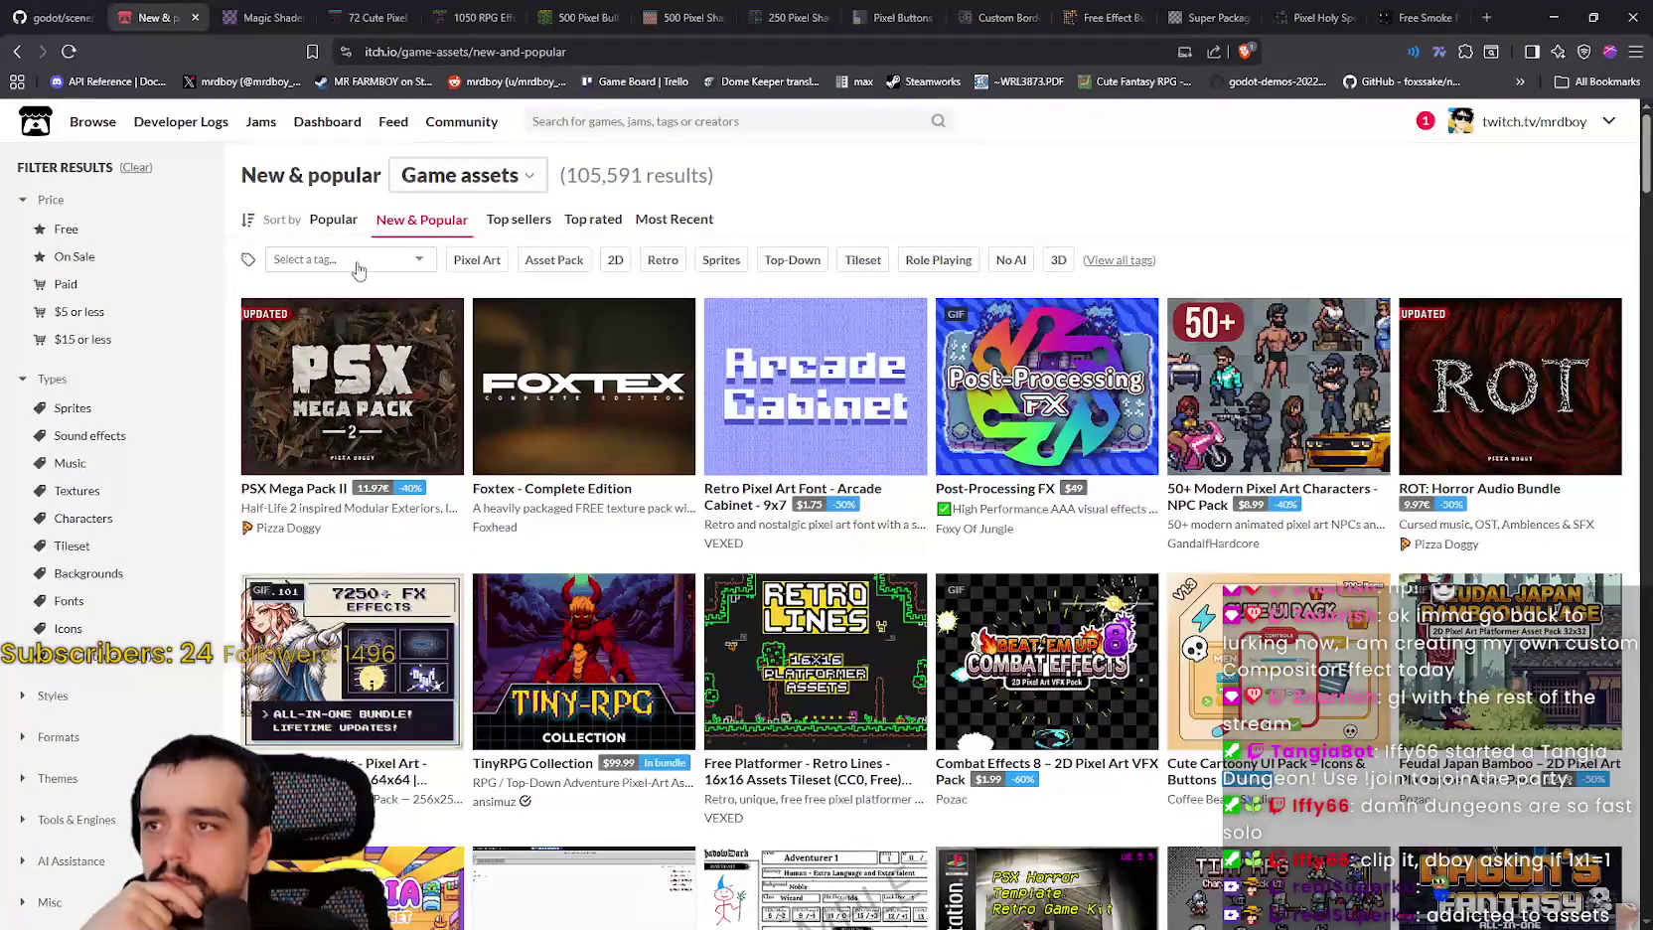
text(magi)
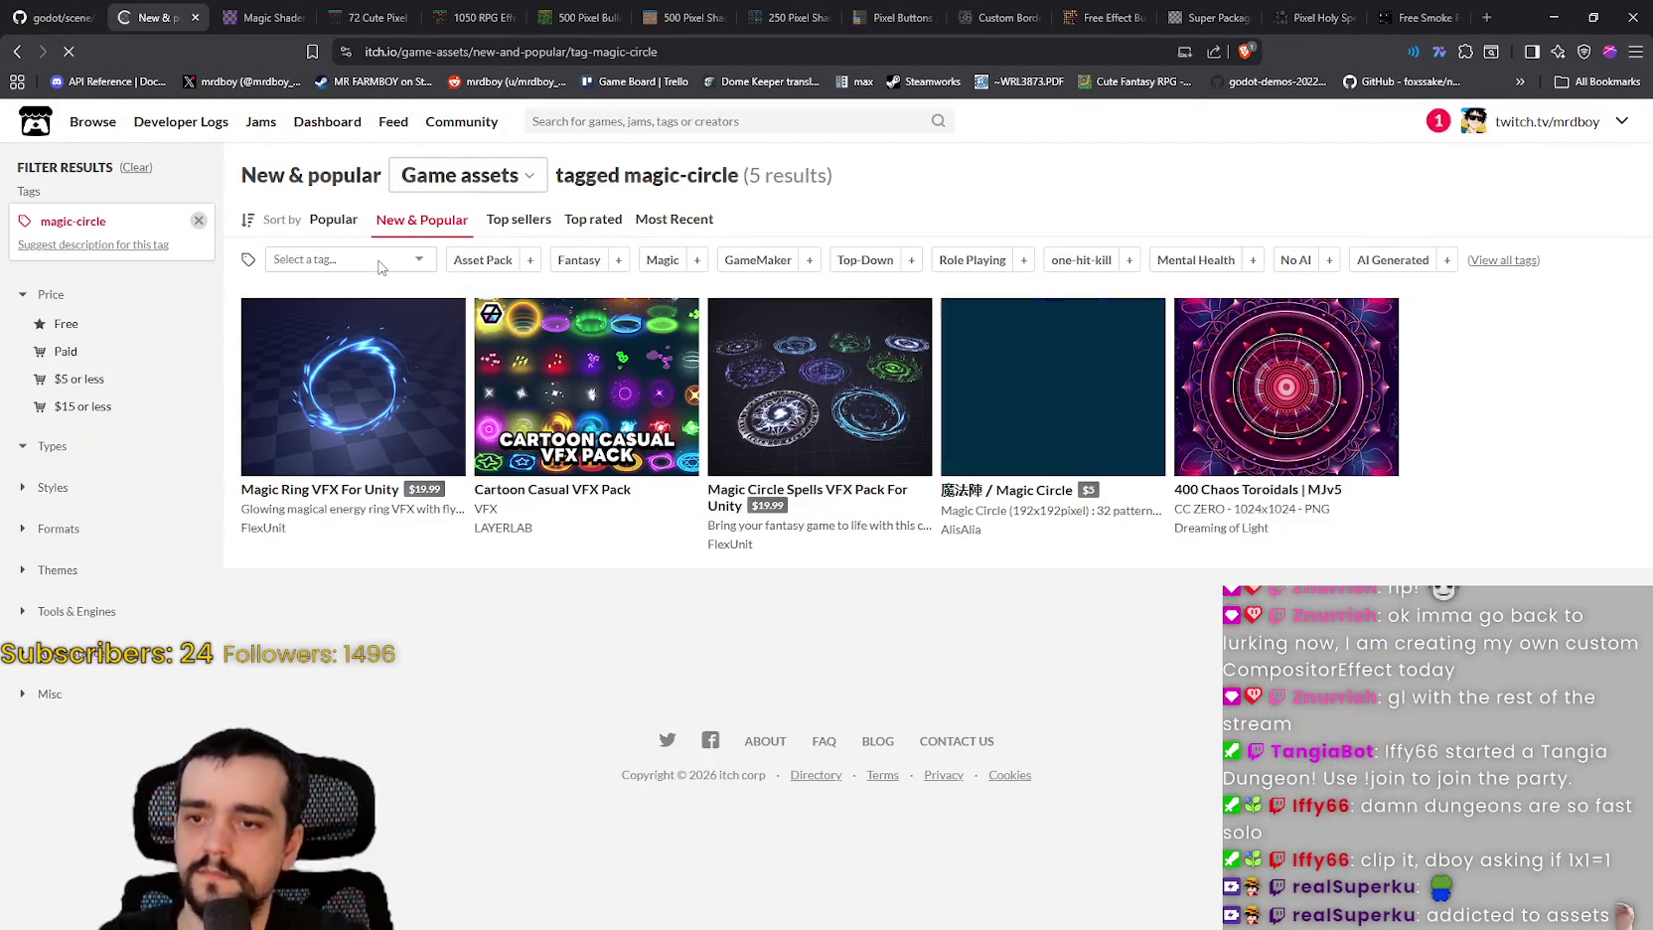
mouse_move(549, 401)
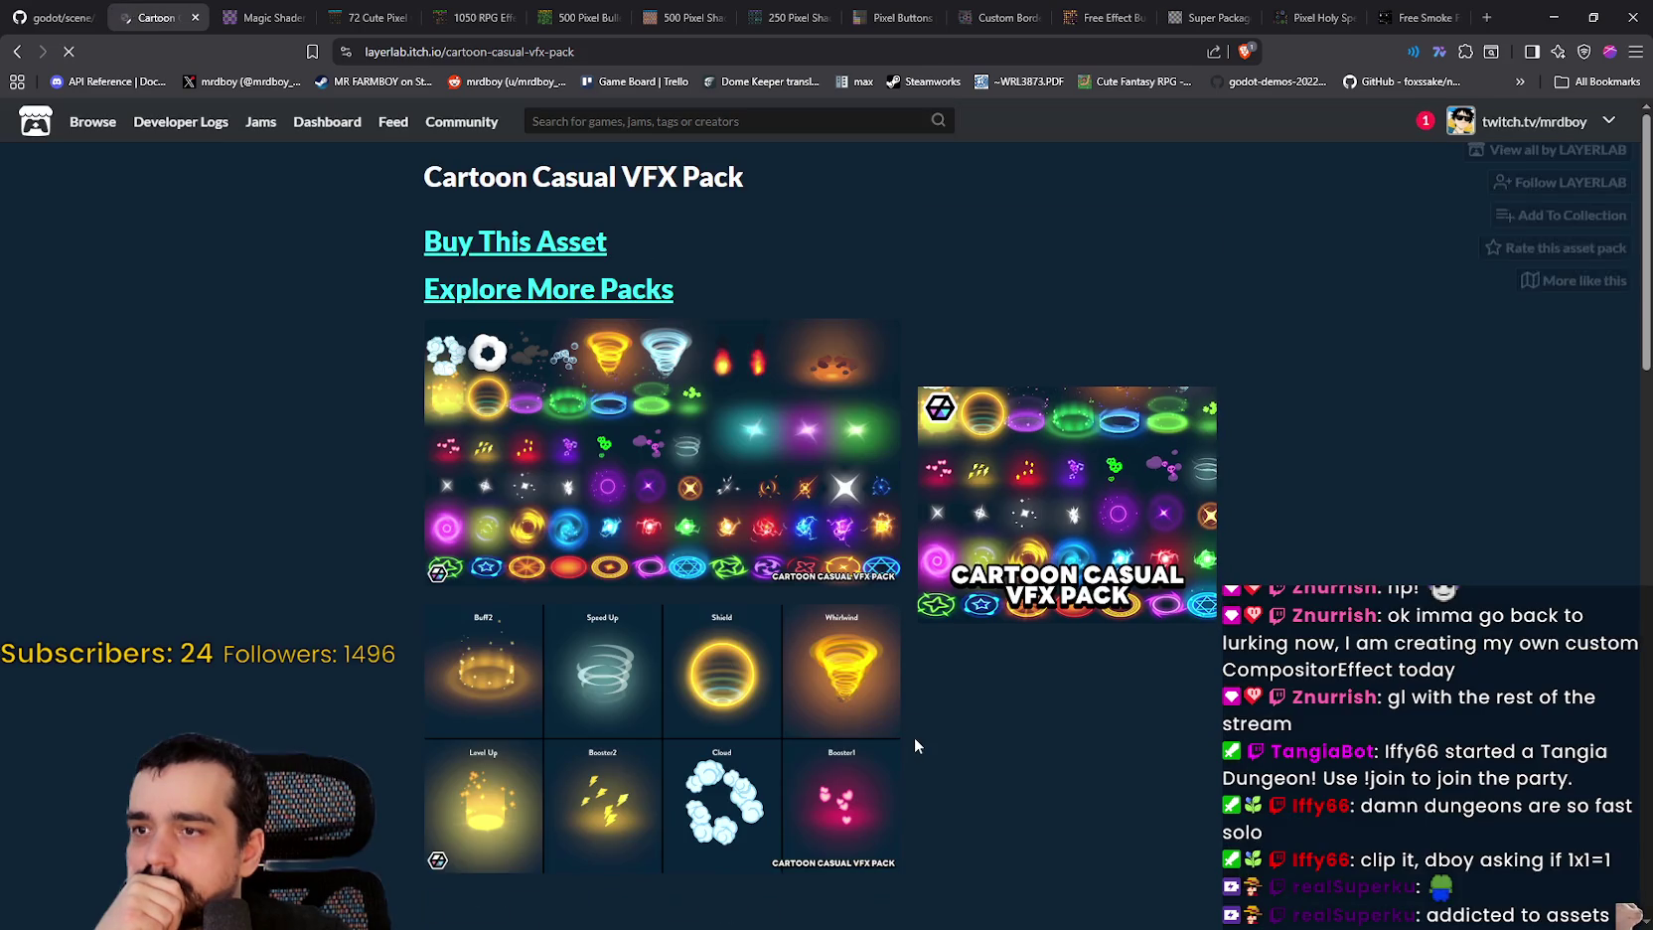
Step: Scroll through the Cartoon Casual VFX Pack's effects
scroll(705, 701, down, 2)
scroll(705, 700, down, 2)
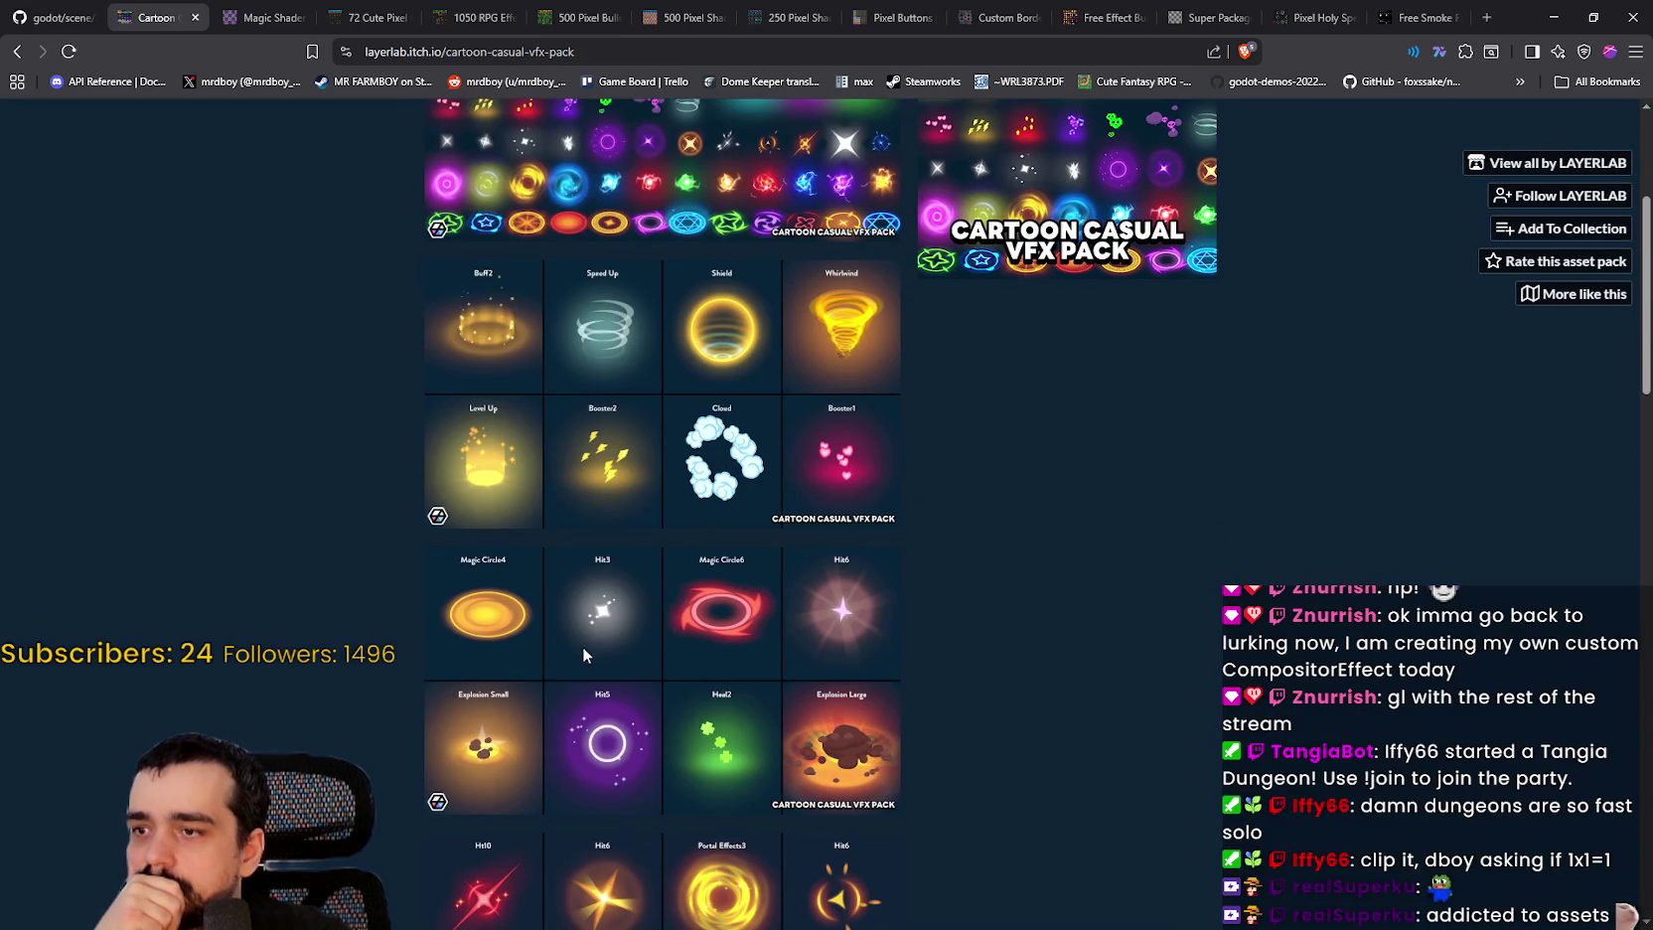
scroll(484, 603, down, 4)
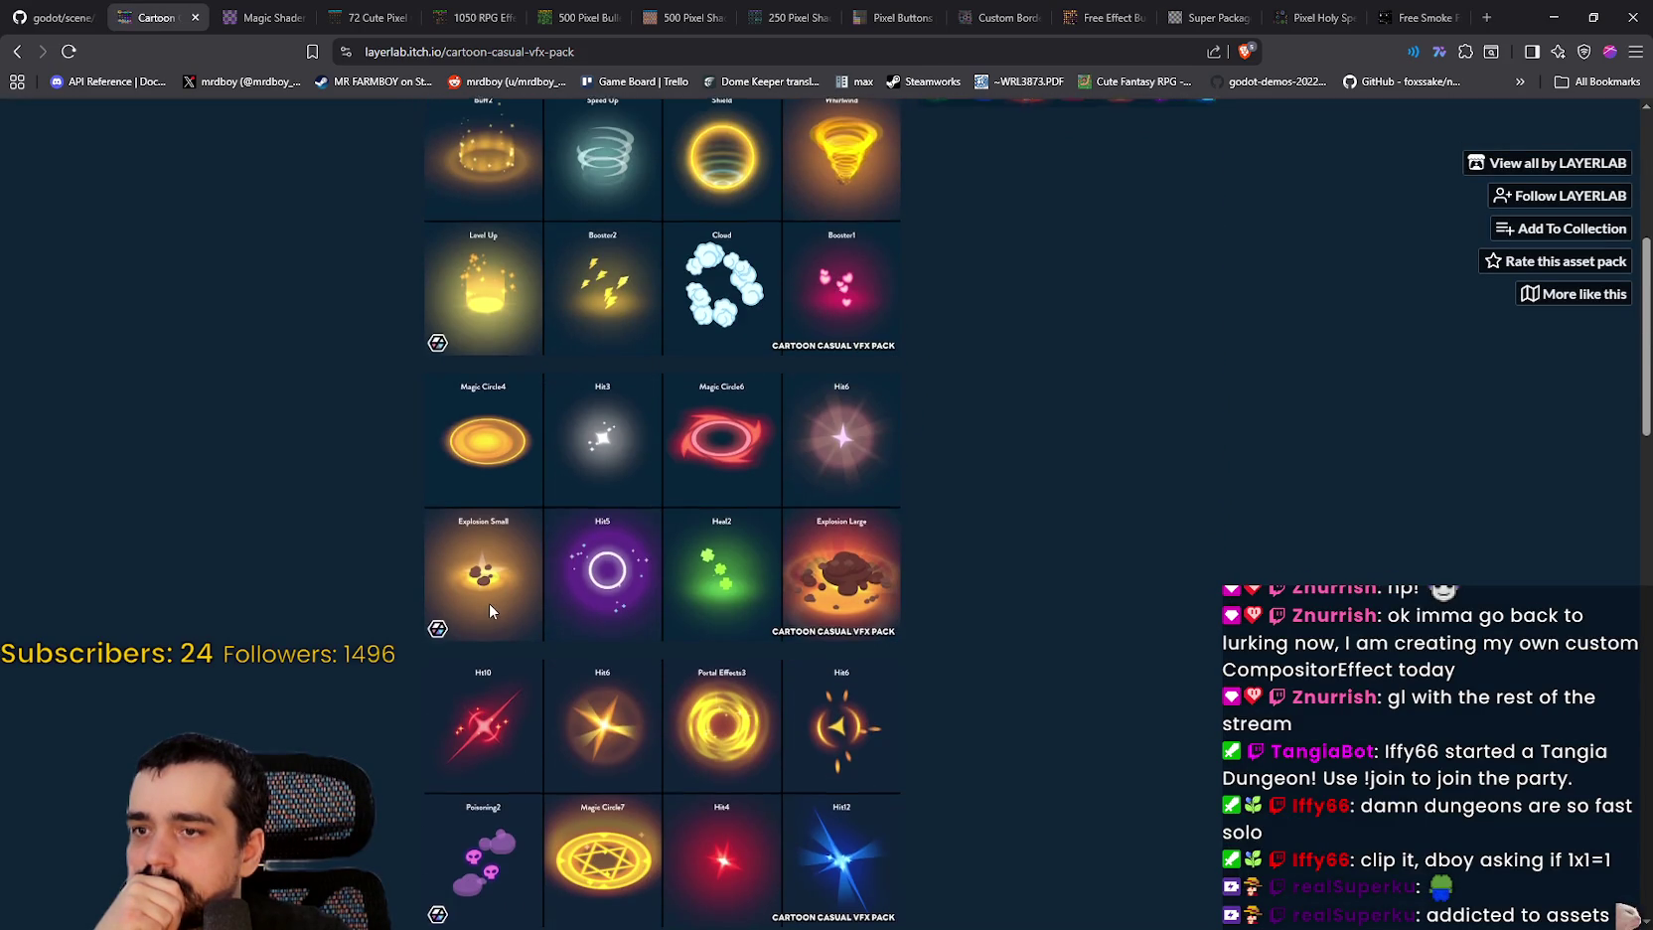
scroll(491, 600, down, 5)
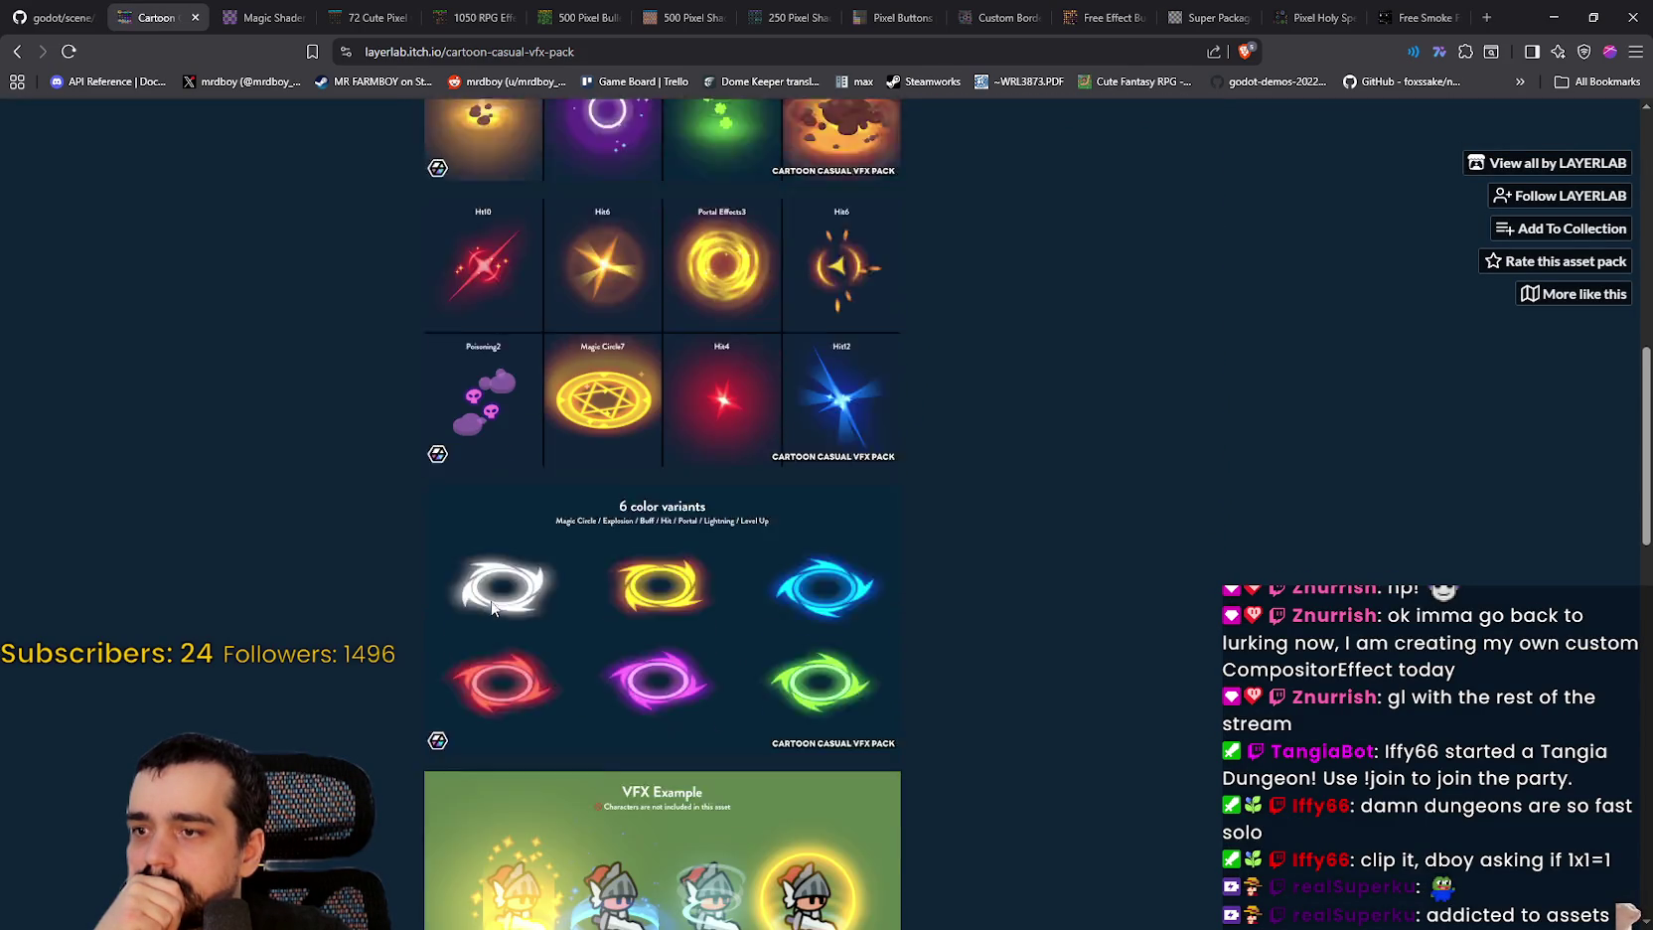
scroll(490, 602, down, 3)
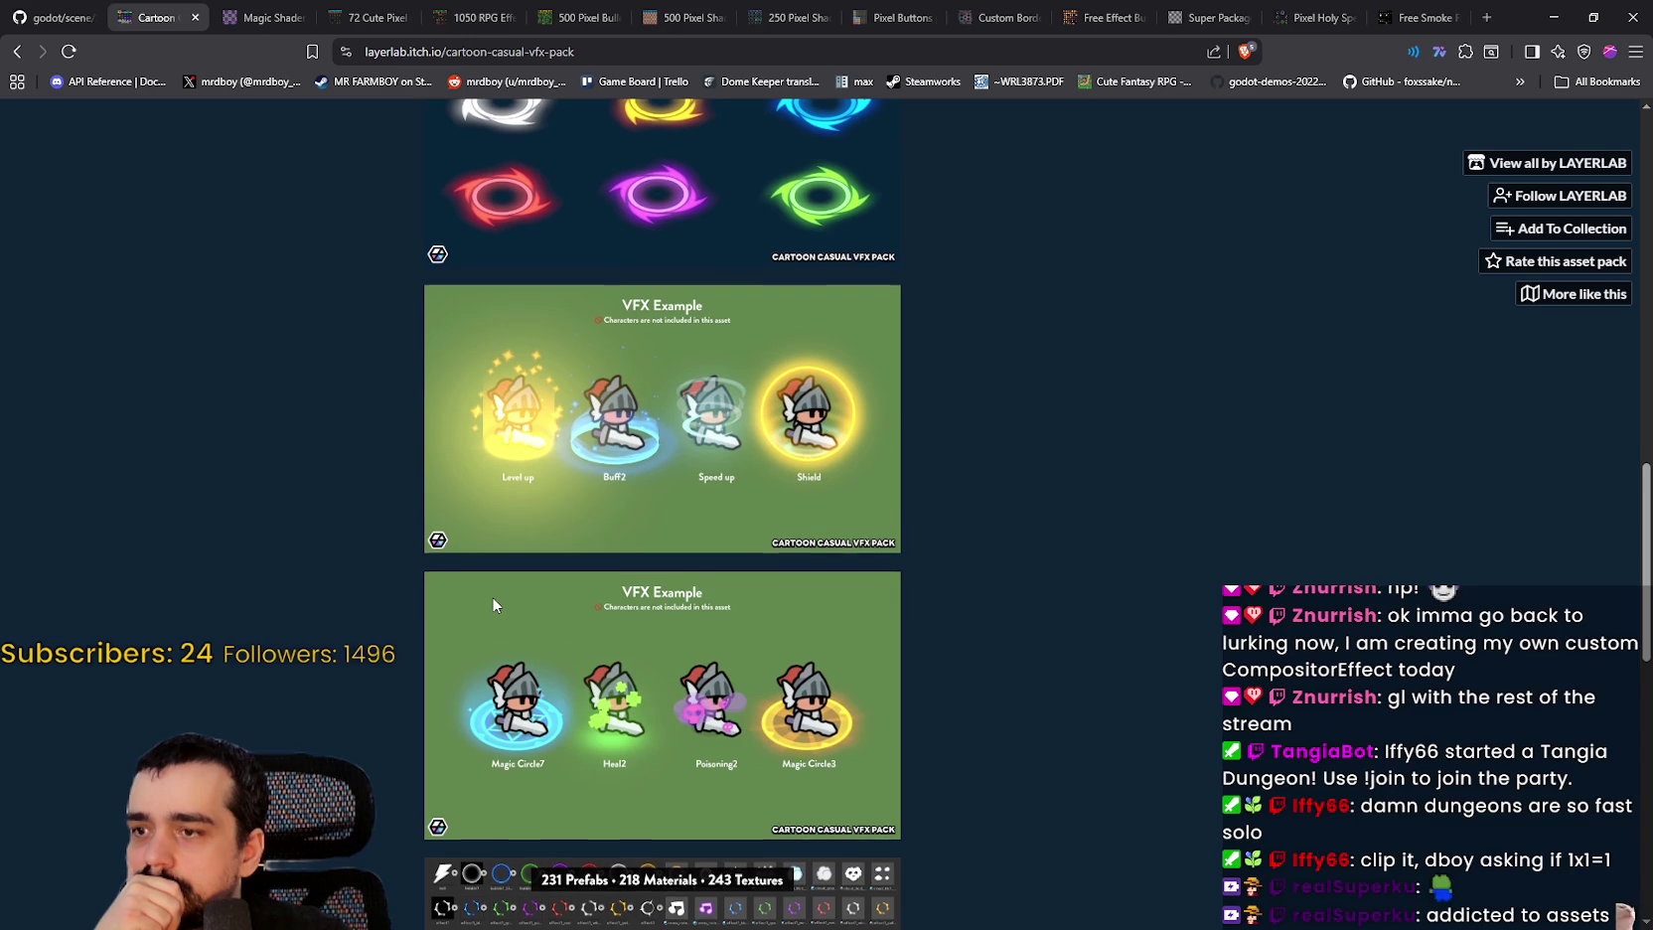
scroll(491, 599, down, 4)
scroll(502, 598, up, 3)
scroll(508, 589, up, 15)
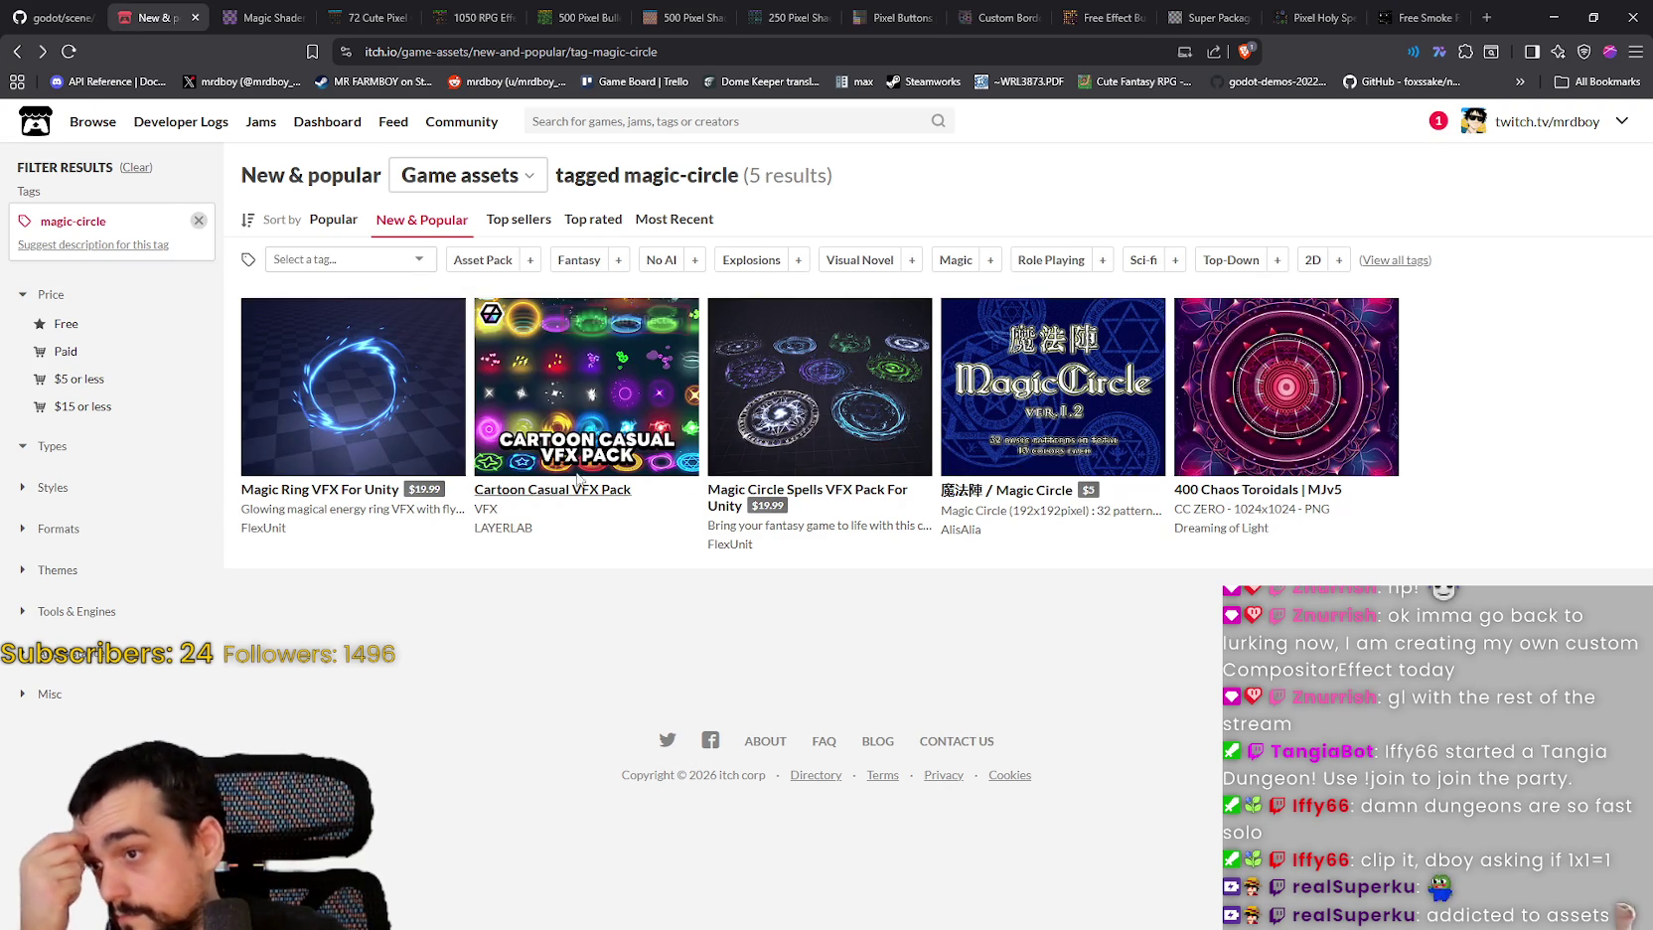
Step: View the Magic Circle asset pack page, then return to the magic-circle results
click(1017, 409)
scroll(759, 537, down, 5)
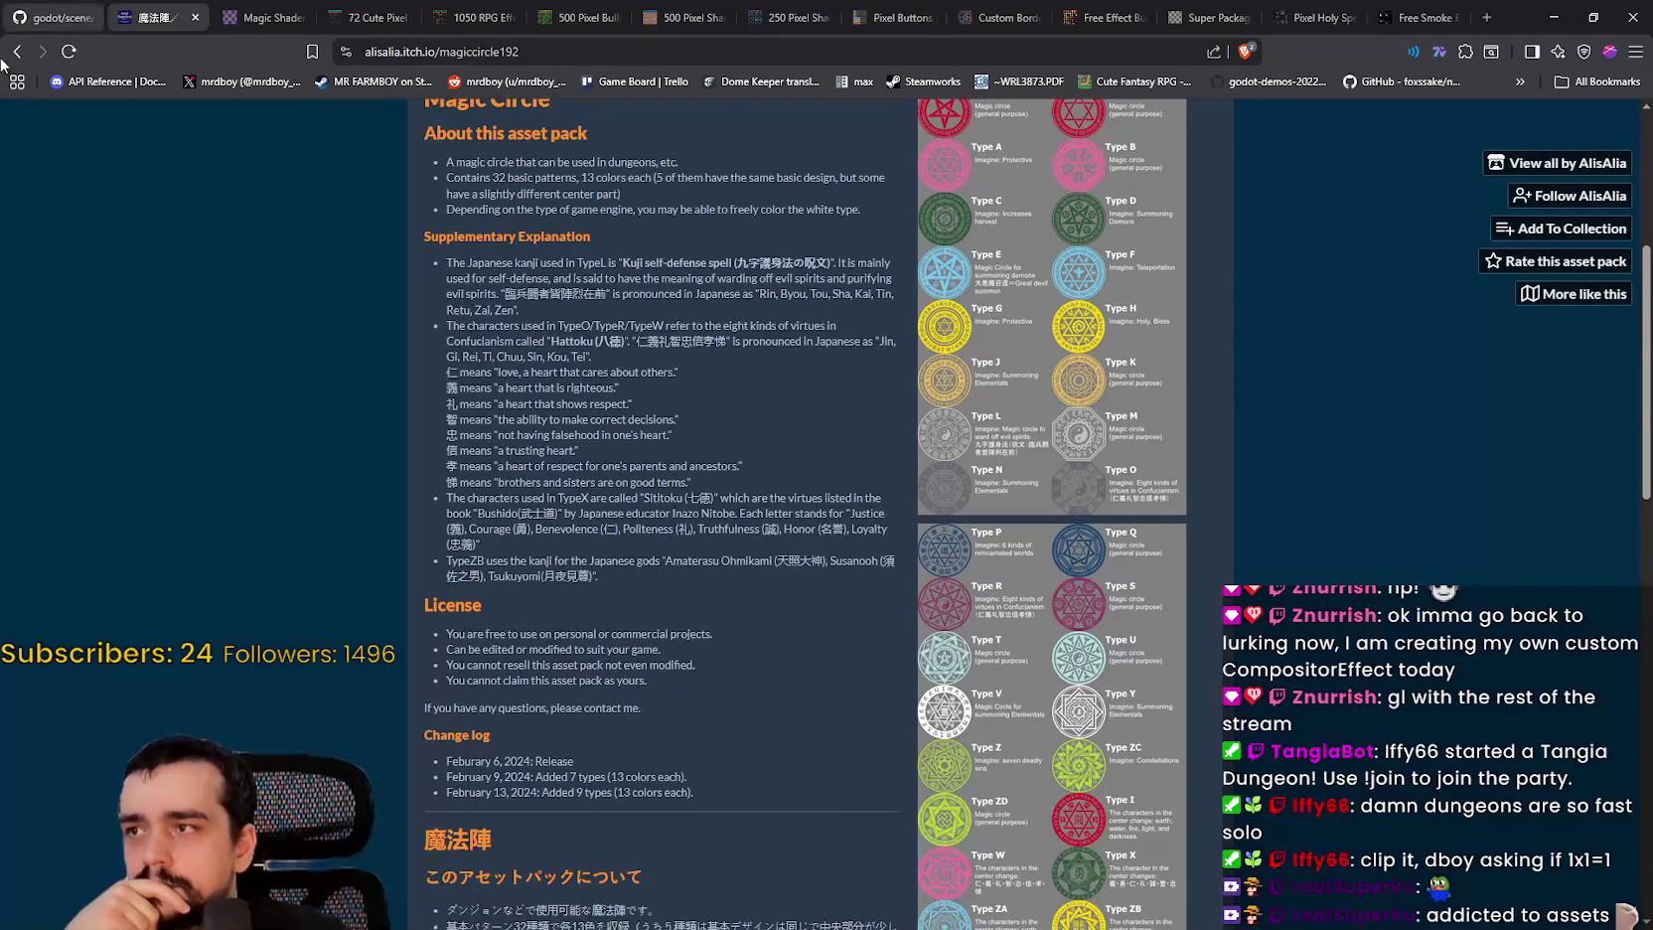
key(alt+Left)
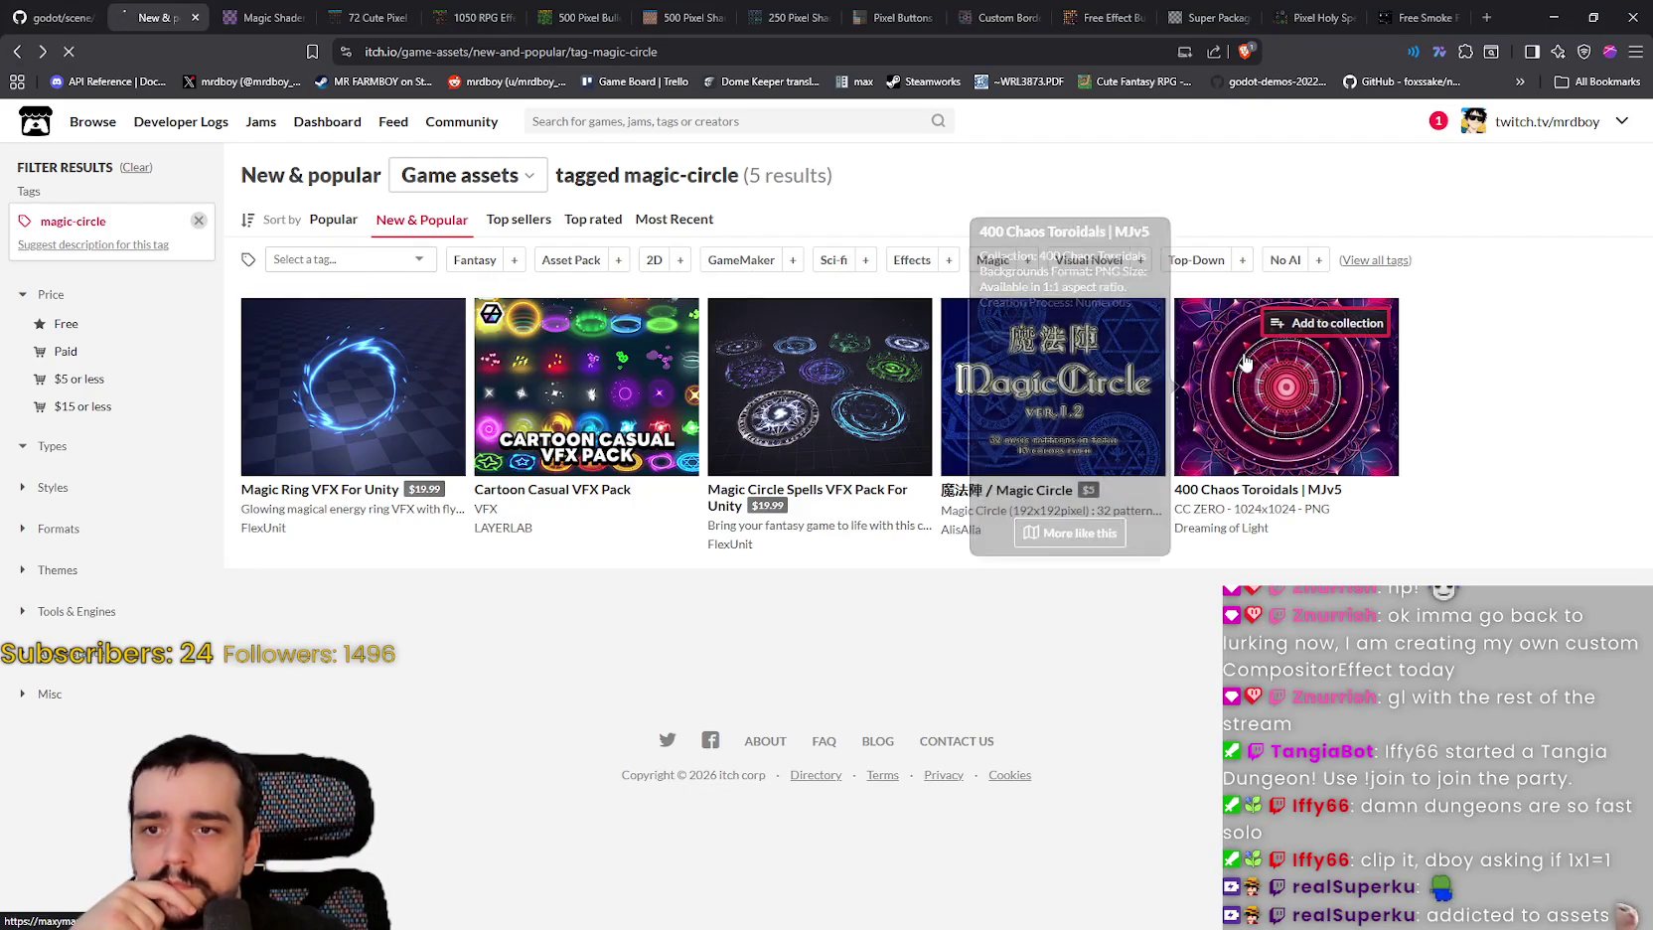
Step: Look over the 400 Chaos Toroidals asset page and go back to the results listing
click(1282, 368)
scroll(1038, 499, down, 10)
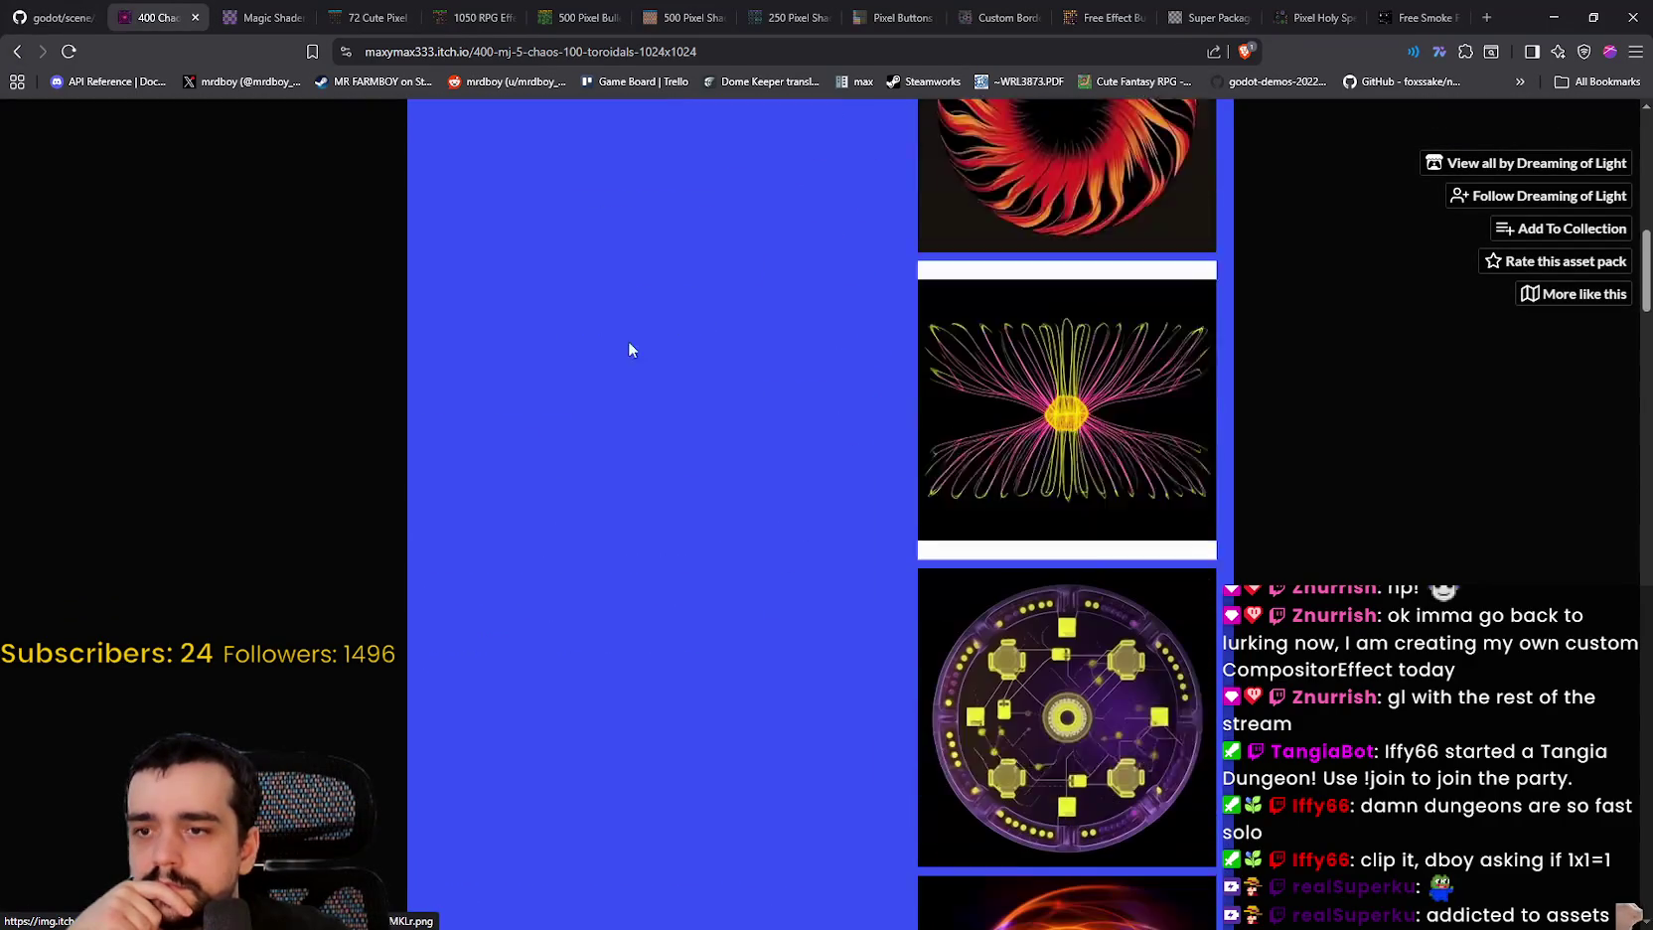
click(27, 49)
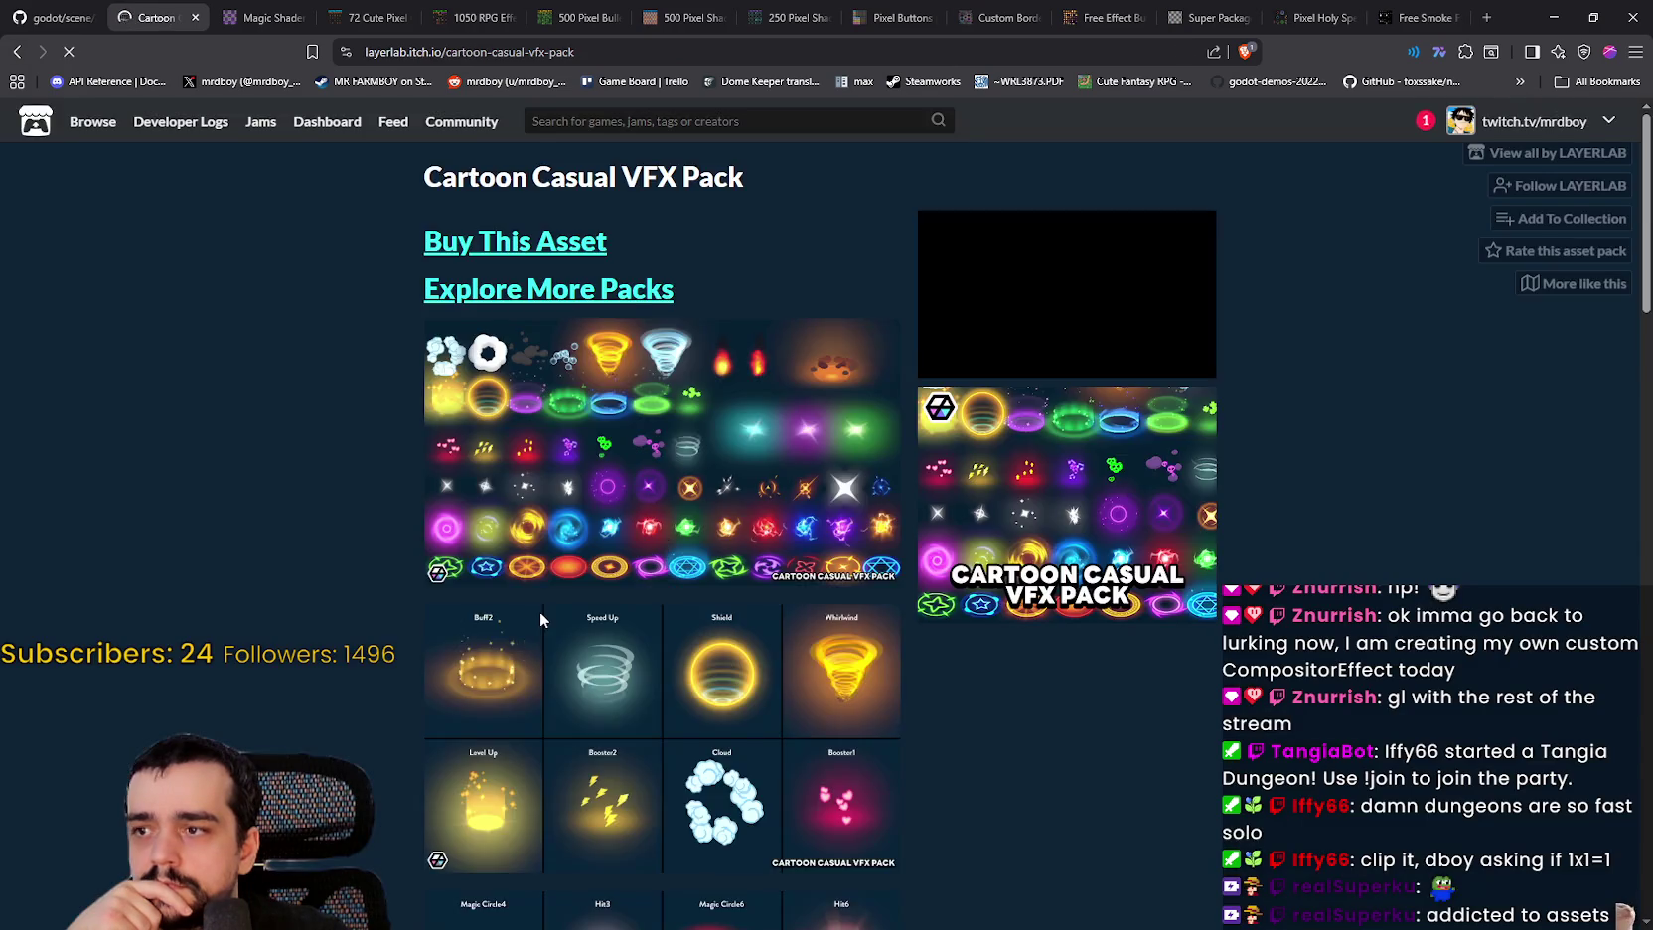
Step: Scroll up and down through the magic-circle results to review the other packs
scroll(539, 610, down, 20)
scroll(535, 612, down, 4)
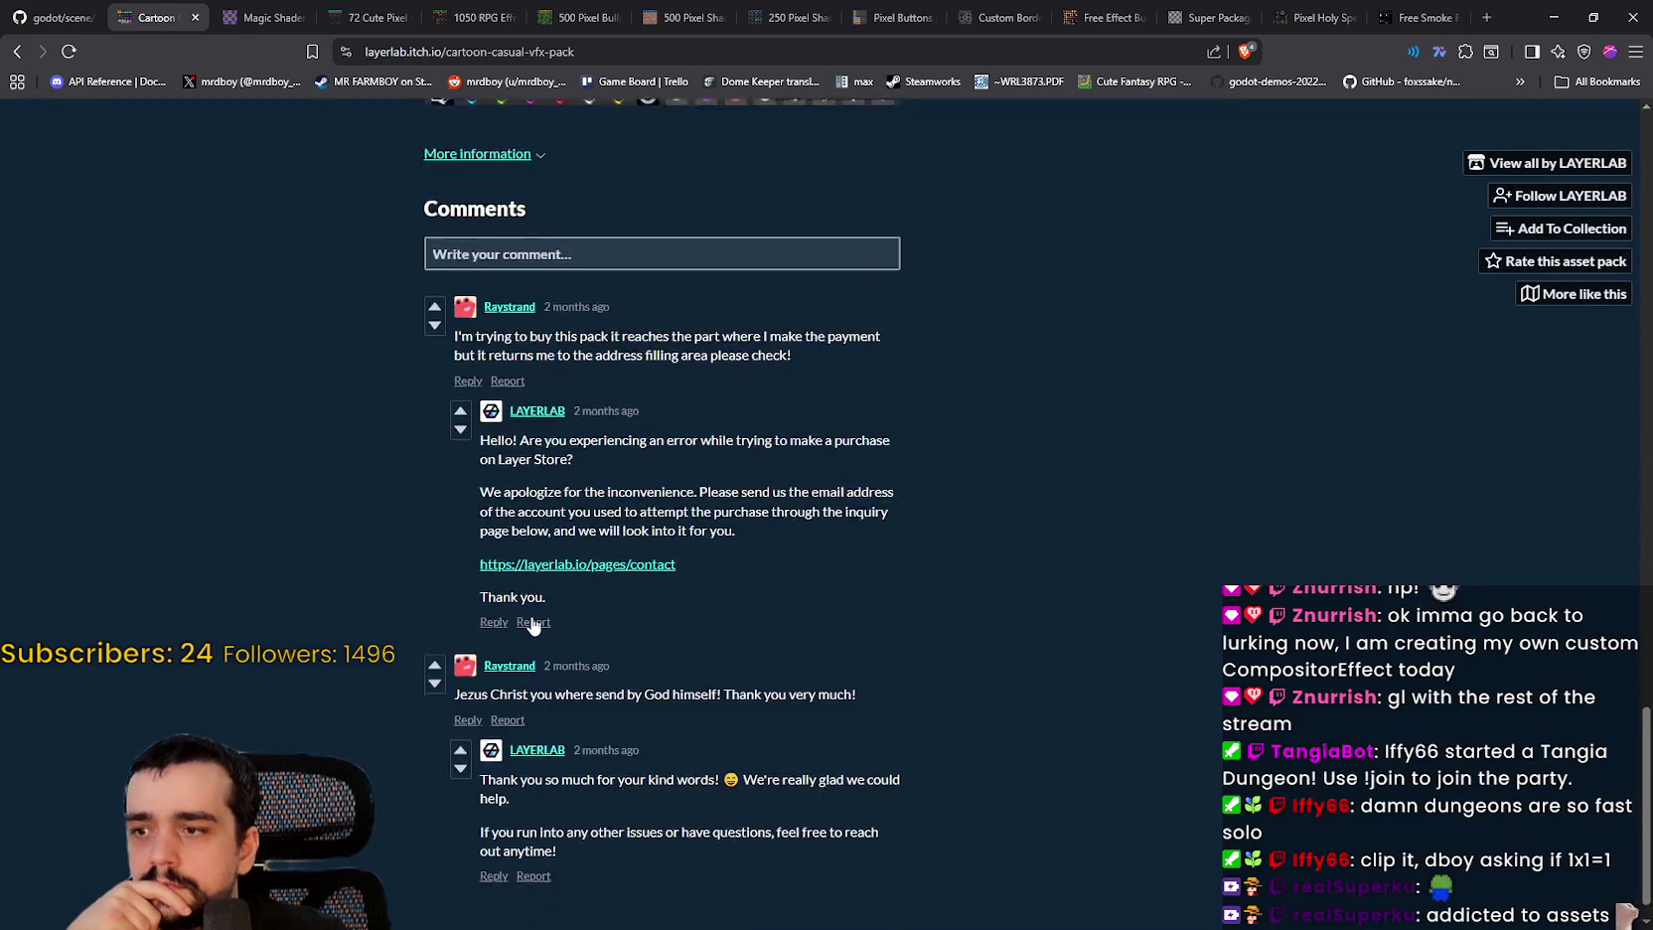
scroll(534, 616, up, 3)
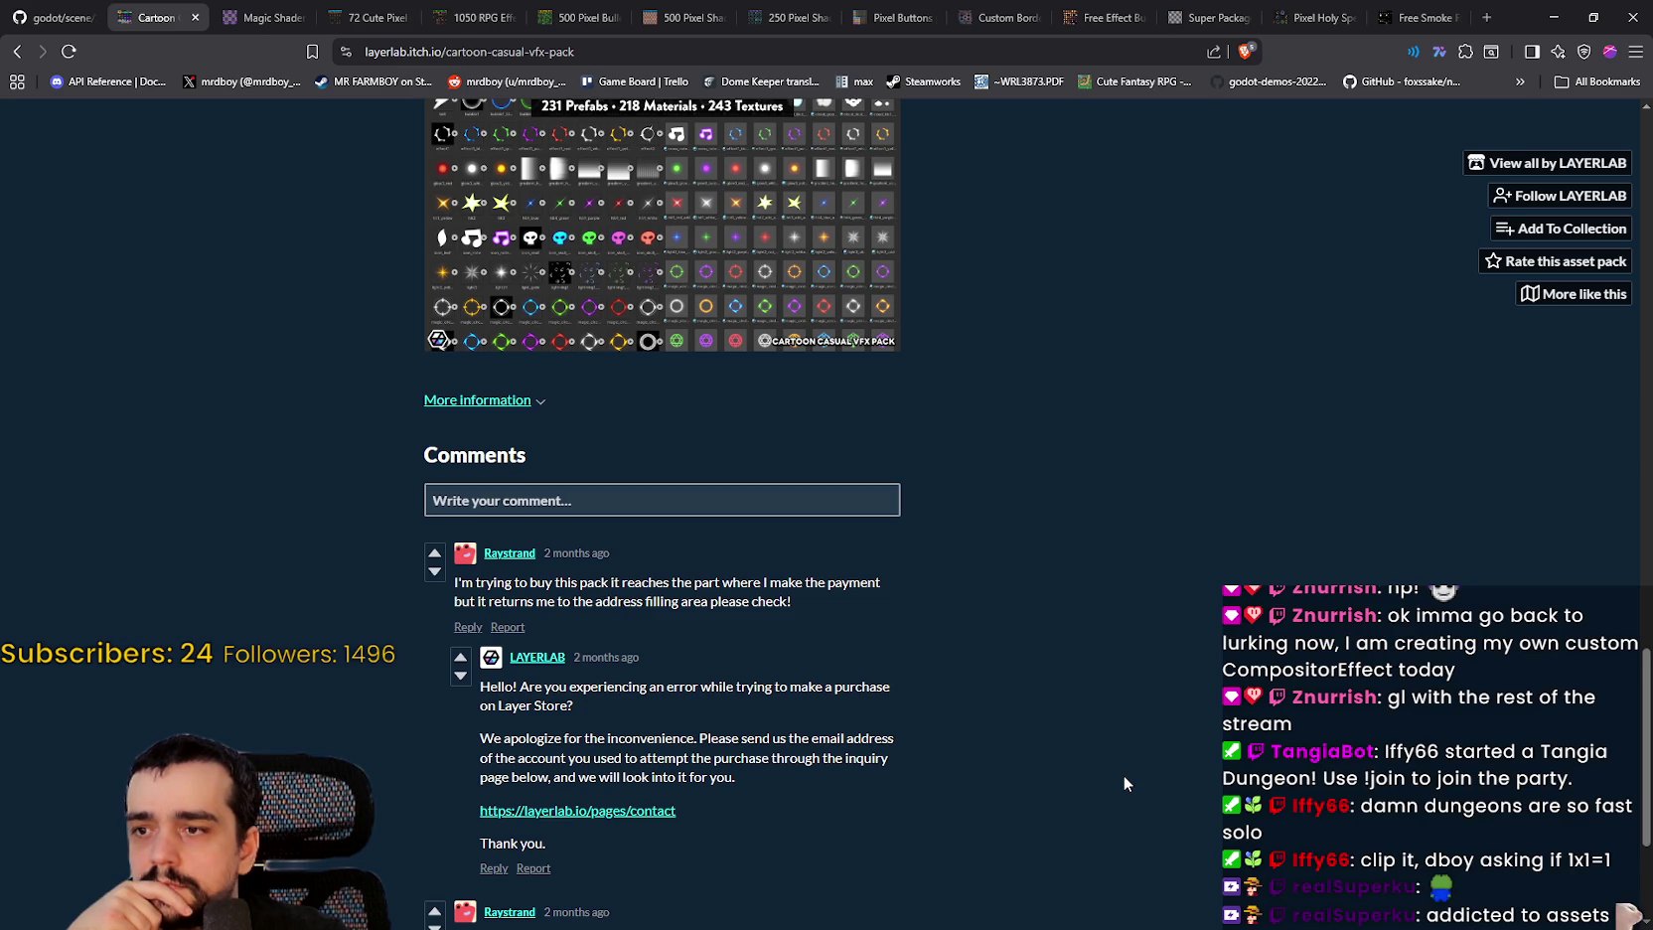
scroll(1123, 777, up, 20)
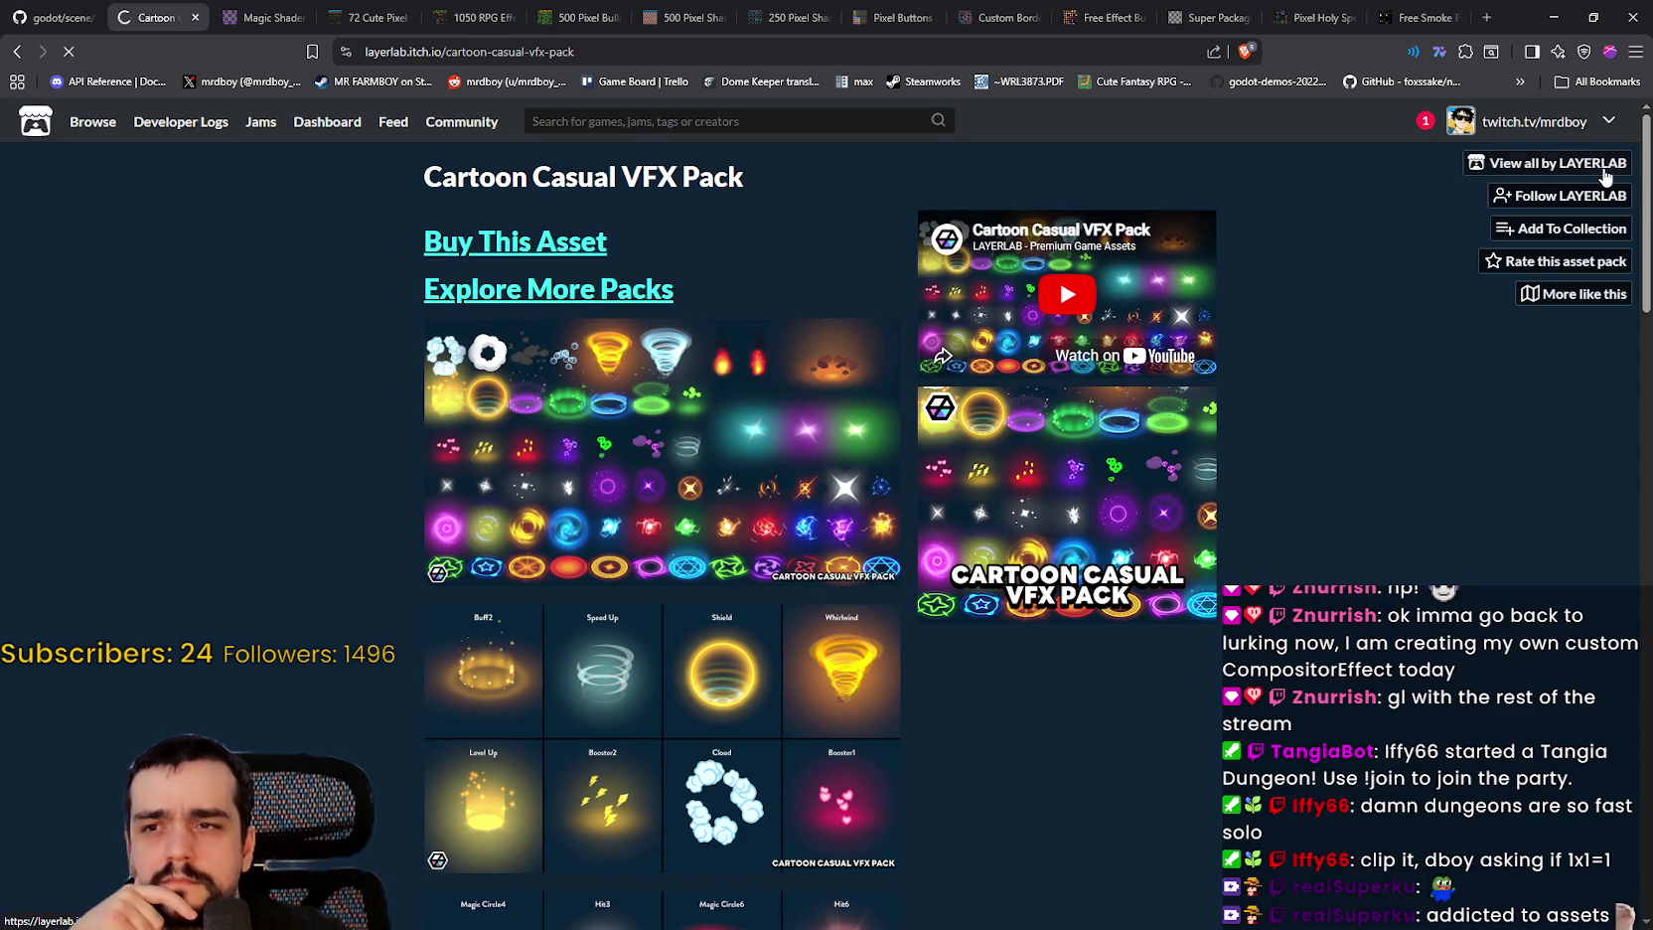
scroll(1062, 708, down, 5)
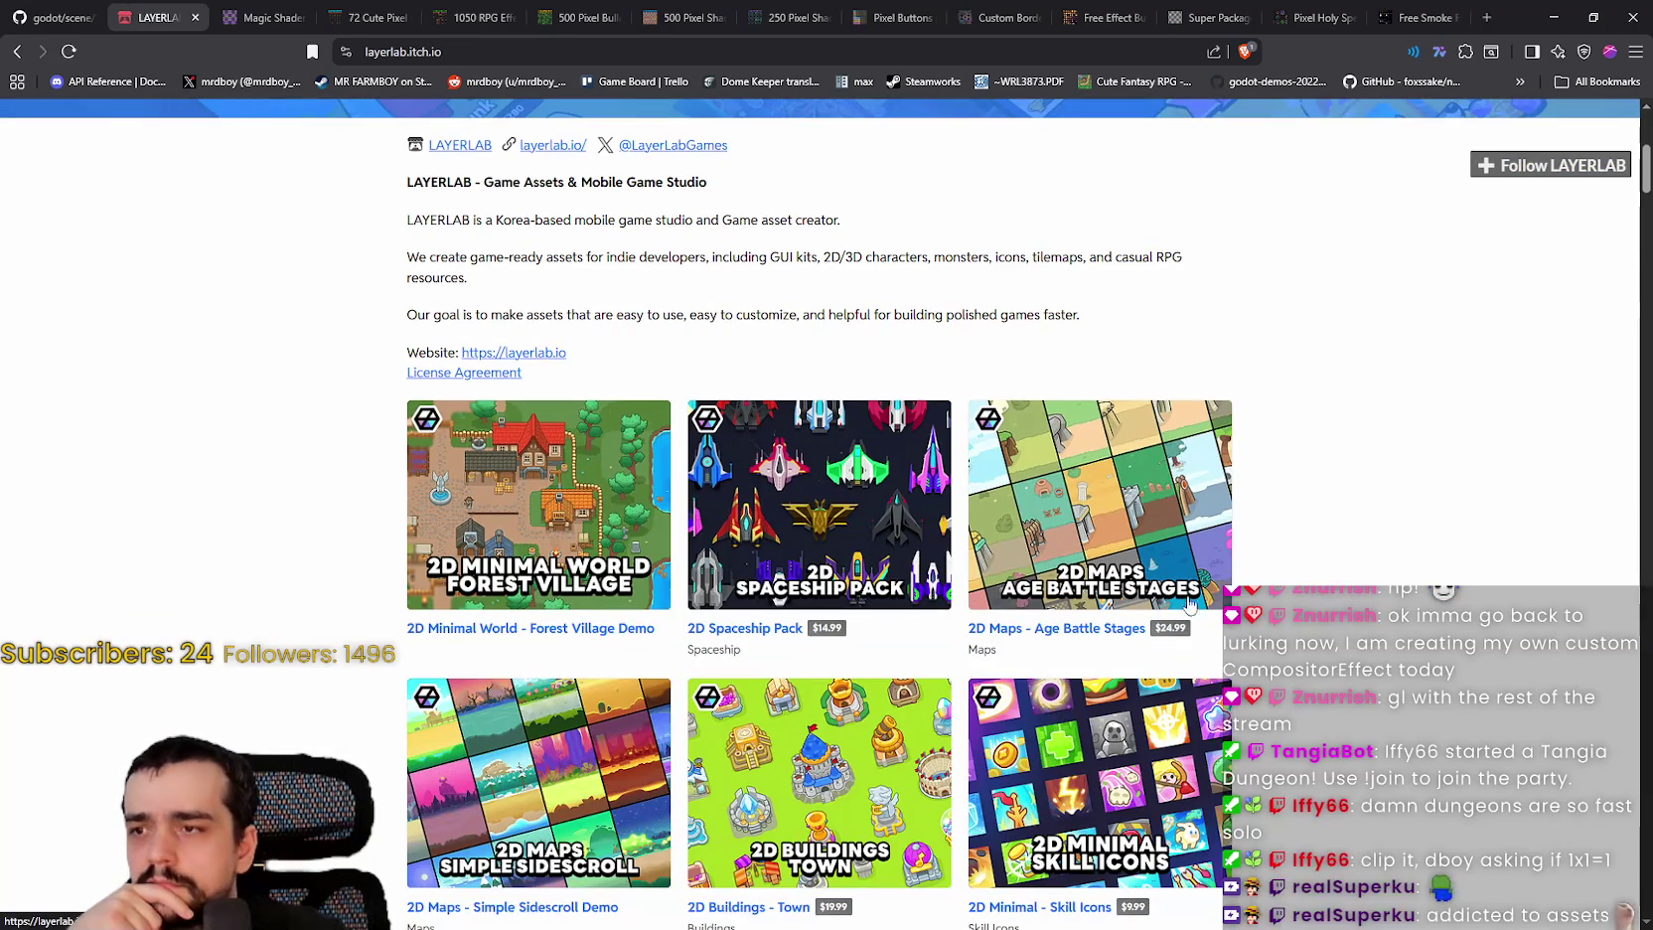
scroll(1285, 580, down, 3)
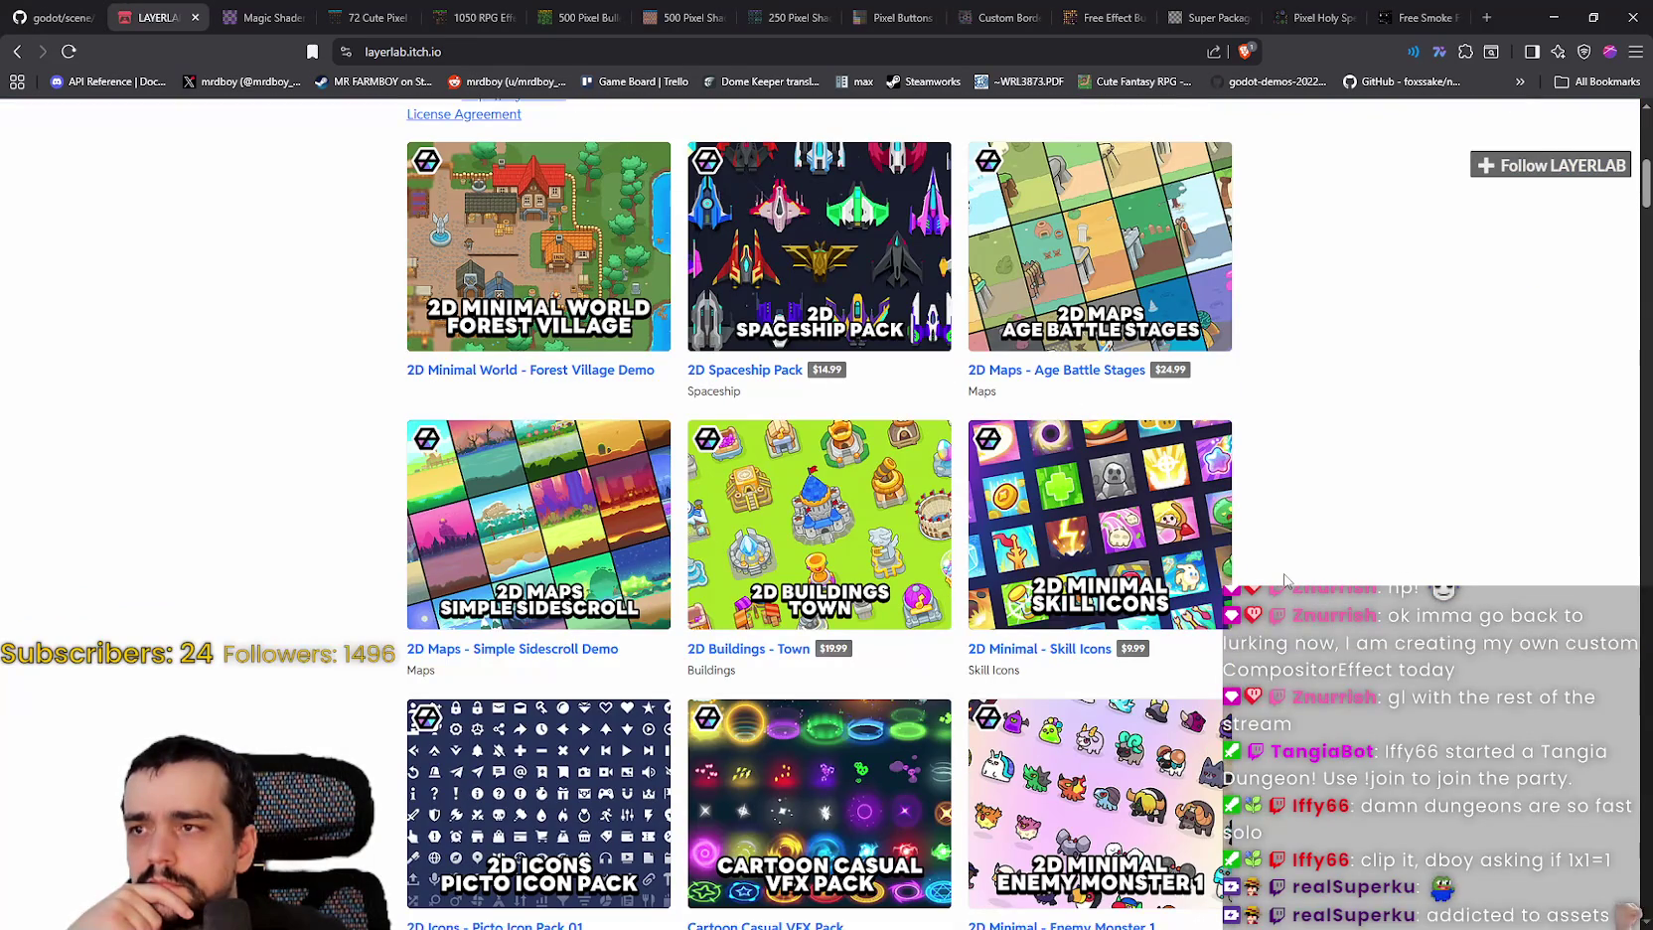